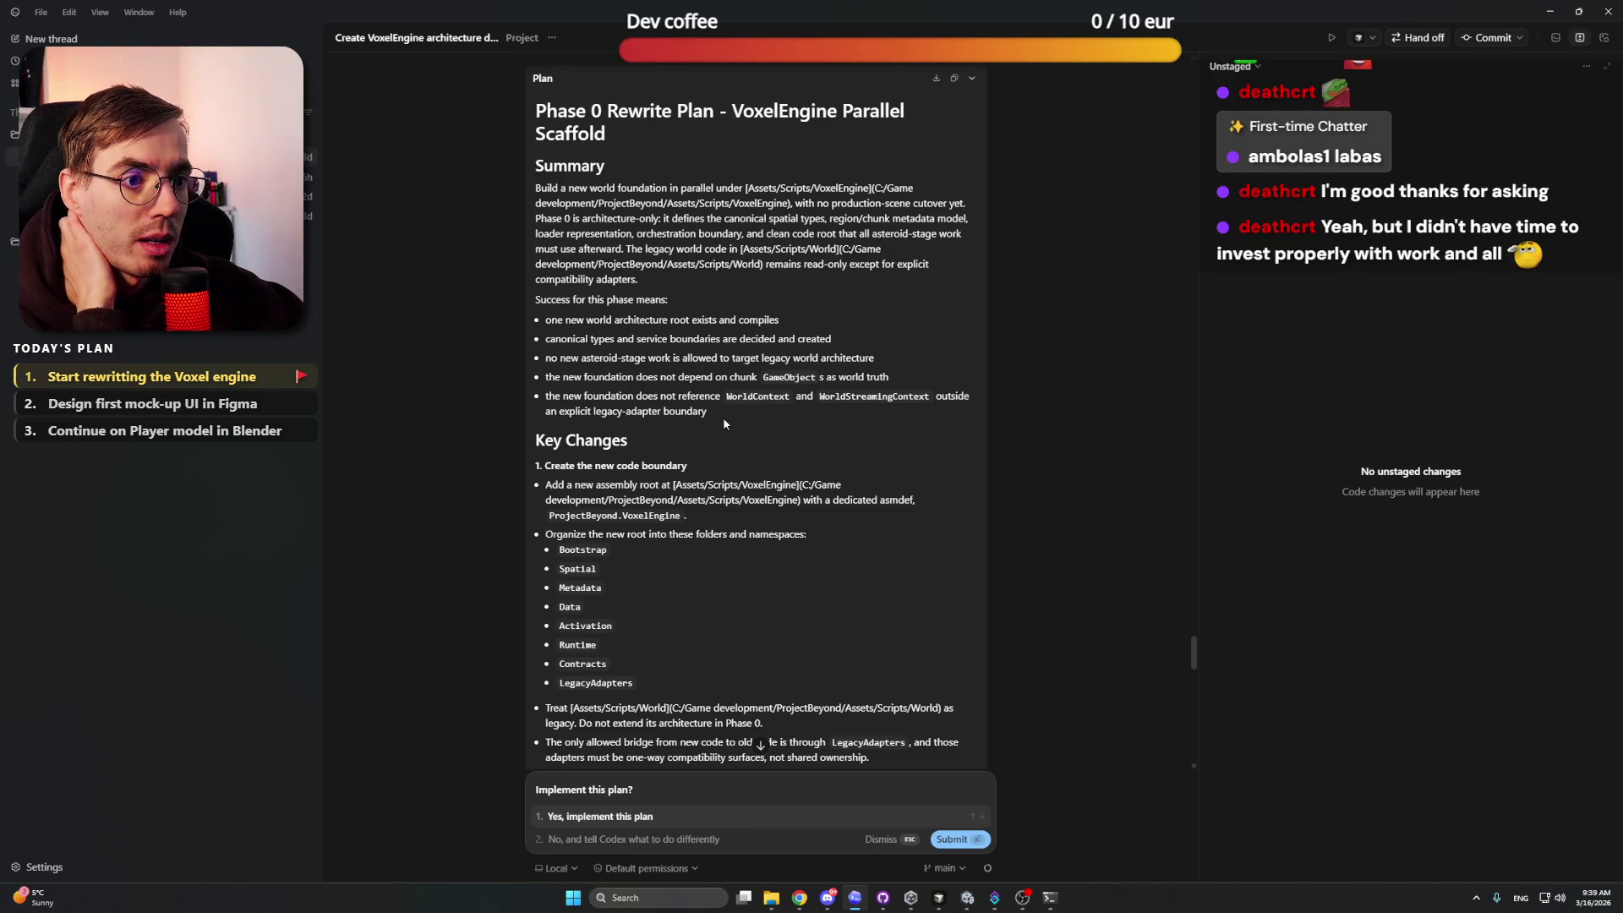
Step: Scroll through the architecture plan, briefly highlighting the GenerationDomainKind enum line
scroll(723, 416, down, 1)
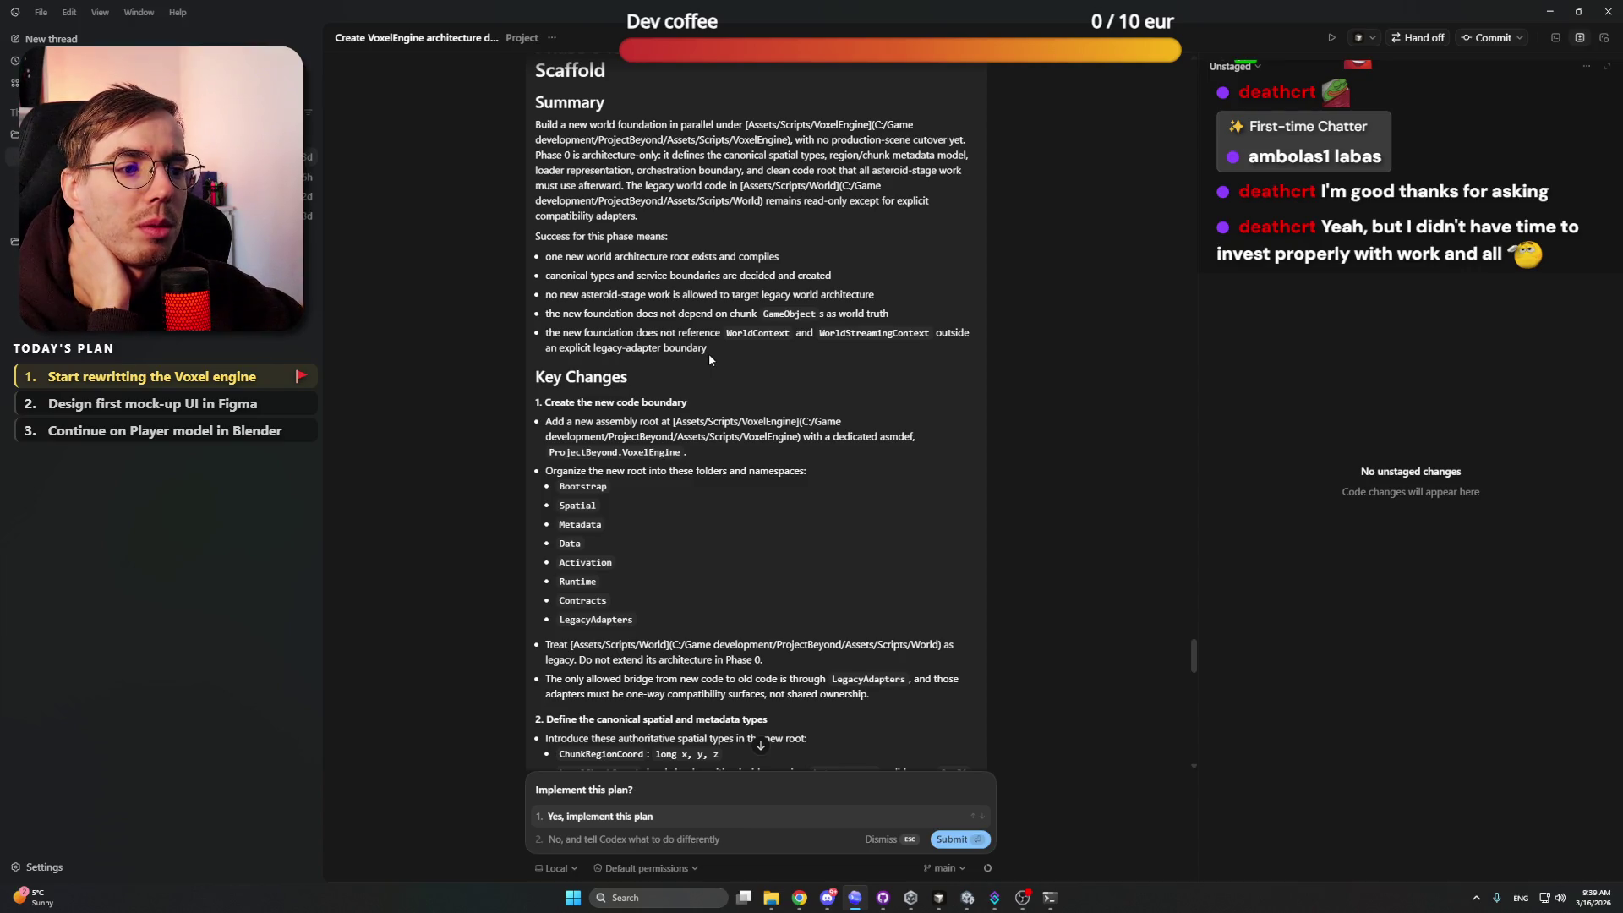
scroll(701, 370, down, 2)
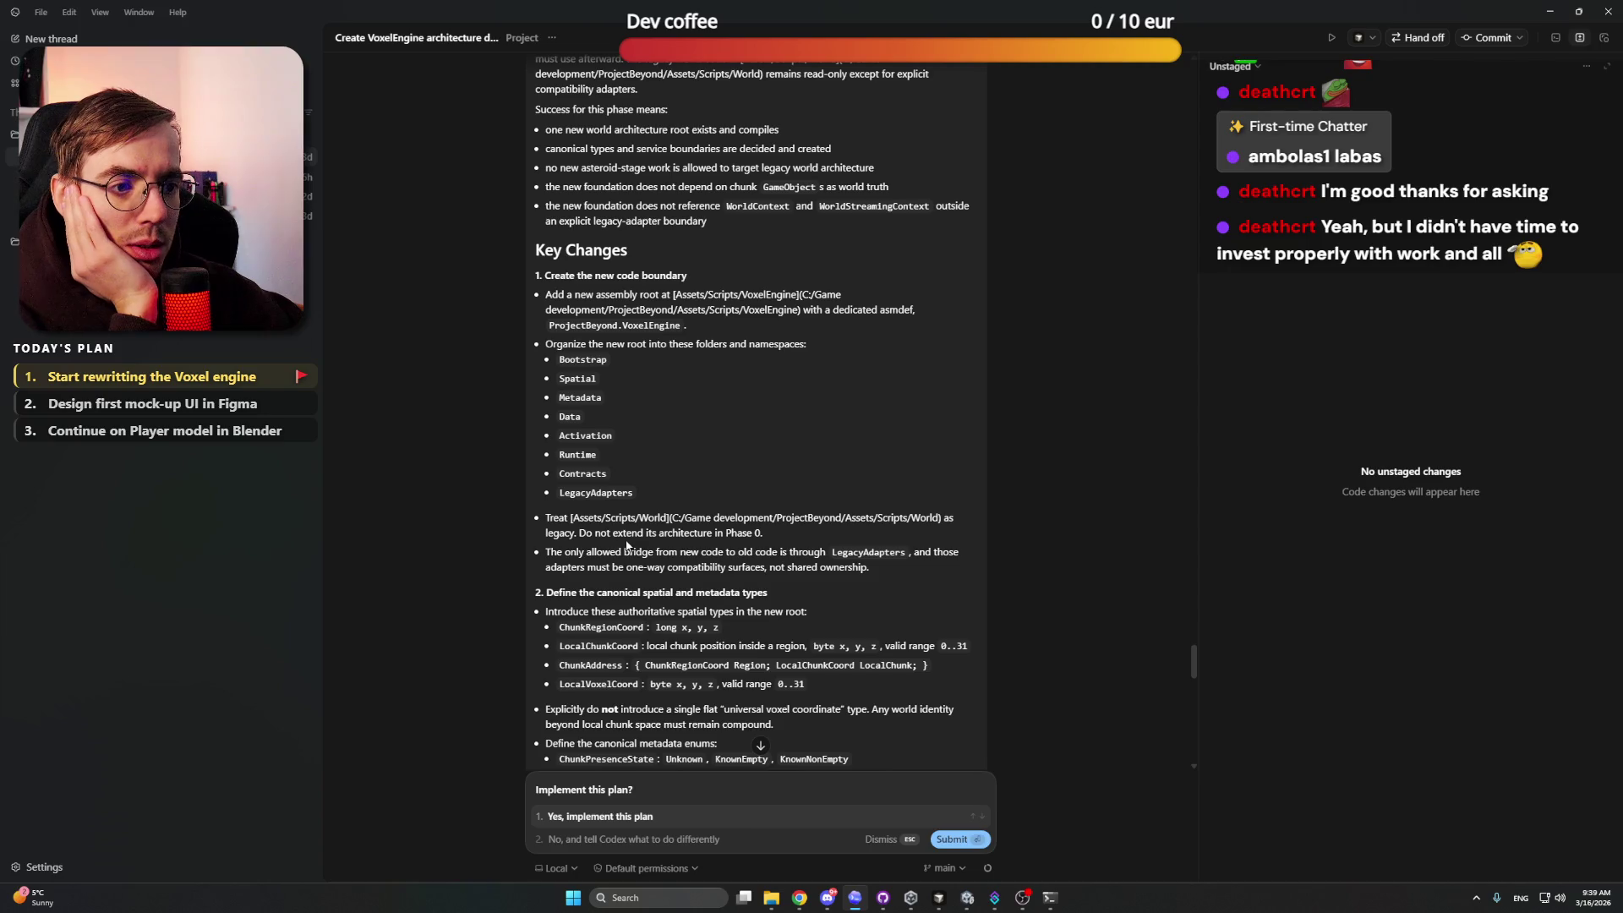
scroll(727, 545, down, 1)
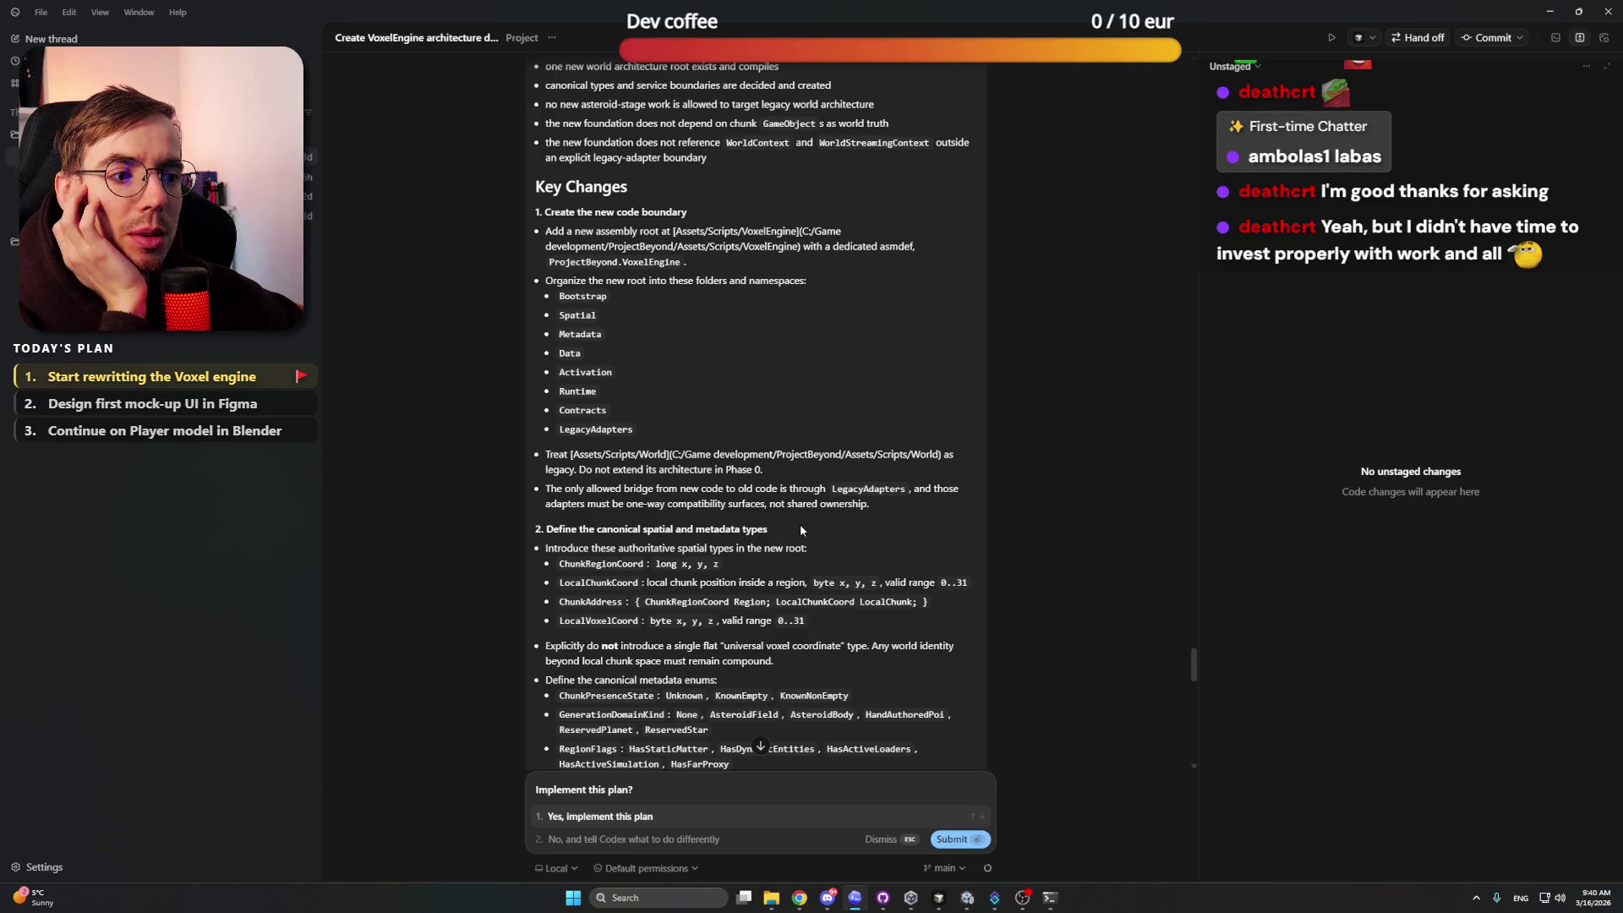
scroll(822, 517, down, 1)
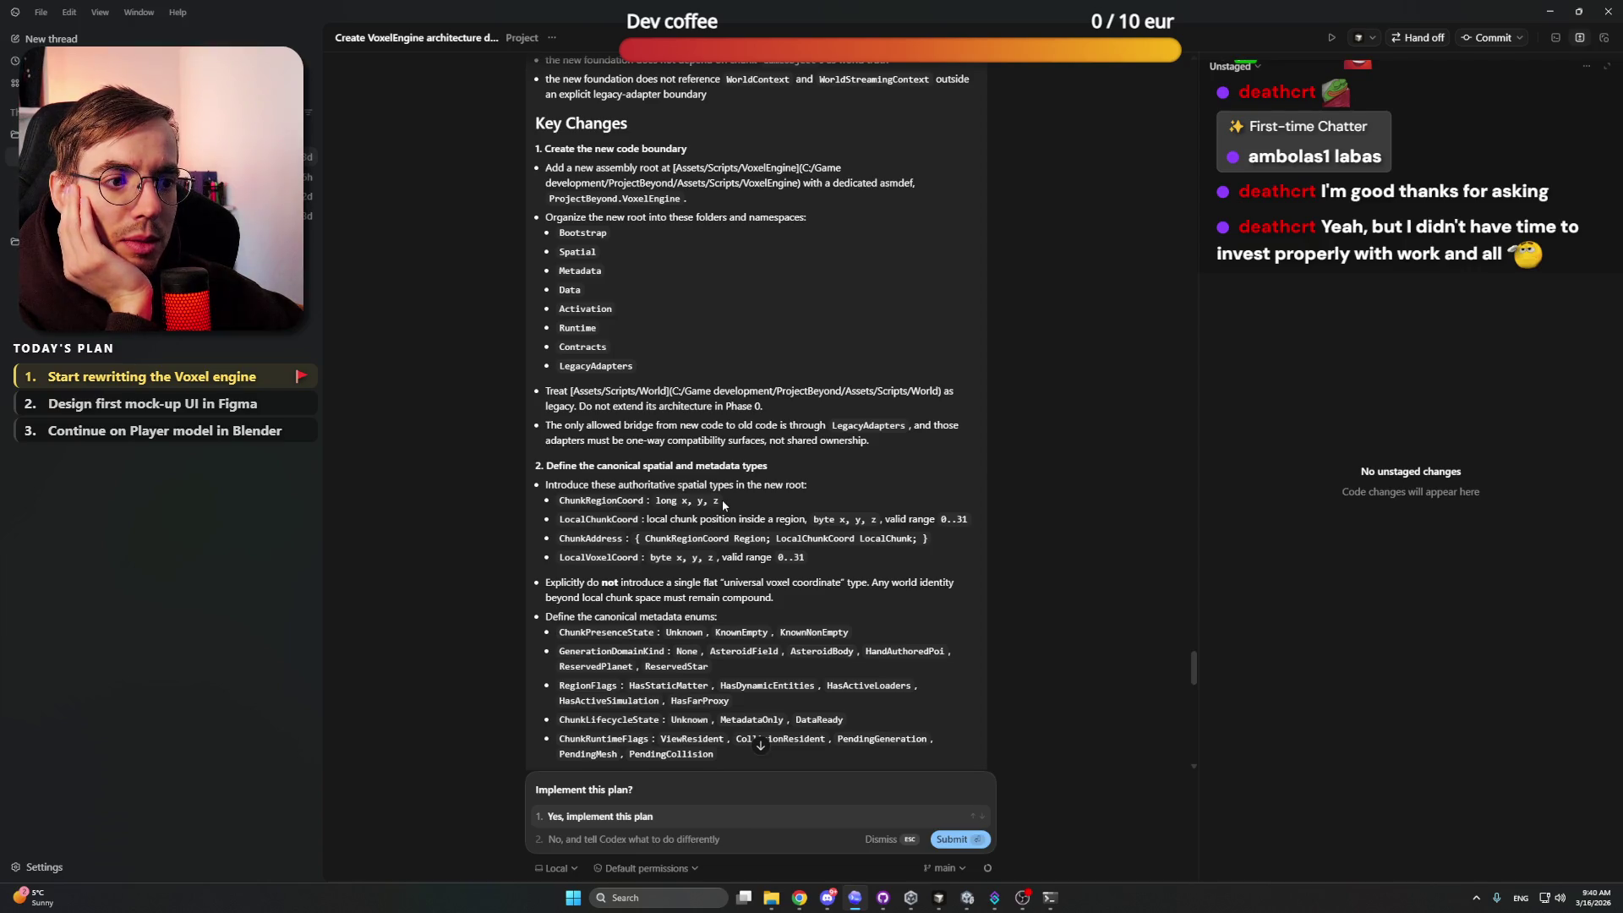
scroll(722, 501, down, 1)
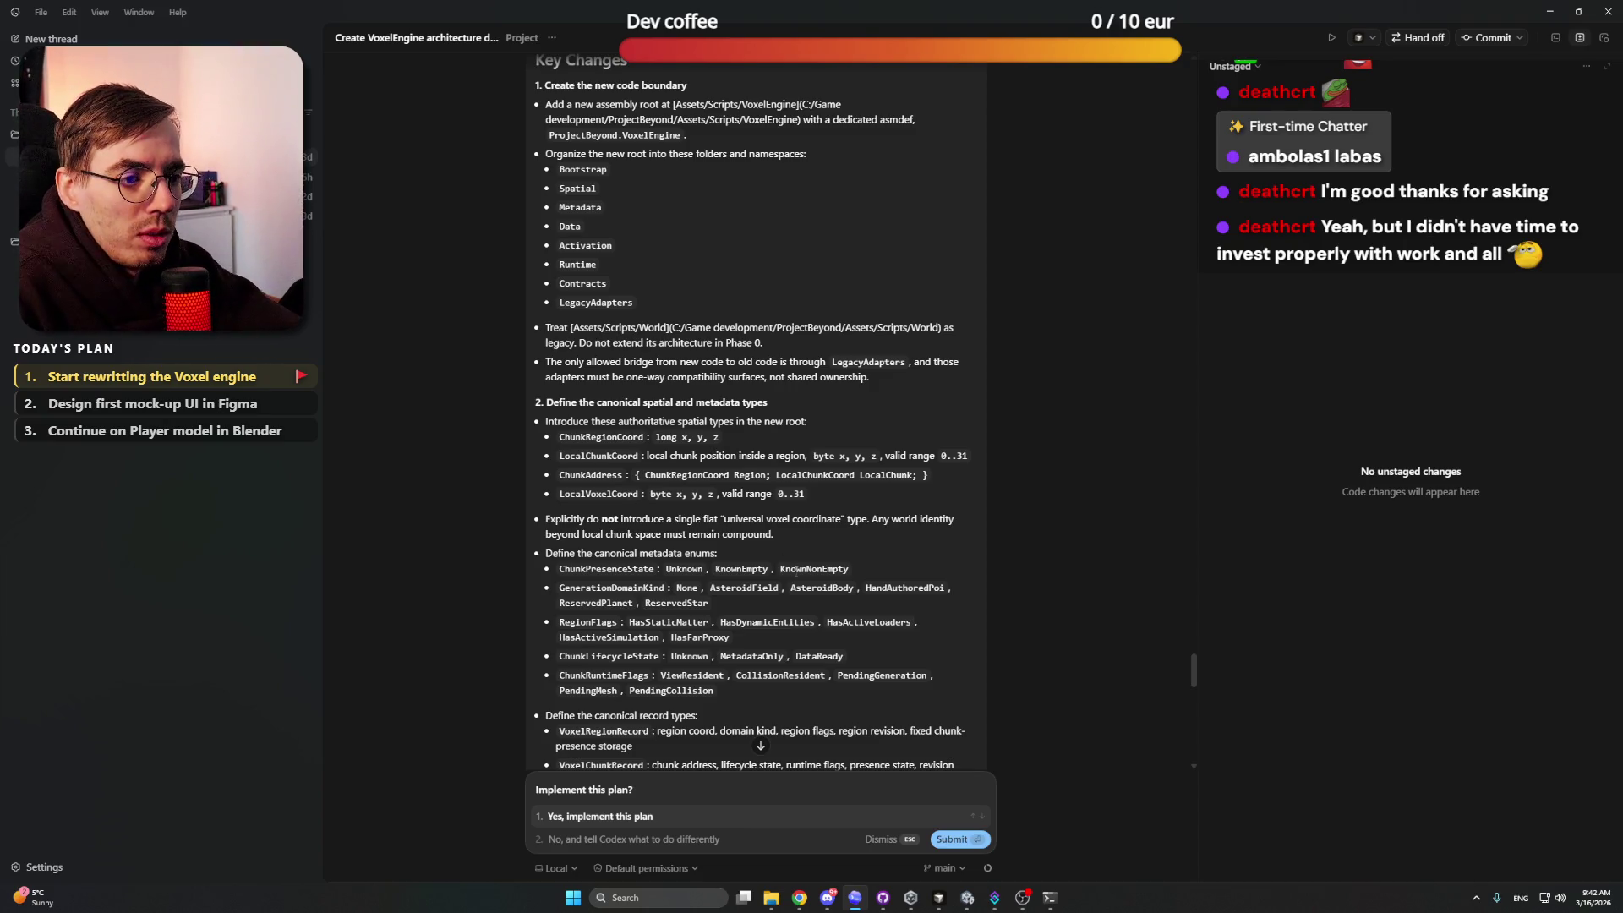
scroll(797, 569, down, 1)
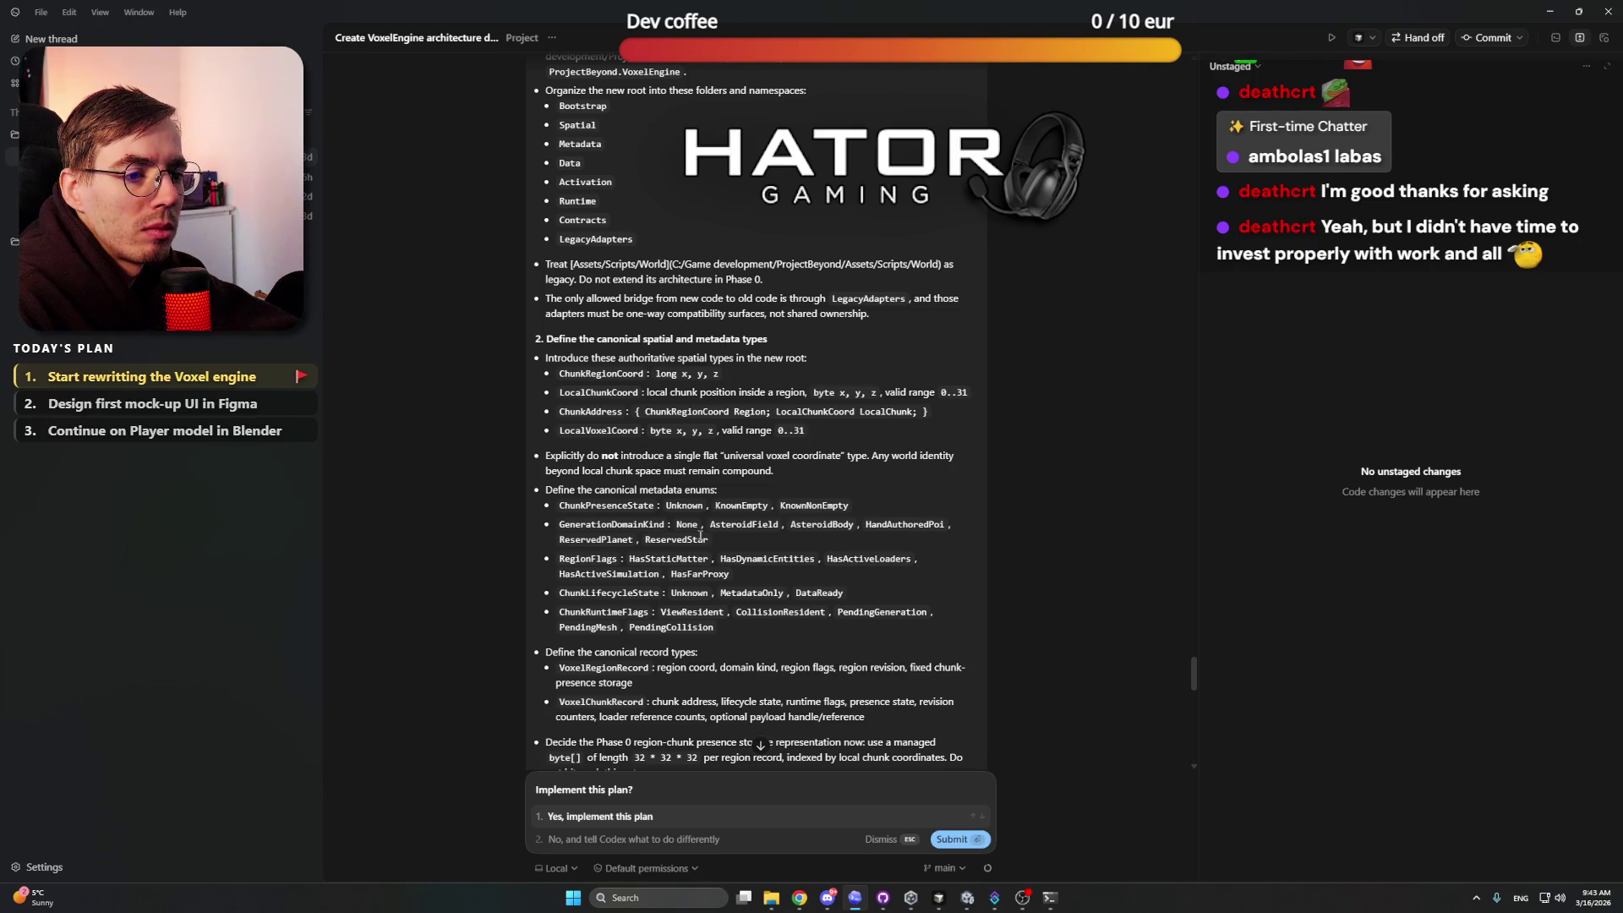
drag(710, 539, 558, 524)
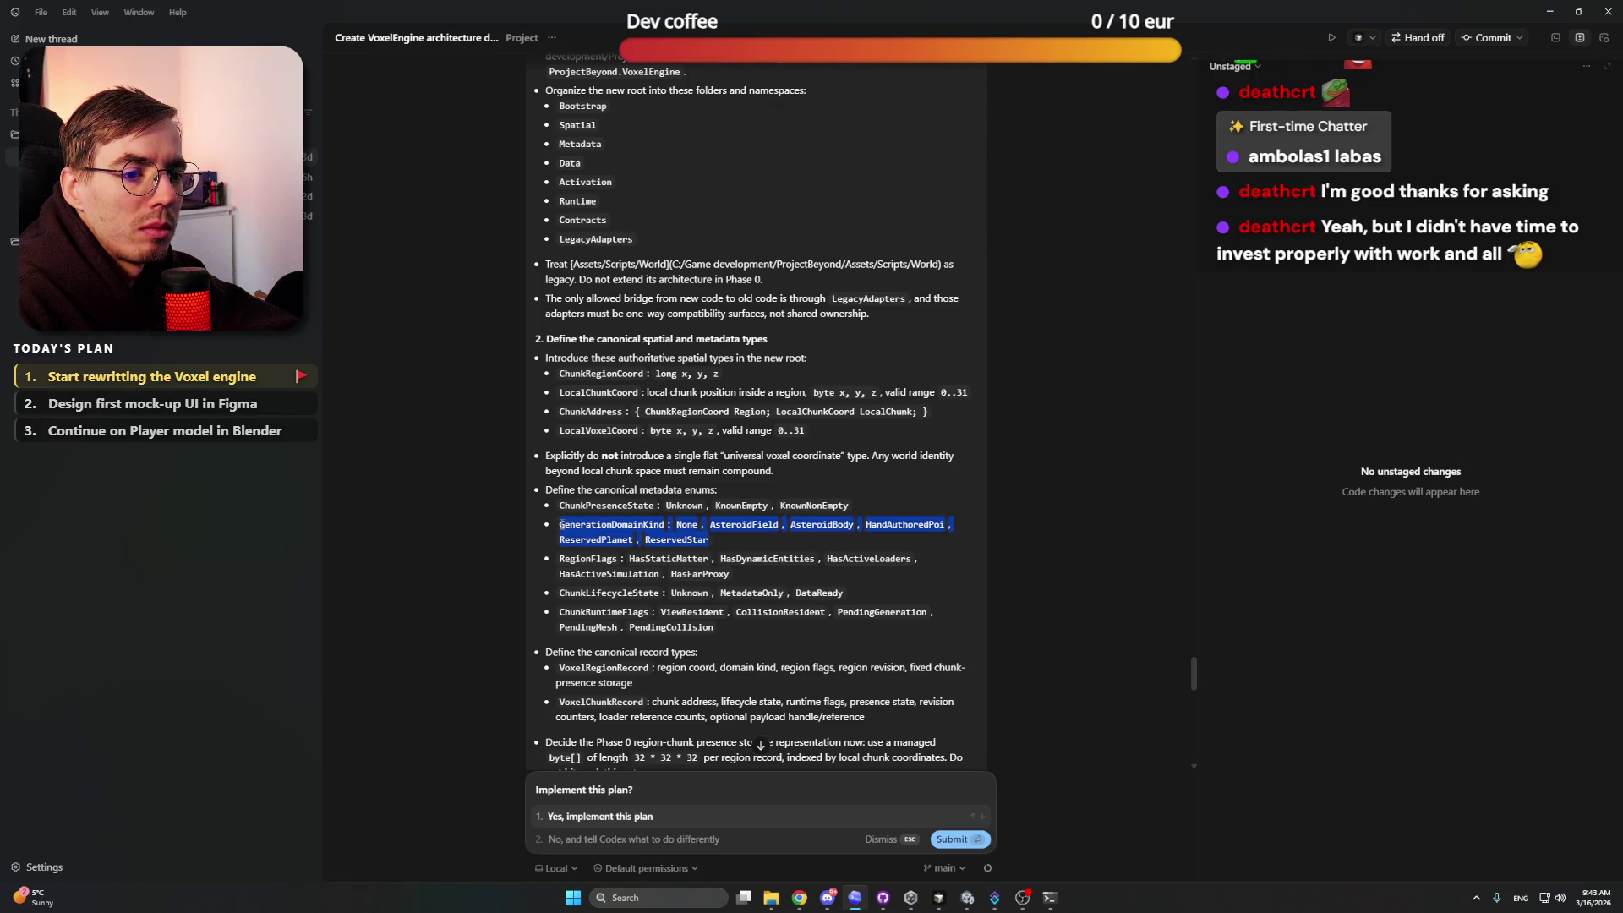
click(734, 550)
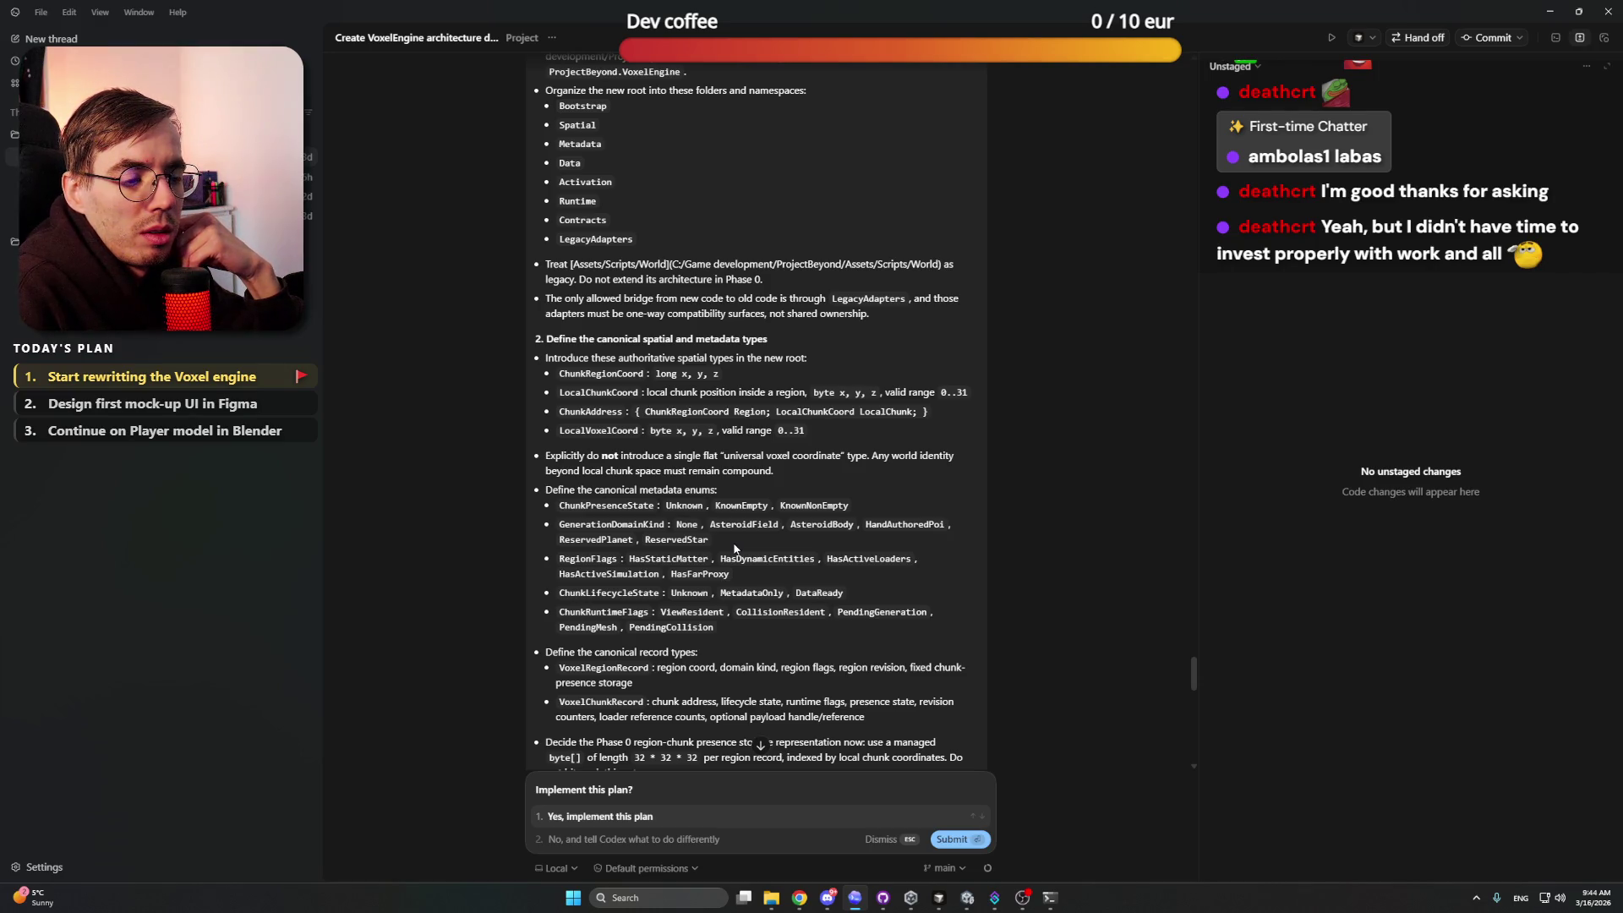
scroll(735, 549, down, 3)
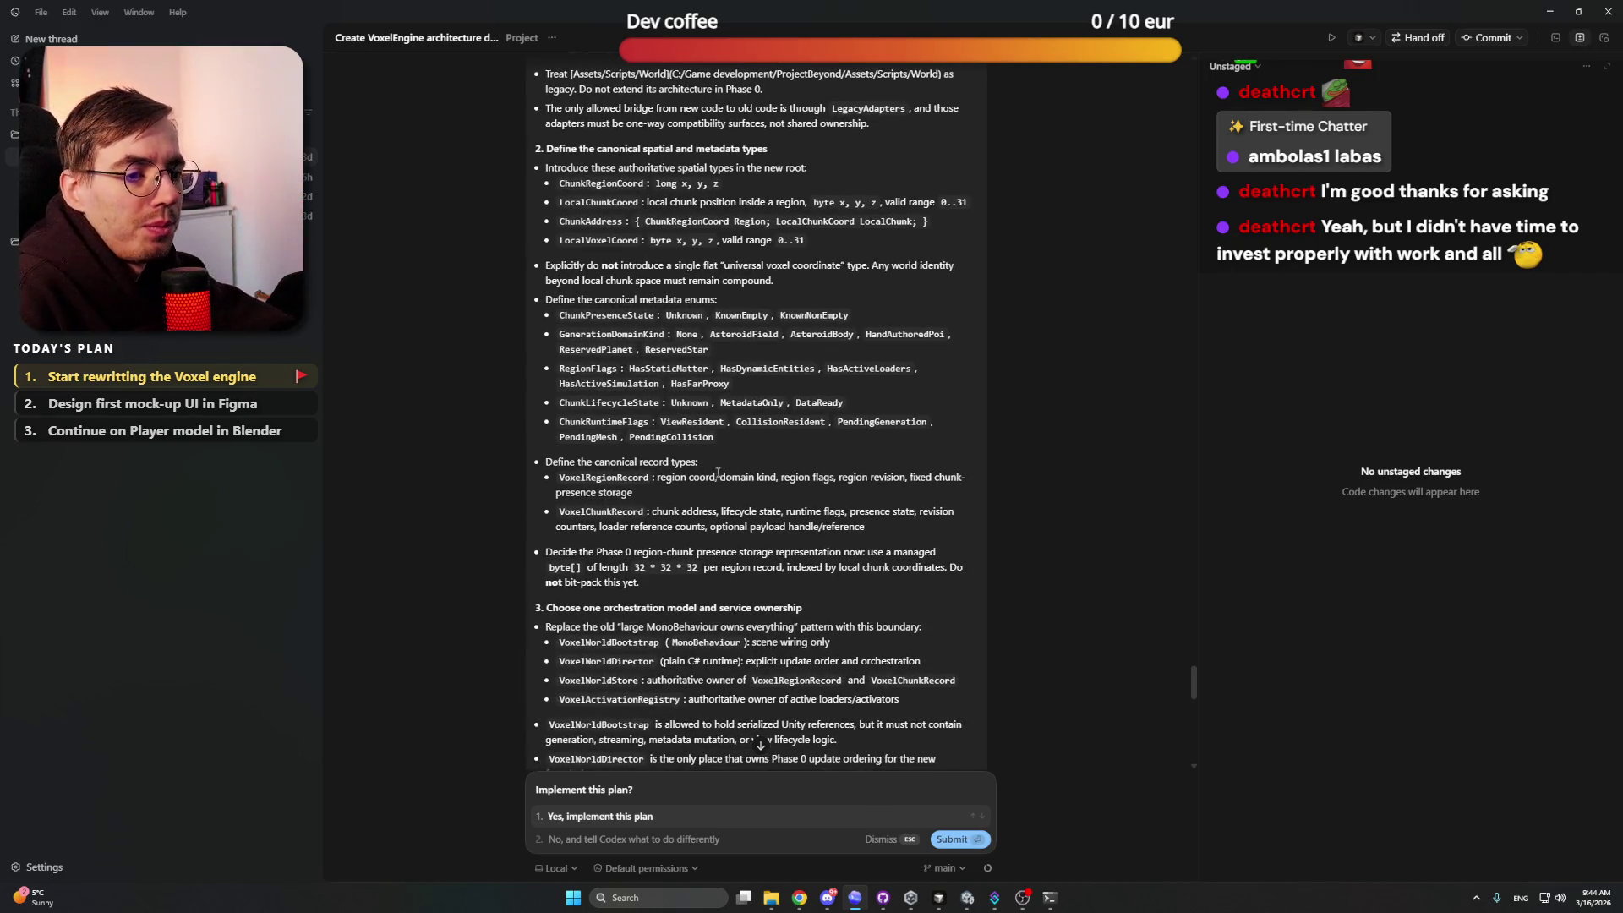
scroll(729, 434, down, 1)
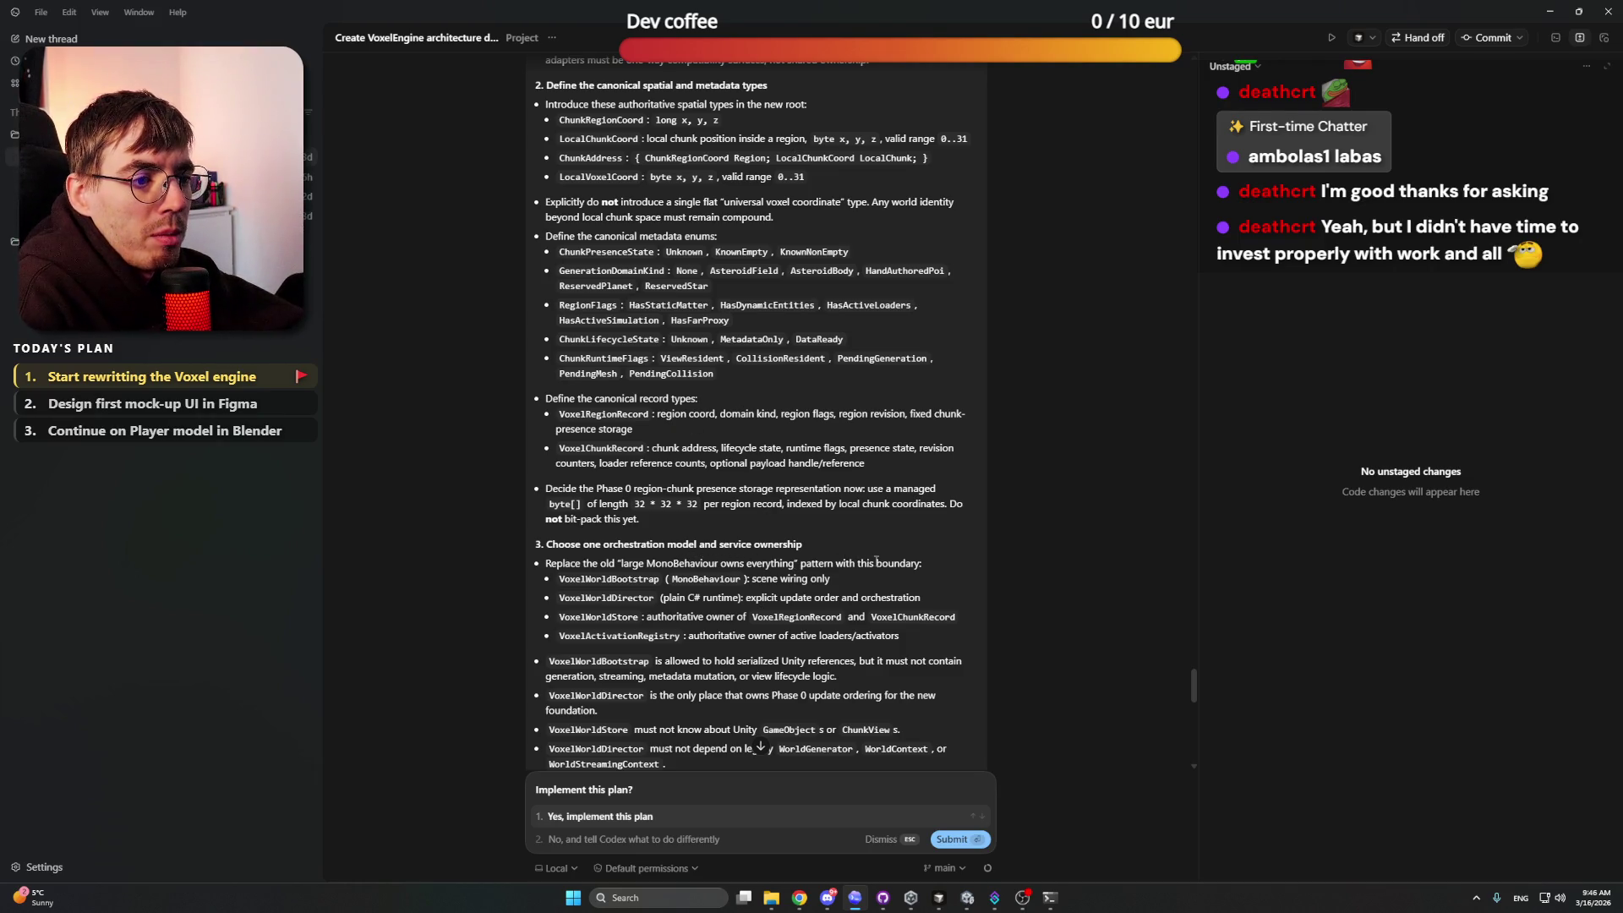
scroll(786, 561, down, 3)
scroll(868, 401, down, 1)
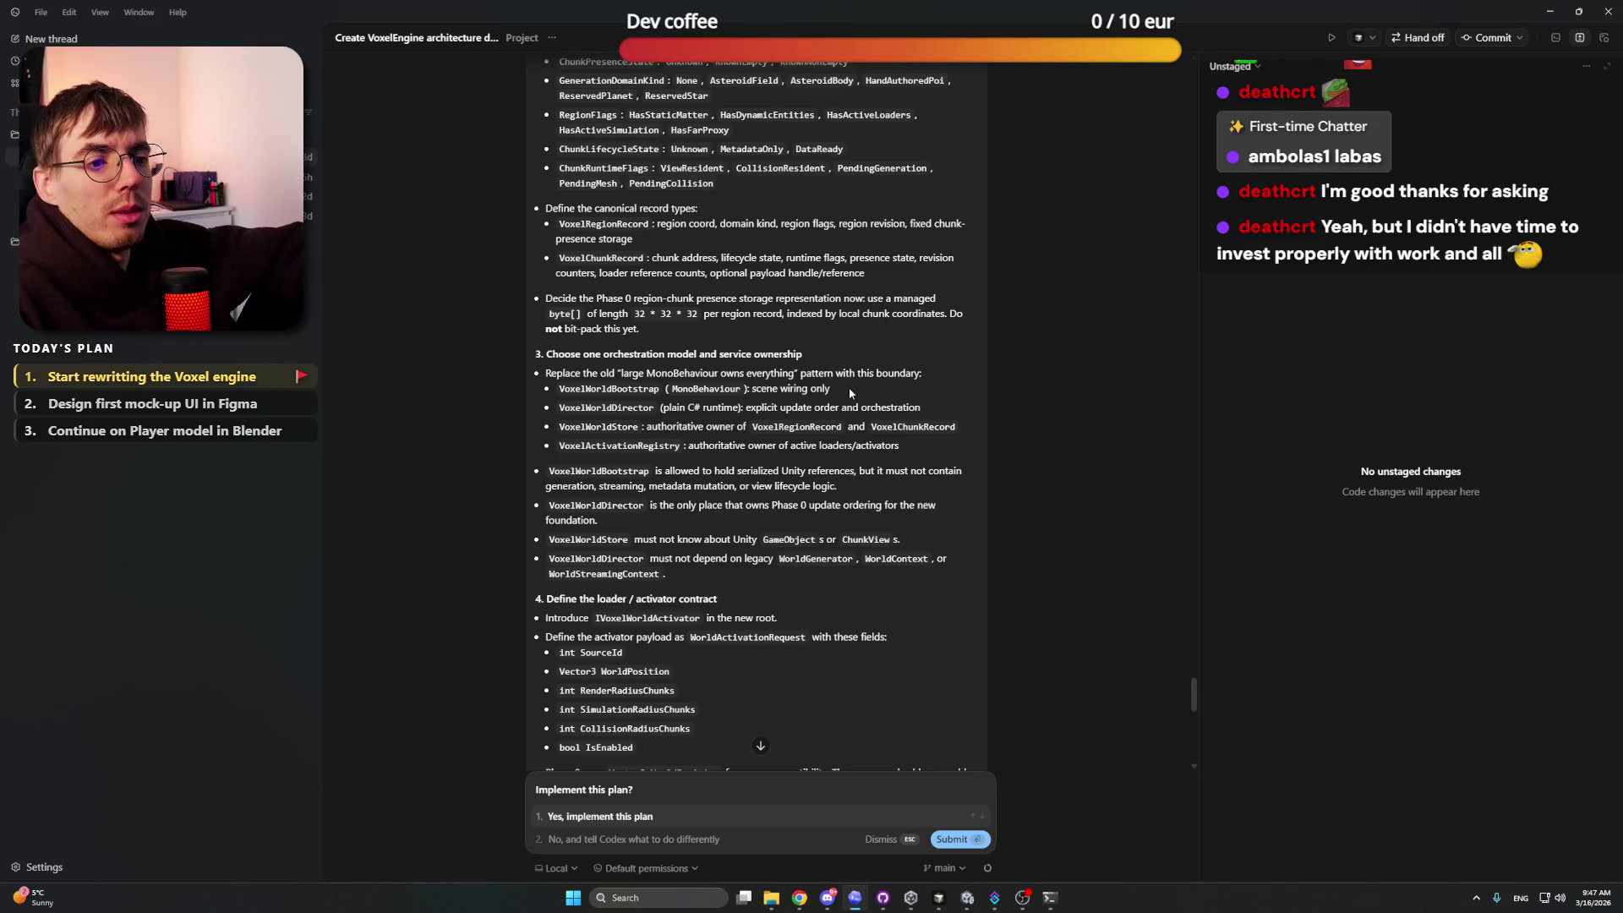
Step: Check the Twitch stream in the browser at full size, then hide the browser
mouse_move(799, 898)
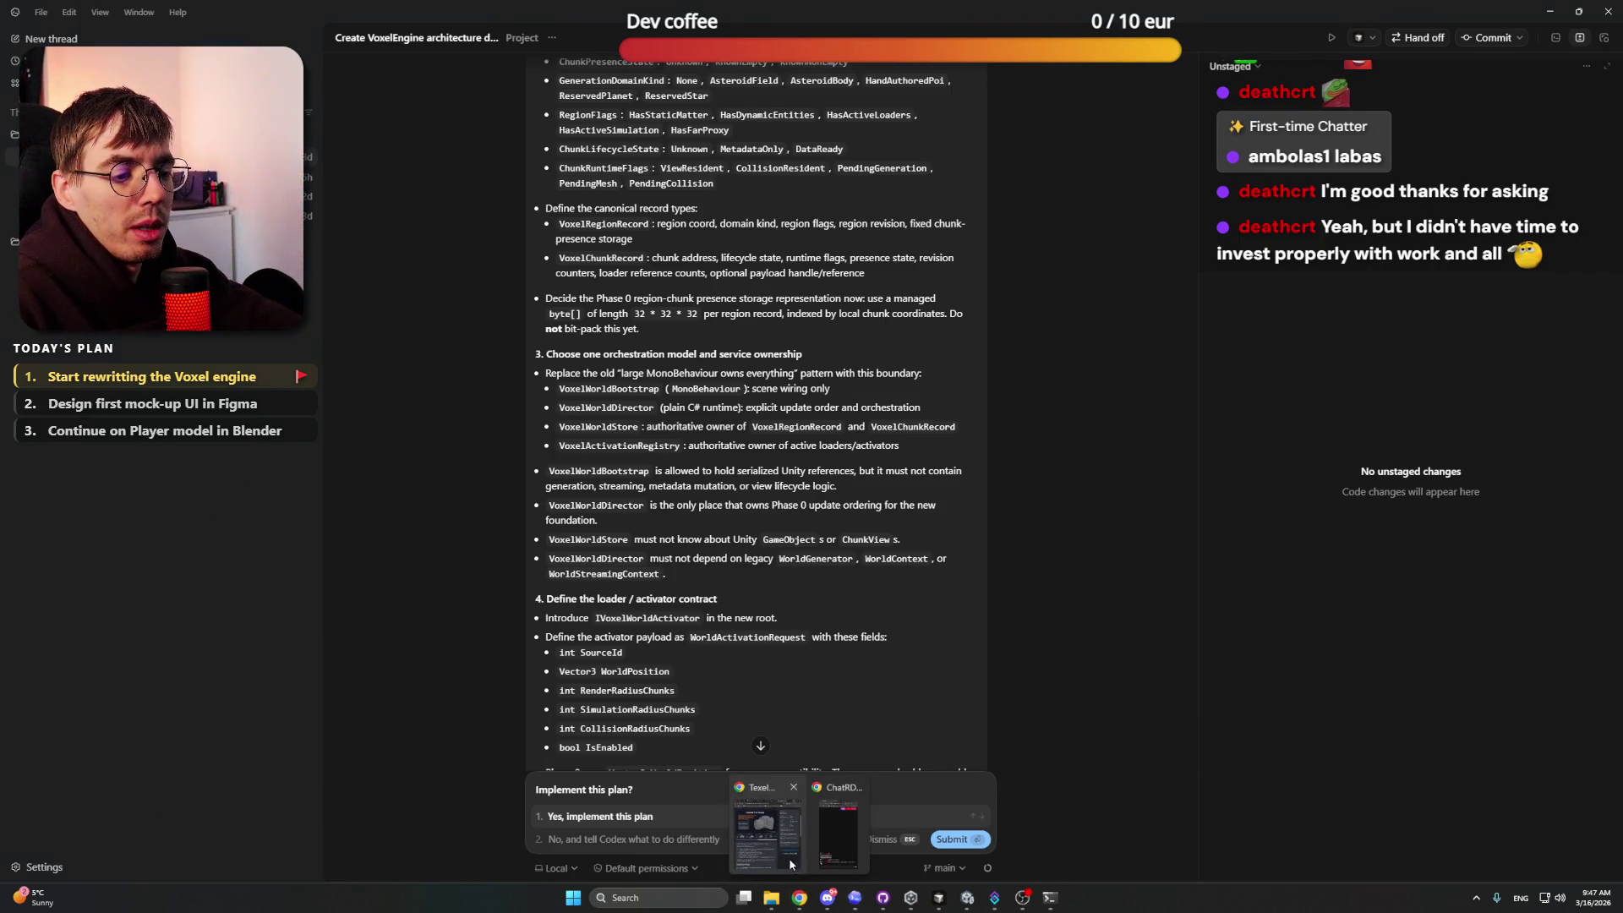
click(788, 858)
click(308, 87)
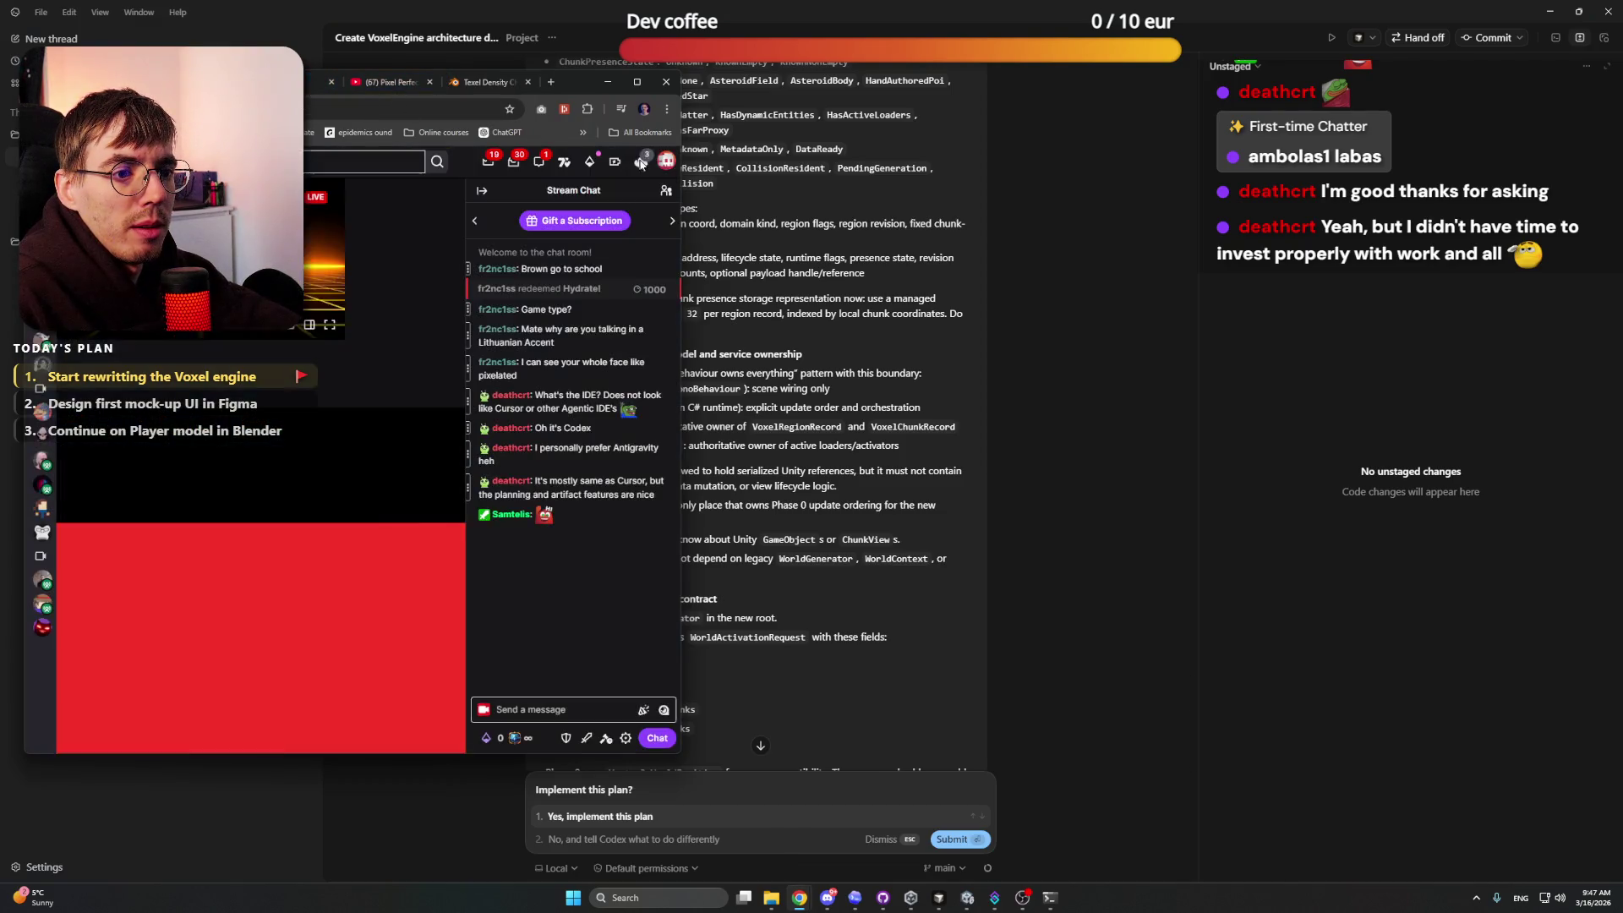
click(638, 82)
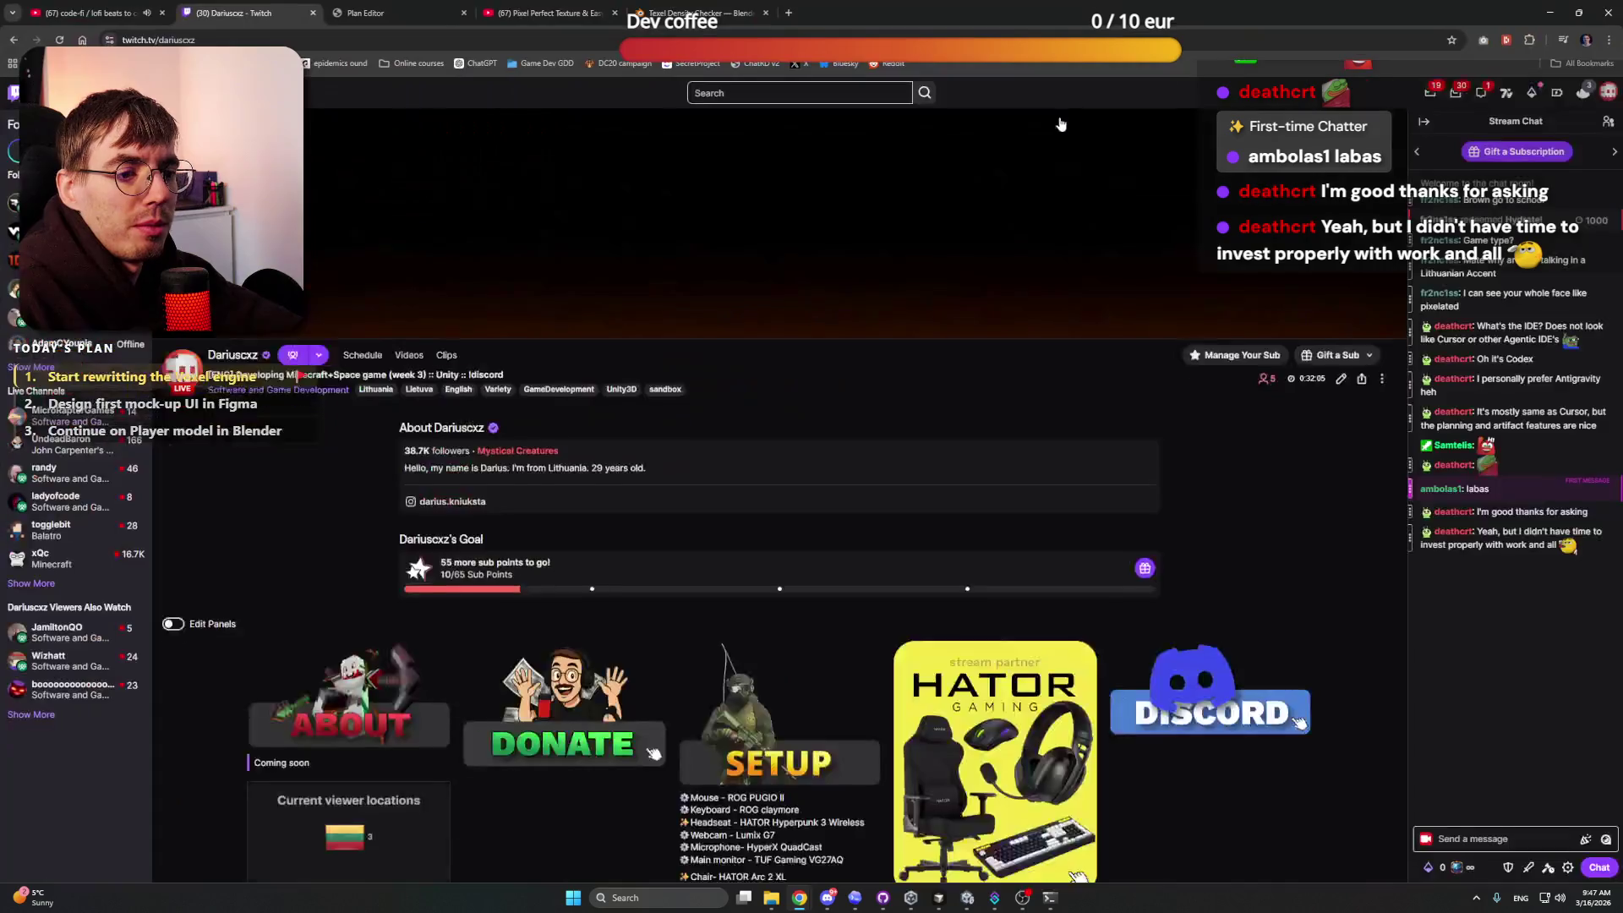
click(1550, 12)
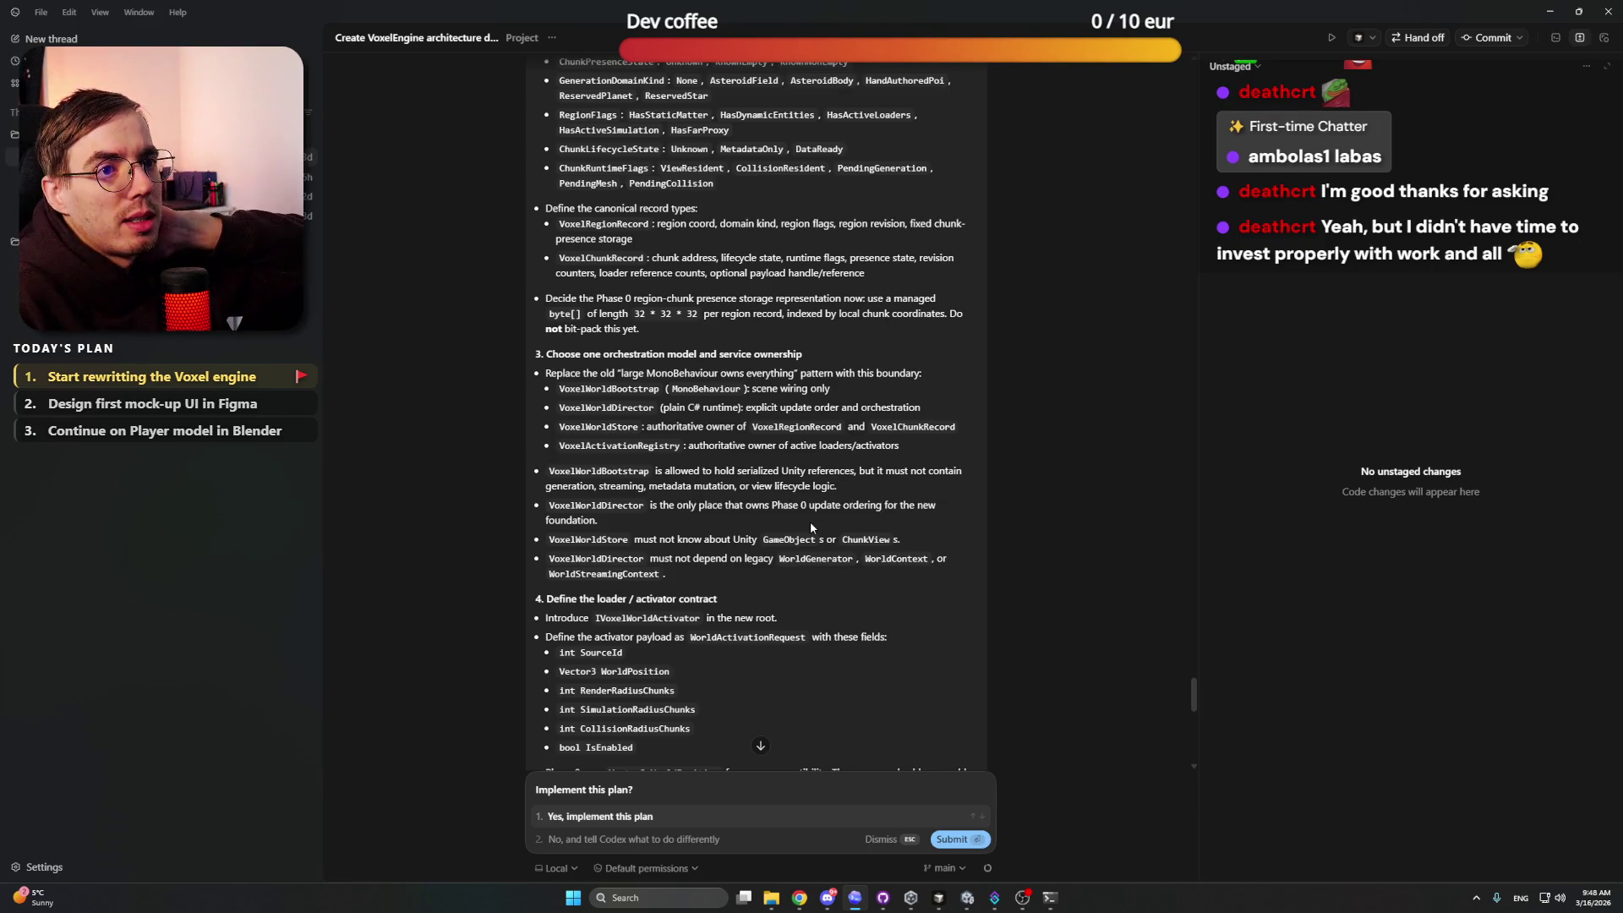
Step: In Appearance settings, set the code font size to 18 px and go back to the plan thread
click(80, 865)
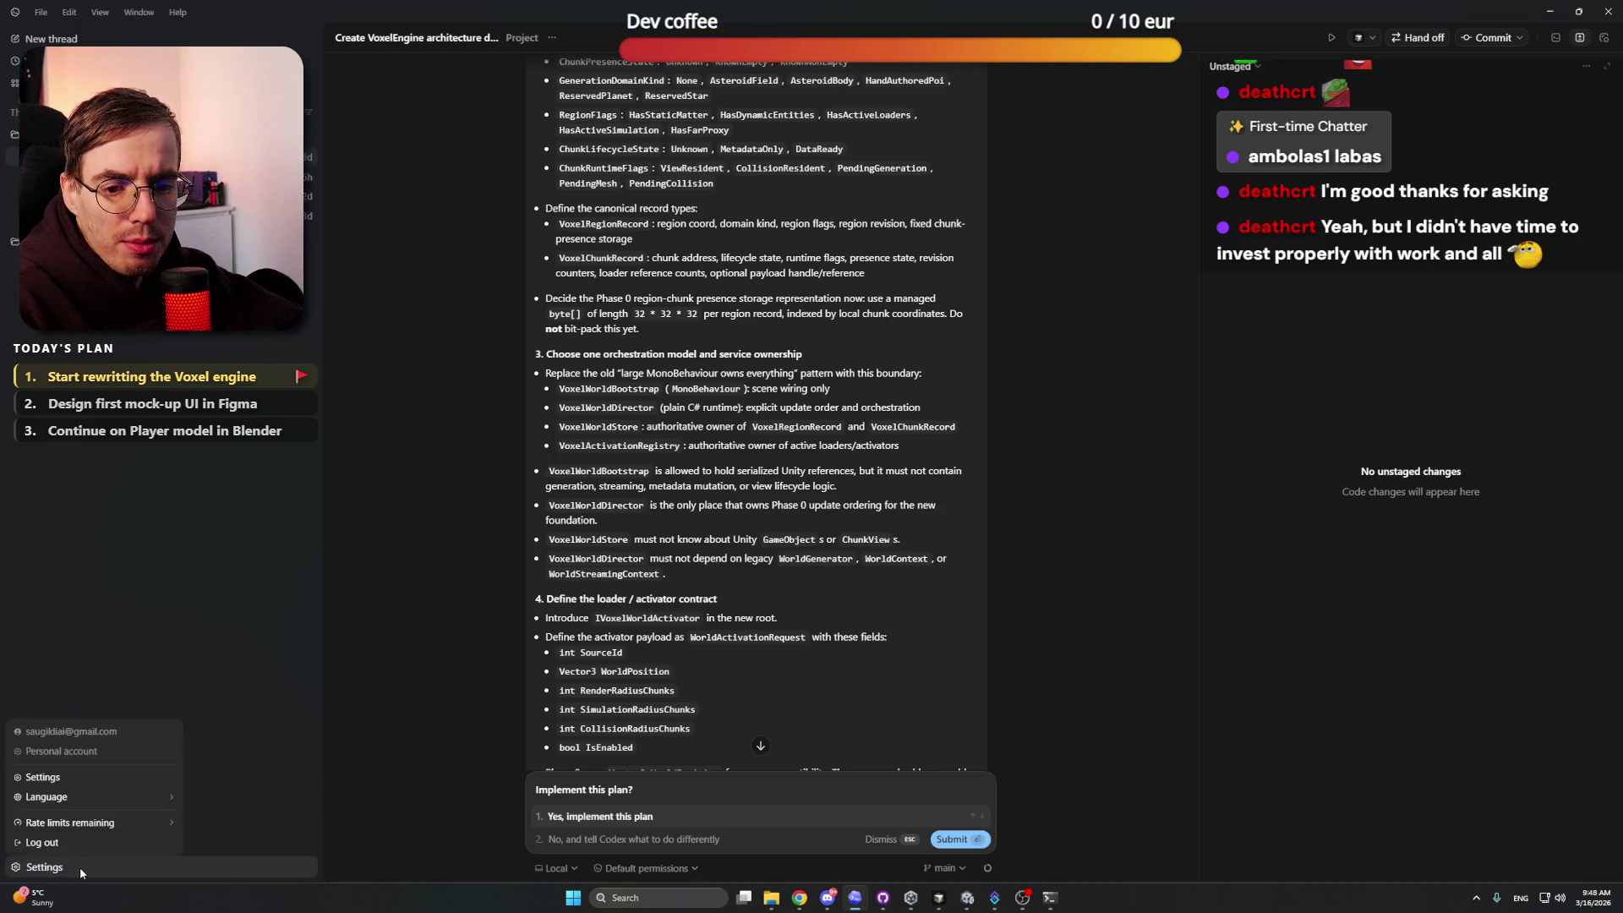
click(83, 778)
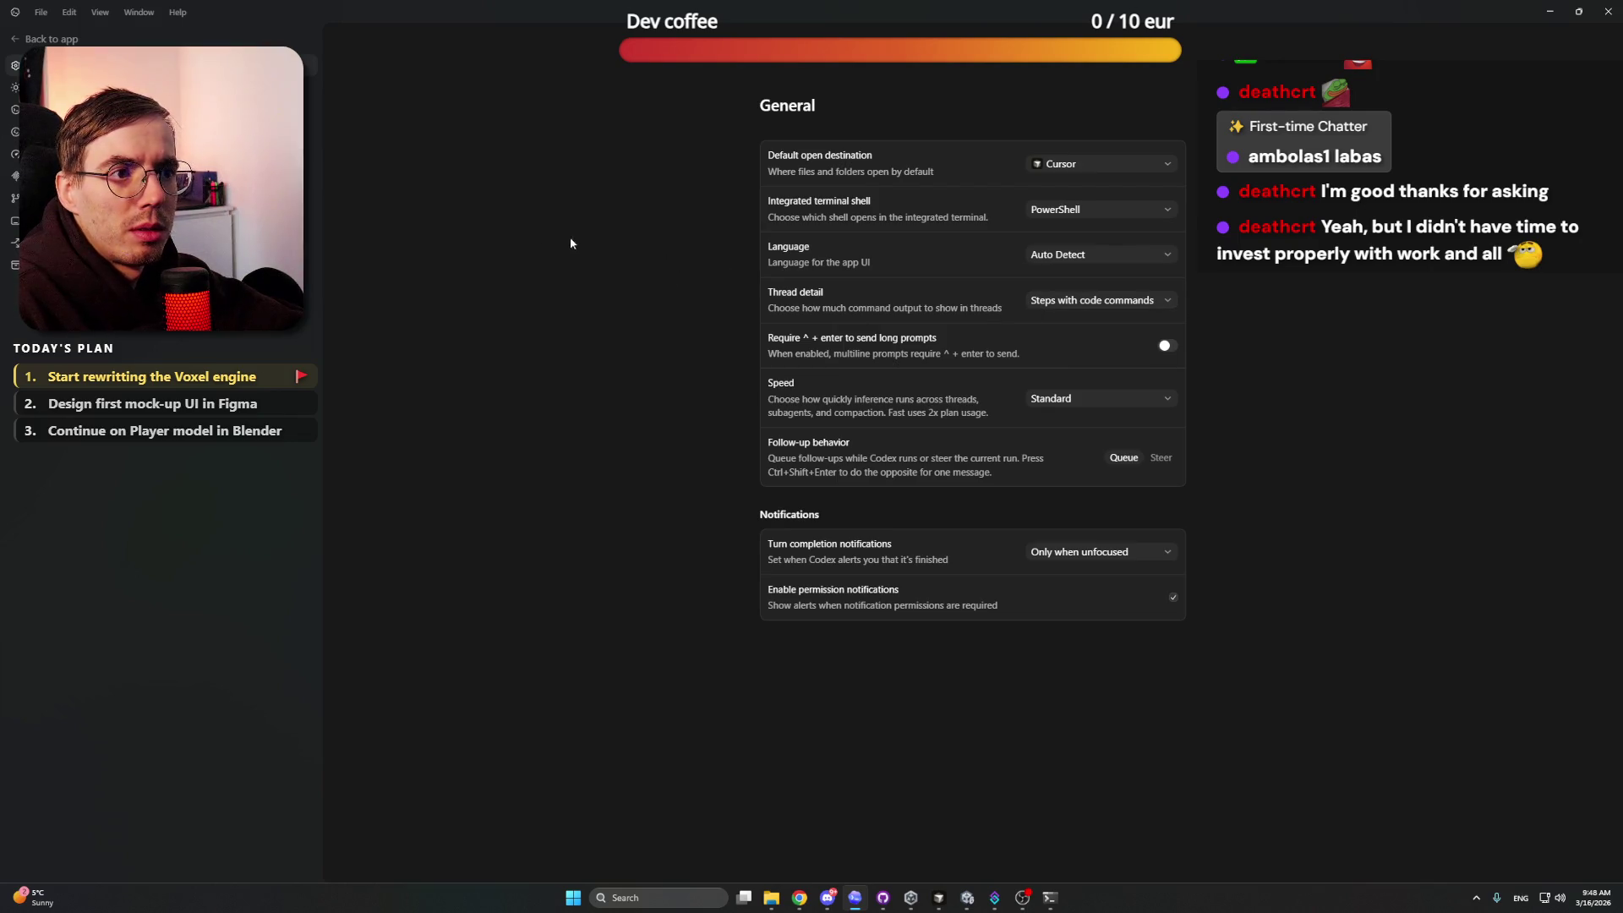
click(126, 88)
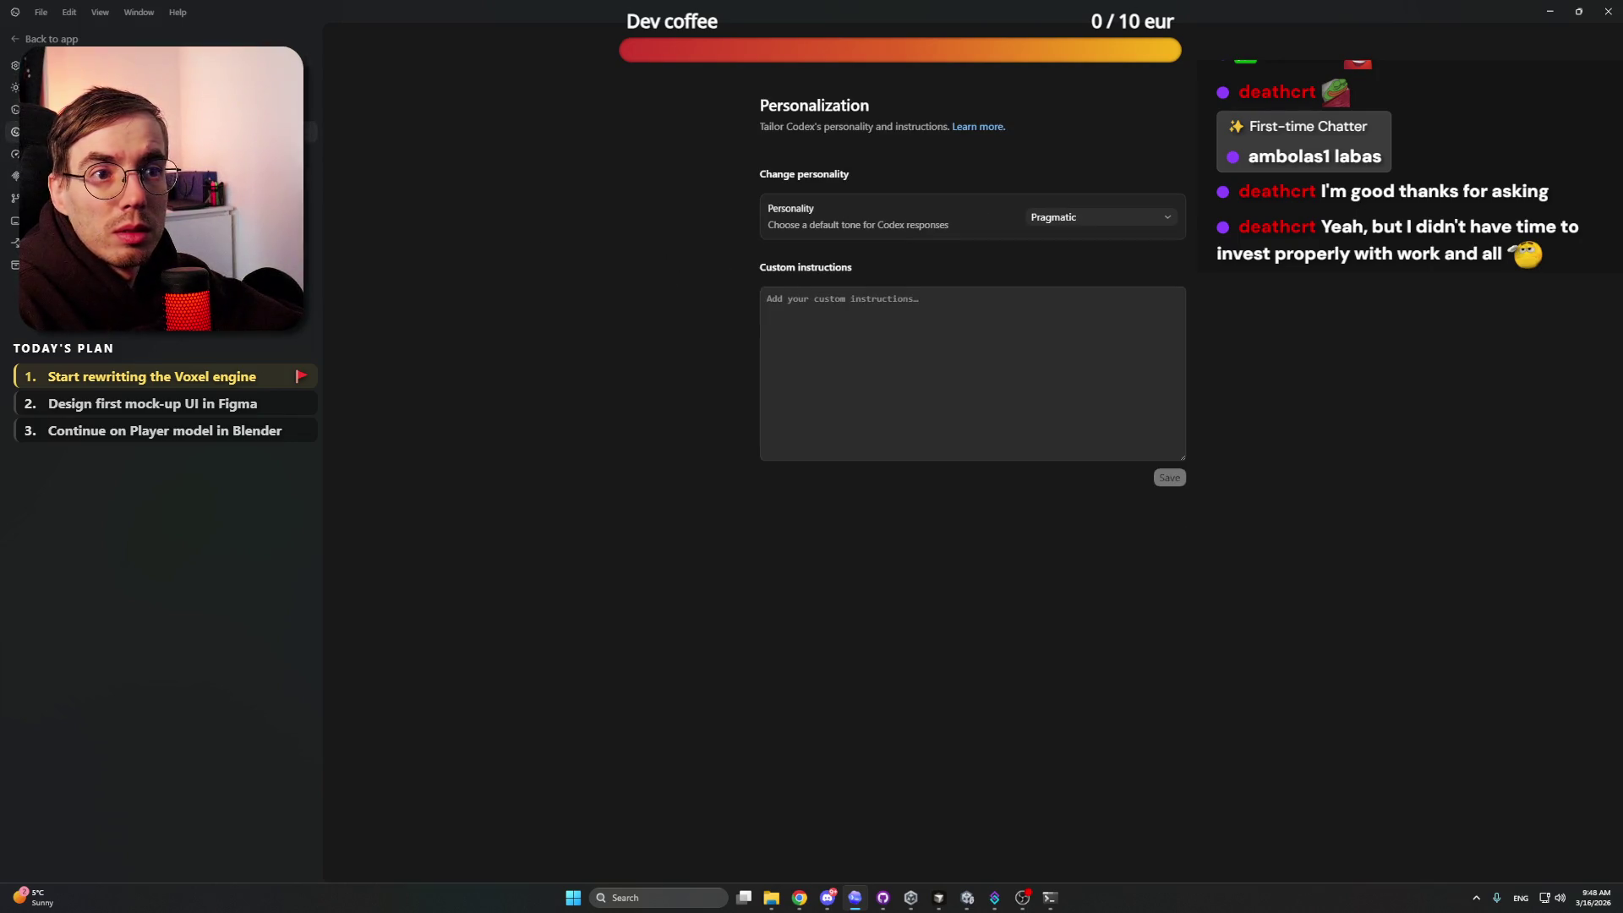
click(127, 87)
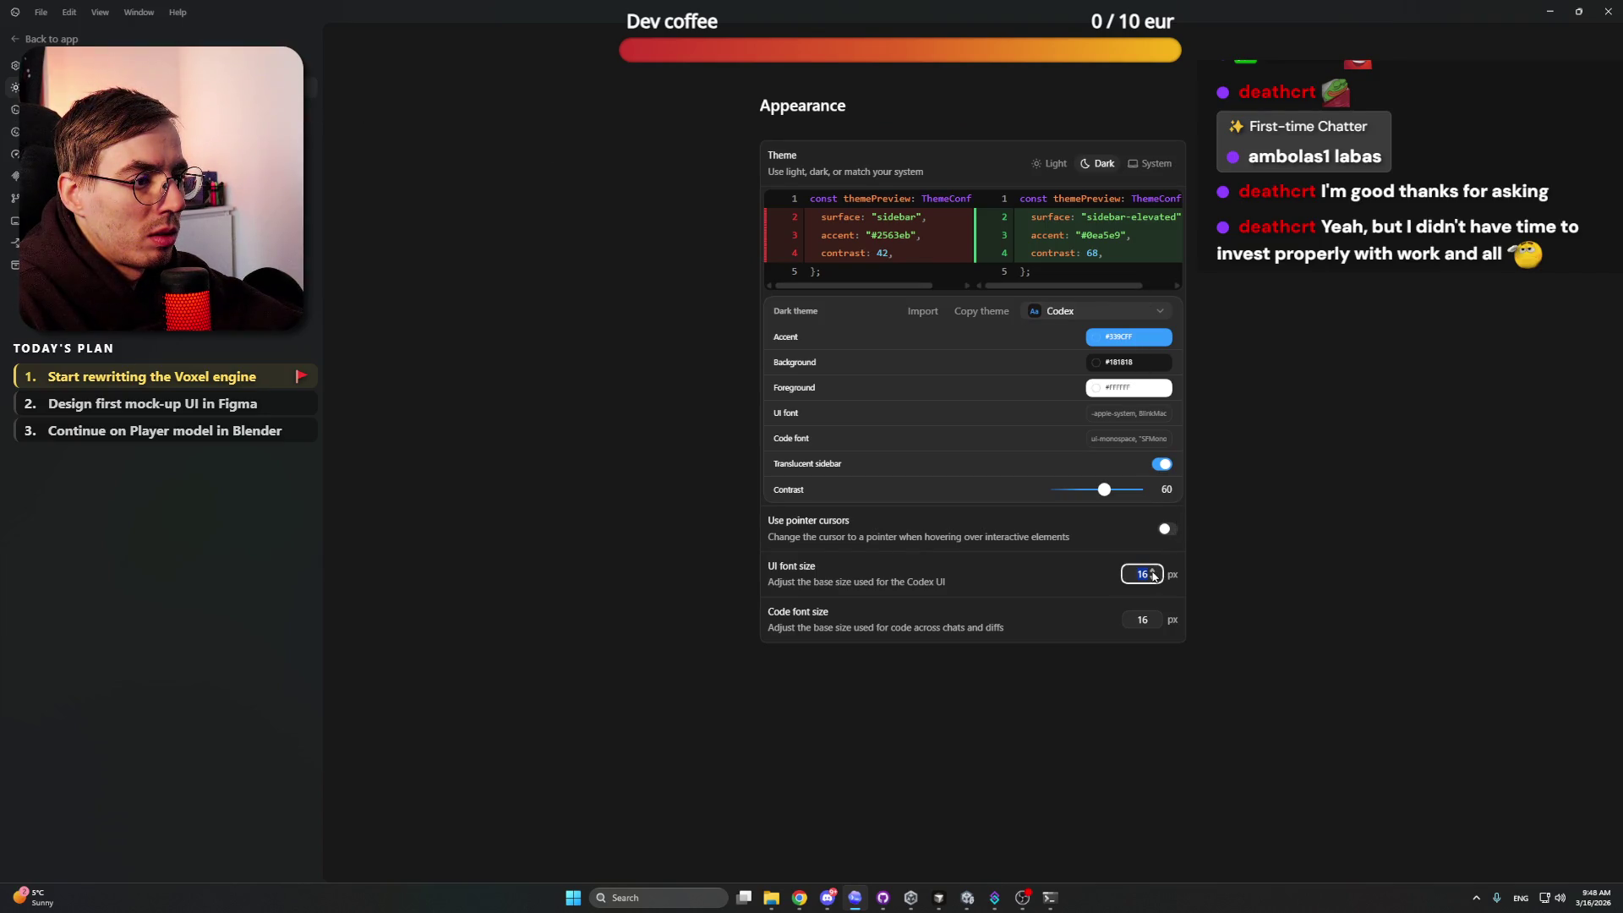
double_click(1152, 618)
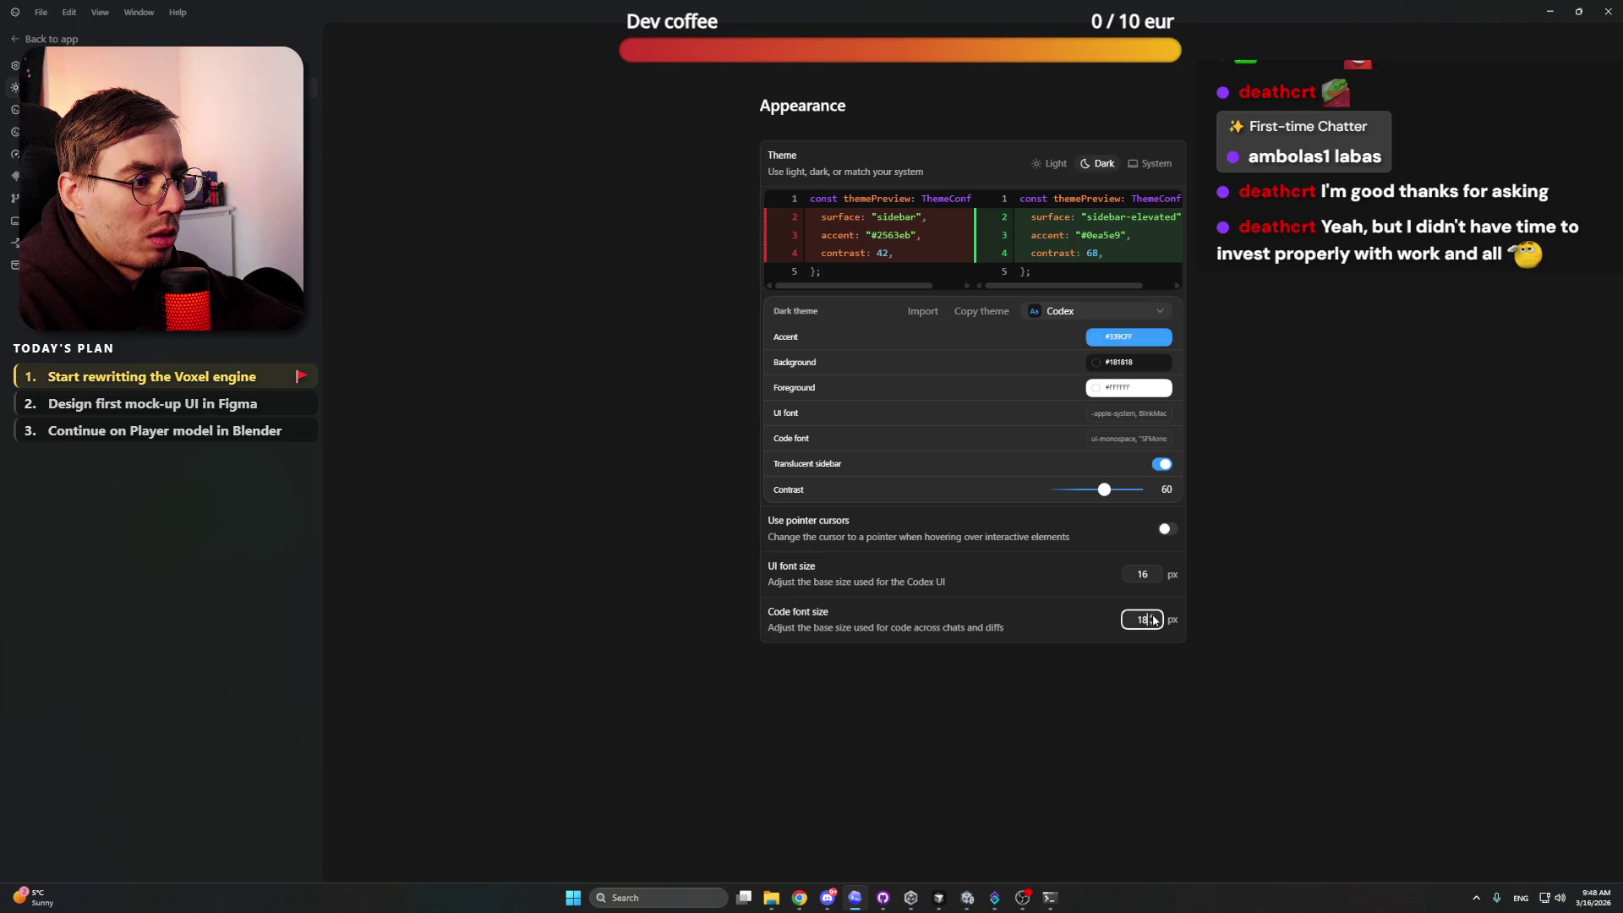
click(1169, 613)
click(1323, 583)
double_click(1152, 648)
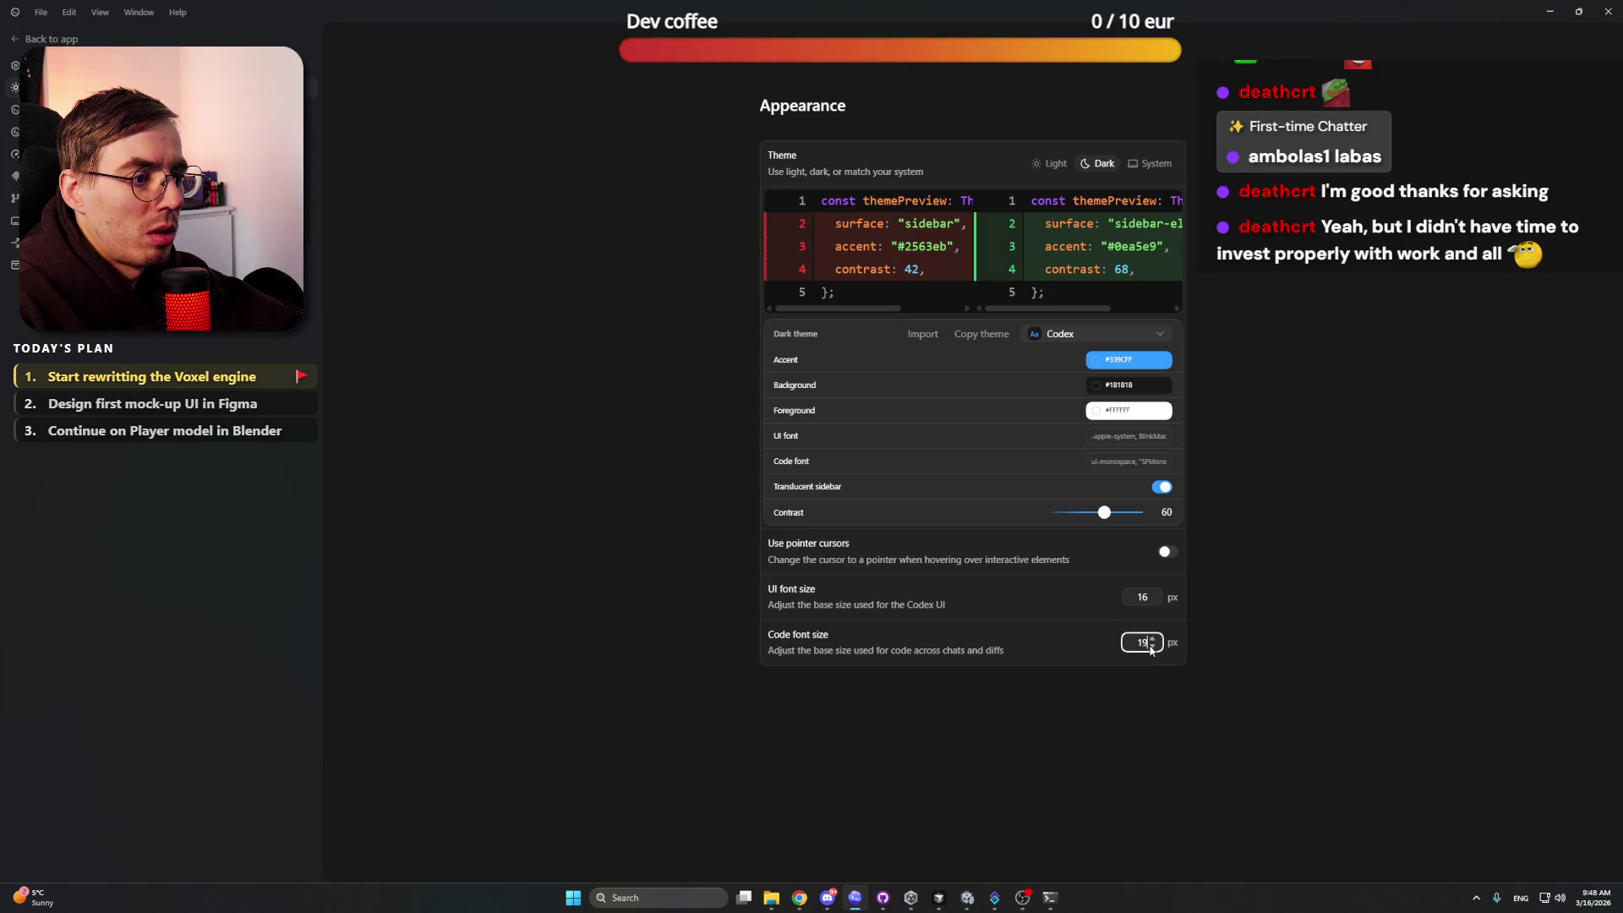
click(1290, 595)
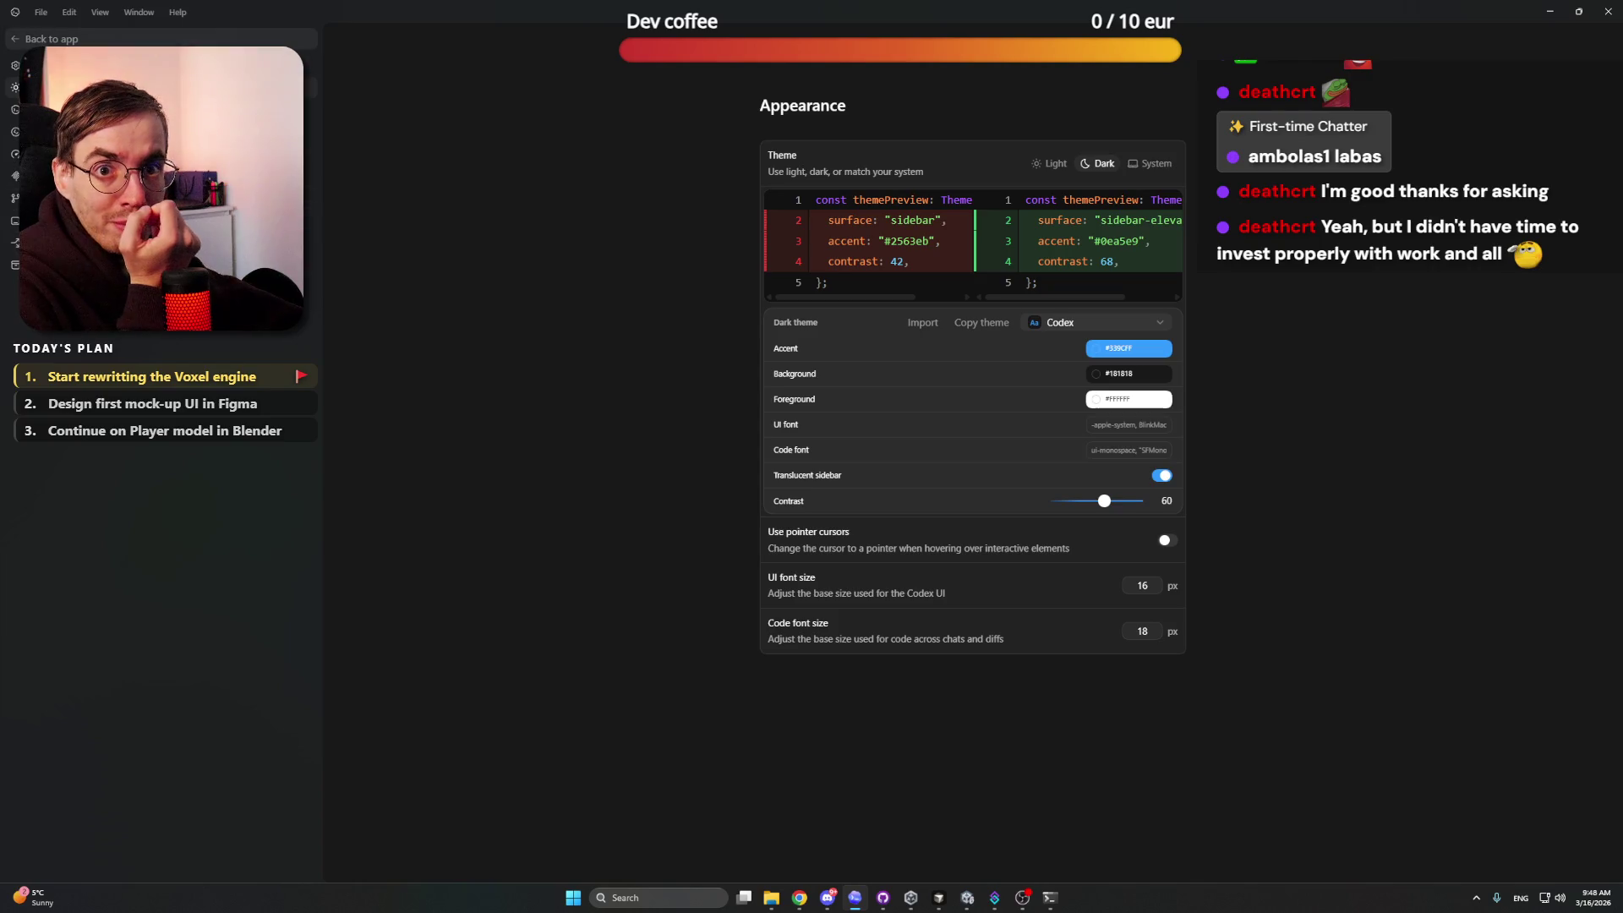
click(44, 46)
scroll(880, 549, up, 5)
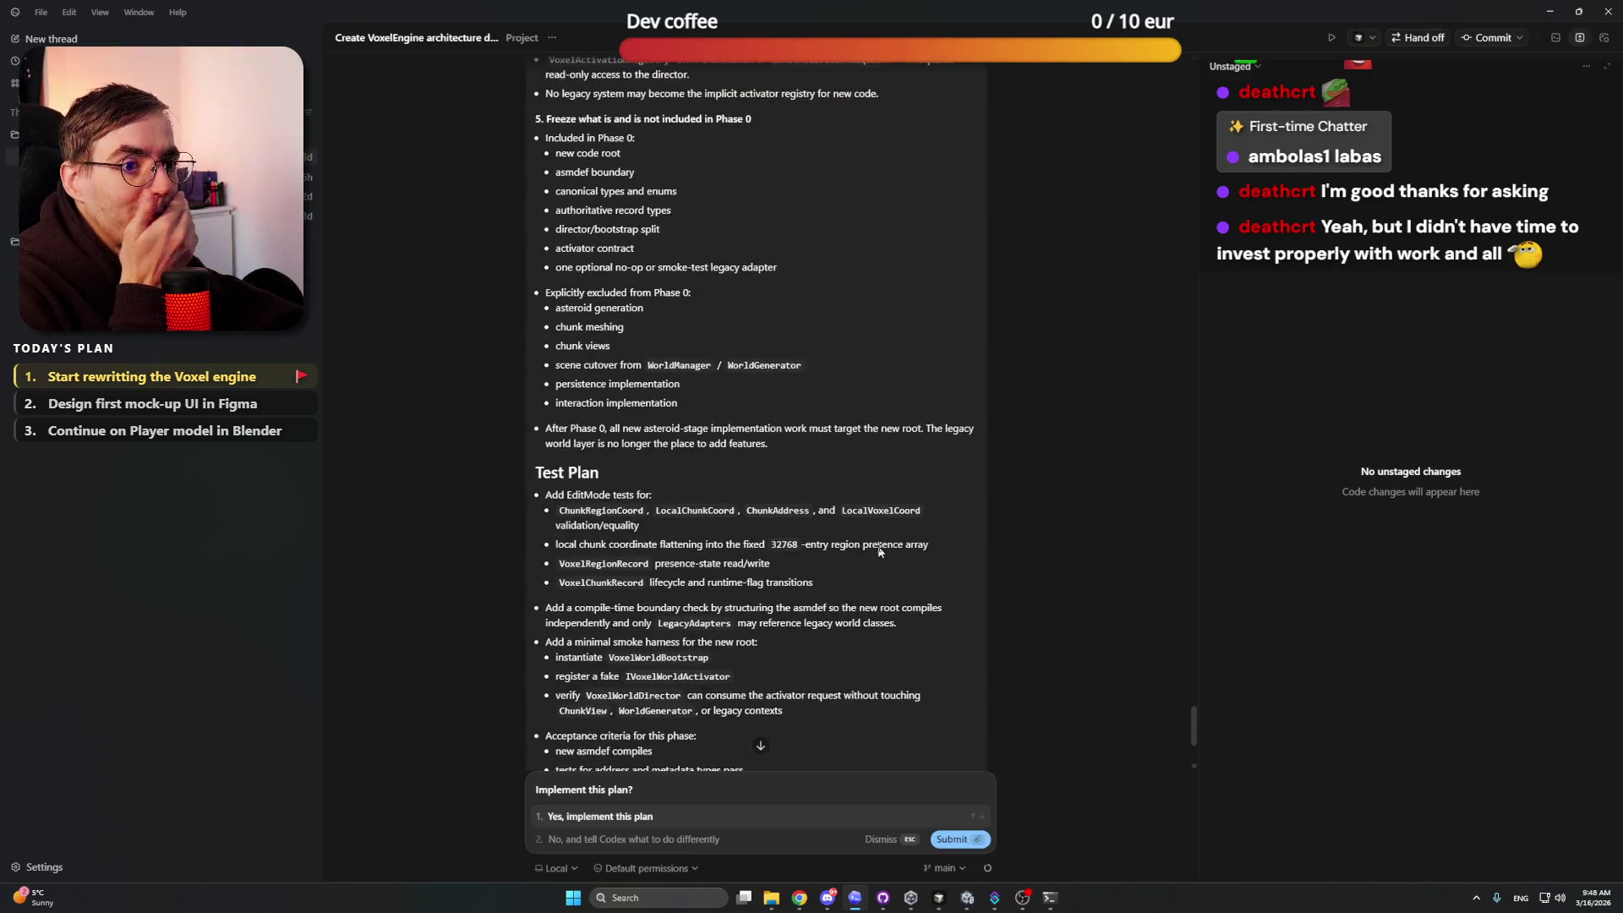
scroll(879, 550, up, 10)
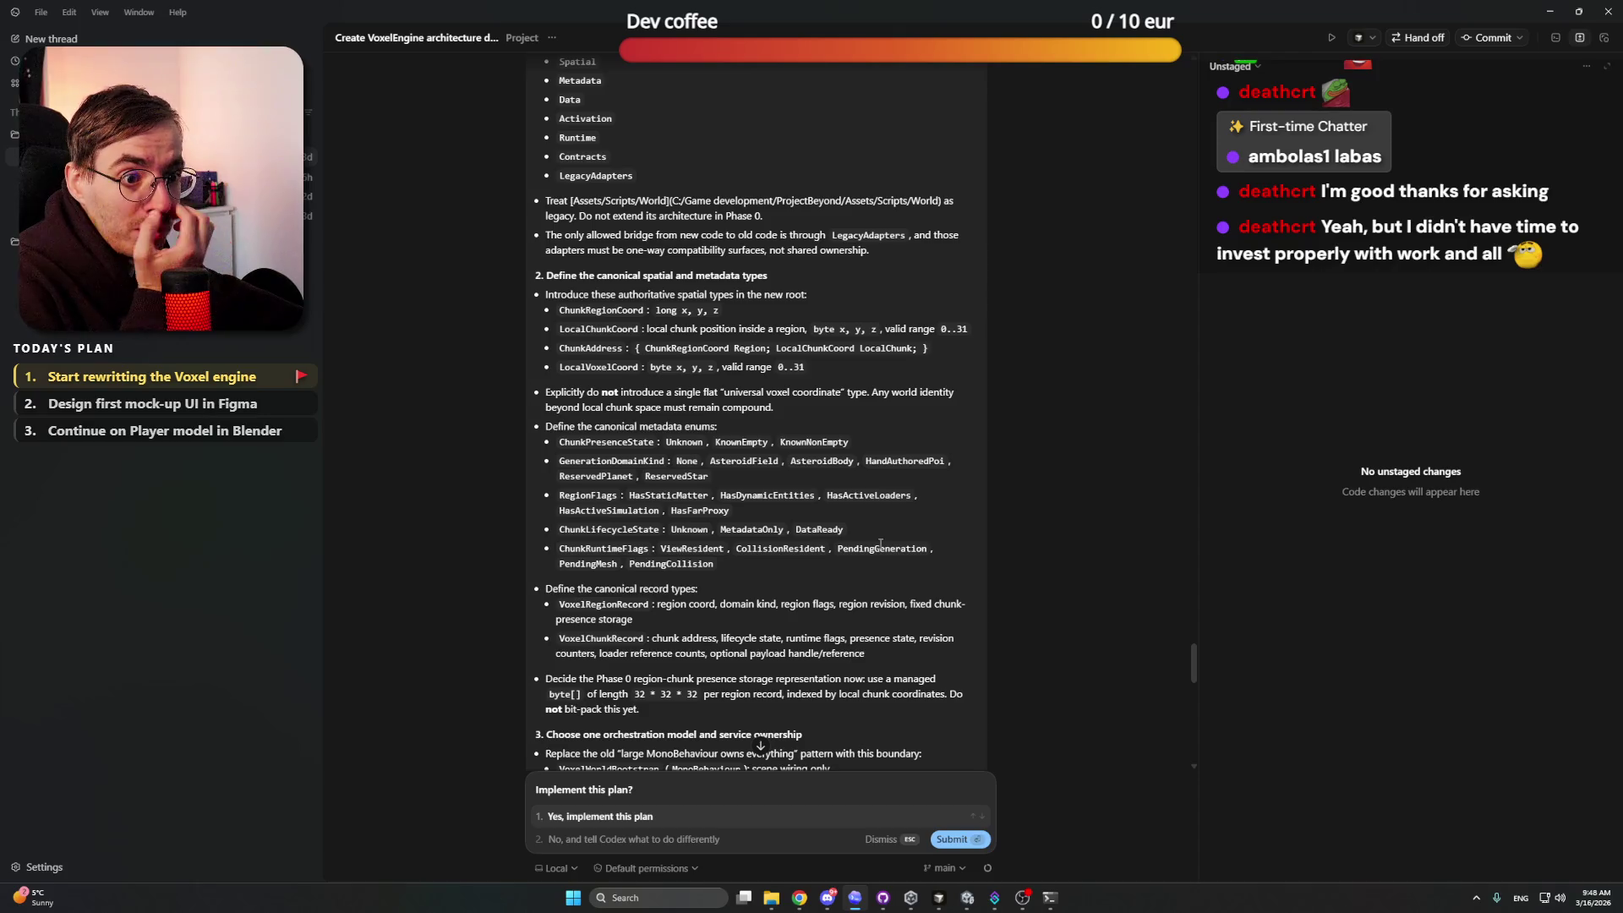
scroll(880, 550, up, 5)
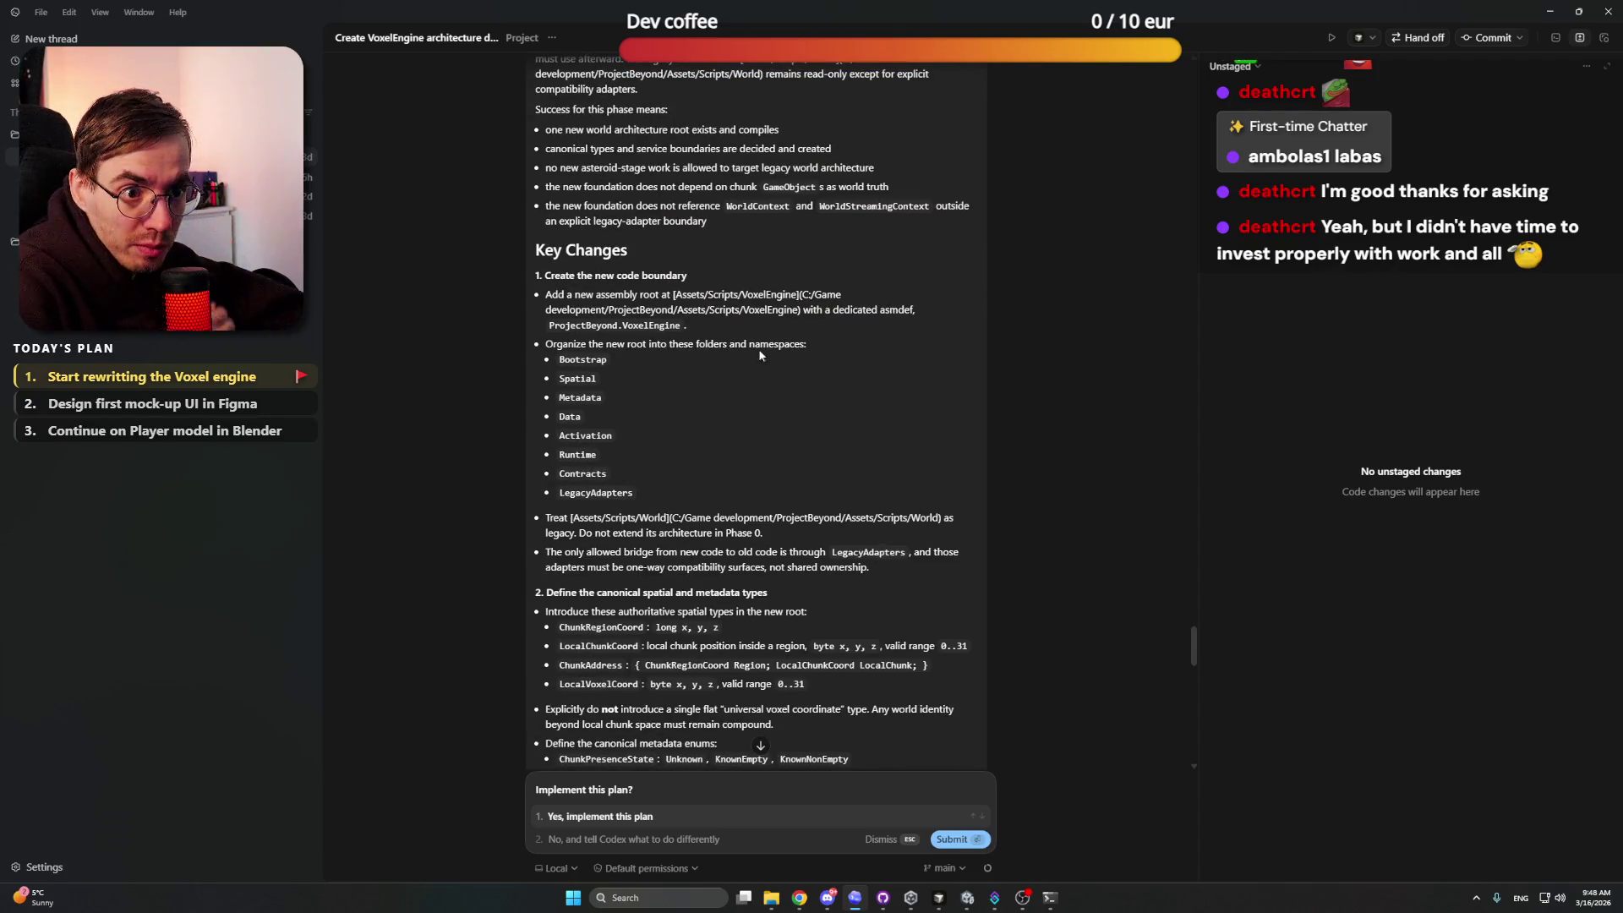
scroll(702, 416, down, 10)
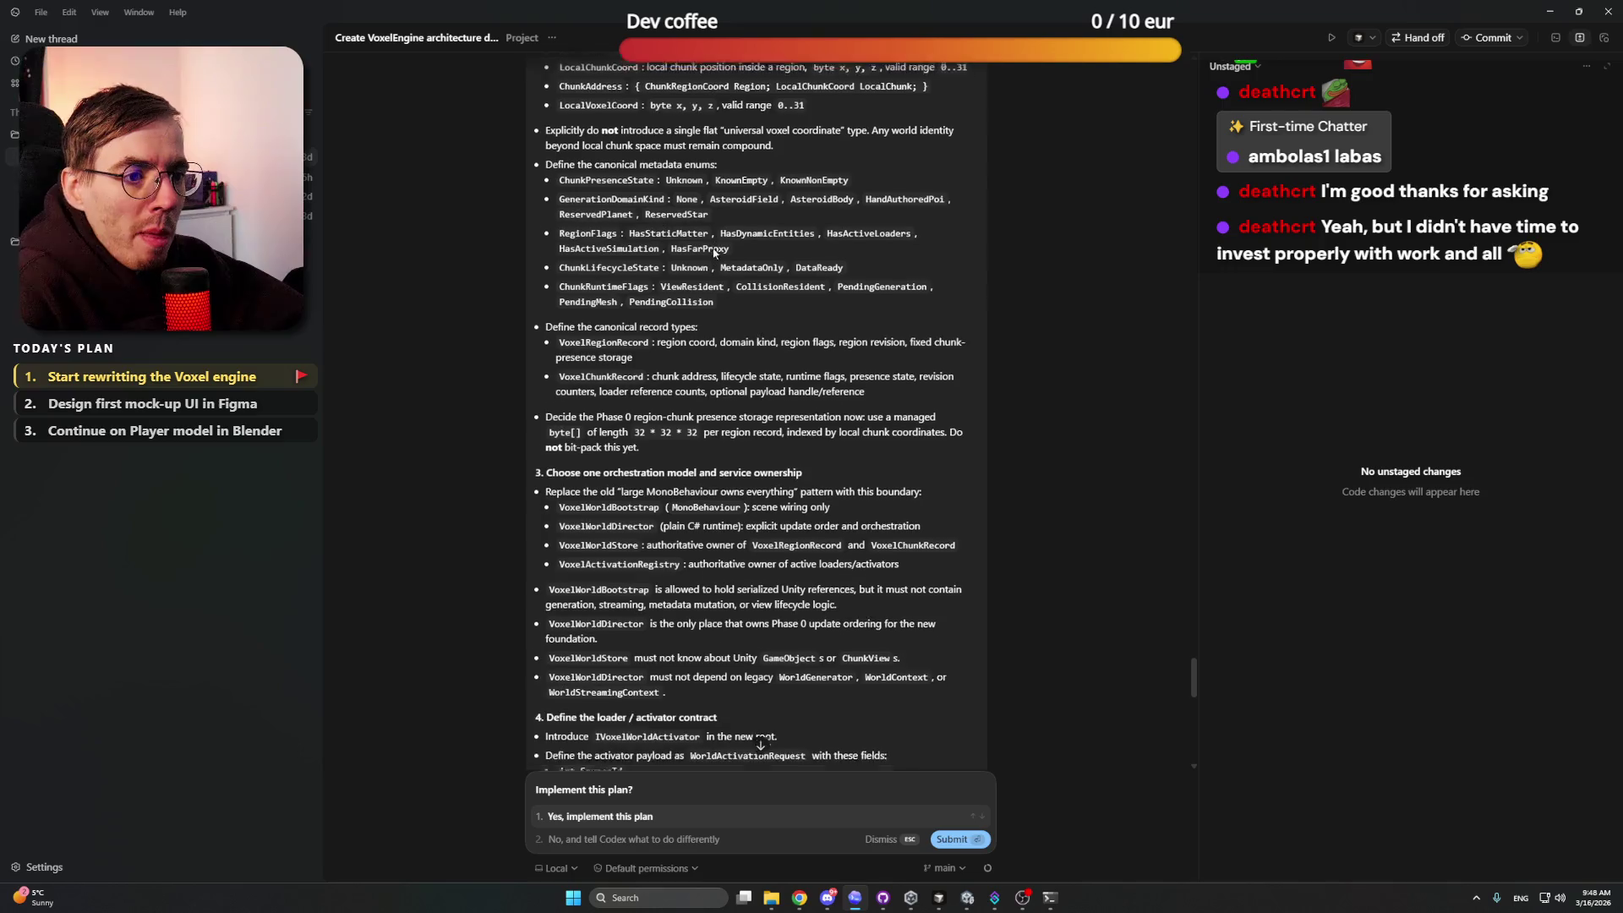
scroll(712, 252, down, 3)
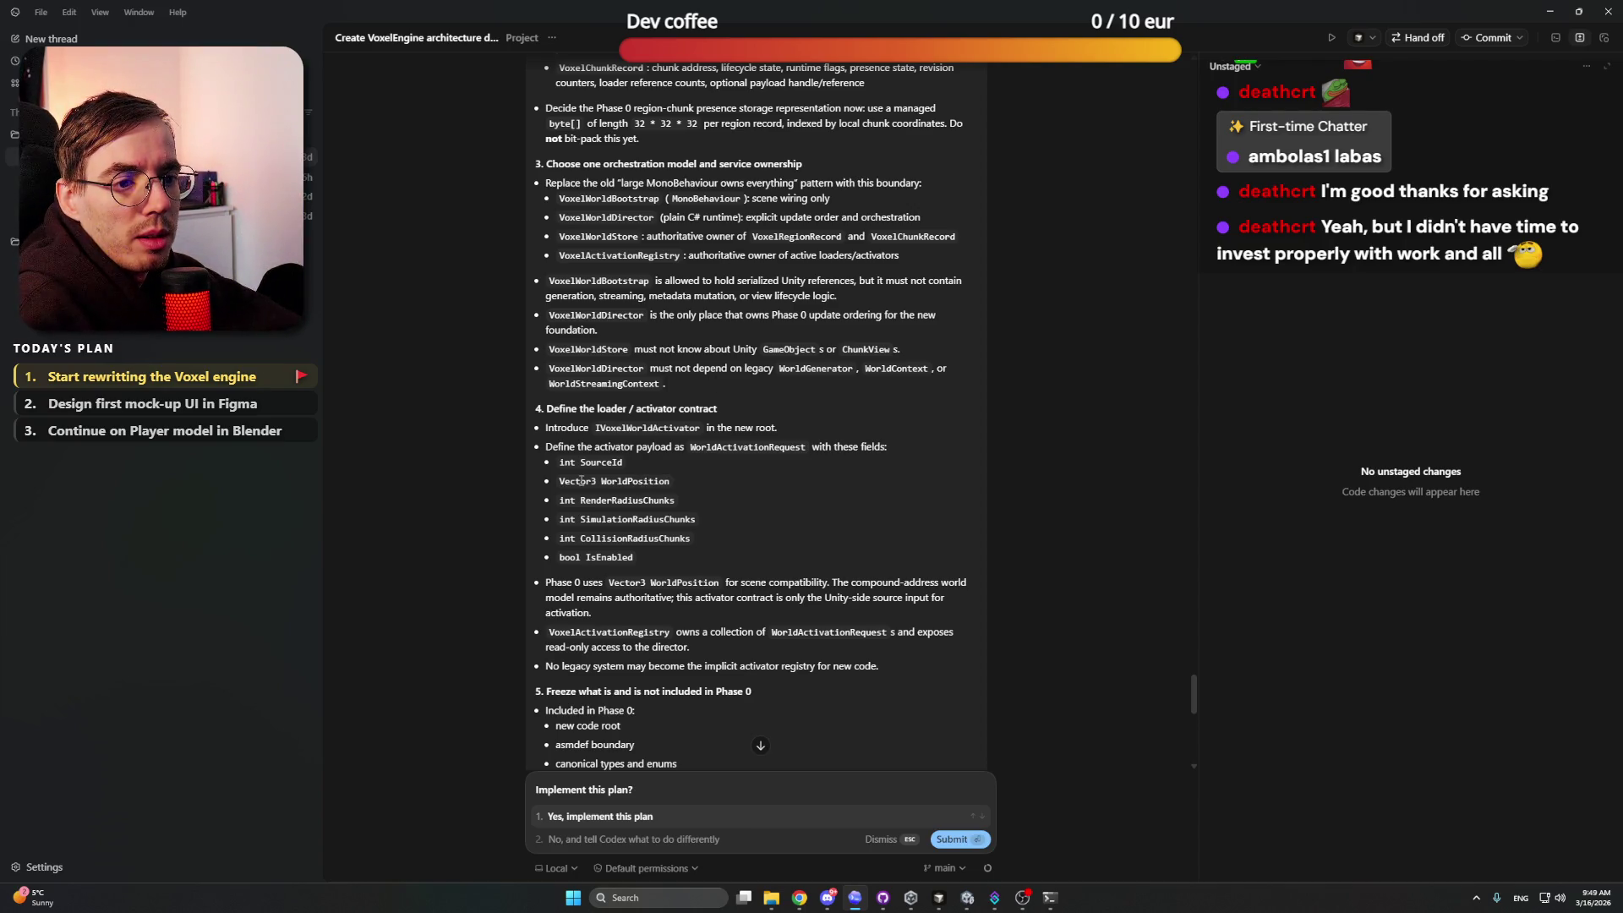
Step: Scroll up and down through the plan, then open the Windows Start search
scroll(647, 480, up, 5)
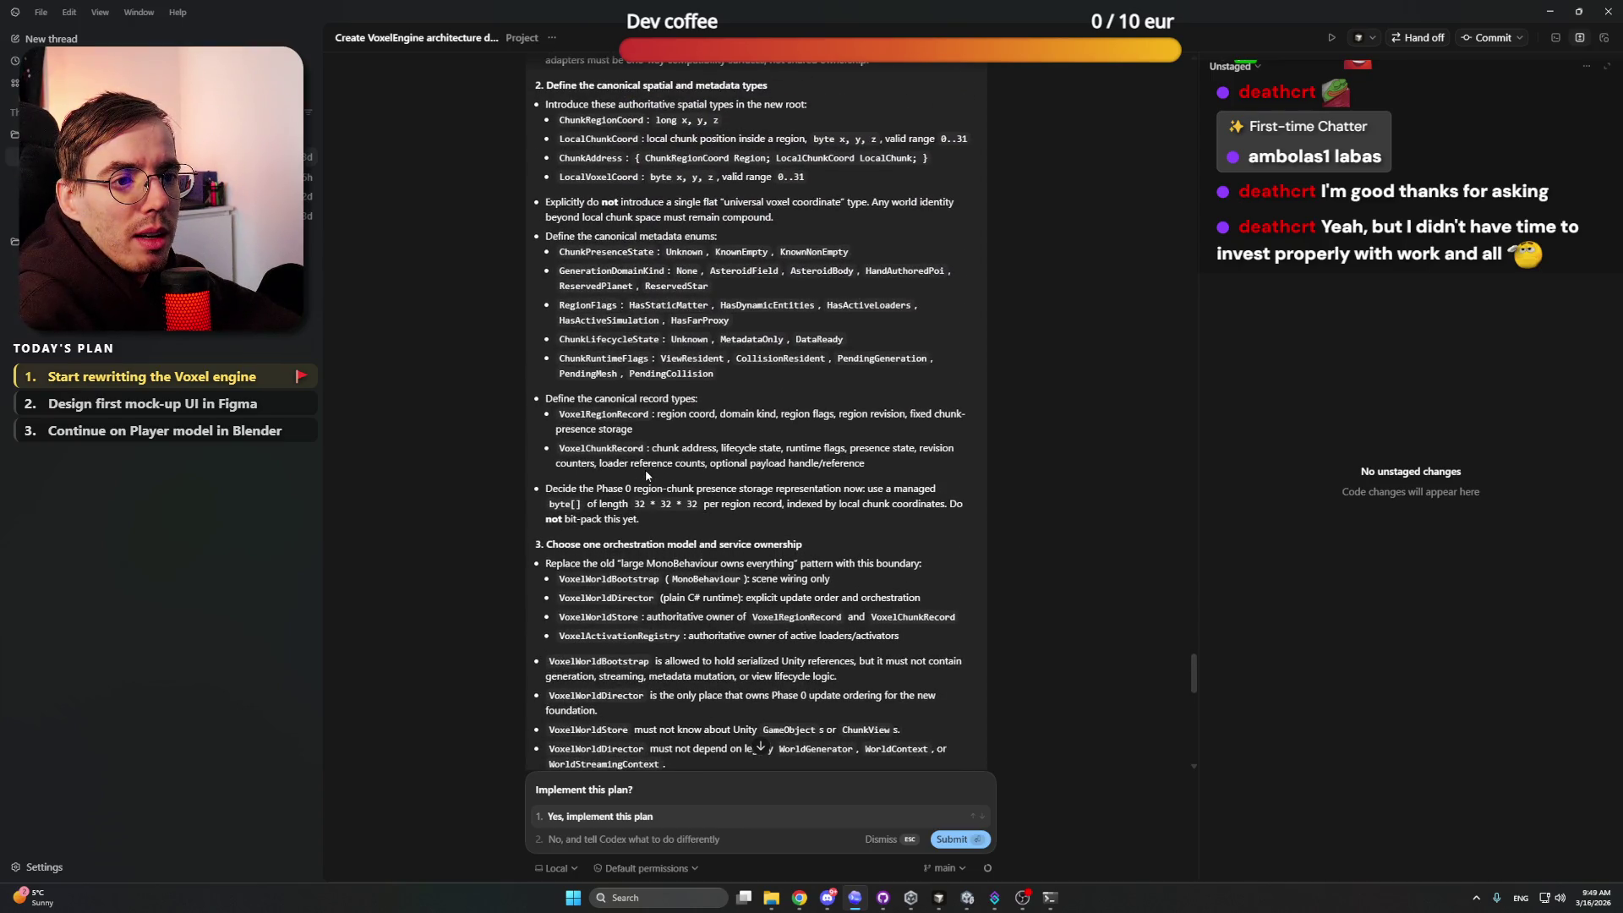
scroll(646, 469, up, 3)
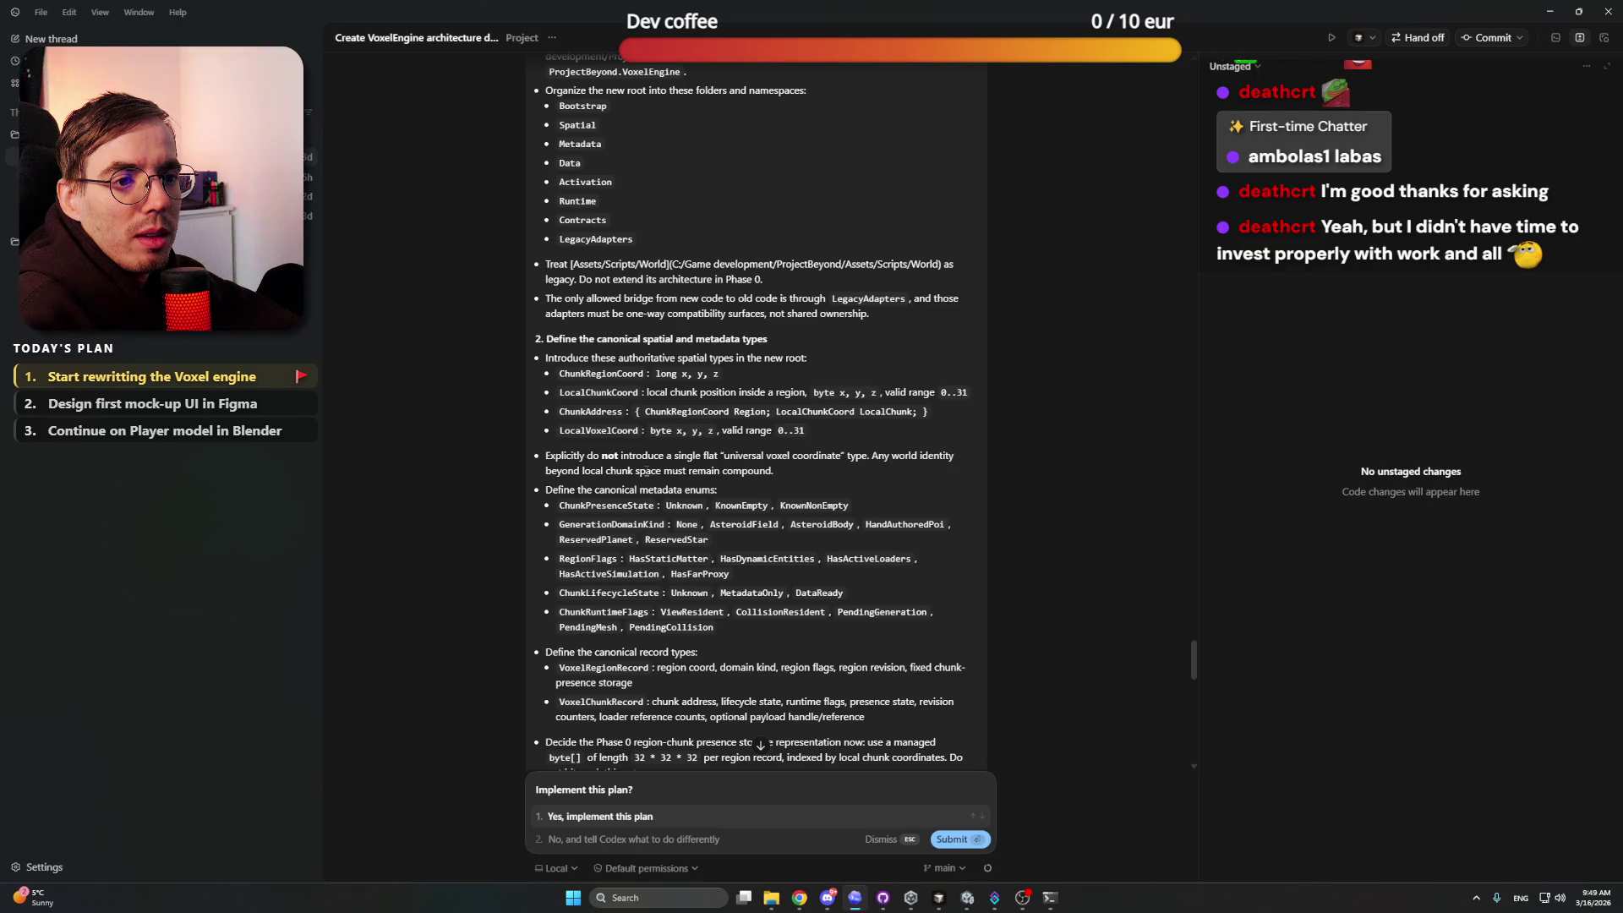
scroll(646, 470, down, 8)
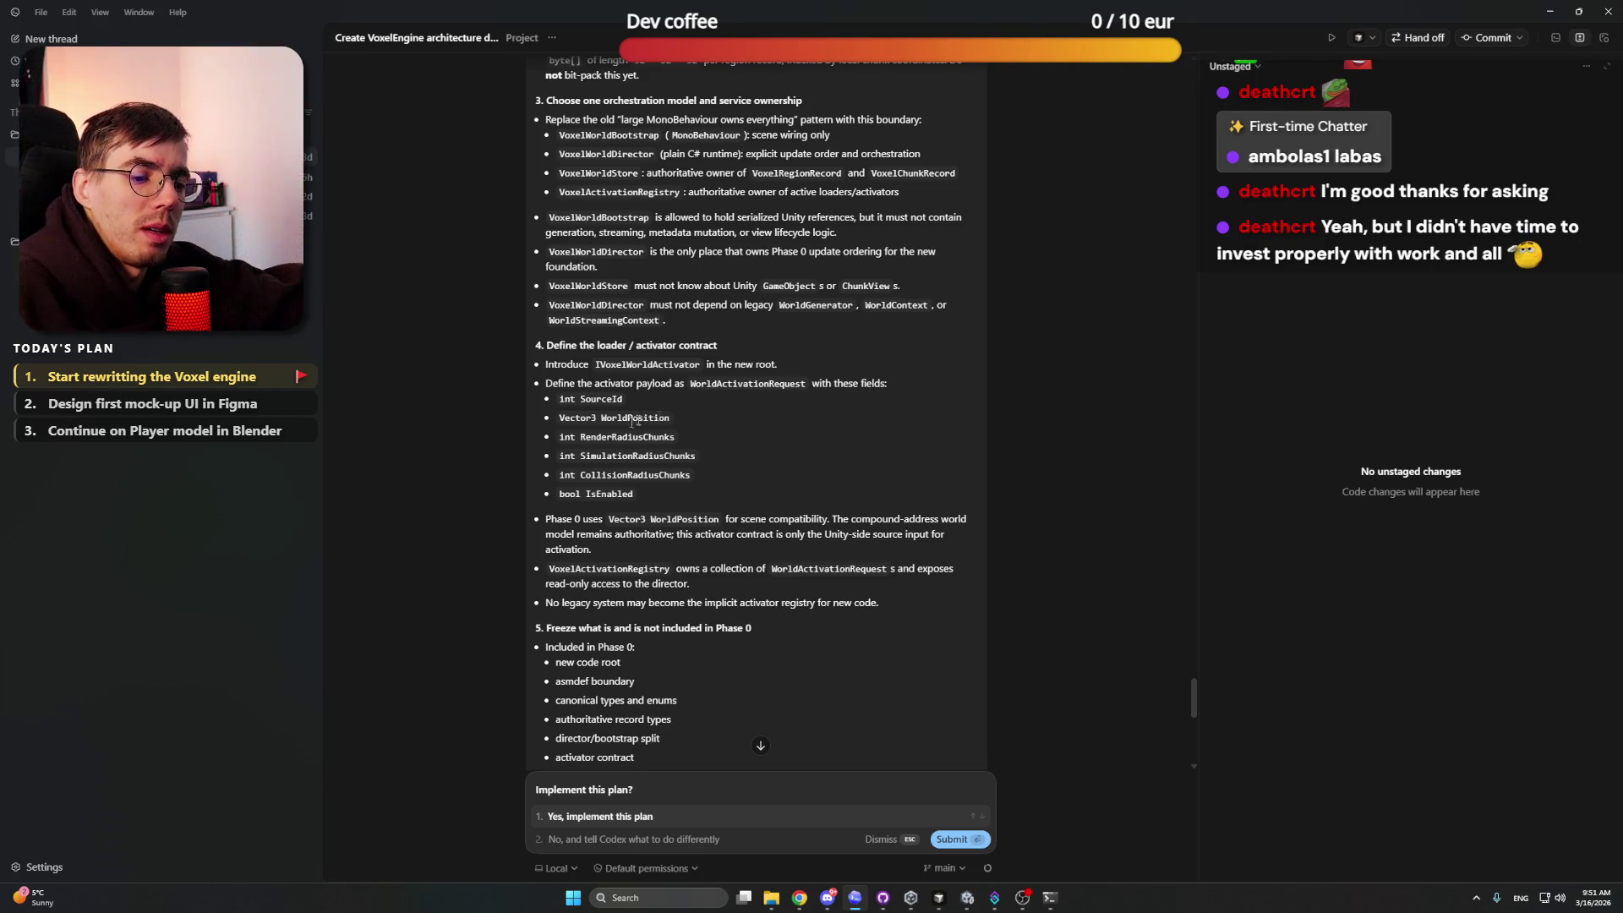
click(574, 896)
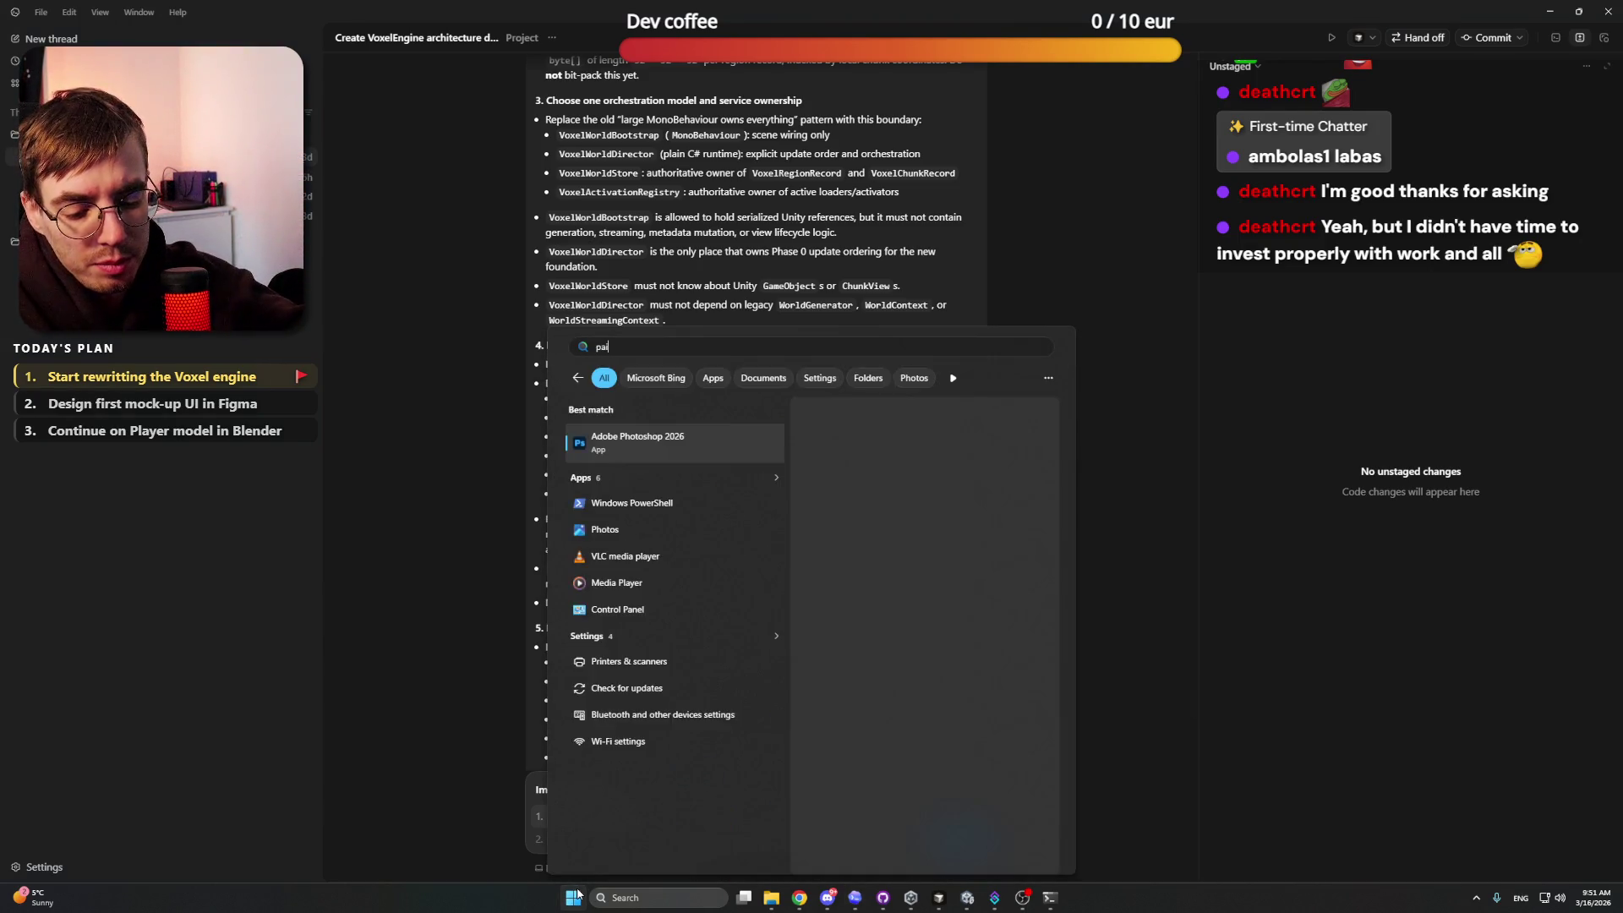
Step: Launch Paint and draw a green rectangle near the canvas centre
click(580, 889)
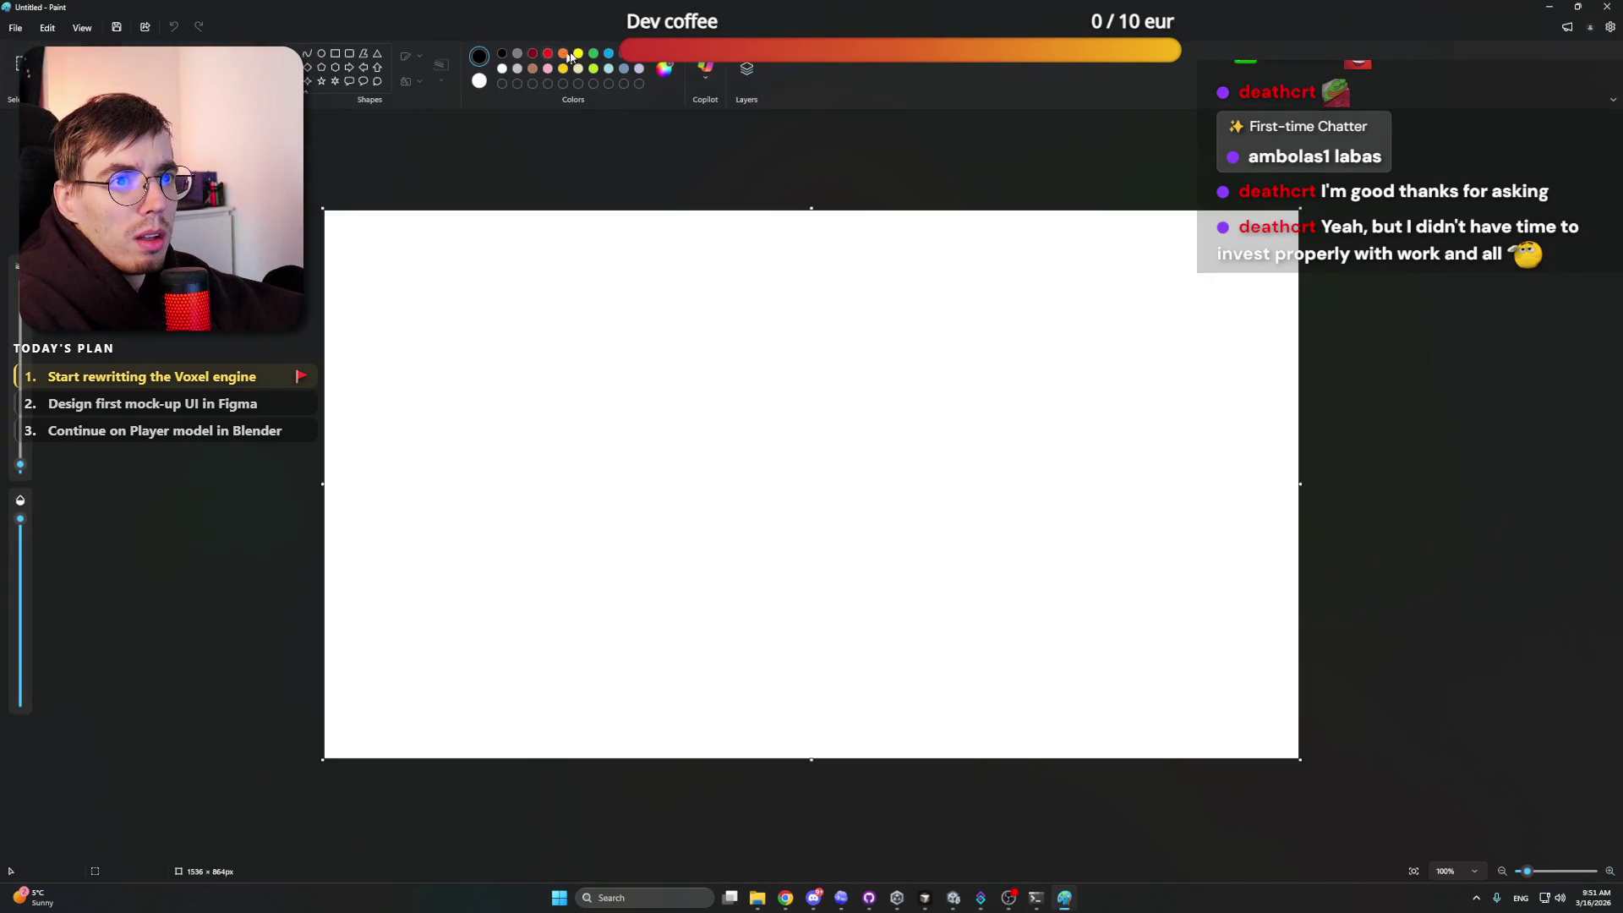
click(593, 53)
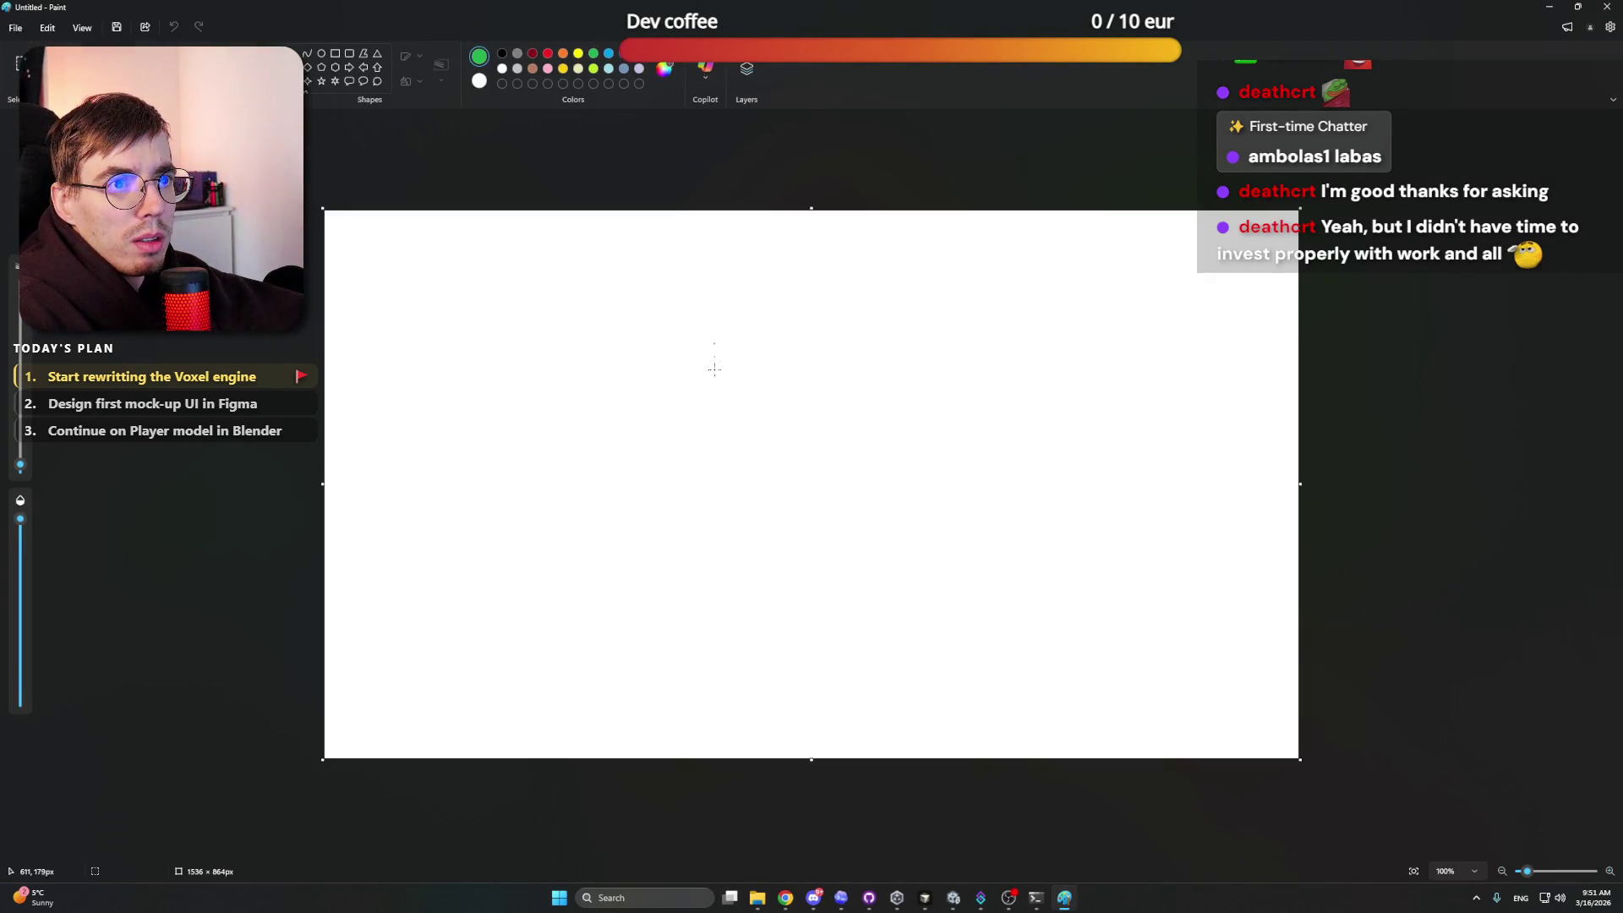
mouse_move(621, 373)
mouse_down()
mouse_move(624, 397)
mouse_move(1037, 613)
mouse_move(1120, 338)
mouse_move(605, 326)
mouse_move(618, 391)
mouse_up()
Step: Write the letters A and B in black inside the rectangle
click(502, 53)
mouse_move(723, 373)
mouse_down()
mouse_move(712, 404)
mouse_move(730, 398)
mouse_up()
drag(714, 391, 732, 397)
click(1011, 548)
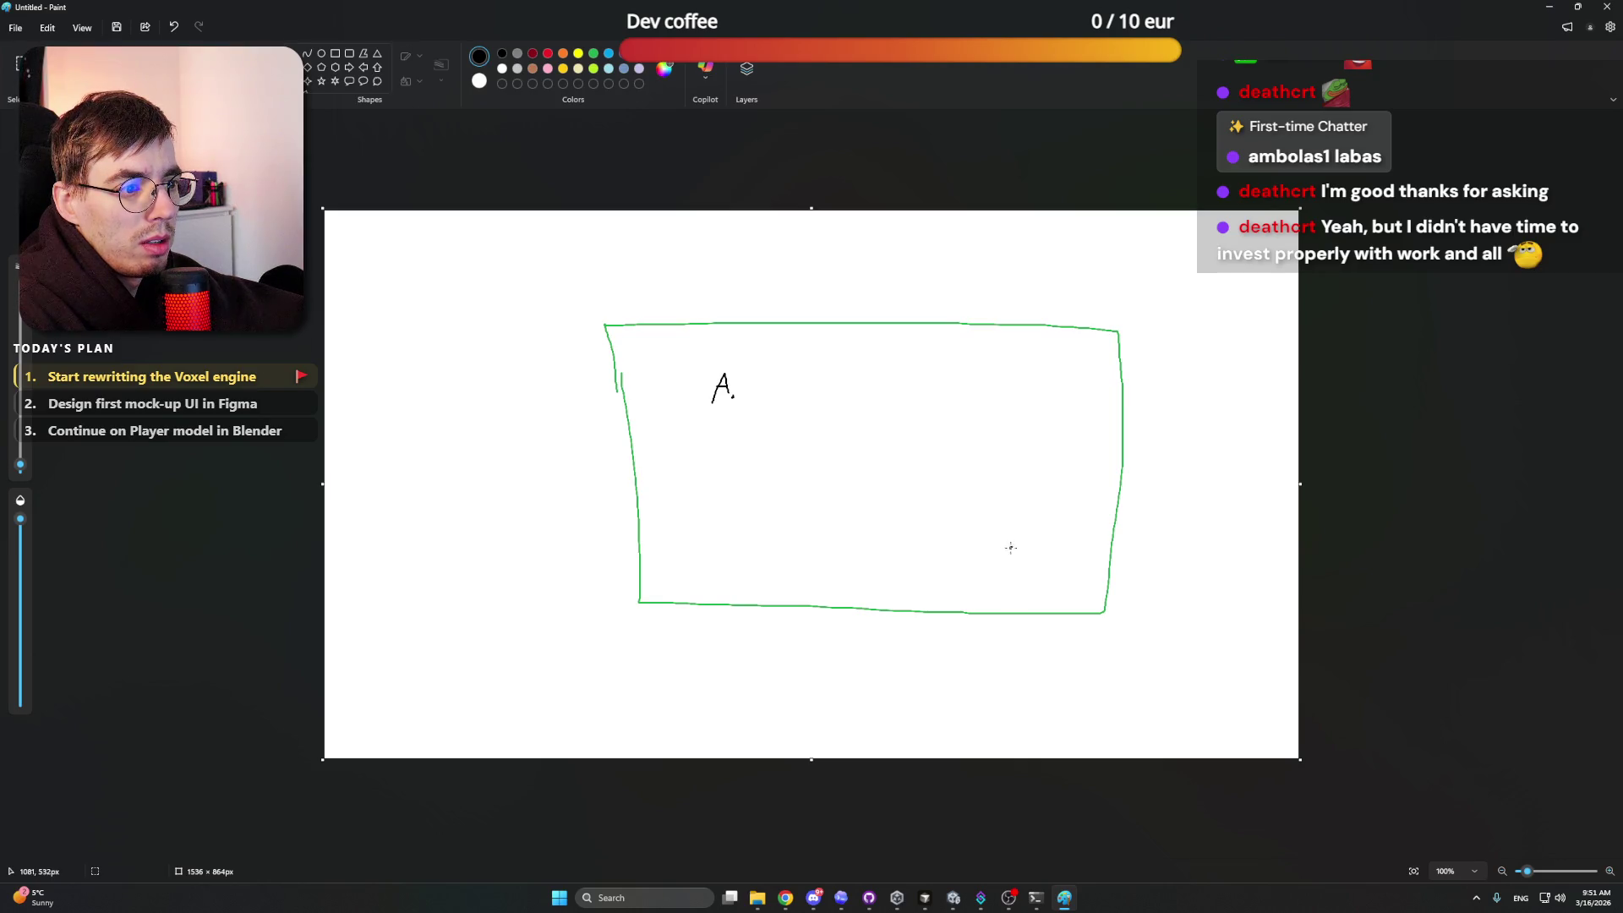
drag(1020, 518, 1027, 530)
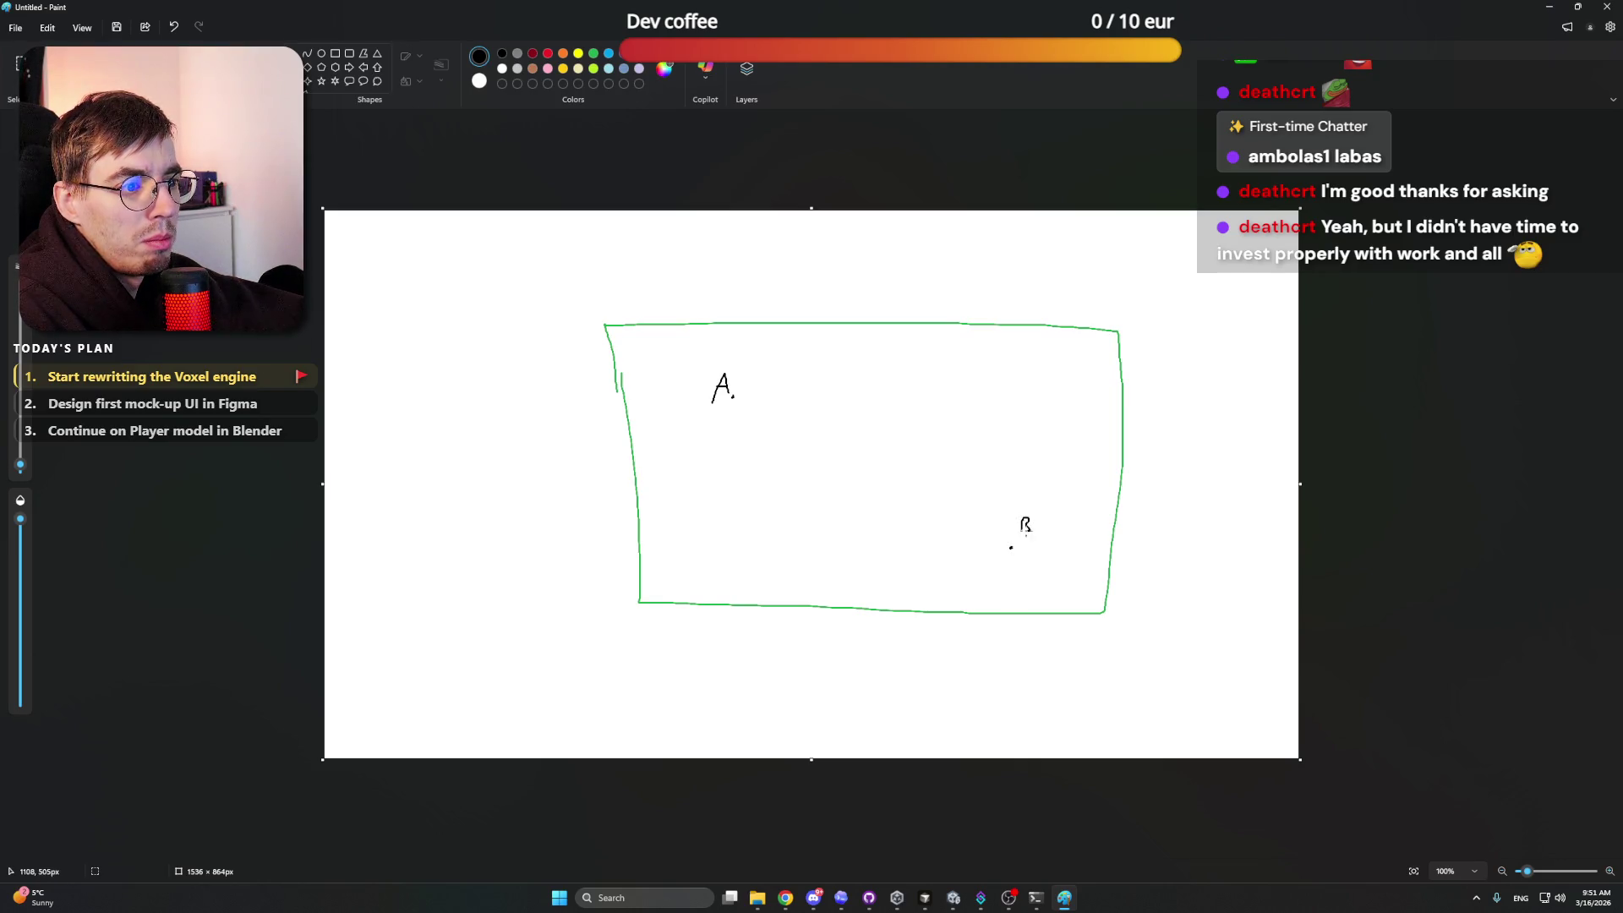
Step: Circle A and B in red, then switch back to Codex via the taskbar
click(548, 53)
mouse_move(728, 348)
mouse_down()
mouse_move(664, 396)
mouse_move(779, 435)
mouse_move(728, 344)
mouse_up()
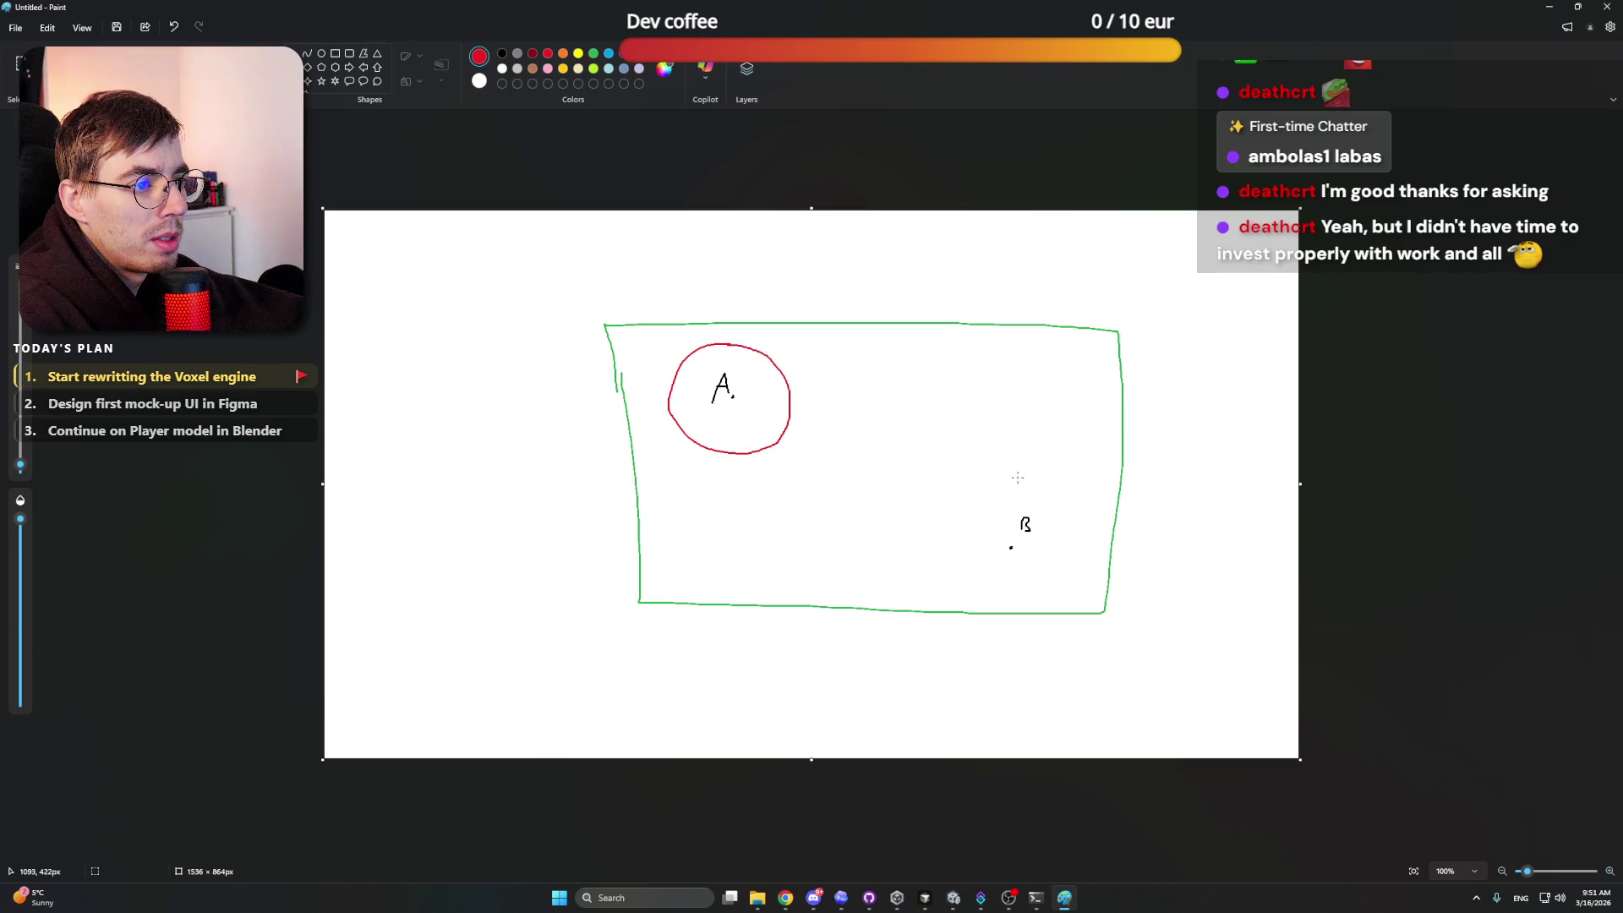
mouse_move(1018, 475)
mouse_down()
mouse_move(957, 520)
mouse_move(1008, 591)
mouse_move(1050, 523)
mouse_move(1021, 478)
mouse_up()
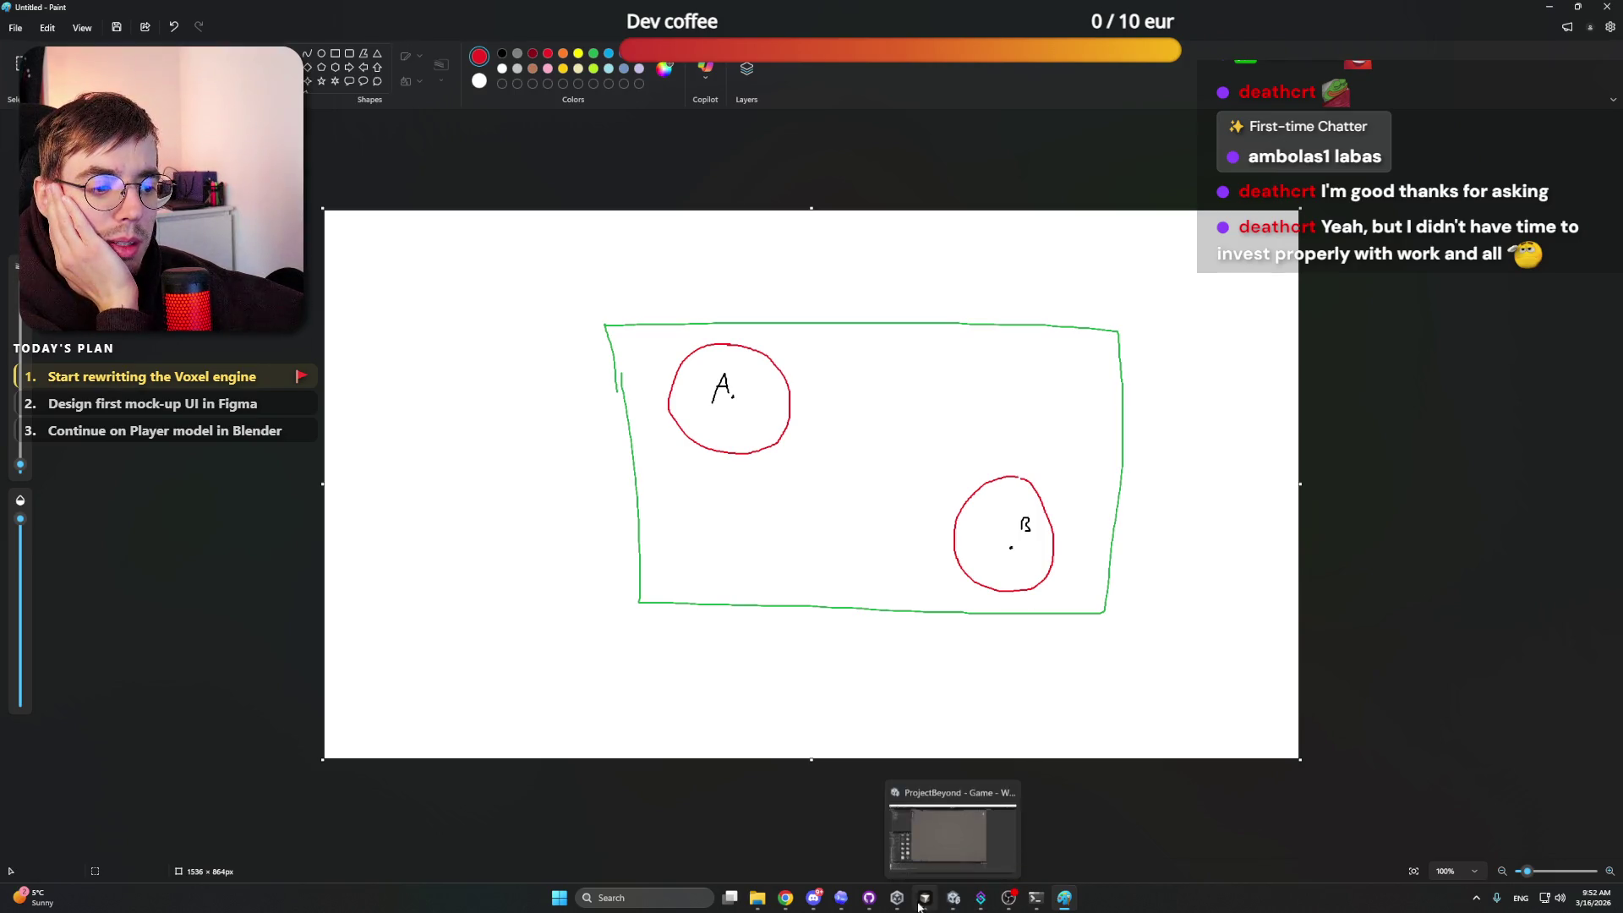
click(879, 906)
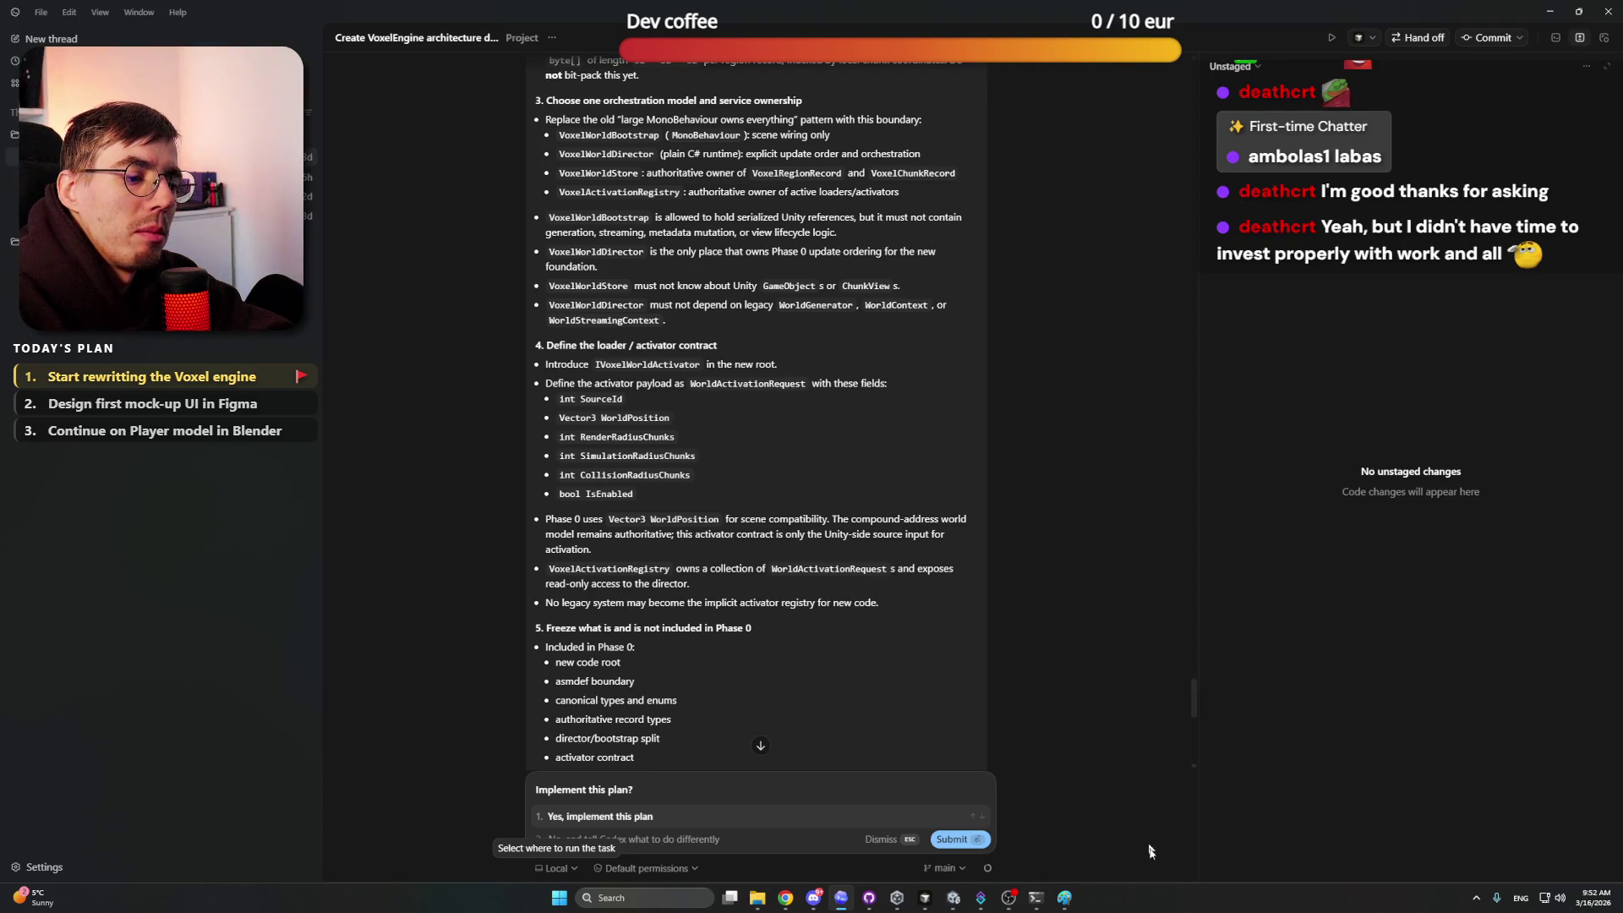
click(1062, 899)
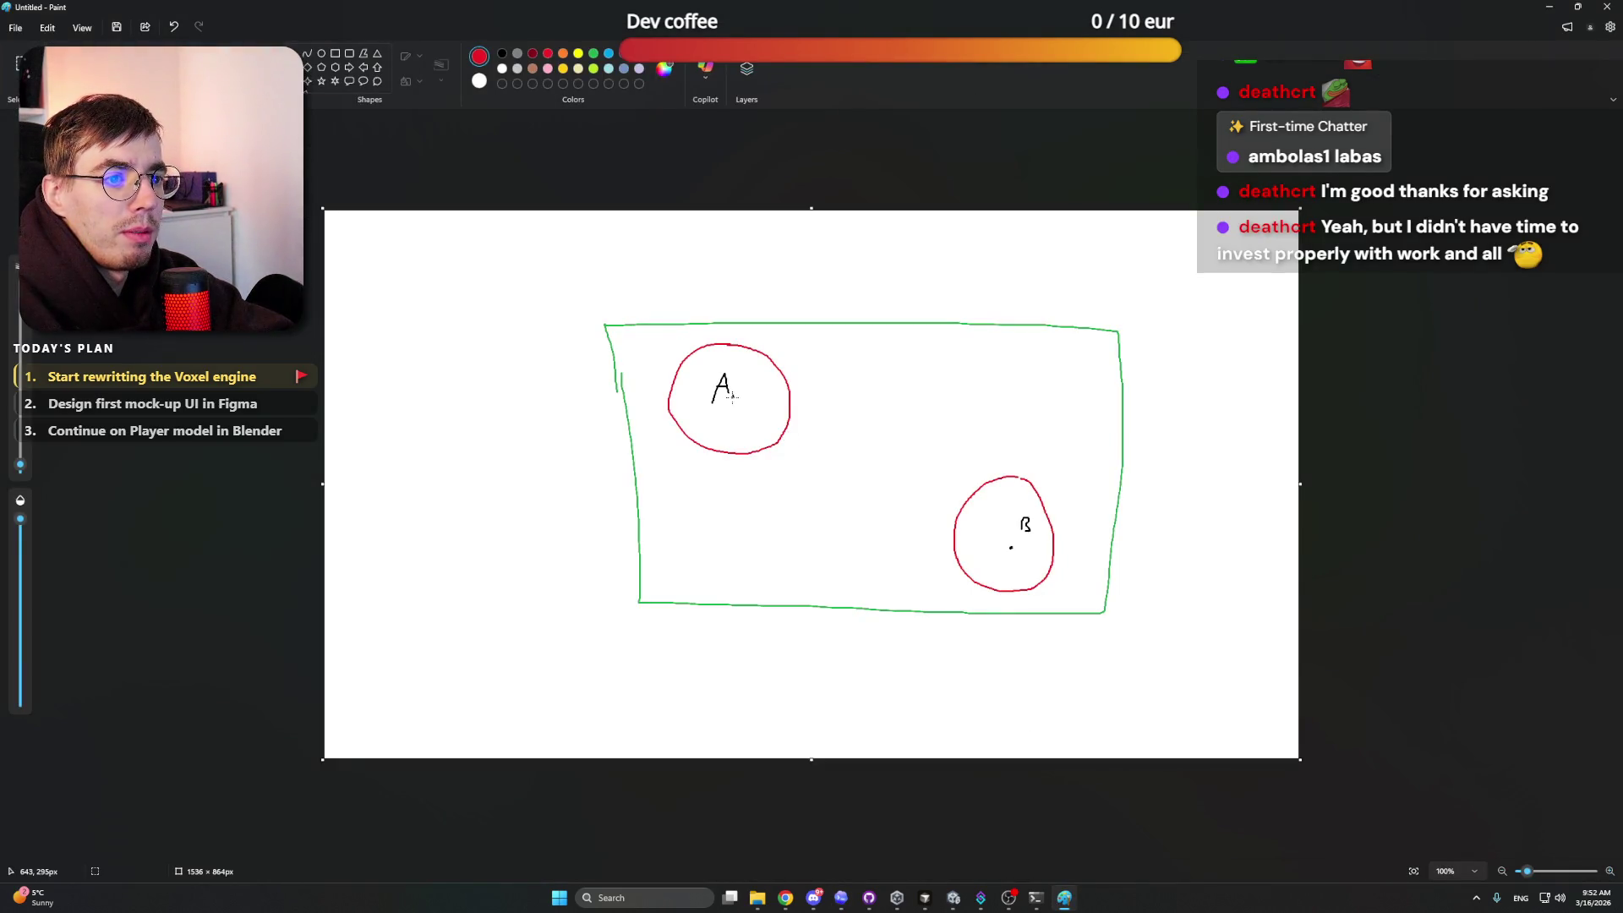
click(842, 901)
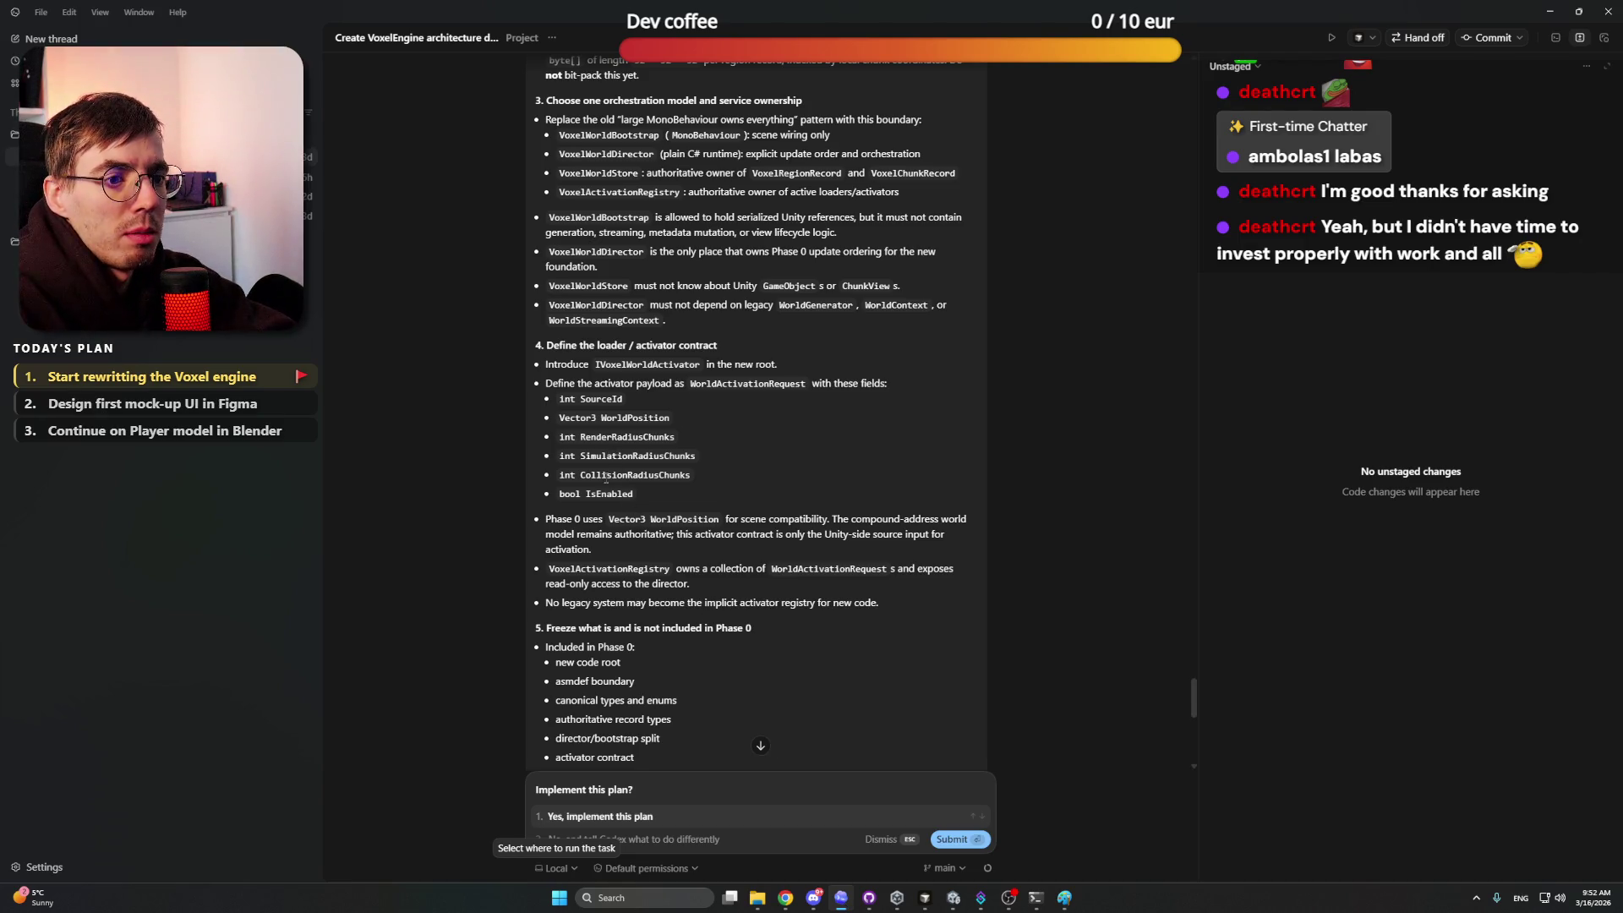
click(871, 901)
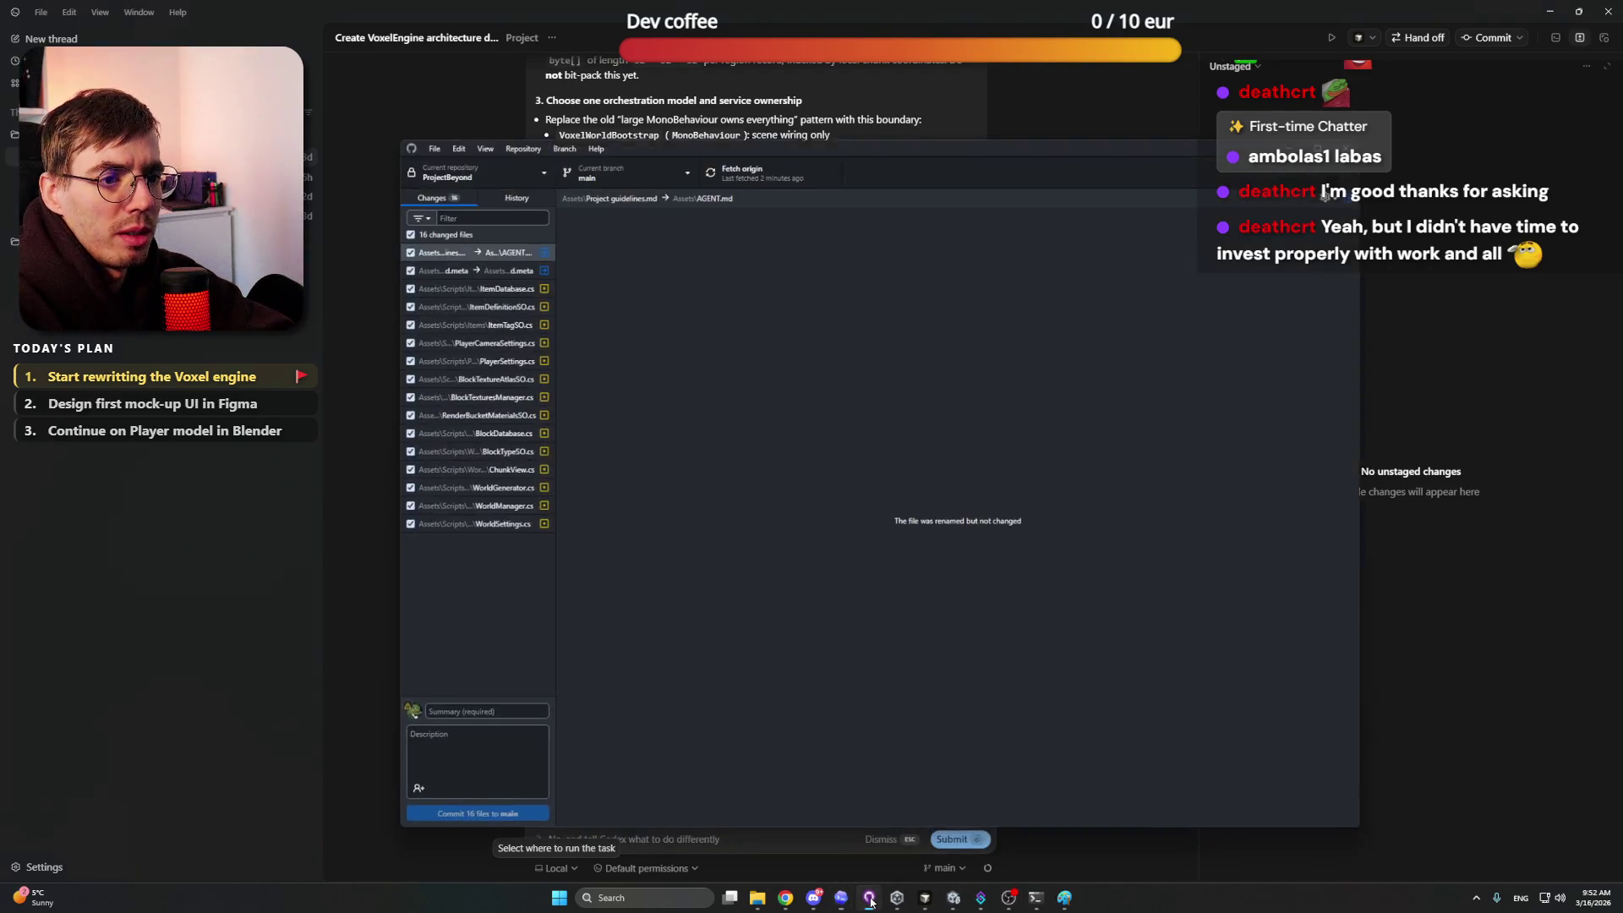
click(860, 904)
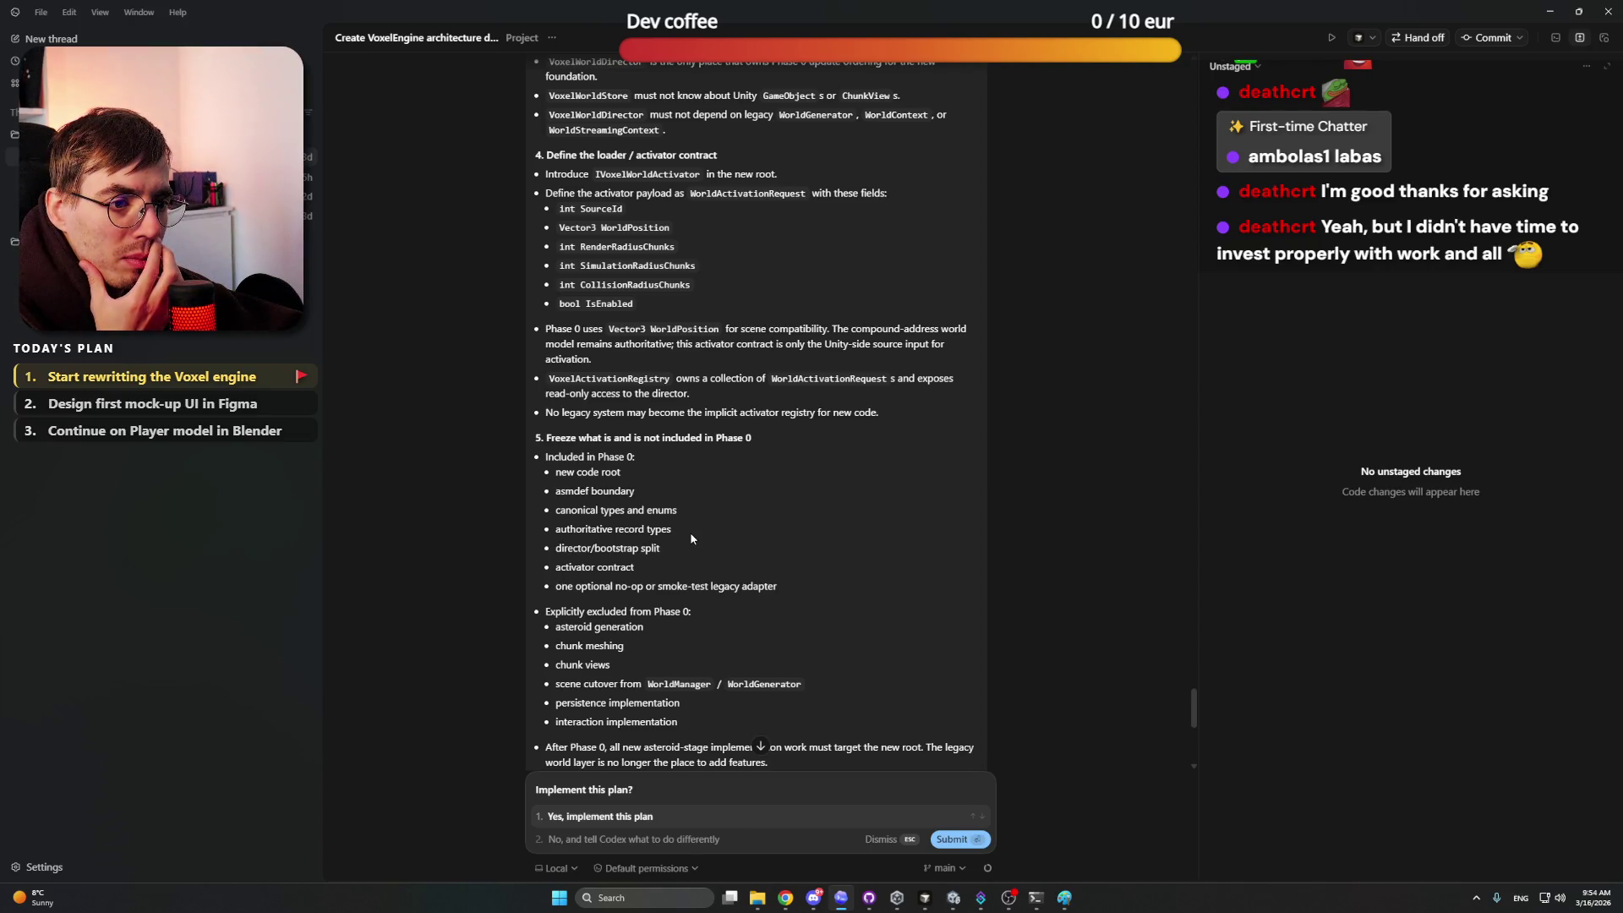
scroll(691, 538, down, 2)
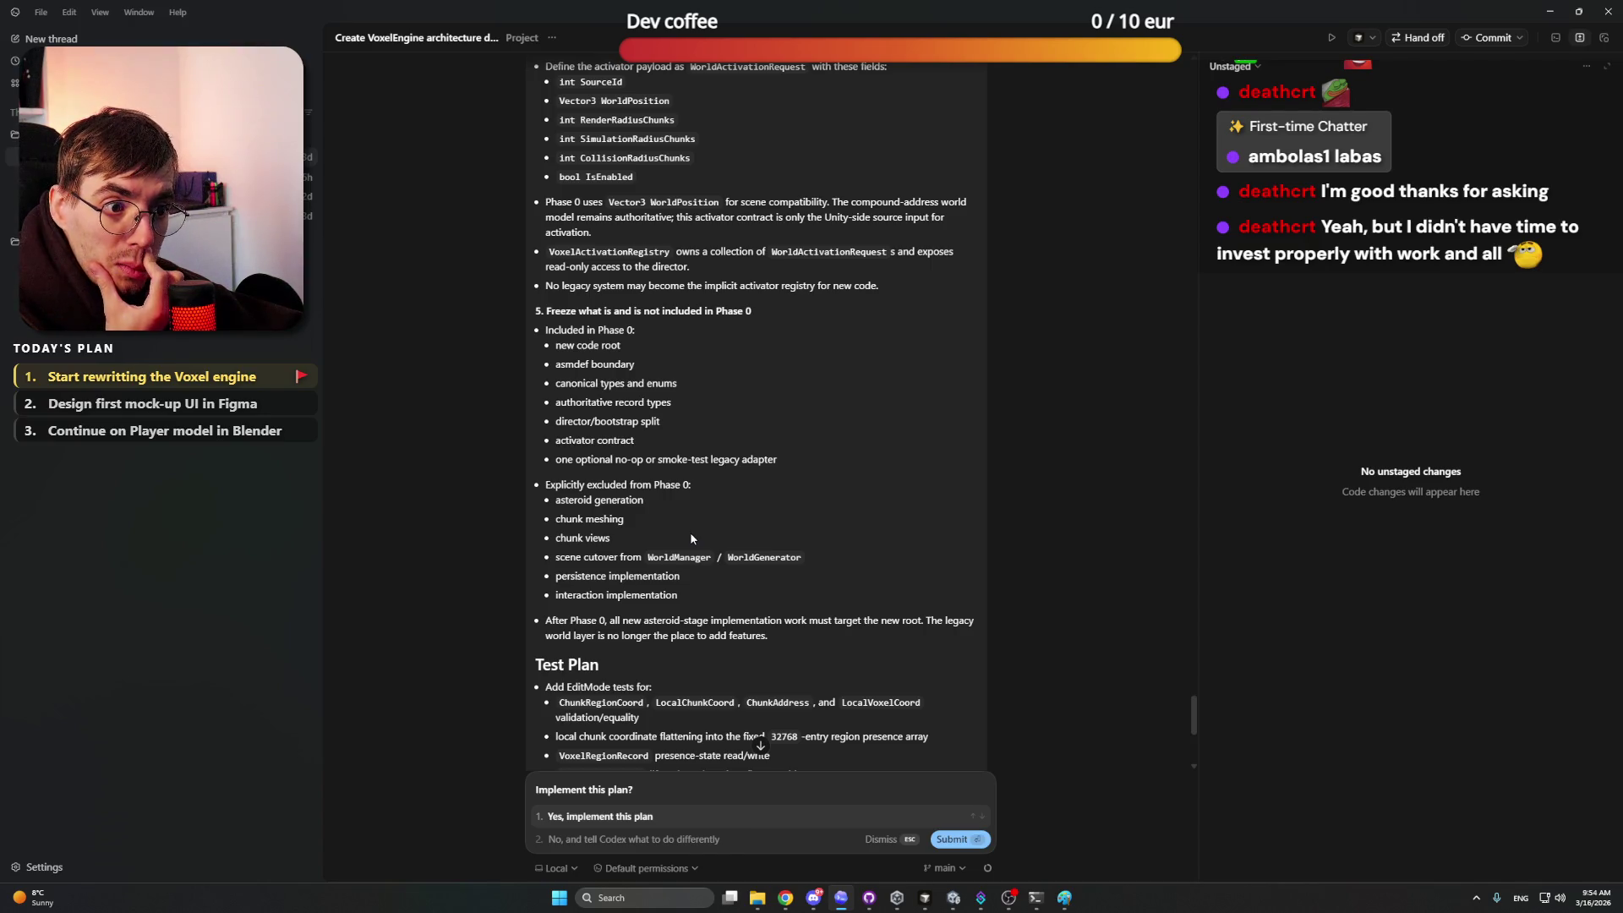
scroll(736, 583, down, 1)
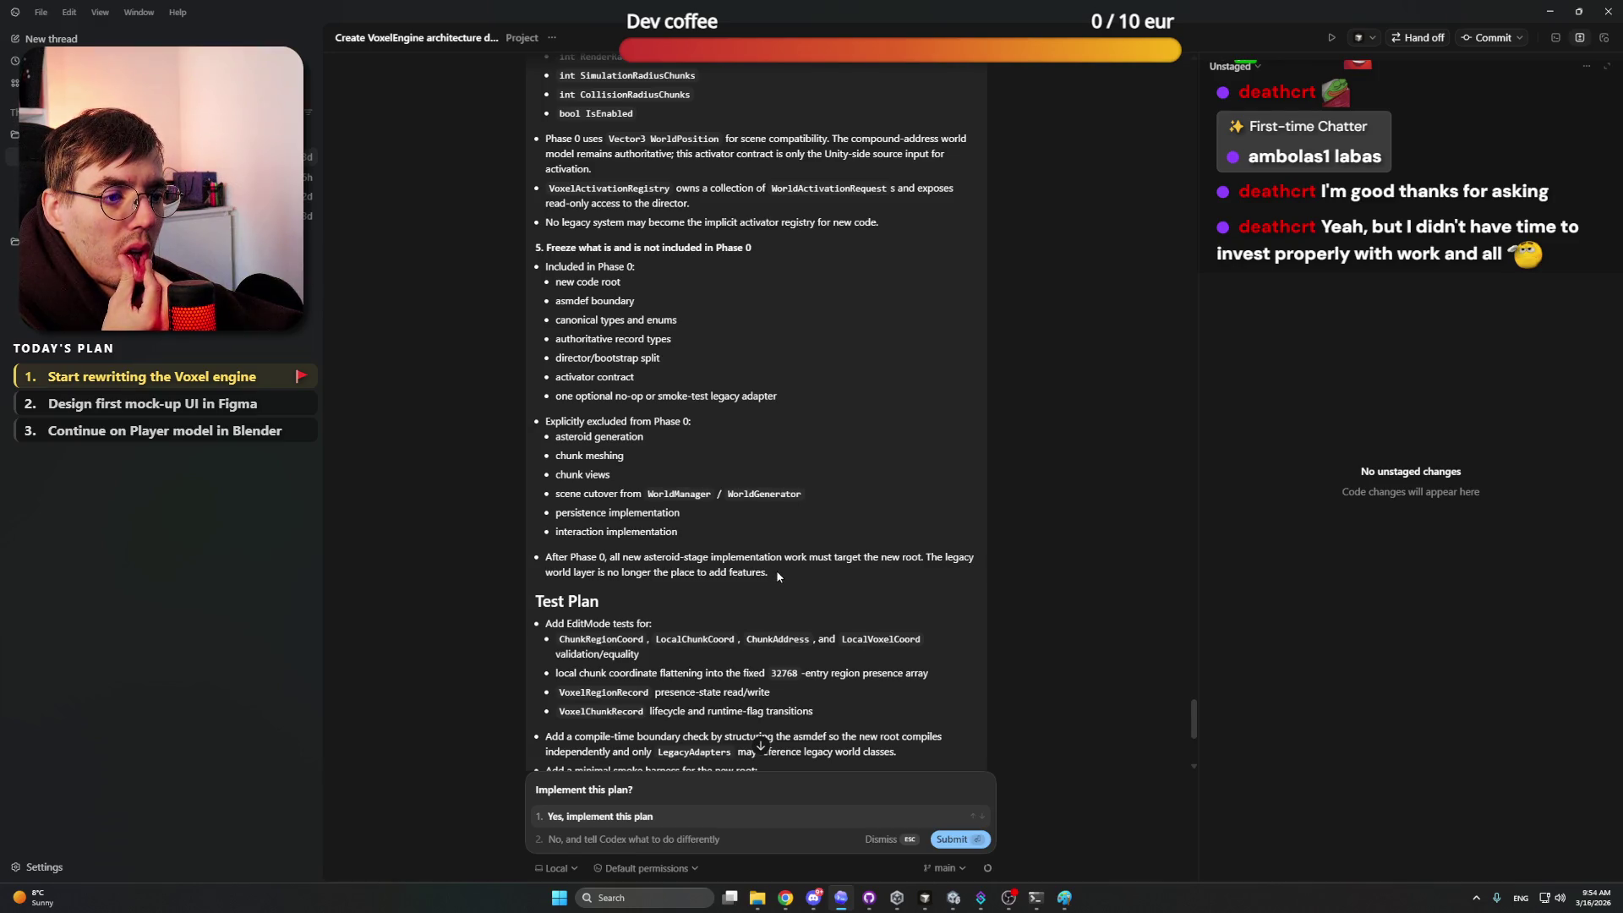
scroll(777, 575, down, 4)
scroll(777, 571, up, 2)
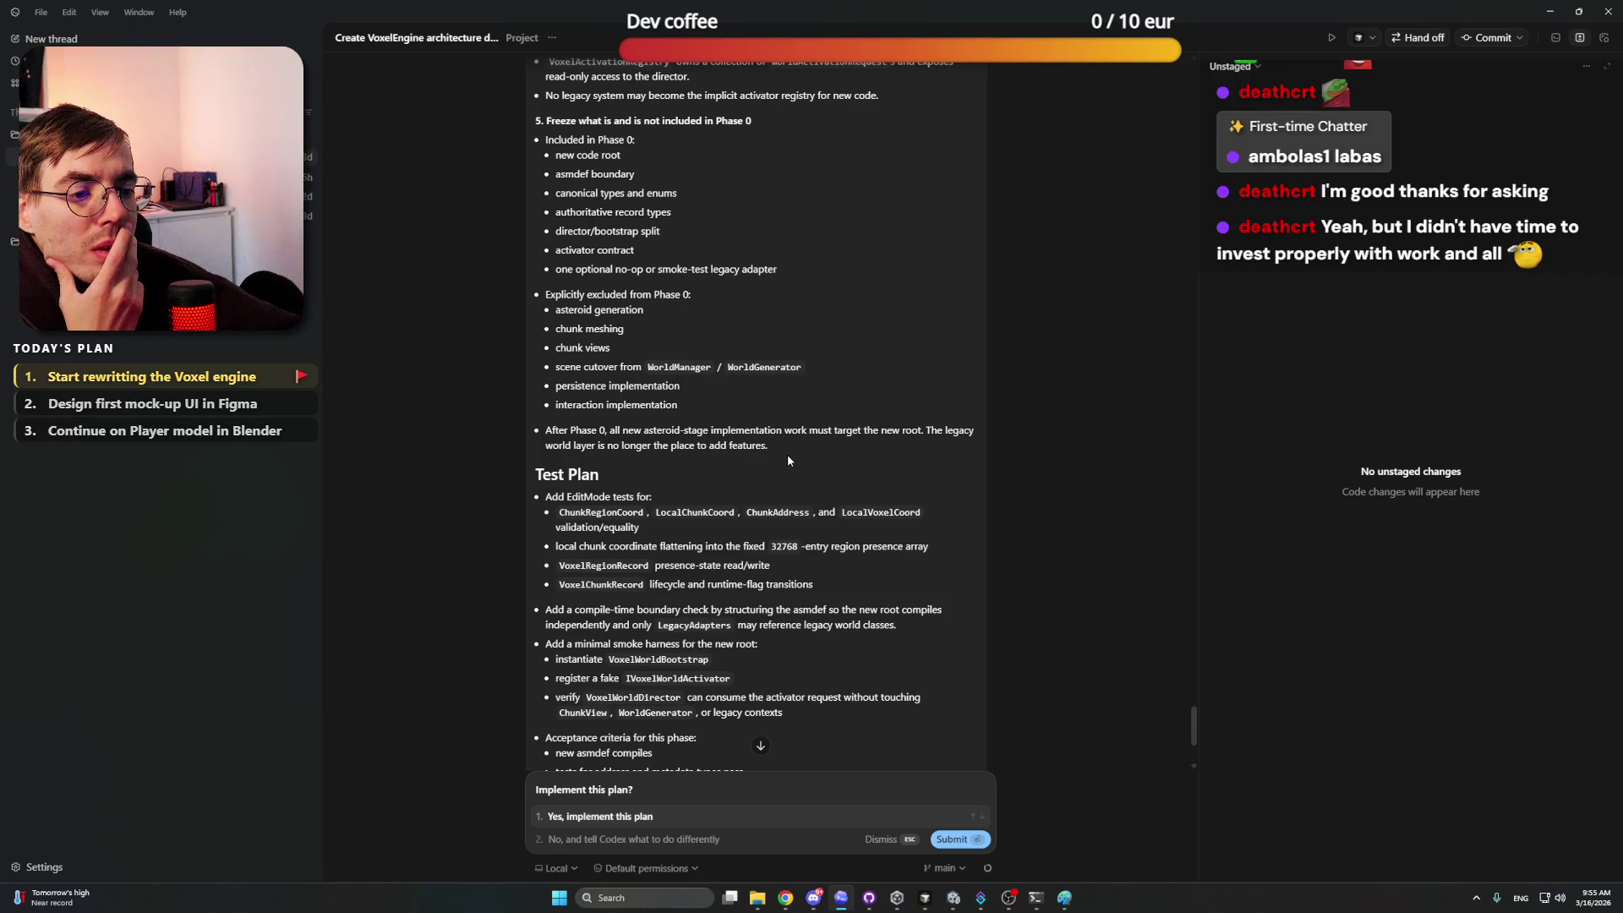
scroll(803, 474, down, 1)
scroll(811, 491, down, 1)
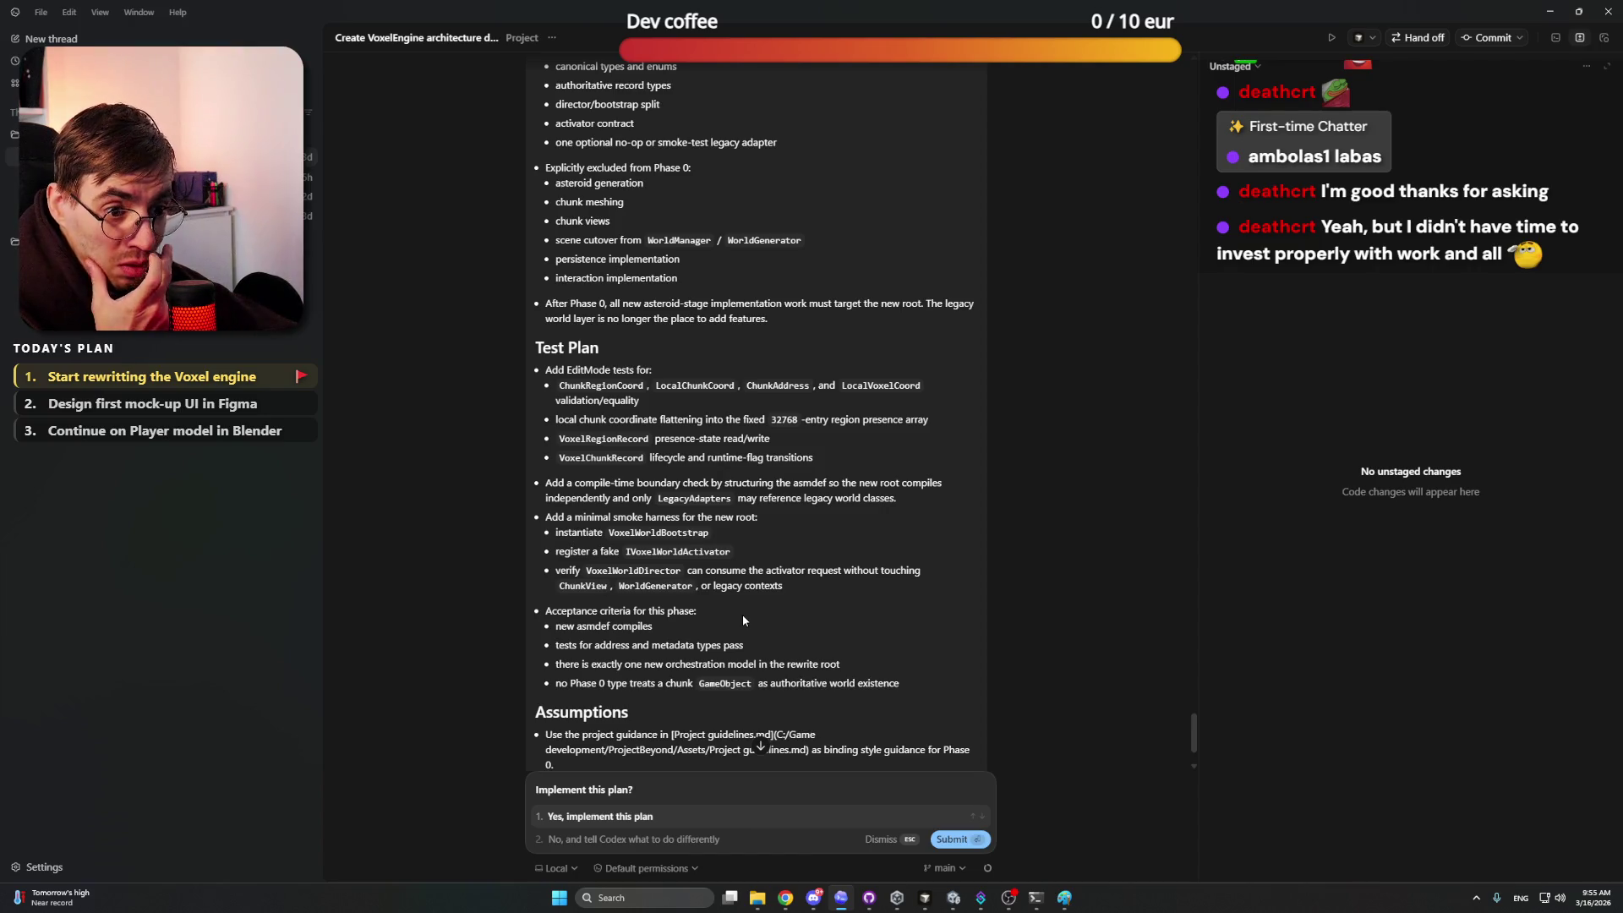
scroll(742, 612, down, 2)
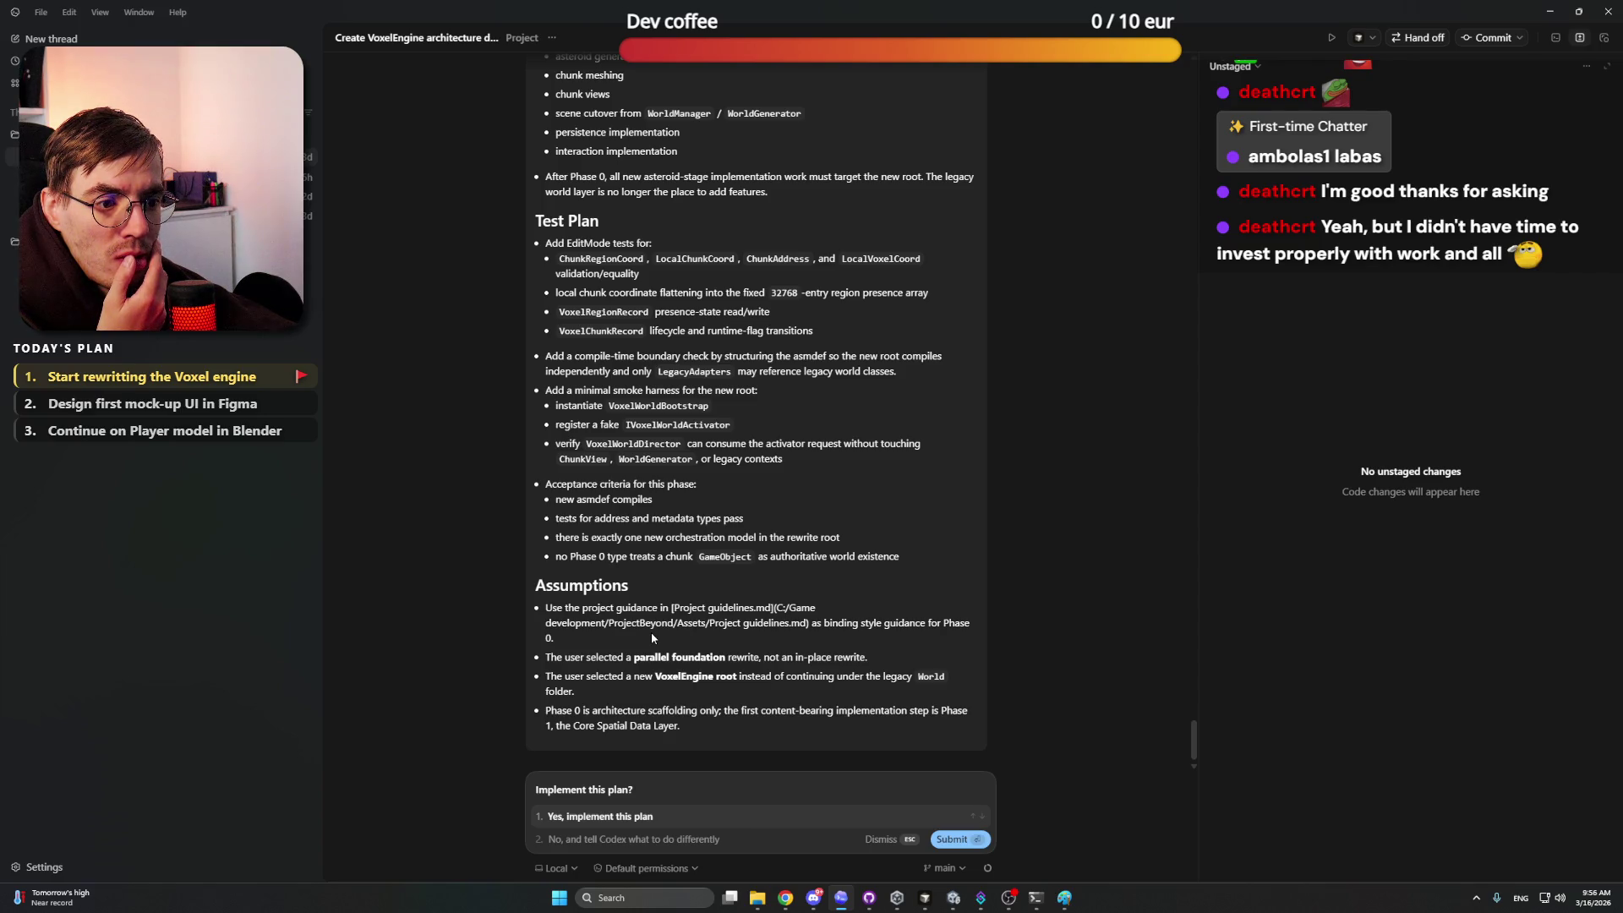
click(629, 816)
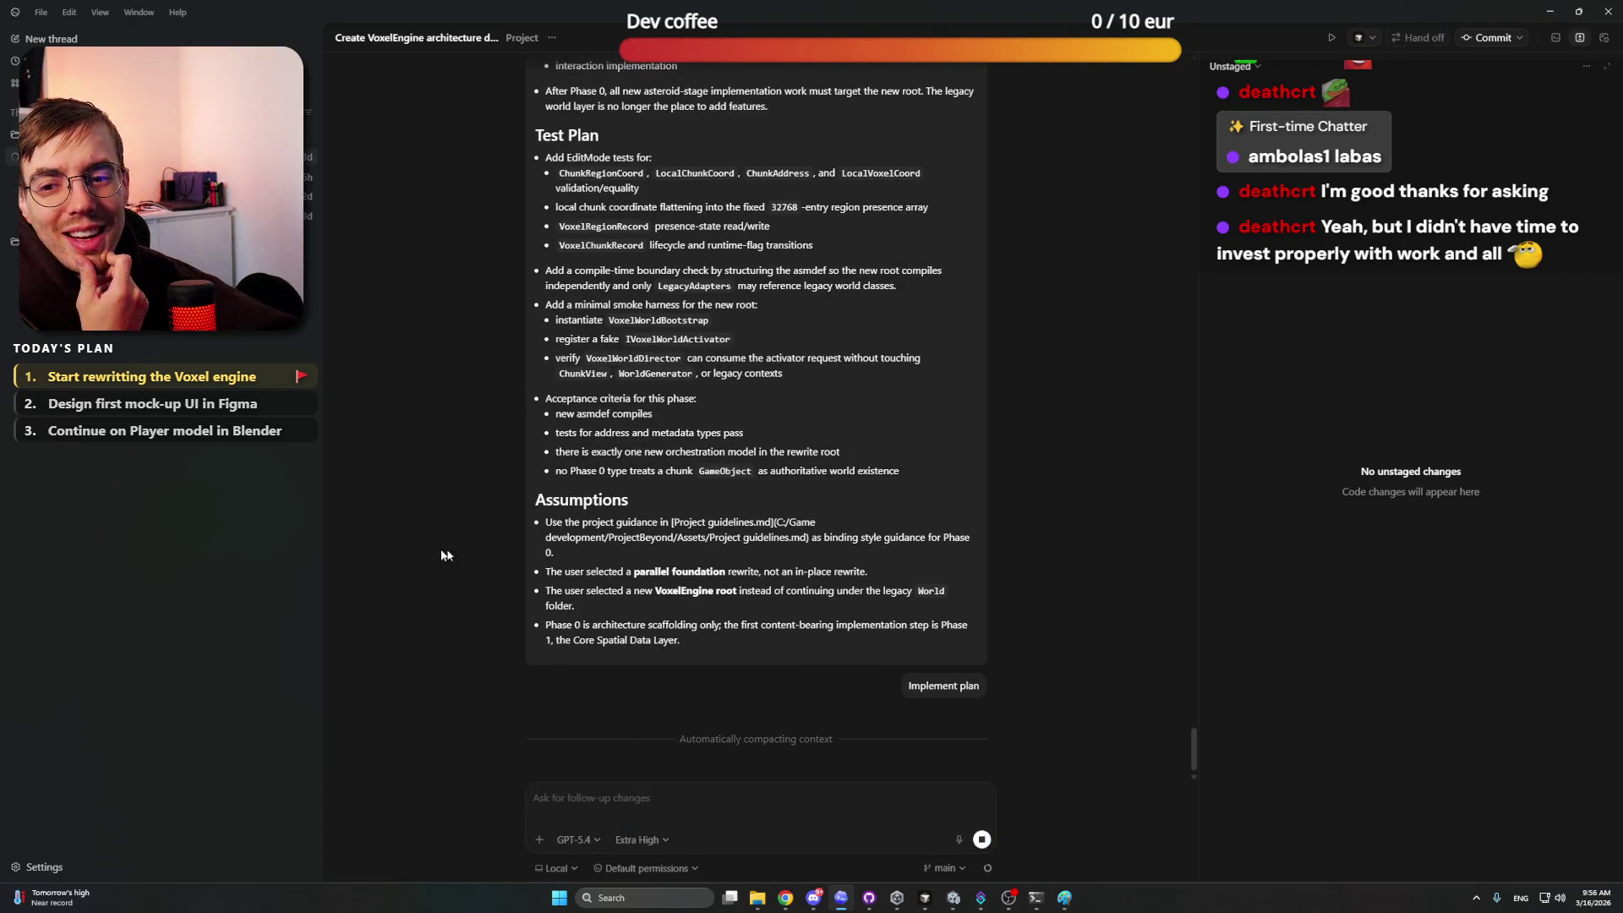
Step: Glance at the Twitch stream in the browser, then Alt+Tab back to Codex
mouse_move(786, 897)
click(775, 857)
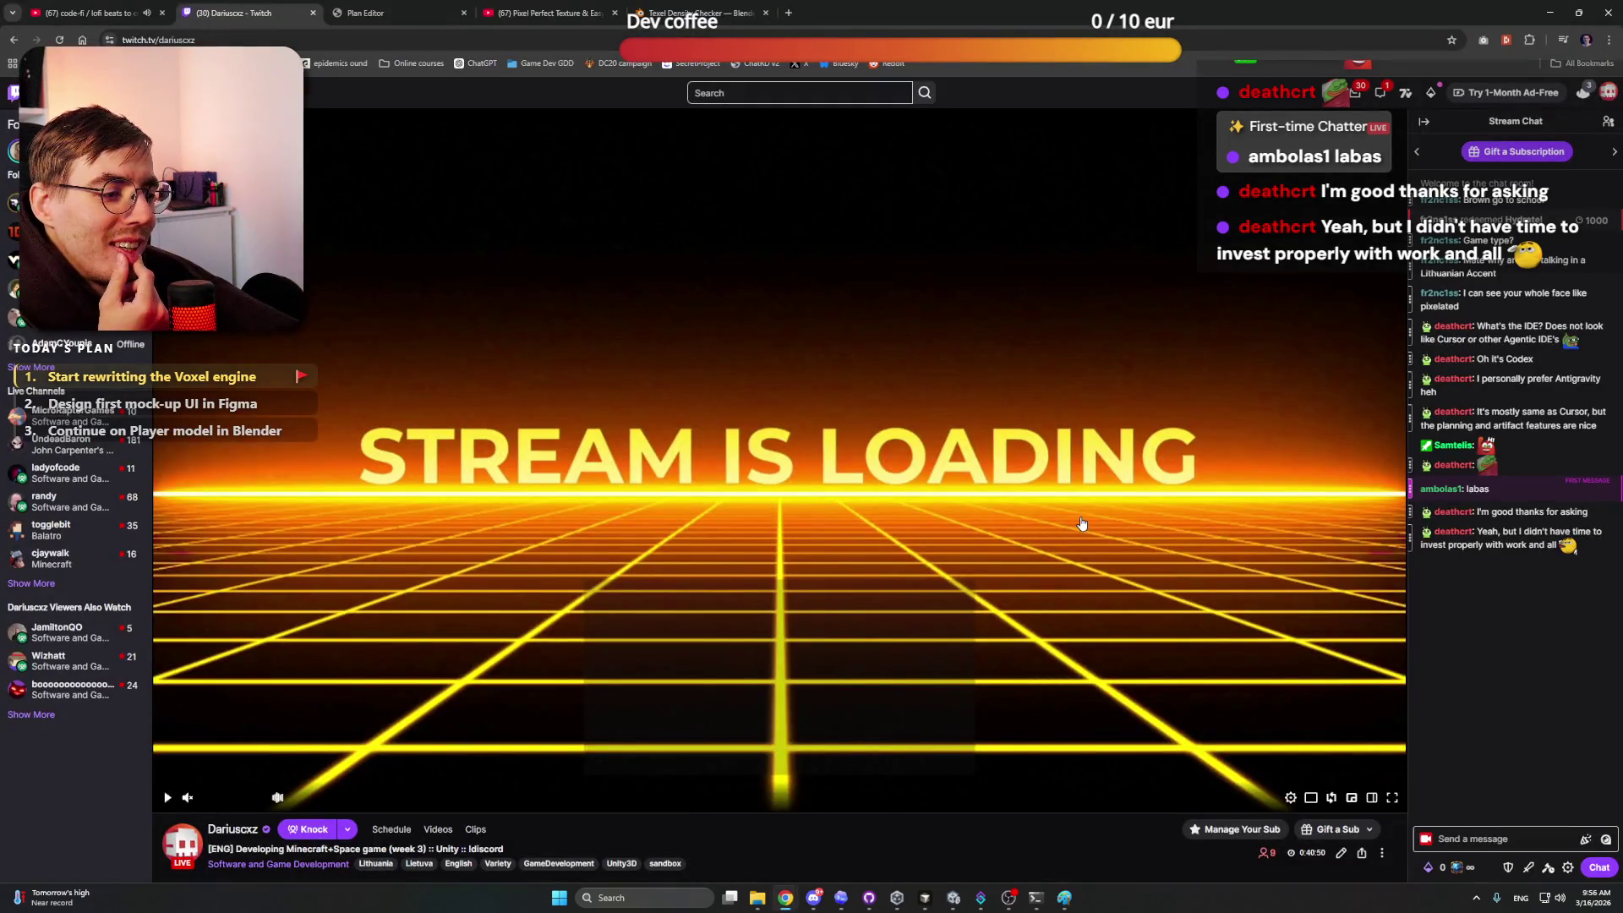
key(alt+Tab)
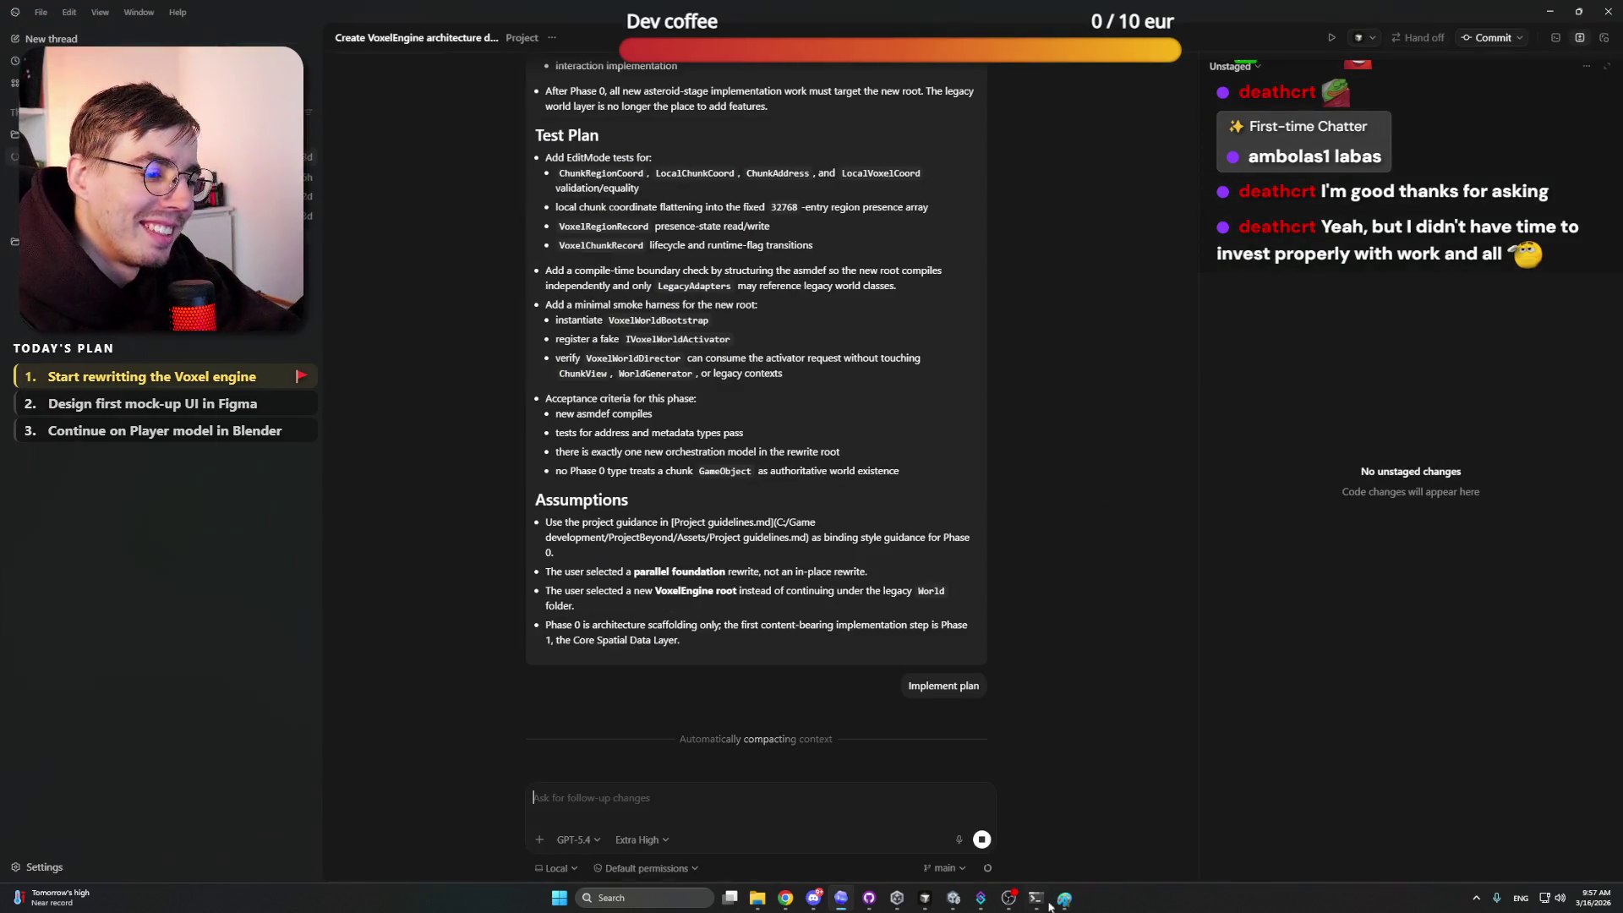
Step: Exit and relaunch Streamer.bot, wait for it to connect, then minimize its window
mouse_move(1032, 905)
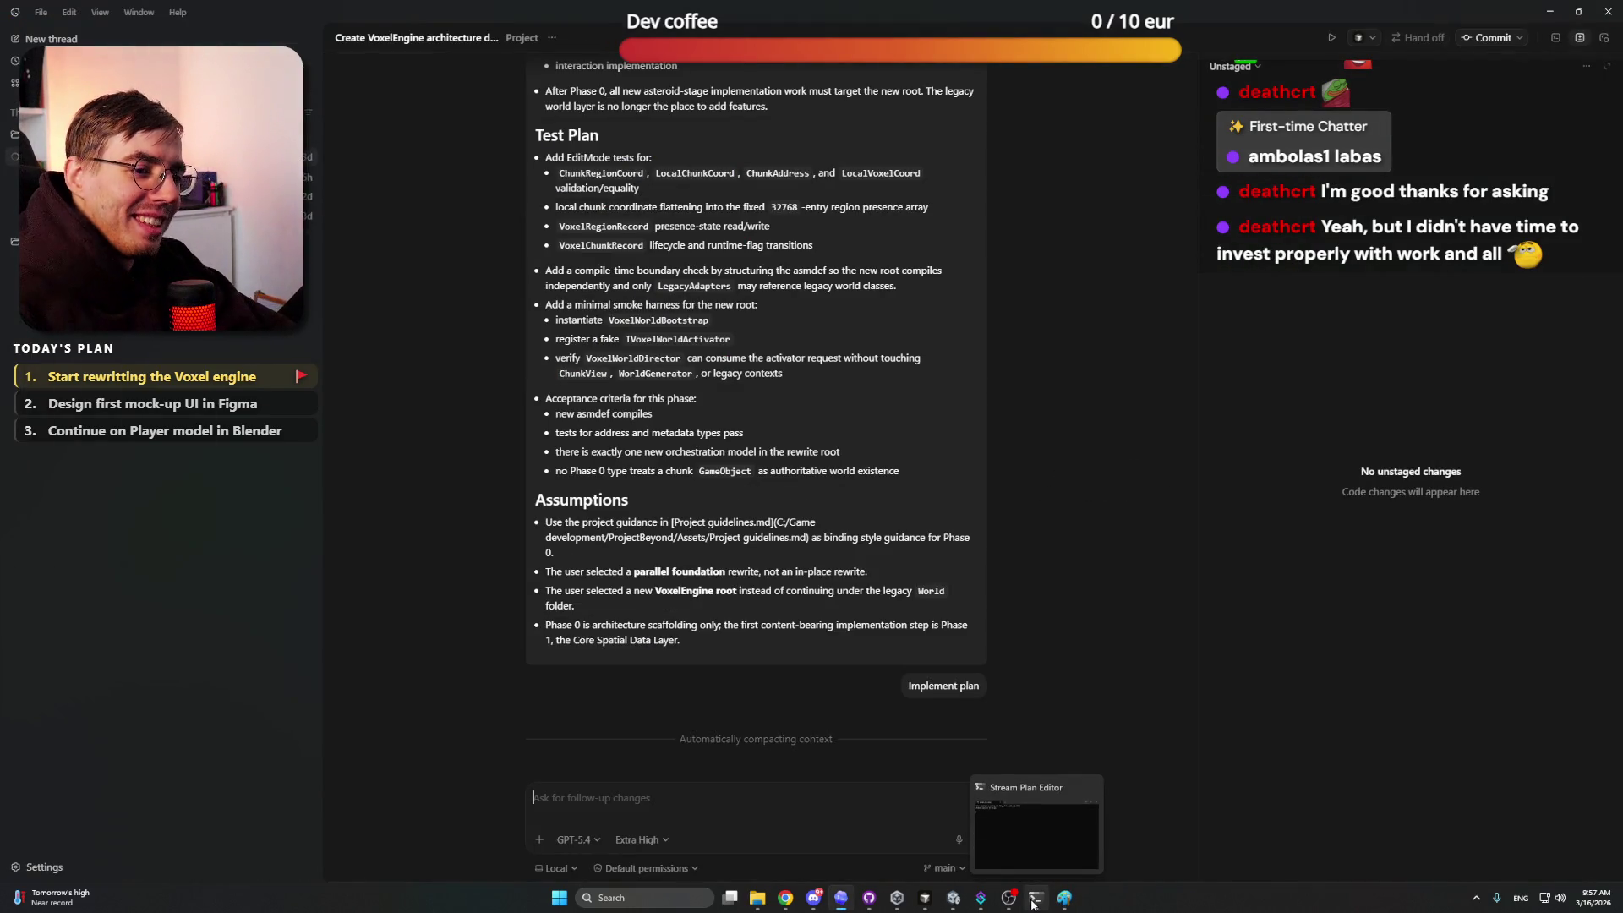
click(986, 904)
click(985, 906)
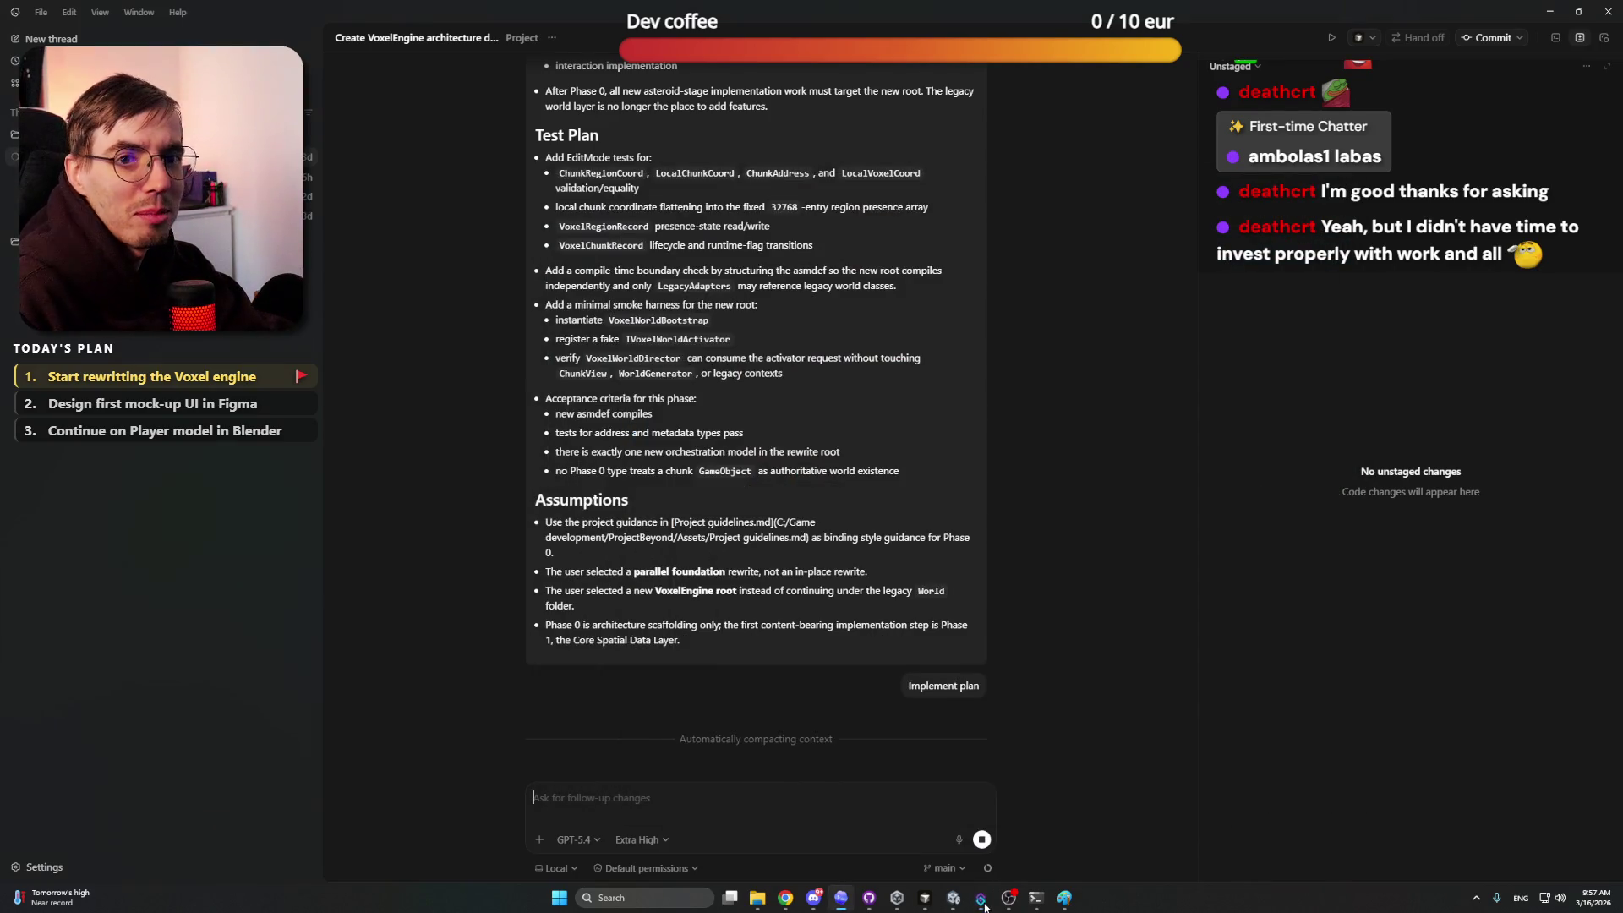
click(983, 903)
click(1343, 183)
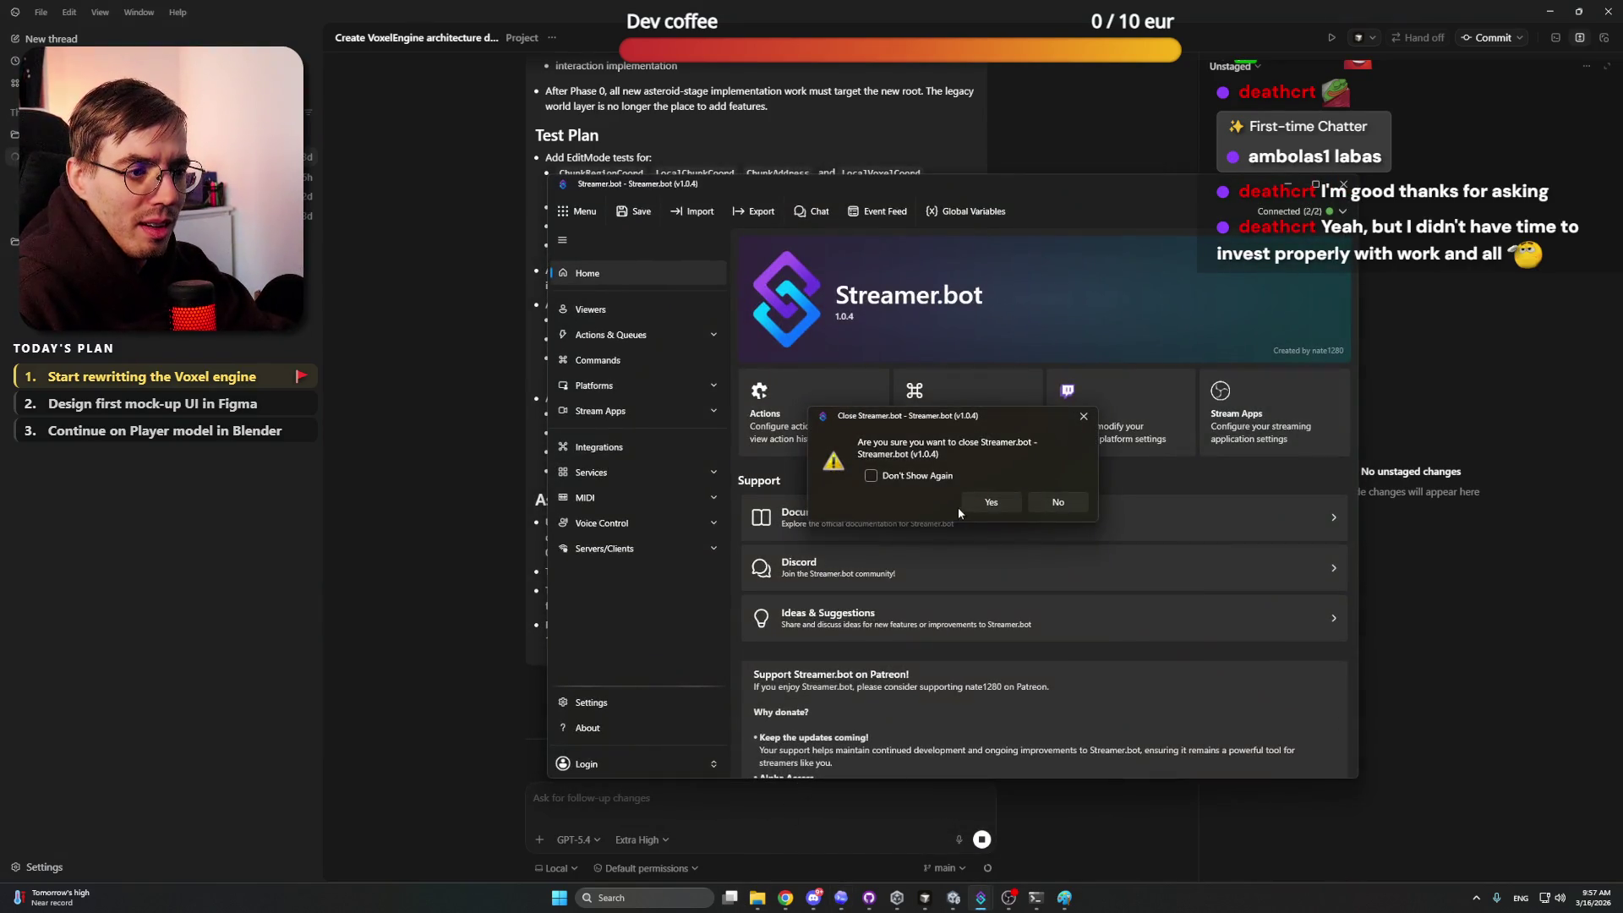
click(985, 499)
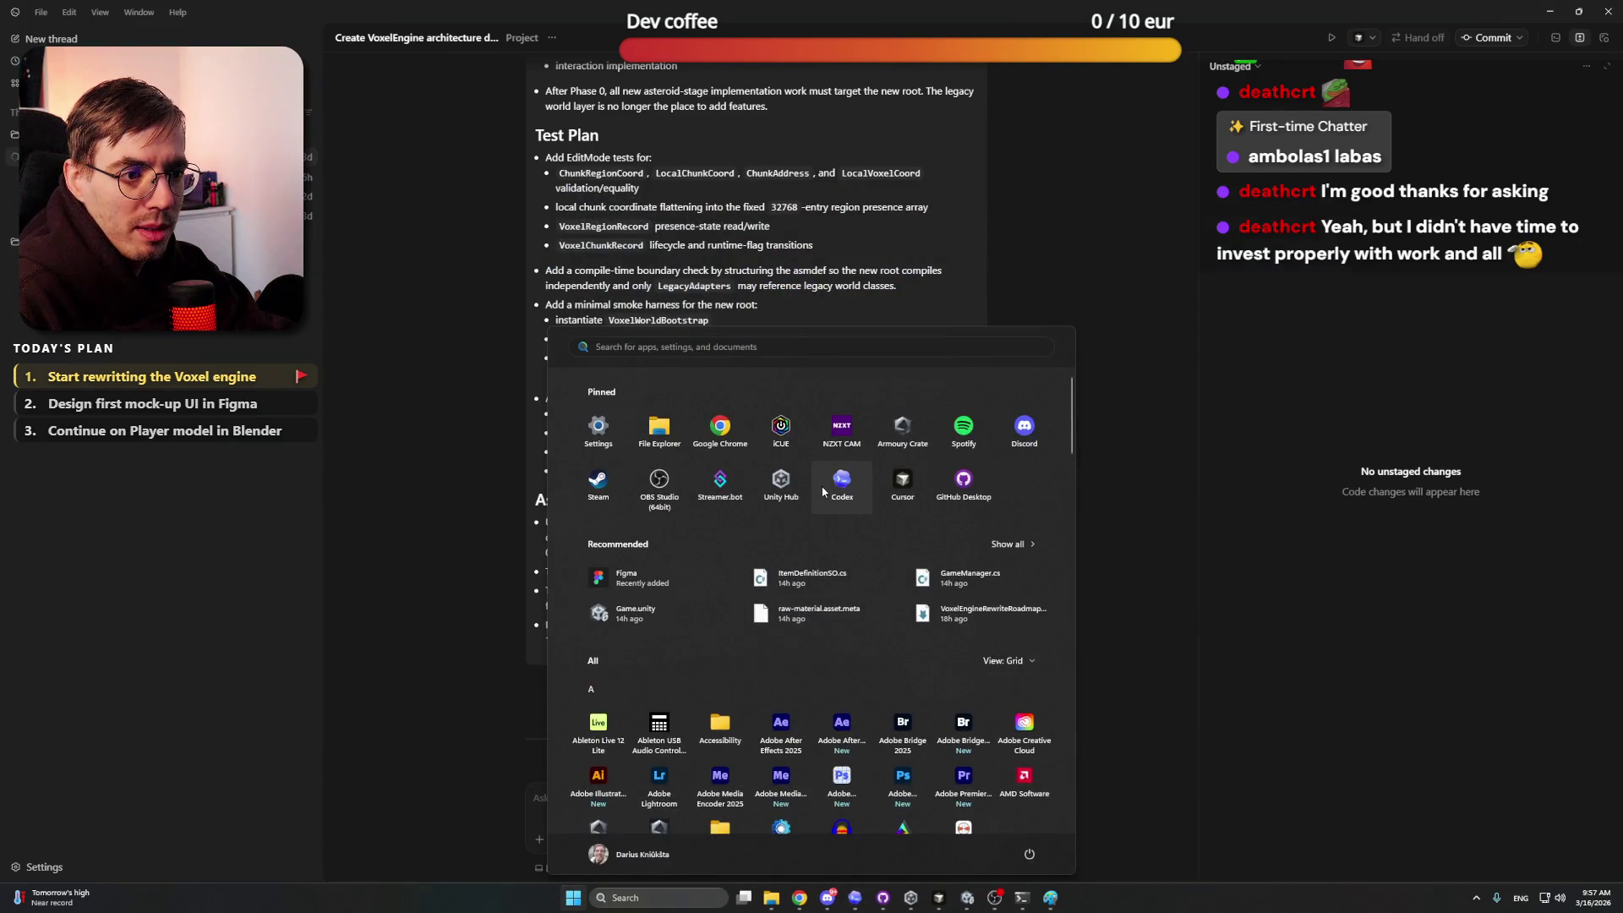
click(720, 480)
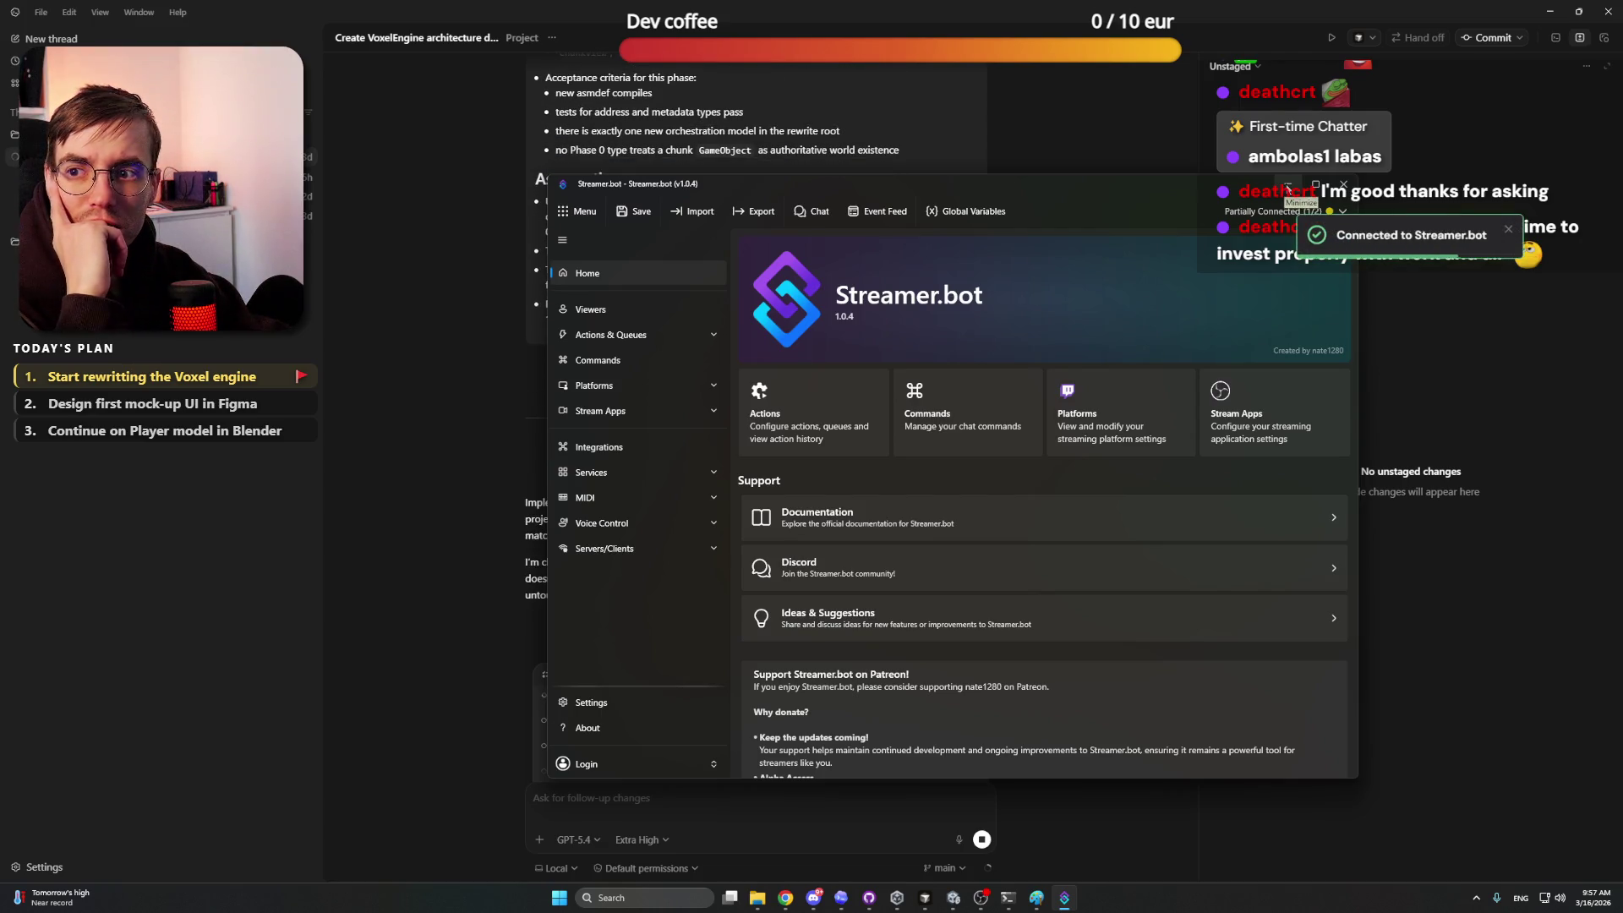
click(1286, 186)
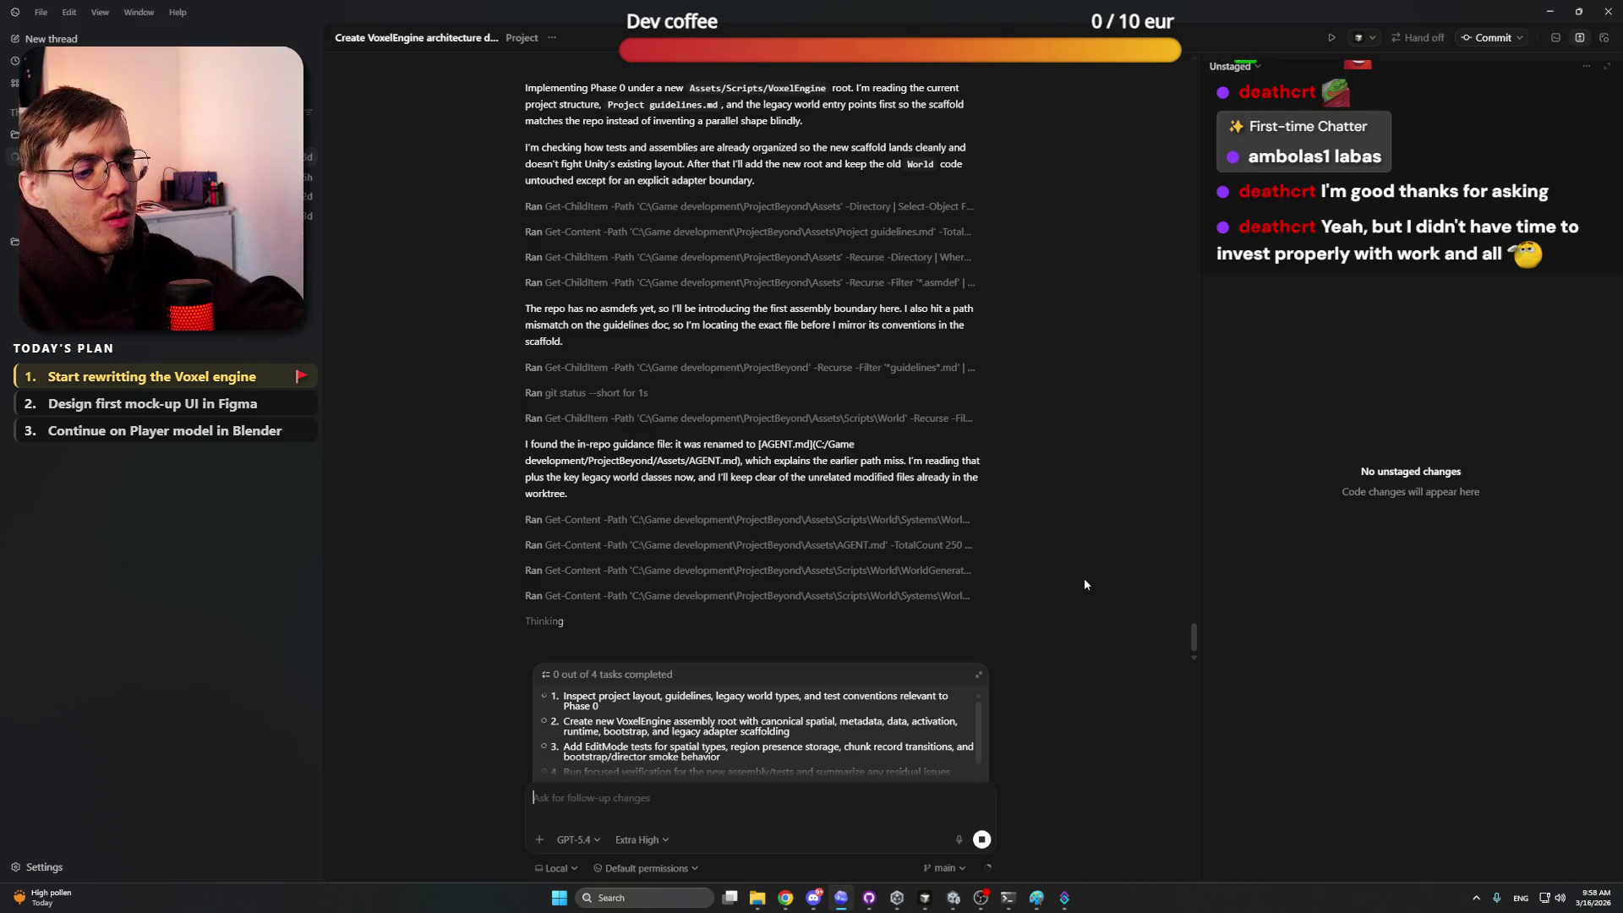
Step: Check the Overlay Plan folder window from its taskbar button
click(759, 901)
click(758, 902)
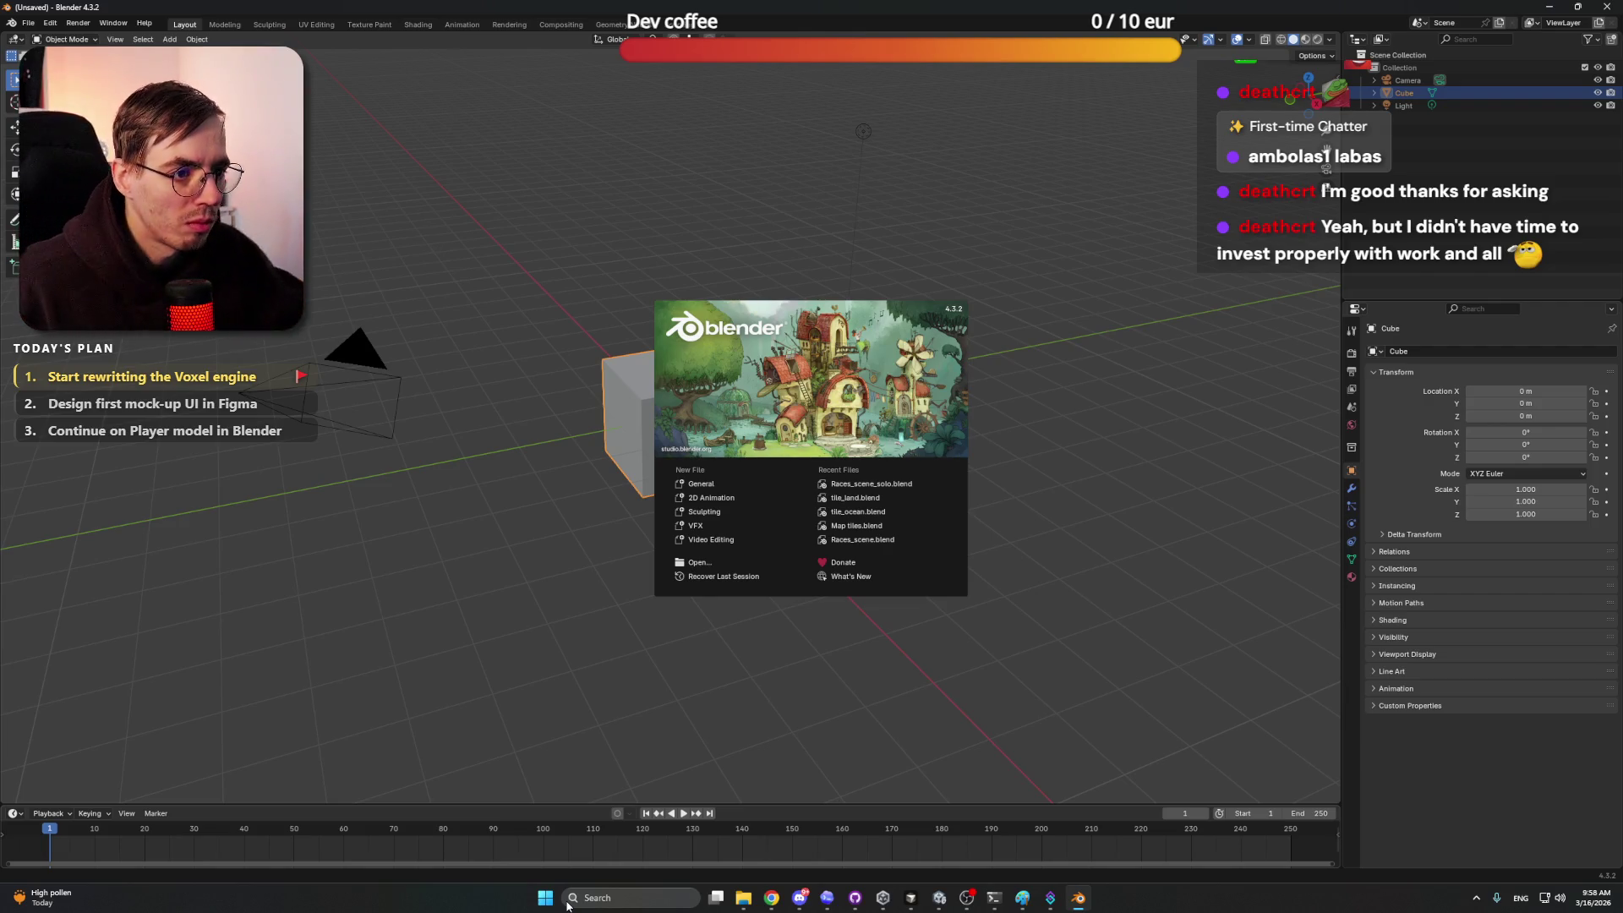
Step: Close the Blender start screen and delete the default cube and camera
click(1181, 388)
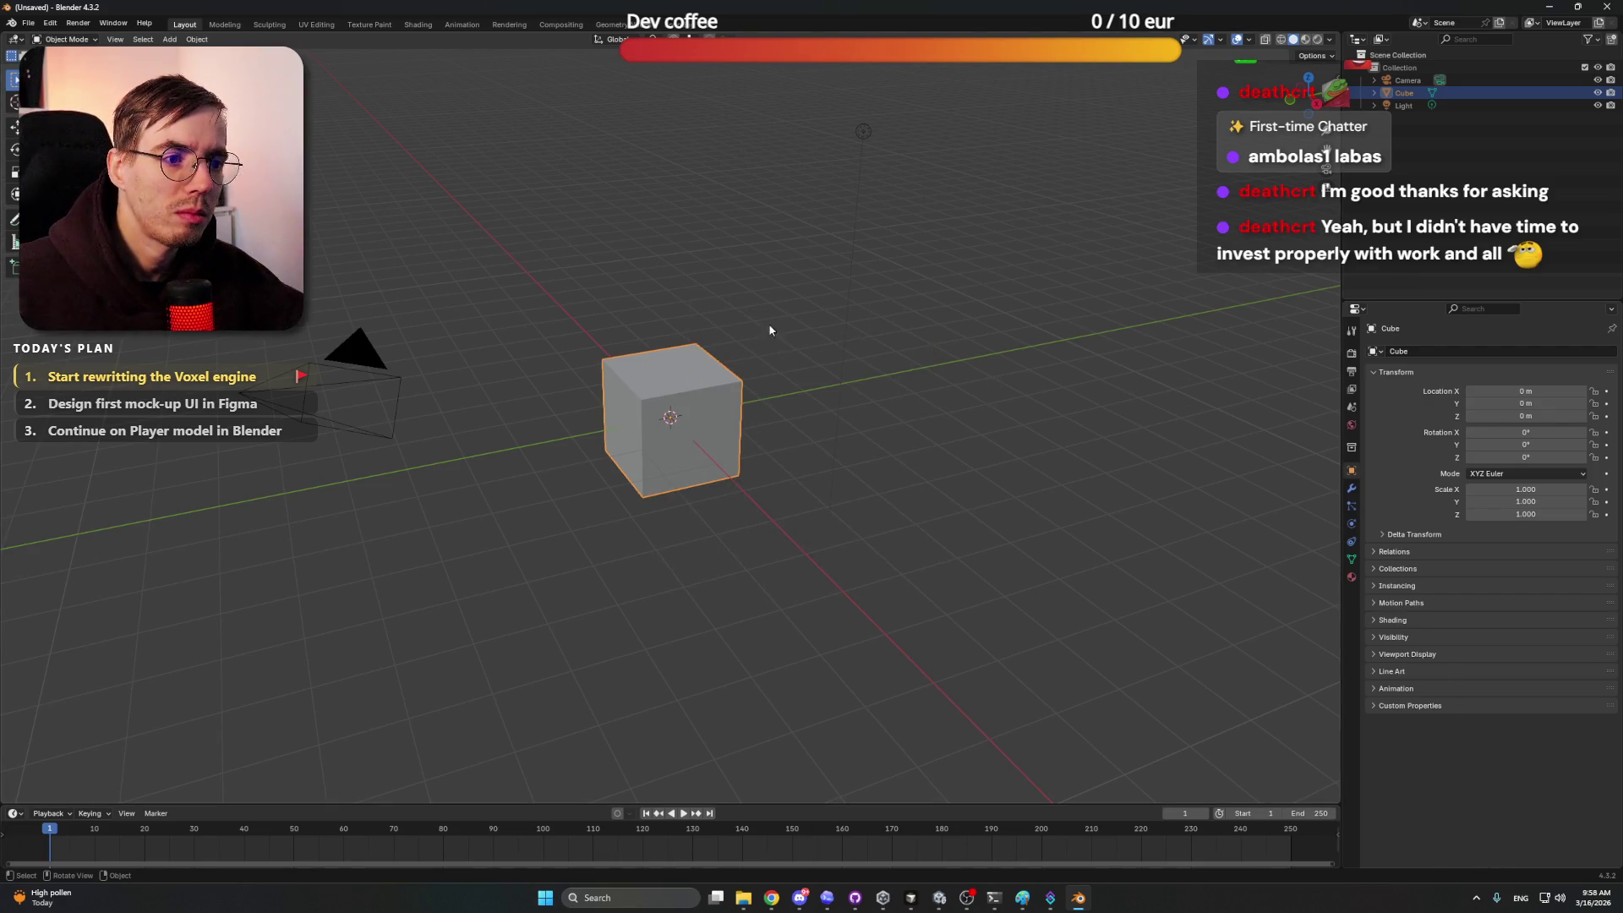
click(705, 396)
key(Delete)
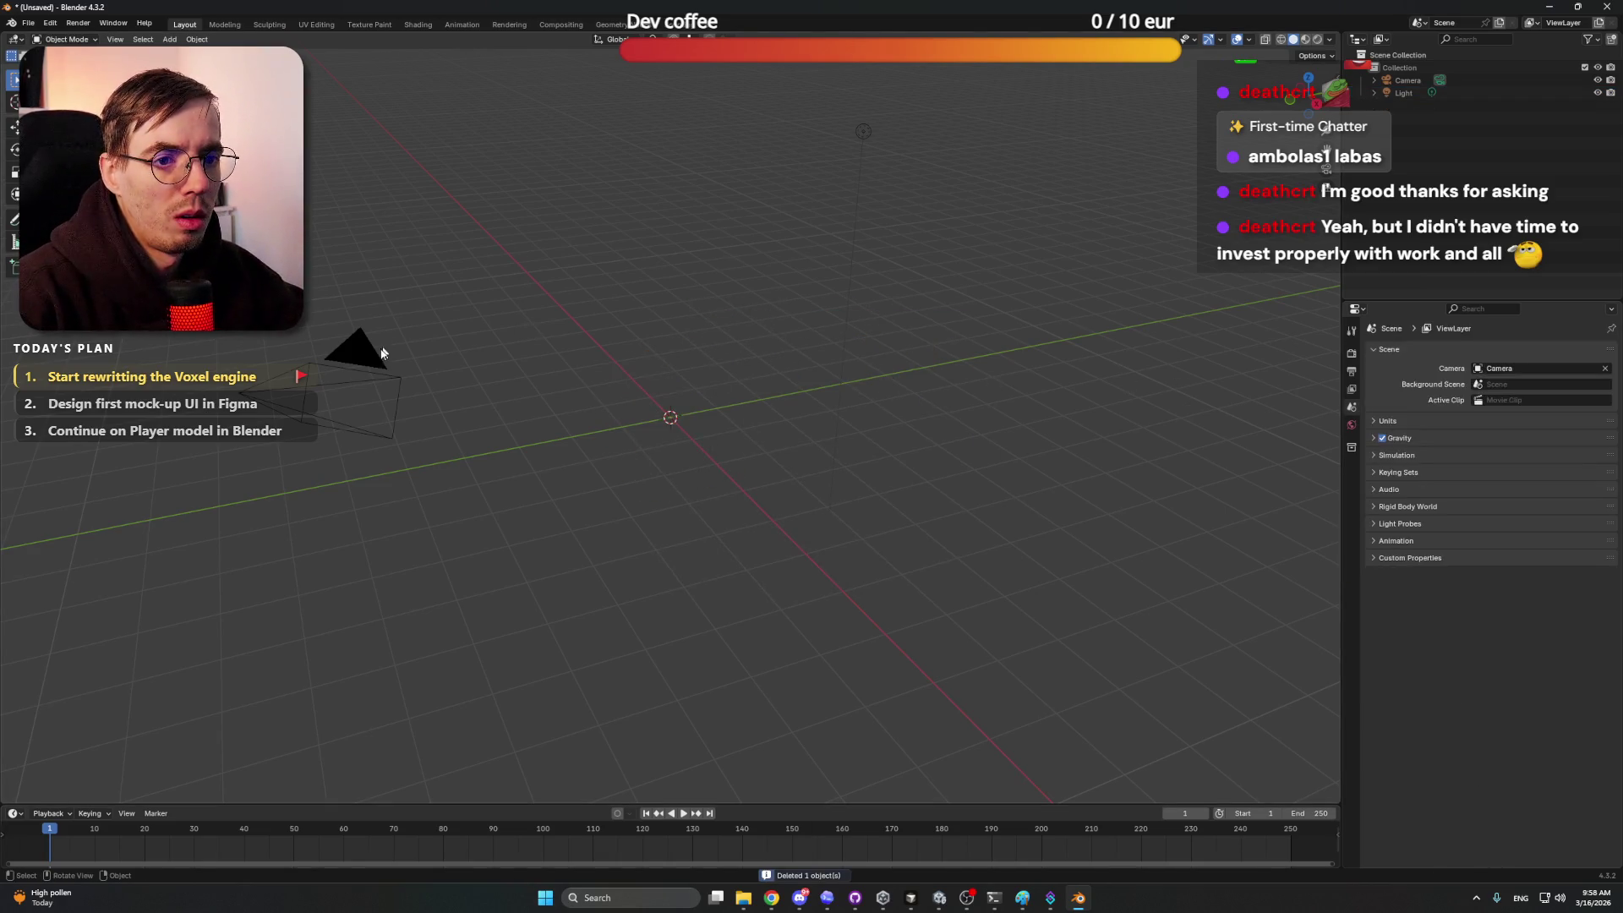
click(381, 349)
key(Delete)
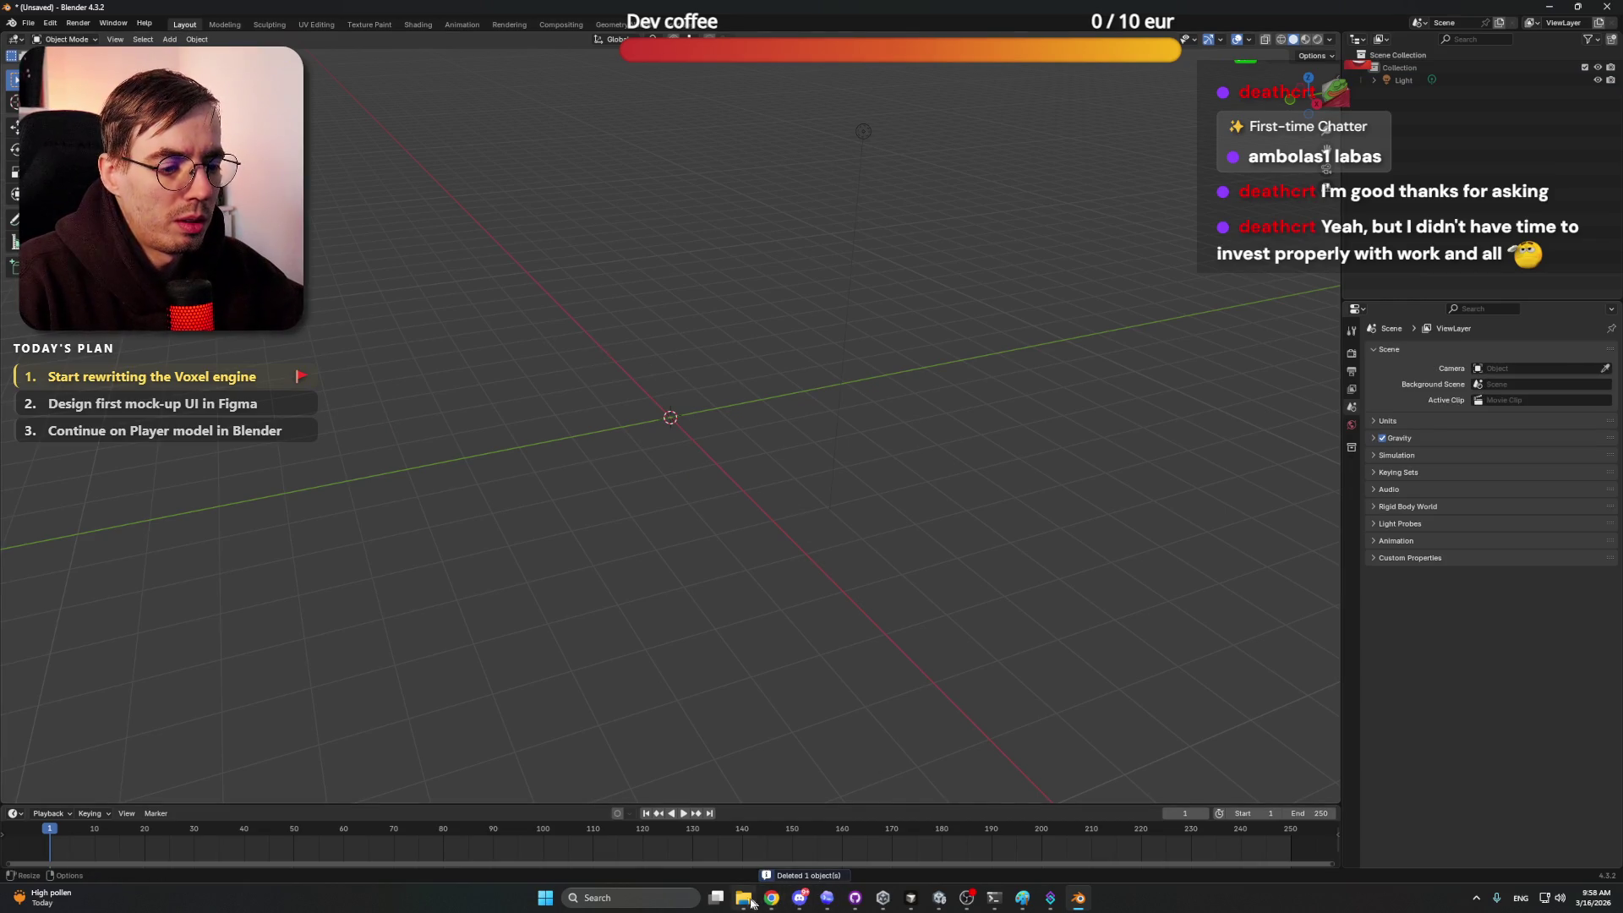
Step: Start a Wavefront (.obj) import from the File menu
click(32, 24)
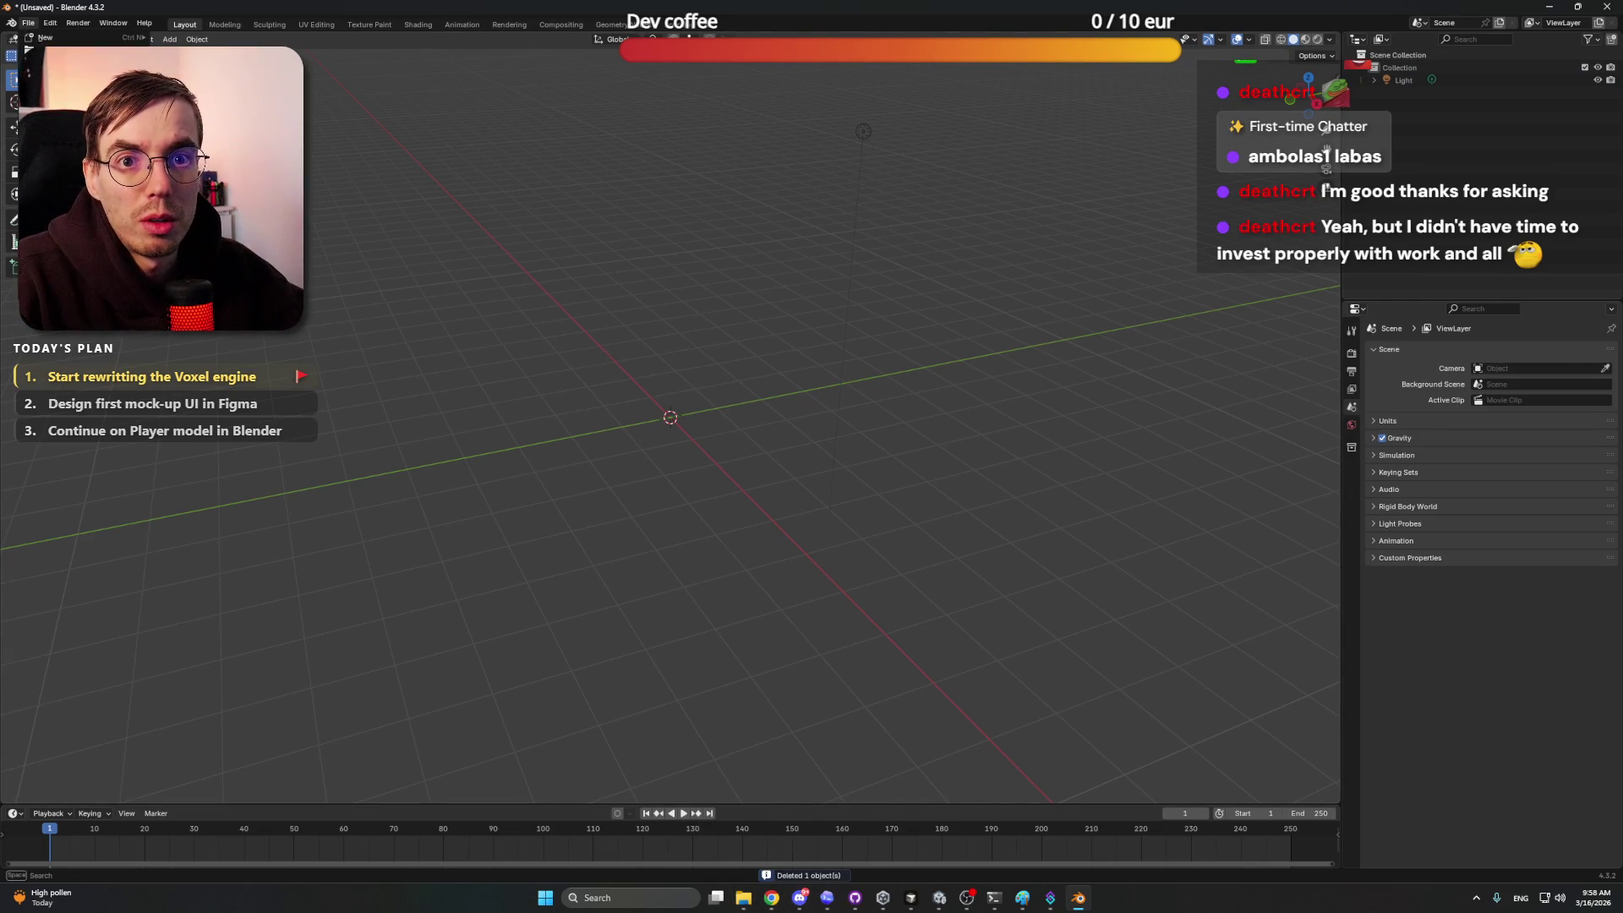
mouse_move(67, 211)
click(194, 240)
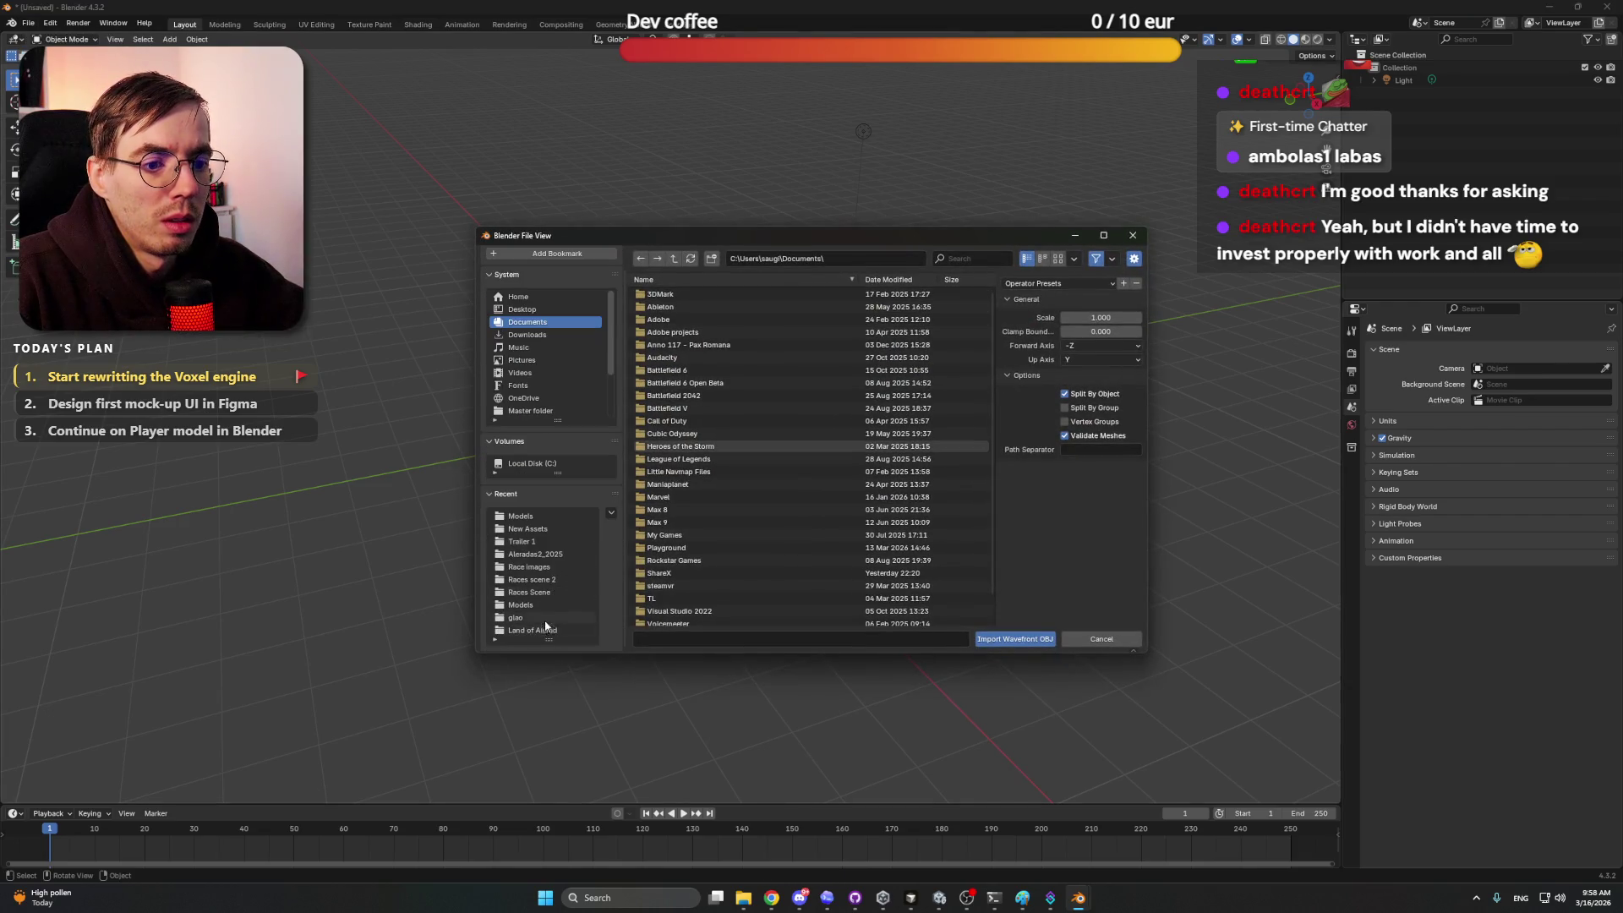
Step: Import ProjectBeyondPlayer.obj from the Models folder and delete the three stray side panels
click(546, 541)
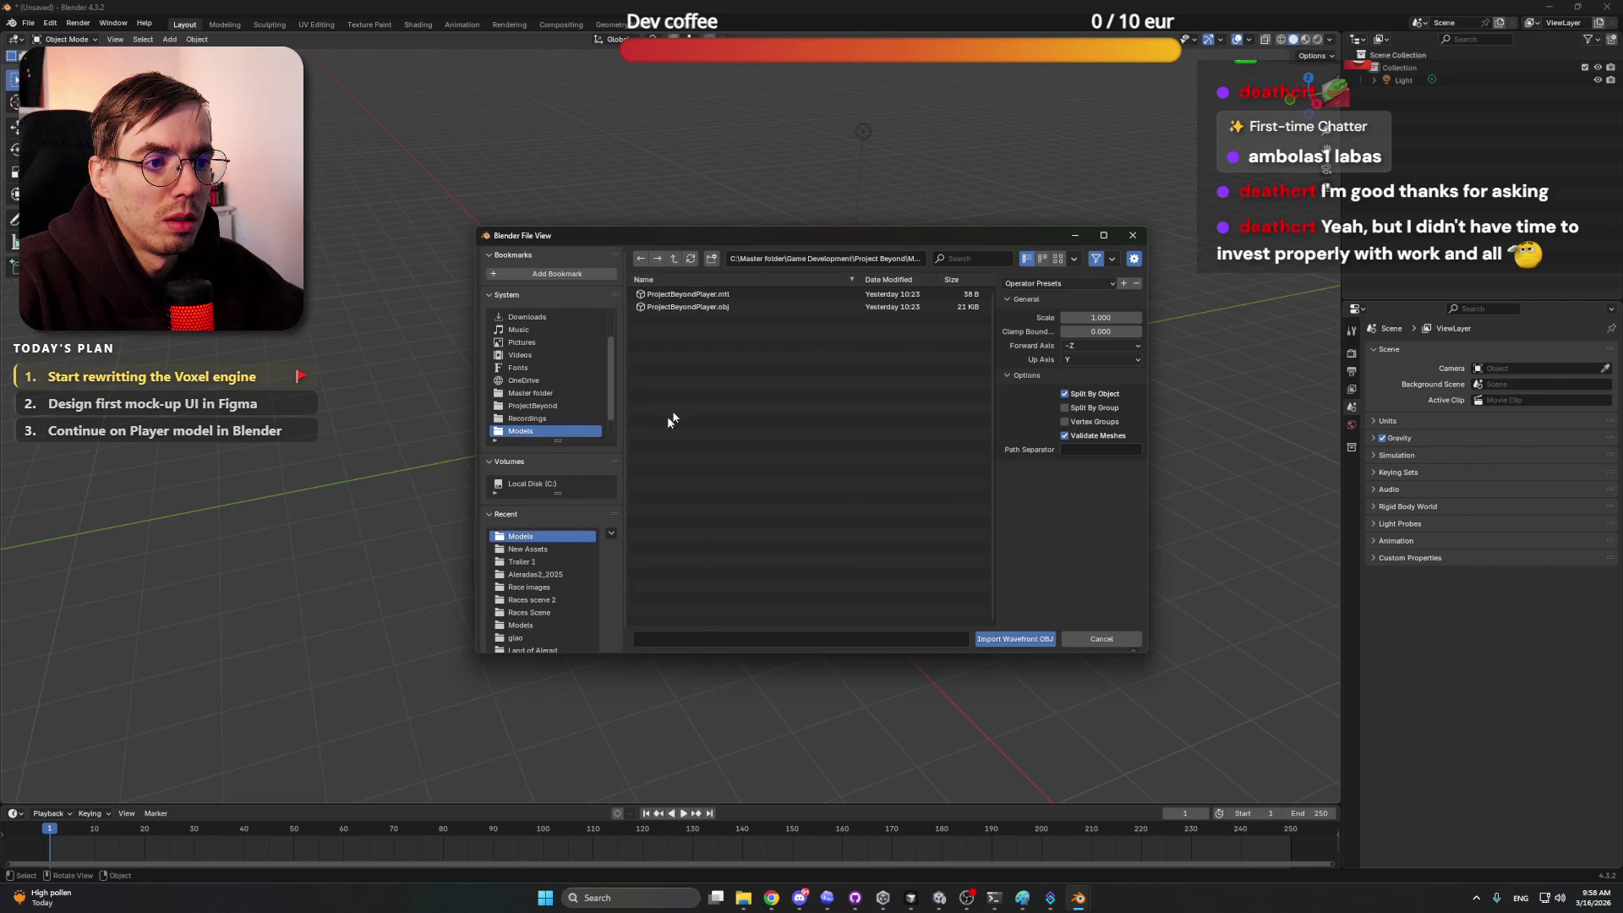
double_click(754, 308)
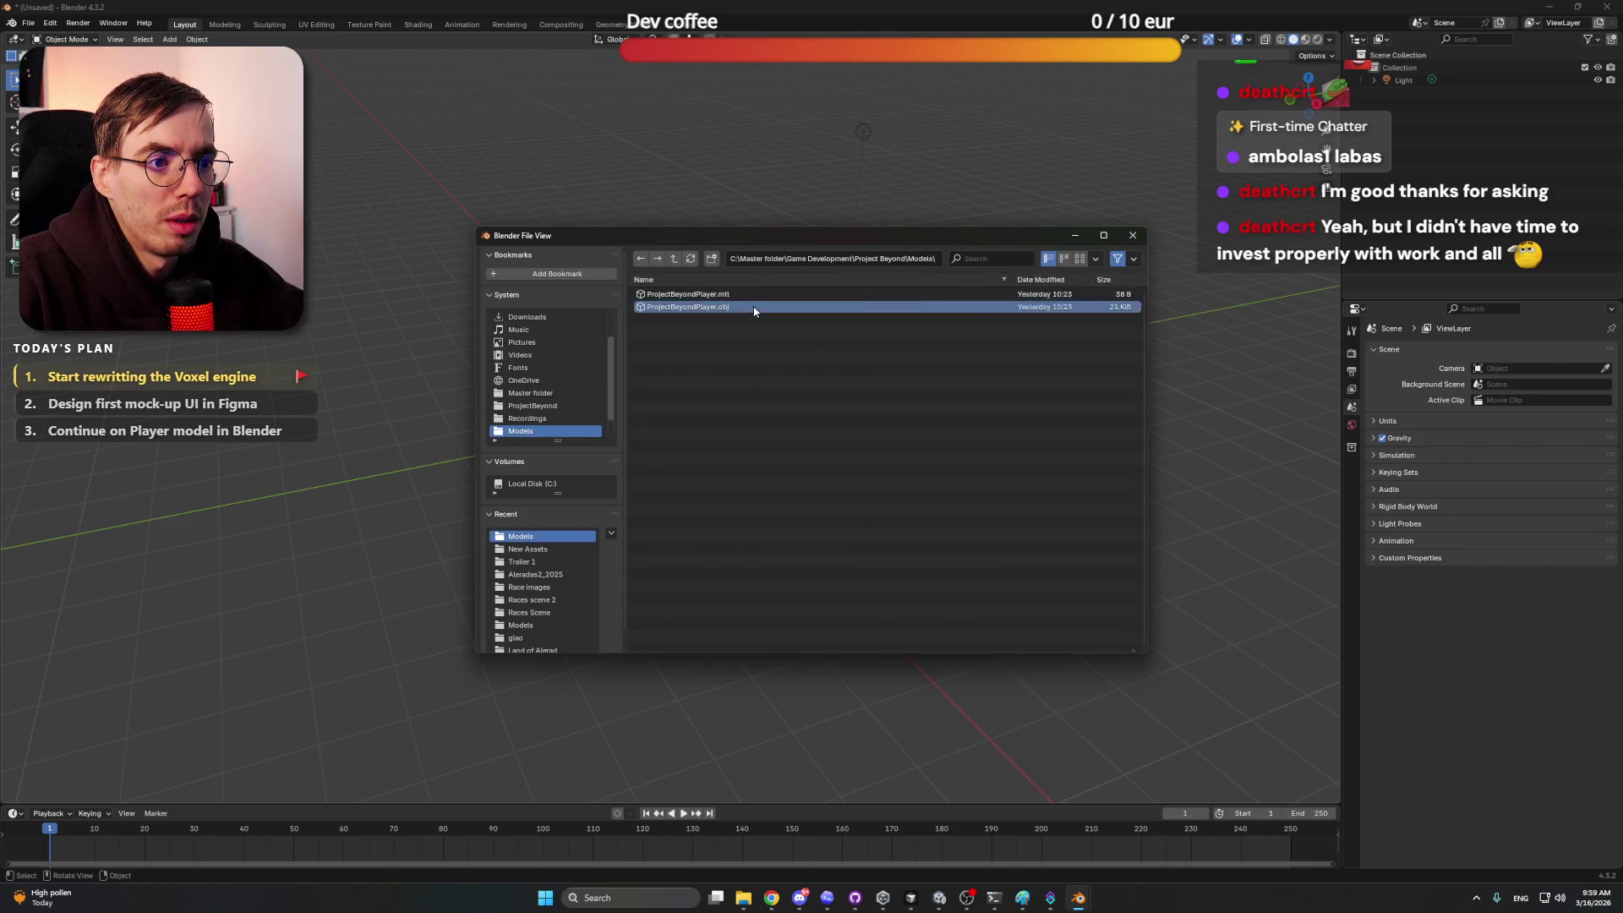
click(656, 369)
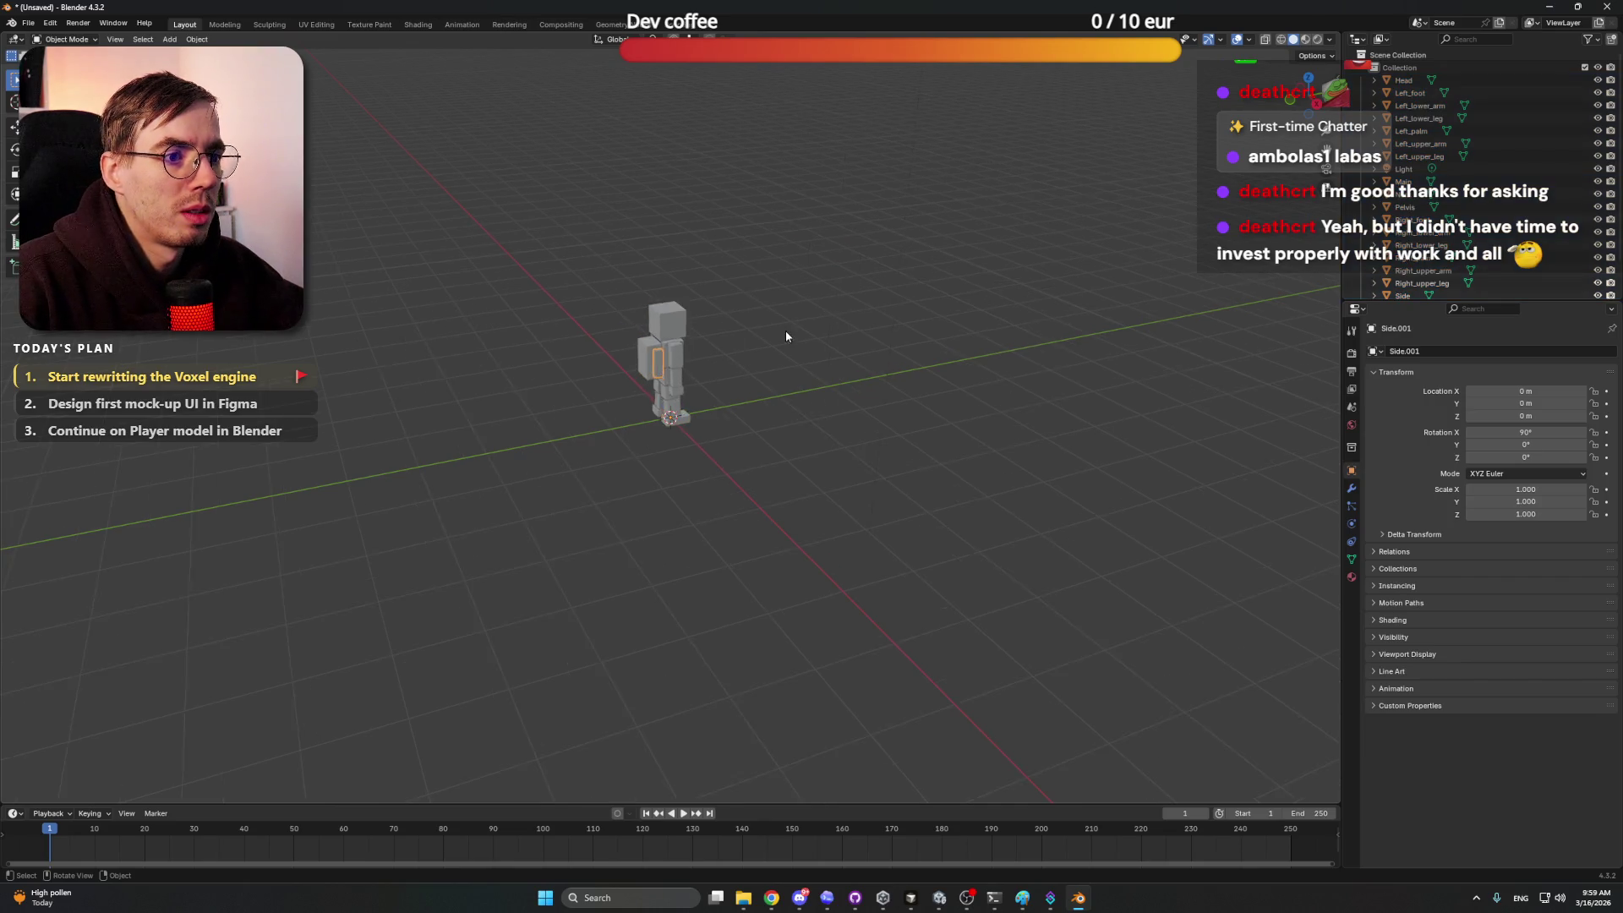
scroll(784, 330, up, 7)
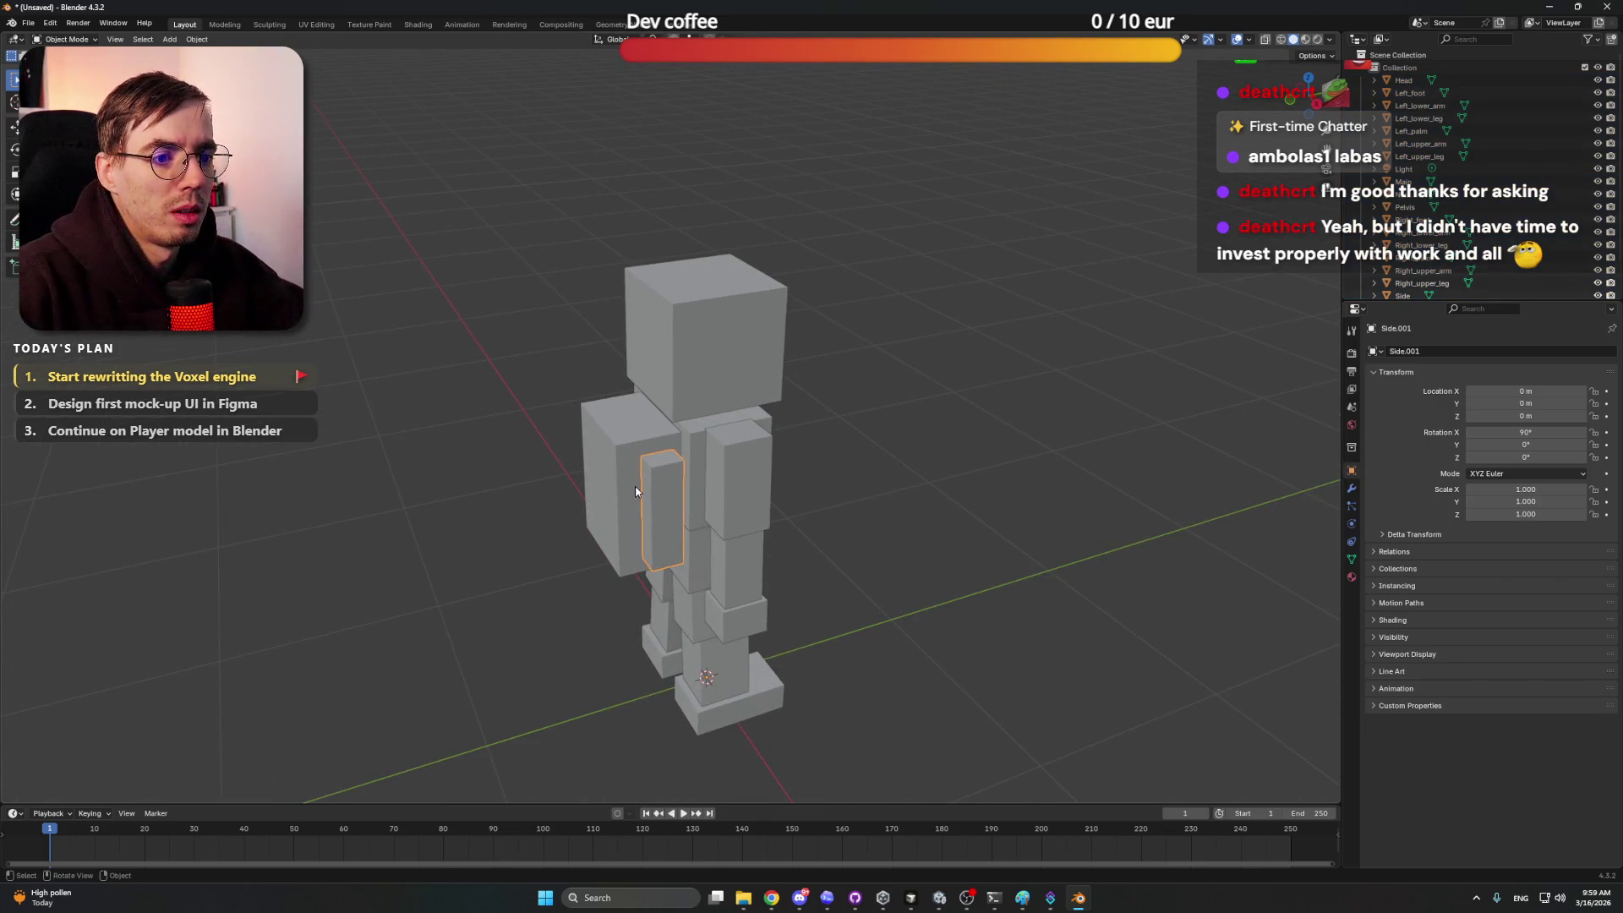
key(Delete)
click(627, 471)
key(Delete)
click(612, 459)
key(Delete)
Step: Try Rendered and Material Preview shading, return to Solid, and snap to front view
mouse_move(775, 477)
mouse_down()
mouse_move(819, 518)
mouse_move(592, 456)
mouse_move(696, 471)
mouse_move(814, 438)
mouse_up()
key(z)
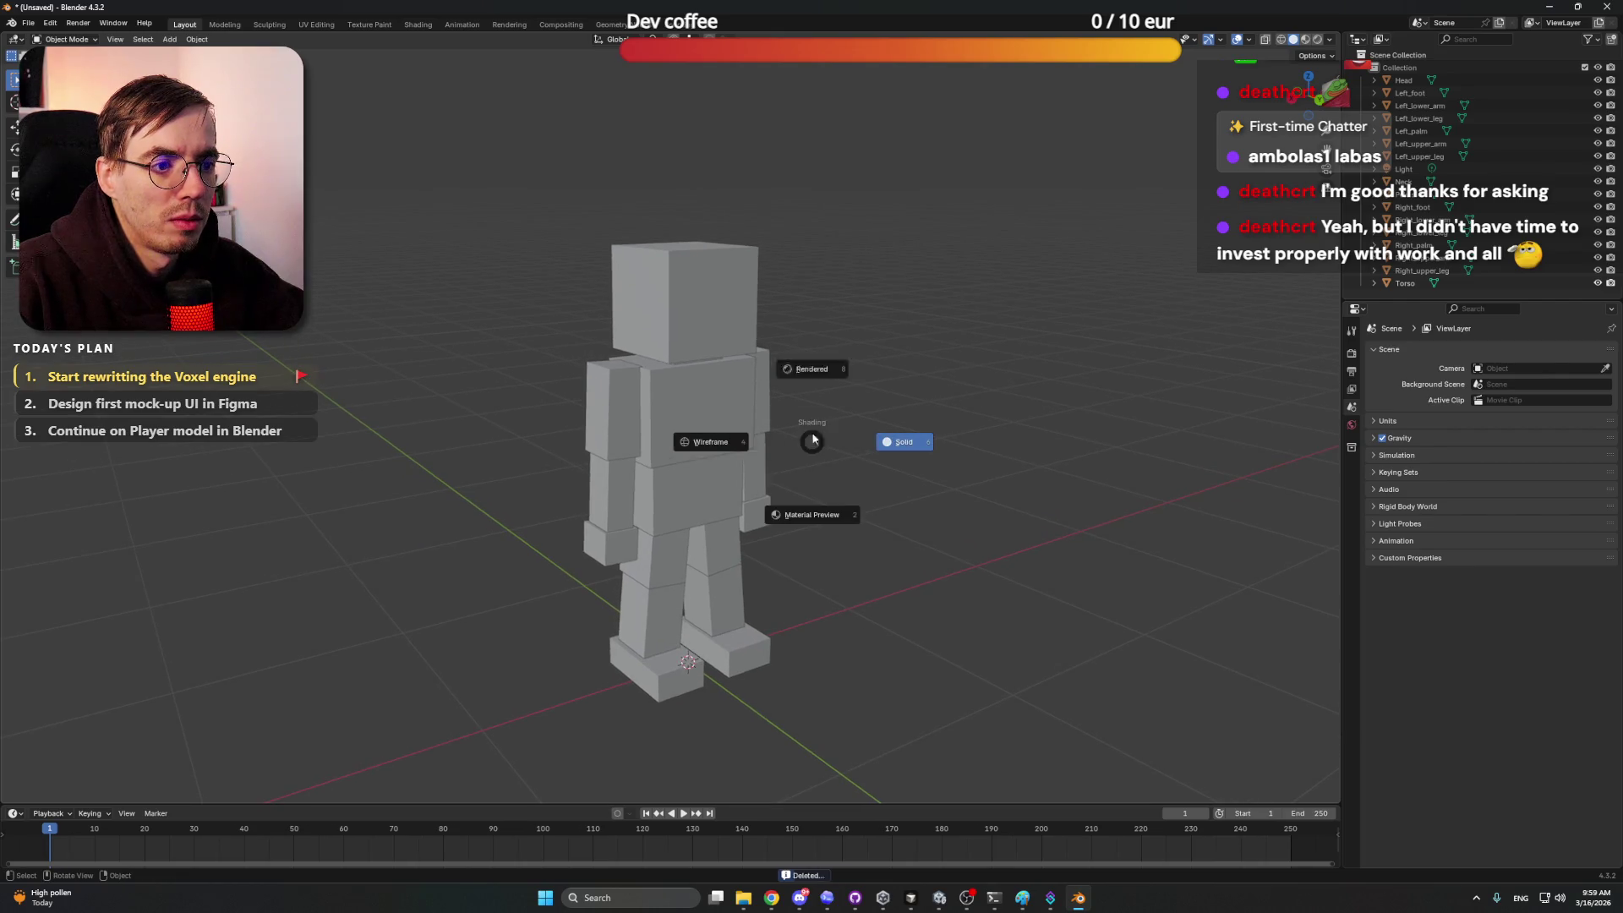
click(824, 373)
key(z)
click(857, 439)
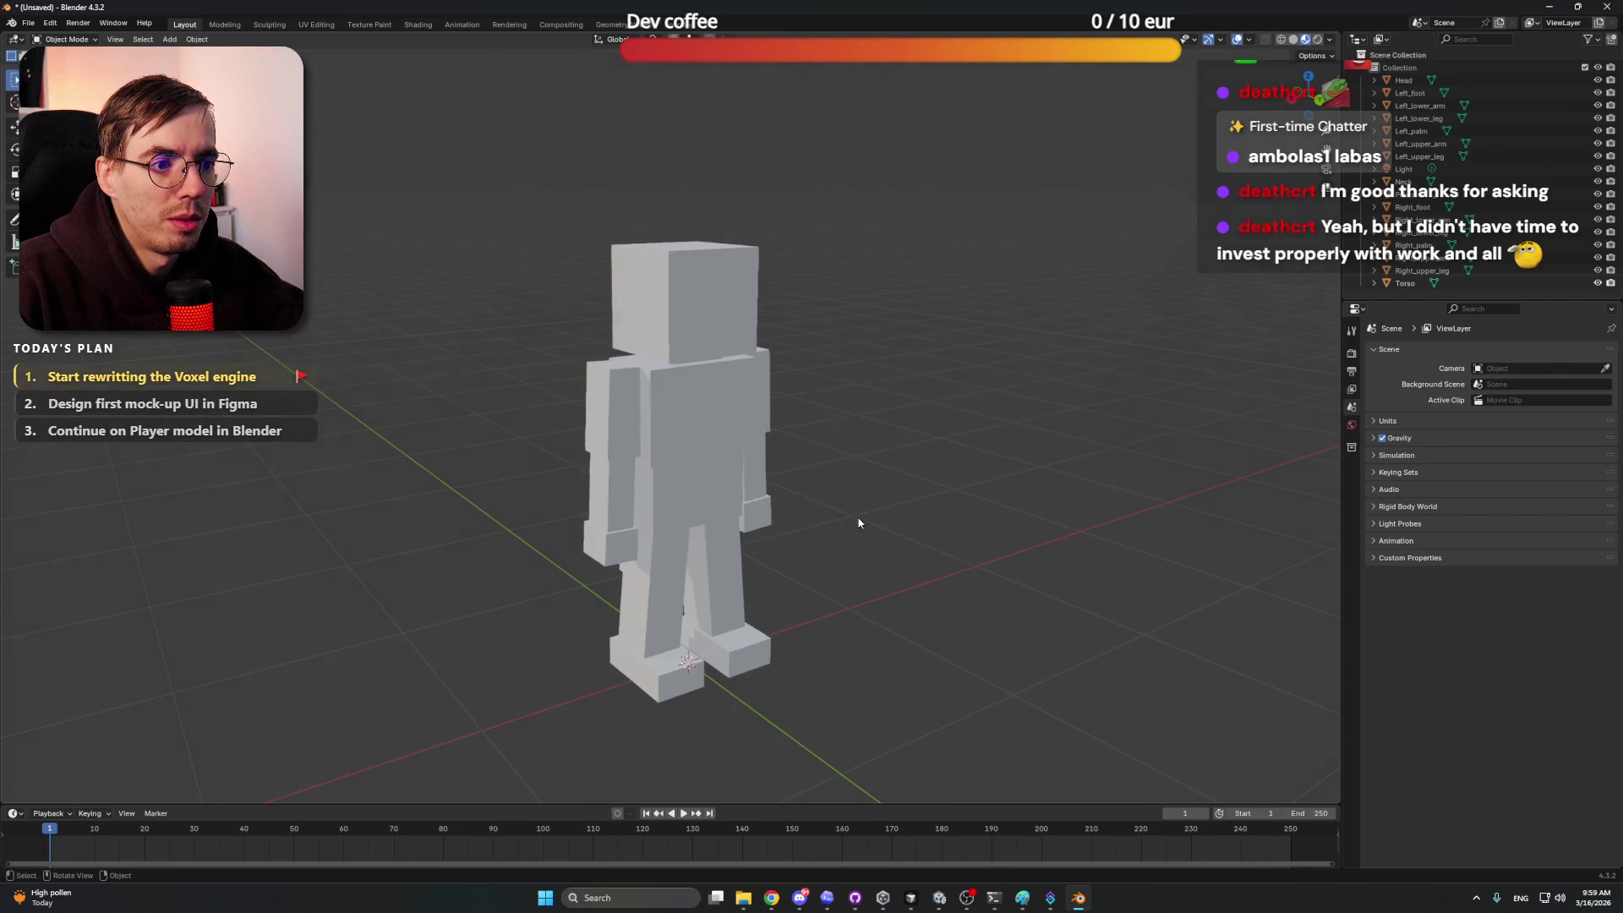
key(z)
click(1046, 515)
mouse_move(893, 430)
mouse_down()
mouse_move(838, 426)
mouse_move(858, 423)
mouse_up()
key(KP_1)
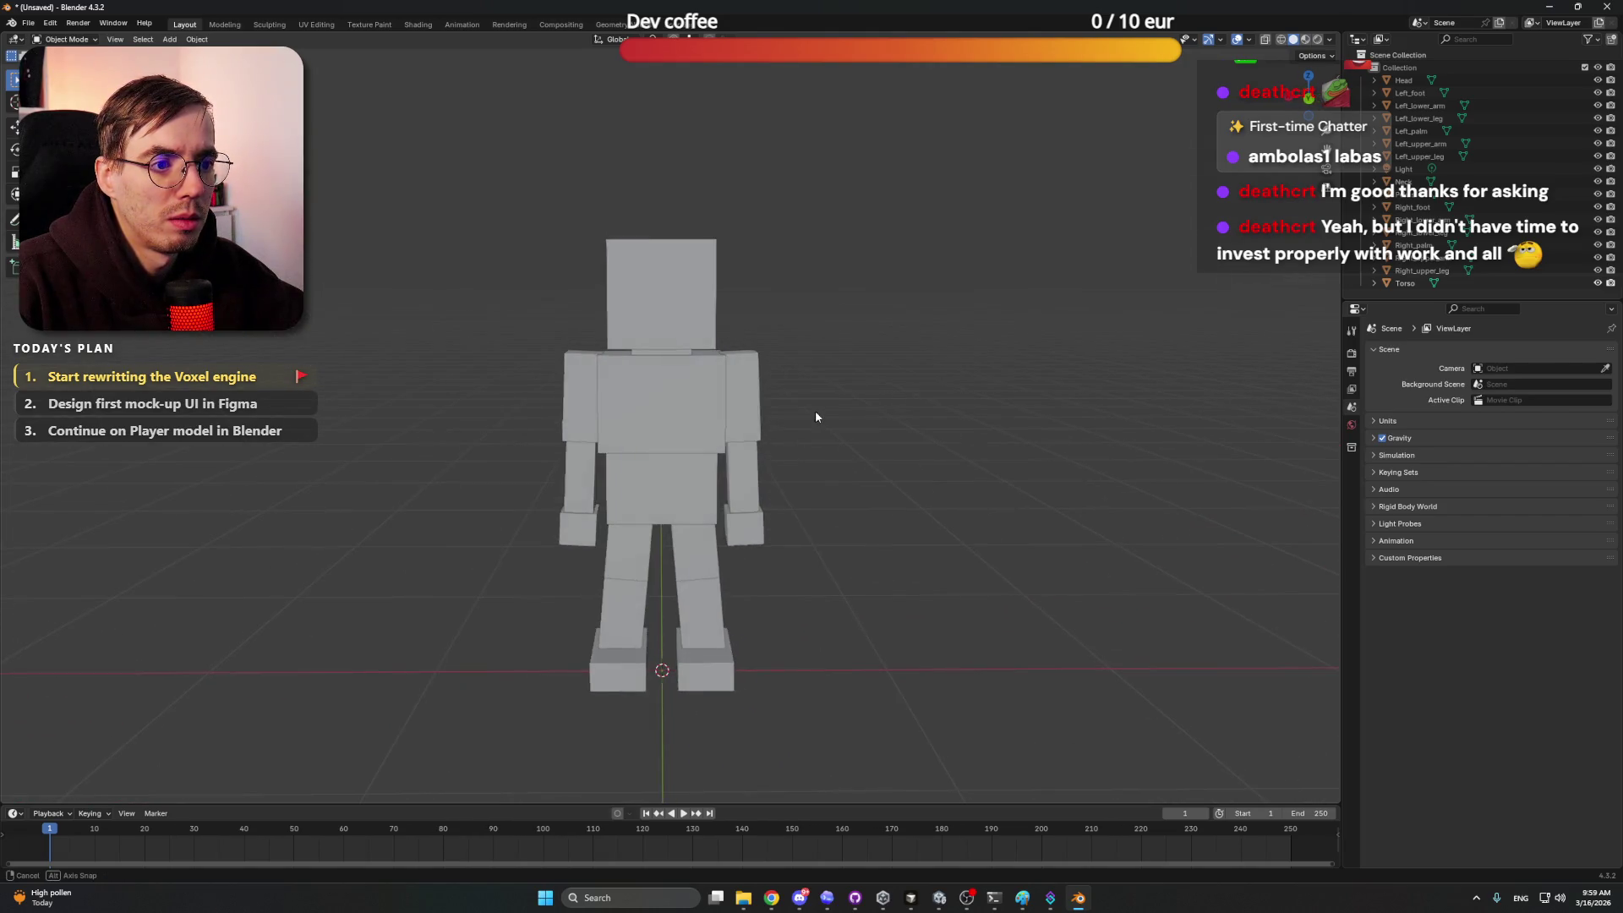
drag(800, 368, 753, 537)
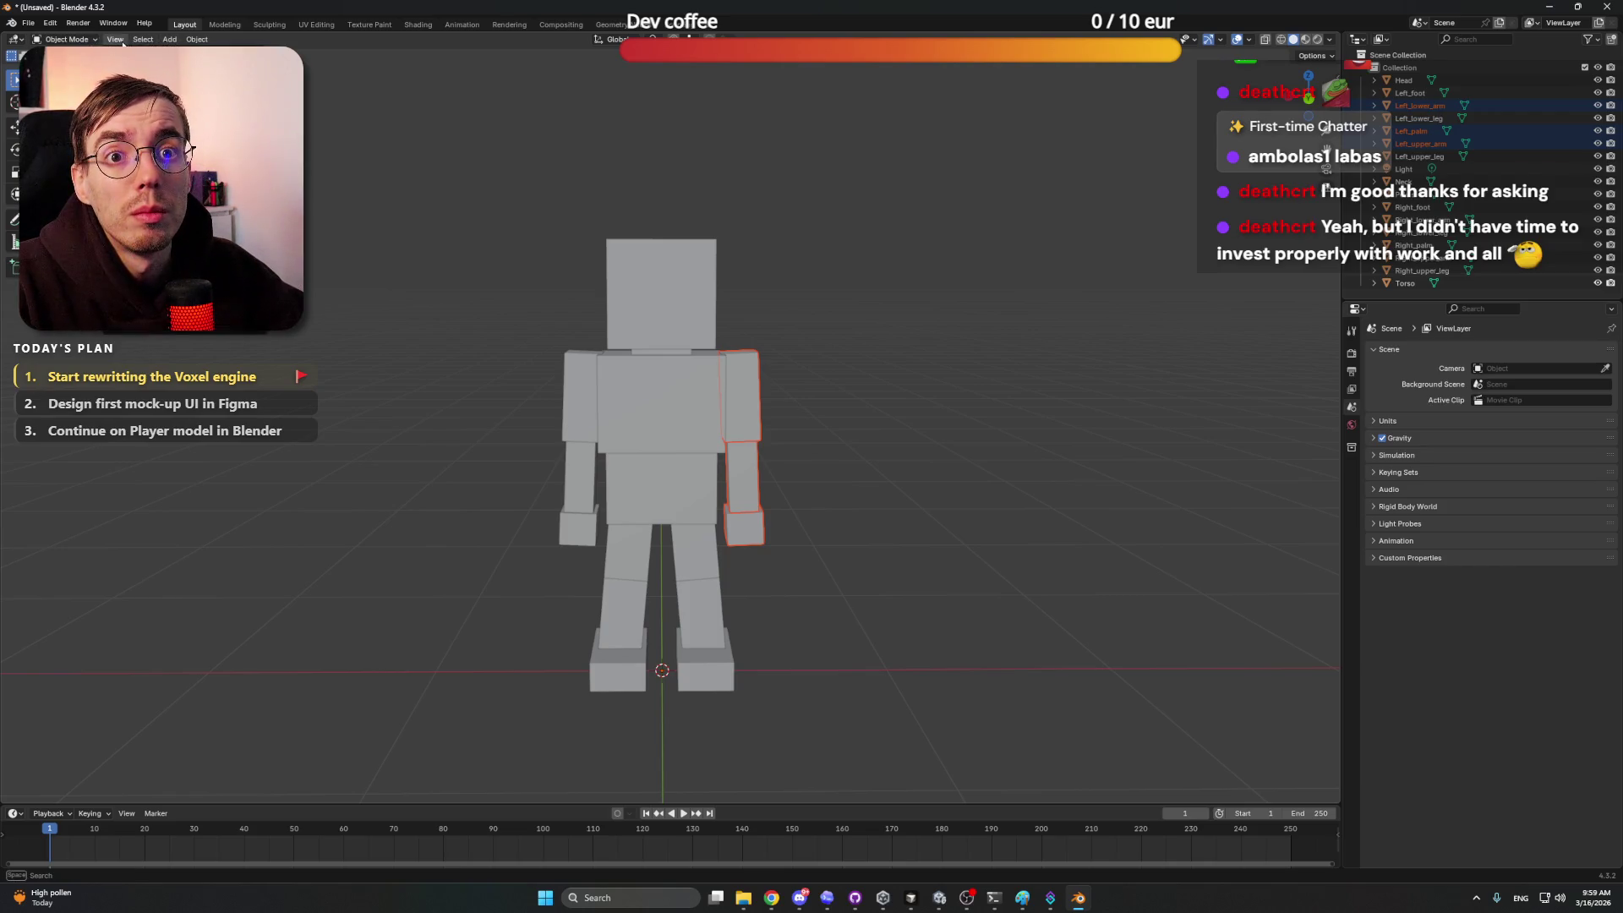
Step: Set the left arm's origins to geometry, tilt it outward and shift it beside the torso
click(196, 38)
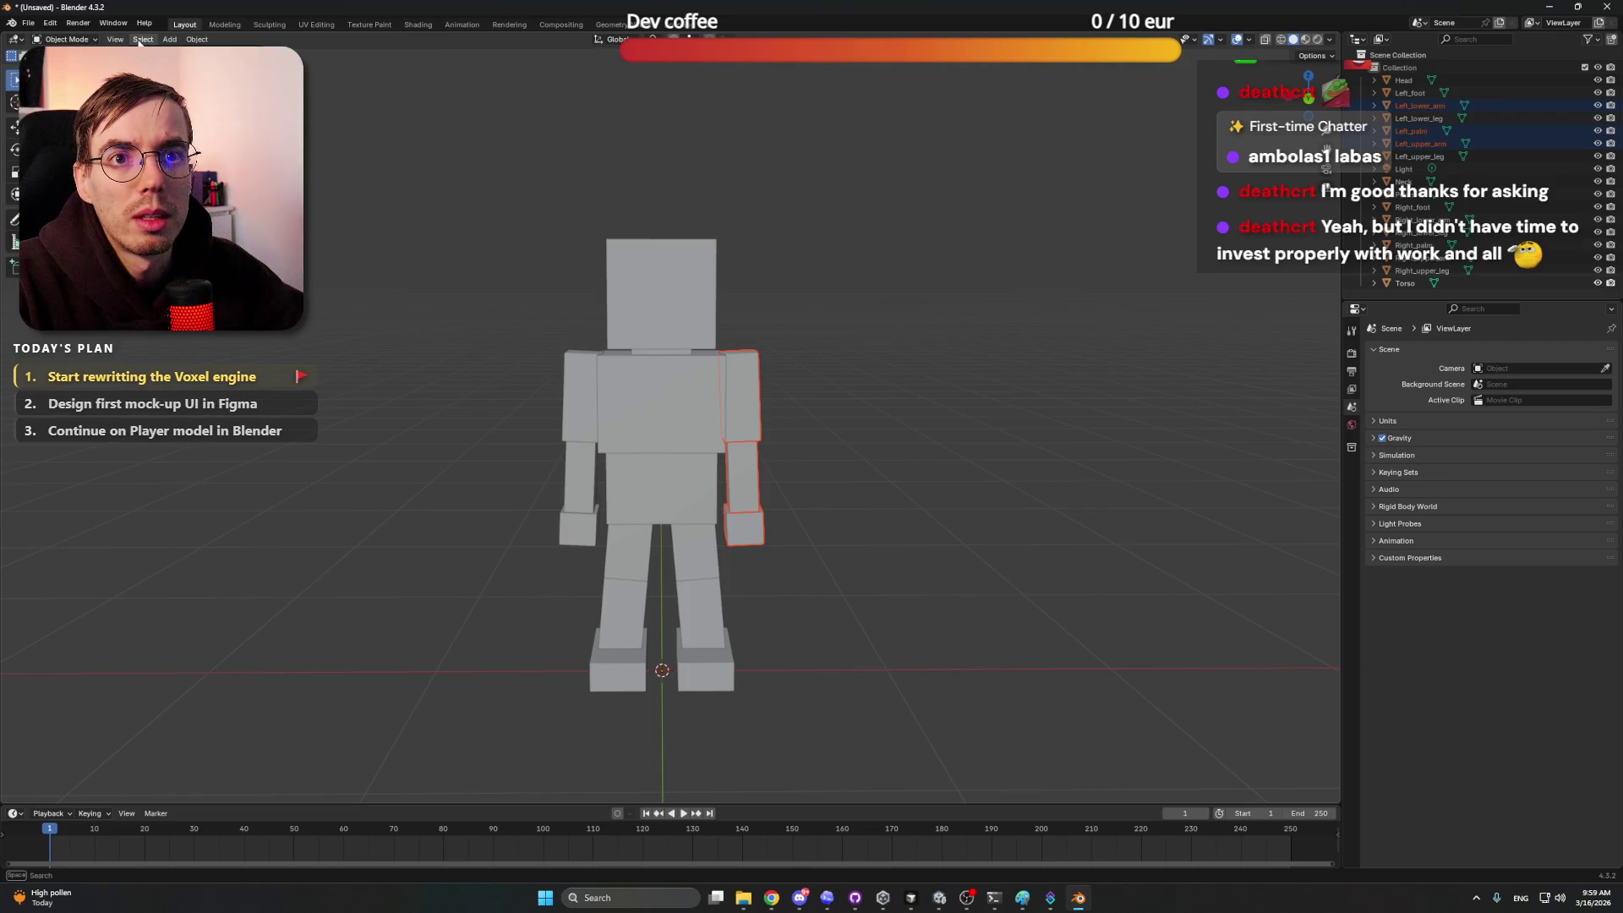
click(195, 39)
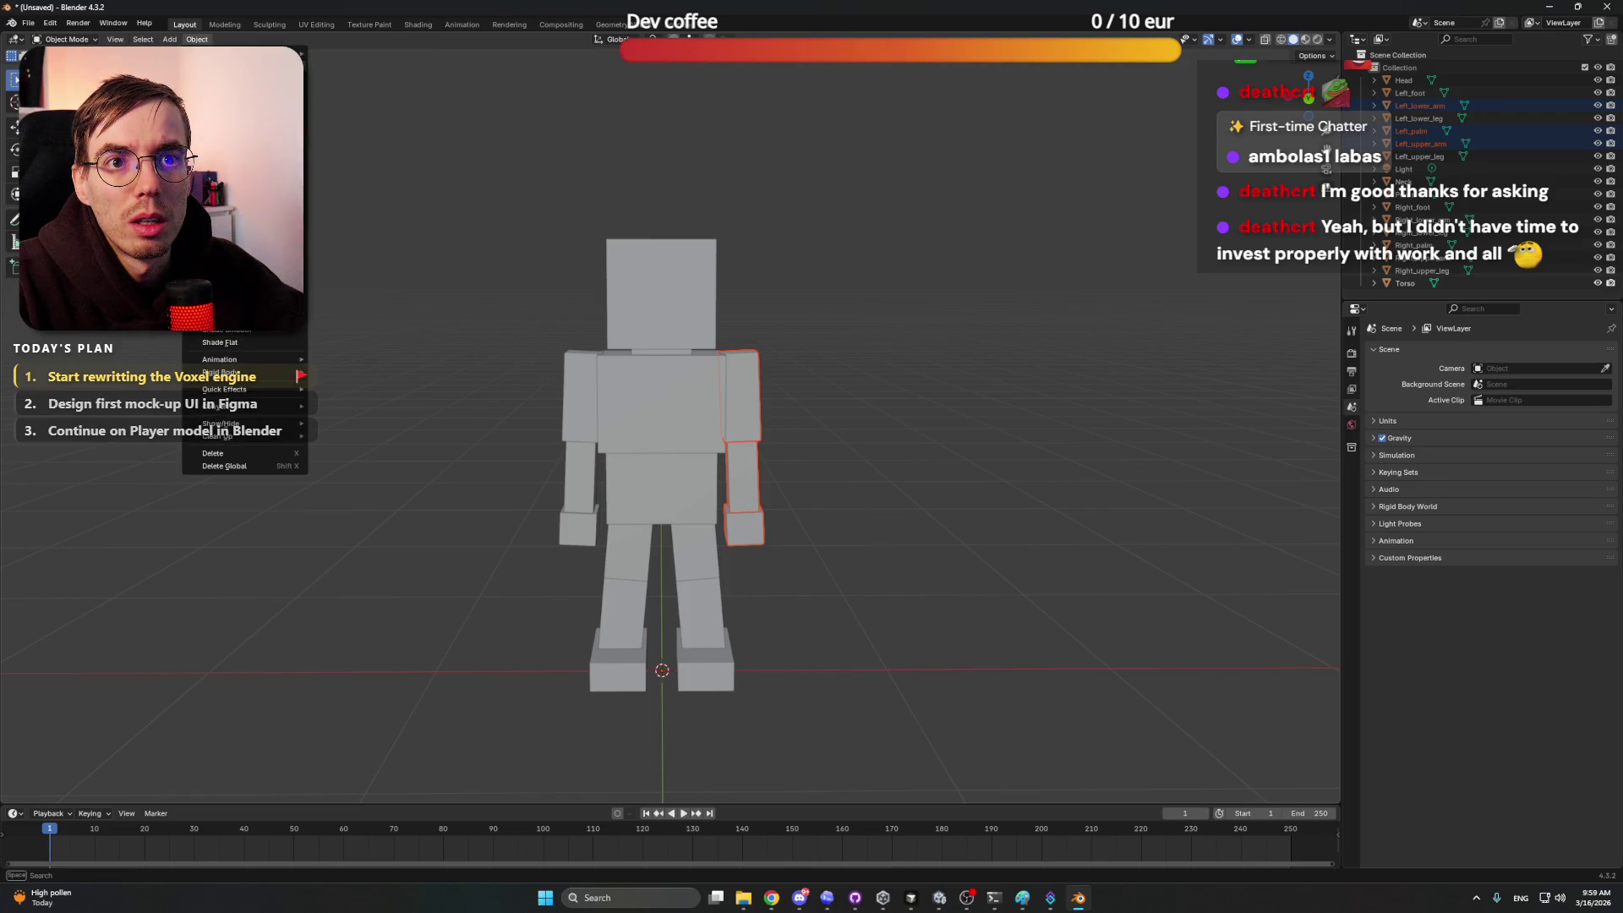
mouse_move(254, 53)
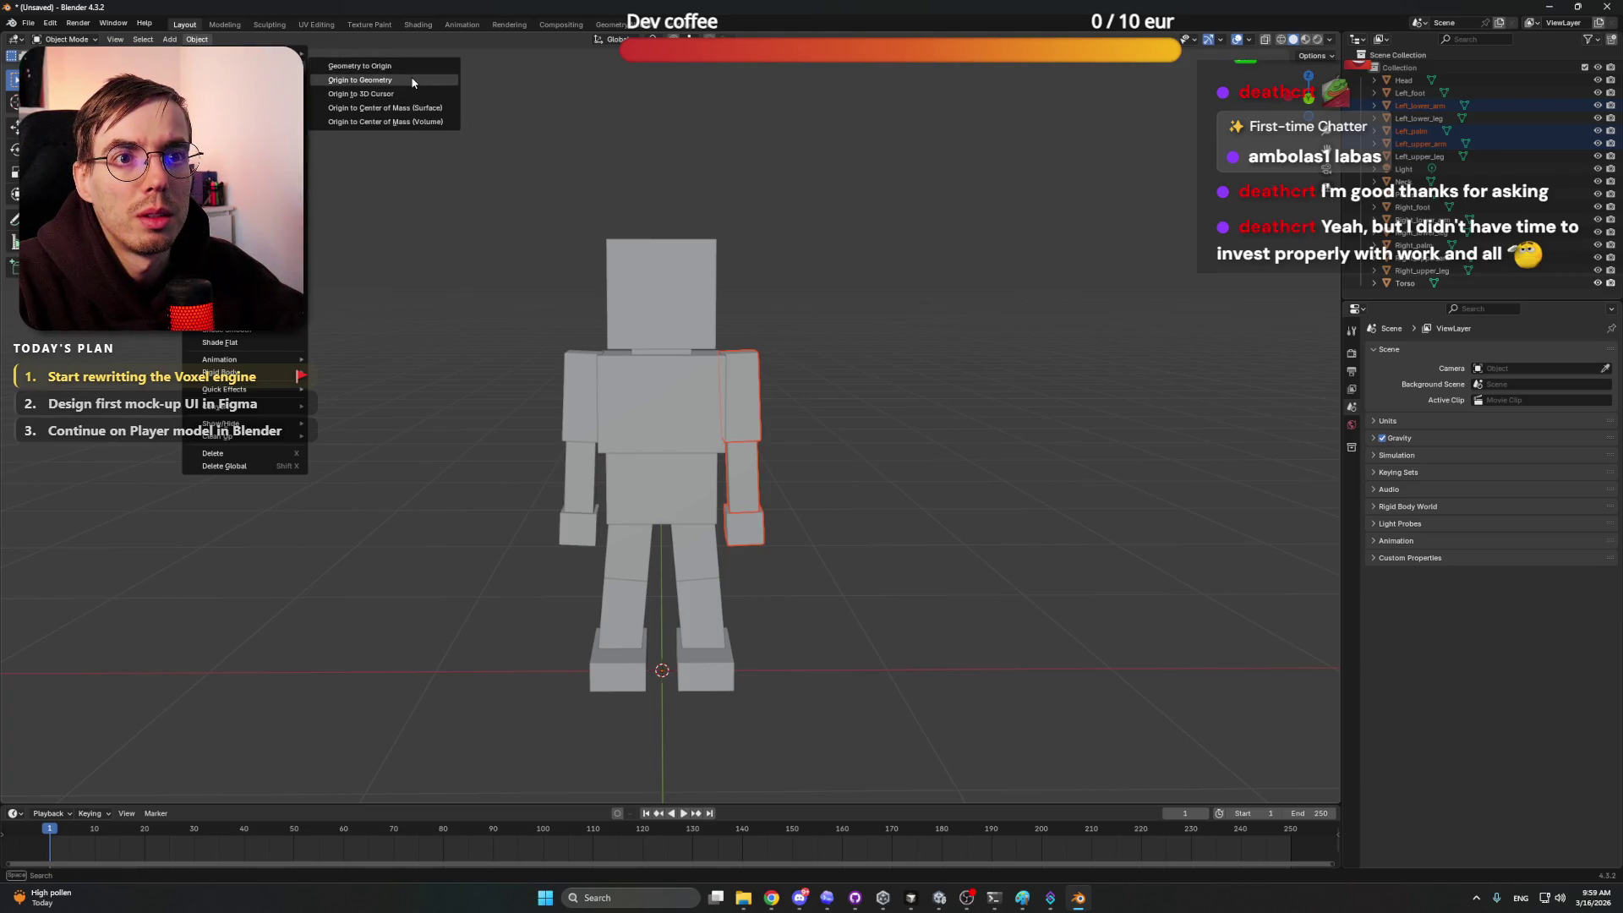
click(412, 84)
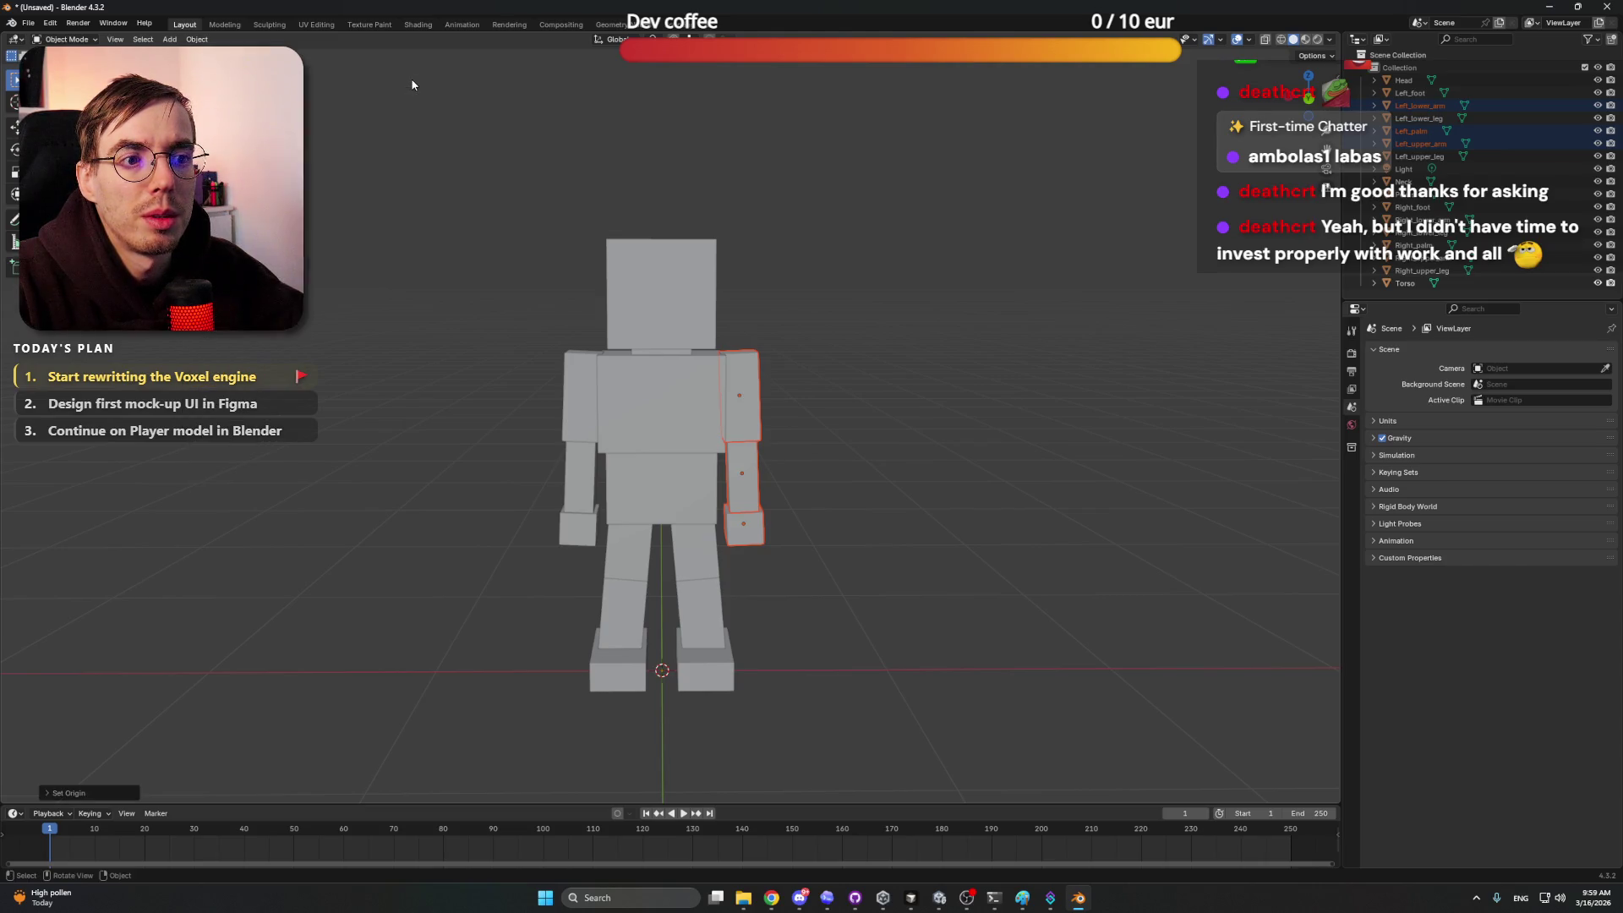
click(850, 359)
drag(833, 380, 750, 568)
key(r)
click(908, 446)
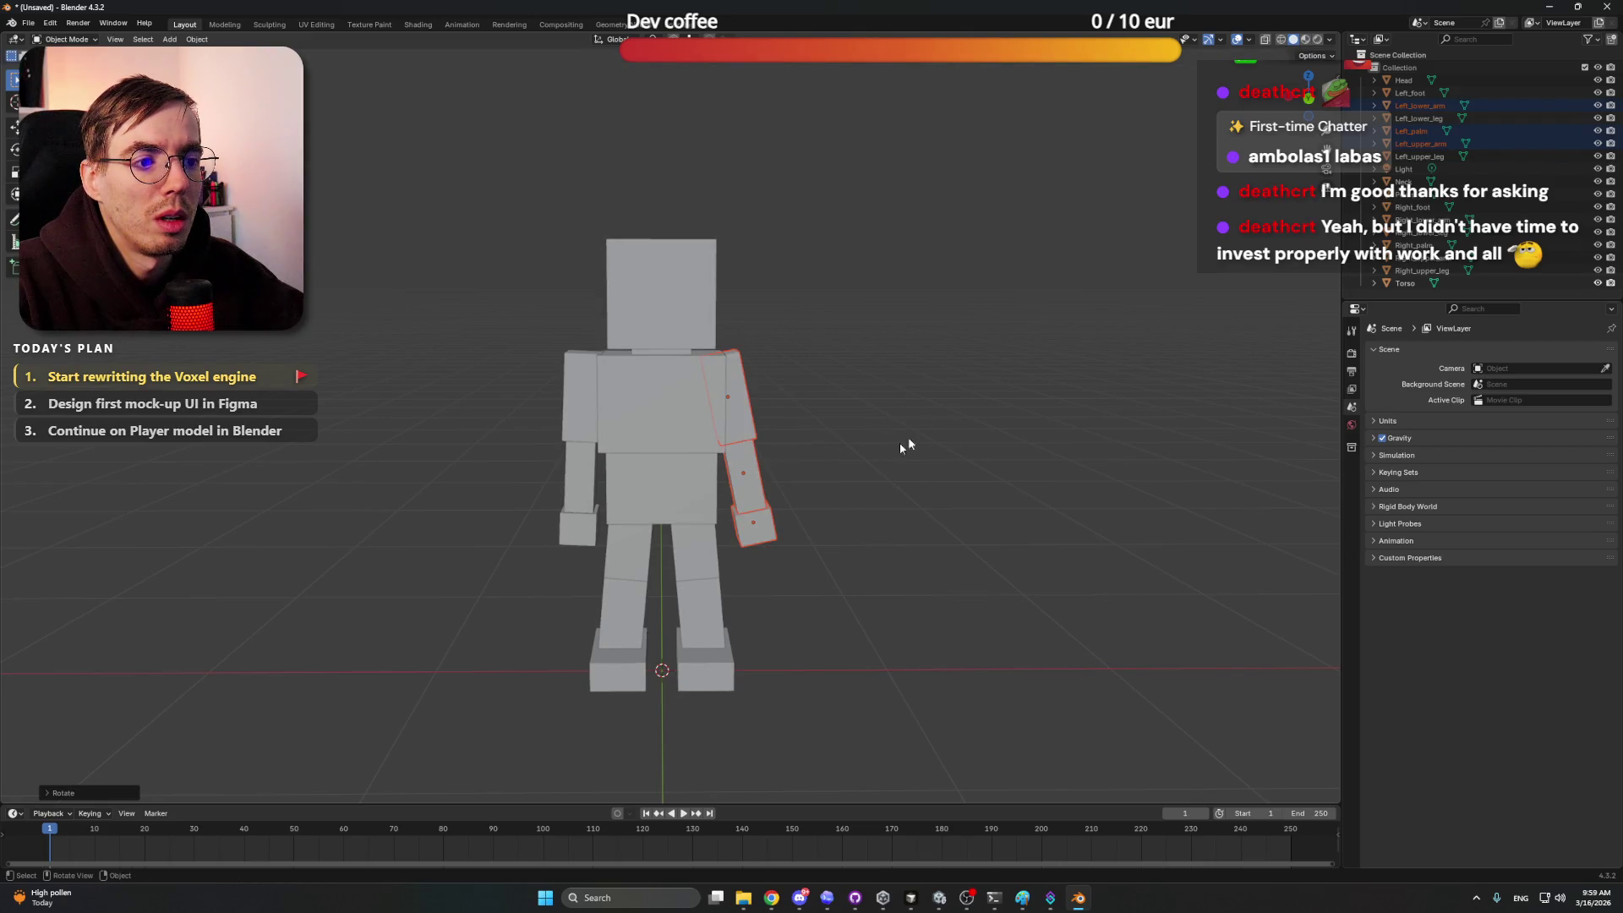
key(shift+space)
key(t)
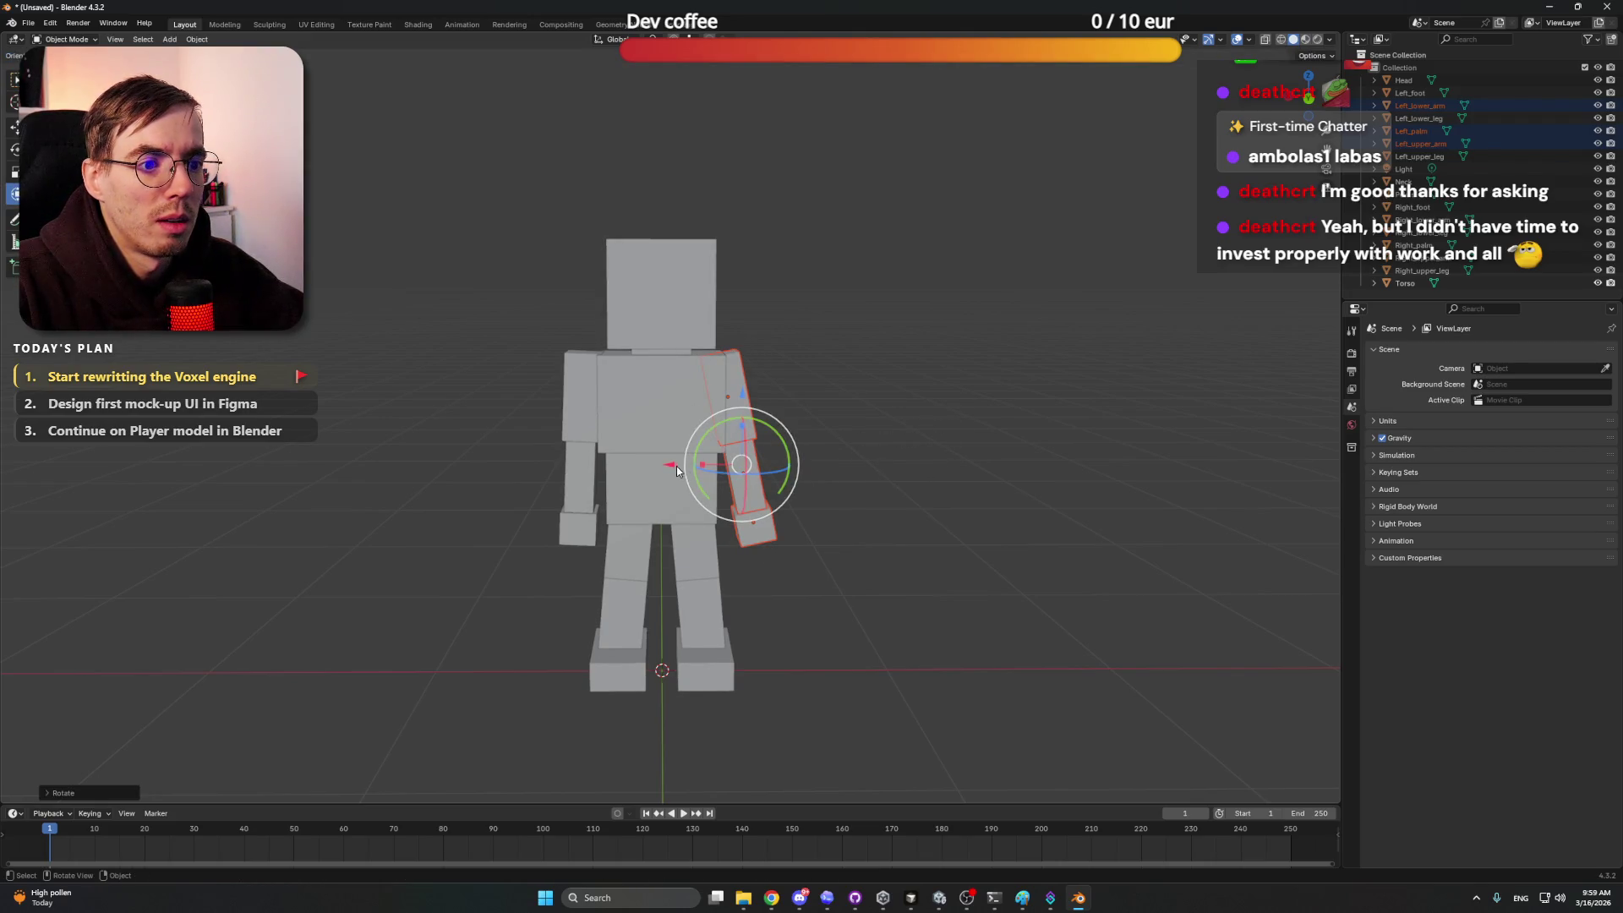
drag(676, 471, 691, 471)
Step: Set the other arm's origins to geometry and tilt it, then cancel so it hangs straight
mouse_move(491, 372)
mouse_down()
mouse_move(525, 408)
mouse_move(577, 542)
mouse_up()
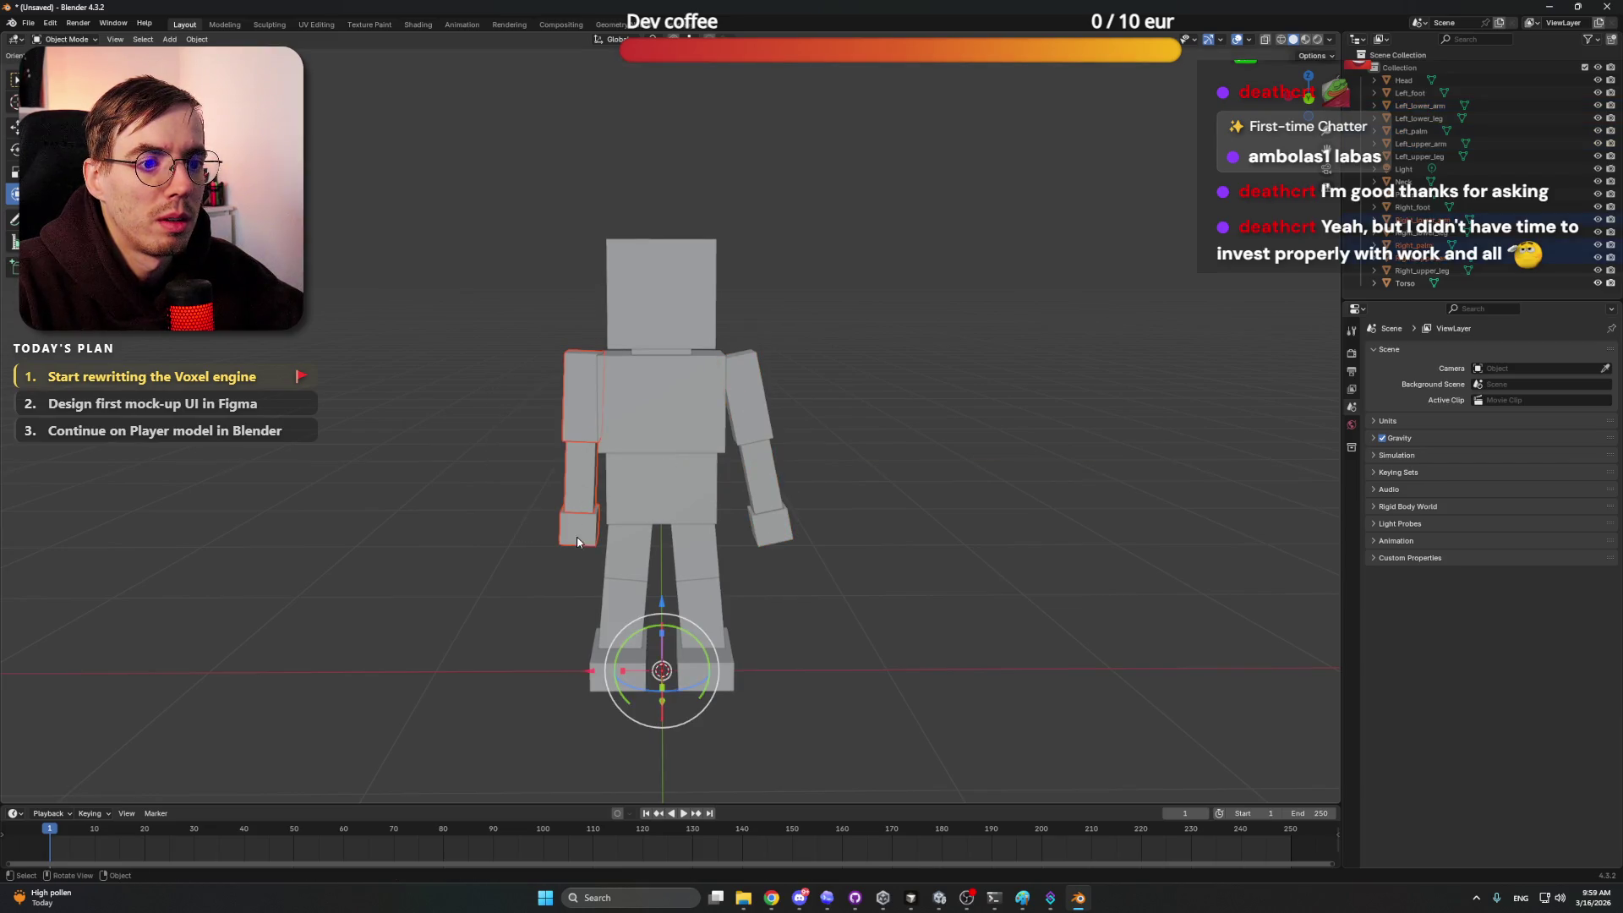
click(195, 40)
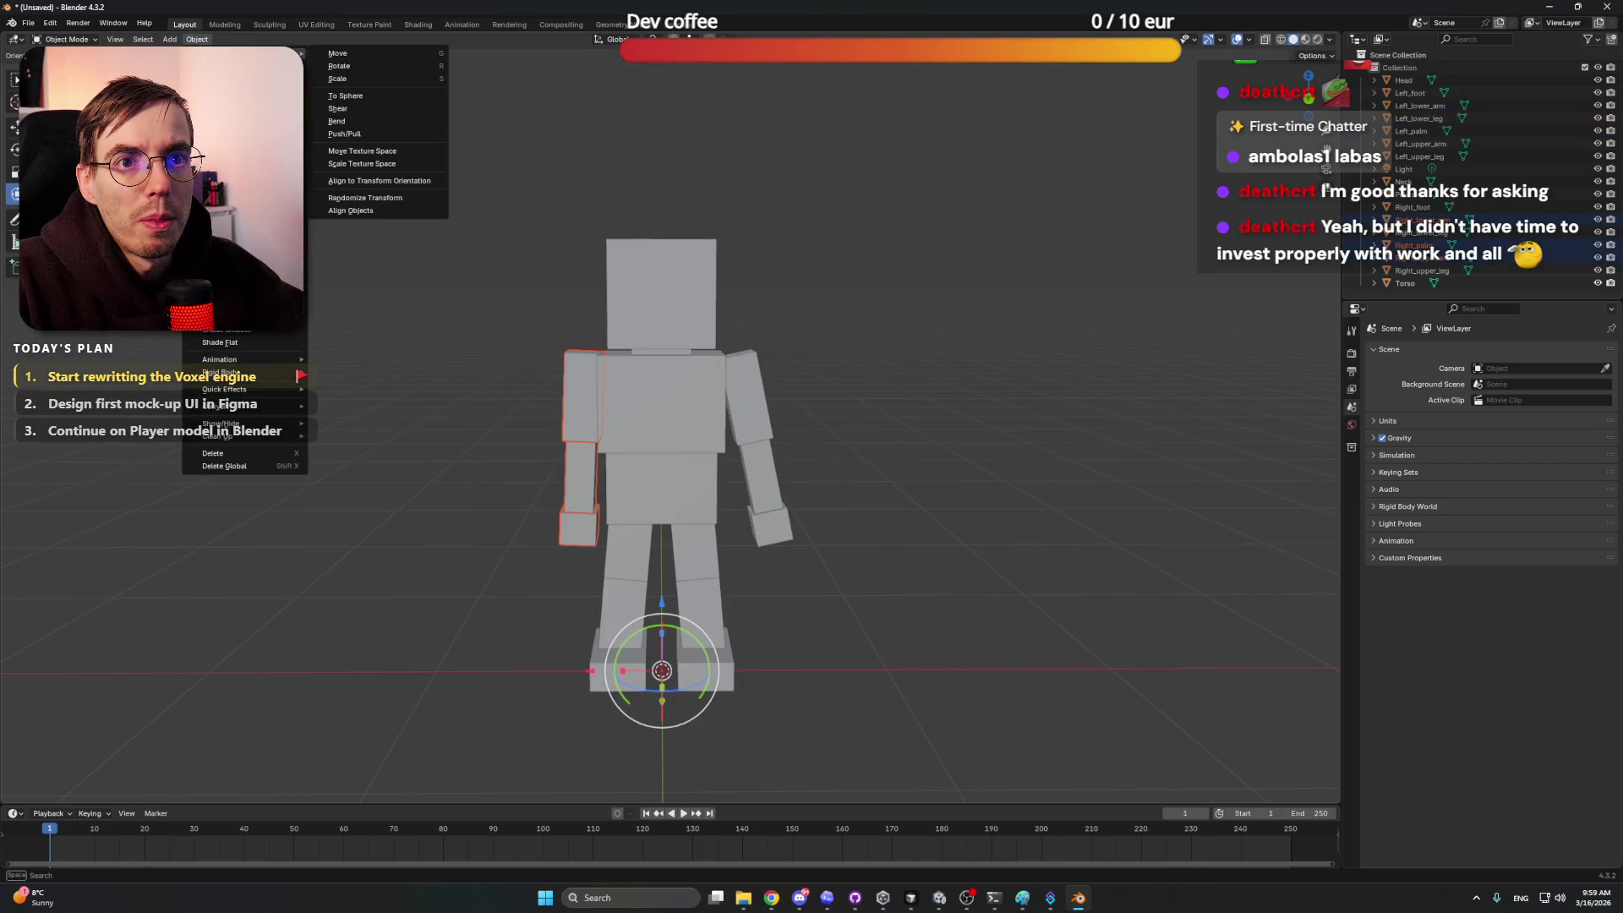
mouse_move(246, 66)
click(392, 79)
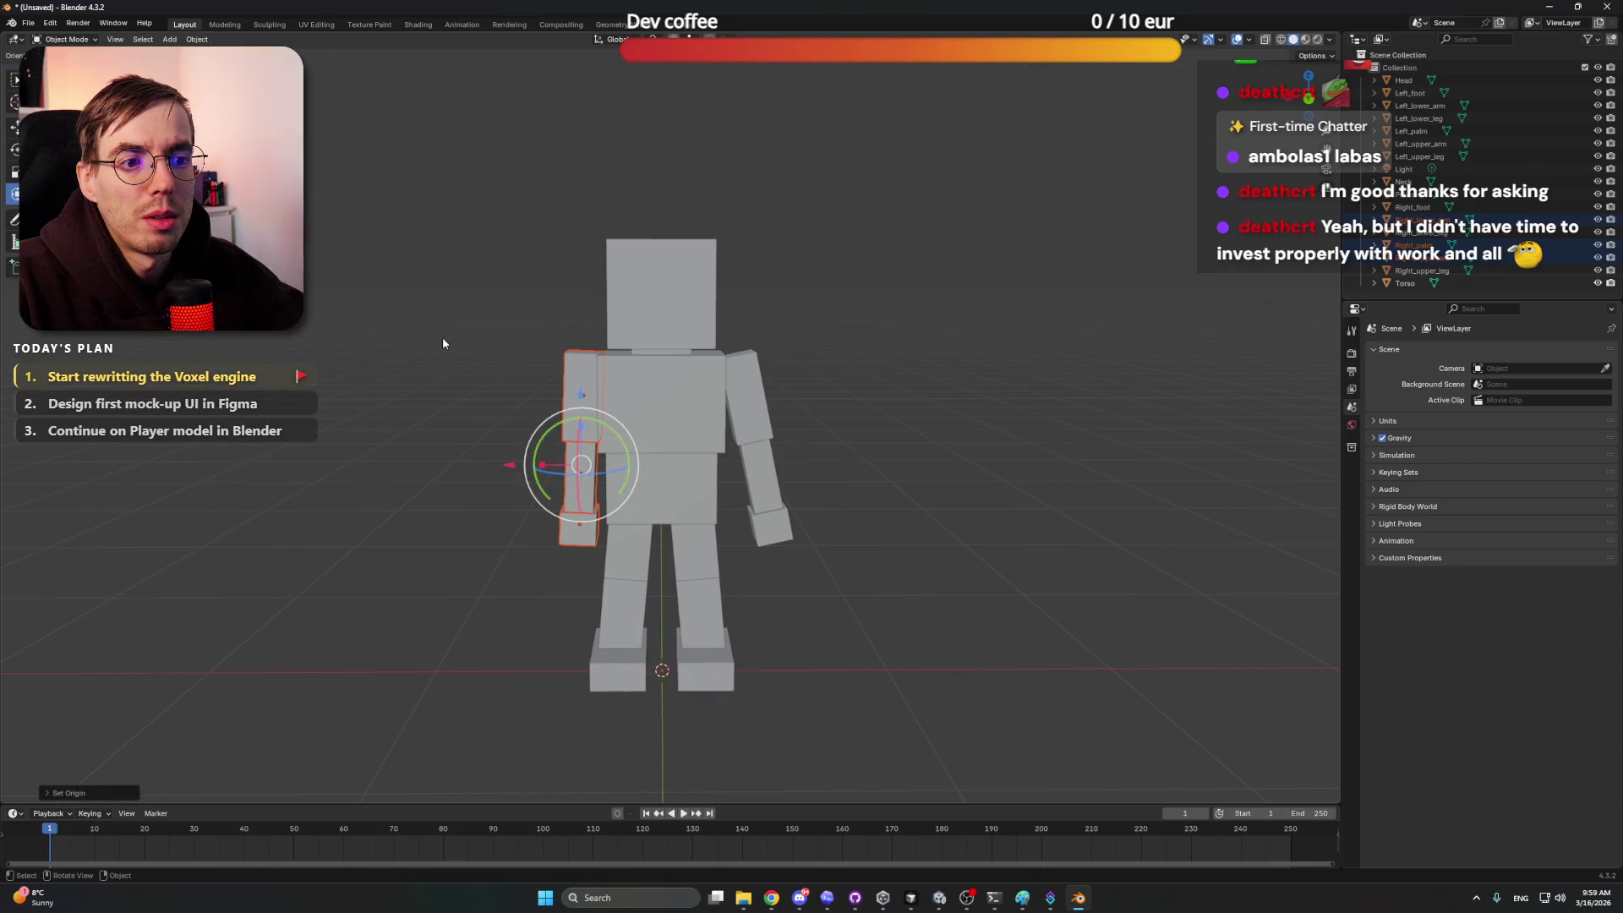
drag(494, 328, 577, 541)
key(r)
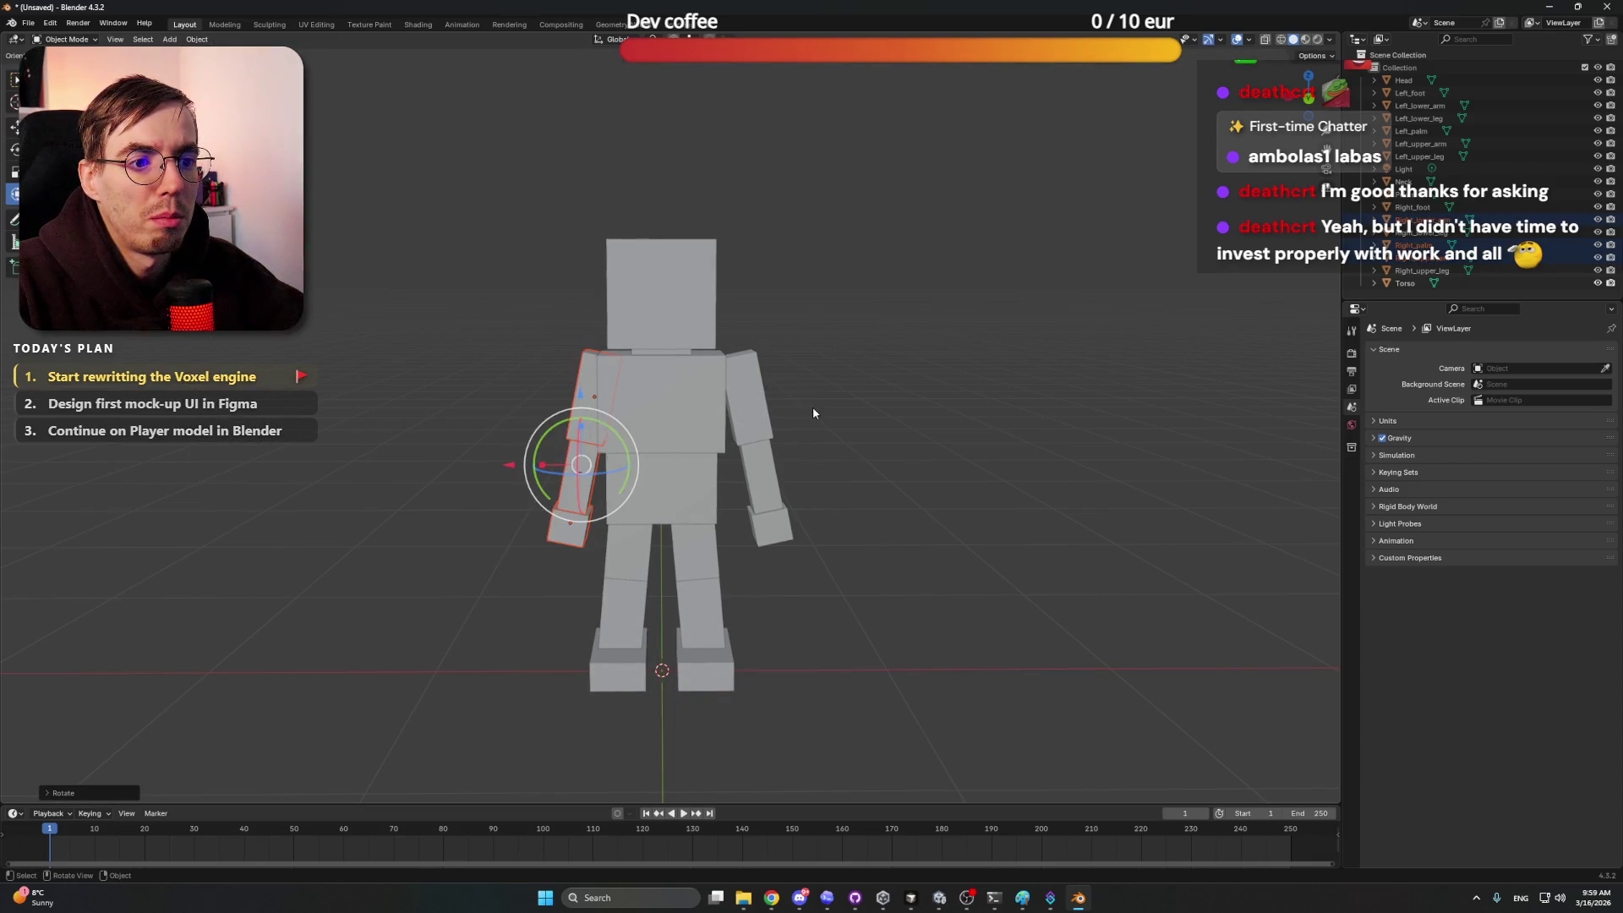
click(814, 408)
key(g)
key(x)
key(Escape)
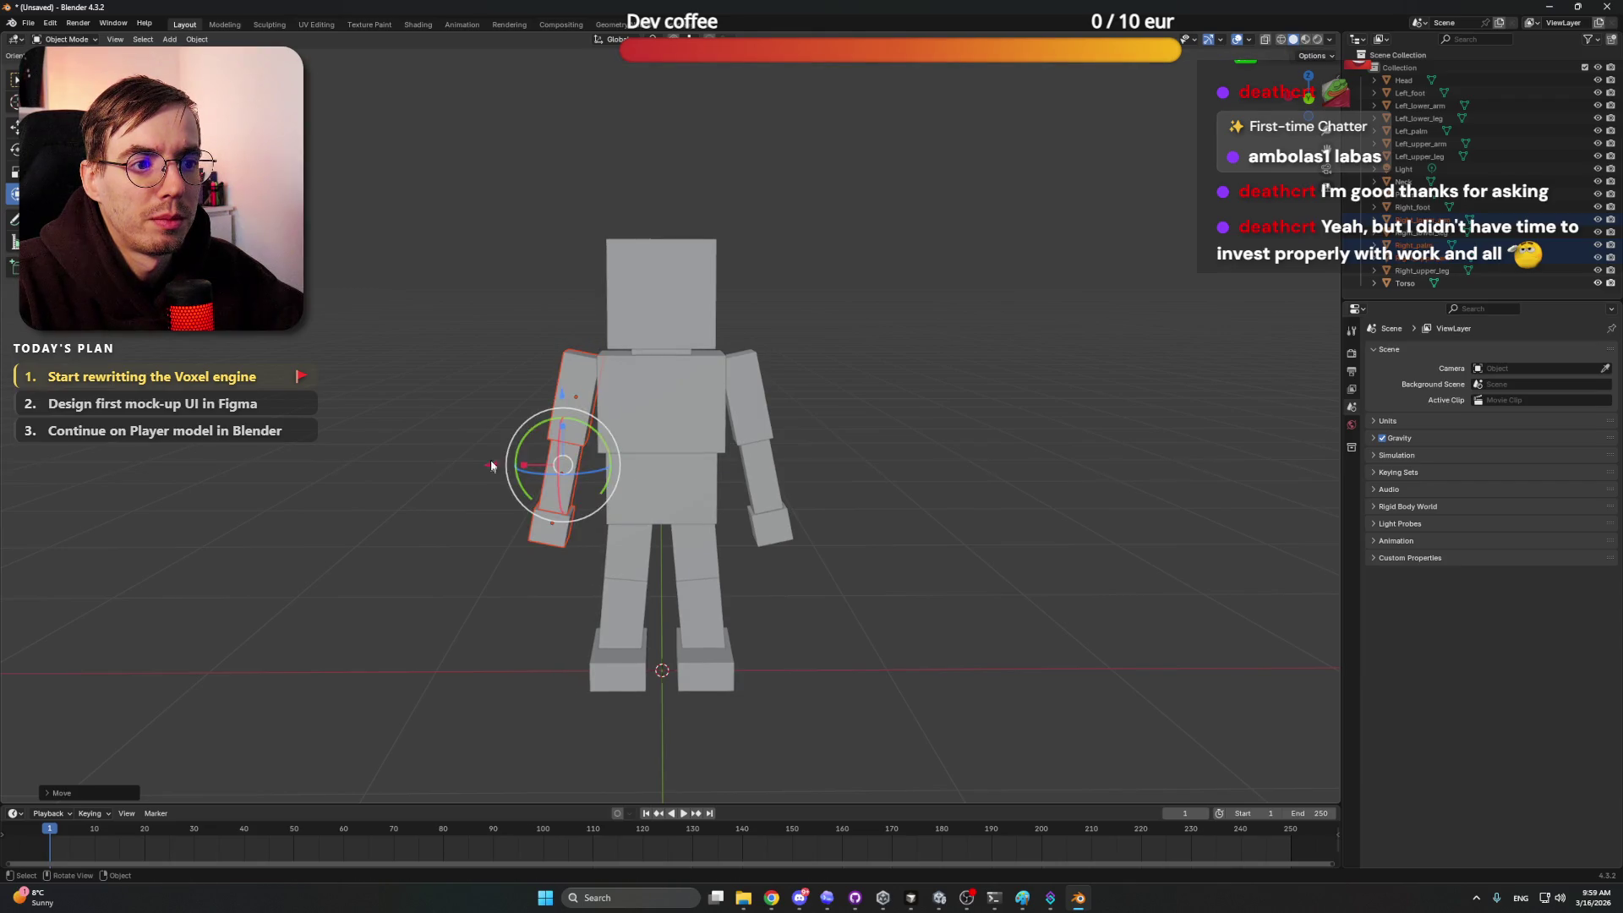
key(ctrl+z)
Step: Orbit to a three-quarter view and capture a screen region around the model
mouse_move(424, 351)
mouse_down()
mouse_move(465, 342)
mouse_move(457, 364)
mouse_move(494, 311)
mouse_move(523, 351)
mouse_up()
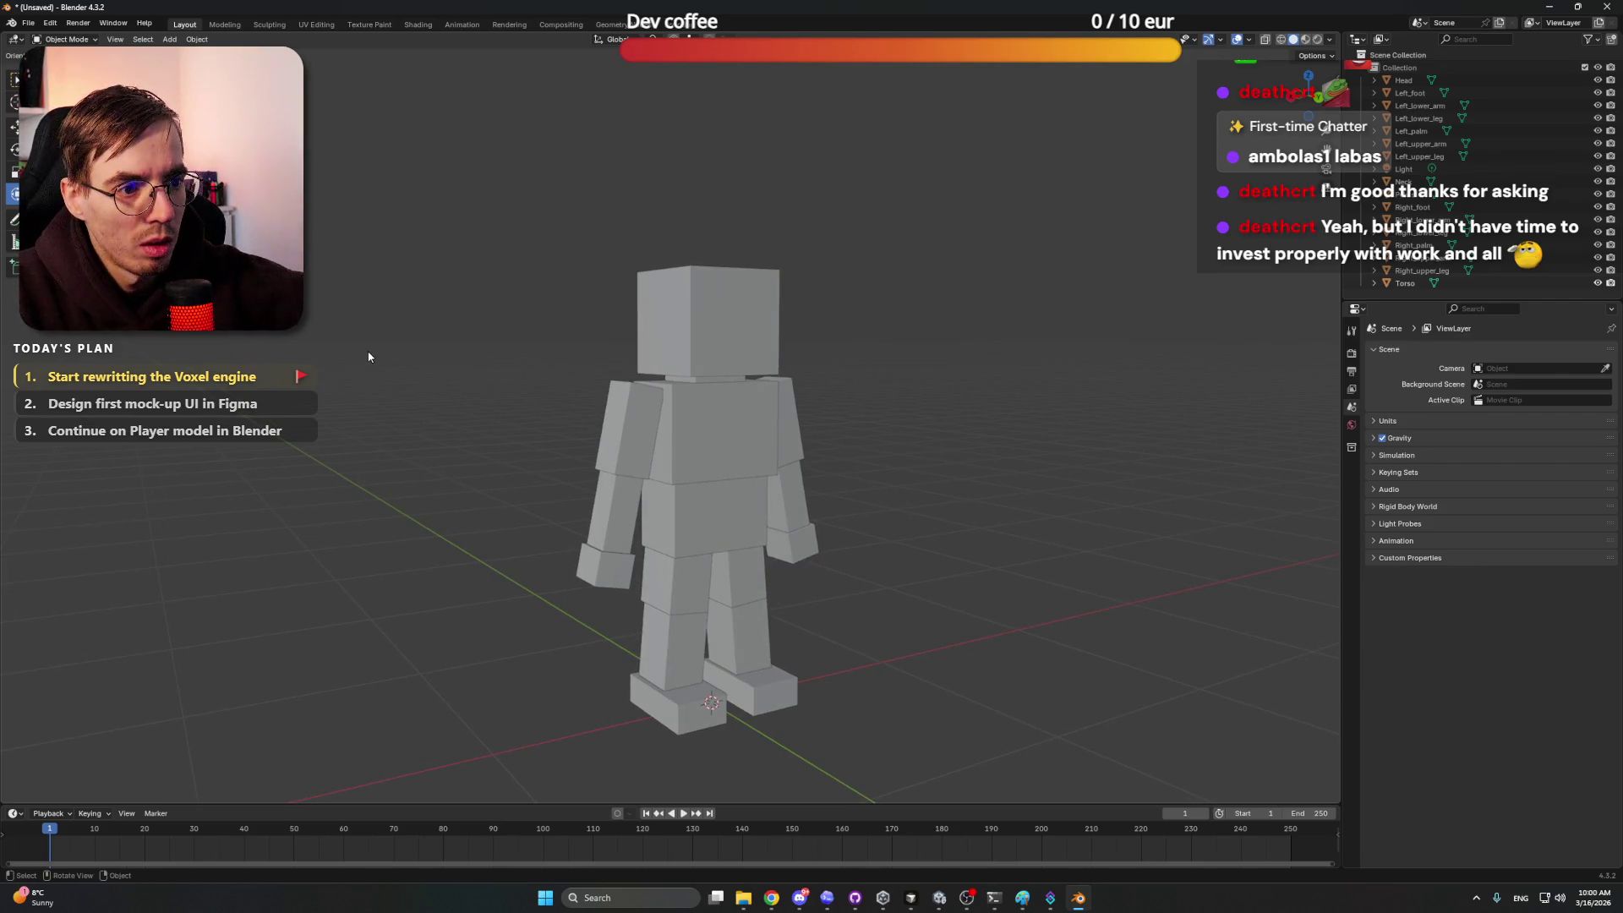
key(ctrl+Print)
mouse_move(433, 245)
mouse_down()
mouse_move(1025, 789)
mouse_move(1057, 789)
mouse_move(1036, 774)
mouse_up()
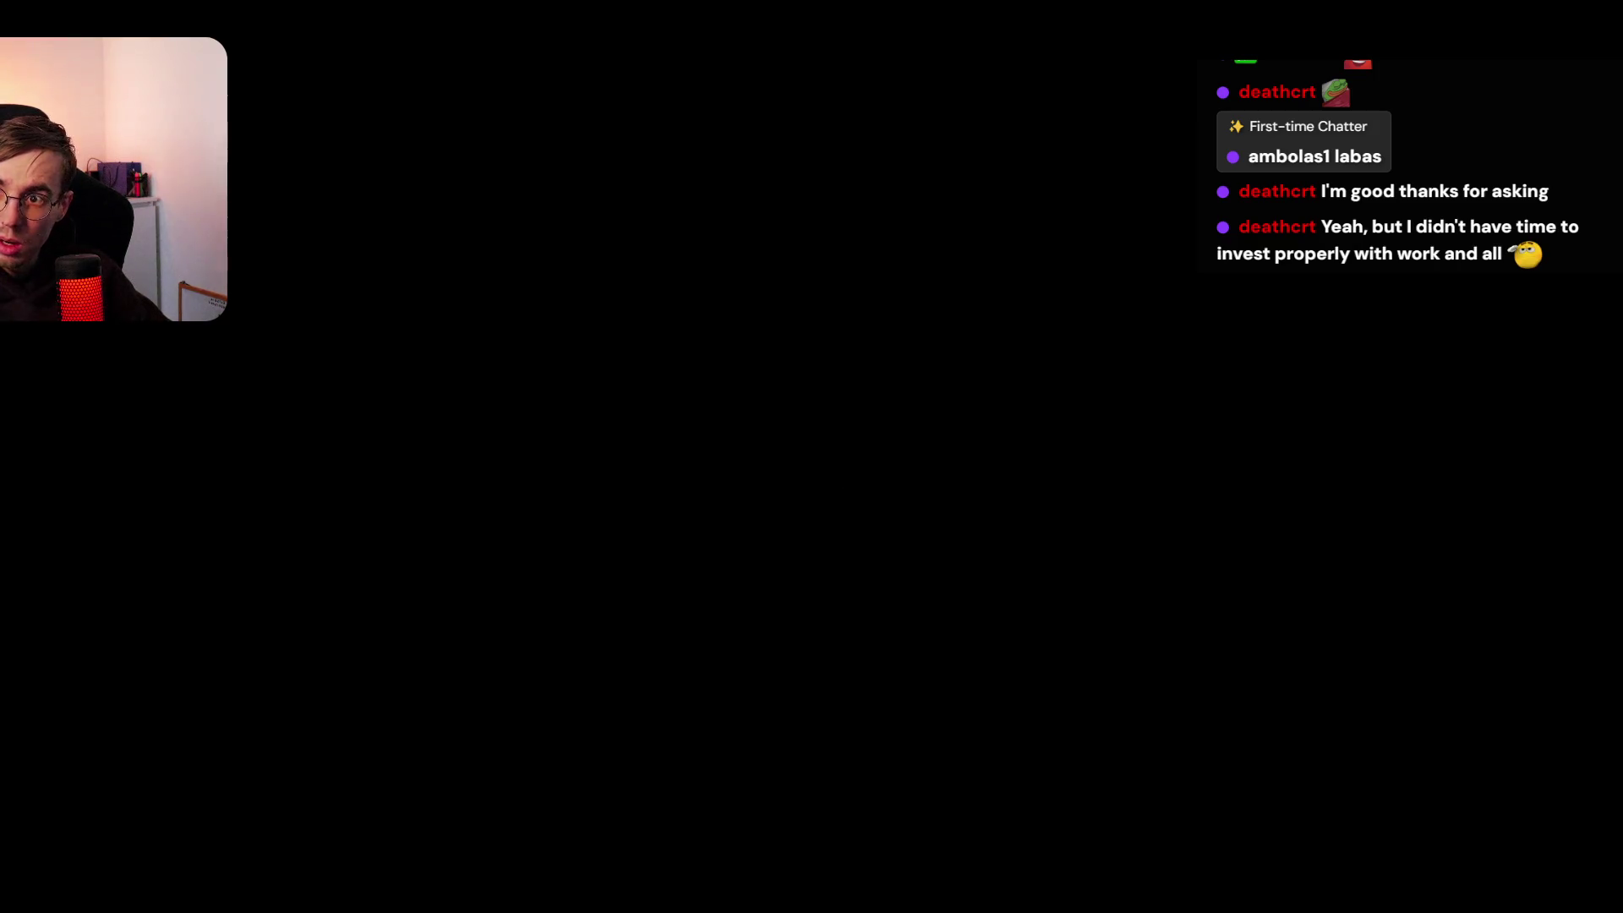
Step: From the tablet home screen, briefly try Sketchbook and the Google folder, then open Play Store
click(1335, 884)
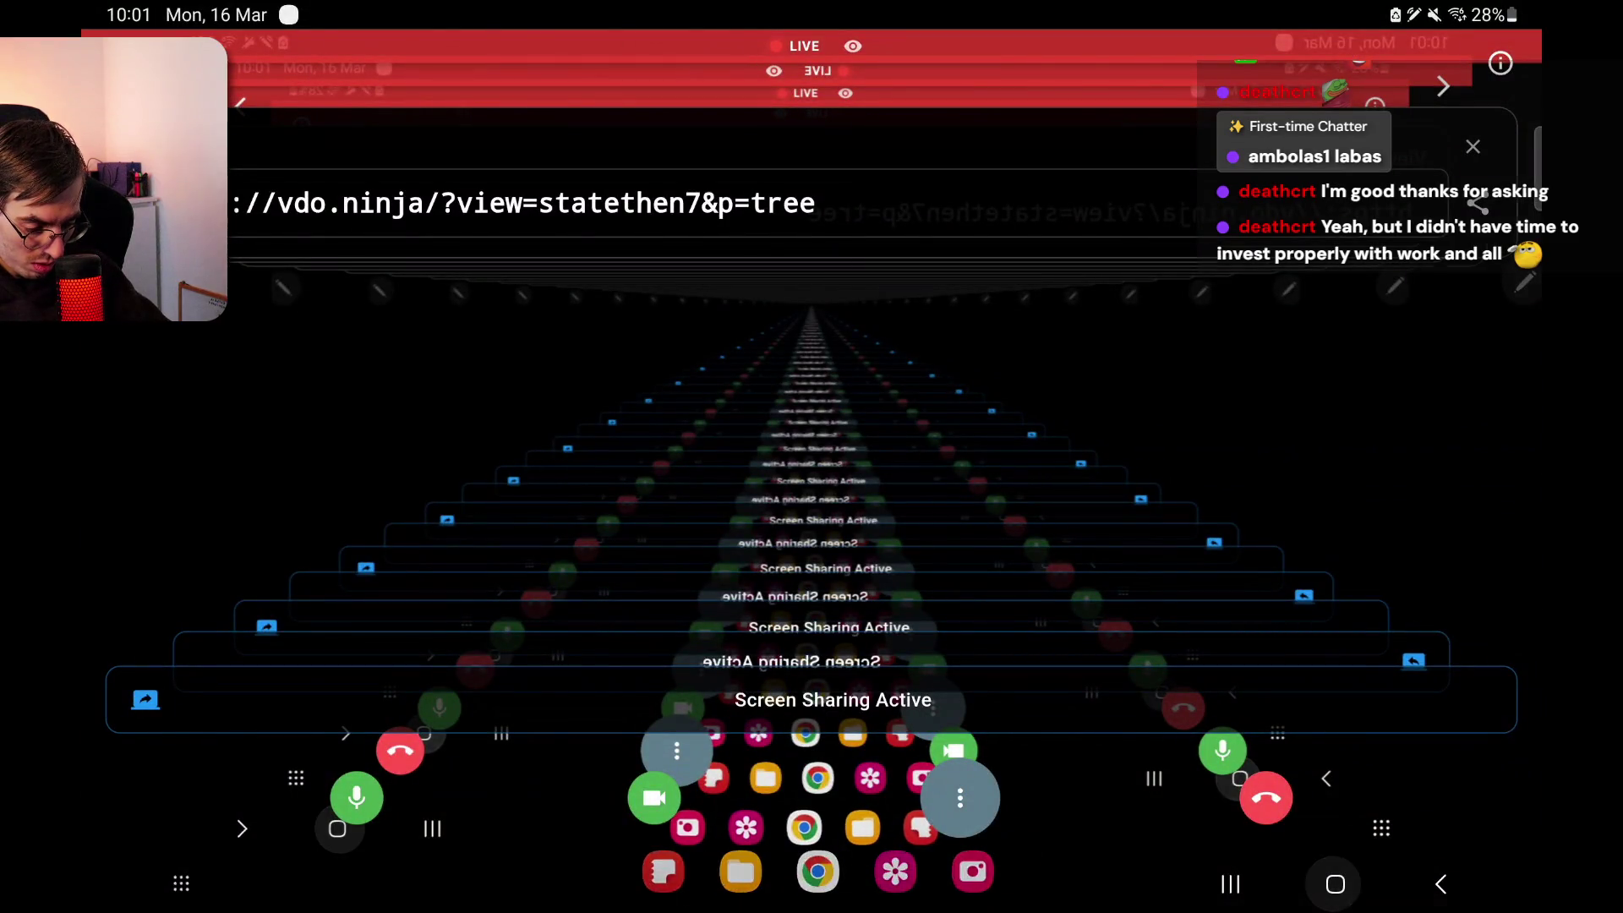
mouse_move(1124, 4)
mouse_down()
mouse_move(1124, 423)
mouse_move(1124, 84)
mouse_up()
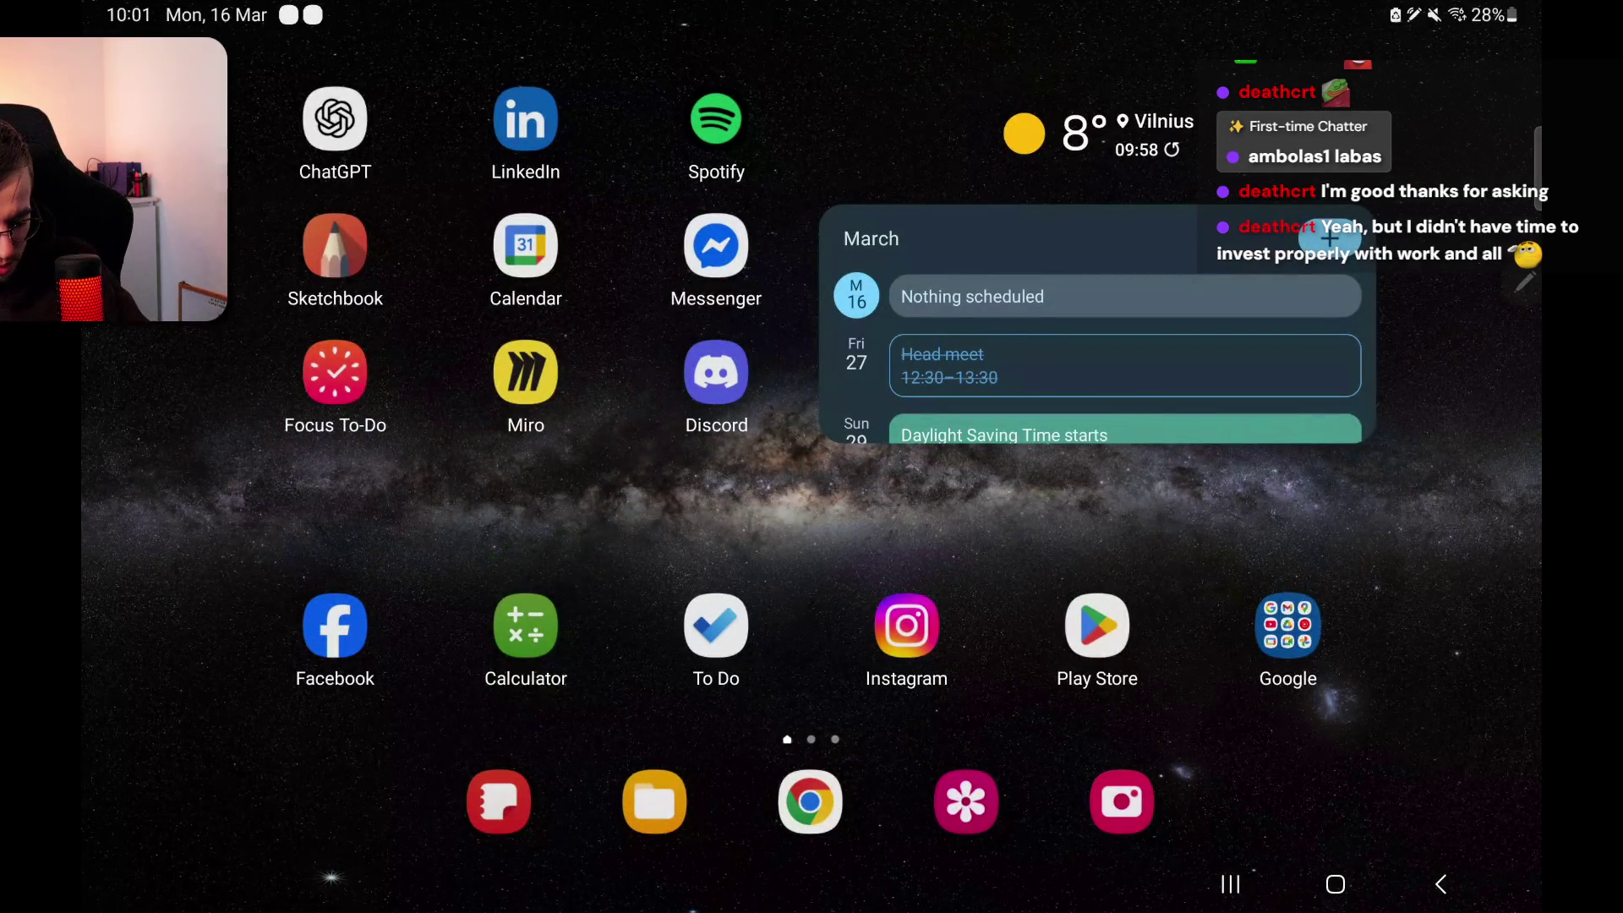
click(335, 245)
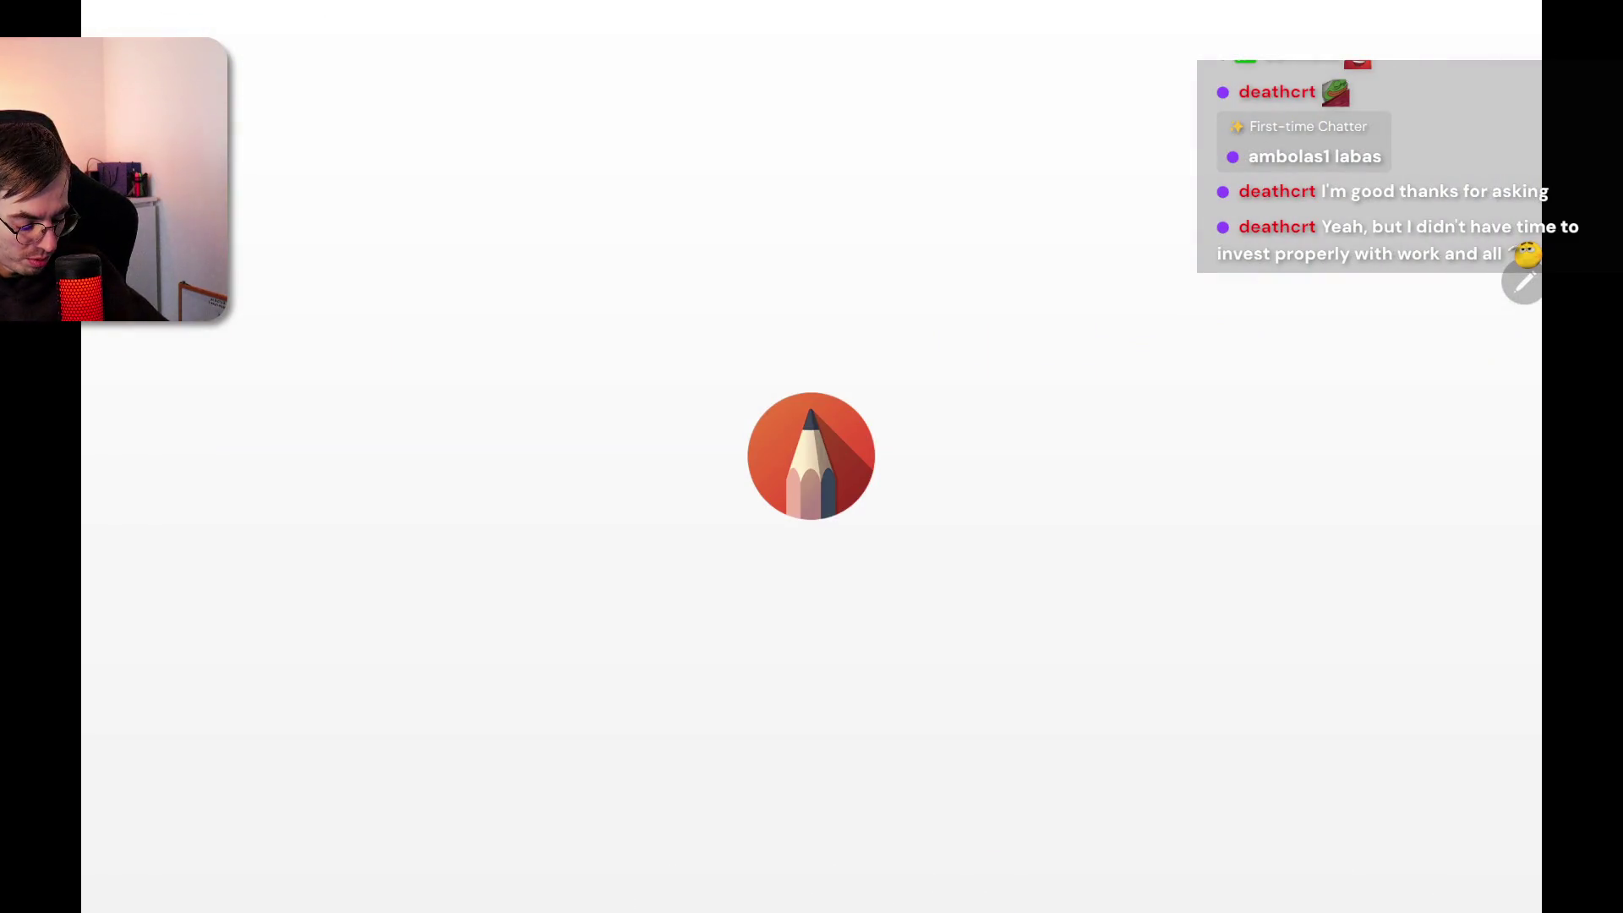
click(1336, 883)
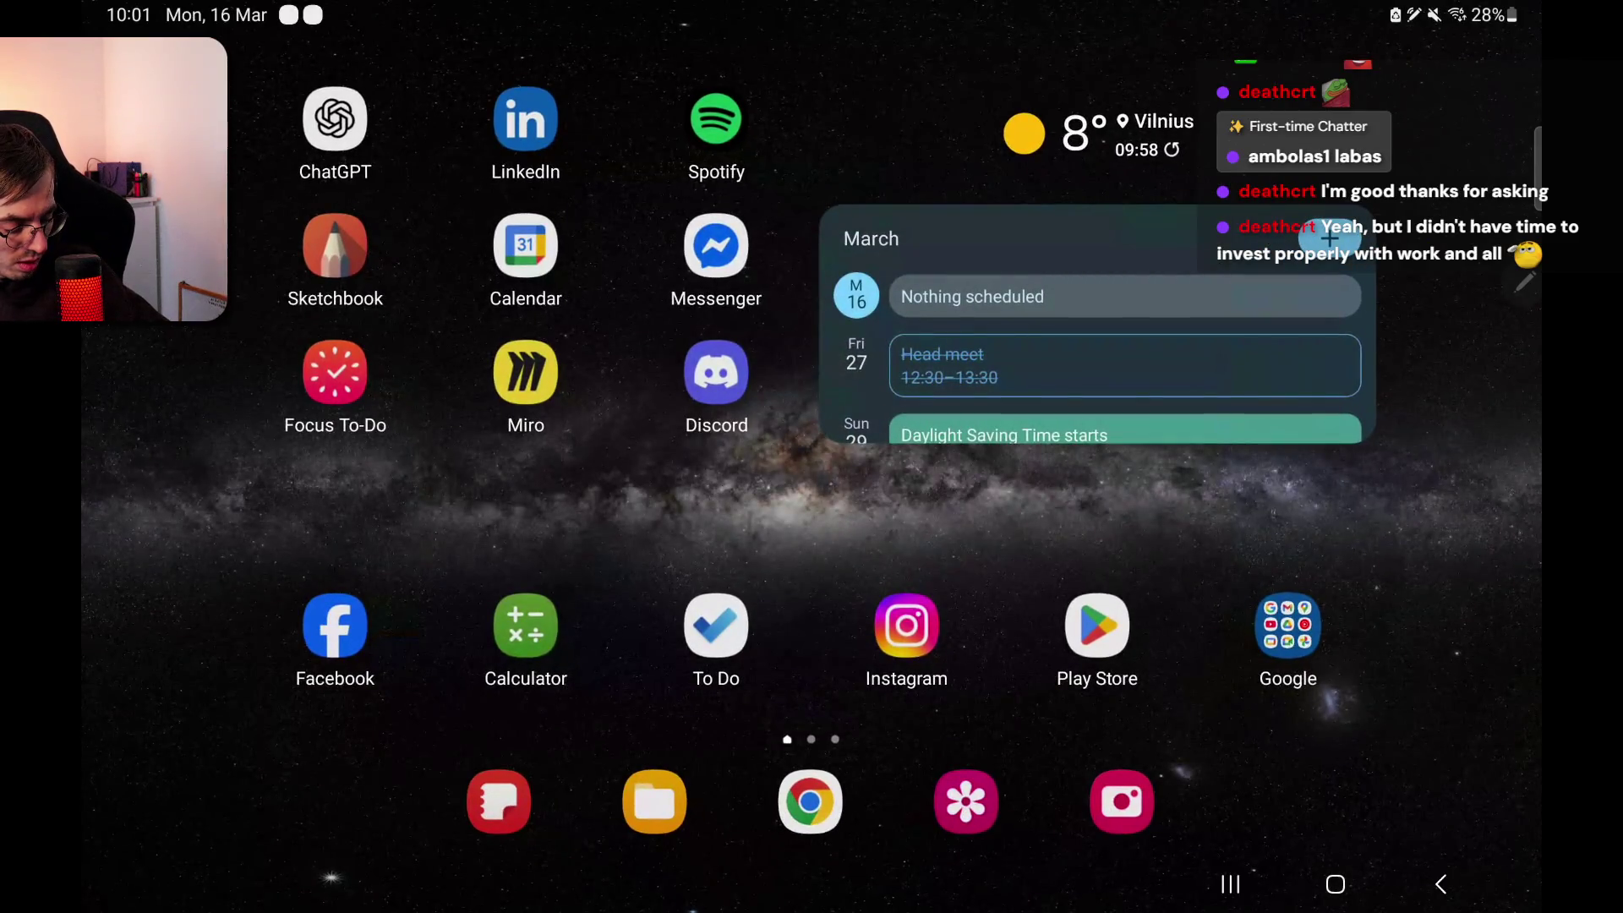
click(1287, 626)
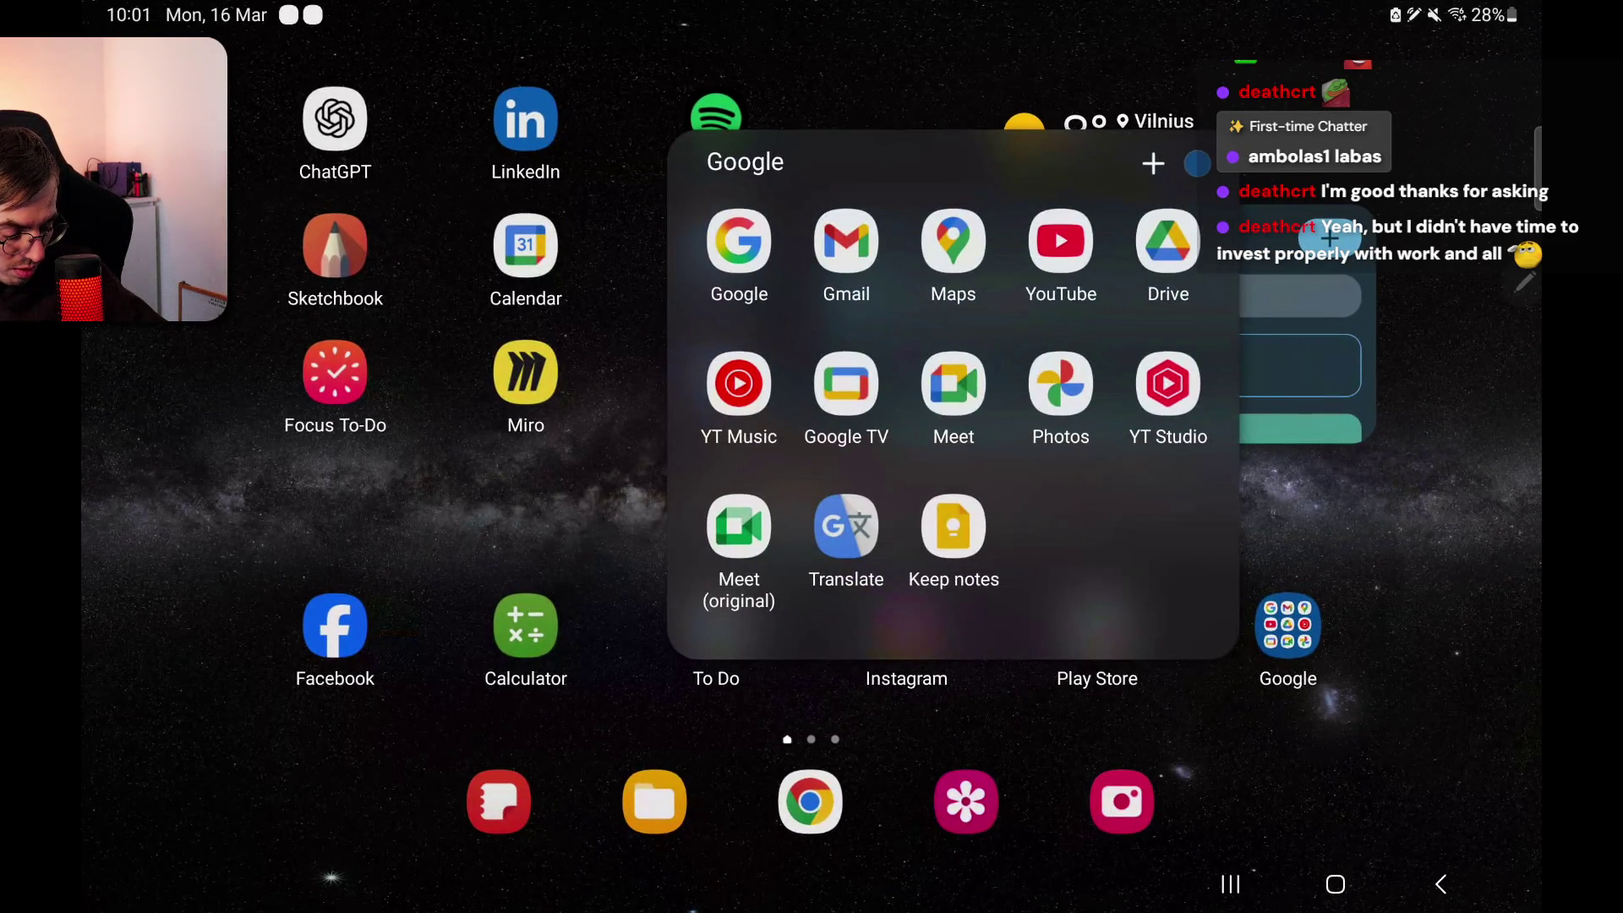
click(1440, 883)
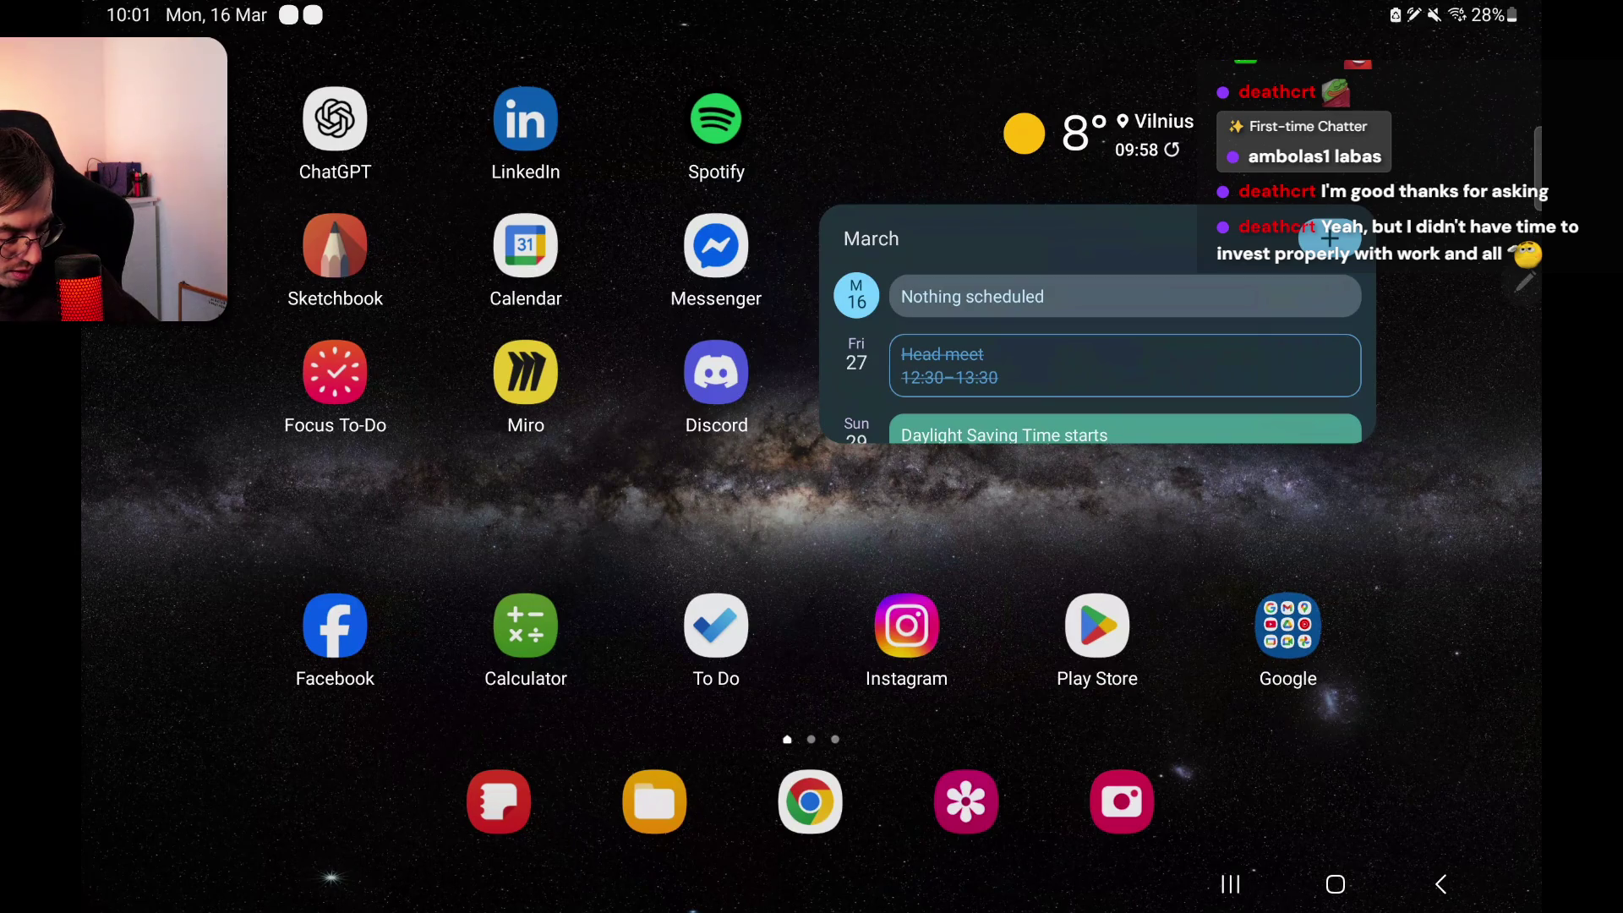
click(1097, 626)
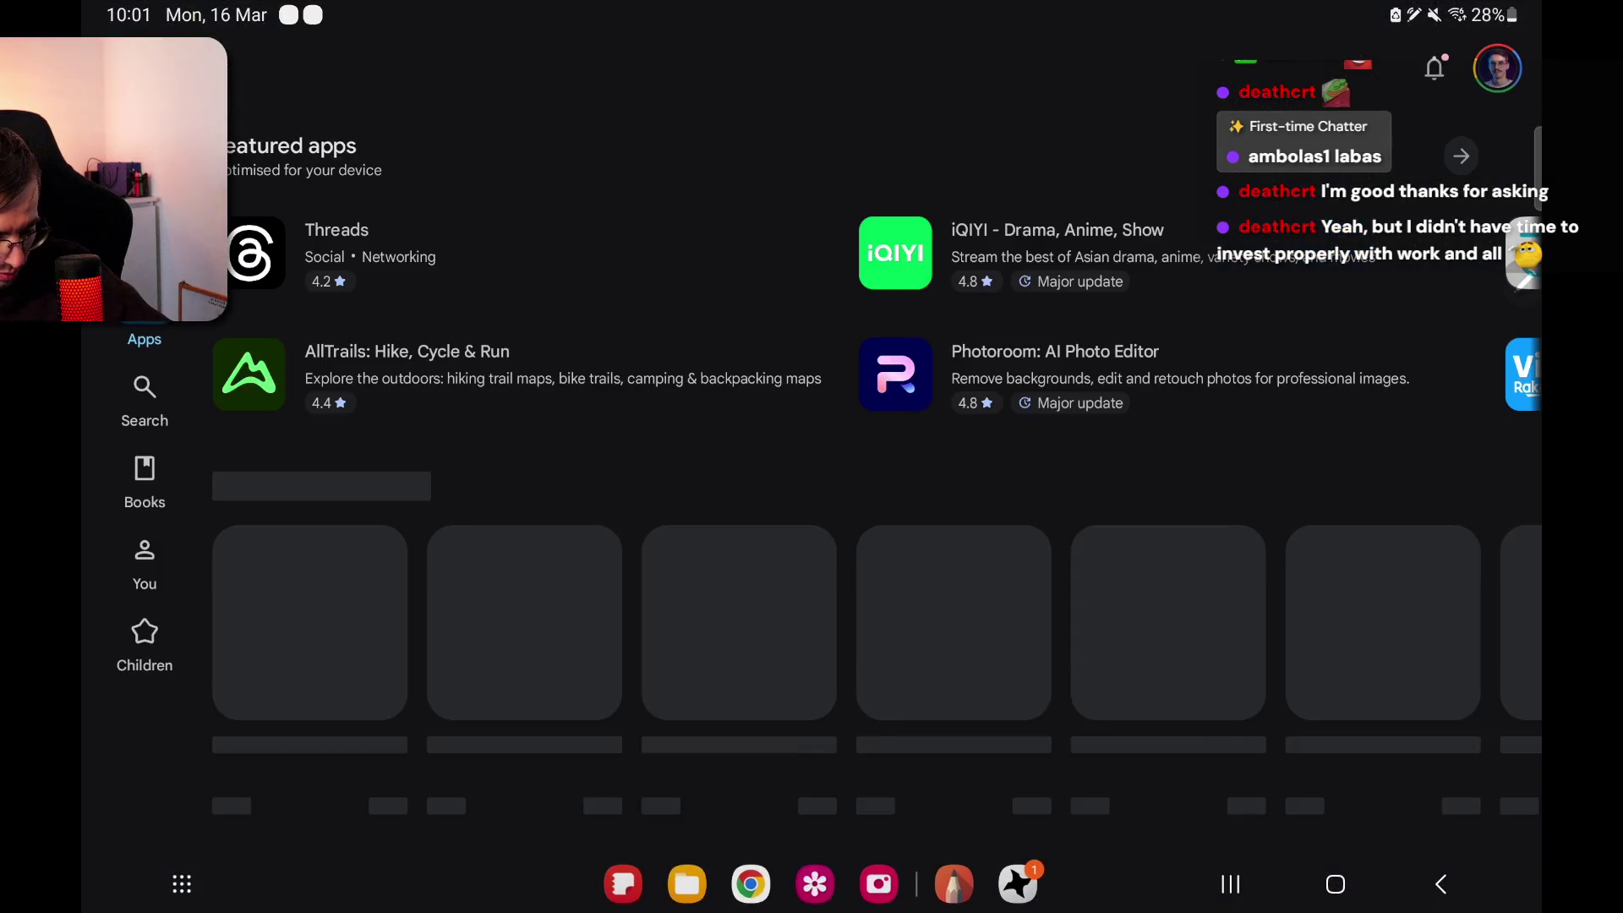
Step: Search the Play Store for 'sketch', open the Sketchbook listing, and launch Sketchbook
click(144, 394)
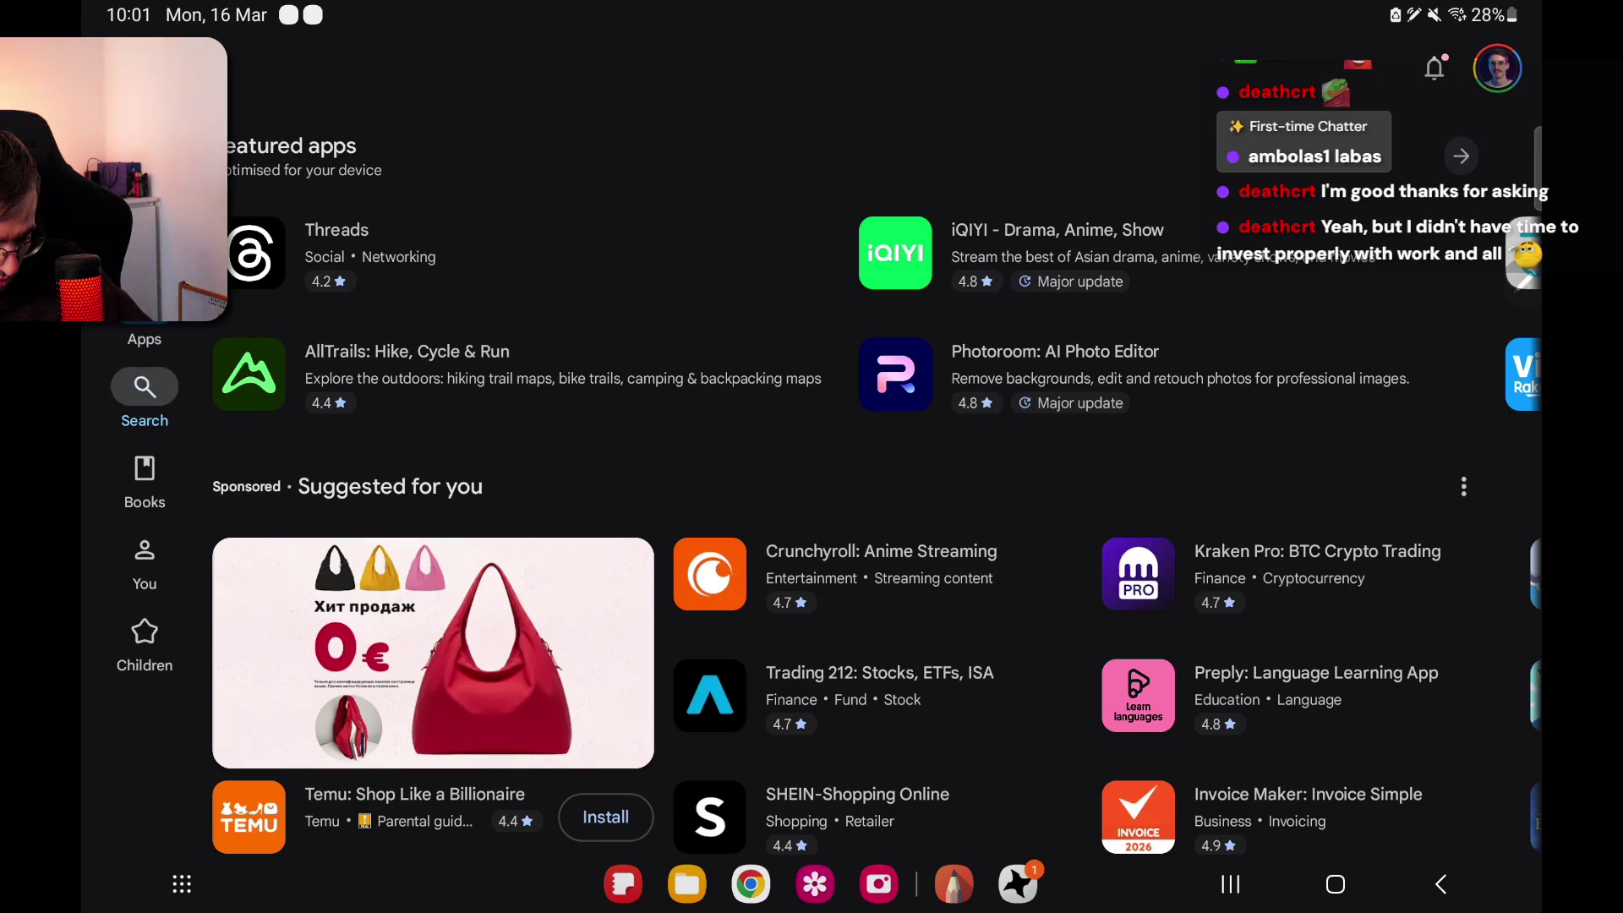
click(499, 68)
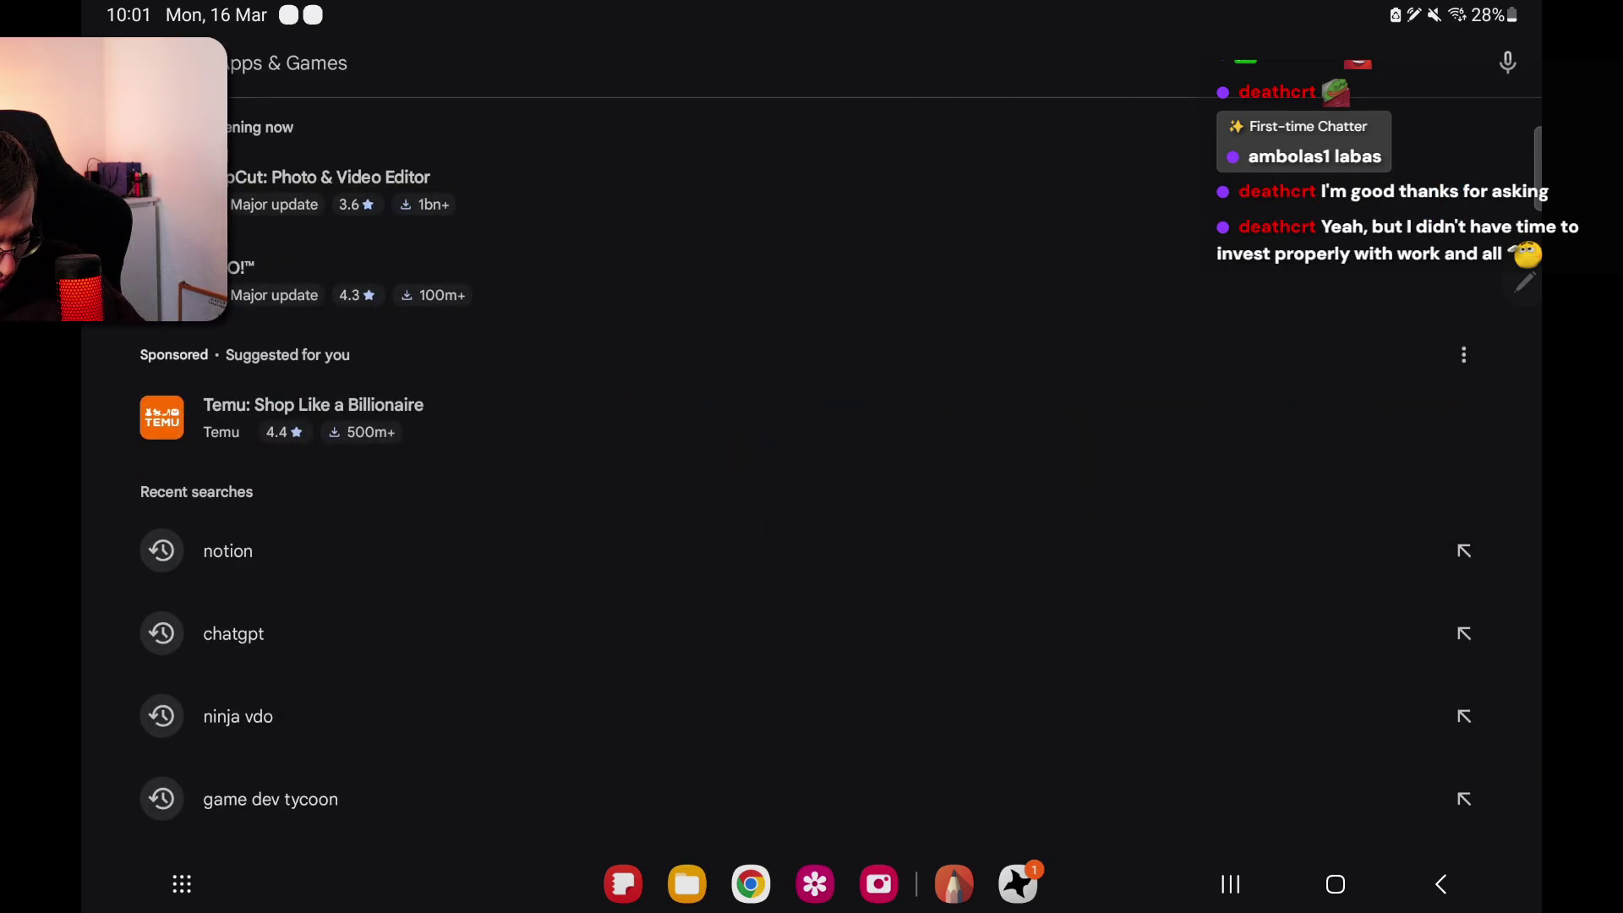
text(sketch)
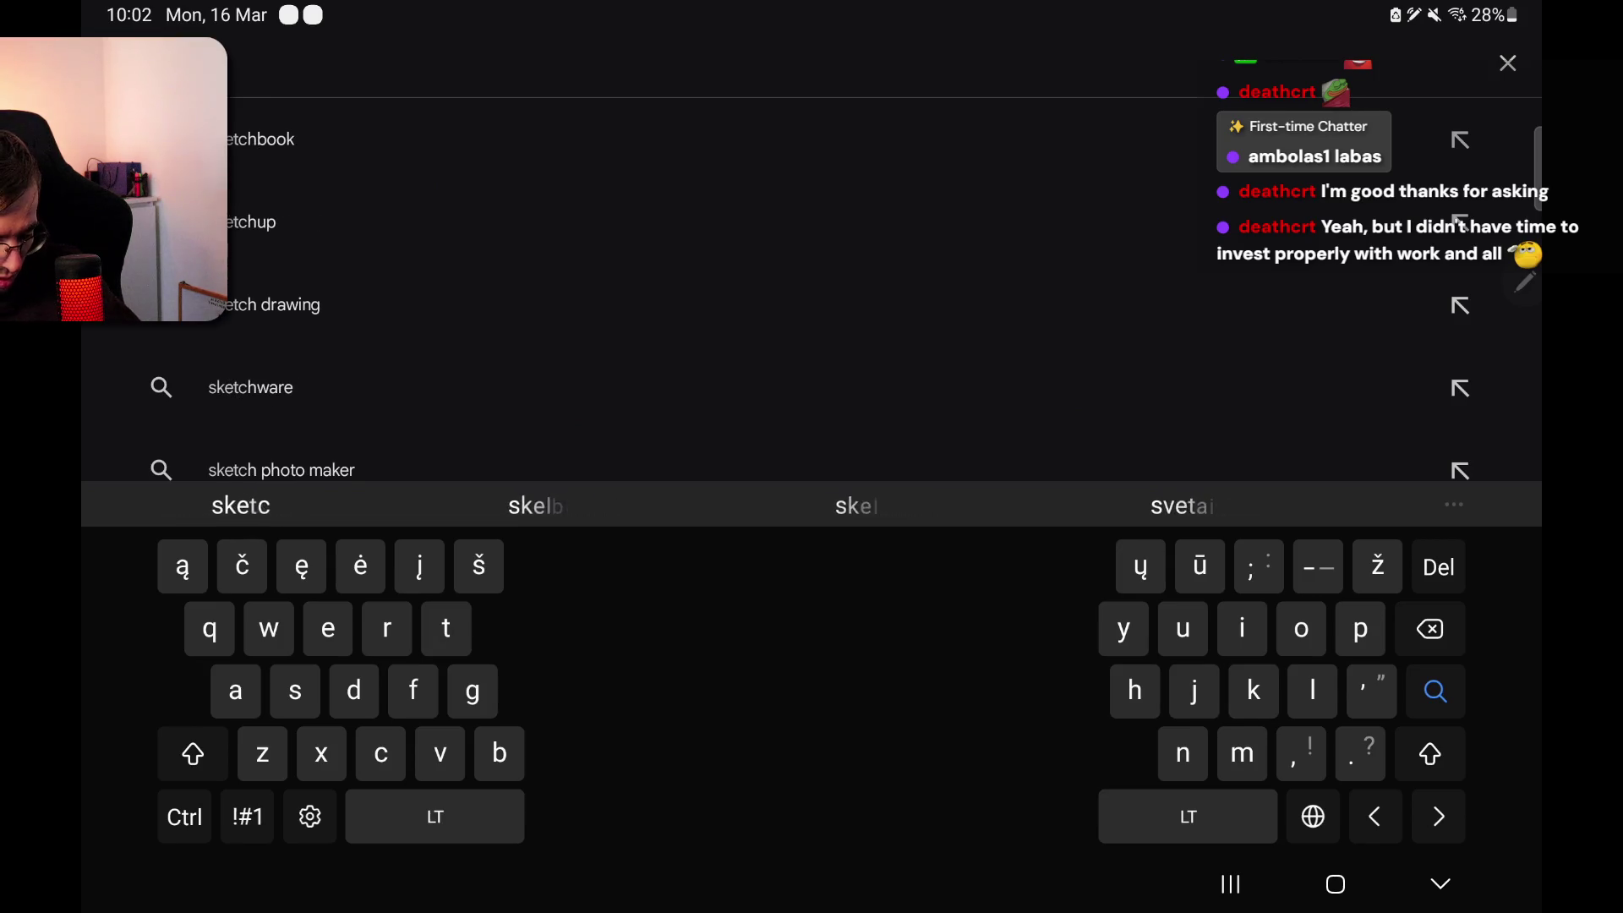
click(262, 139)
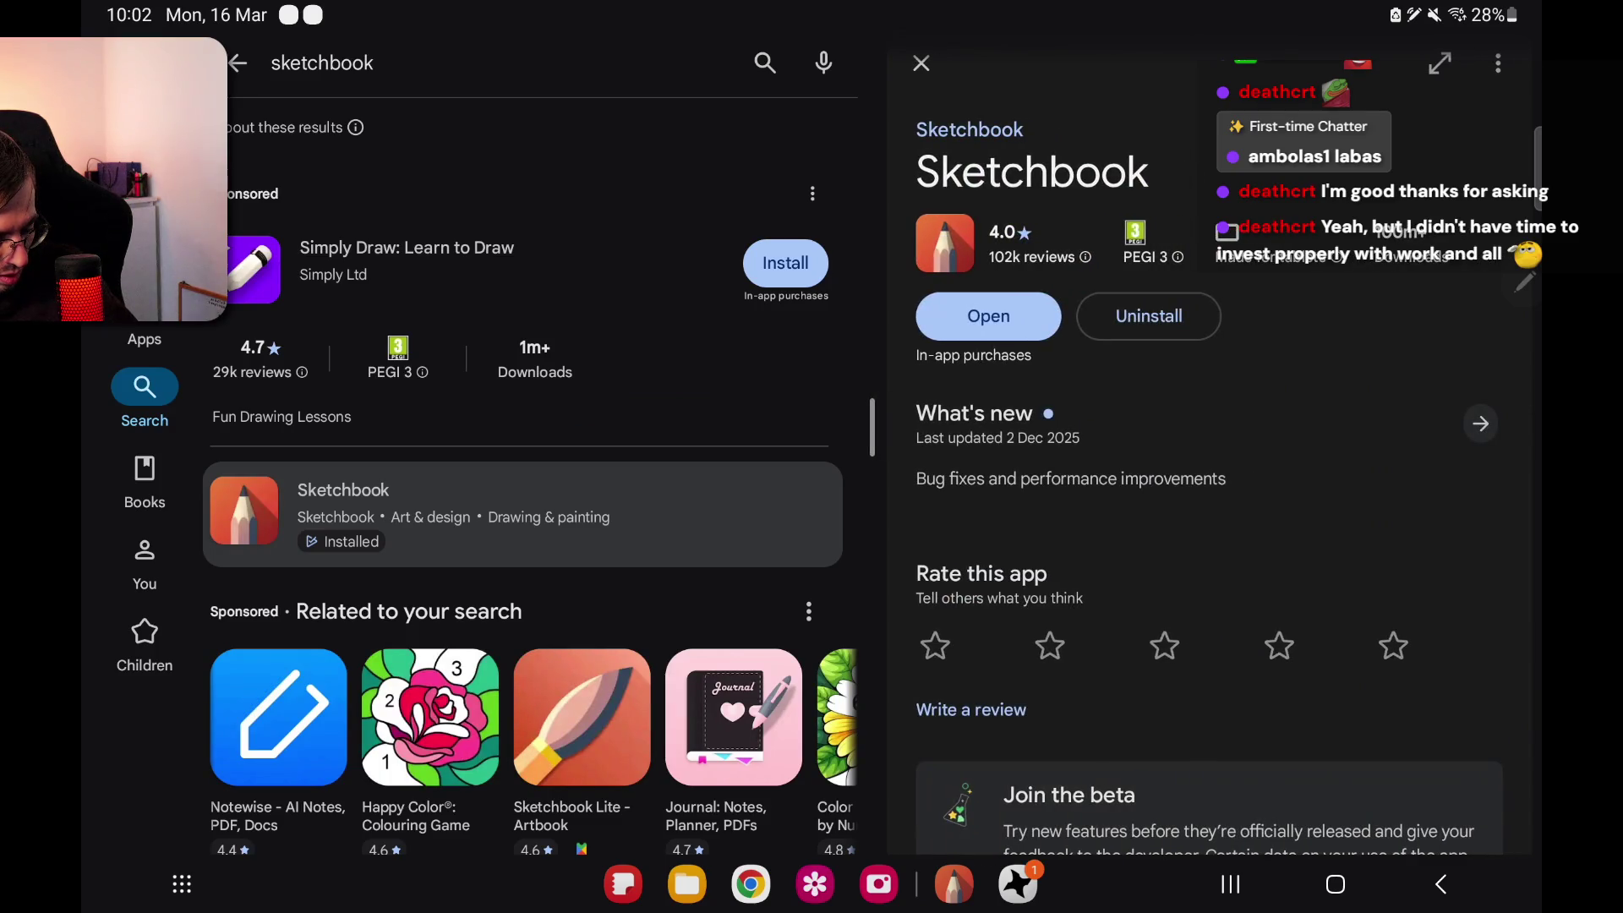
mouse_move(953, 884)
mouse_down()
mouse_move(815, 580)
mouse_move(815, 471)
mouse_up()
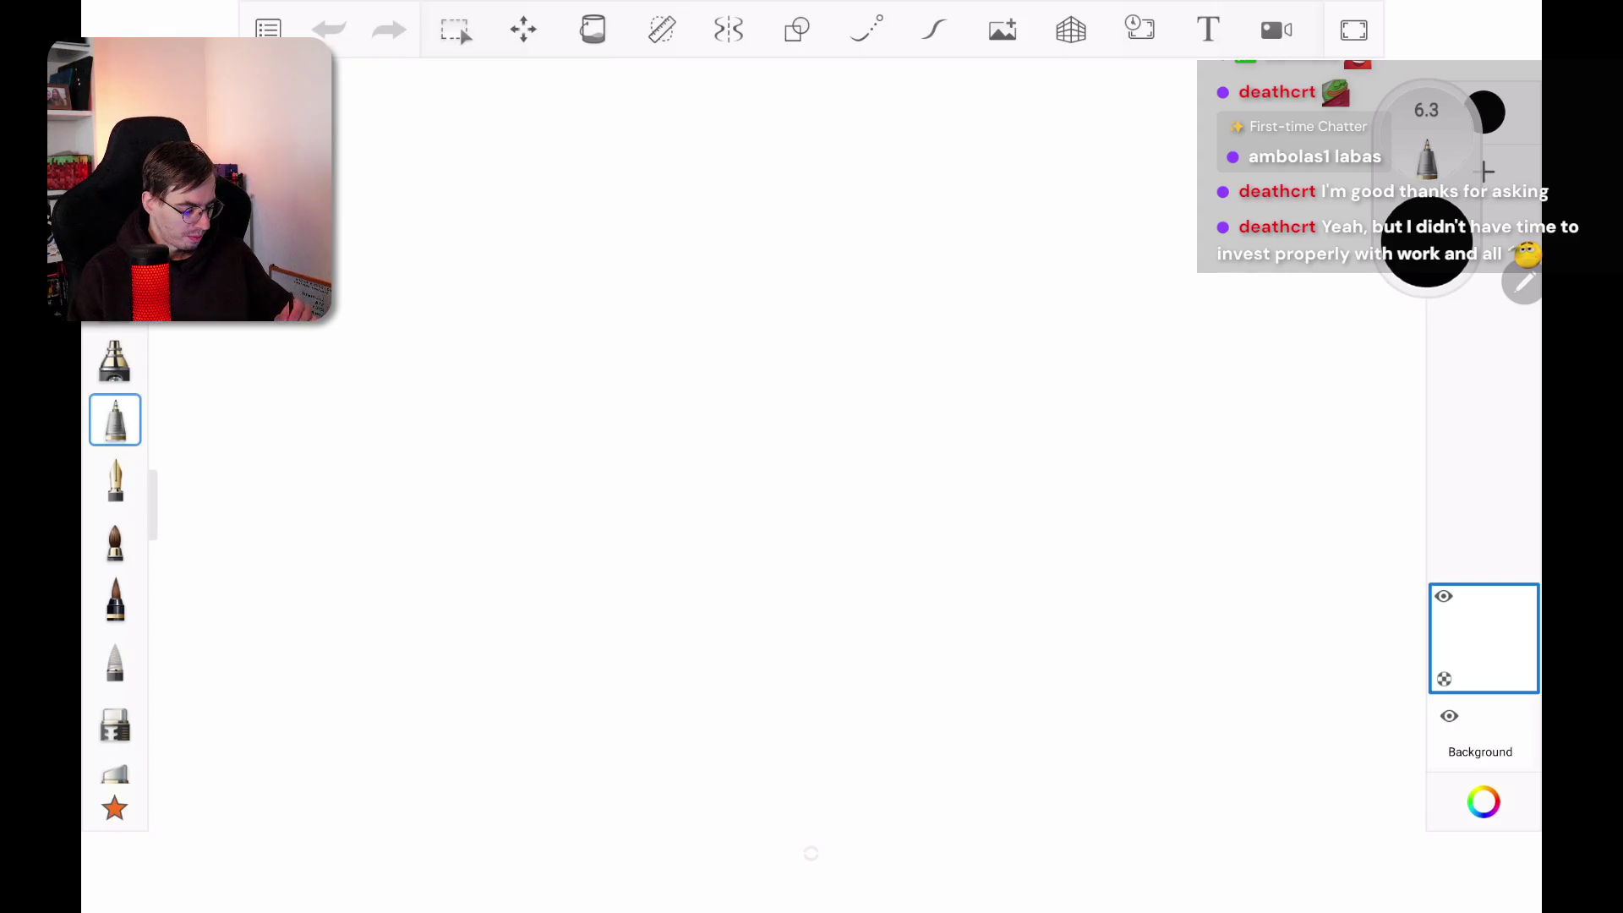
click(1003, 29)
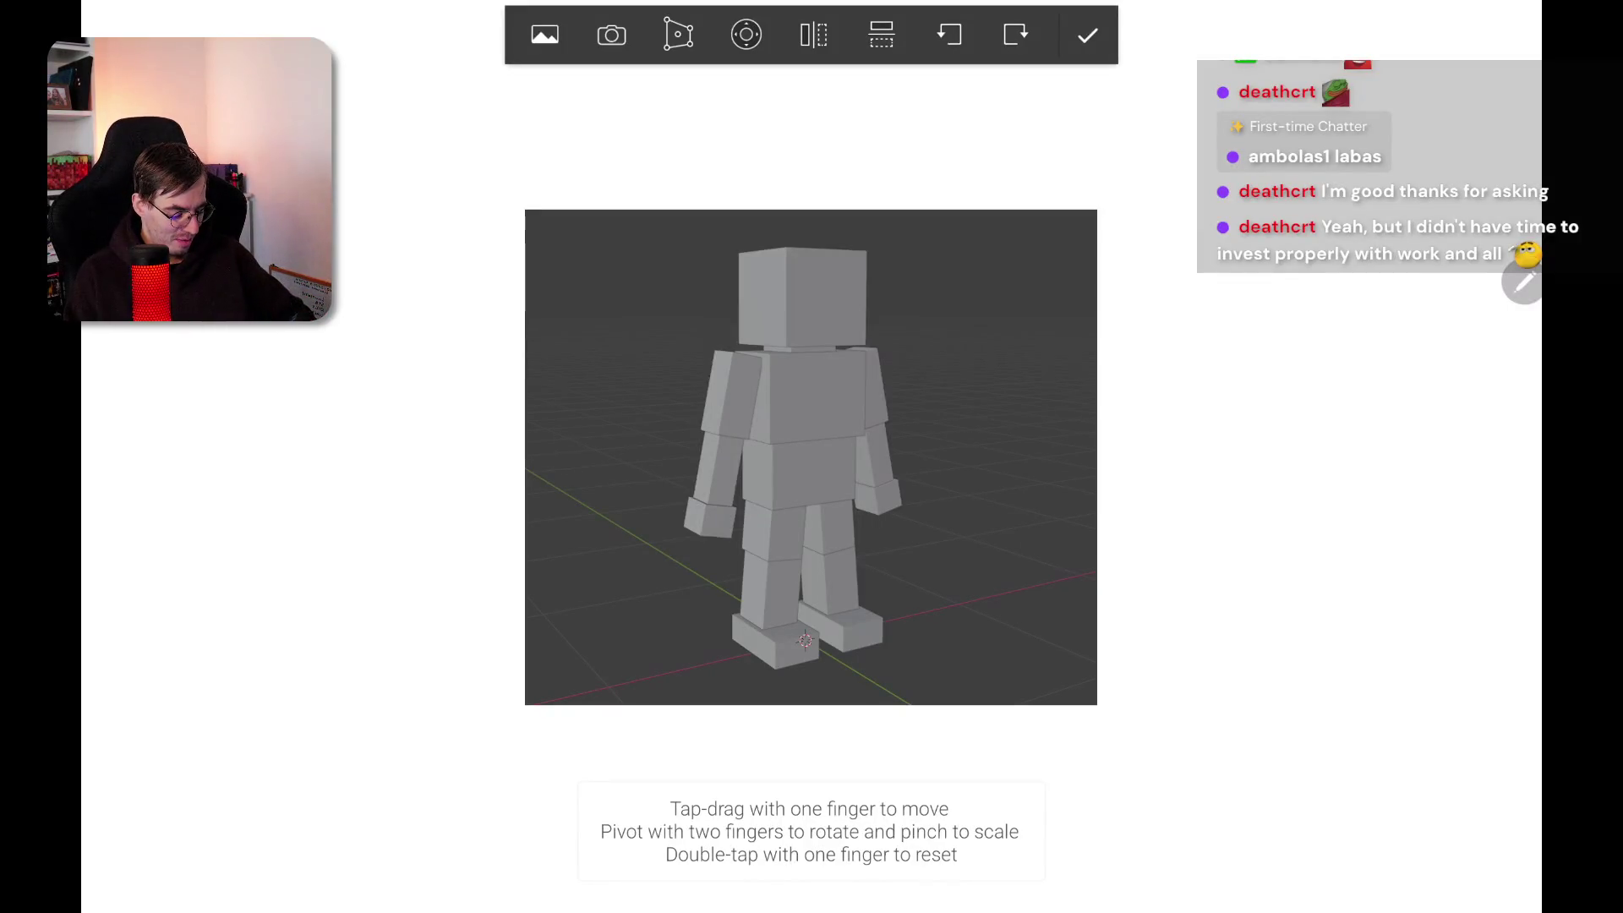
Step: Enlarge the imported player screenshot to about 149% and confirm its placement
scroll(832, 464, up, 4)
scroll(832, 464, up, 1)
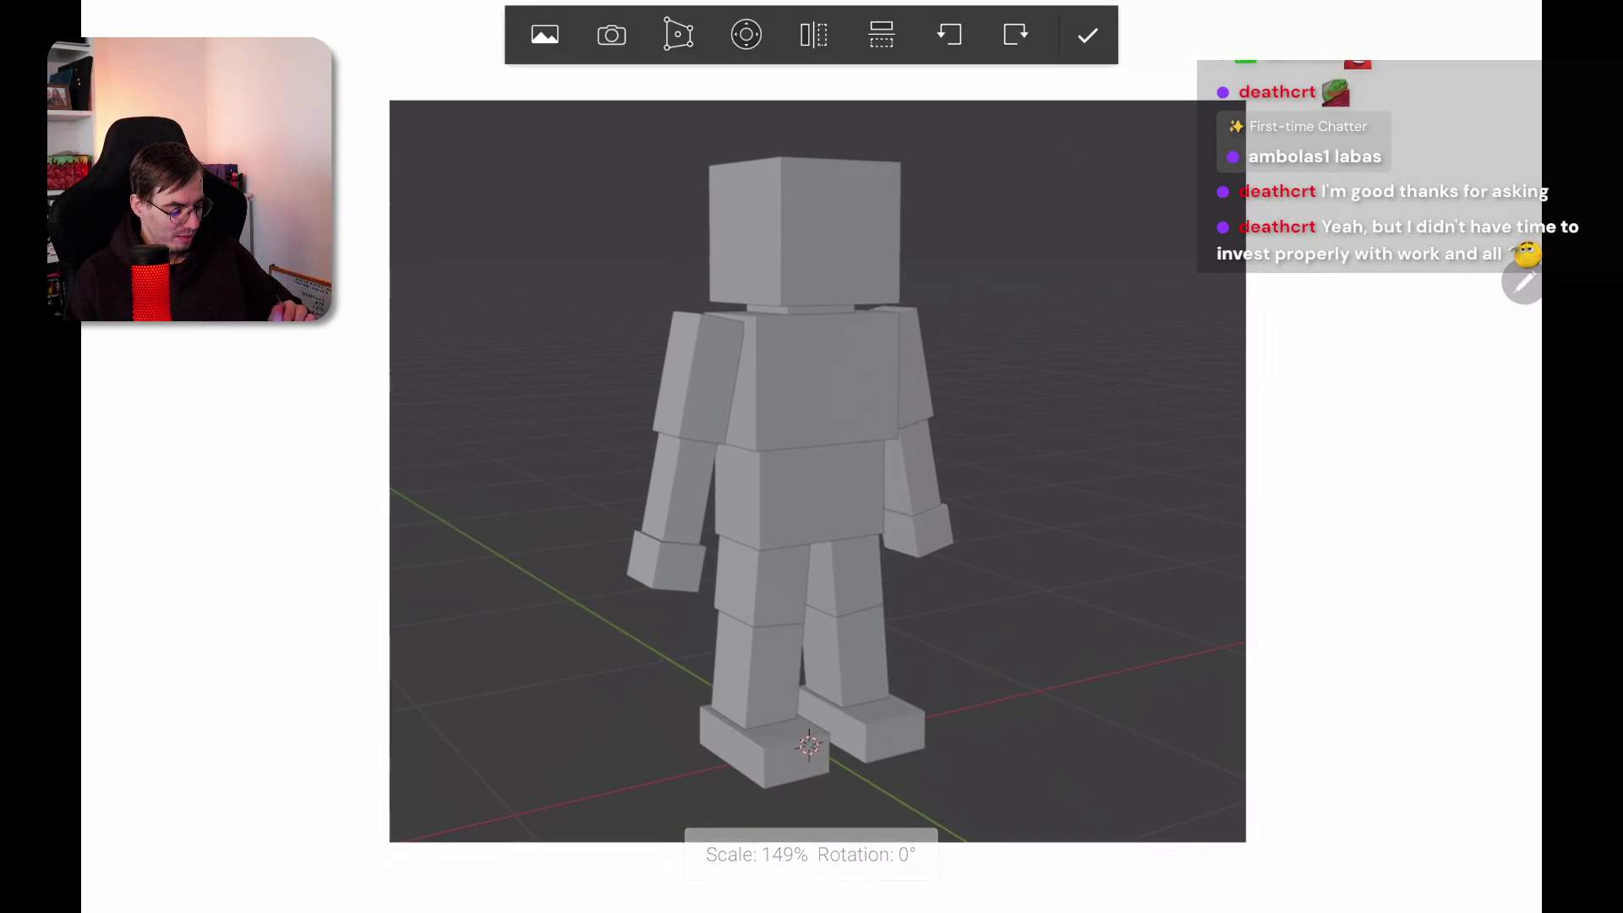
click(1087, 35)
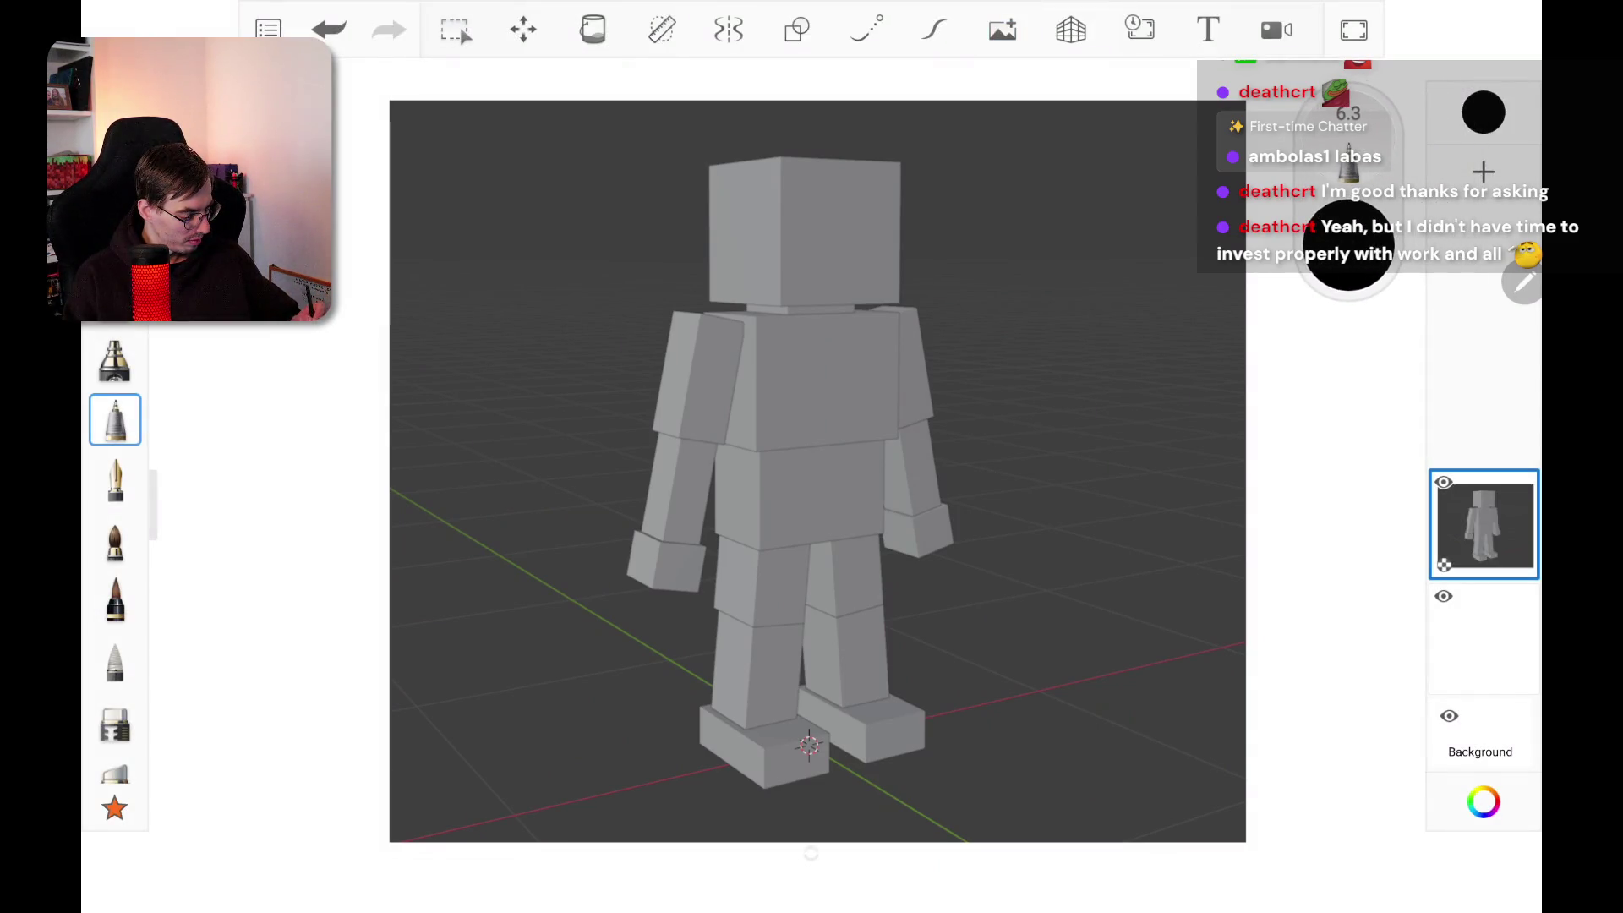
Step: Add a new empty layer and move it to the top of the layer stack
click(1483, 172)
click(1484, 638)
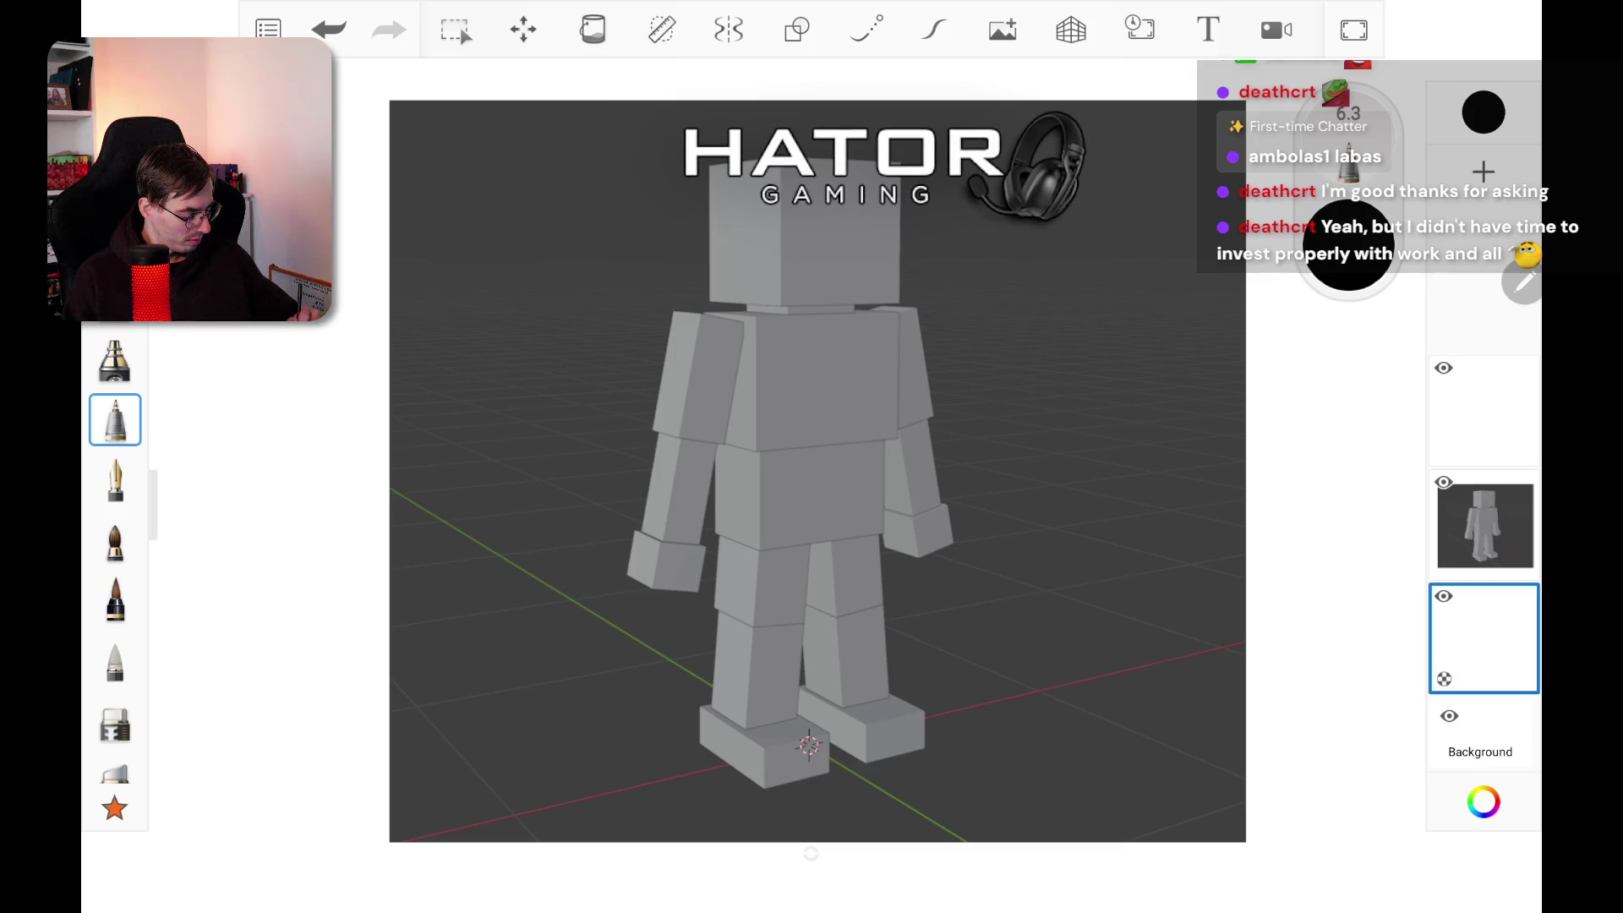
click(1483, 638)
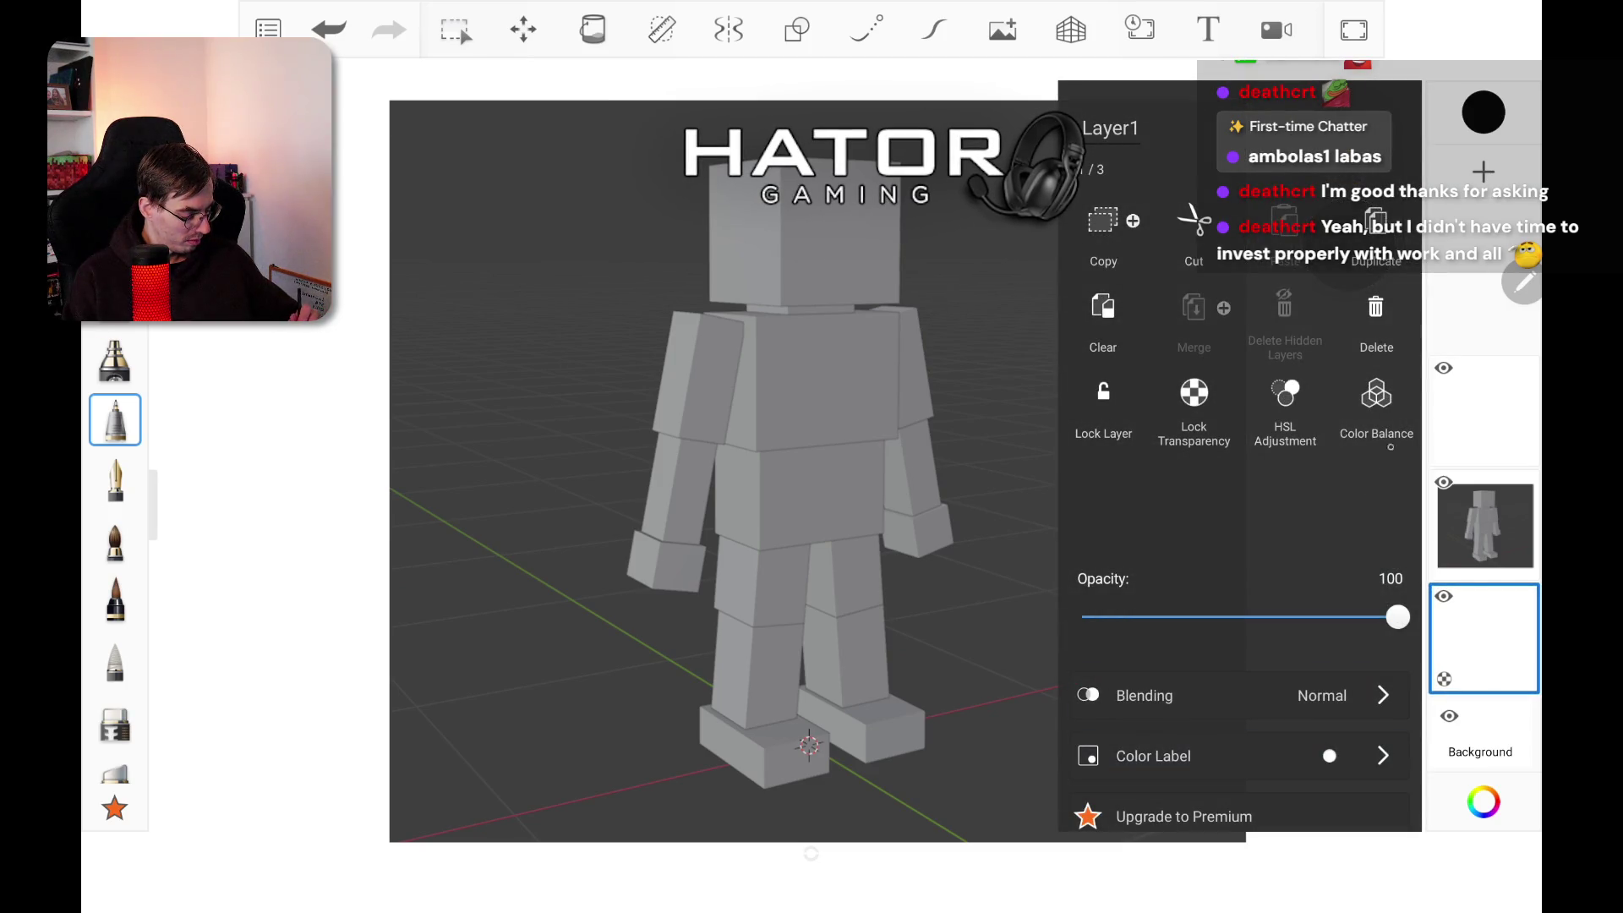
click(1193, 224)
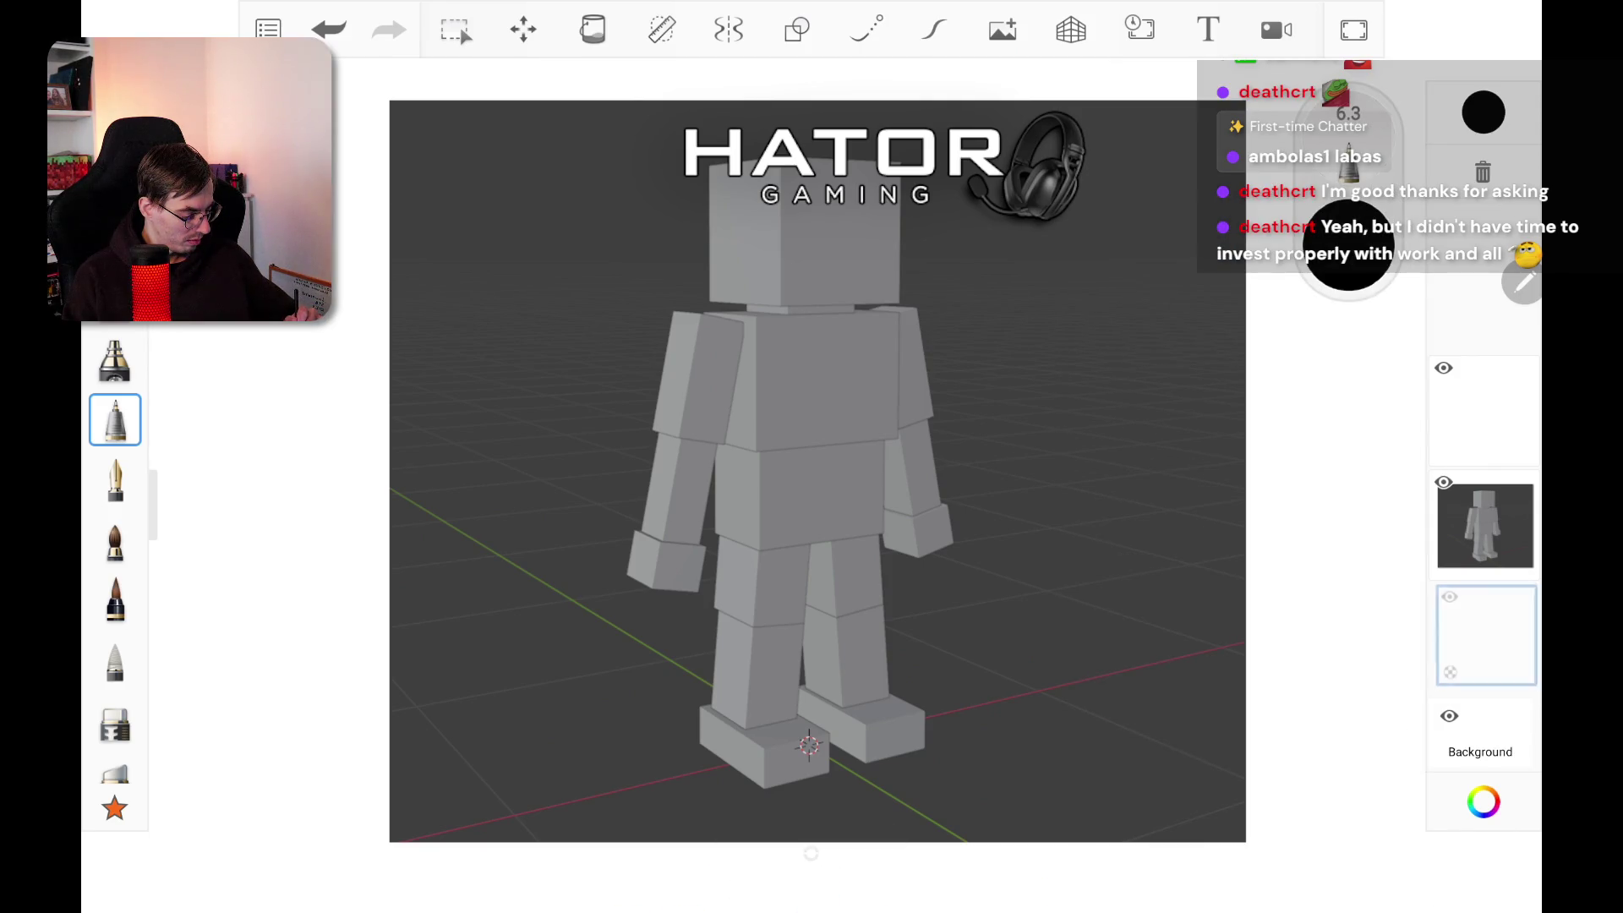
drag(1483, 639, 1456, 182)
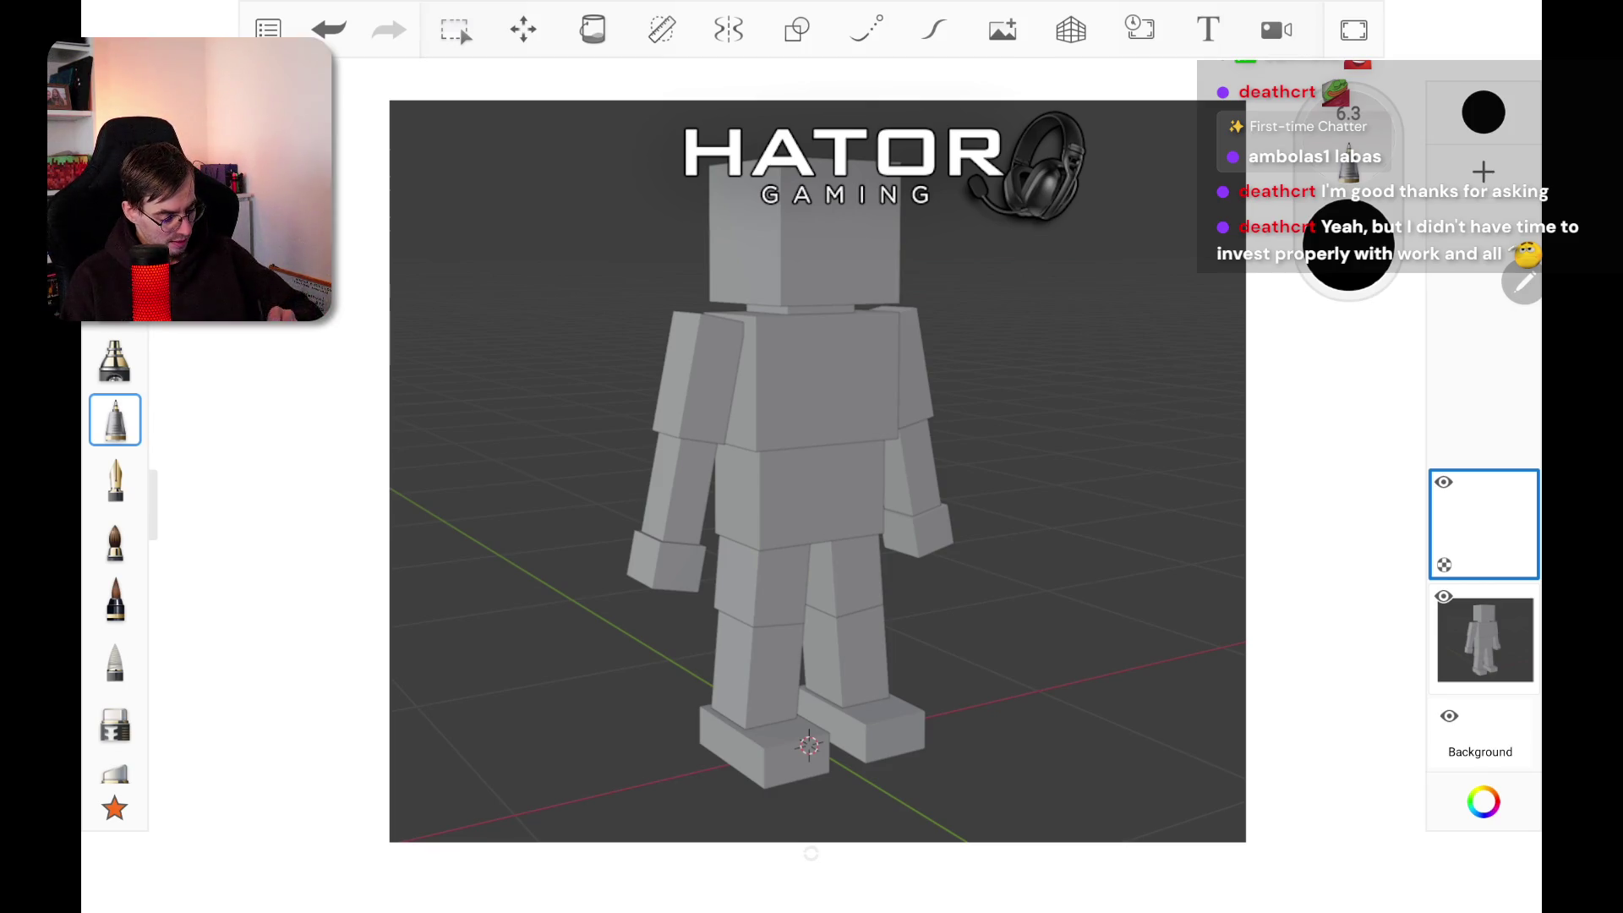
Step: Lock the screenshot layer and select the empty top layer for drawing
click(1485, 640)
click(1485, 640)
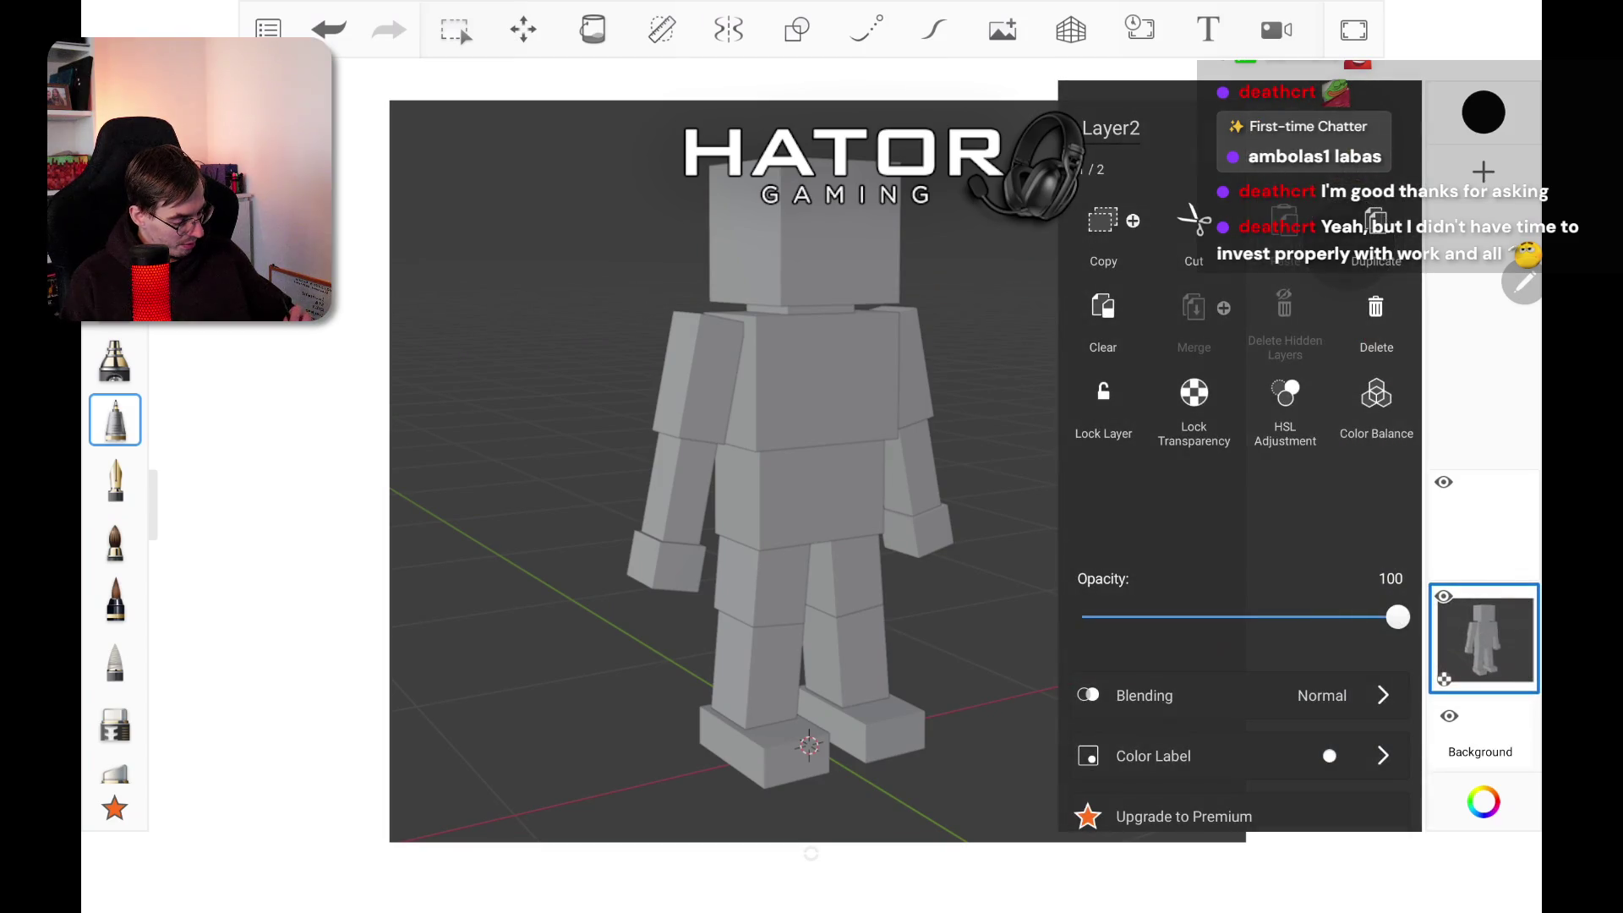
click(1103, 397)
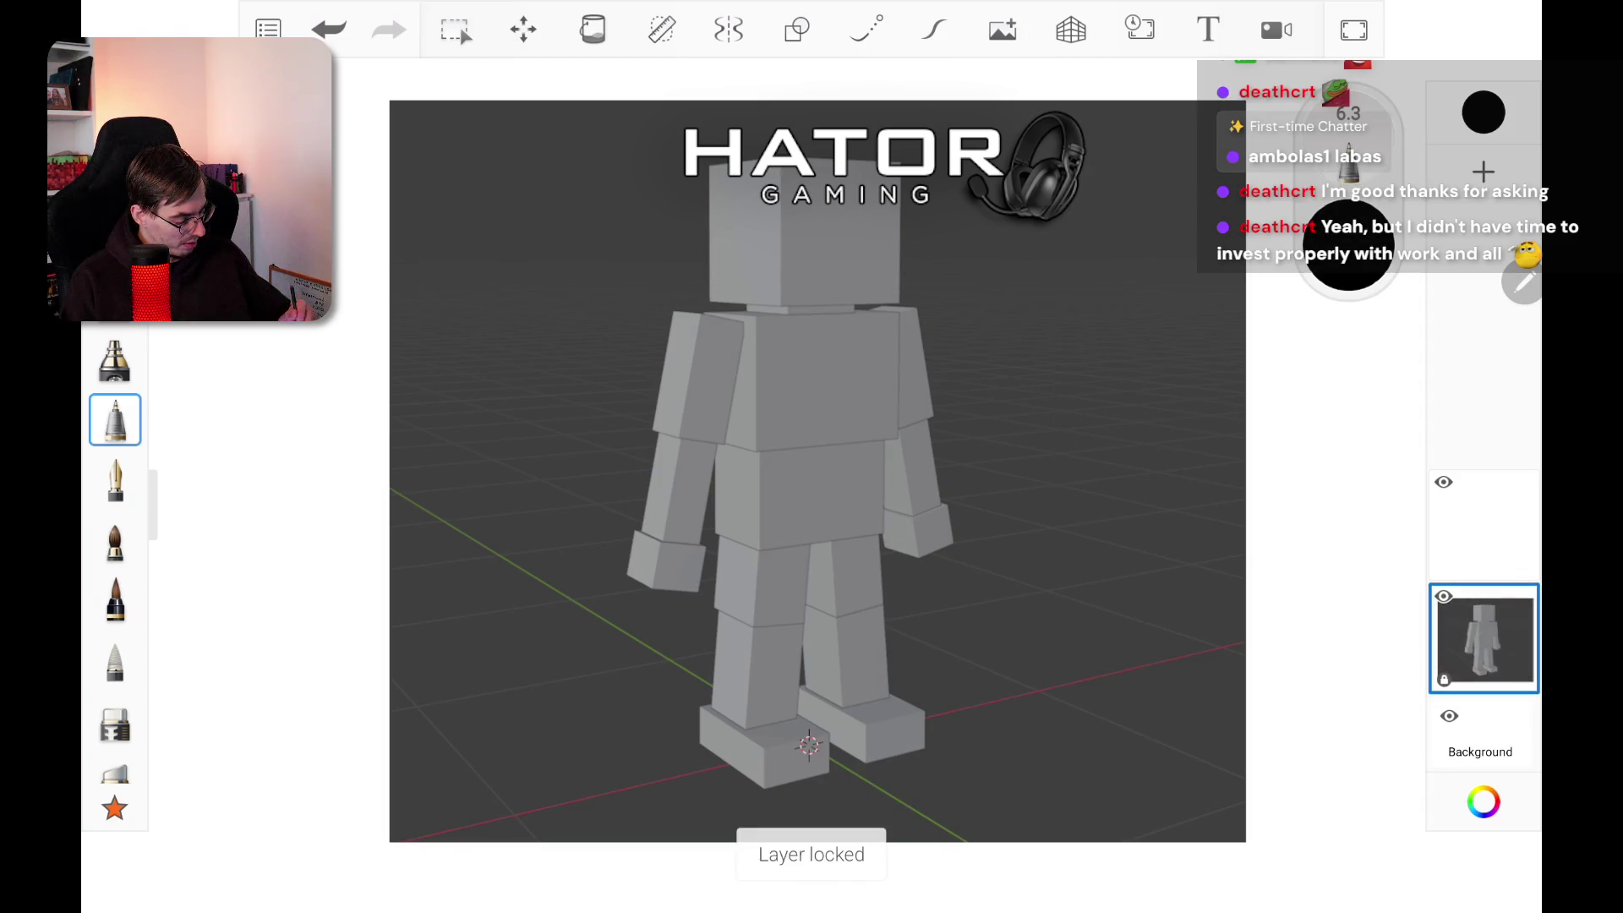
click(1483, 524)
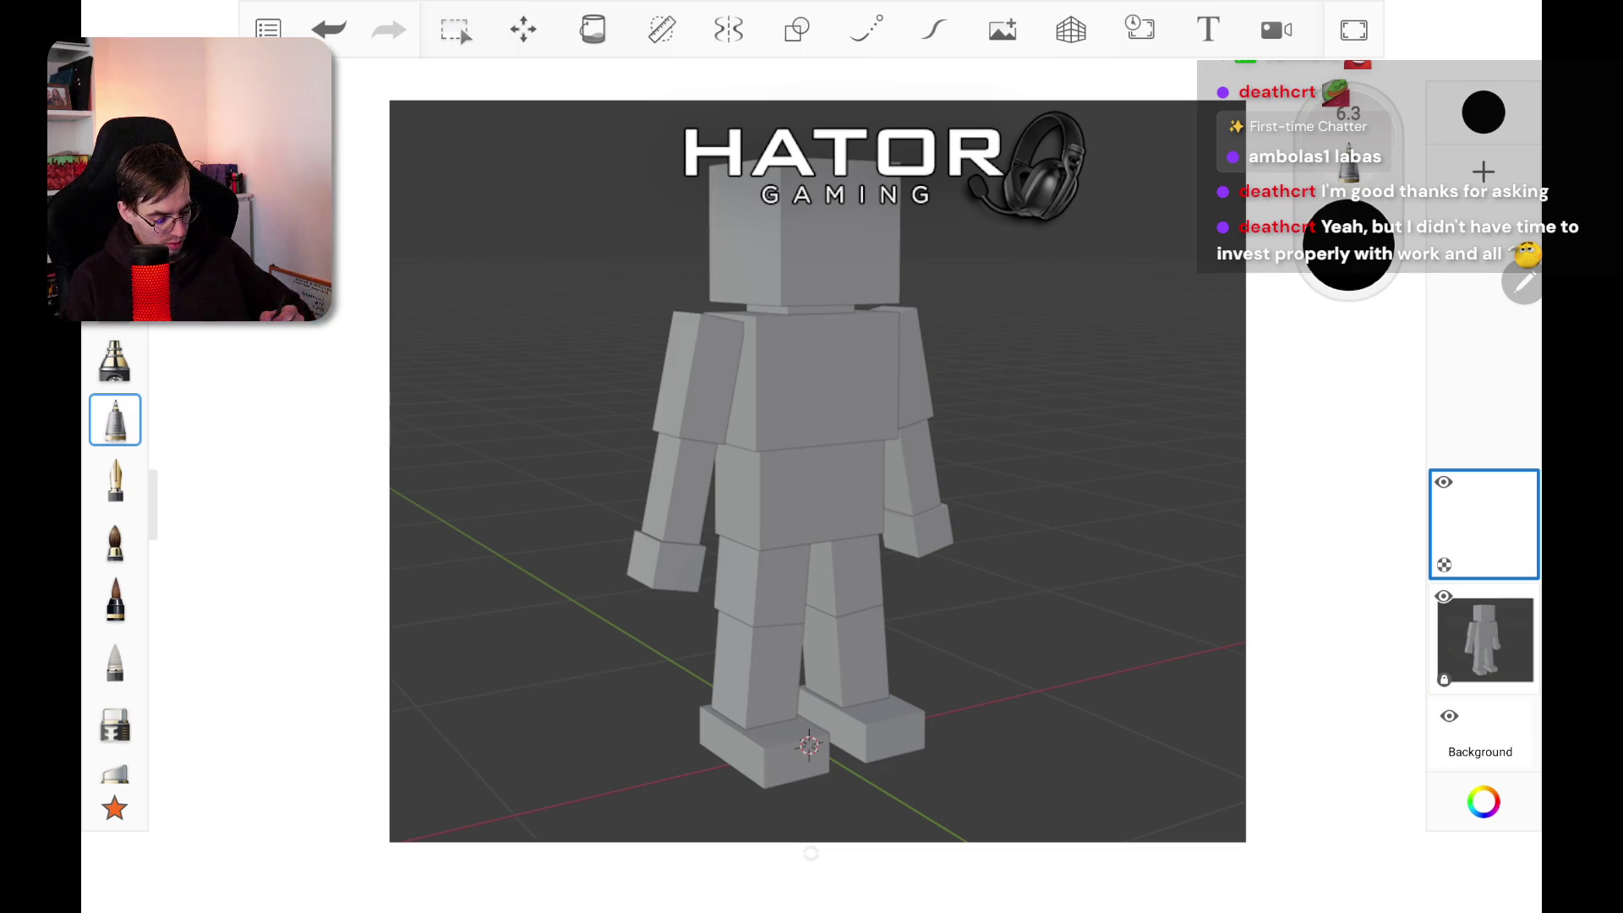
Step: At ink brush size 1.9, draw a hooked nose and two circle eyes on the head
scroll(811, 491, up, 1)
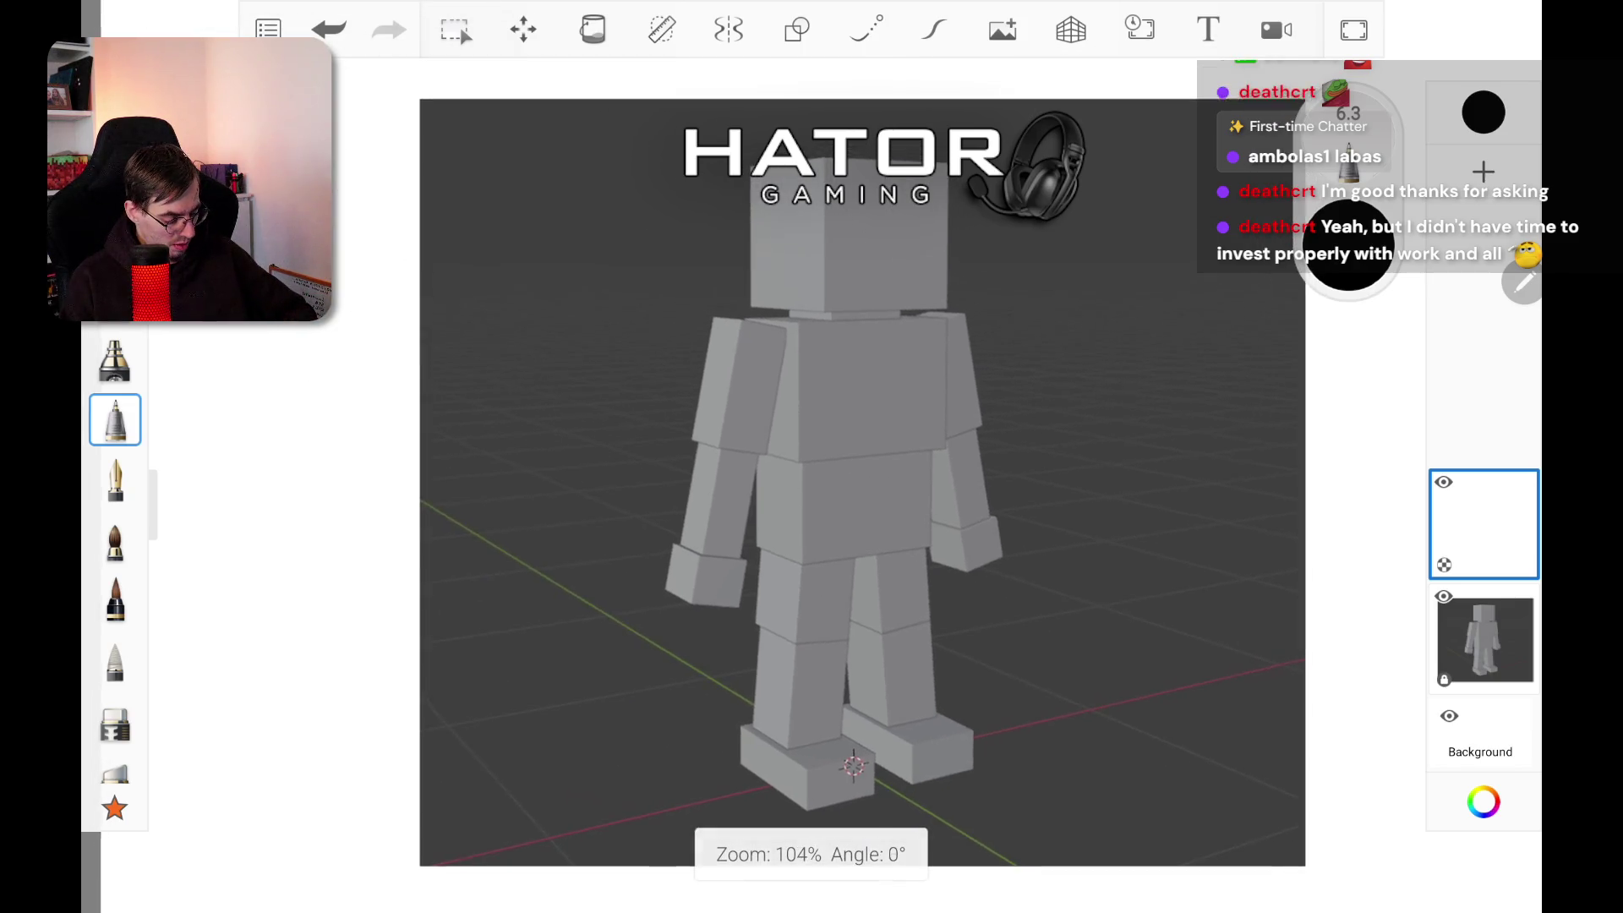
scroll(760, 422, up, 8)
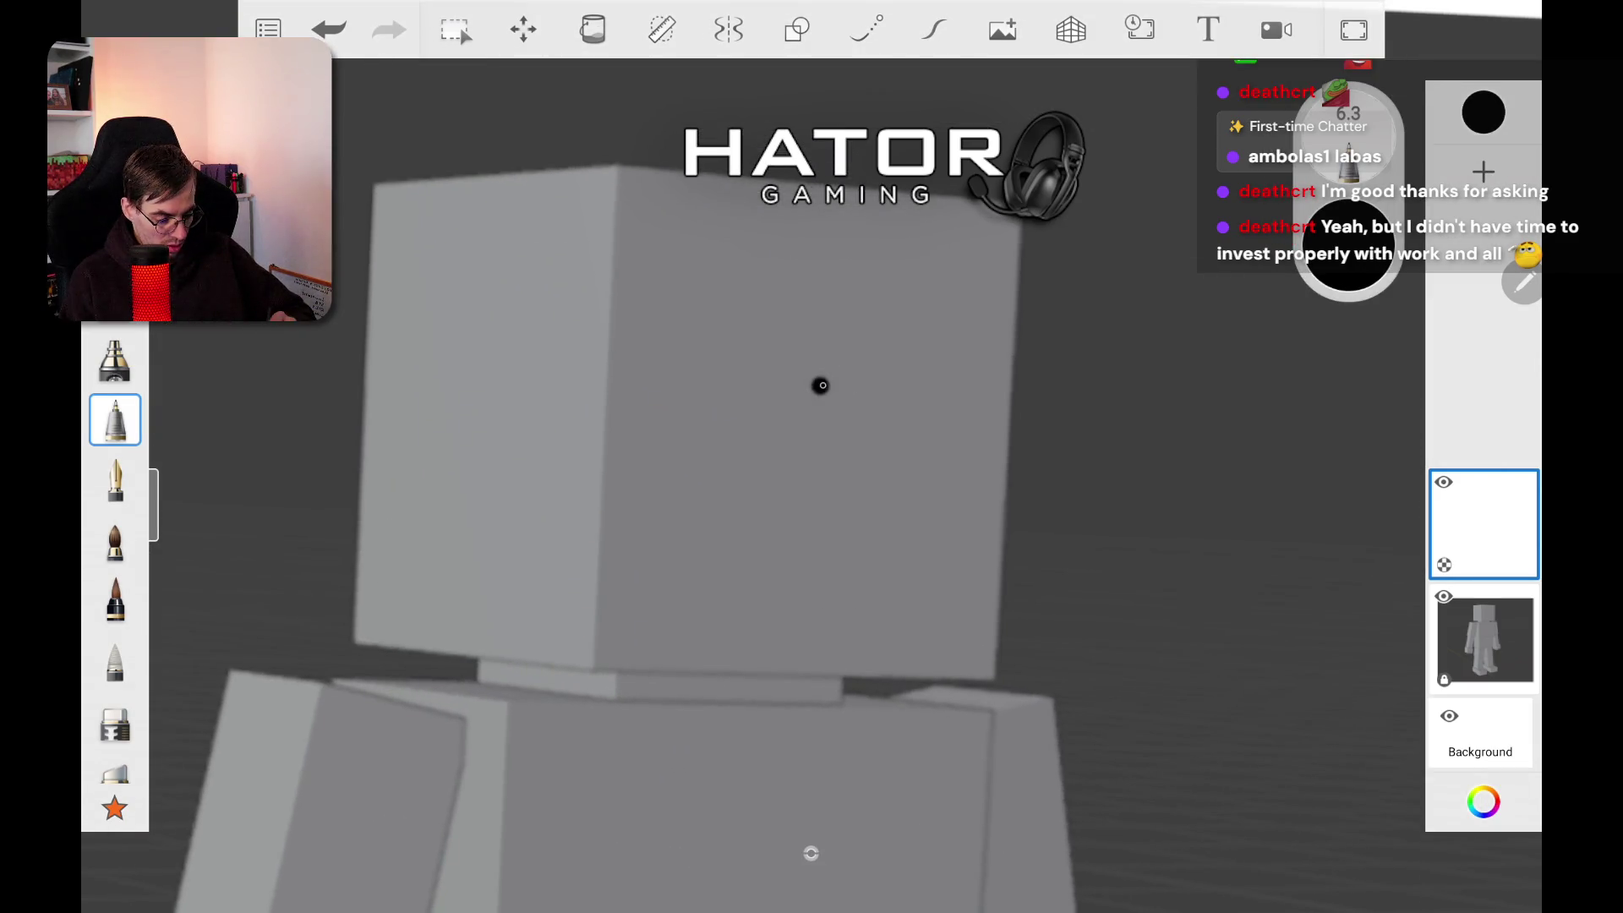
drag(1349, 245, 1308, 245)
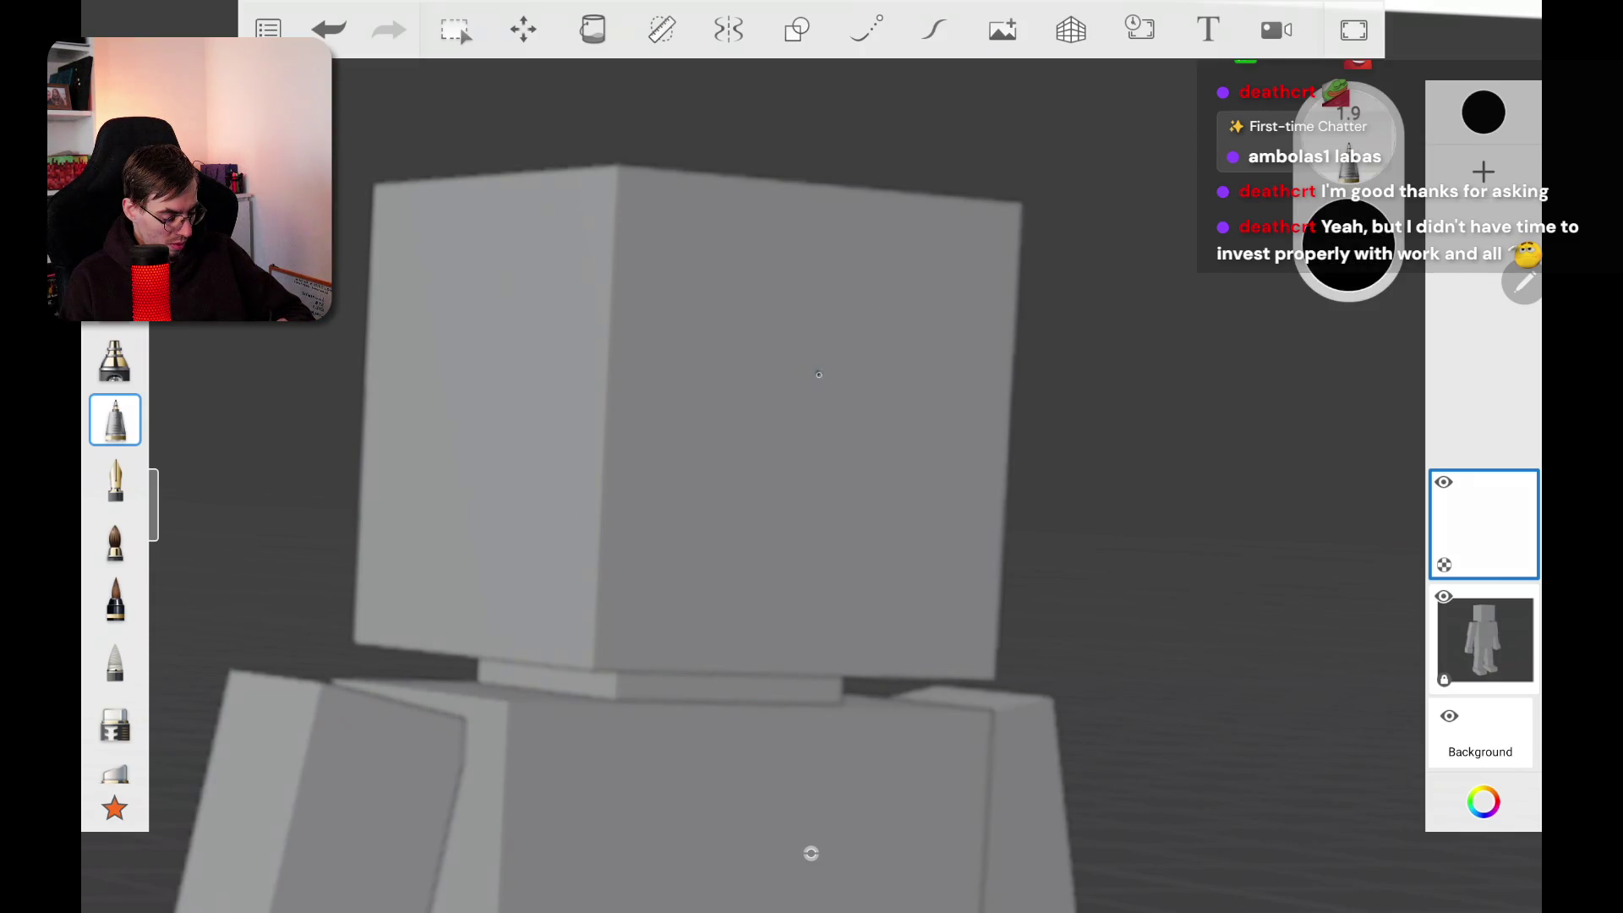
mouse_move(847, 429)
mouse_down()
mouse_move(859, 473)
mouse_move(822, 472)
mouse_up()
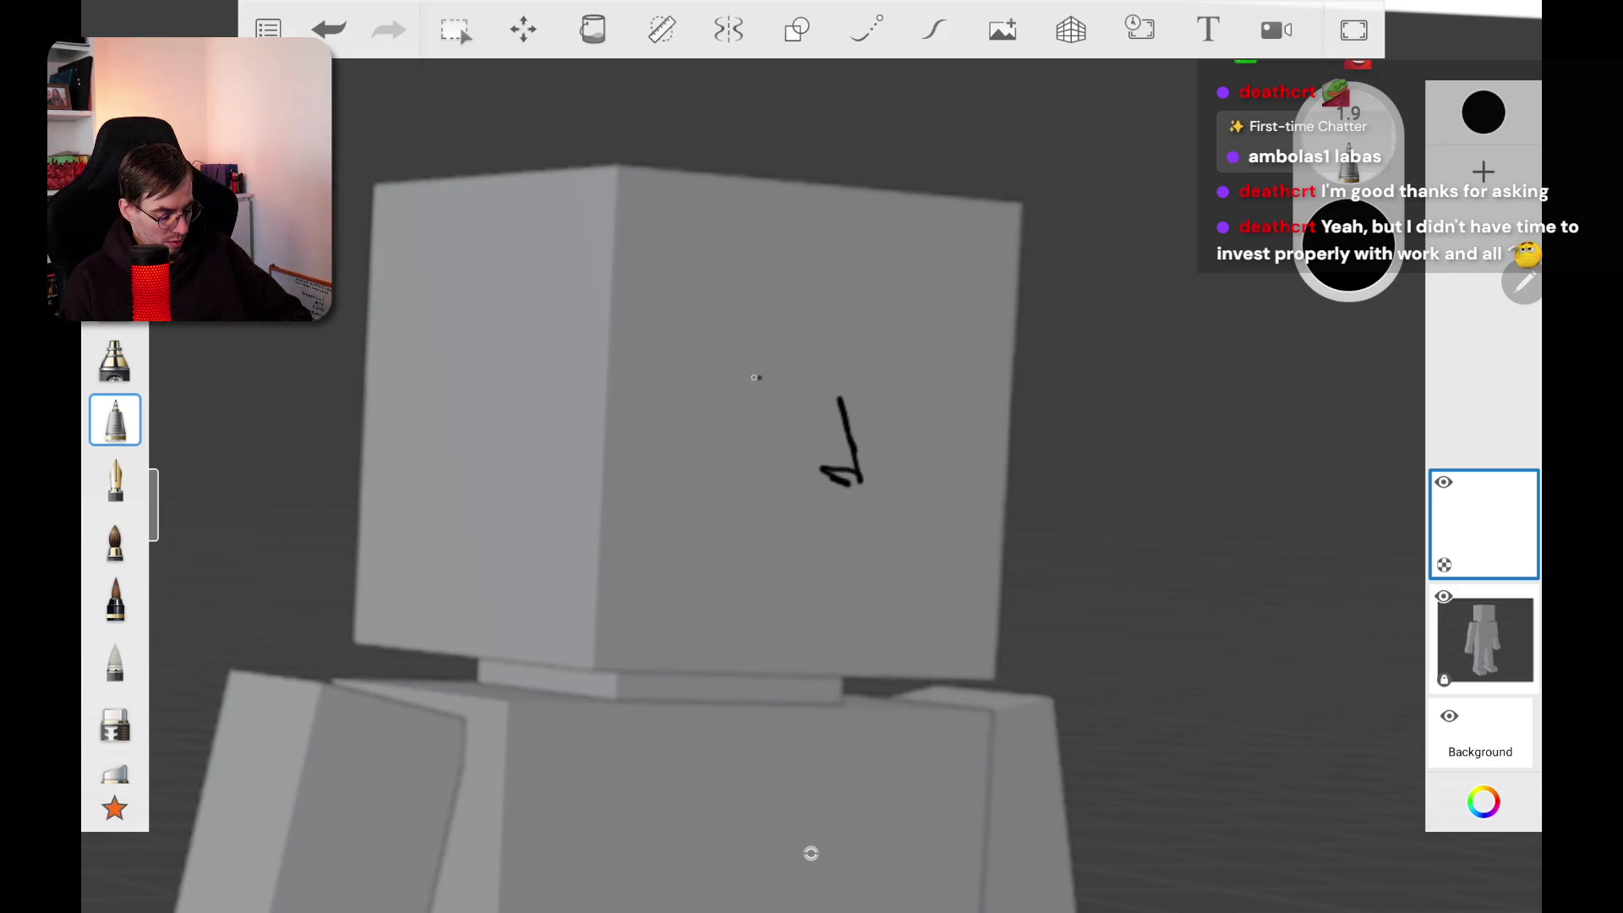
mouse_move(735, 386)
mouse_down()
mouse_move(695, 416)
mouse_move(725, 377)
mouse_move(771, 397)
mouse_up()
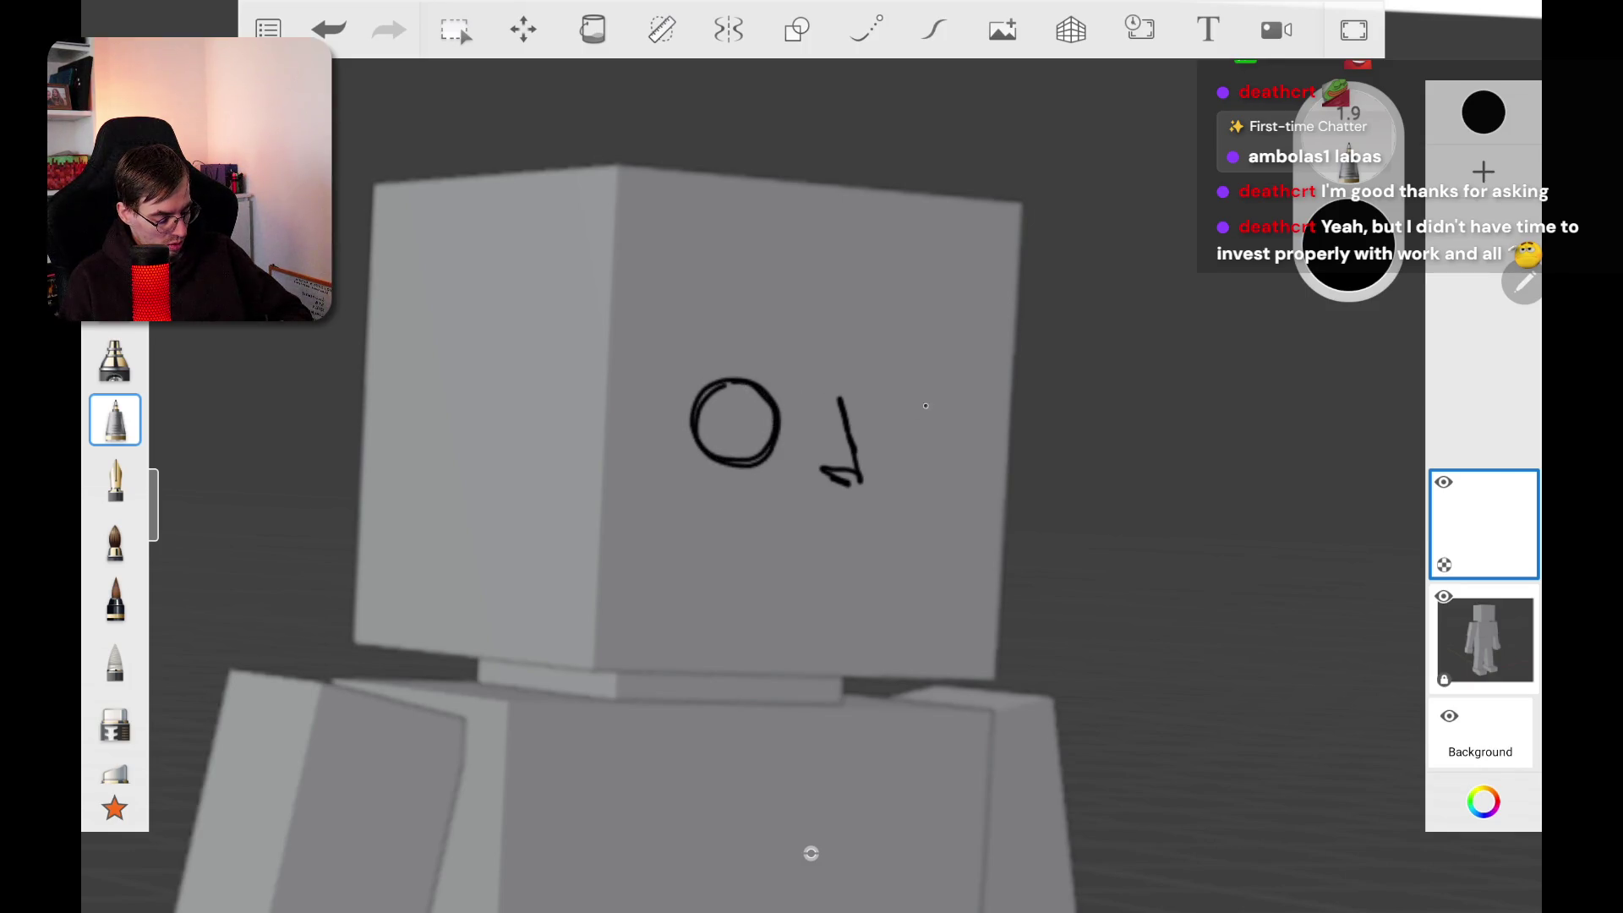
drag(926, 406, 900, 461)
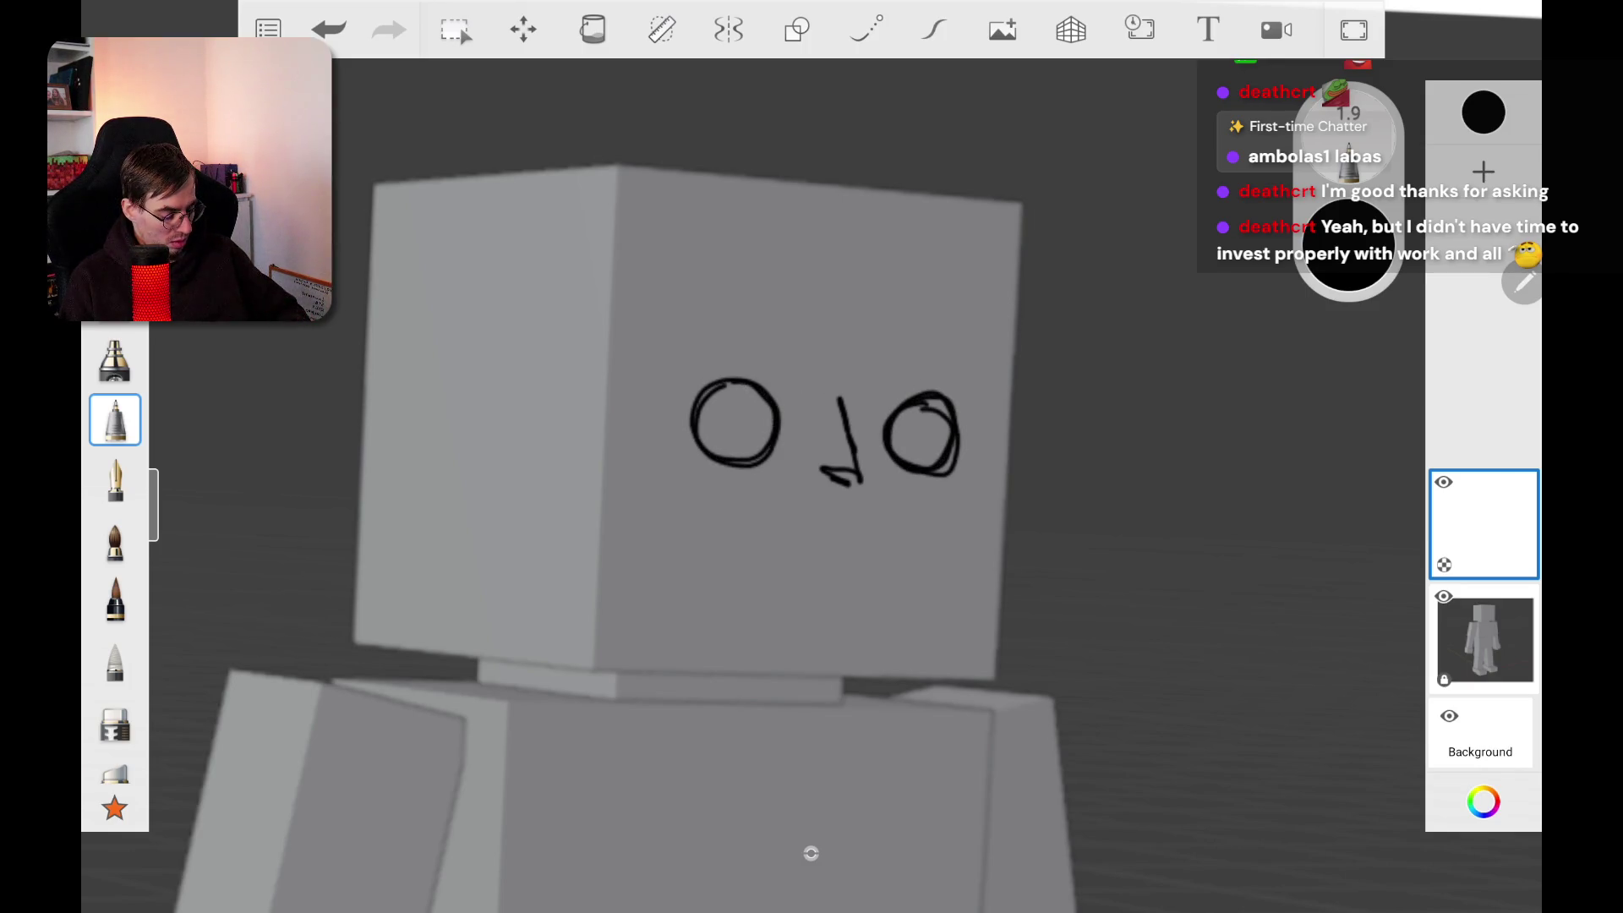
scroll(811, 852, down, 5)
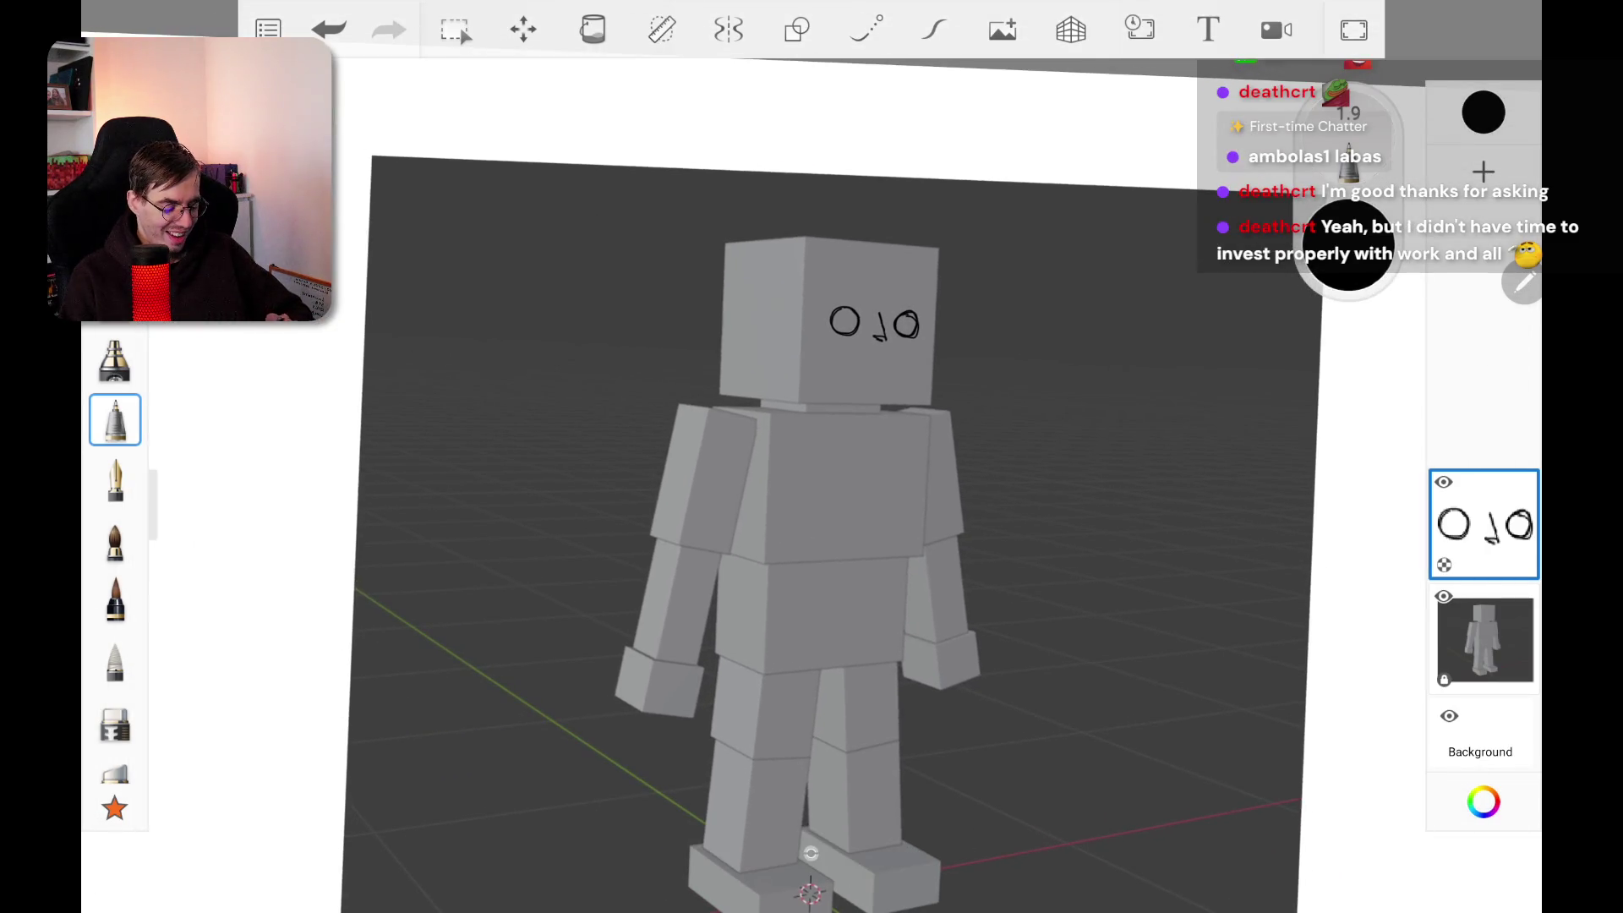
scroll(887, 287, up, 10)
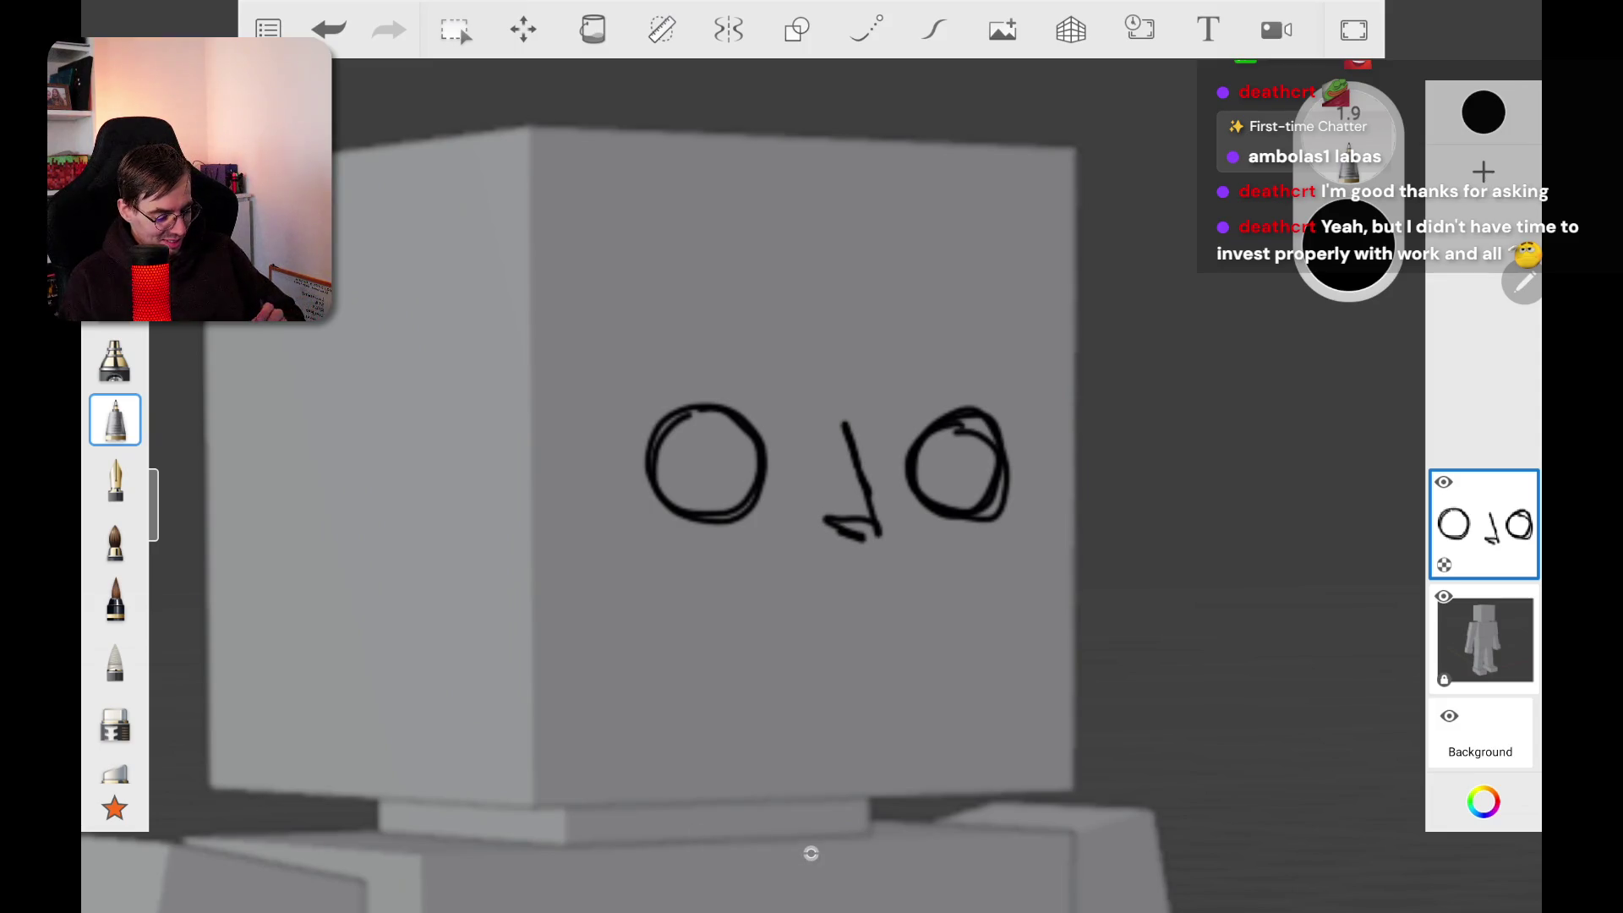
Step: Erase the ink face from the head, then sketch a new pencil nose stroke
click(115, 296)
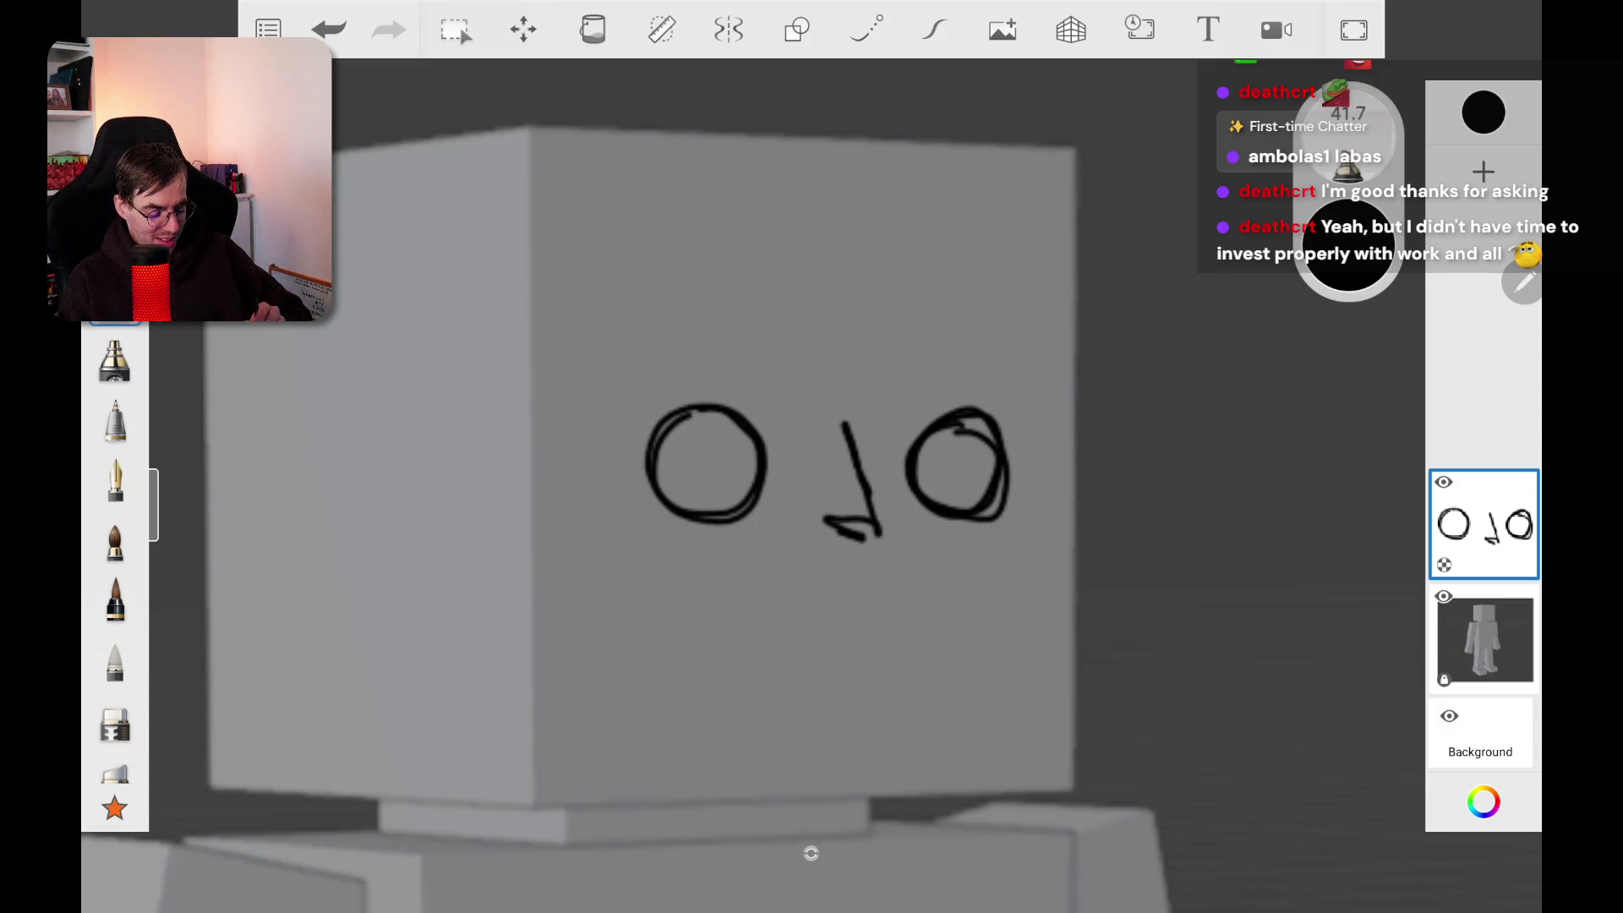
mouse_move(591, 338)
mouse_down()
mouse_move(761, 380)
mouse_move(558, 474)
mouse_move(938, 482)
mouse_up()
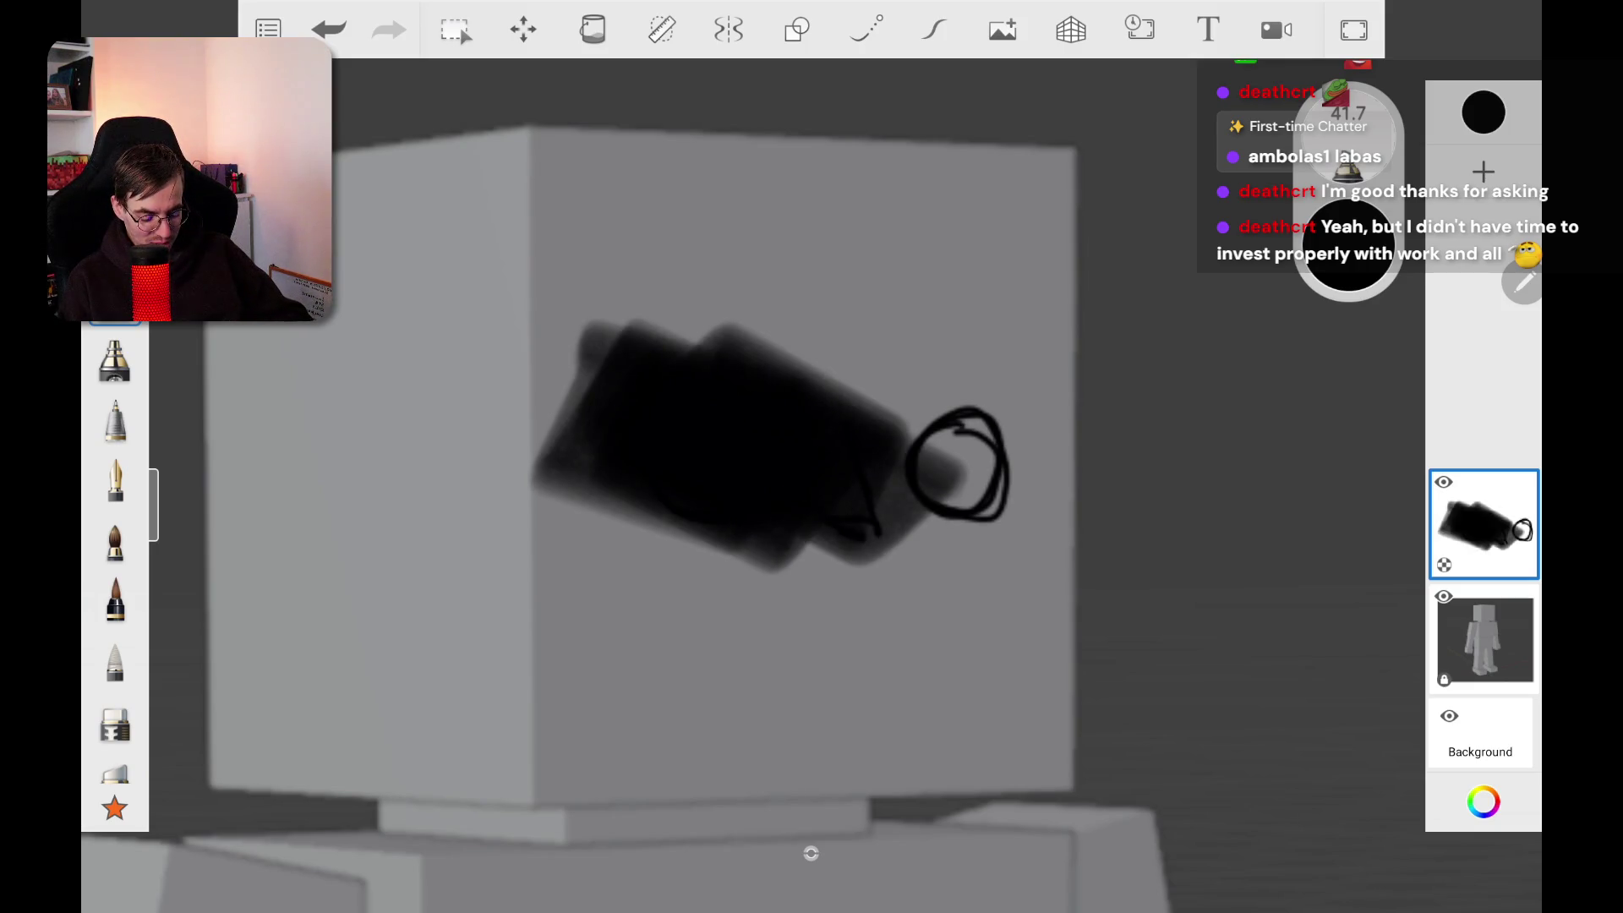
click(114, 720)
mouse_move(574, 355)
mouse_down()
mouse_move(659, 473)
mouse_move(972, 465)
mouse_up()
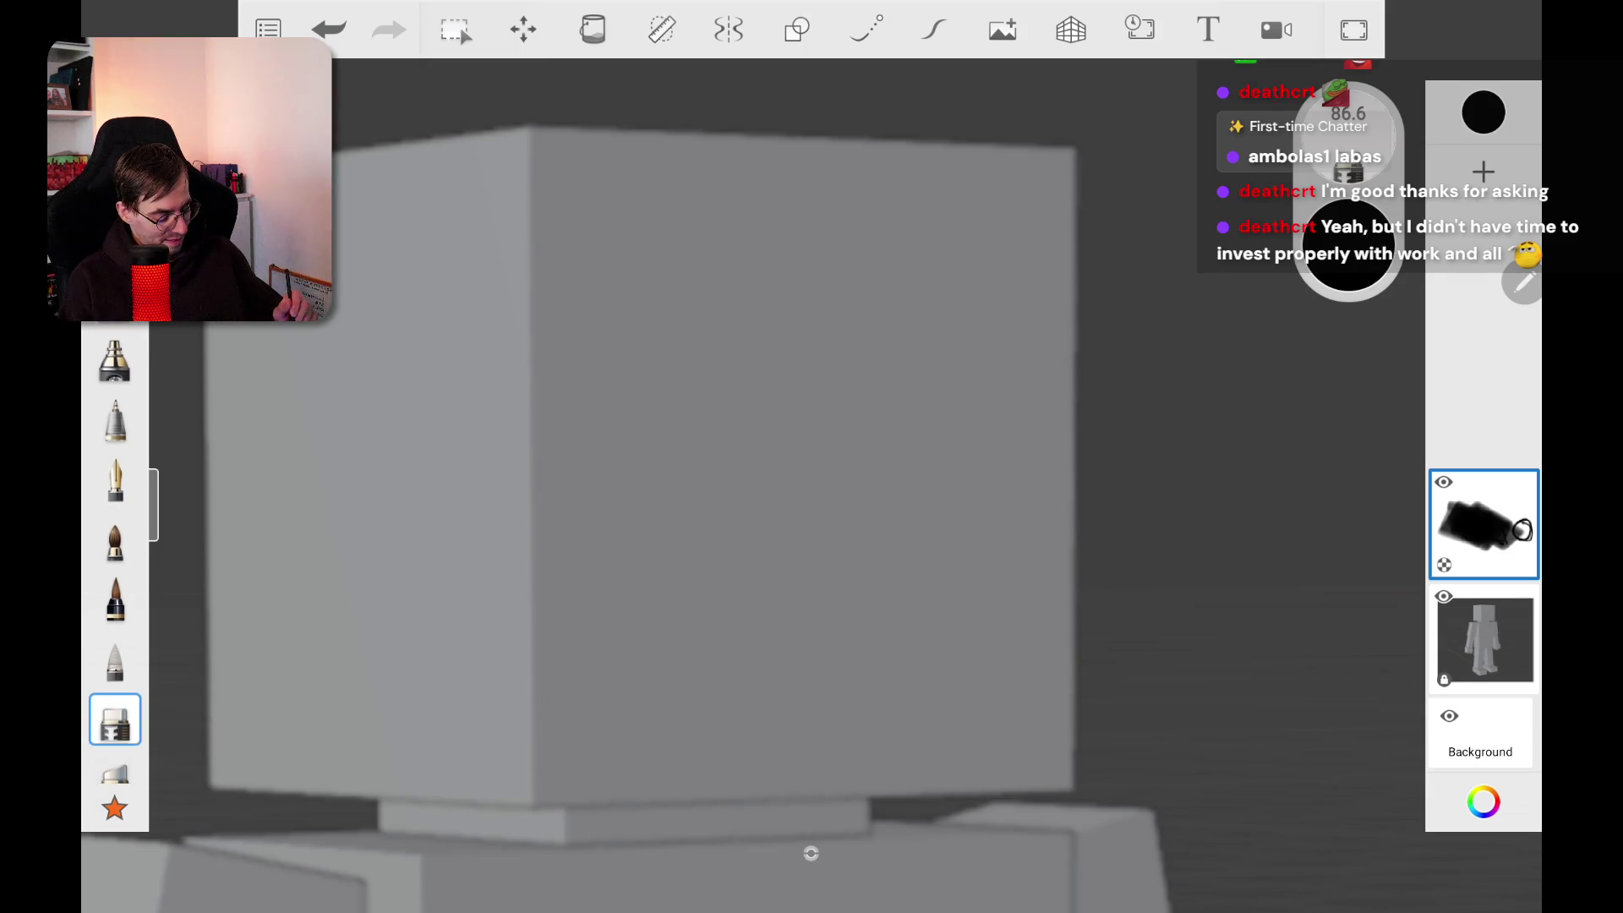
click(115, 359)
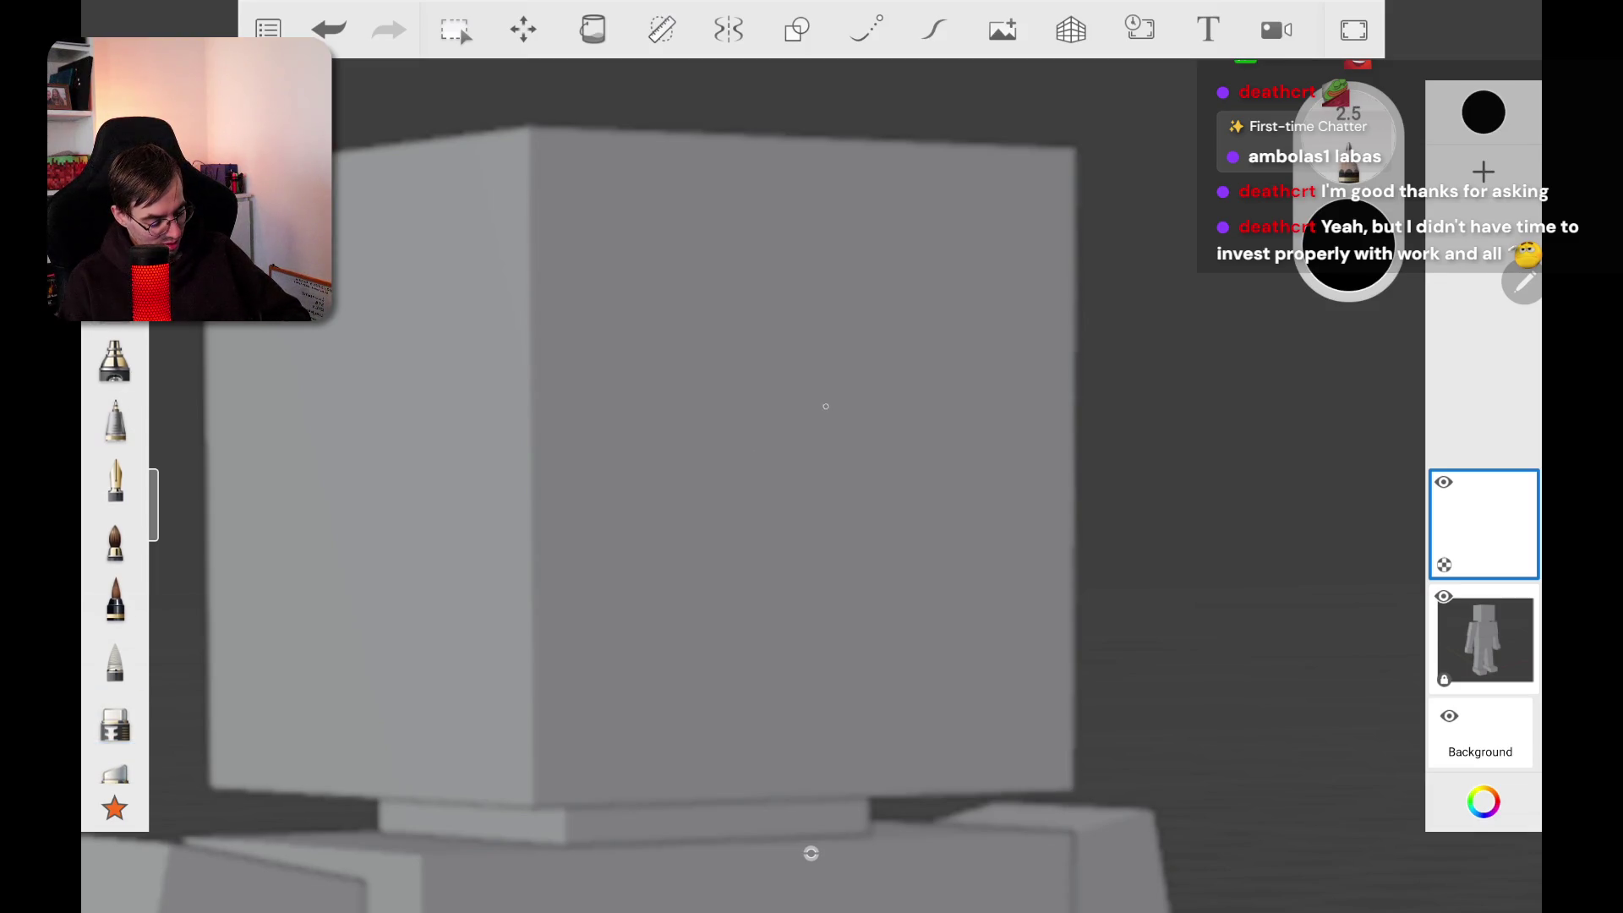
drag(849, 461, 880, 545)
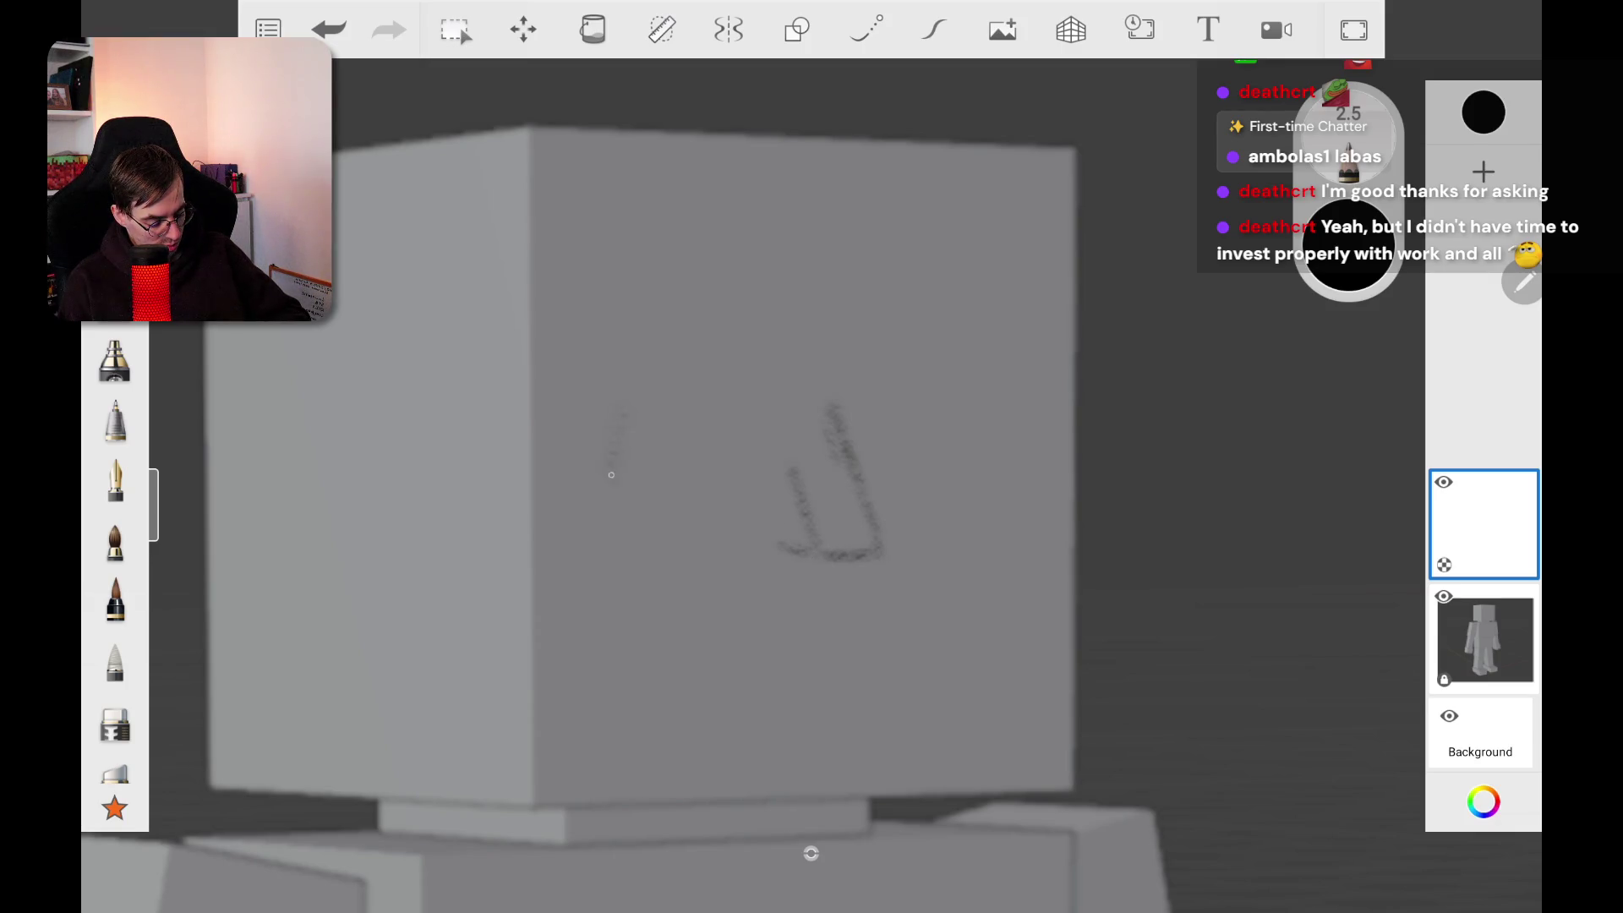
Step: Sketch the left and right eyes as pencil squares
drag(745, 495, 737, 526)
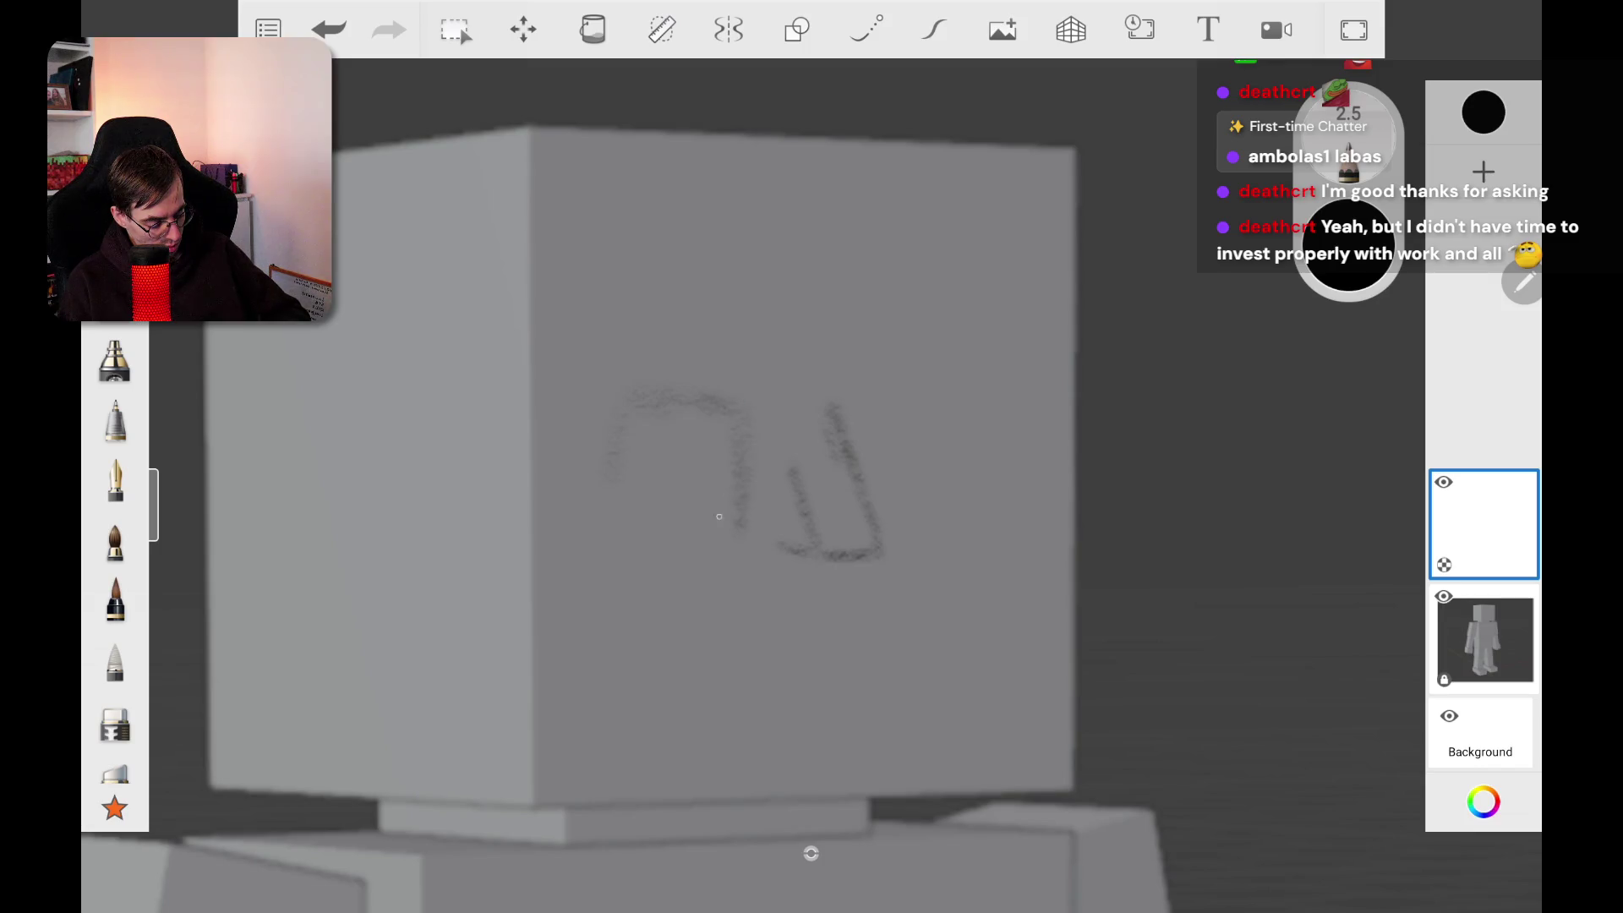
mouse_move(603, 549)
mouse_down()
mouse_move(723, 551)
mouse_move(742, 413)
mouse_move(601, 402)
mouse_move(602, 553)
mouse_up()
drag(606, 471, 605, 512)
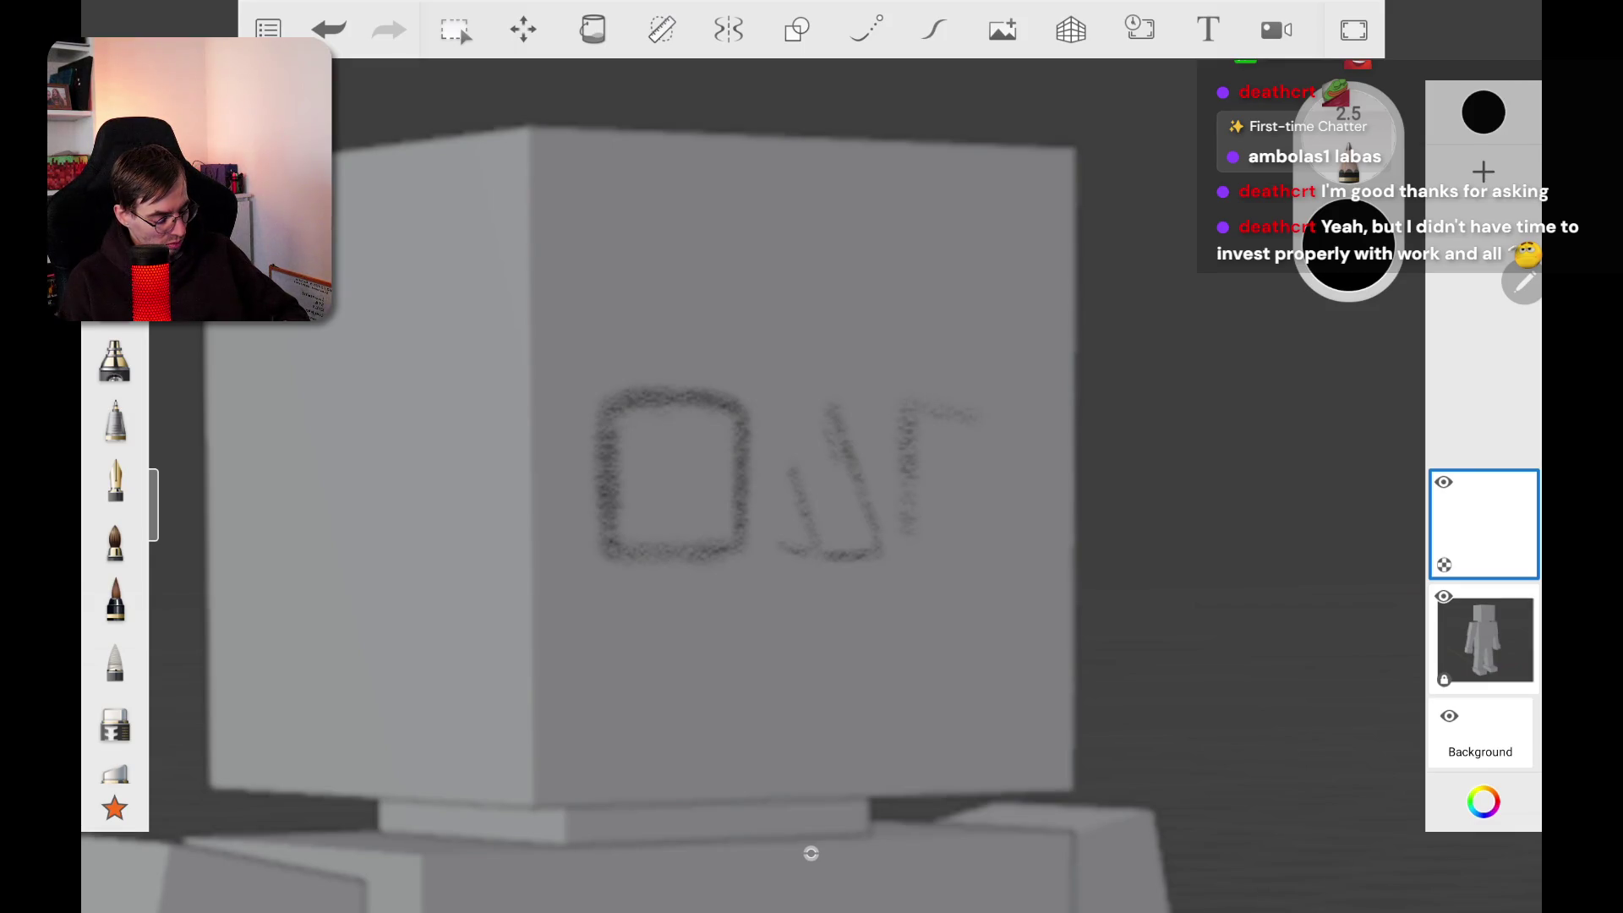
mouse_move(908, 410)
mouse_down()
mouse_move(1038, 418)
mouse_move(1027, 546)
mouse_move(908, 547)
mouse_move(883, 402)
mouse_move(1001, 408)
mouse_move(1014, 536)
mouse_up()
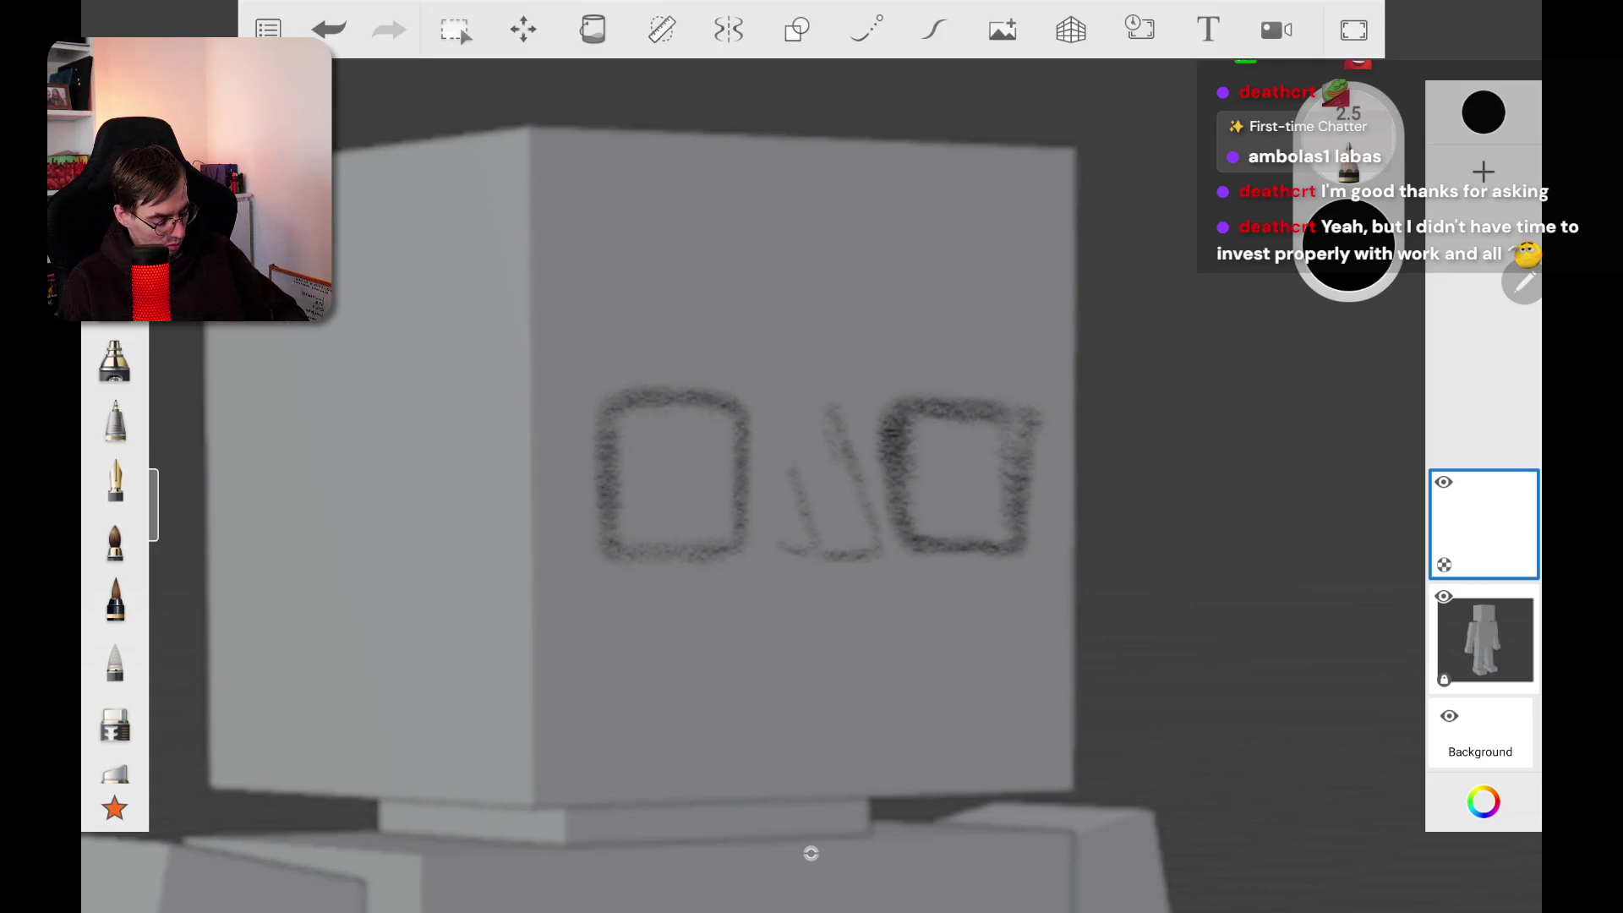
Step: Erase the nose and inner eye edges, then redraw the eye sides with a smaller brush
click(115, 660)
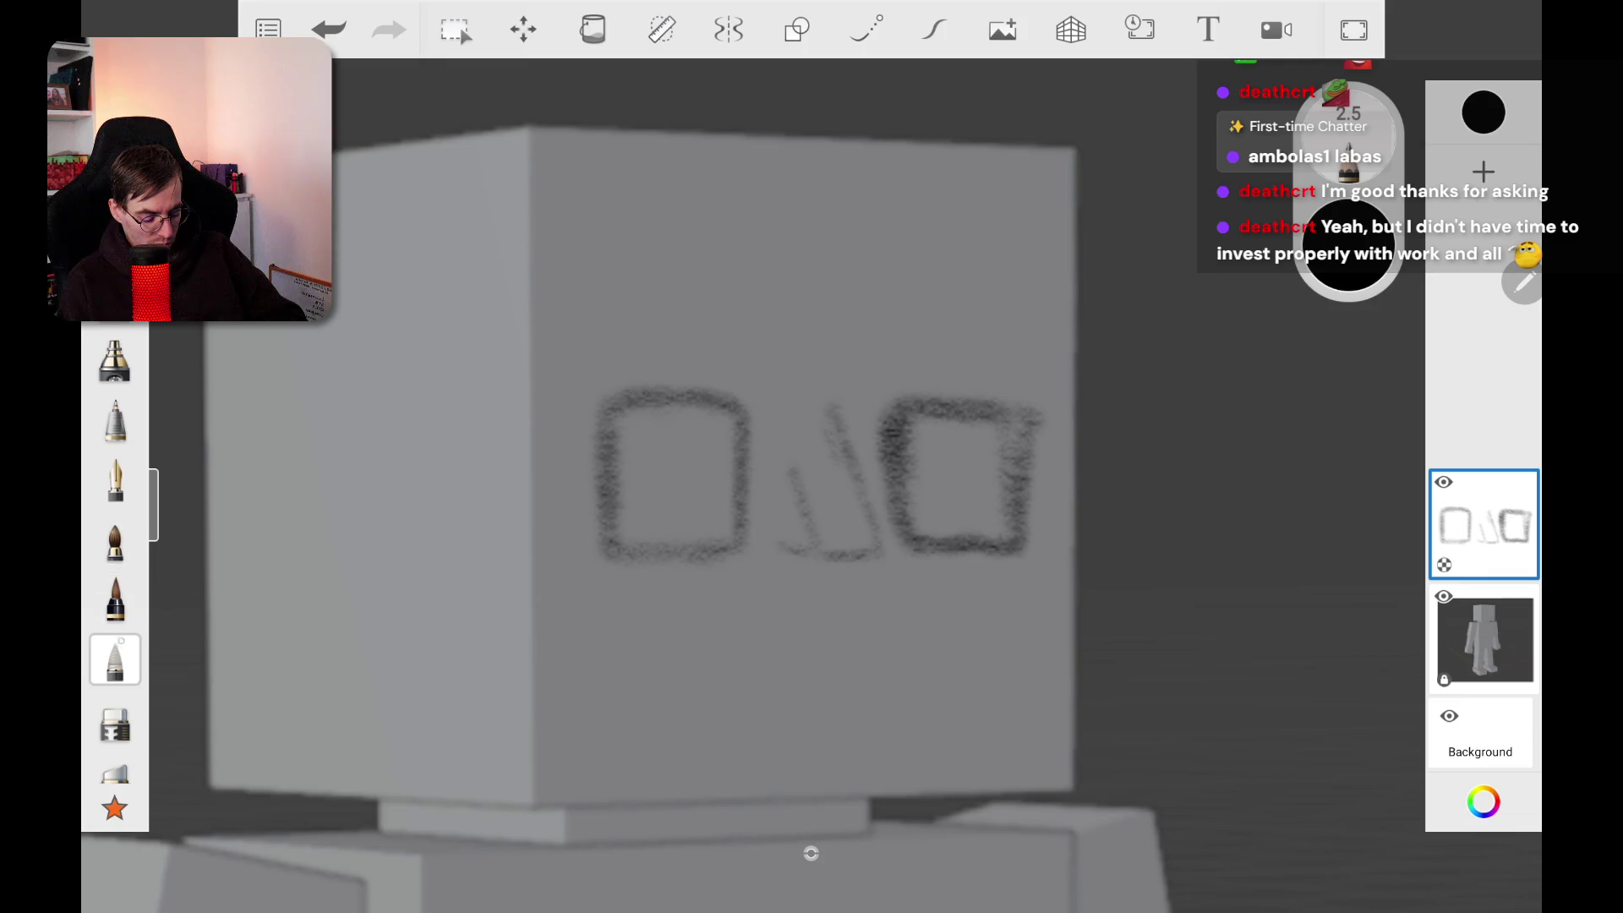
click(115, 718)
mouse_move(727, 398)
mouse_down()
mouse_move(904, 473)
mouse_move(929, 545)
mouse_up()
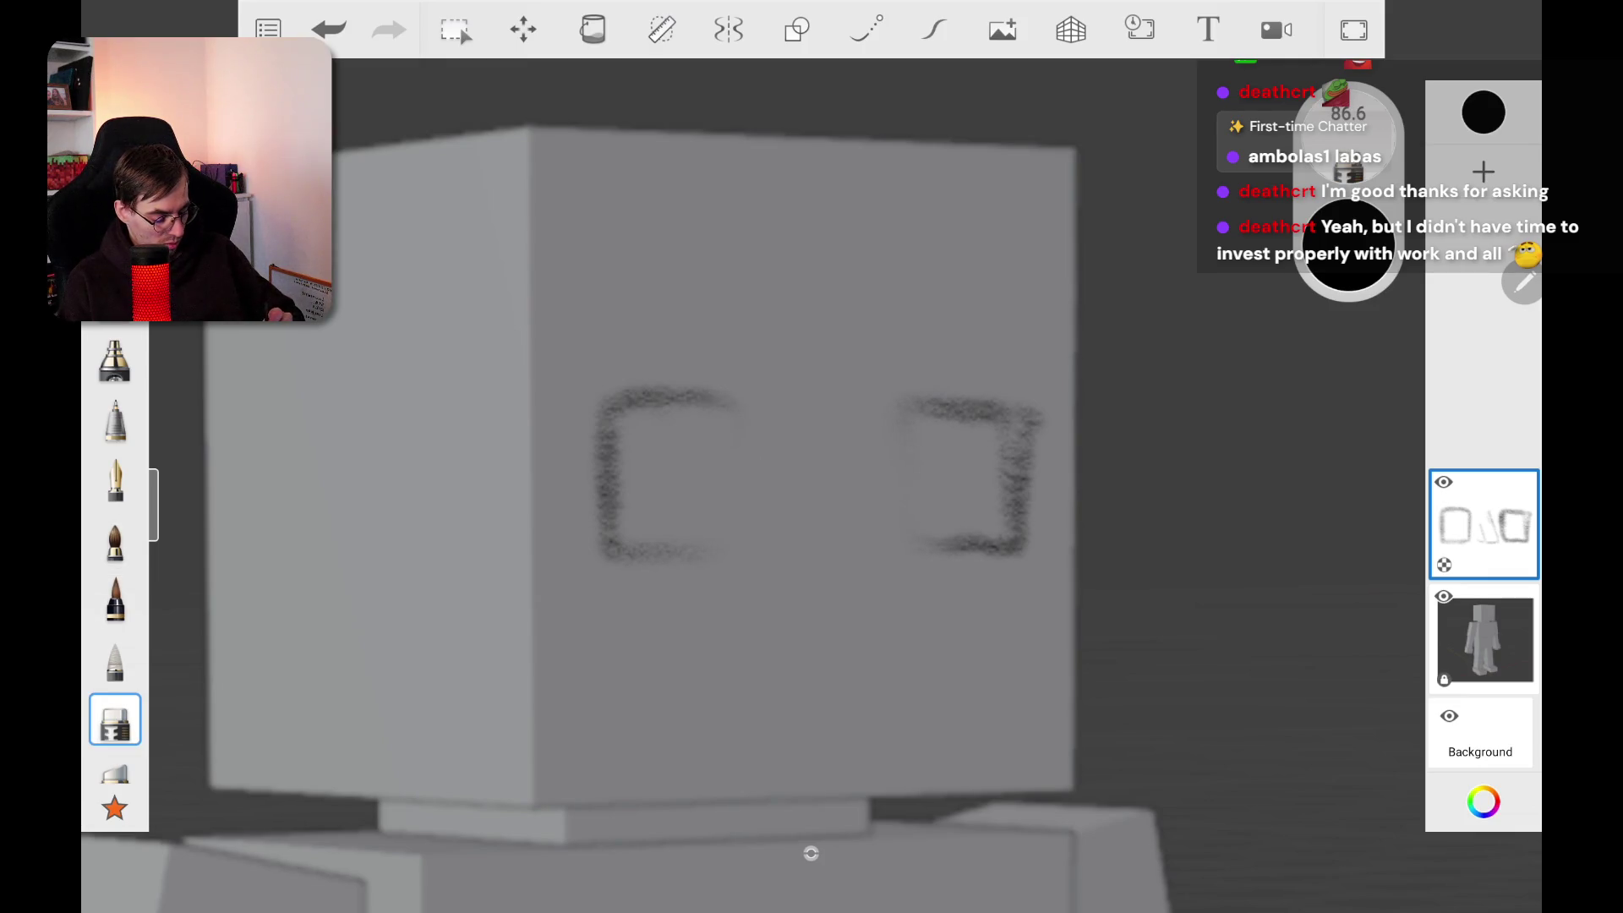
drag(1348, 245, 1243, 245)
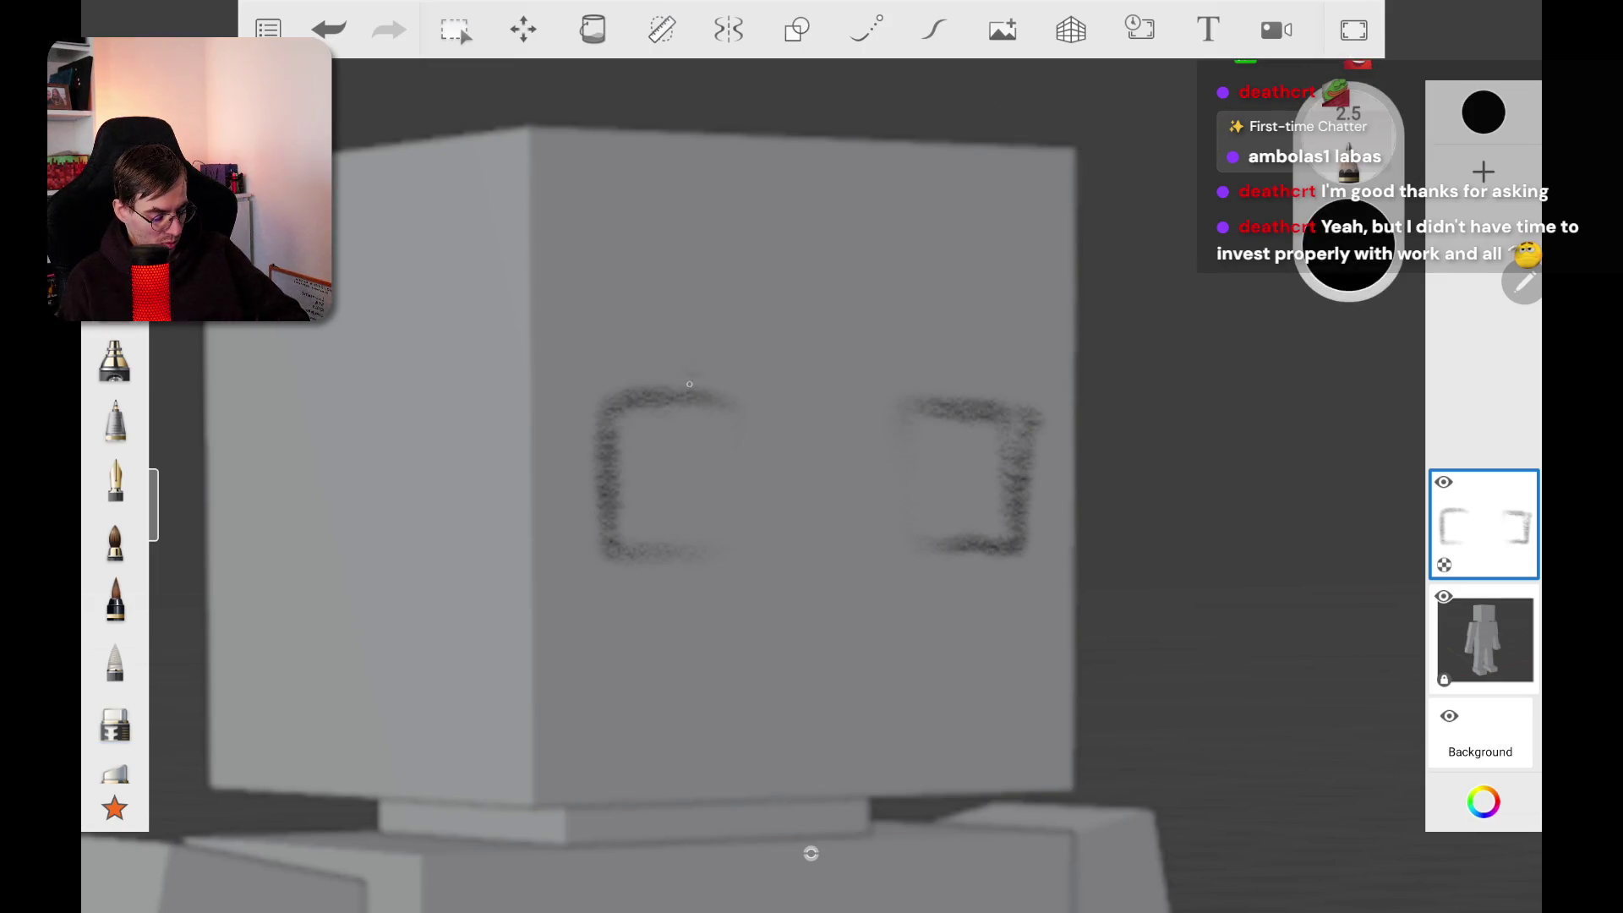
mouse_move(710, 396)
mouse_down()
mouse_move(755, 397)
mouse_move(760, 550)
mouse_move(706, 547)
mouse_up()
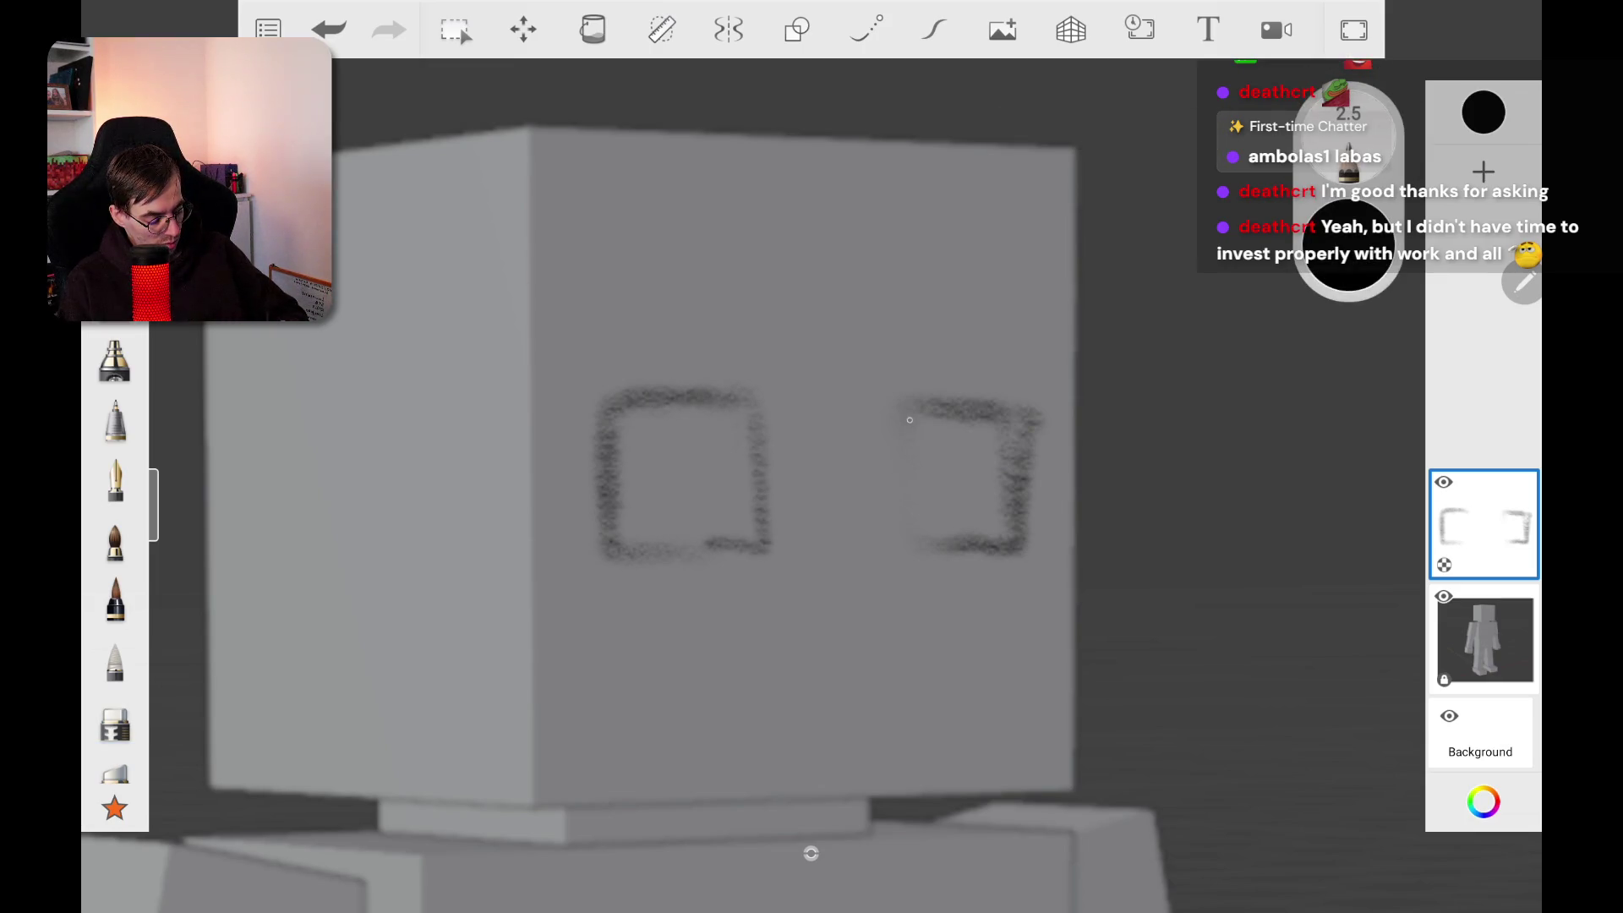
mouse_move(905, 411)
mouse_down()
mouse_move(863, 409)
mouse_move(856, 519)
mouse_move(952, 538)
mouse_up()
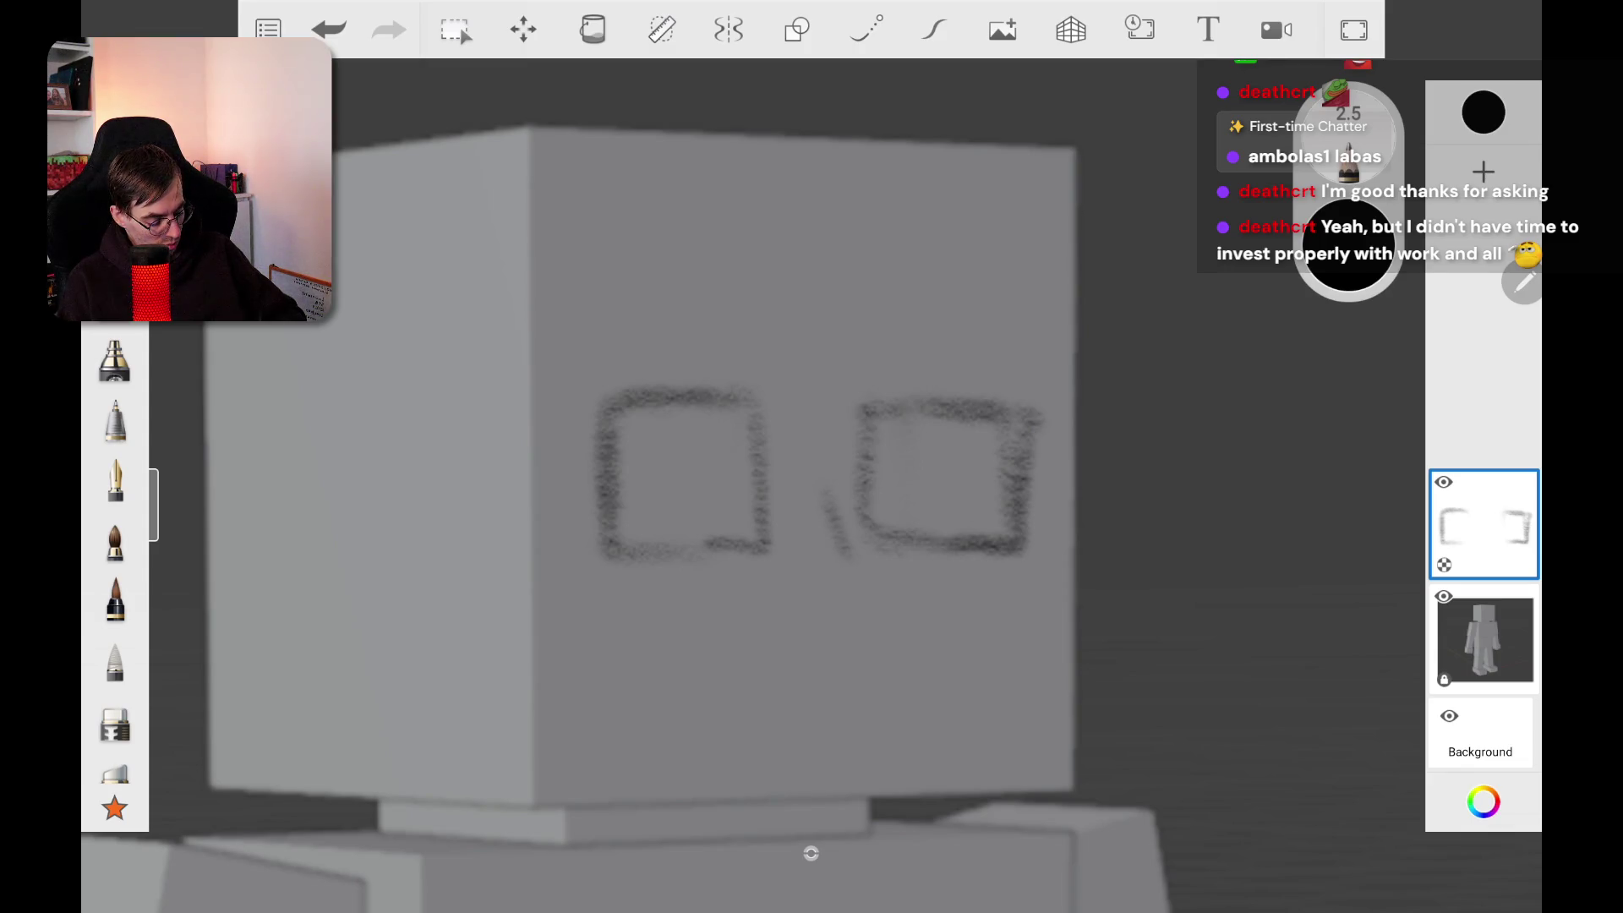
Step: Draw an angular nose between the eyes and a round pupil in each eye
drag(852, 572, 879, 612)
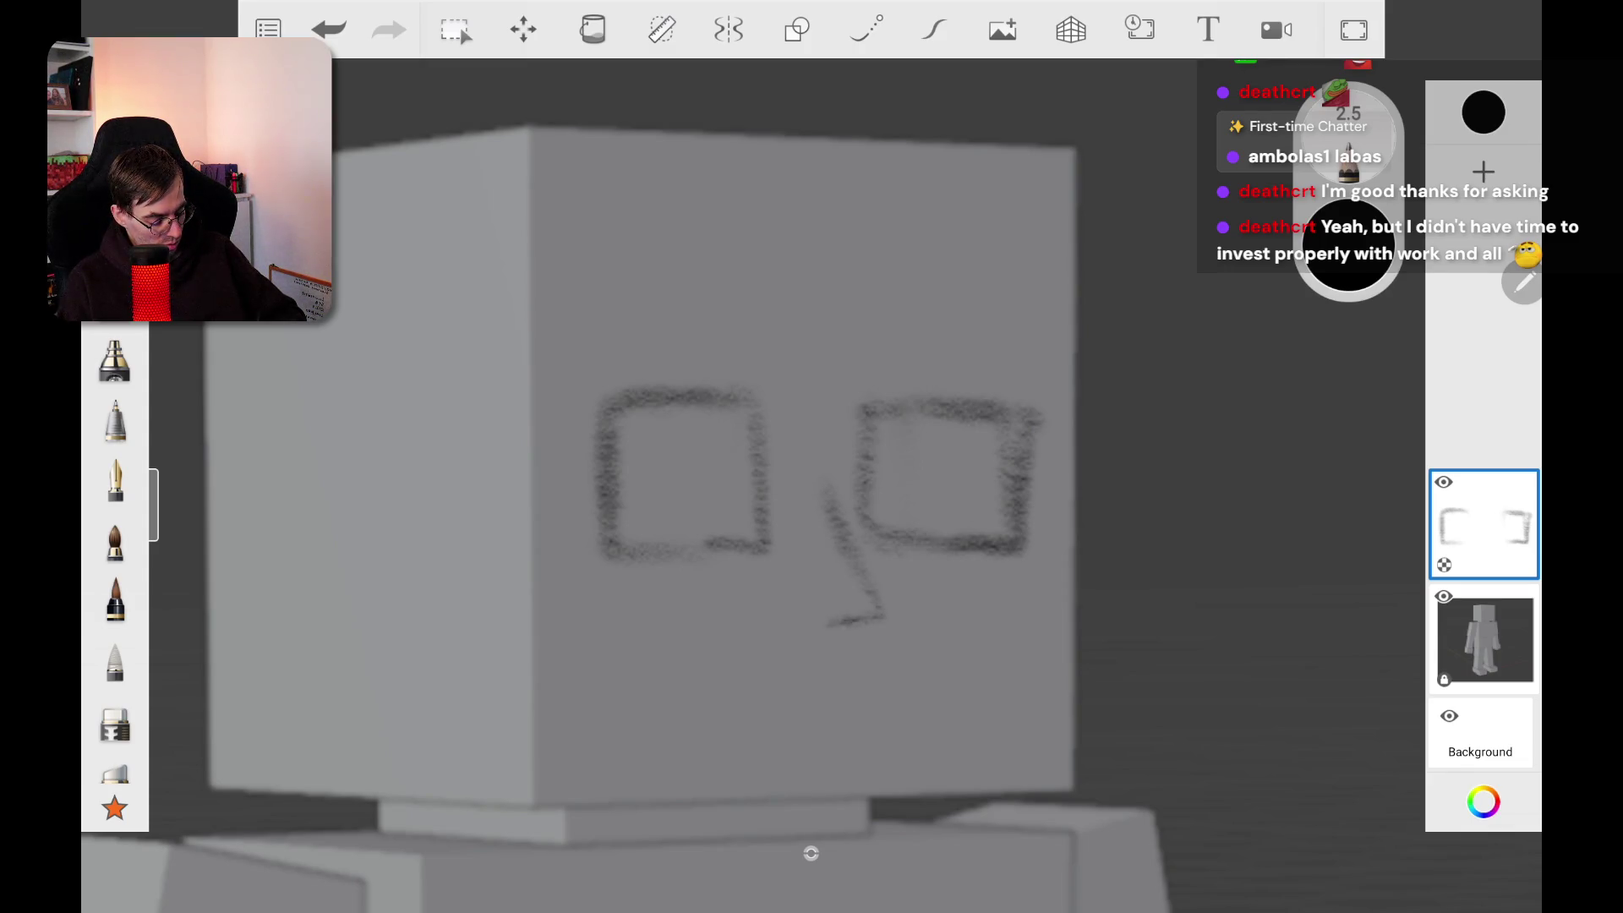
drag(824, 624, 787, 618)
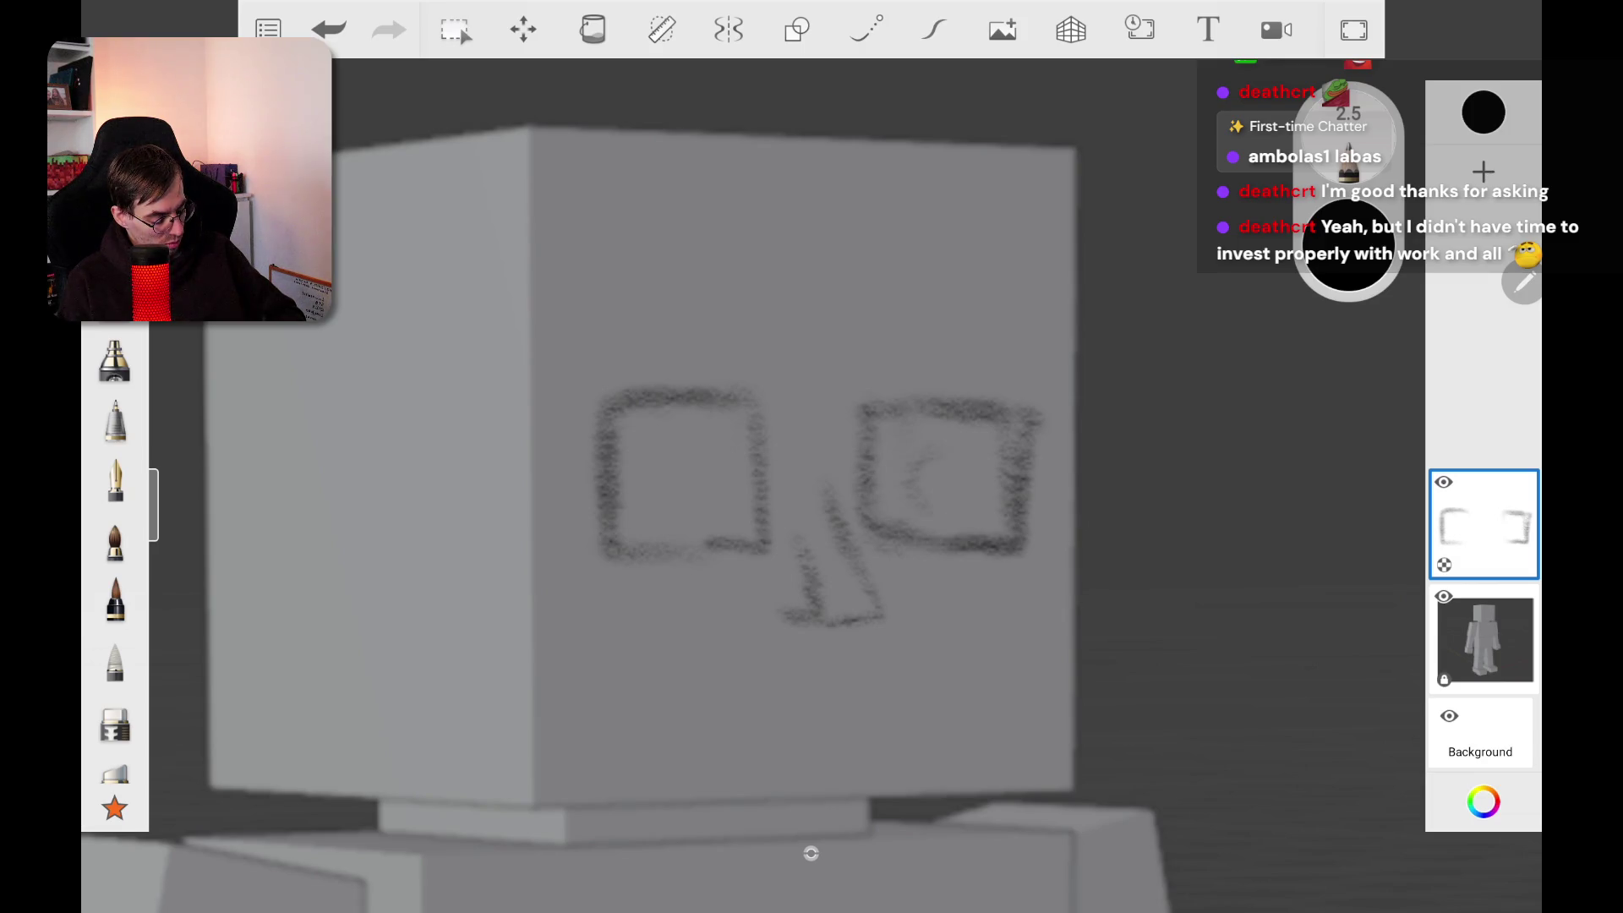
drag(930, 452, 959, 505)
mouse_move(664, 459)
mouse_down()
mouse_move(723, 478)
mouse_move(714, 507)
mouse_move(726, 482)
mouse_up()
scroll(1042, 413, down, 2)
scroll(879, 473, down, 5)
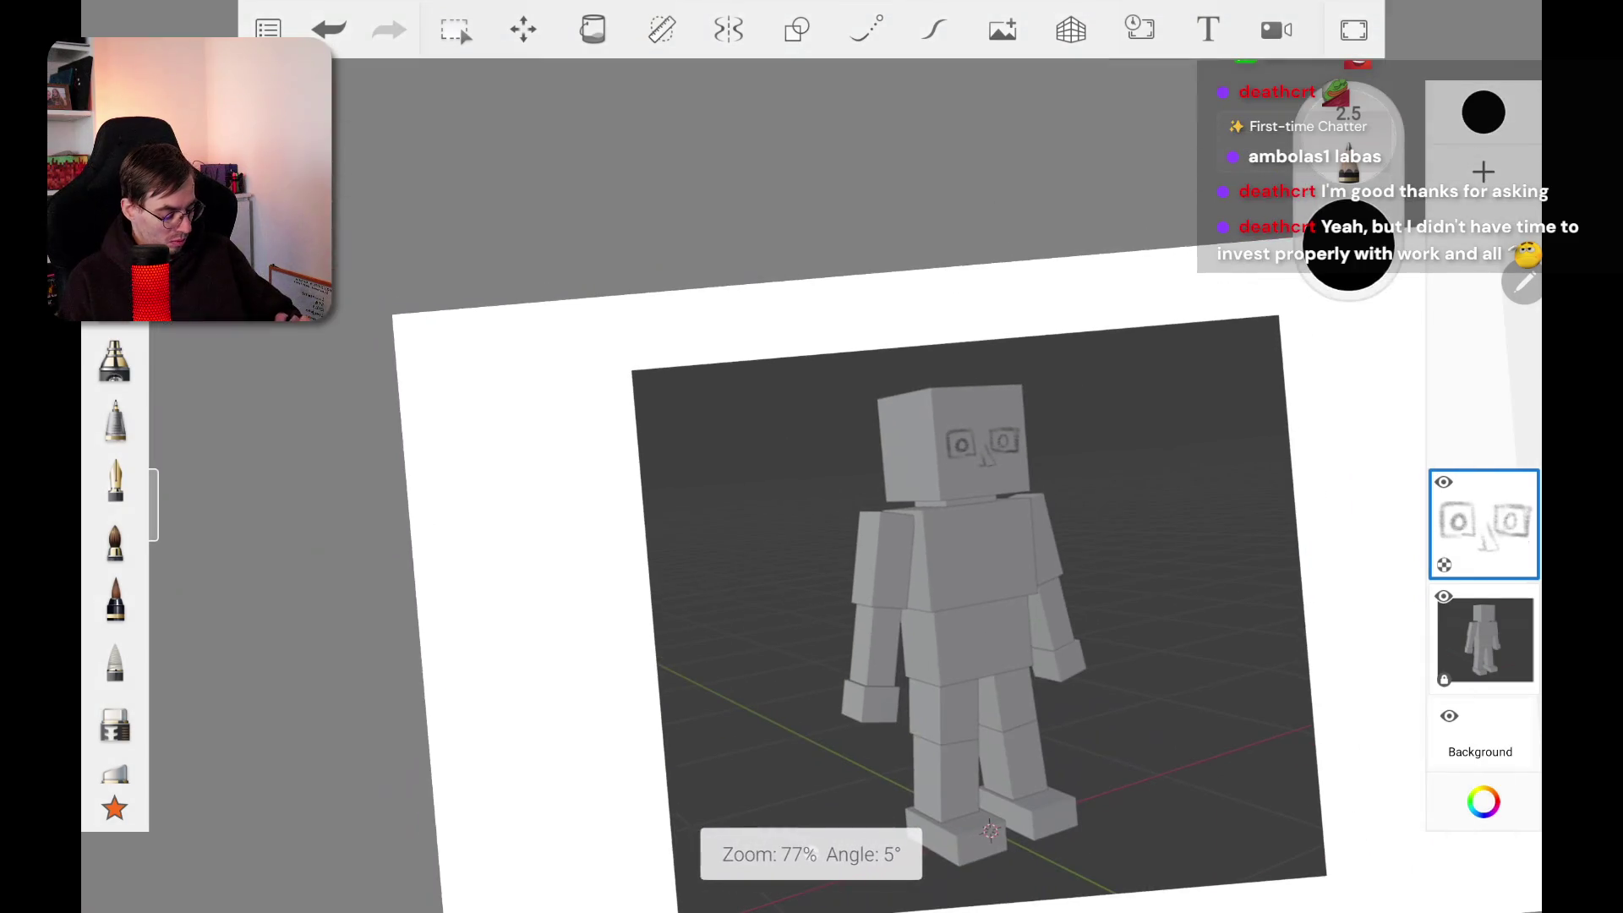
Step: Draw a curved pencil smile beneath the nose on the cube head
scroll(879, 473, up, 3)
scroll(964, 220, up, 5)
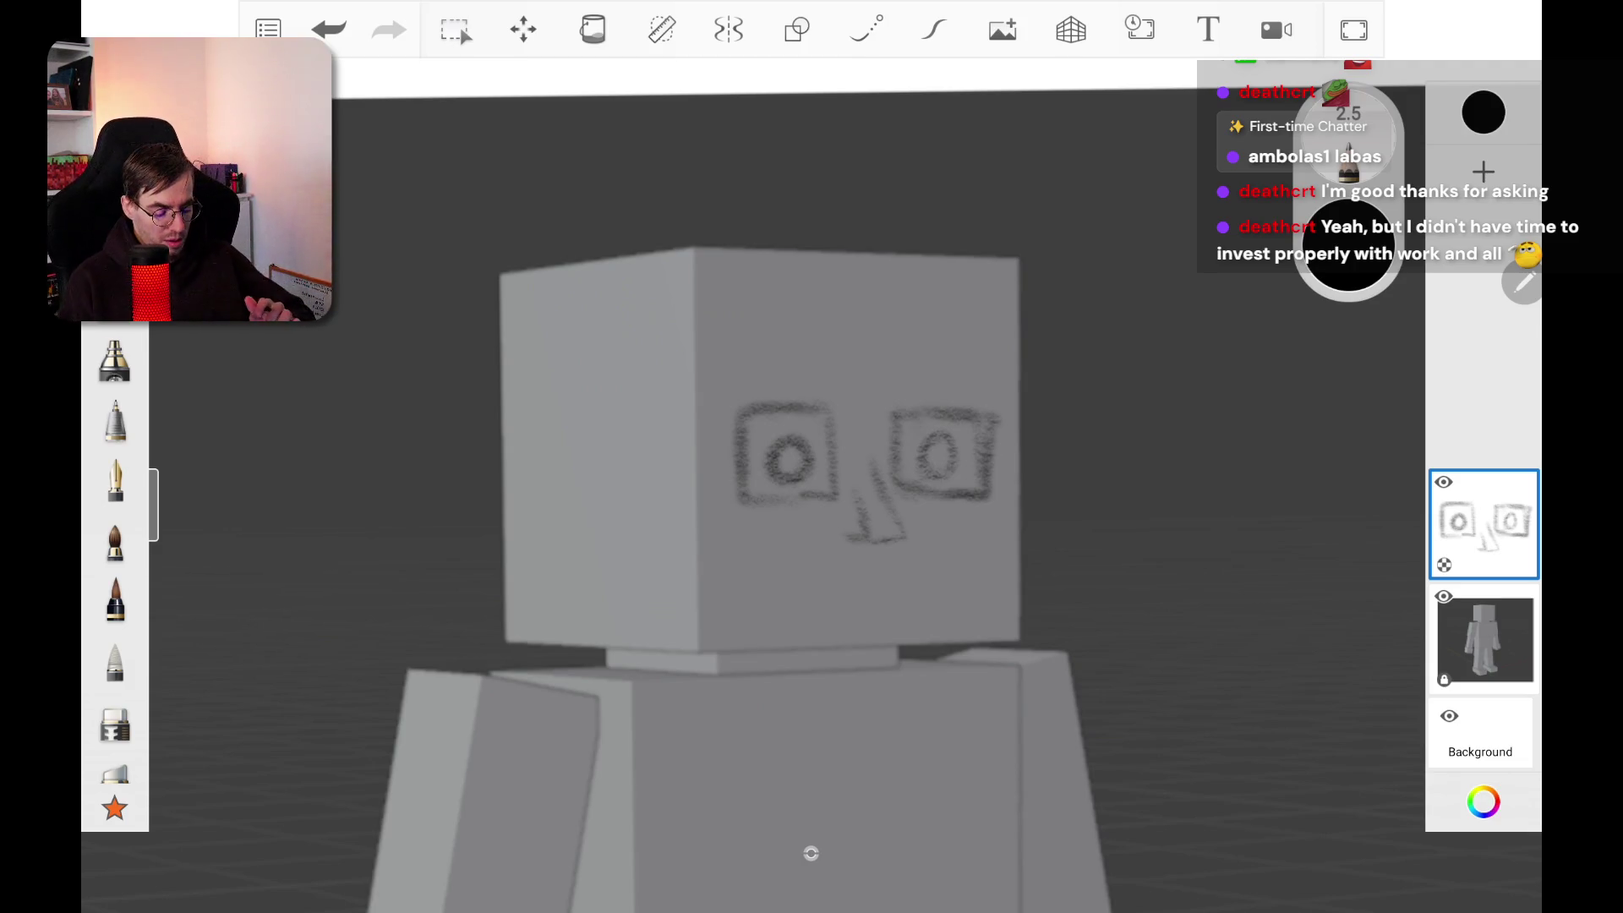
scroll(852, 797, down, 5)
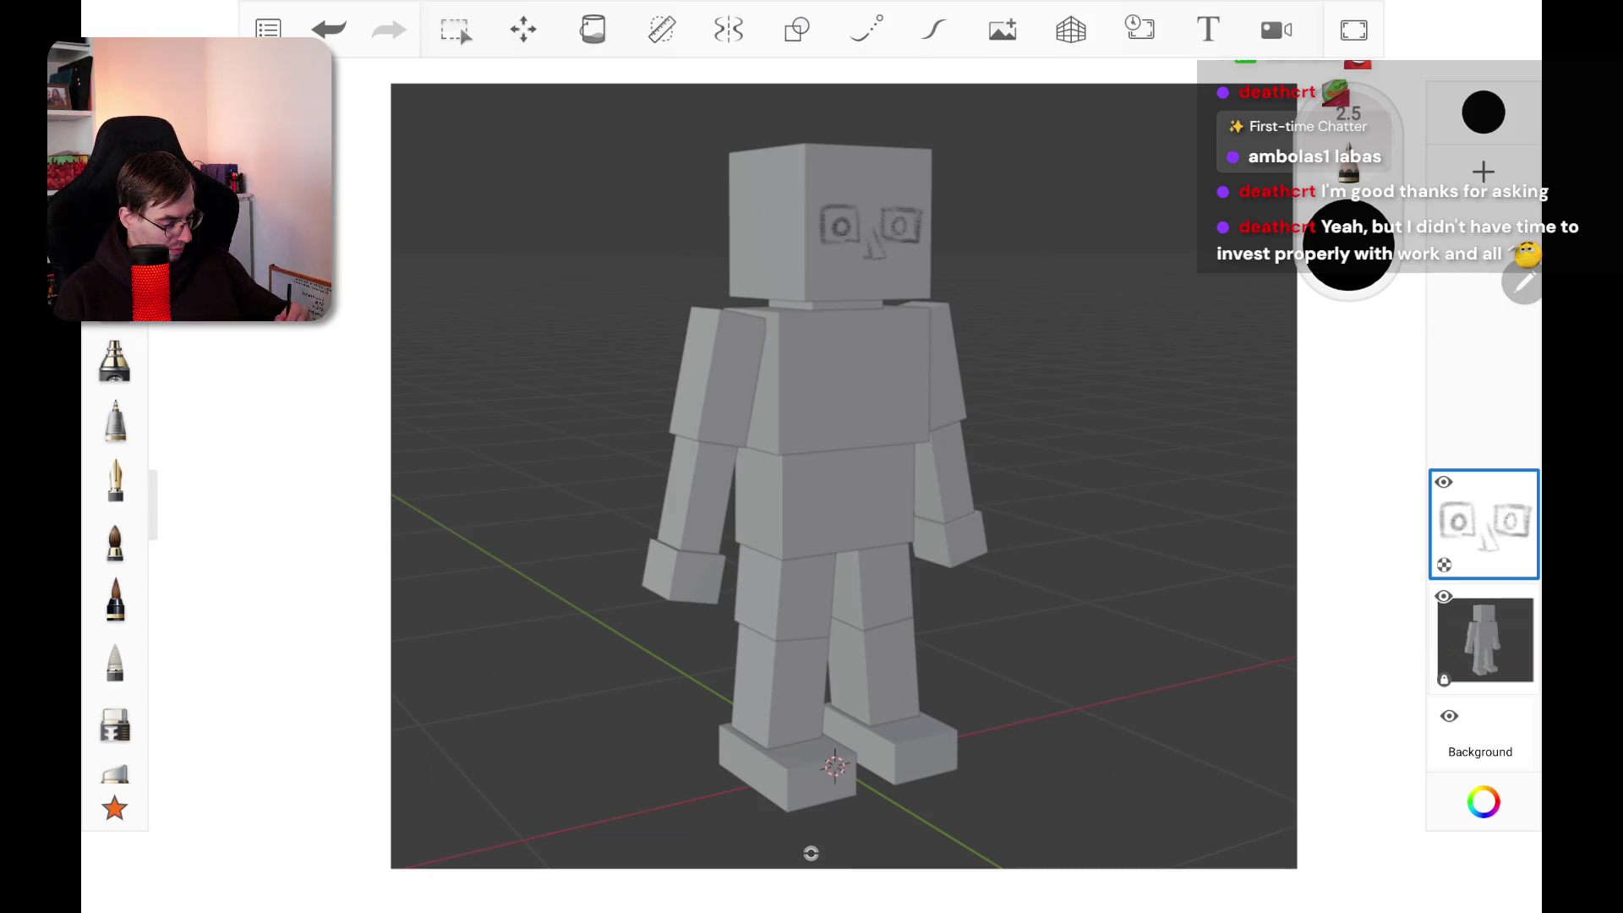
scroll(871, 161, up, 10)
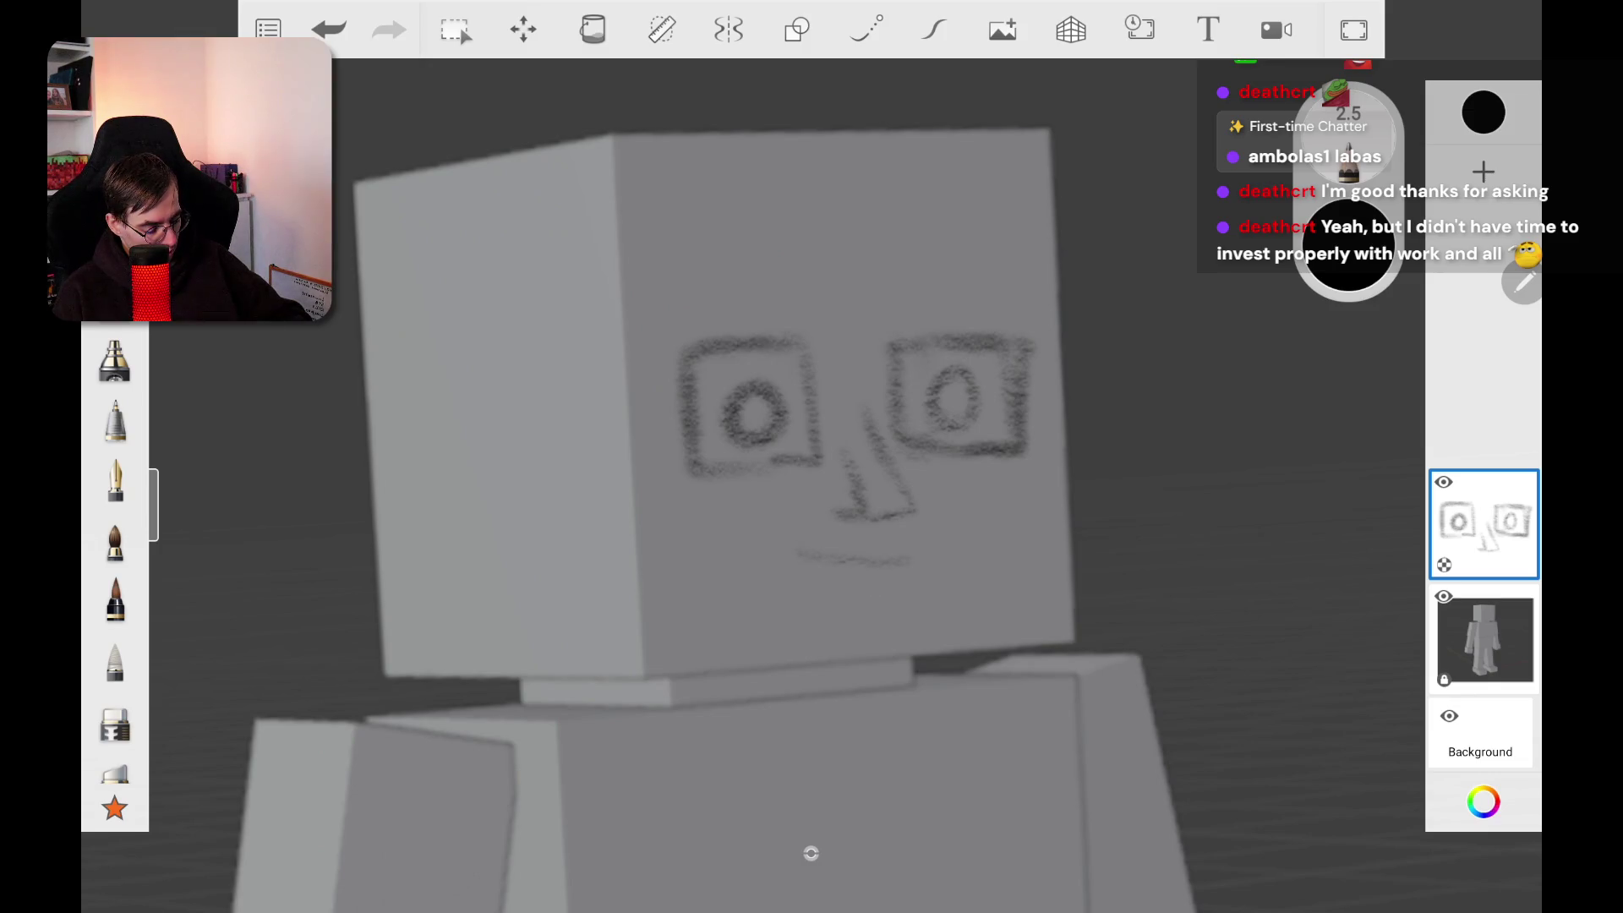
drag(807, 558, 970, 514)
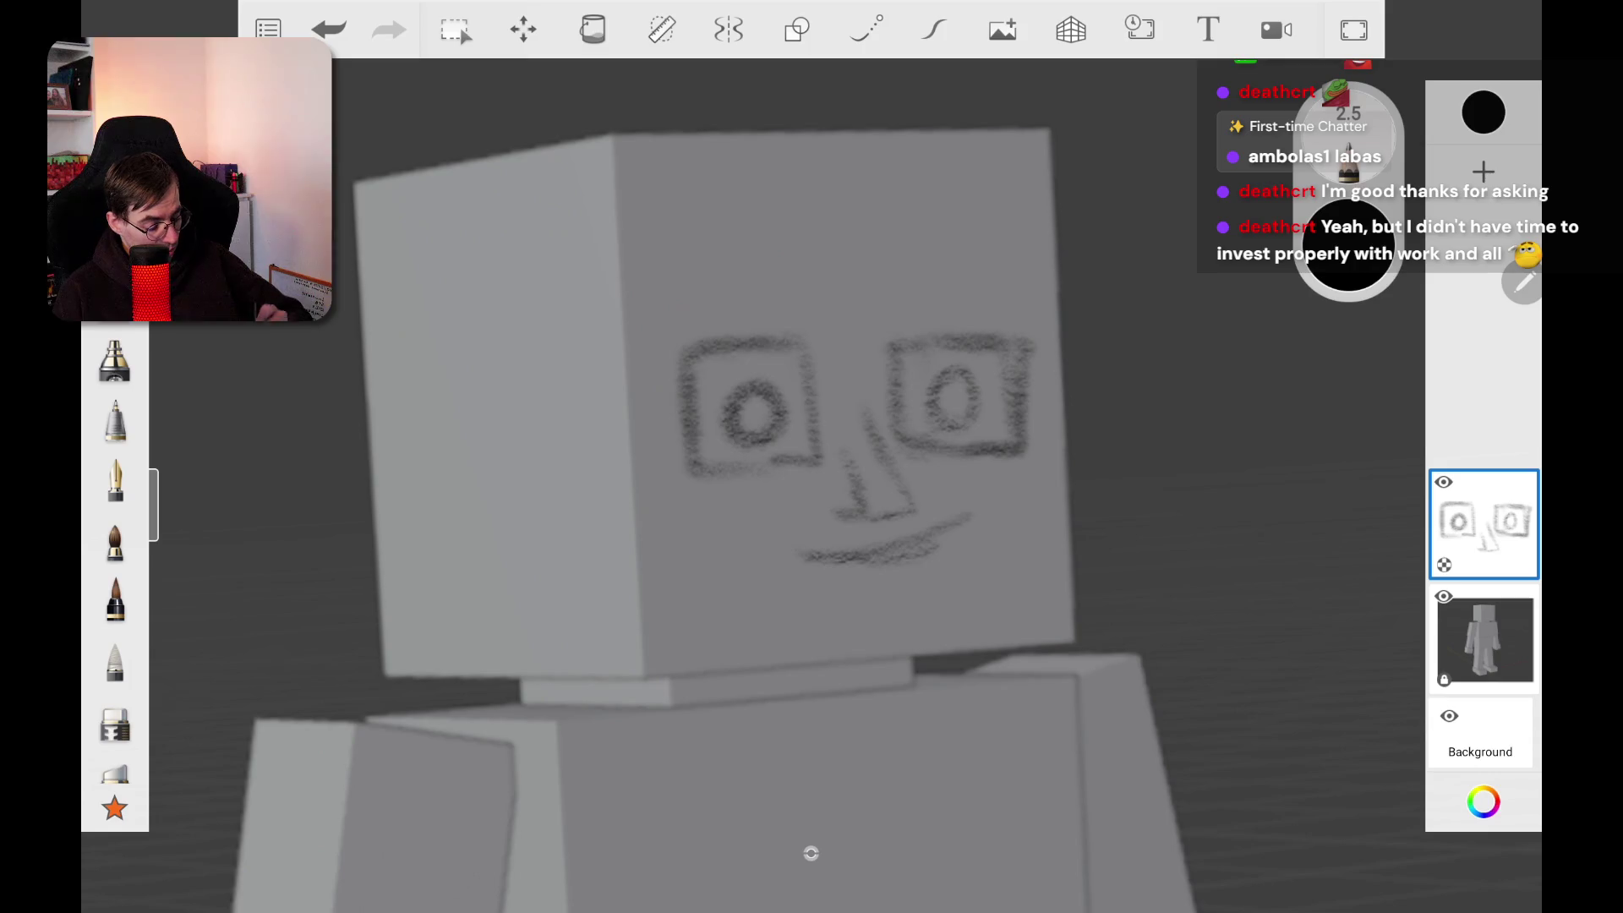
scroll(811, 456, down, 10)
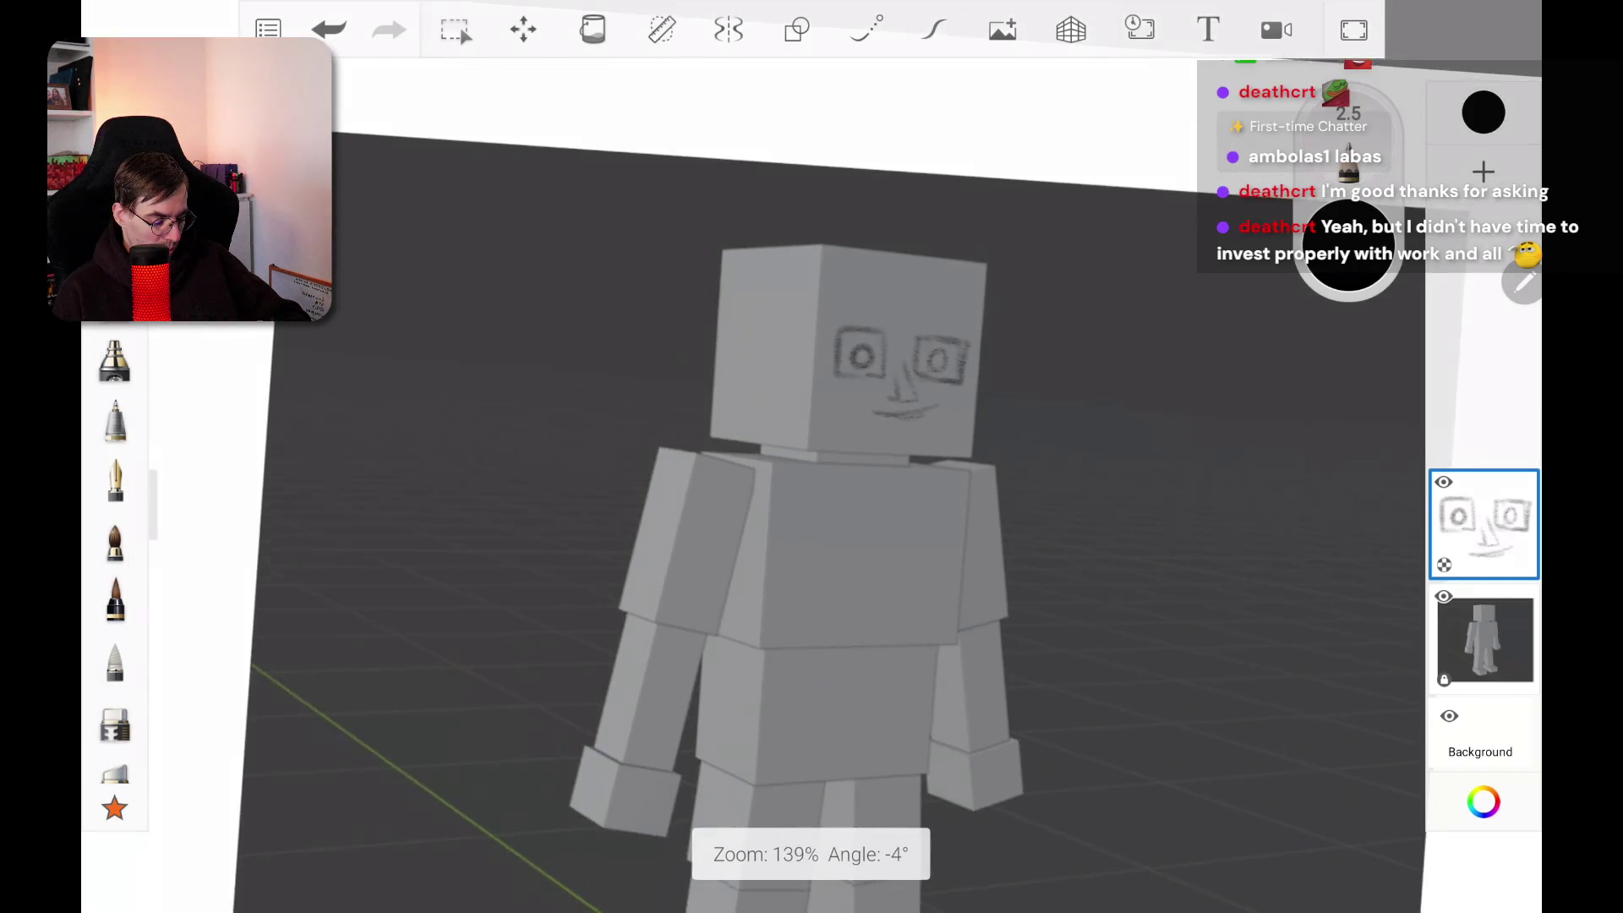
scroll(811, 456, up, 1)
click(523, 29)
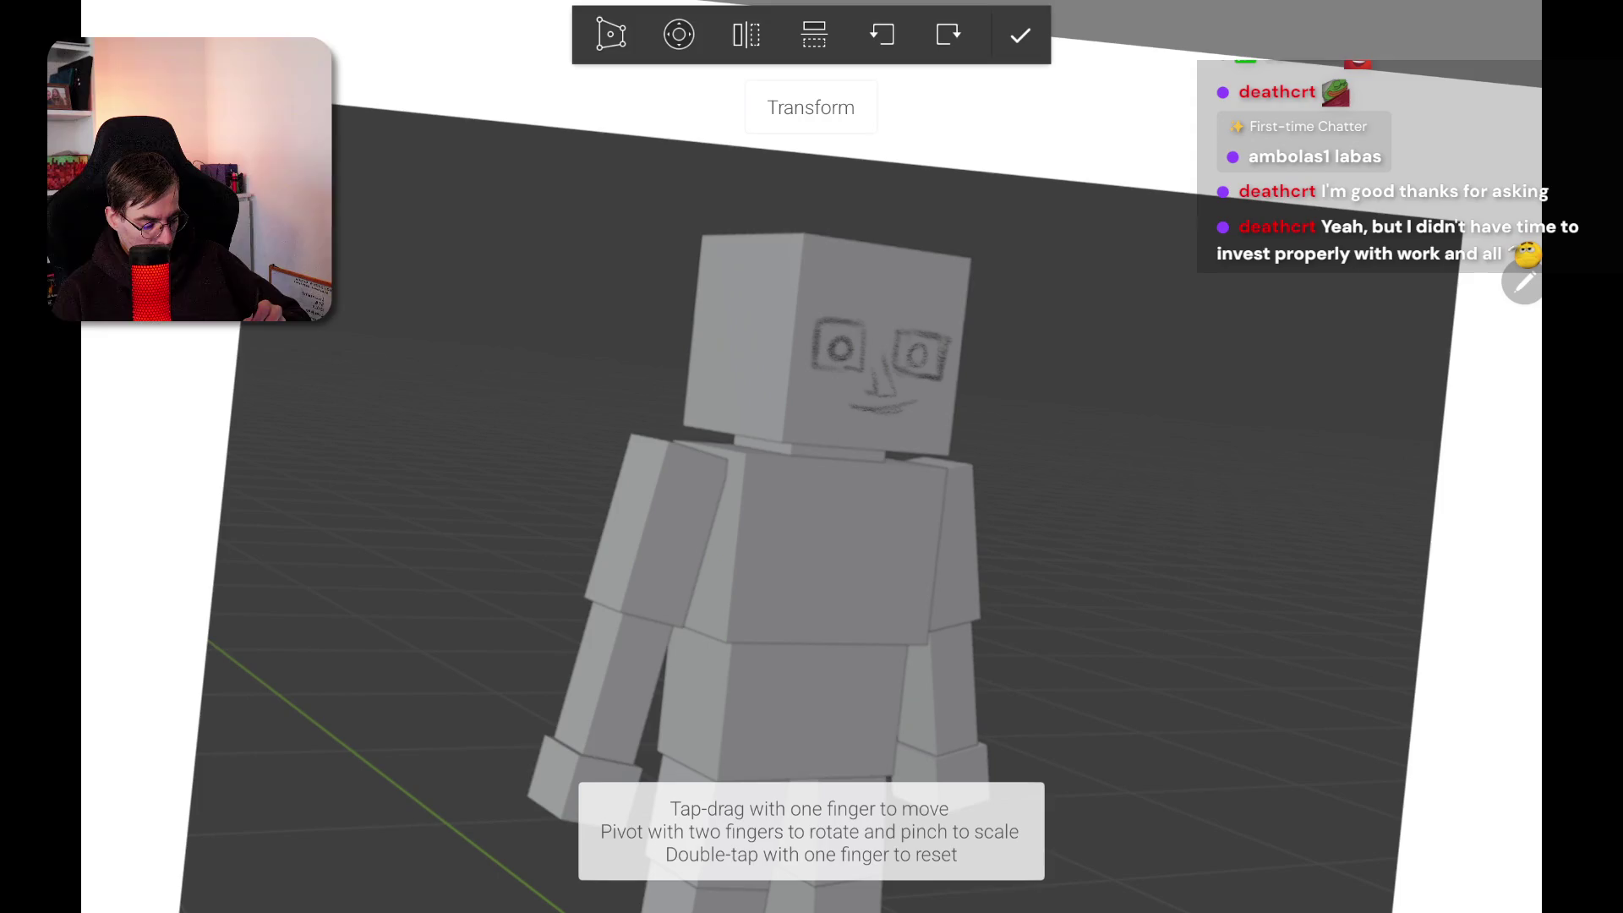
Step: Nudge the pencil face slightly lower on the head and confirm the transform
drag(896, 333, 879, 373)
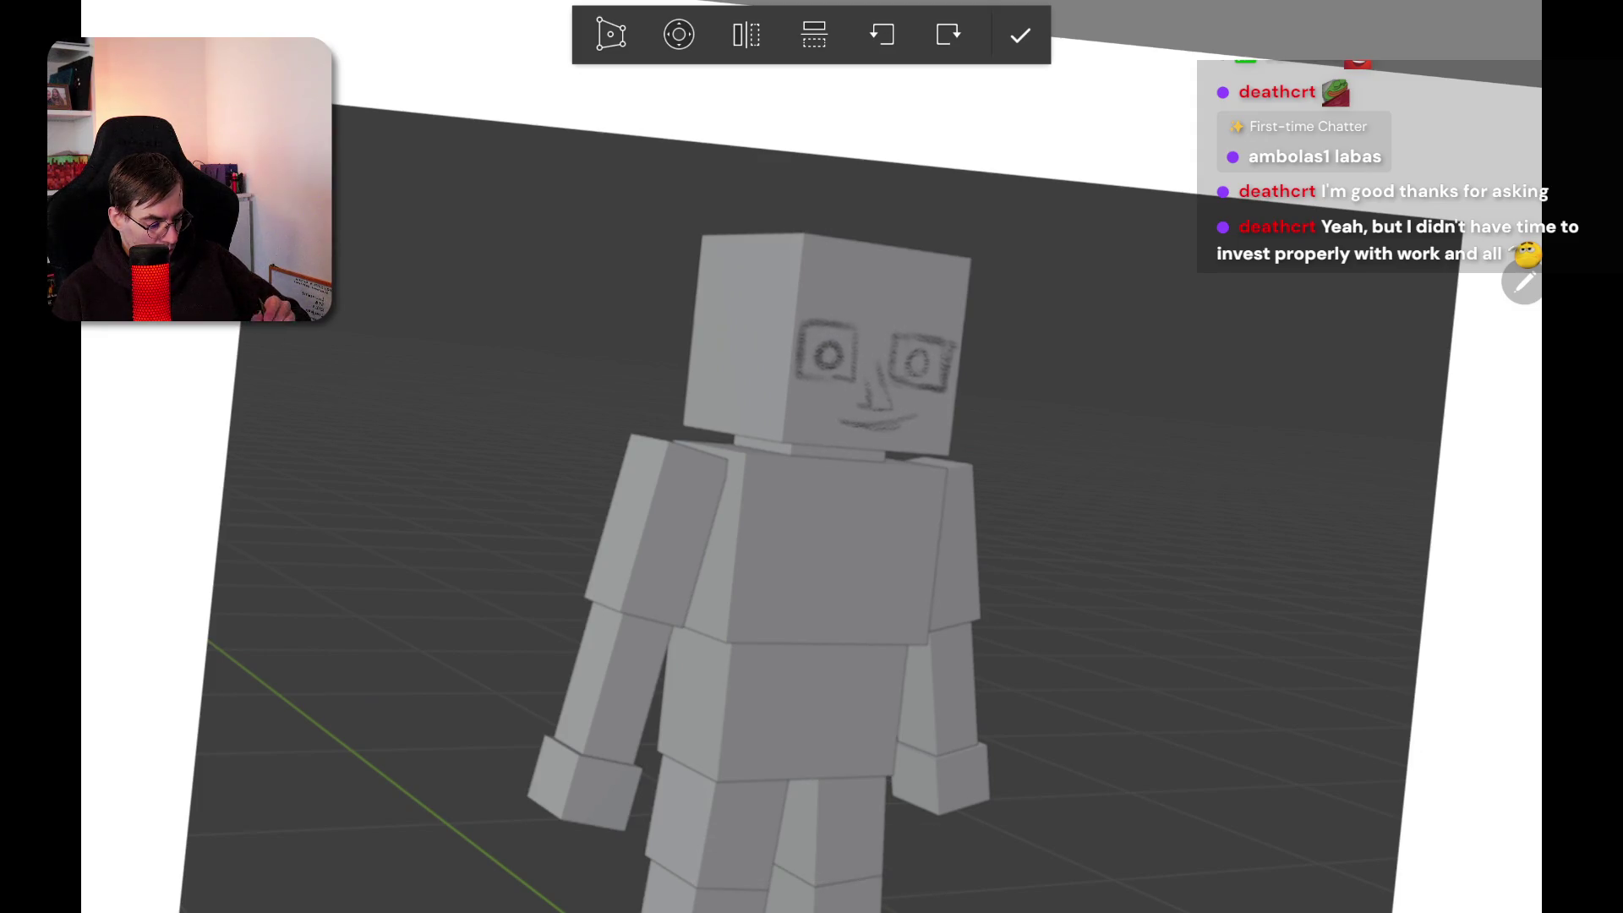
click(1020, 33)
mouse_move(829, 507)
mouse_down()
mouse_move(896, 541)
mouse_move(978, 526)
mouse_move(943, 489)
mouse_move(777, 524)
mouse_move(845, 562)
mouse_up()
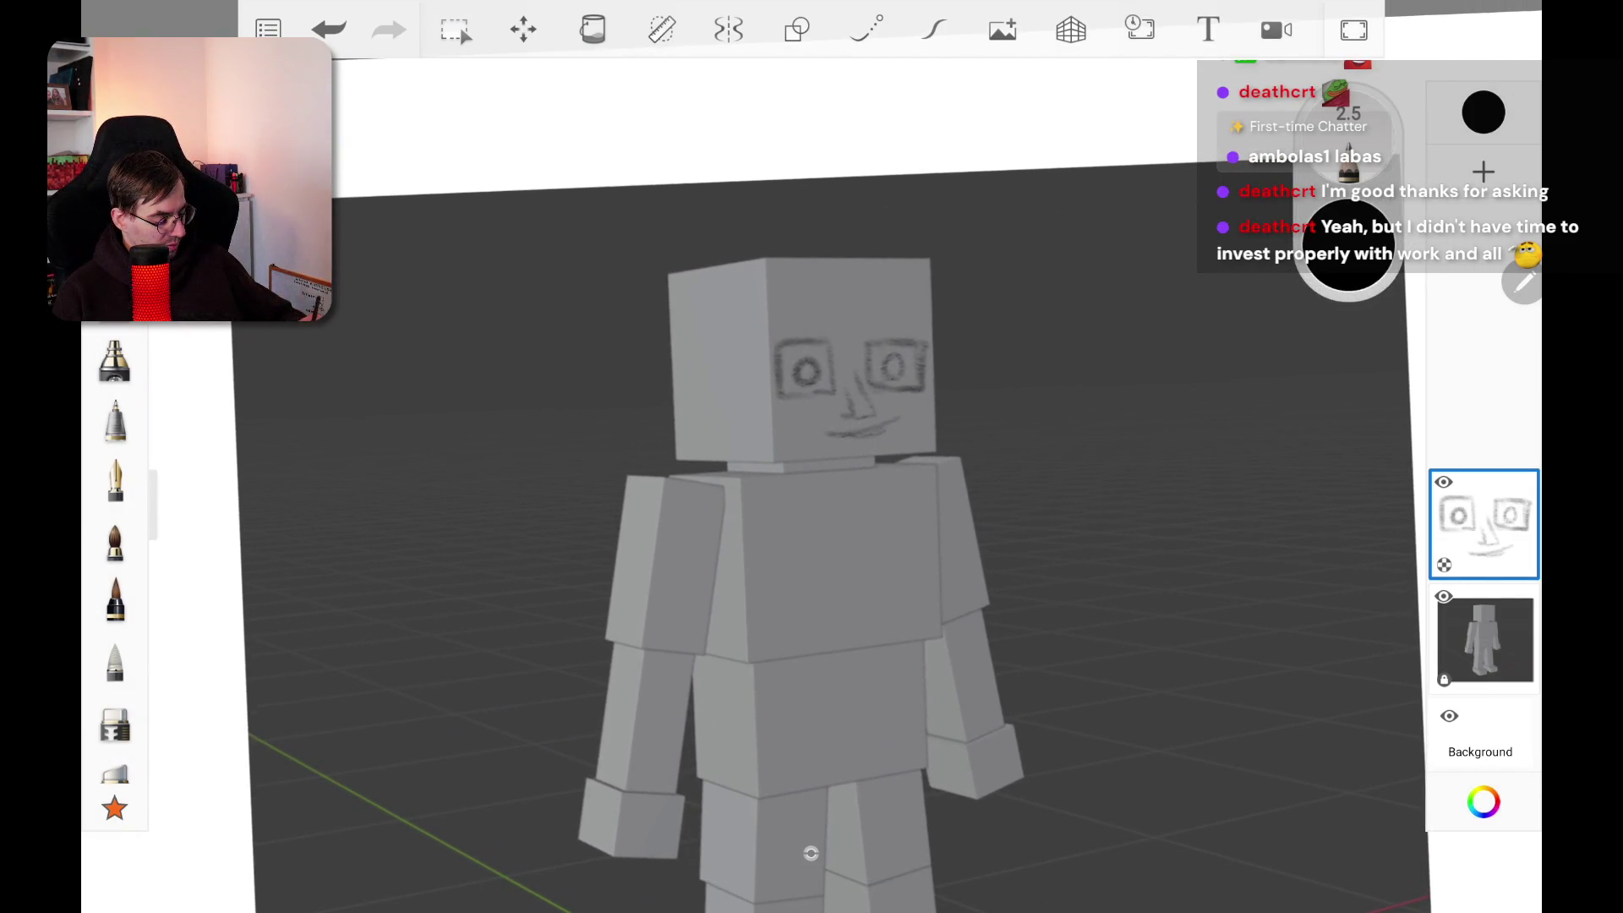
click(1483, 172)
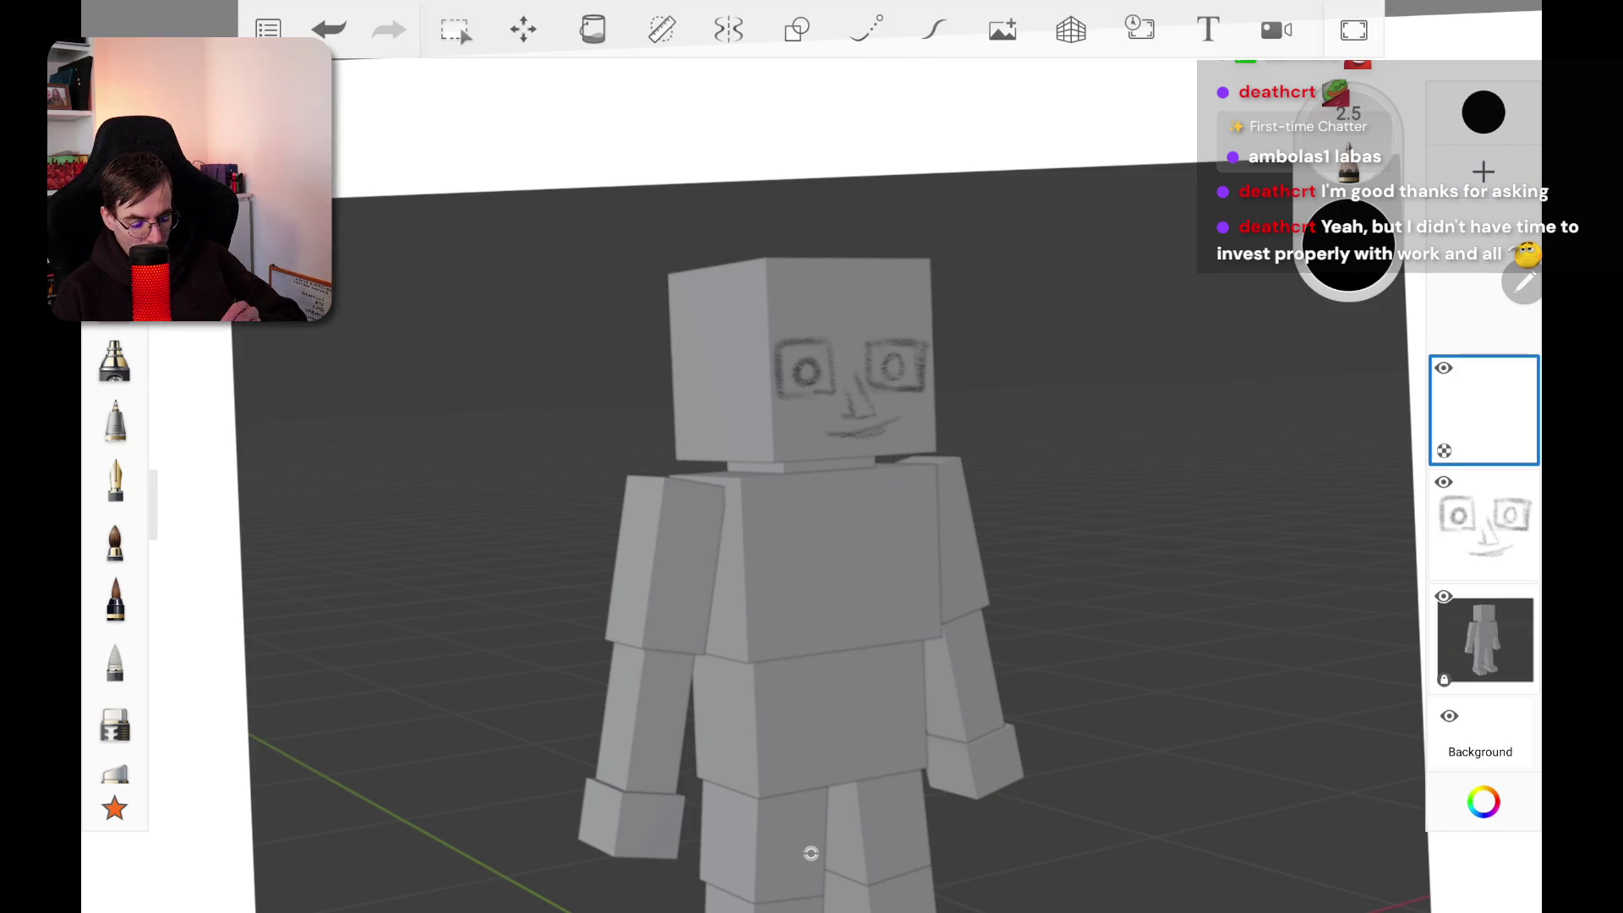
Step: Try dark test strokes on the head with larger brushes, undoing each one
drag(1349, 245, 1386, 246)
mouse_move(676, 291)
mouse_down()
mouse_move(693, 372)
mouse_move(812, 292)
mouse_up()
key(ctrl+z)
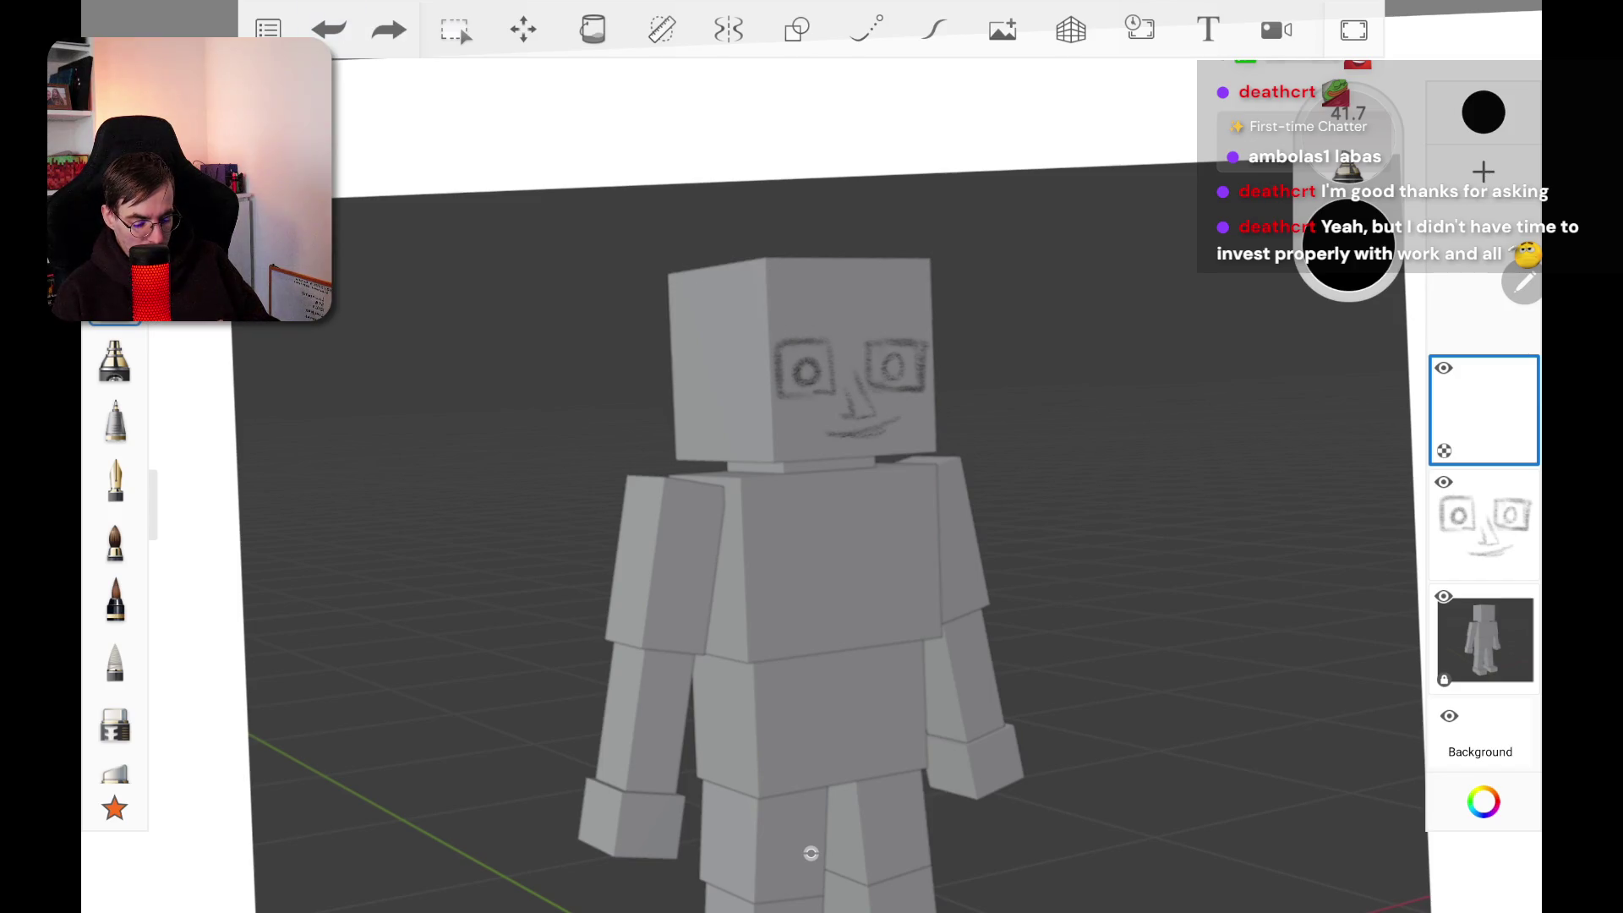
click(114, 359)
mouse_move(692, 298)
mouse_down()
mouse_move(744, 371)
mouse_move(791, 398)
mouse_up()
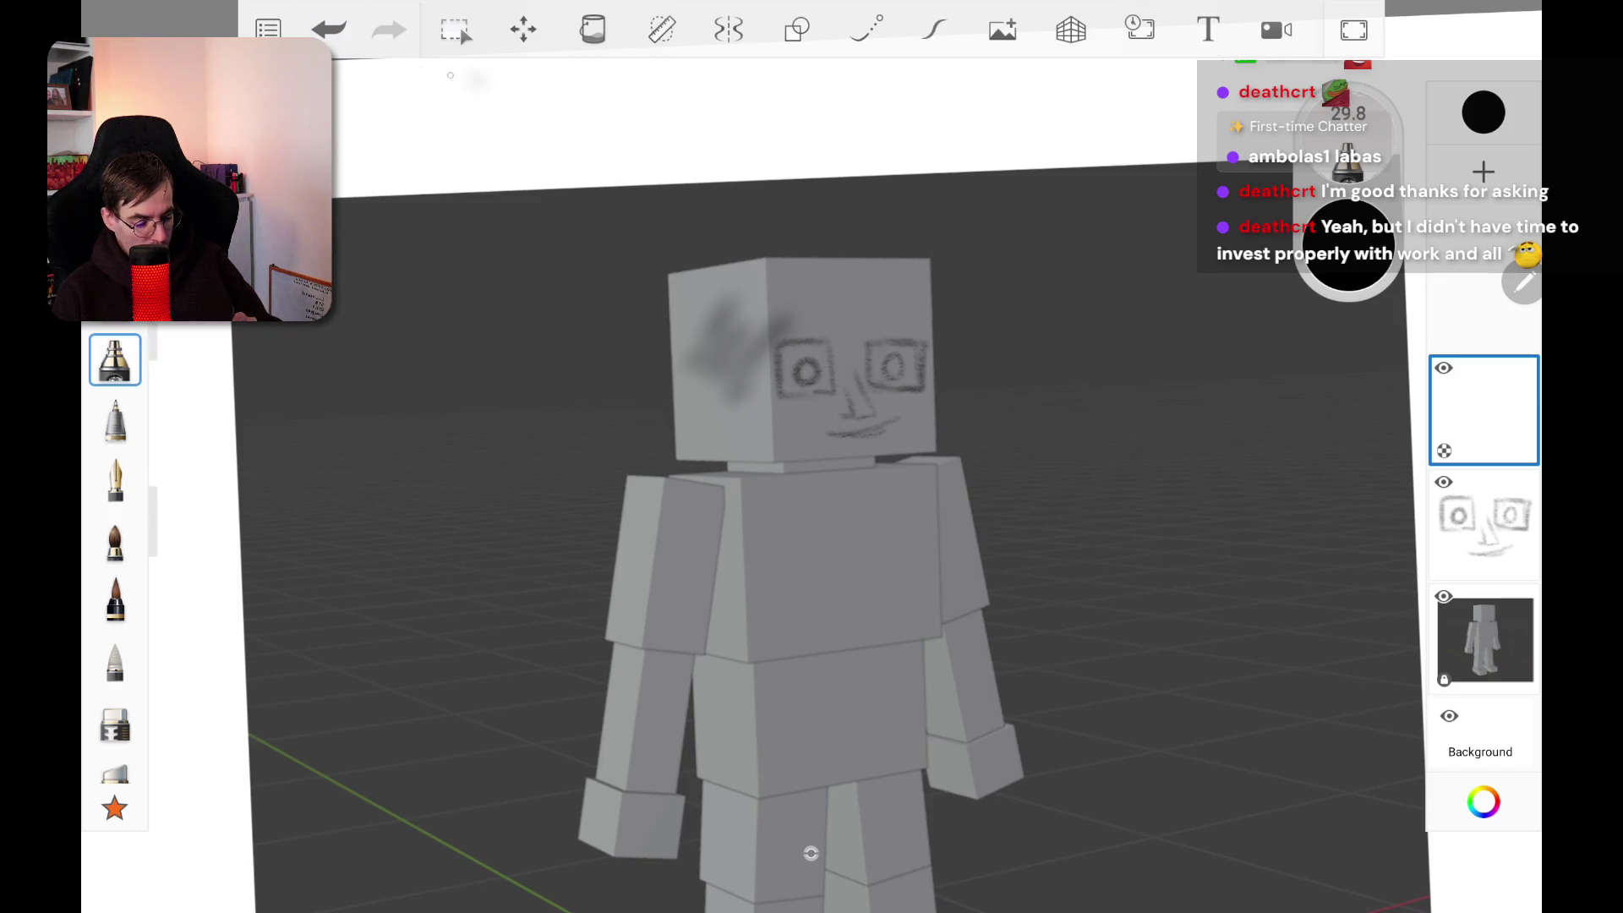
click(329, 29)
Step: Select the soft airbrush at about size 50 and set the colour to bright orange
click(115, 541)
click(115, 540)
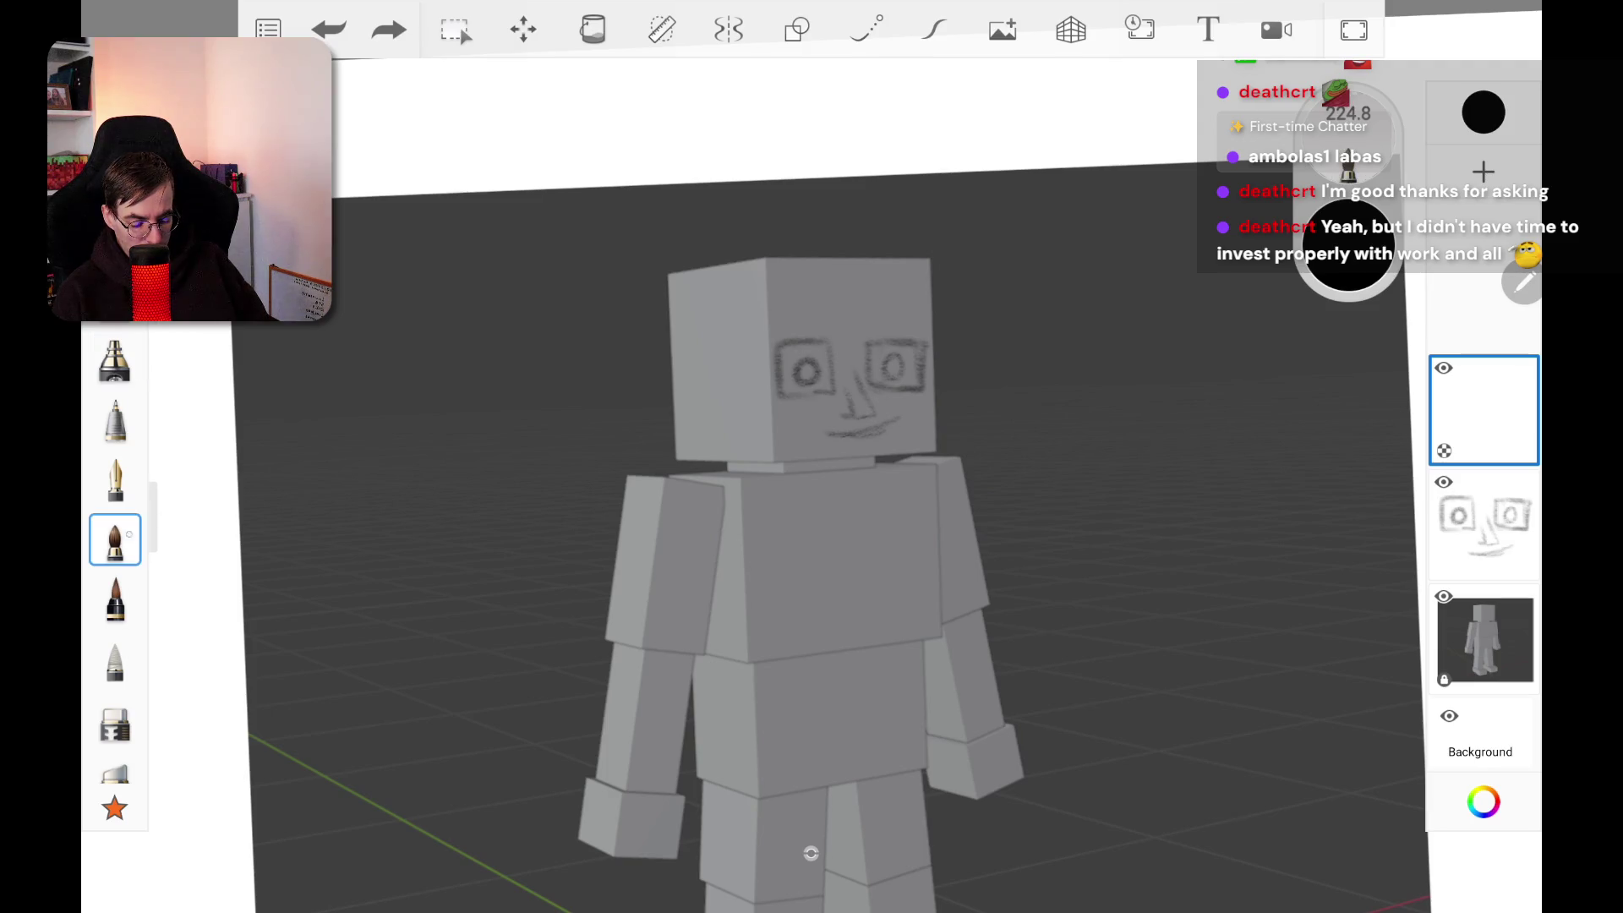
mouse_move(695, 276)
mouse_down()
mouse_move(738, 300)
mouse_move(778, 272)
mouse_move(744, 194)
mouse_up()
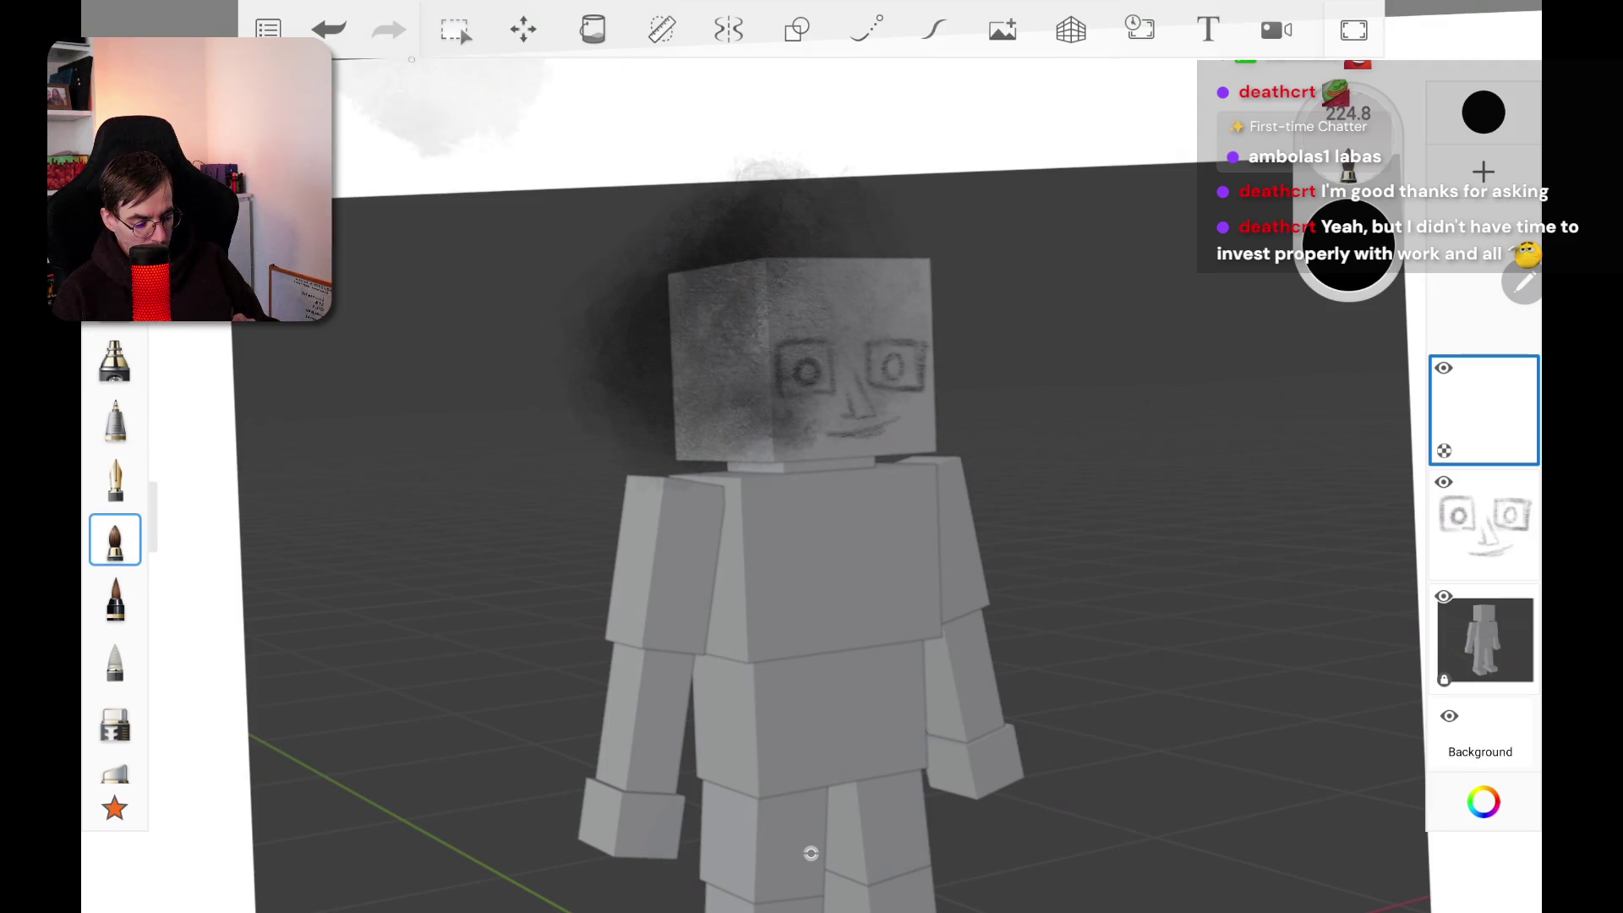
click(329, 29)
mouse_move(1348, 245)
mouse_down()
mouse_move(1306, 144)
mouse_move(1348, 125)
mouse_up()
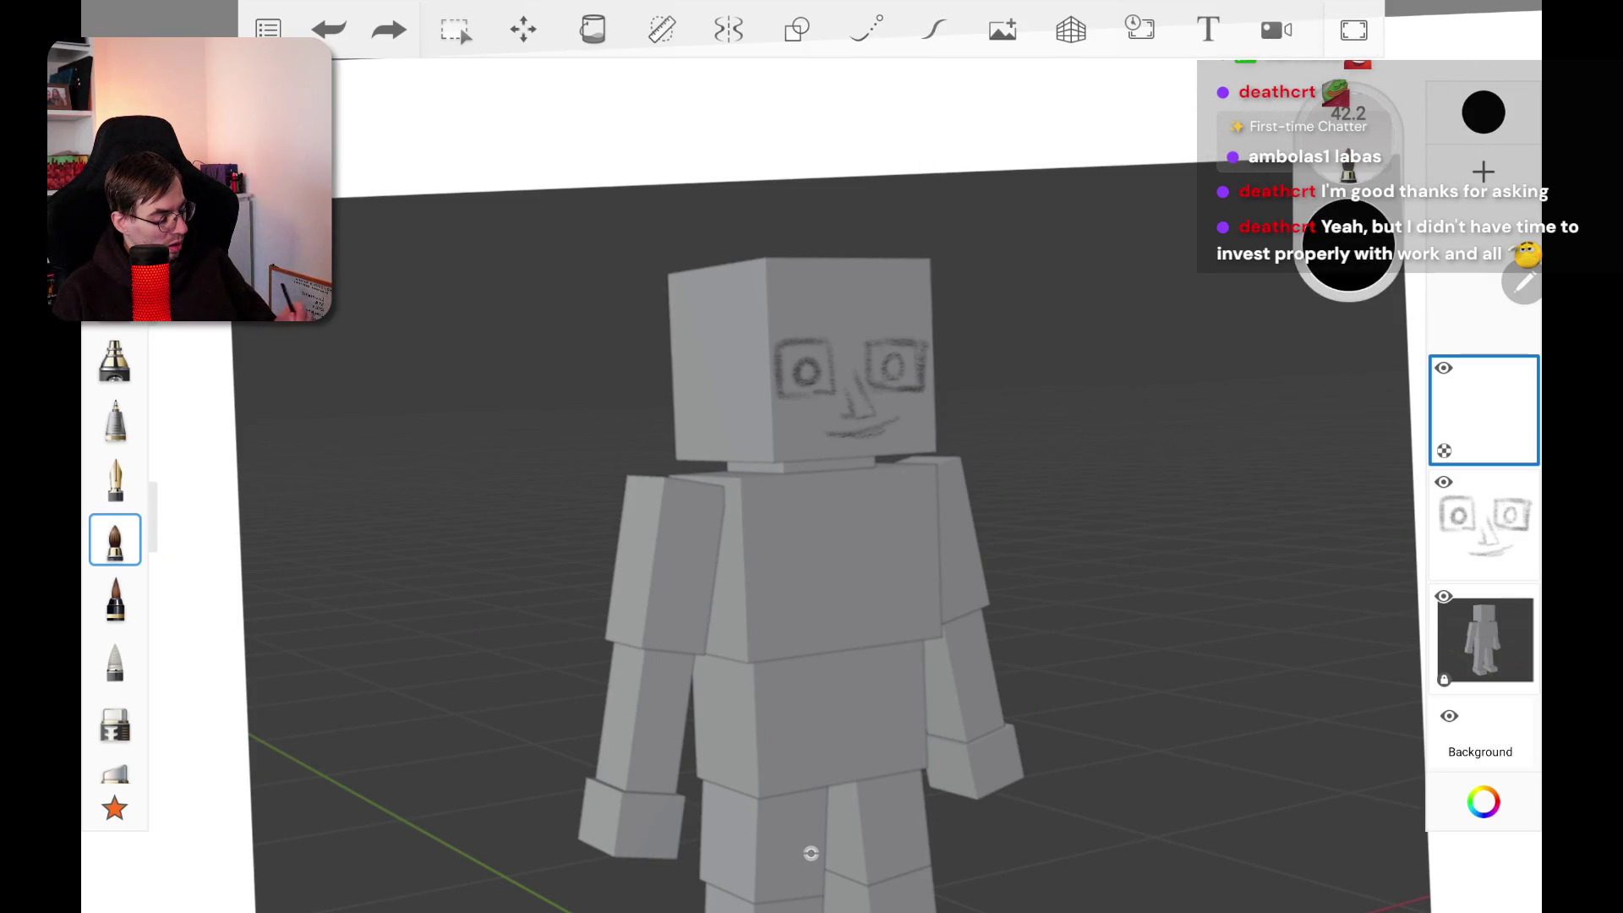
click(1483, 112)
click(1327, 433)
mouse_move(1359, 433)
mouse_down()
mouse_move(1326, 348)
mouse_move(1294, 327)
mouse_move(1244, 314)
mouse_move(1254, 434)
mouse_move(1249, 377)
mouse_up()
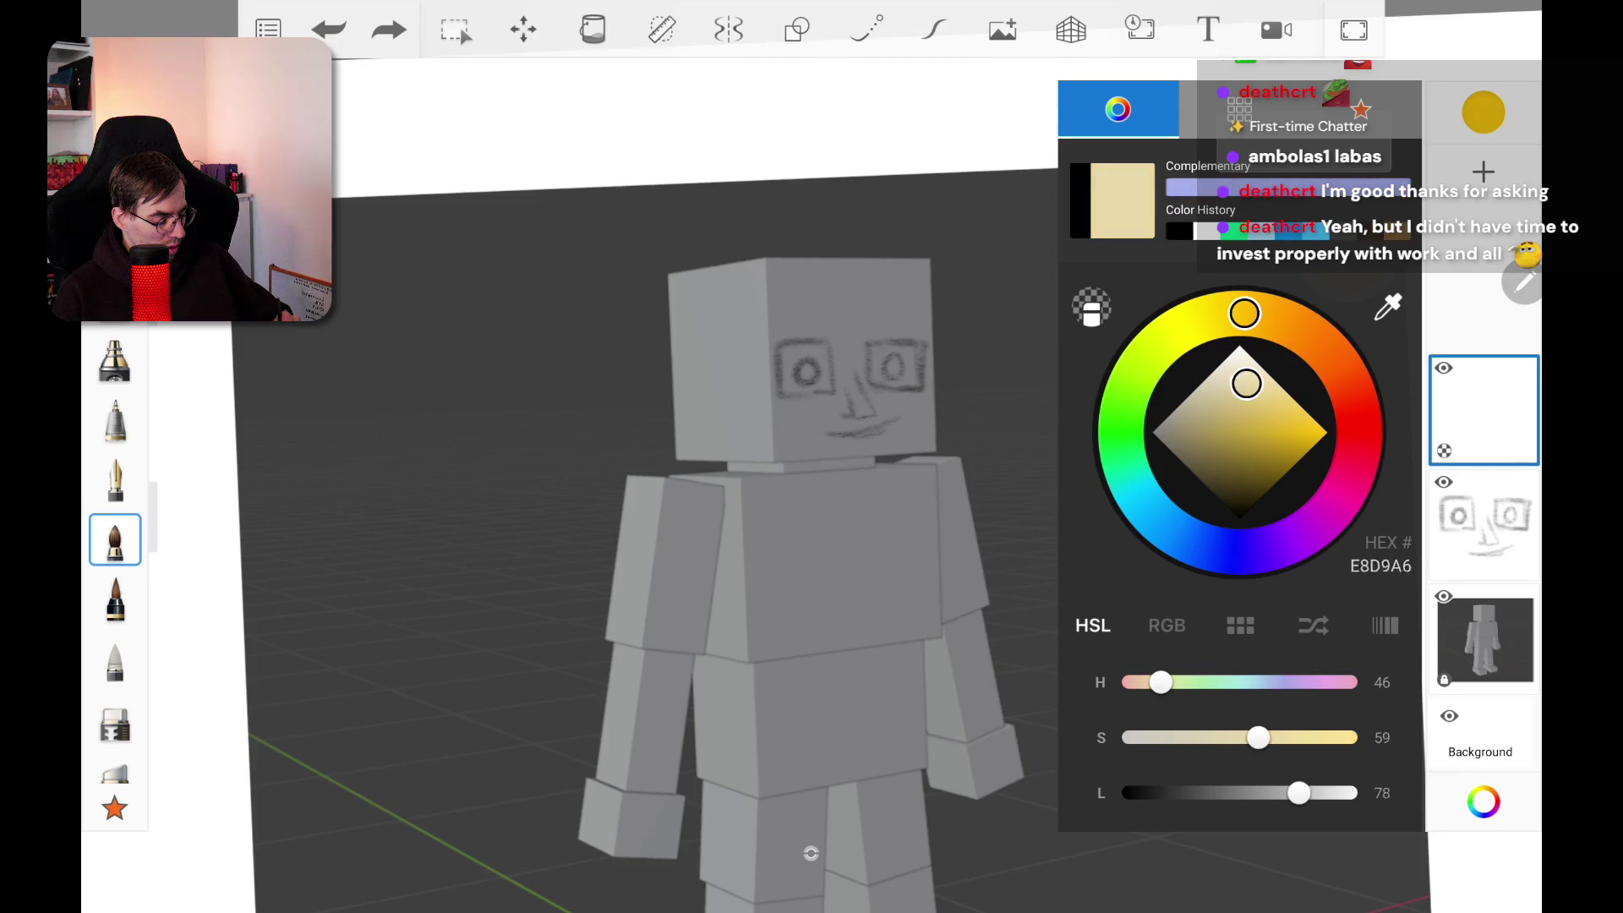
Step: Adjust the colour to a tan skin tone and move the new layer below the face sketch
mouse_move(1244, 314)
mouse_down()
mouse_move(1311, 333)
mouse_move(1297, 328)
mouse_up()
mouse_move(1248, 377)
mouse_down()
mouse_move(1220, 406)
mouse_move(1198, 395)
mouse_move(1226, 408)
mouse_up()
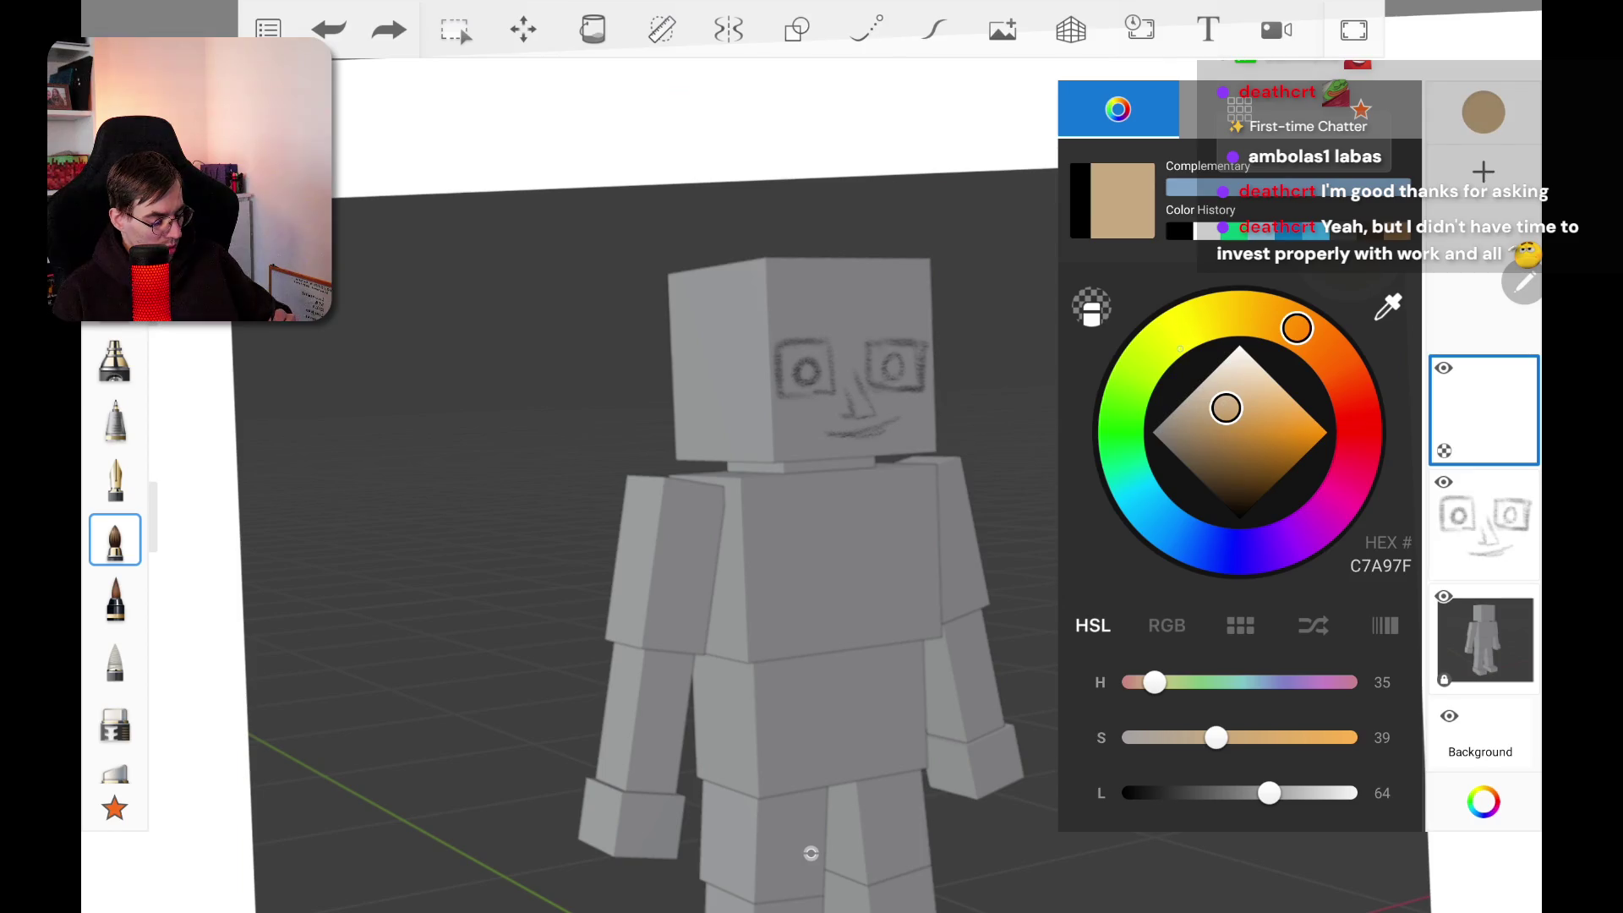
click(1522, 283)
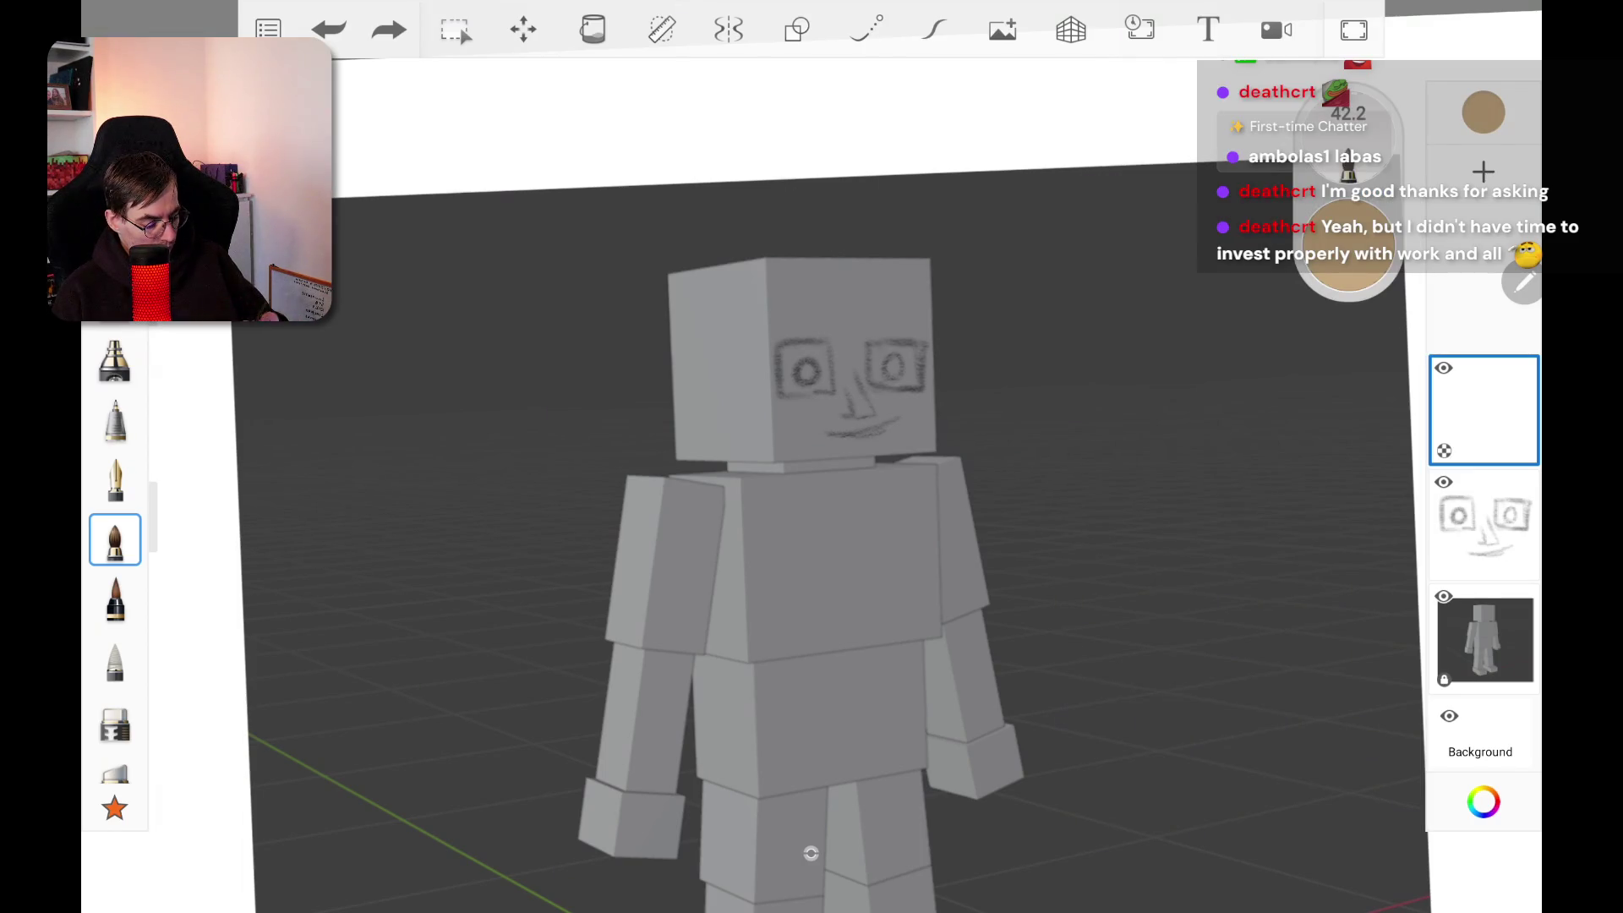
mouse_move(737, 347)
mouse_down()
mouse_move(702, 264)
mouse_move(855, 266)
mouse_up()
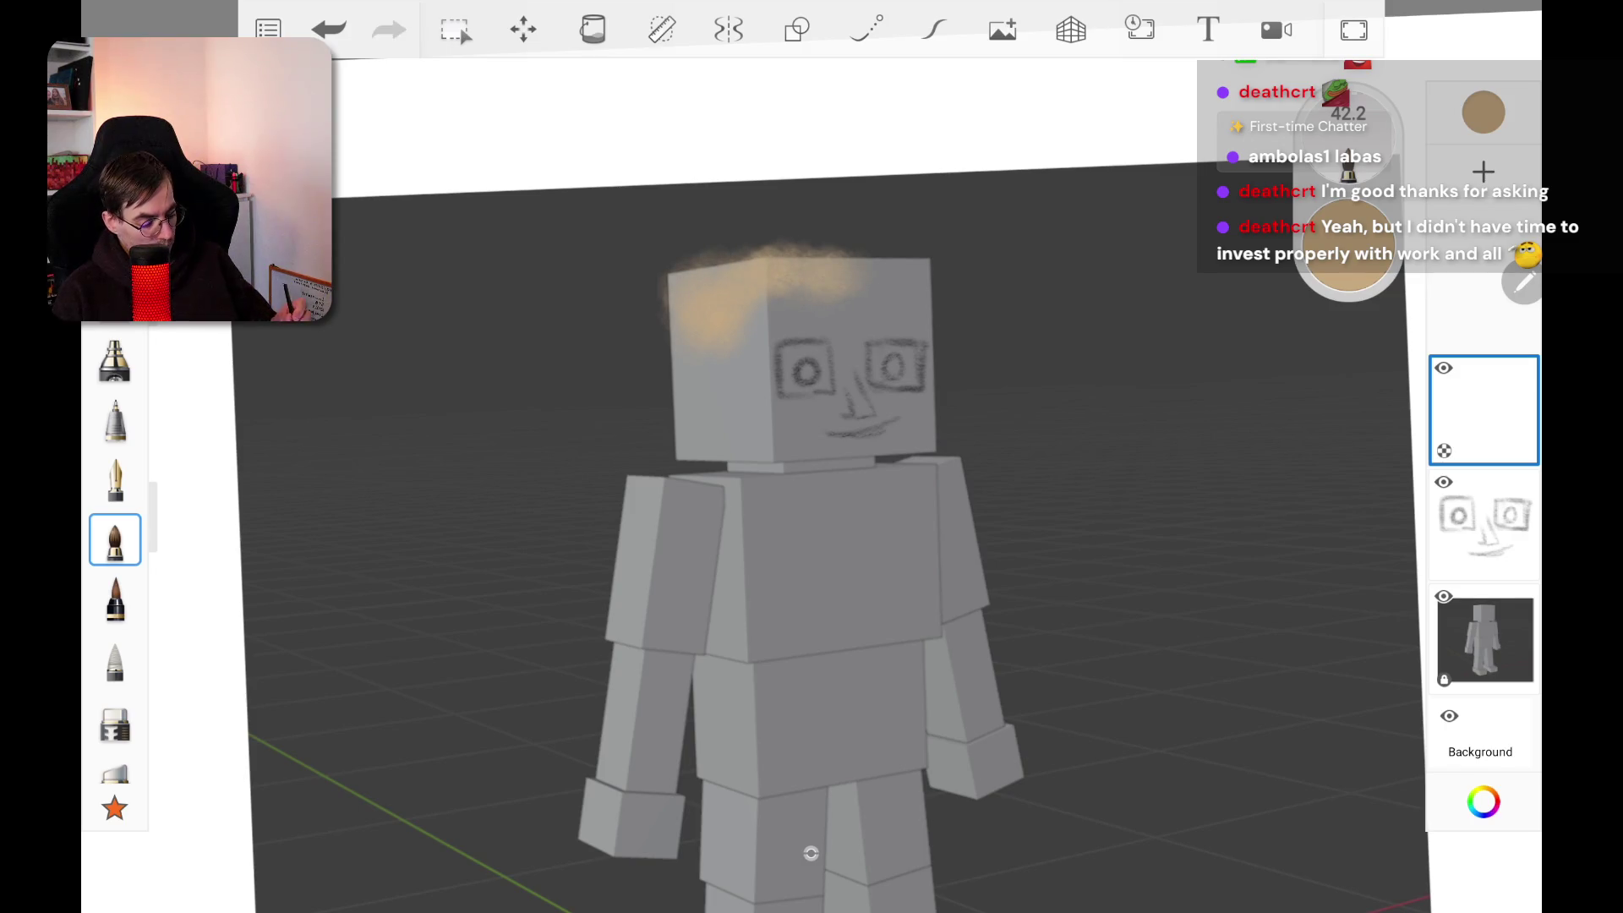
key(ctrl+z)
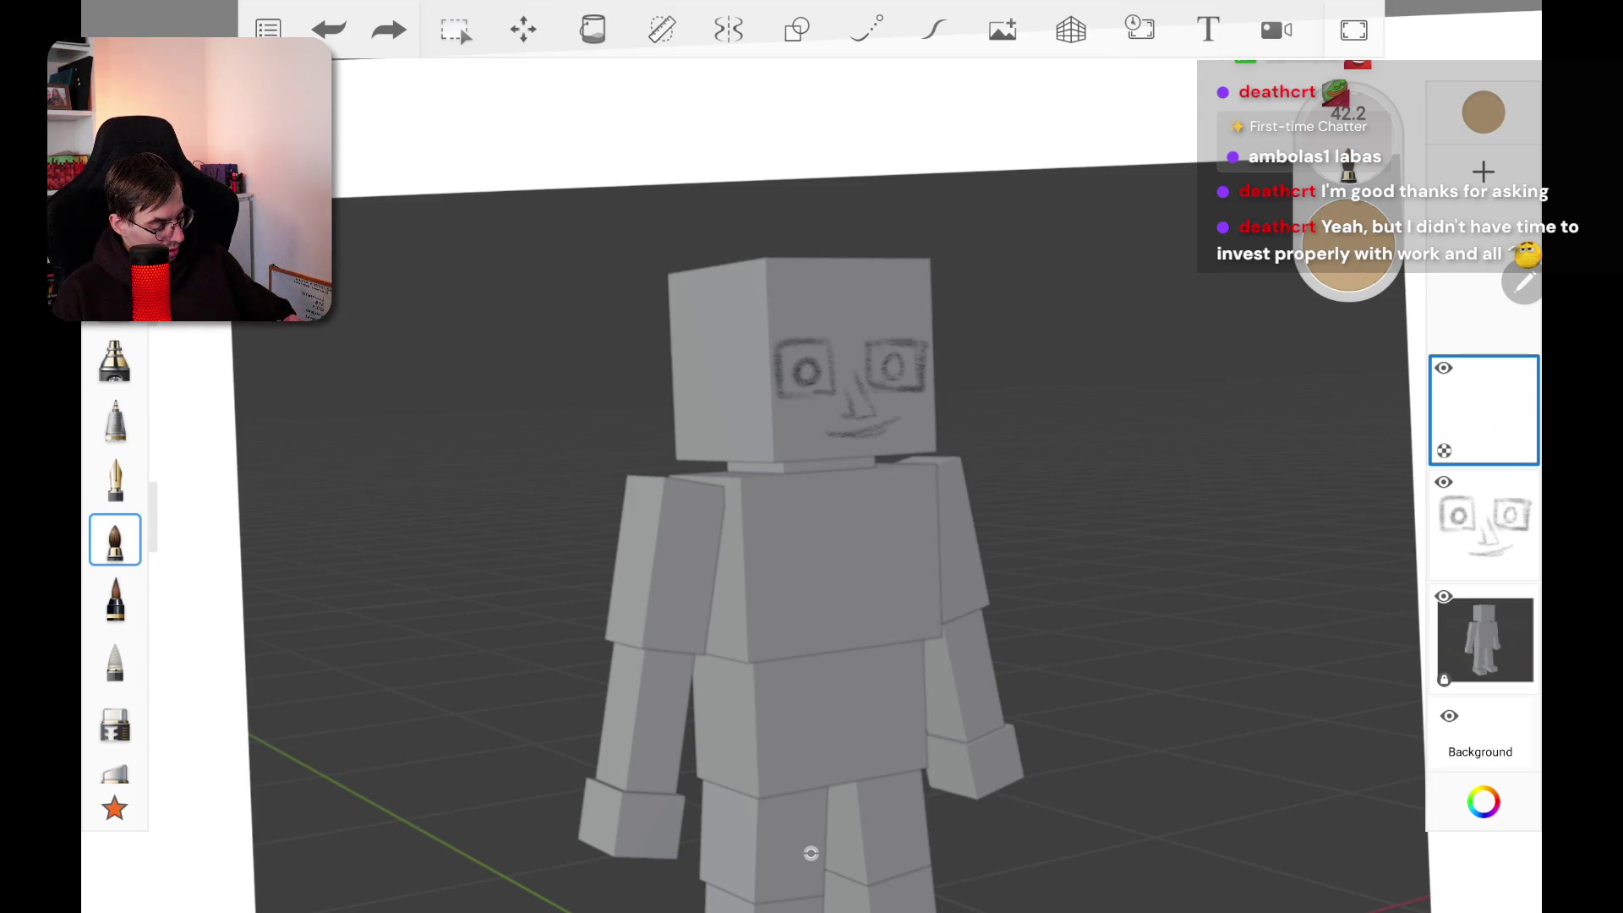
mouse_move(1483, 410)
mouse_down()
mouse_move(1483, 605)
mouse_move(1483, 524)
mouse_up()
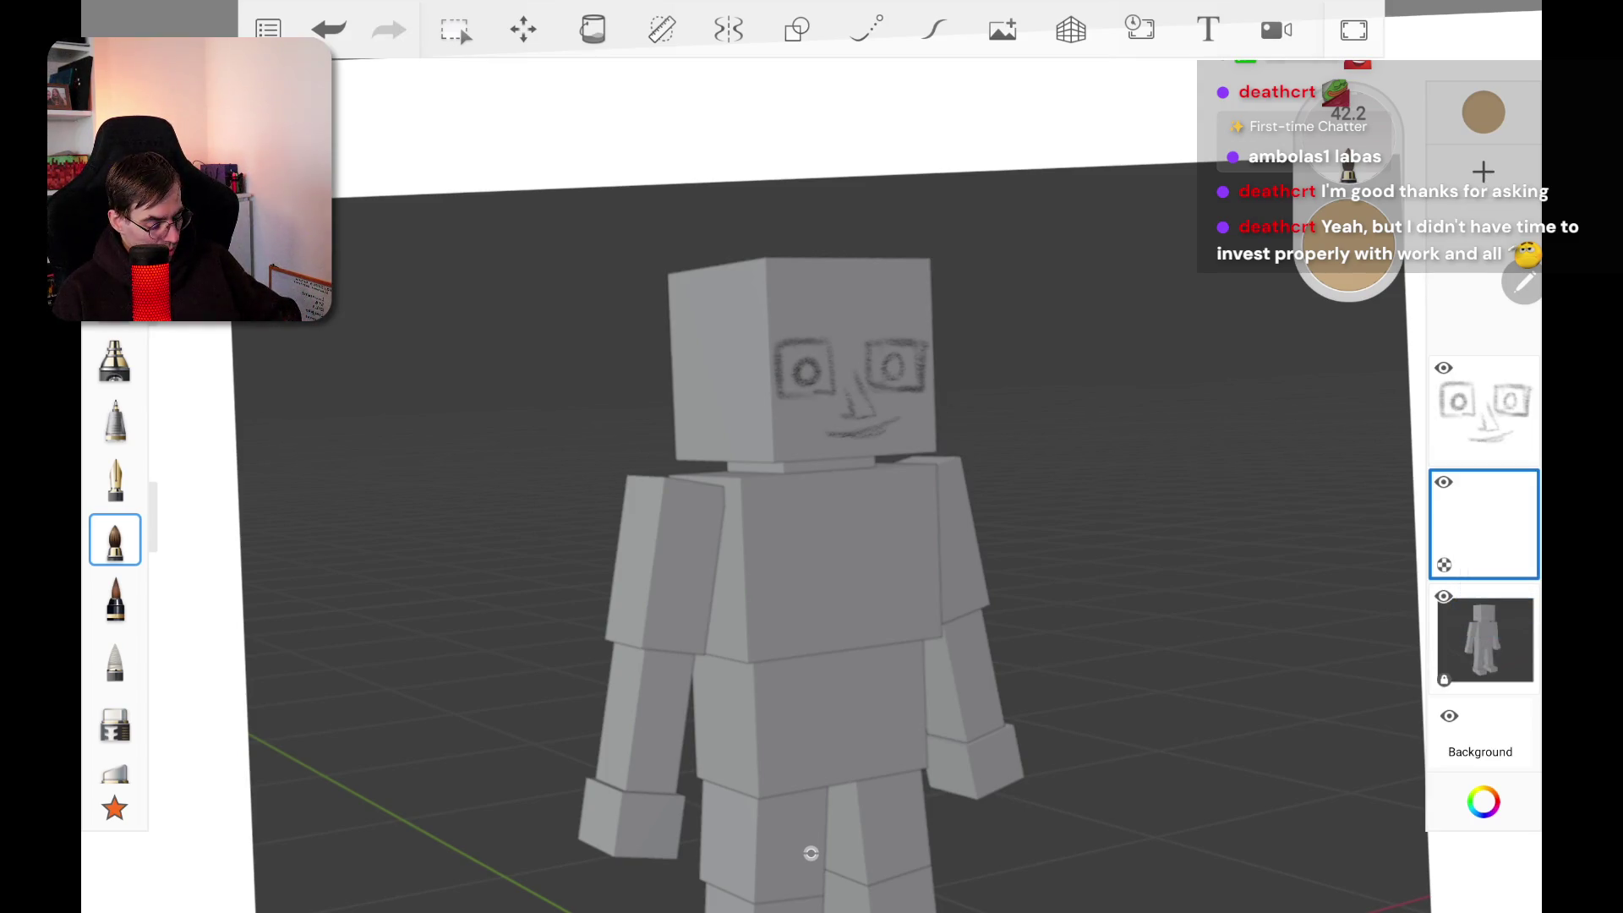
Step: Airbrush tan over the left arm, hand, shoulder, face and top of the head
scroll(810, 853, down, 5)
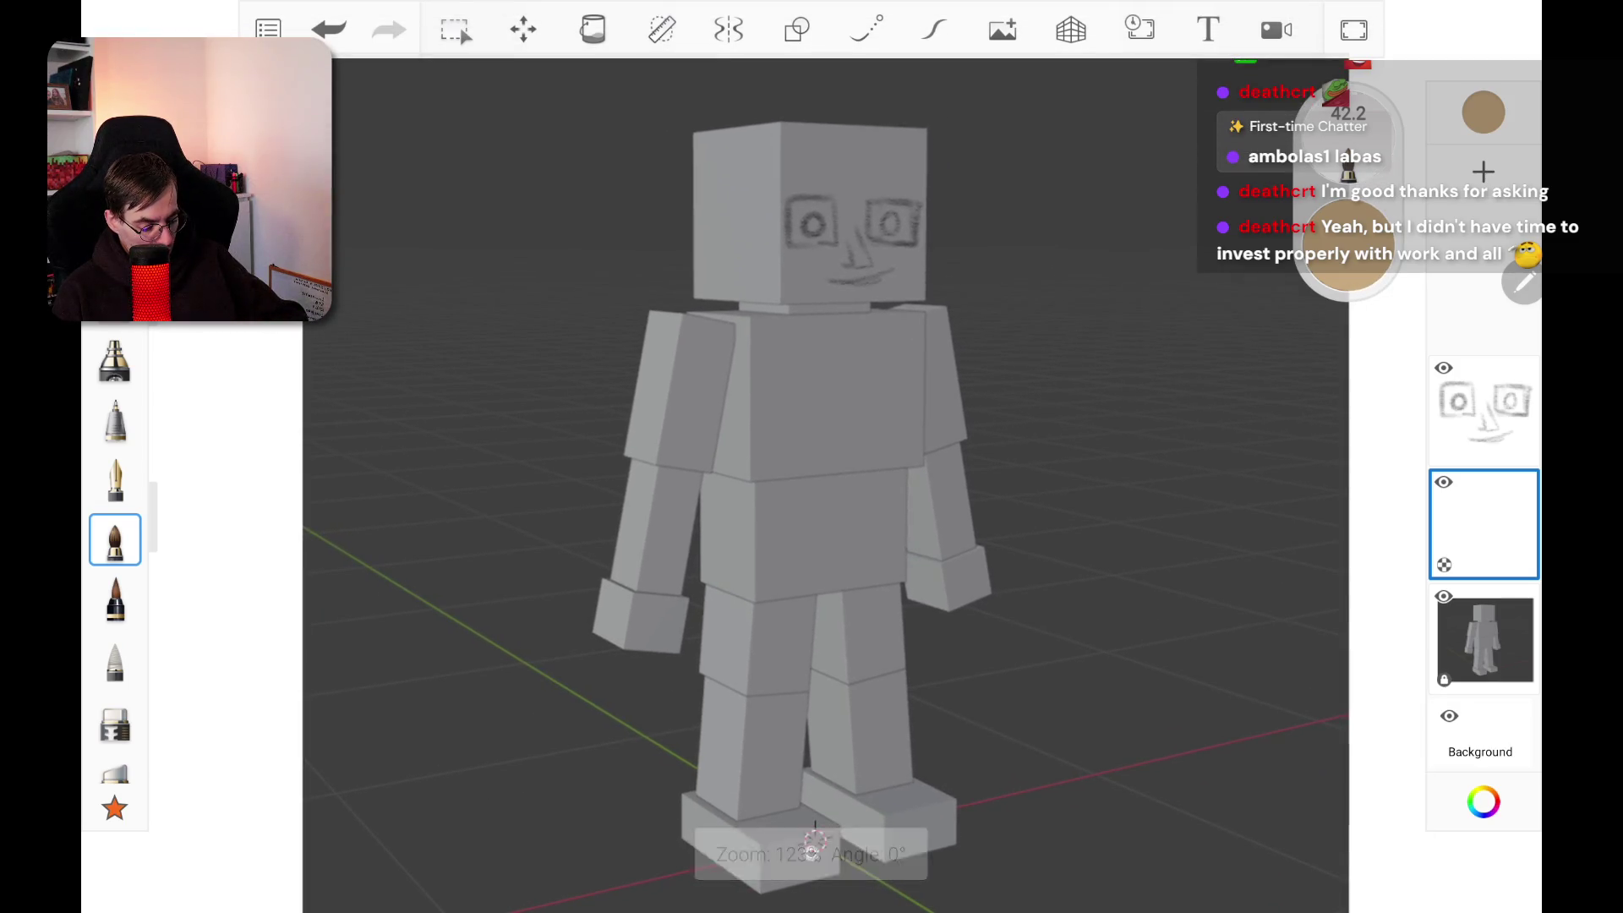
mouse_move(680, 347)
mouse_down()
mouse_move(672, 414)
mouse_move(718, 440)
mouse_move(626, 566)
mouse_up()
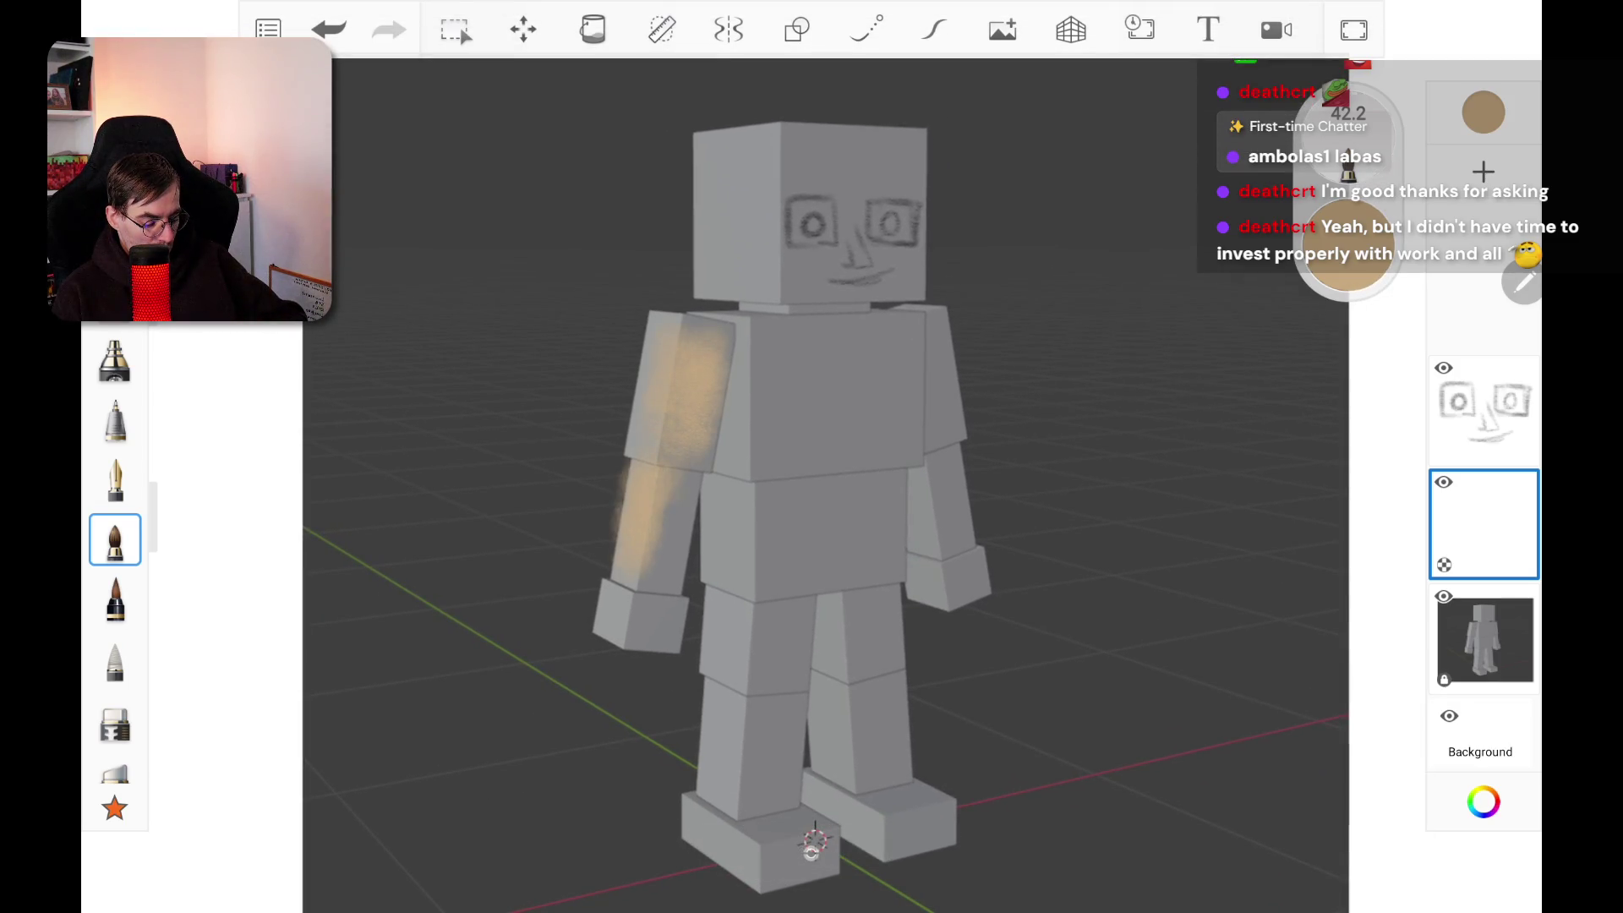
mouse_move(660, 507)
mouse_down()
mouse_move(668, 583)
mouse_move(642, 608)
mouse_move(646, 642)
mouse_move(676, 609)
mouse_up()
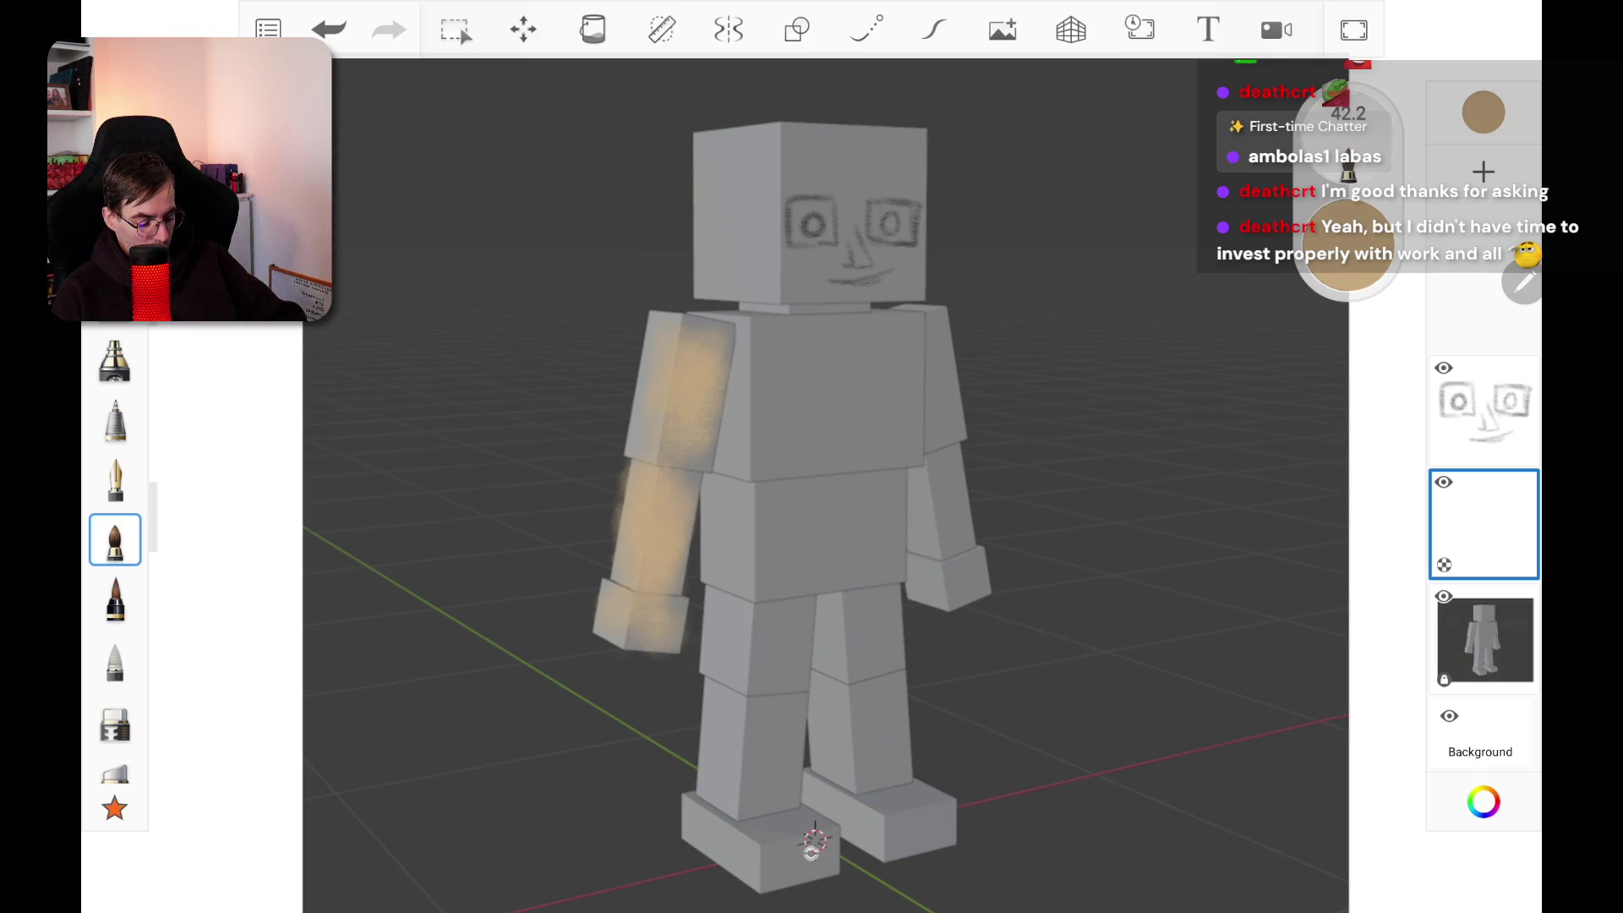
drag(672, 309, 706, 325)
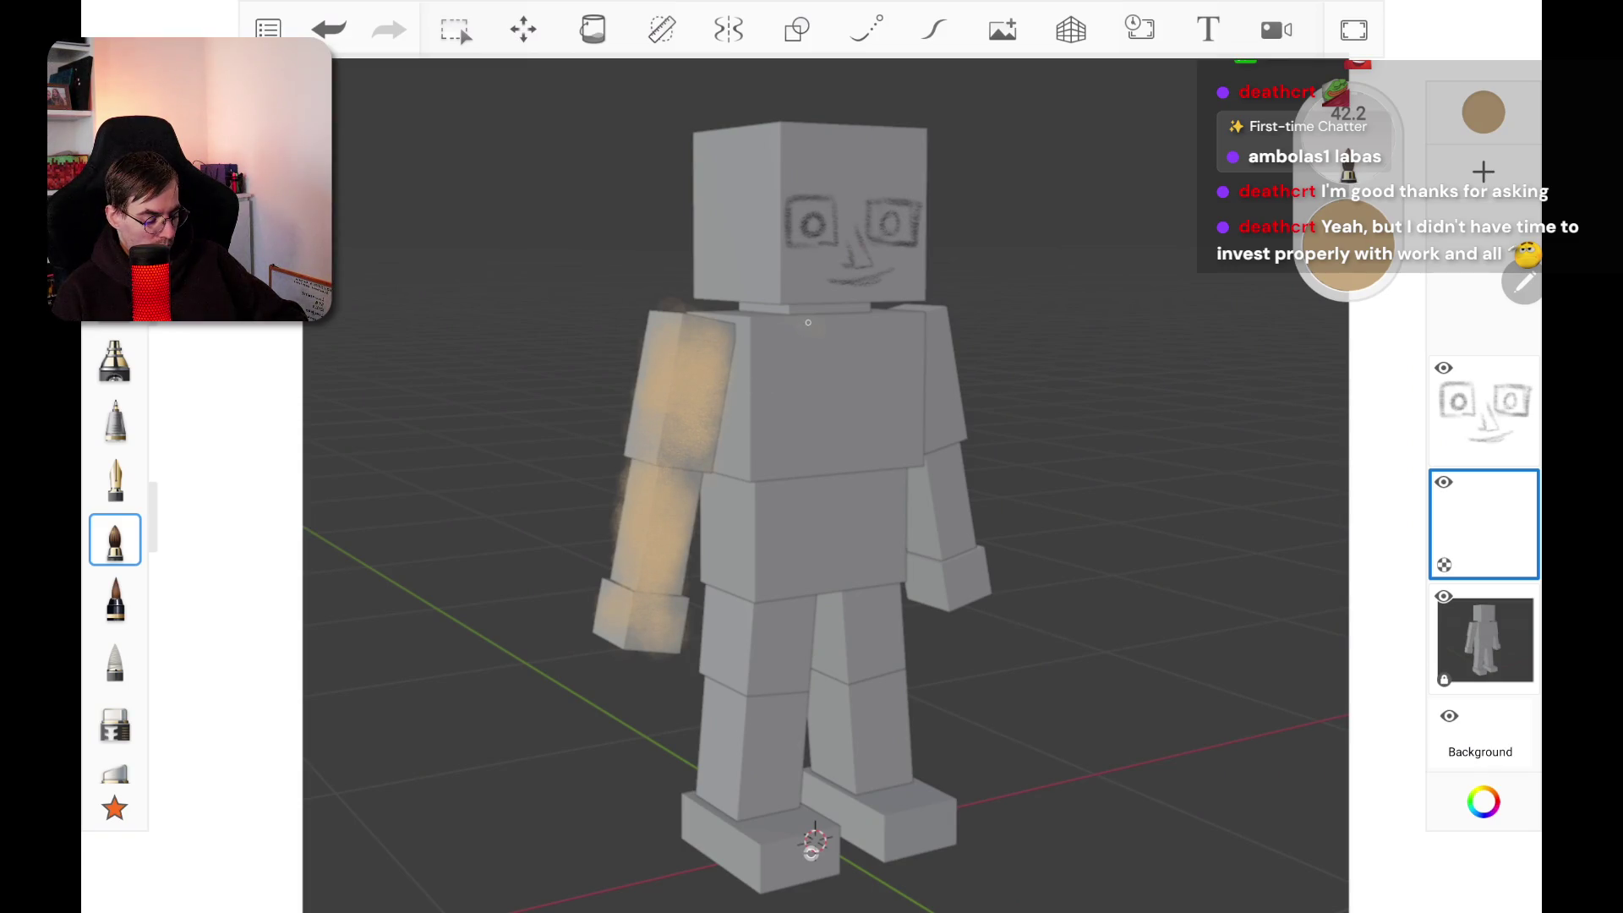
mouse_move(785, 191)
mouse_down()
mouse_move(812, 245)
mouse_move(913, 241)
mouse_up()
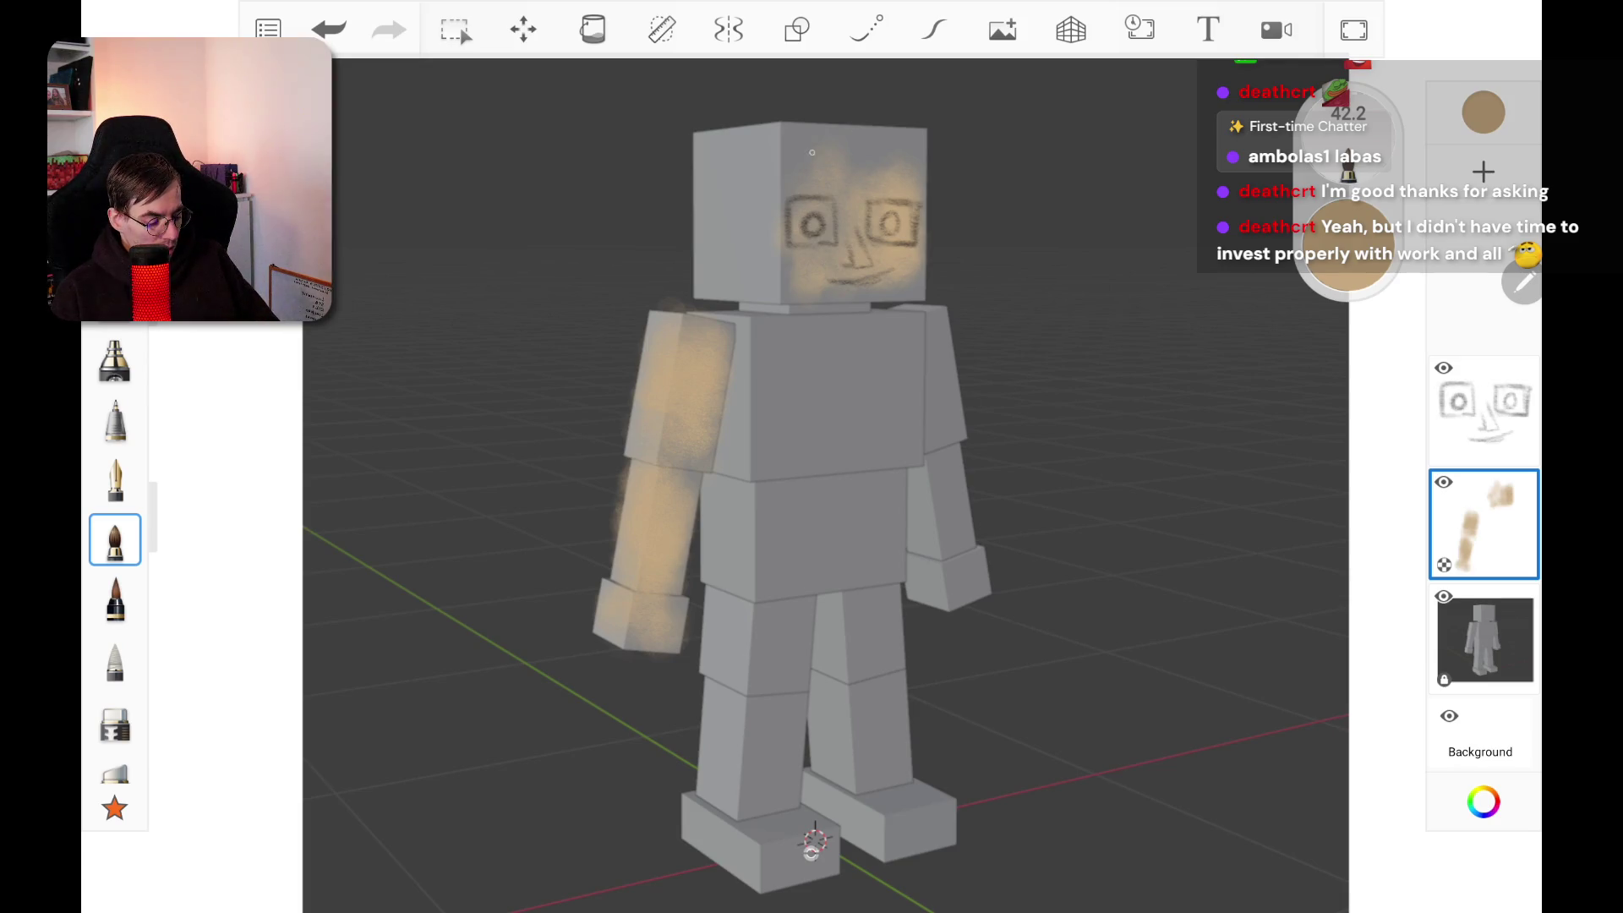
mouse_move(811, 152)
mouse_down()
mouse_move(798, 131)
mouse_move(845, 140)
mouse_move(871, 156)
mouse_move(858, 178)
mouse_up()
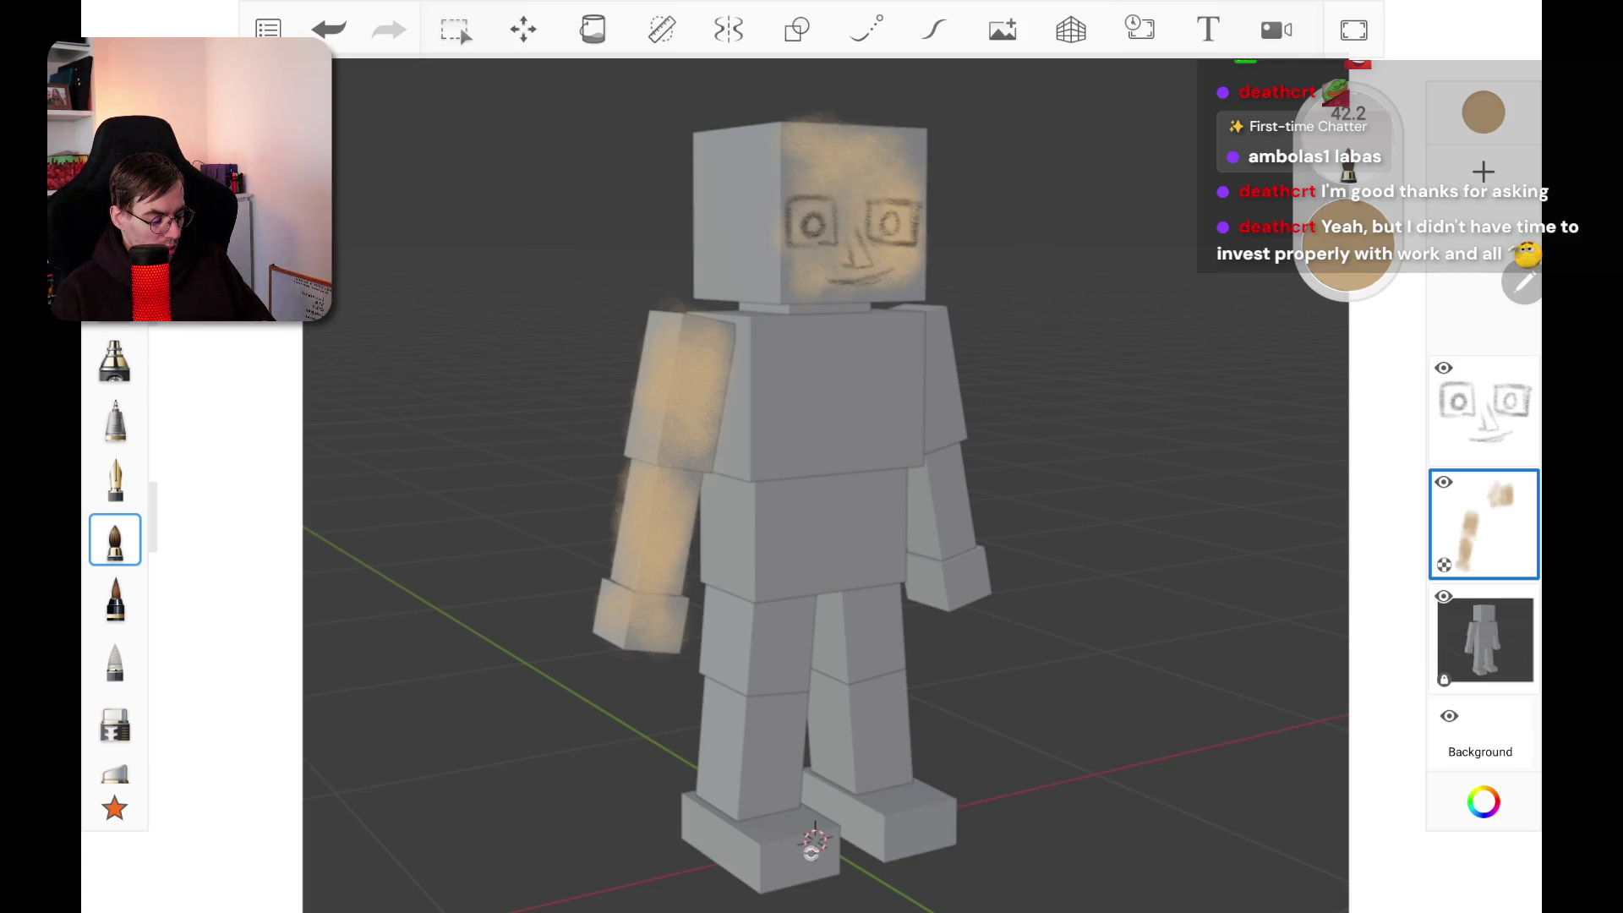
Step: Add a last tan stroke to the lower face, then switch to a larger eraser
mouse_move(896, 291)
mouse_down()
mouse_move(828, 283)
mouse_move(787, 194)
mouse_up()
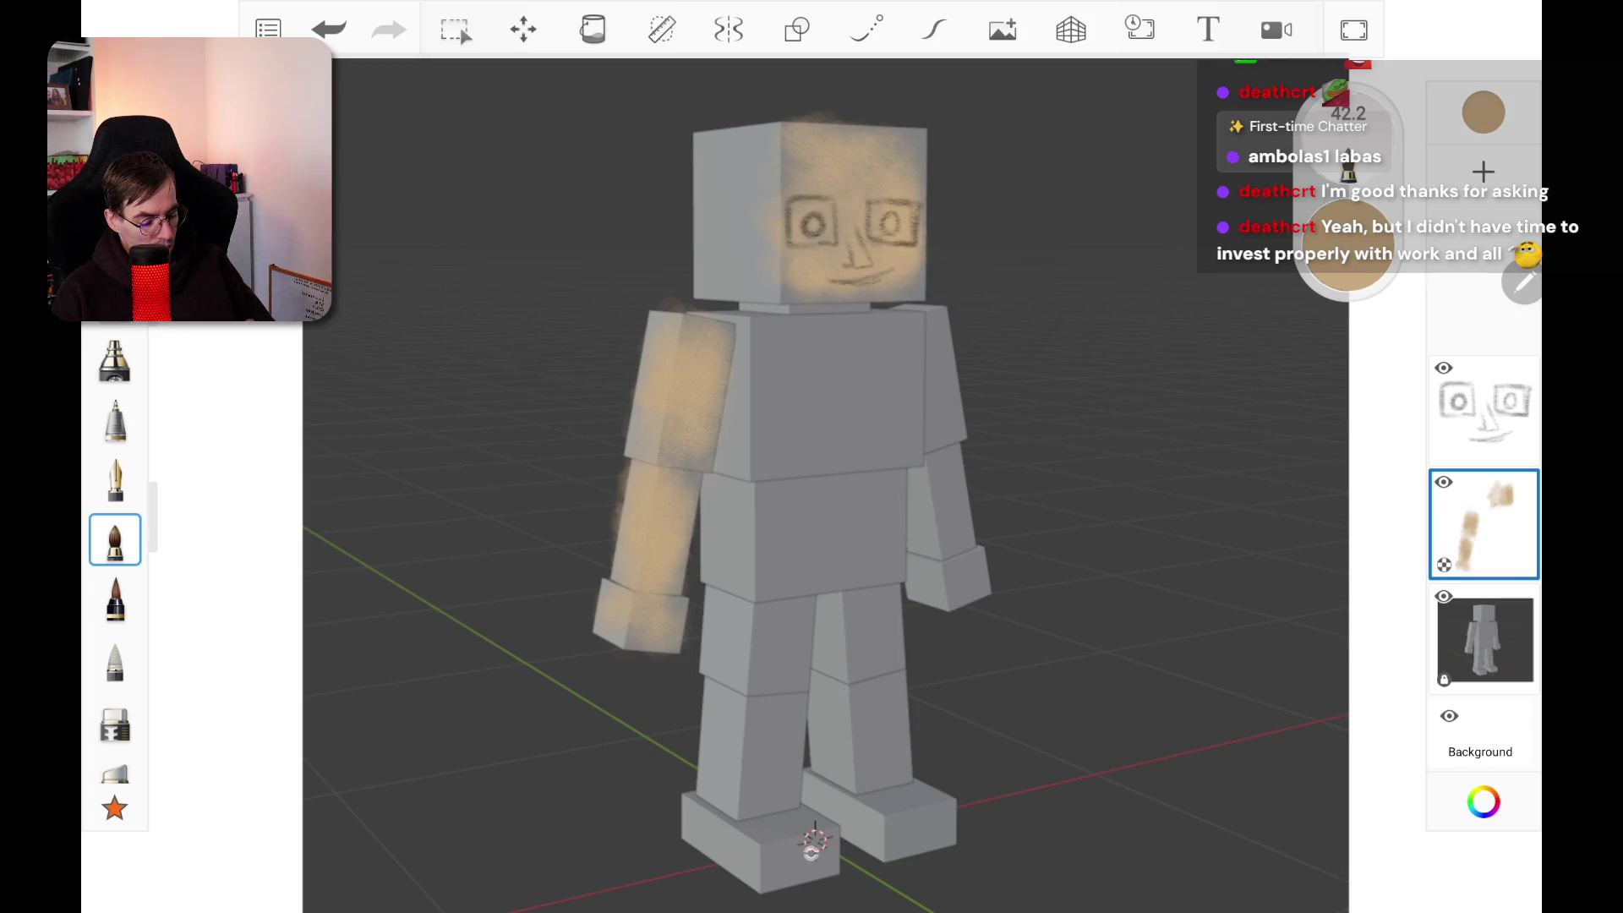
click(115, 297)
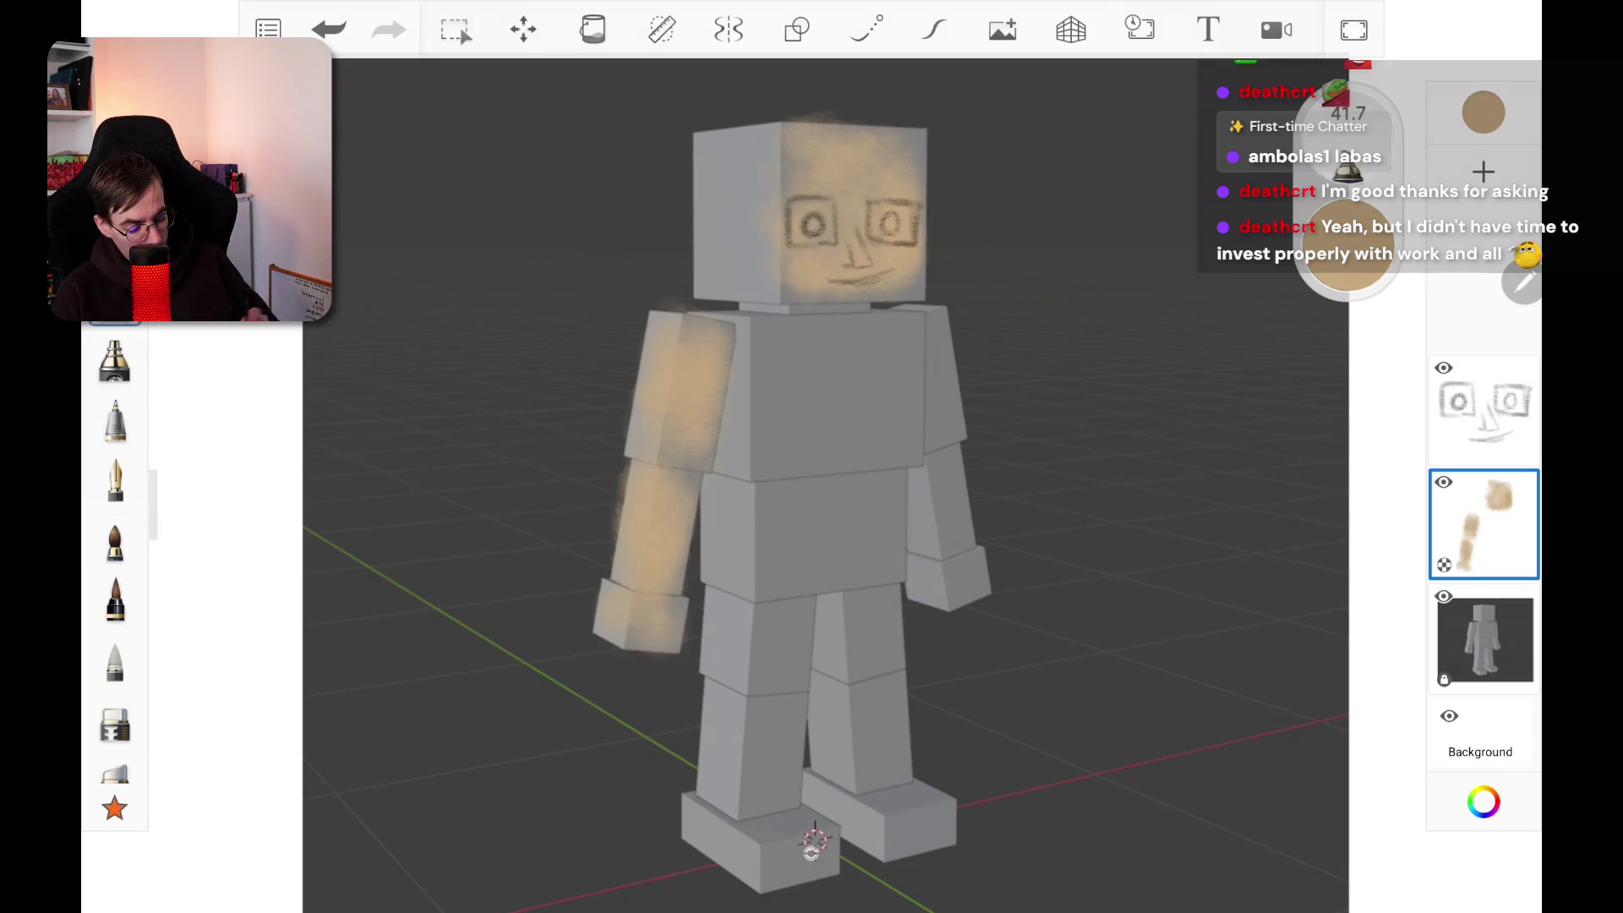
mouse_move(1348, 245)
mouse_down()
mouse_move(1348, 194)
mouse_move(1348, 232)
mouse_move(1348, 211)
mouse_up()
click(115, 660)
click(115, 720)
Step: Erase the tan colouring from the left arm and across the face
drag(689, 325, 647, 643)
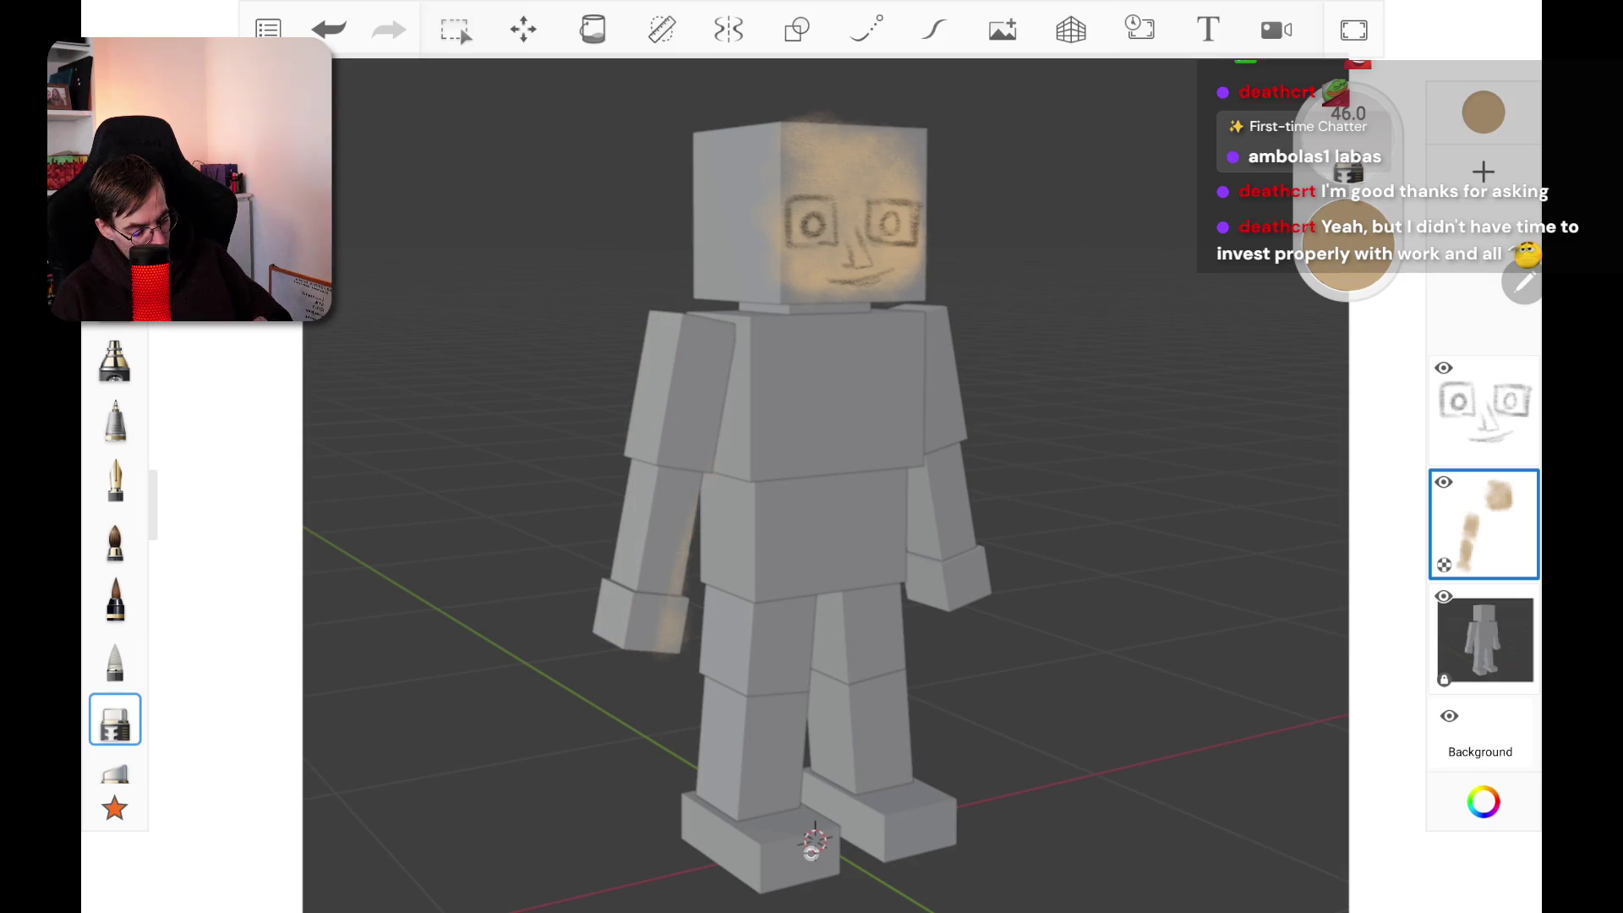
drag(676, 579, 672, 651)
drag(794, 253, 799, 296)
drag(782, 119, 879, 241)
mouse_move(895, 152)
mouse_down()
mouse_move(845, 266)
mouse_move(917, 291)
mouse_up()
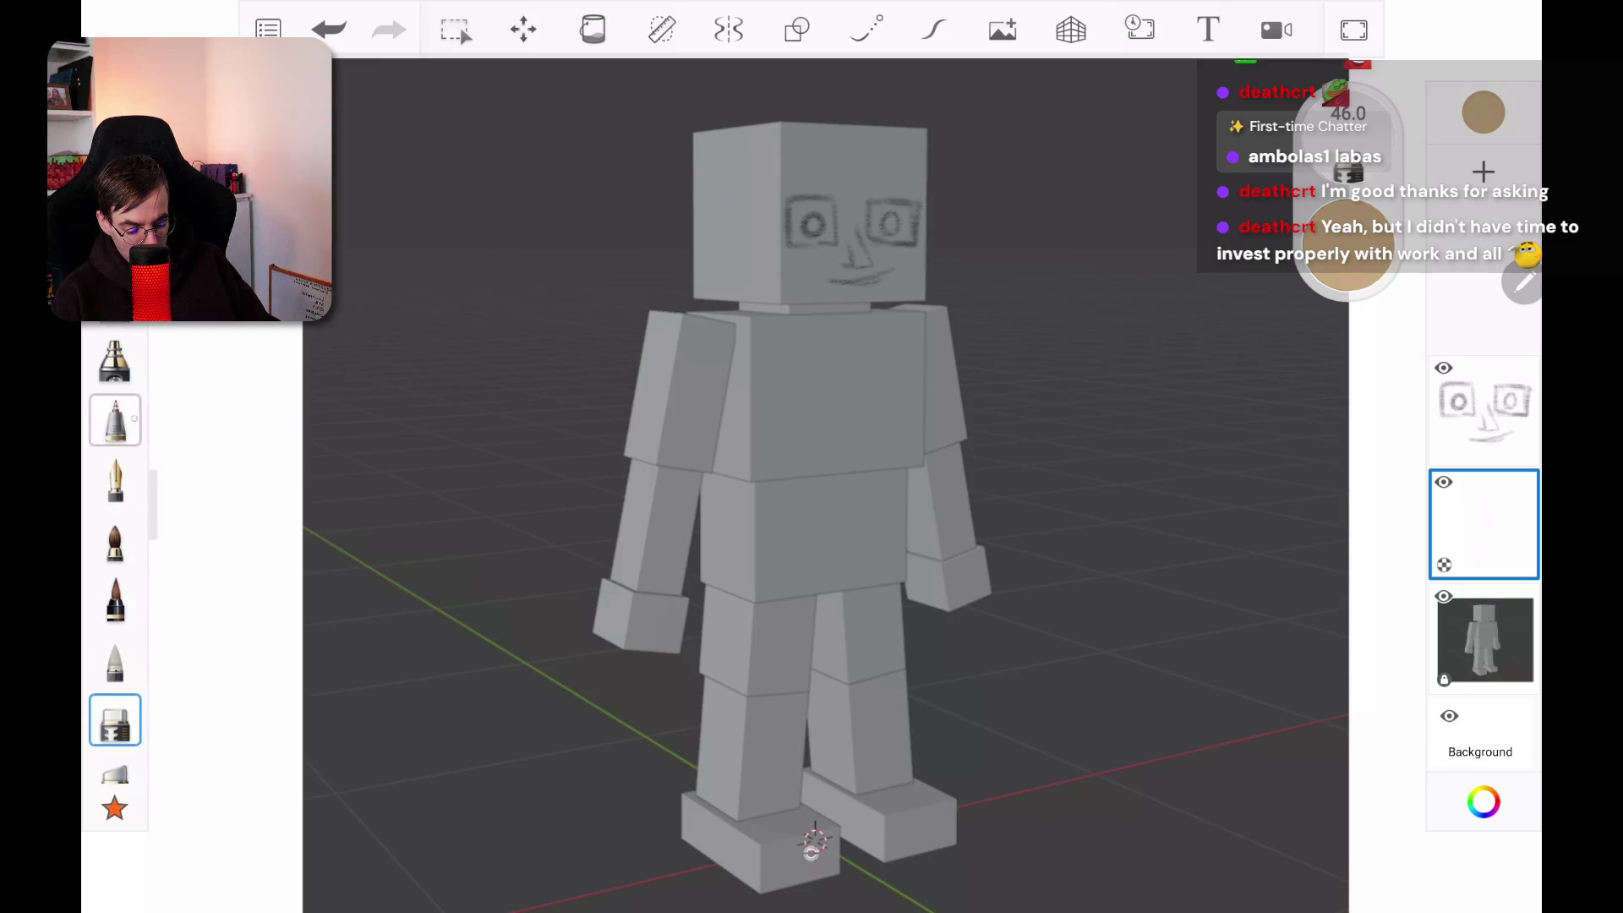
click(115, 359)
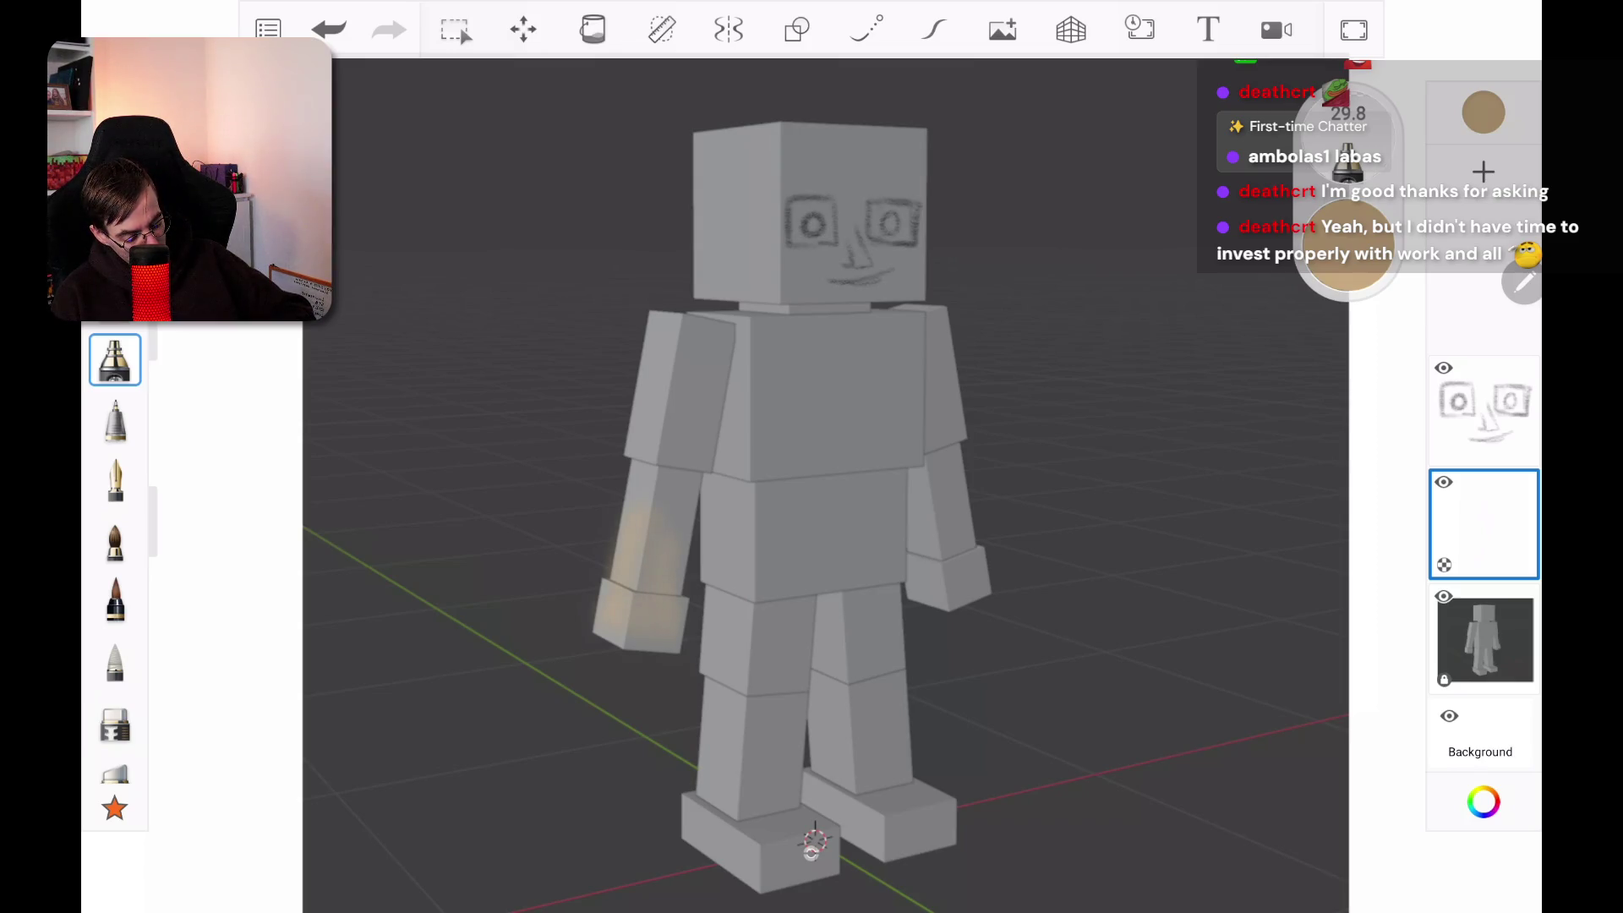
Step: Airbrush faint tan skin tone along the left arm and shoulder
drag(679, 435, 668, 486)
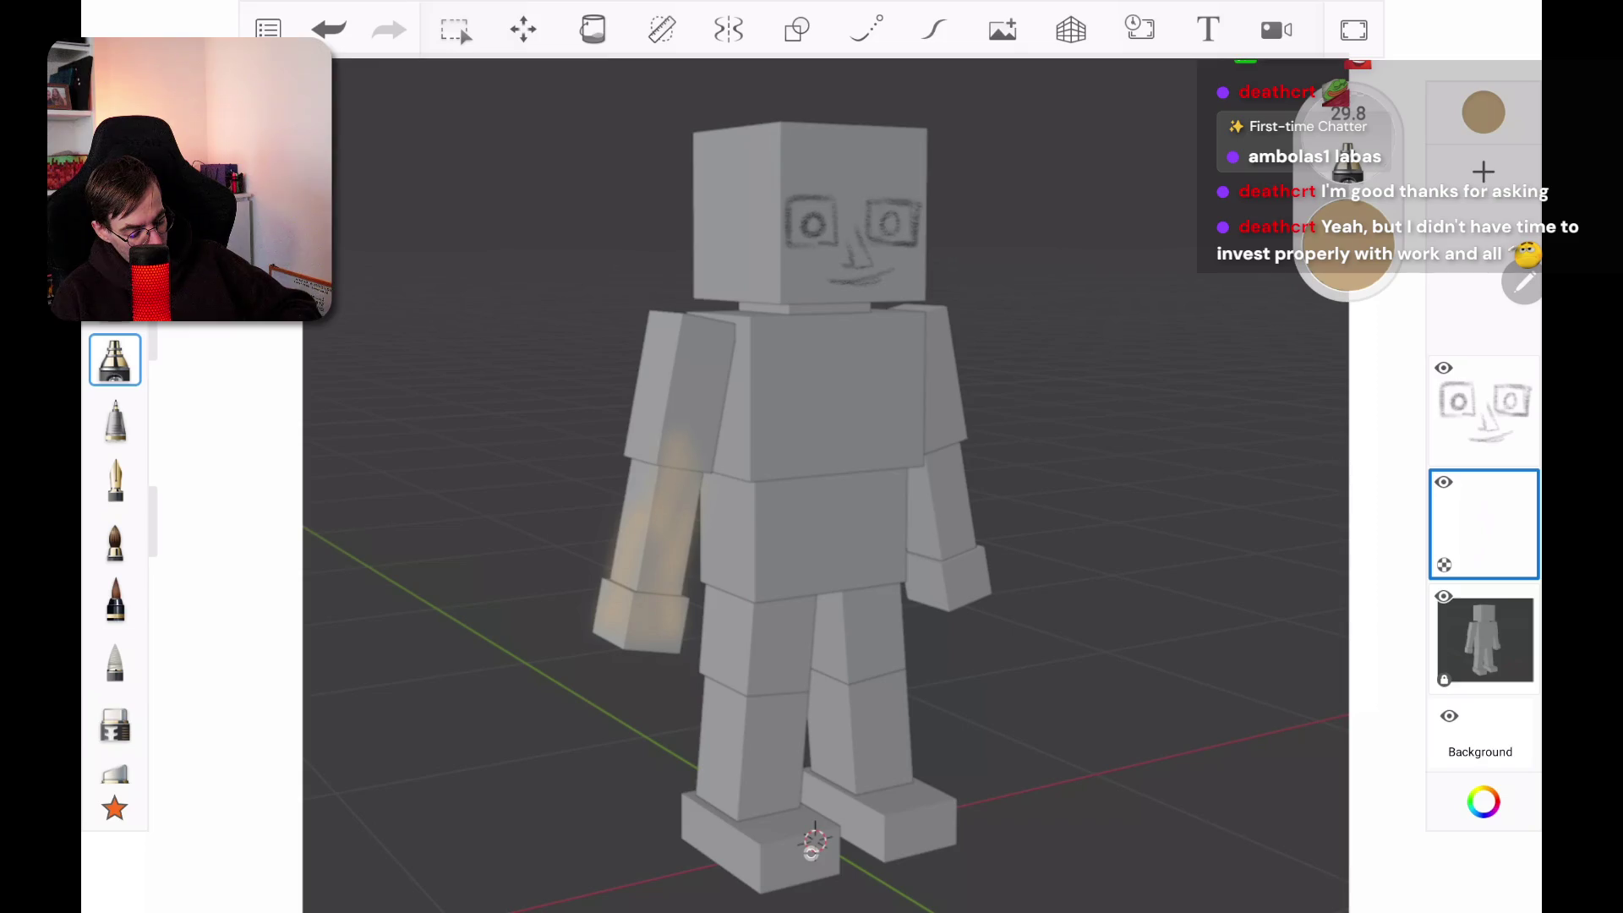
mouse_move(690, 355)
mouse_down()
mouse_move(680, 421)
mouse_move(713, 426)
mouse_up()
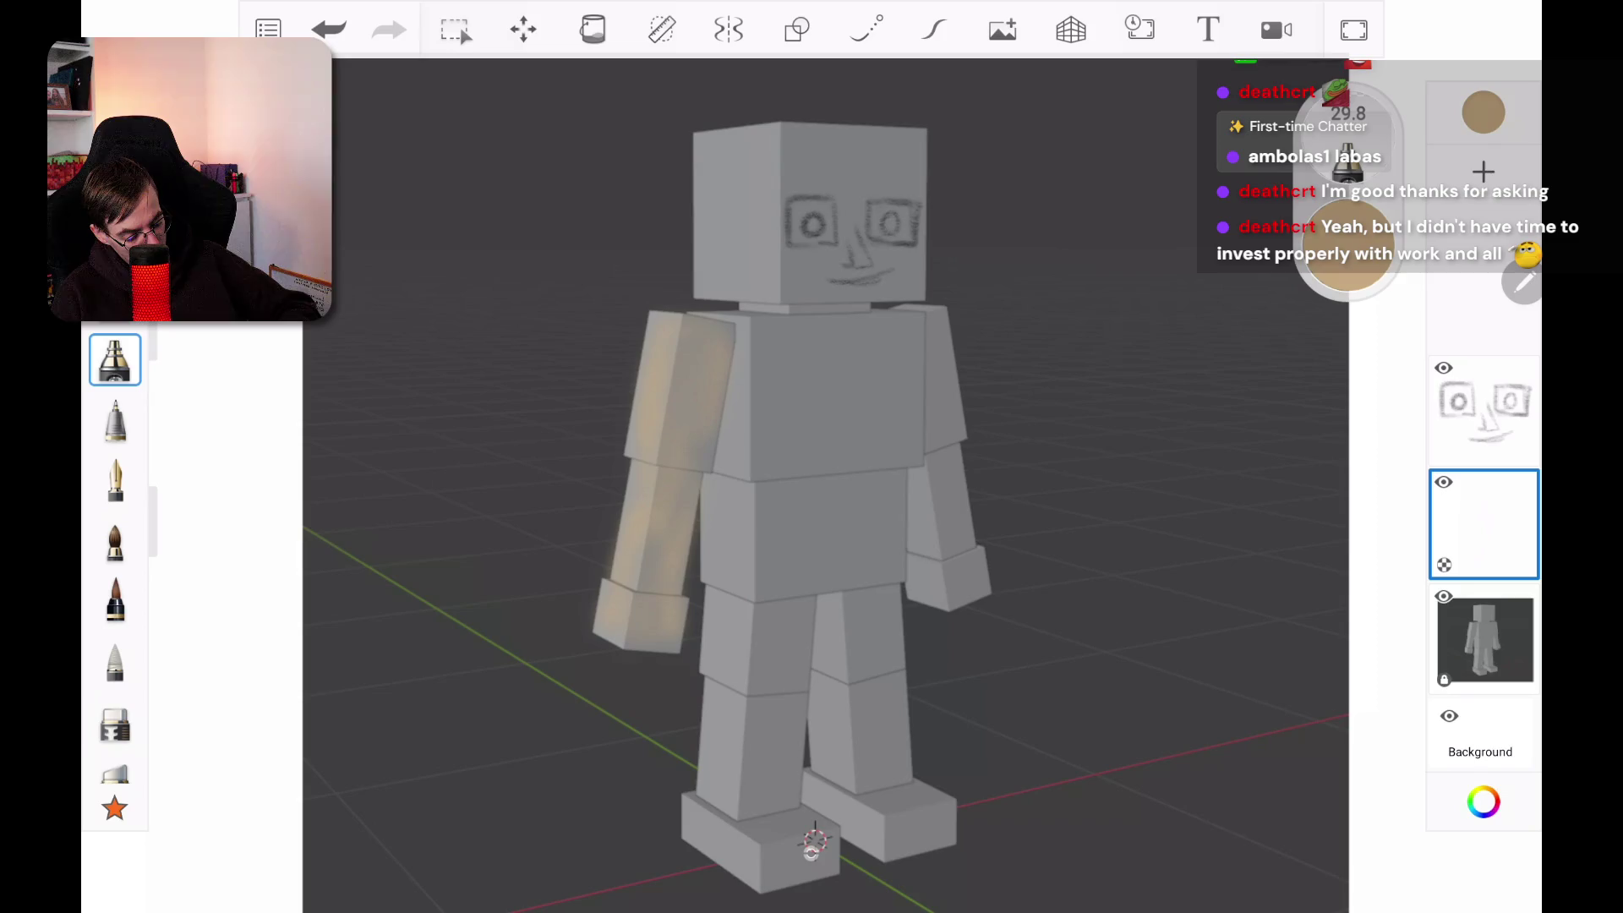
drag(626, 457, 618, 512)
drag(713, 405, 714, 457)
mouse_move(754, 342)
mouse_down()
mouse_move(753, 360)
mouse_move(799, 342)
mouse_up()
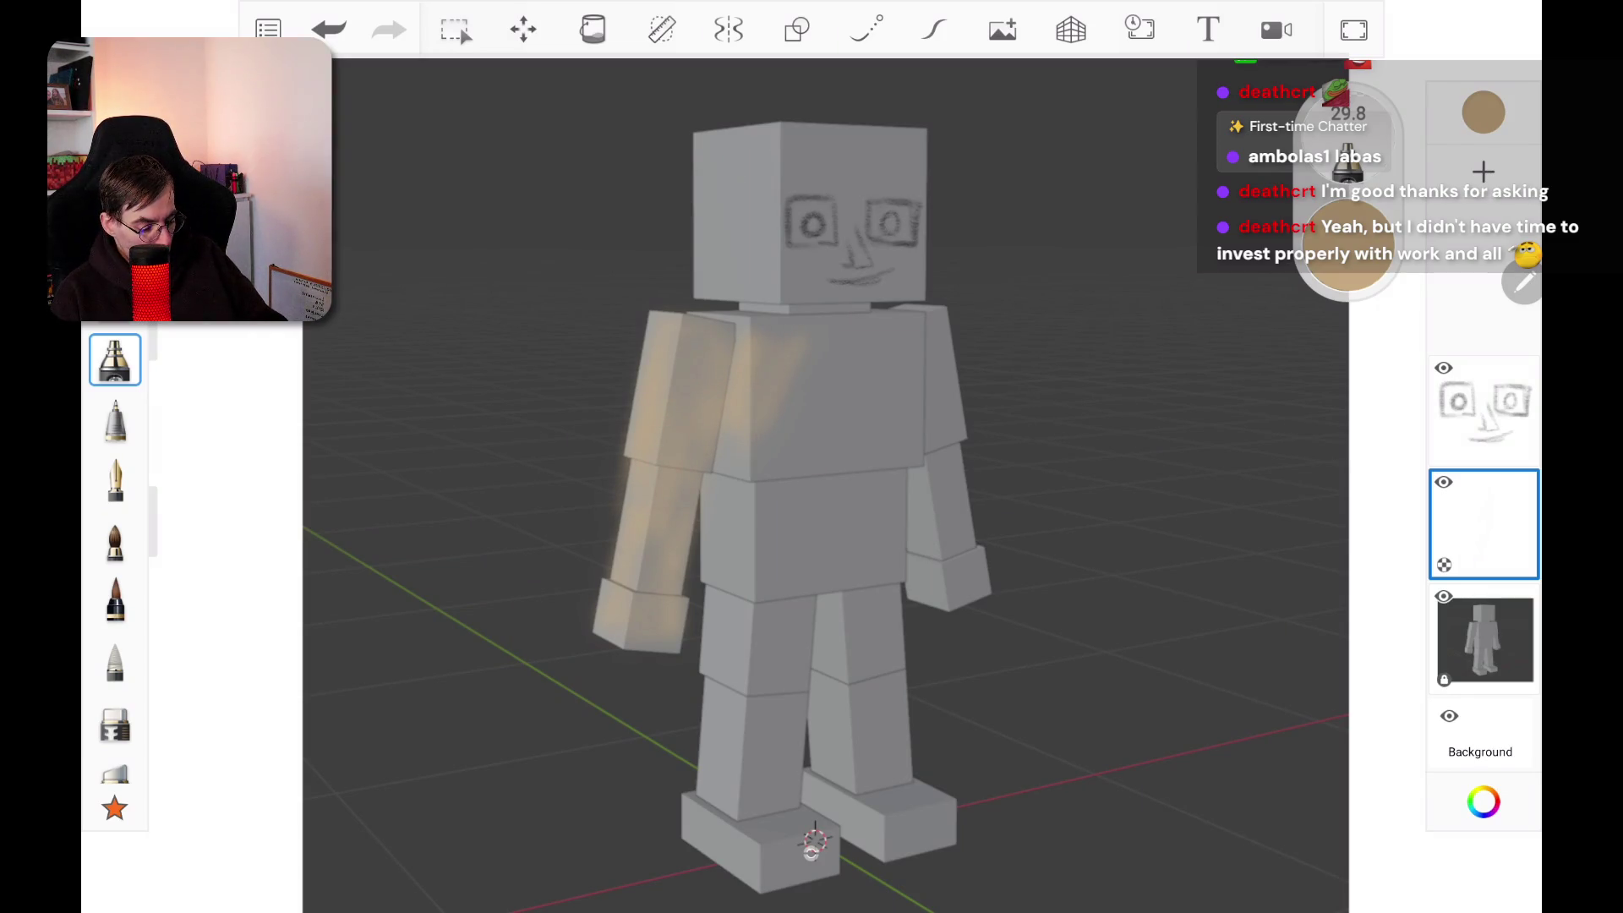
Step: Add skin tone to the top of the head, lower face, face's left edge and neck
drag(703, 142, 729, 145)
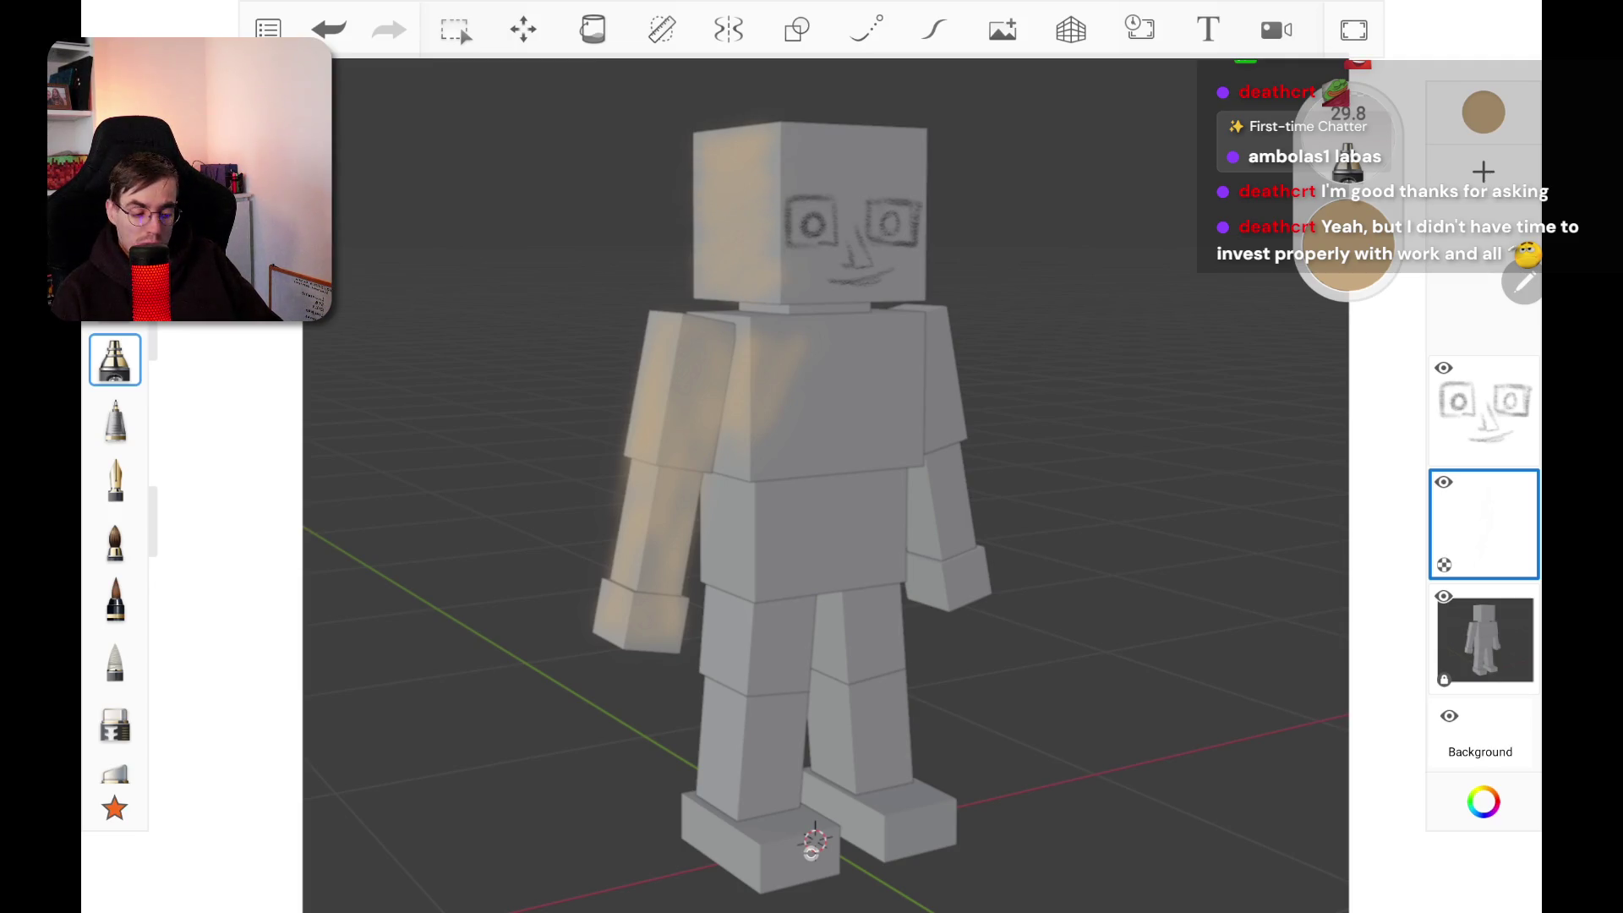
mouse_move(782, 284)
mouse_down()
mouse_move(920, 287)
mouse_move(824, 253)
mouse_move(795, 140)
mouse_move(896, 153)
mouse_move(863, 181)
mouse_move(916, 194)
mouse_move(910, 254)
mouse_up()
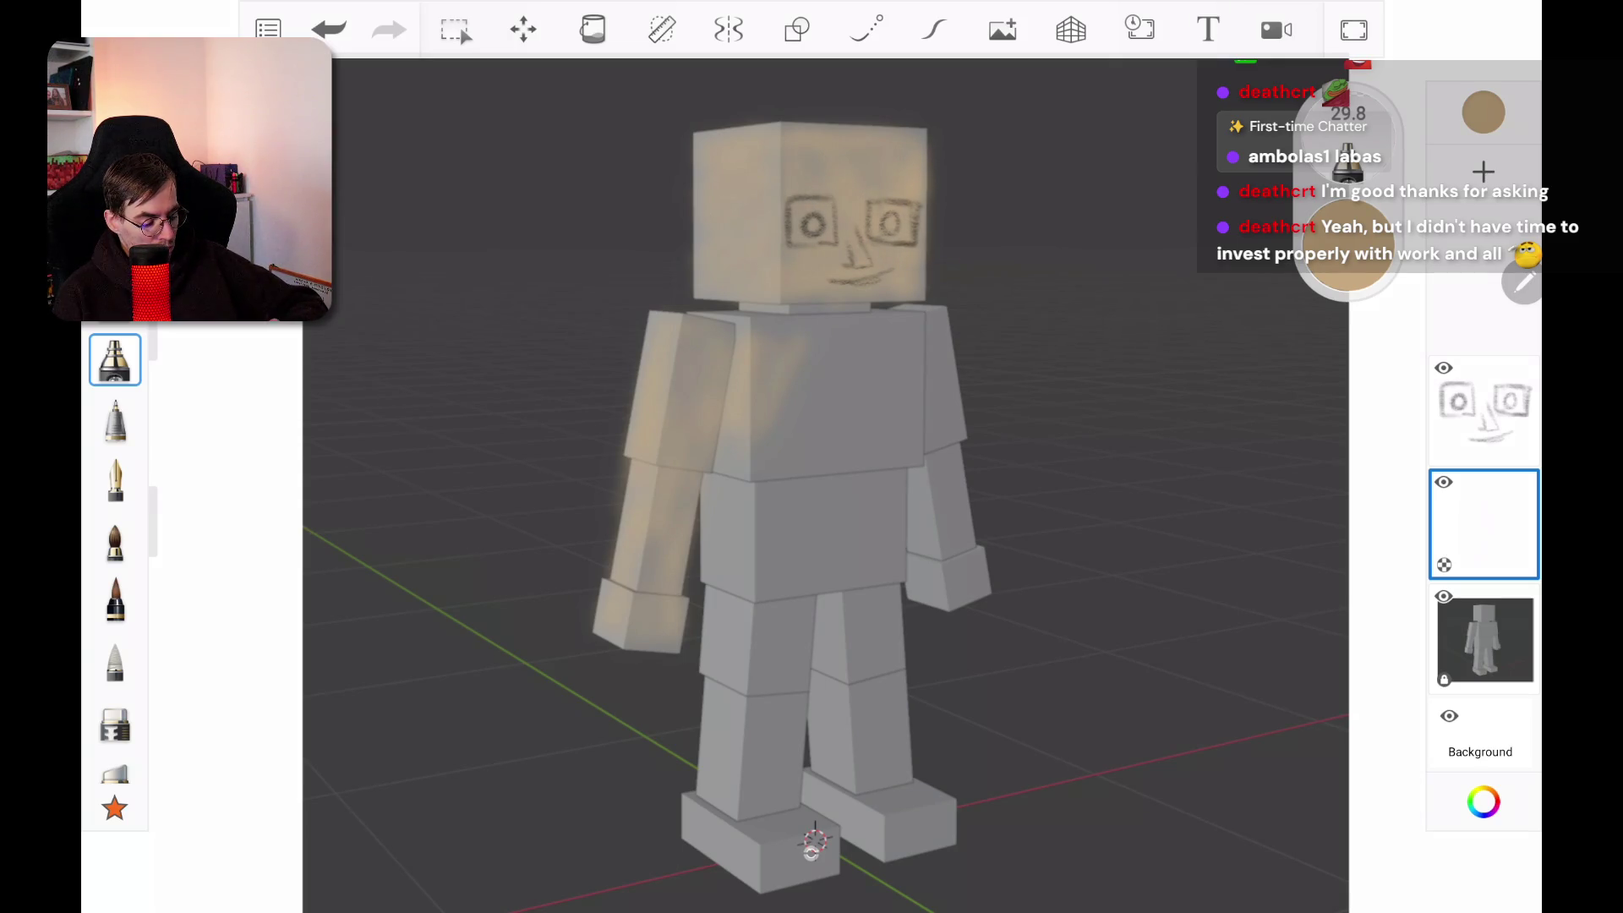
drag(689, 207, 687, 271)
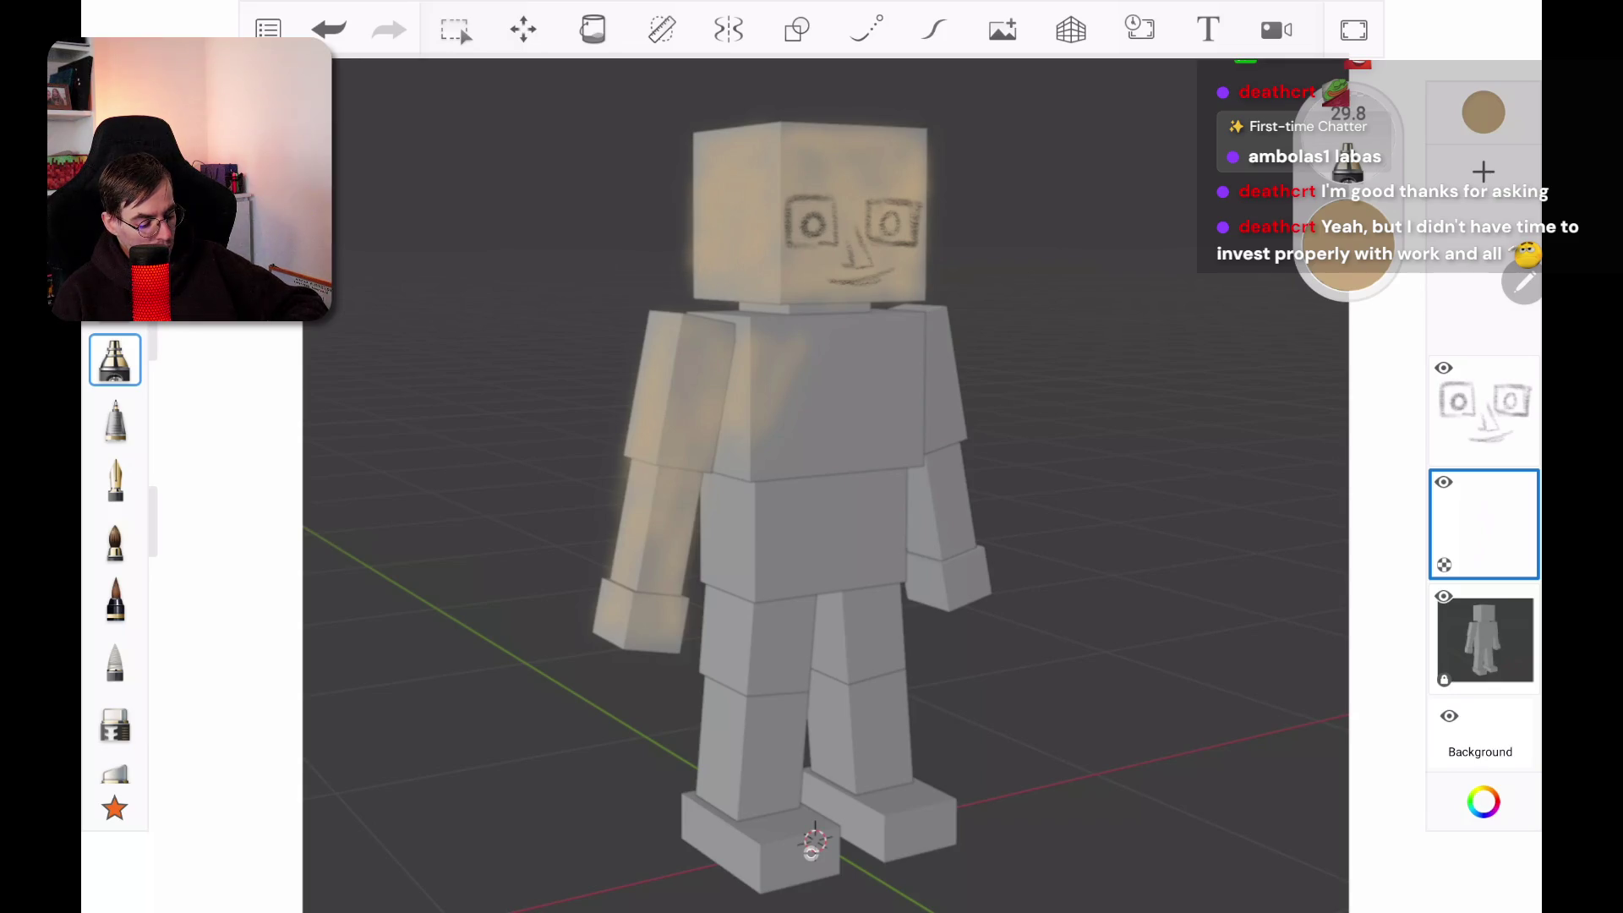
drag(769, 316, 737, 309)
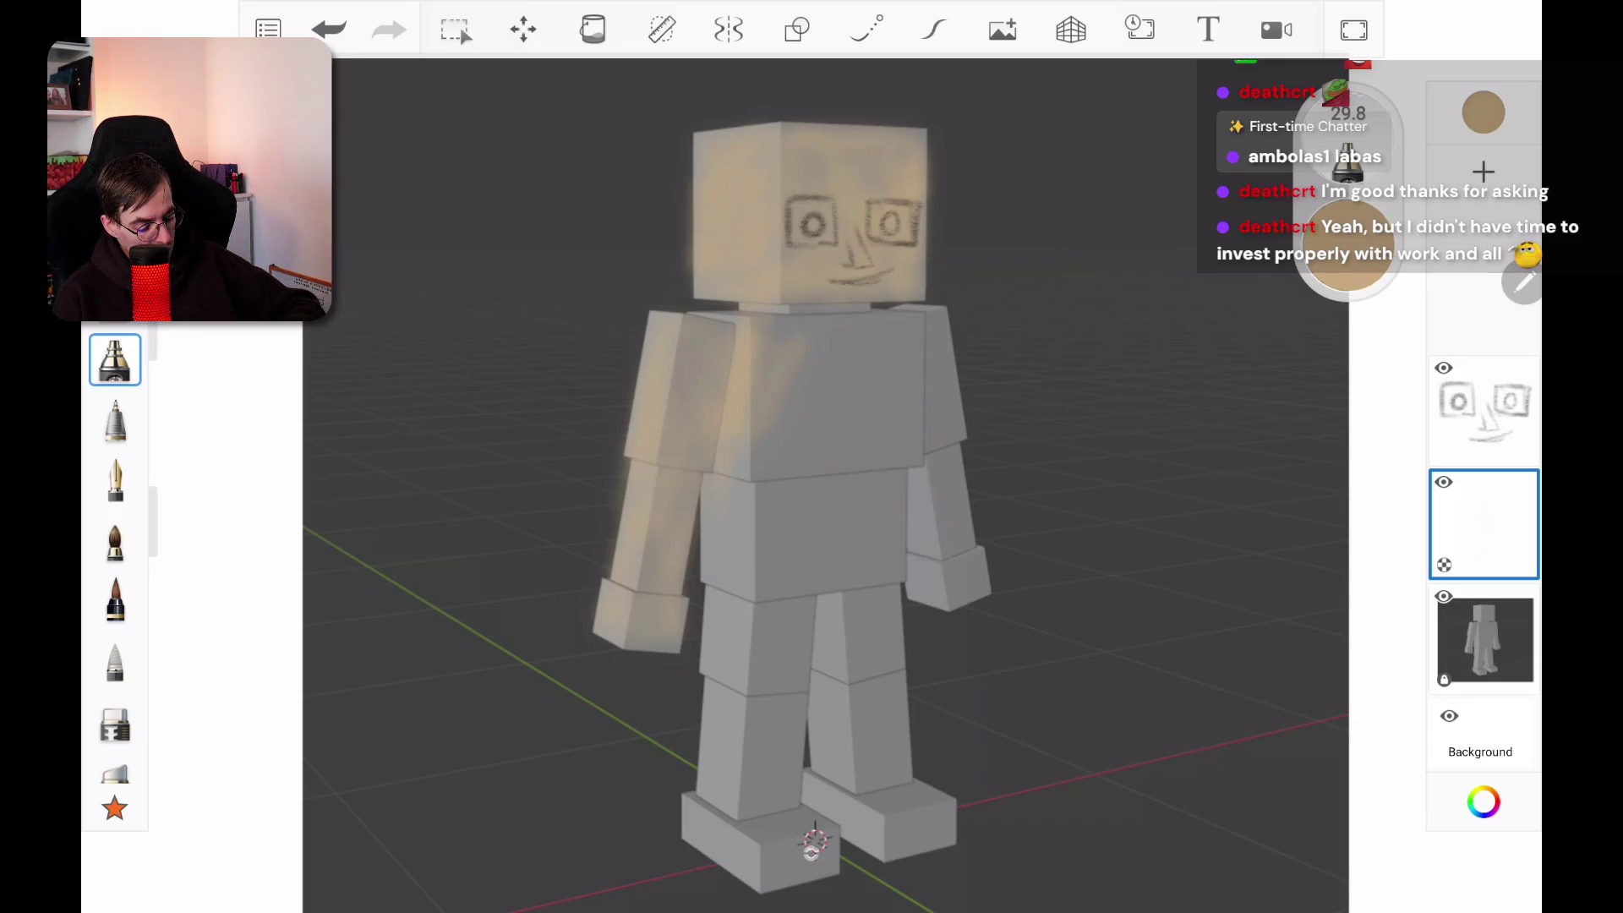
Step: Spread skin tone over the chest and belly, left forearm edge and shoulders
mouse_move(755, 473)
mouse_down()
mouse_move(778, 321)
mouse_move(801, 474)
mouse_move(824, 313)
mouse_move(841, 444)
mouse_move(862, 321)
mouse_move(891, 448)
mouse_move(908, 372)
mouse_move(892, 321)
mouse_up()
mouse_move(915, 376)
mouse_down()
mouse_move(917, 465)
mouse_move(887, 541)
mouse_move(807, 583)
mouse_up()
drag(791, 469, 782, 588)
mouse_move(764, 605)
mouse_down()
mouse_move(763, 490)
mouse_move(698, 568)
mouse_up()
drag(612, 542, 593, 634)
drag(700, 303, 720, 311)
drag(682, 341, 682, 363)
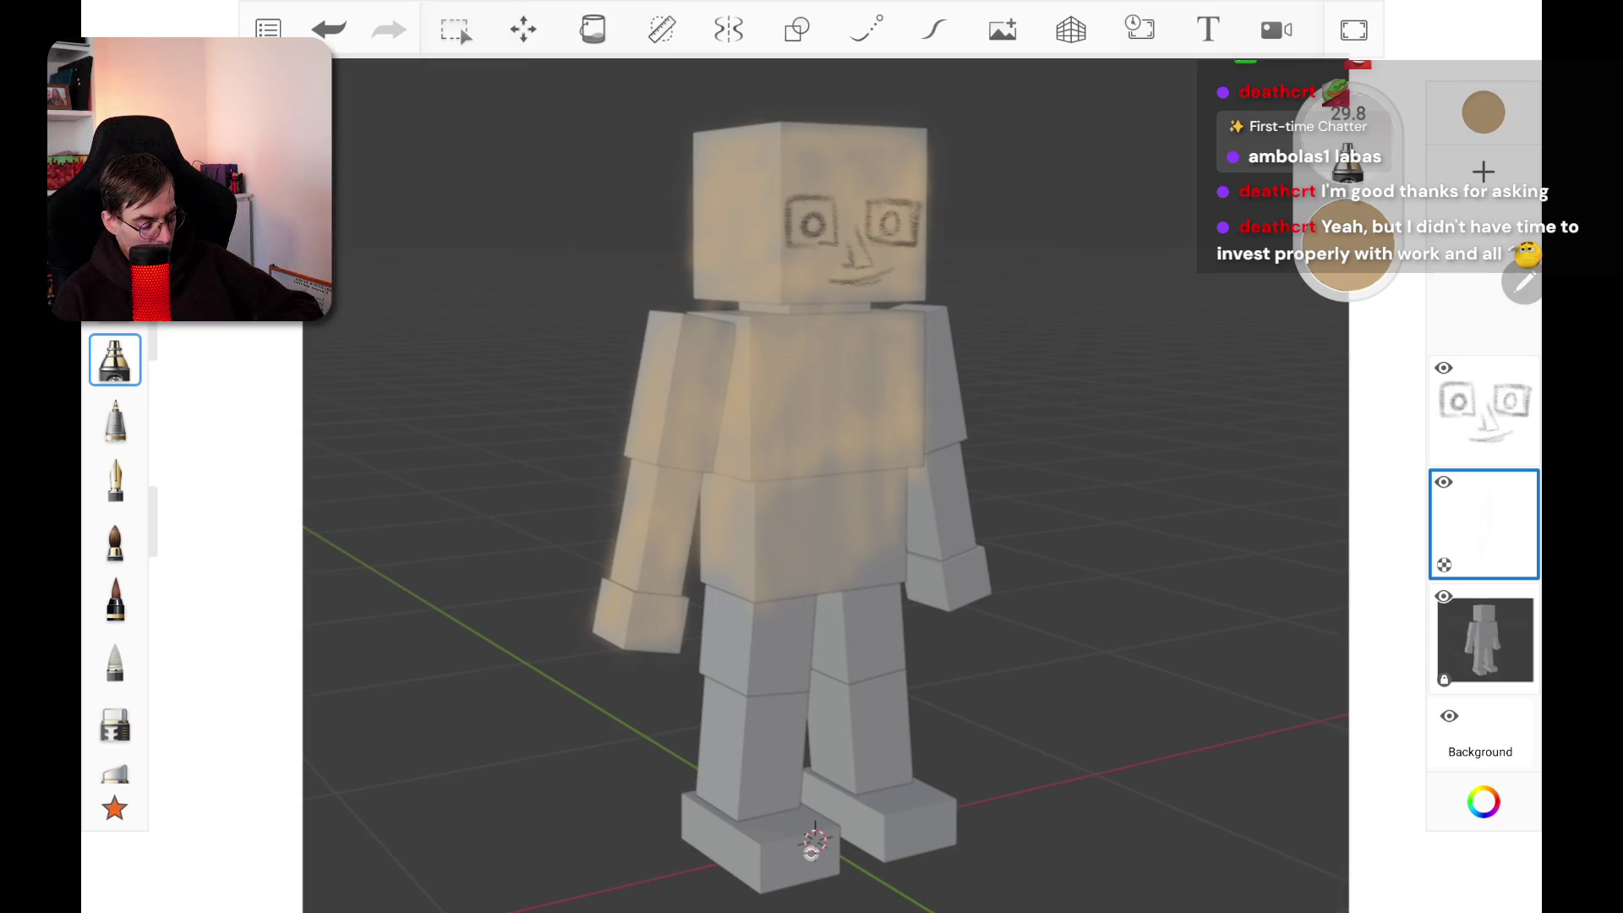
Step: Airbrush skin tone over the right shoulder, forearm and hand, and down the left leg
mouse_move(929, 323)
mouse_down()
mouse_move(930, 365)
mouse_move(951, 384)
mouse_move(930, 506)
mouse_move(946, 590)
mouse_move(959, 511)
mouse_up()
drag(965, 566, 968, 467)
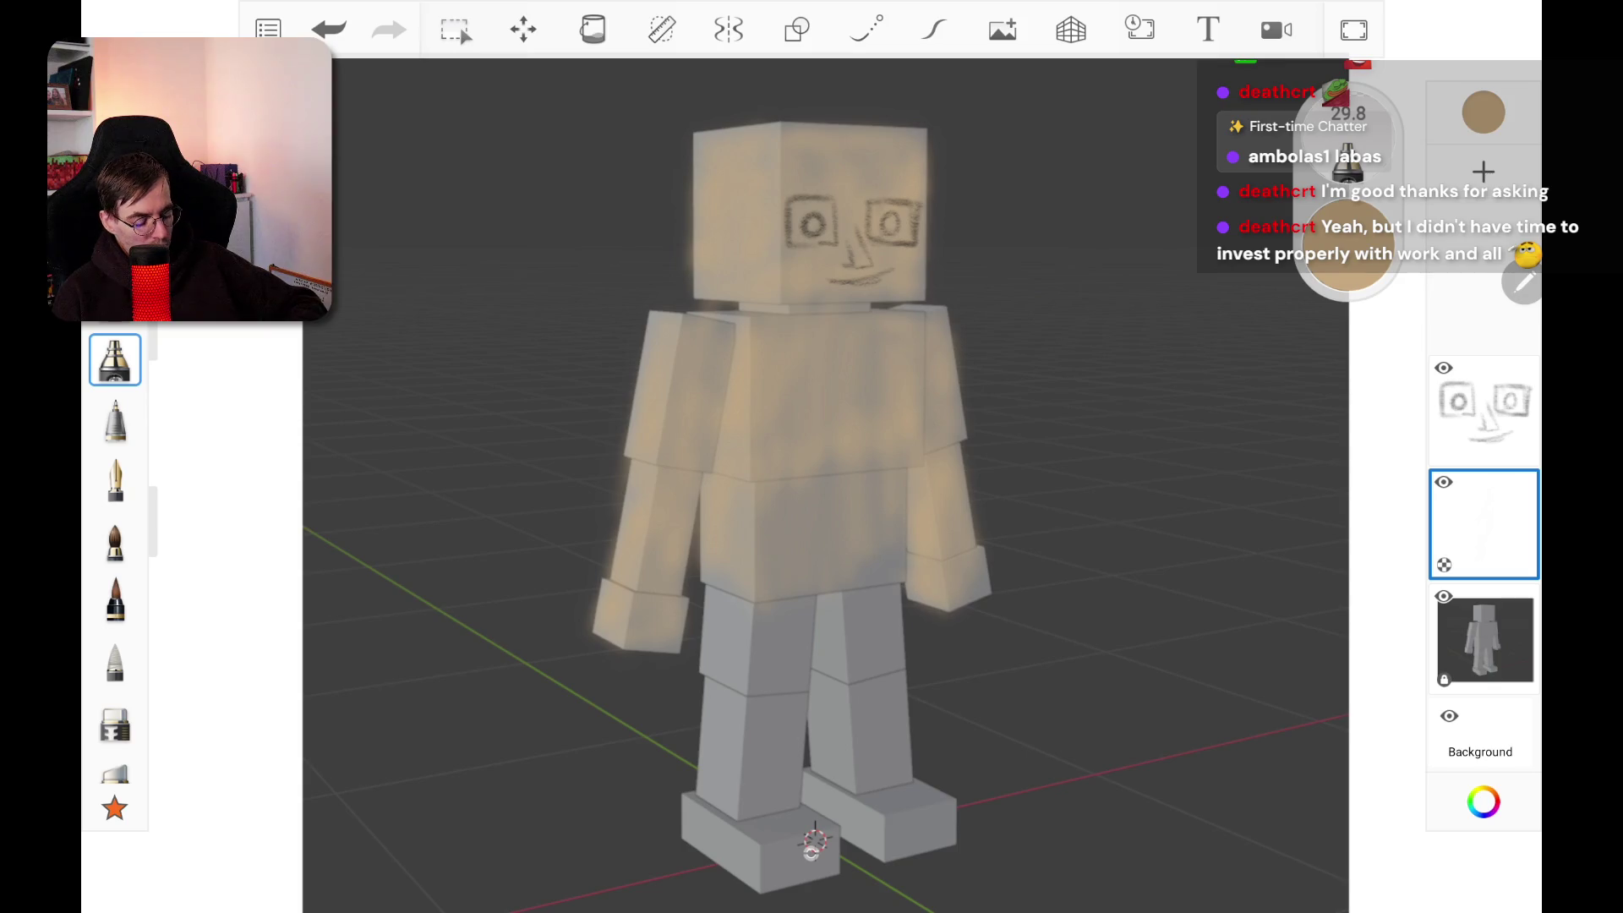
mouse_move(979, 563)
mouse_down()
mouse_move(979, 586)
mouse_move(990, 557)
mouse_up()
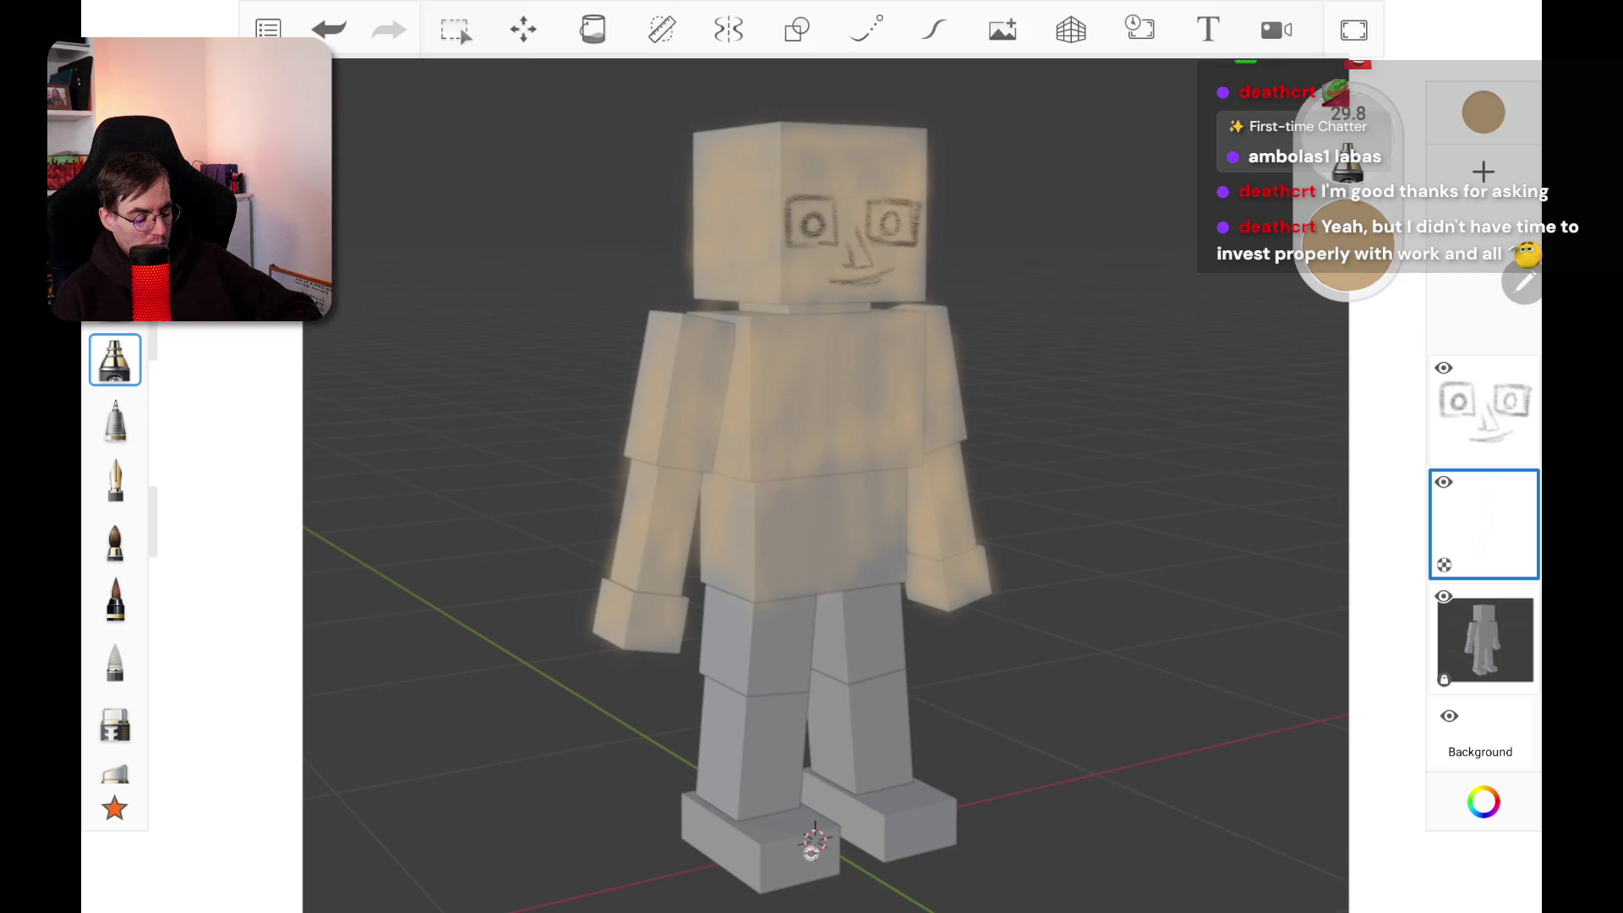
drag(700, 602, 700, 659)
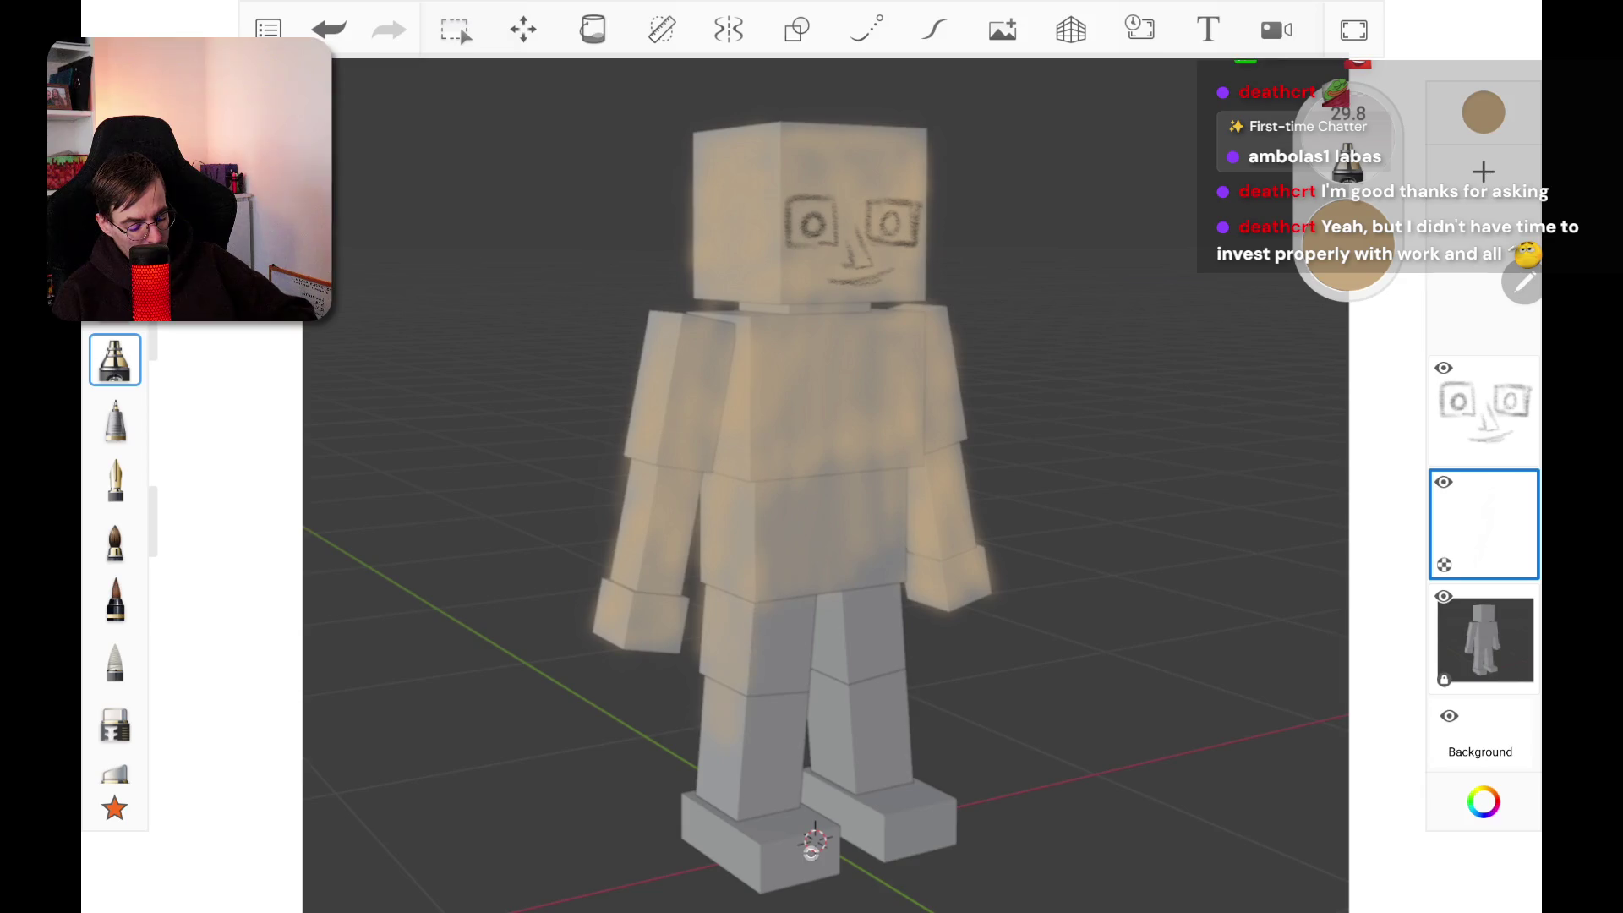
mouse_move(758, 731)
mouse_down()
mouse_move(769, 630)
mouse_move(798, 587)
mouse_up()
drag(788, 774, 791, 685)
mouse_move(740, 824)
mouse_down()
mouse_move(745, 718)
mouse_move(714, 797)
mouse_move(807, 725)
mouse_up()
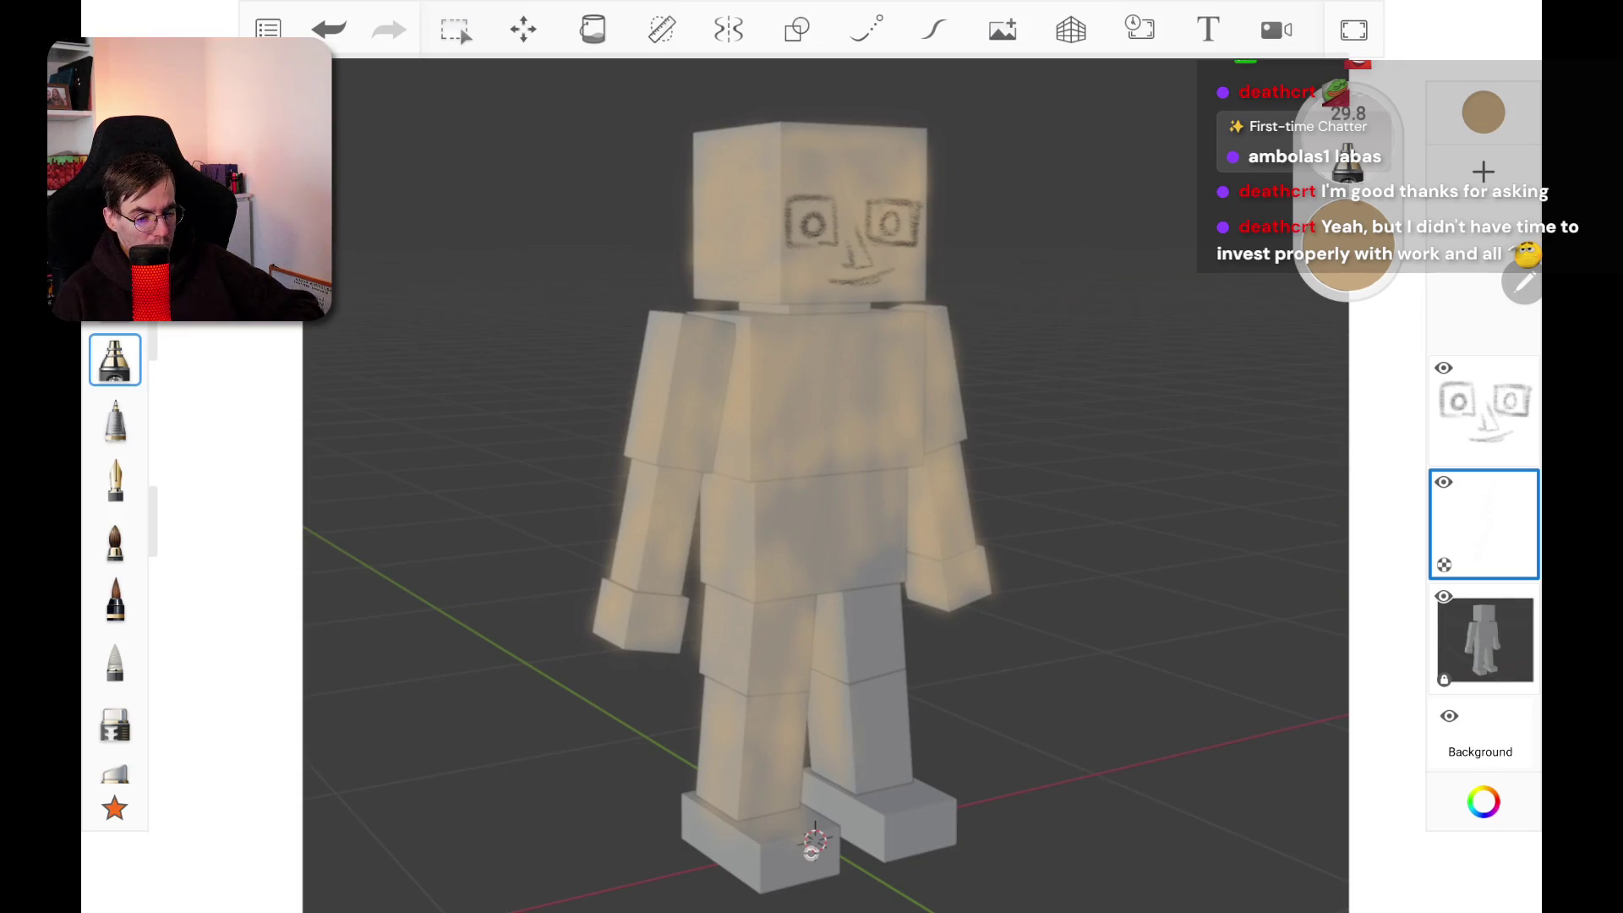
Step: Colour the right leg and left foot, touching up the inner left lower leg
mouse_move(855, 744)
mouse_down()
mouse_move(858, 608)
mouse_move(877, 705)
mouse_move(887, 584)
mouse_up()
mouse_move(896, 672)
mouse_down()
mouse_move(891, 554)
mouse_move(860, 565)
mouse_move(820, 490)
mouse_up()
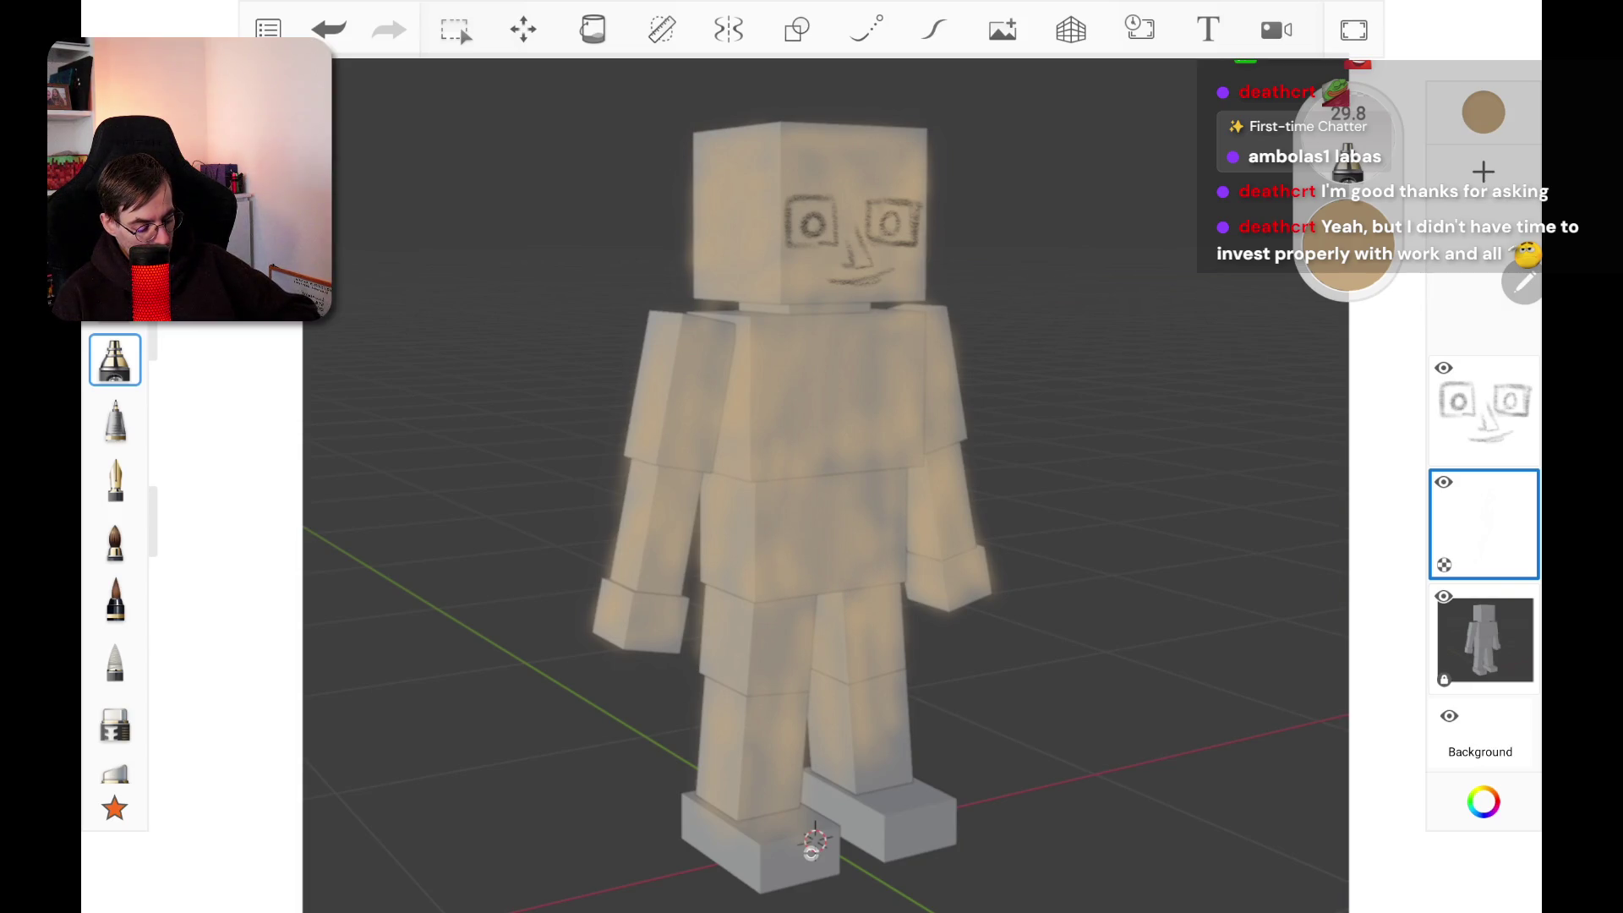
mouse_move(693, 862)
mouse_down()
mouse_move(744, 879)
mouse_move(816, 820)
mouse_move(850, 832)
mouse_move(896, 803)
mouse_move(939, 811)
mouse_move(930, 786)
mouse_move(870, 765)
mouse_move(904, 734)
mouse_up()
drag(810, 773, 813, 745)
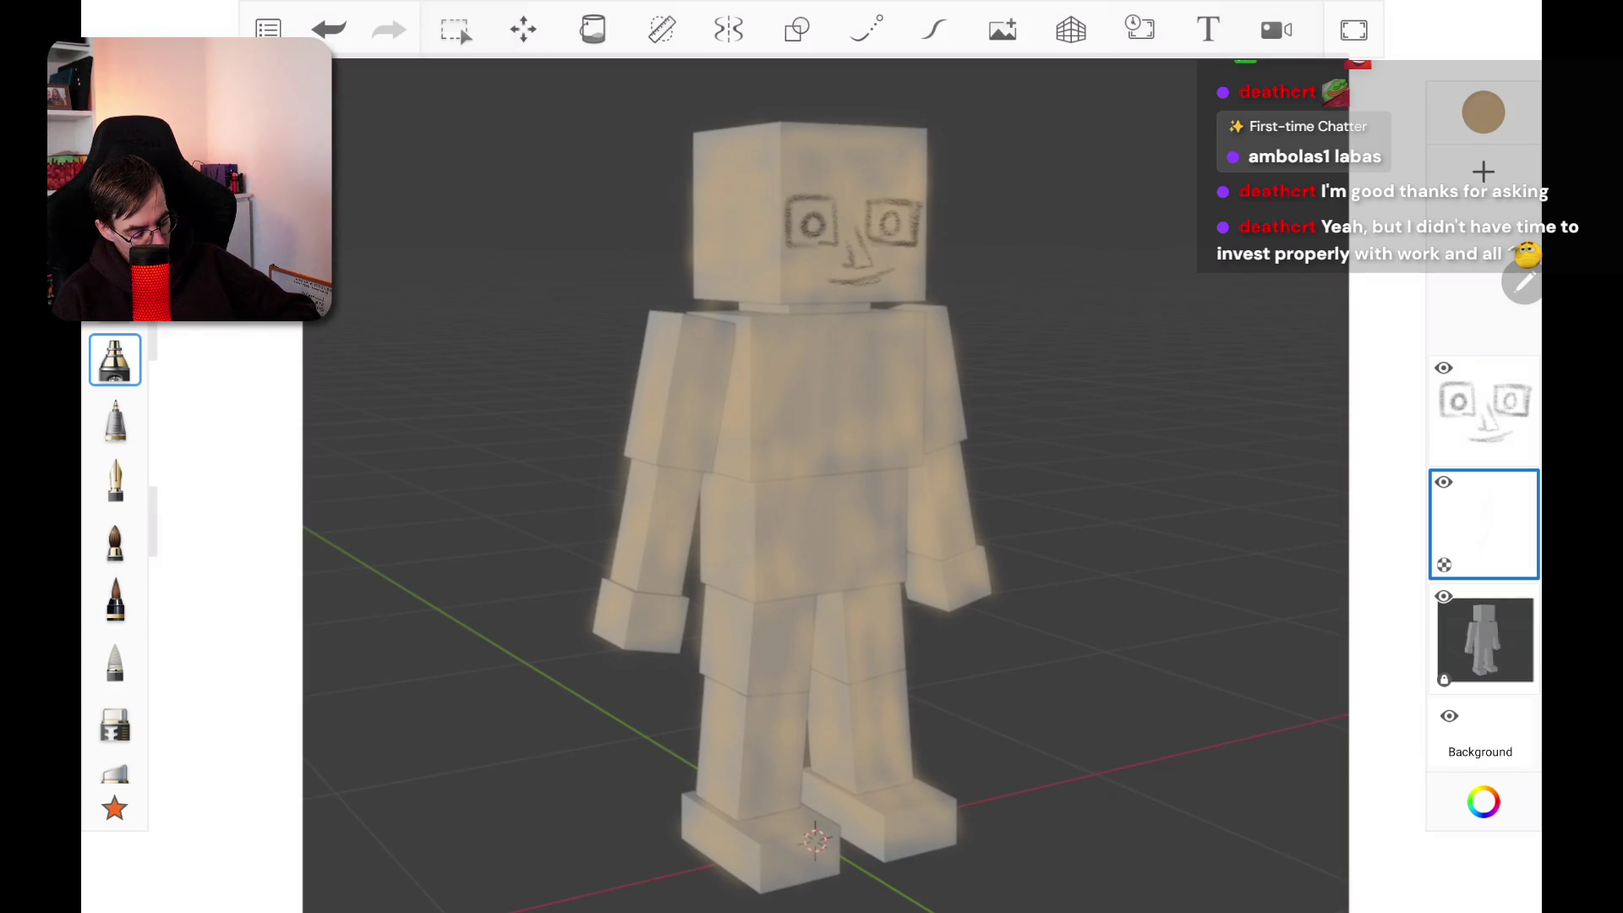
Step: Raise the brush size to 43.4 with the bracket key
key(bracketright)
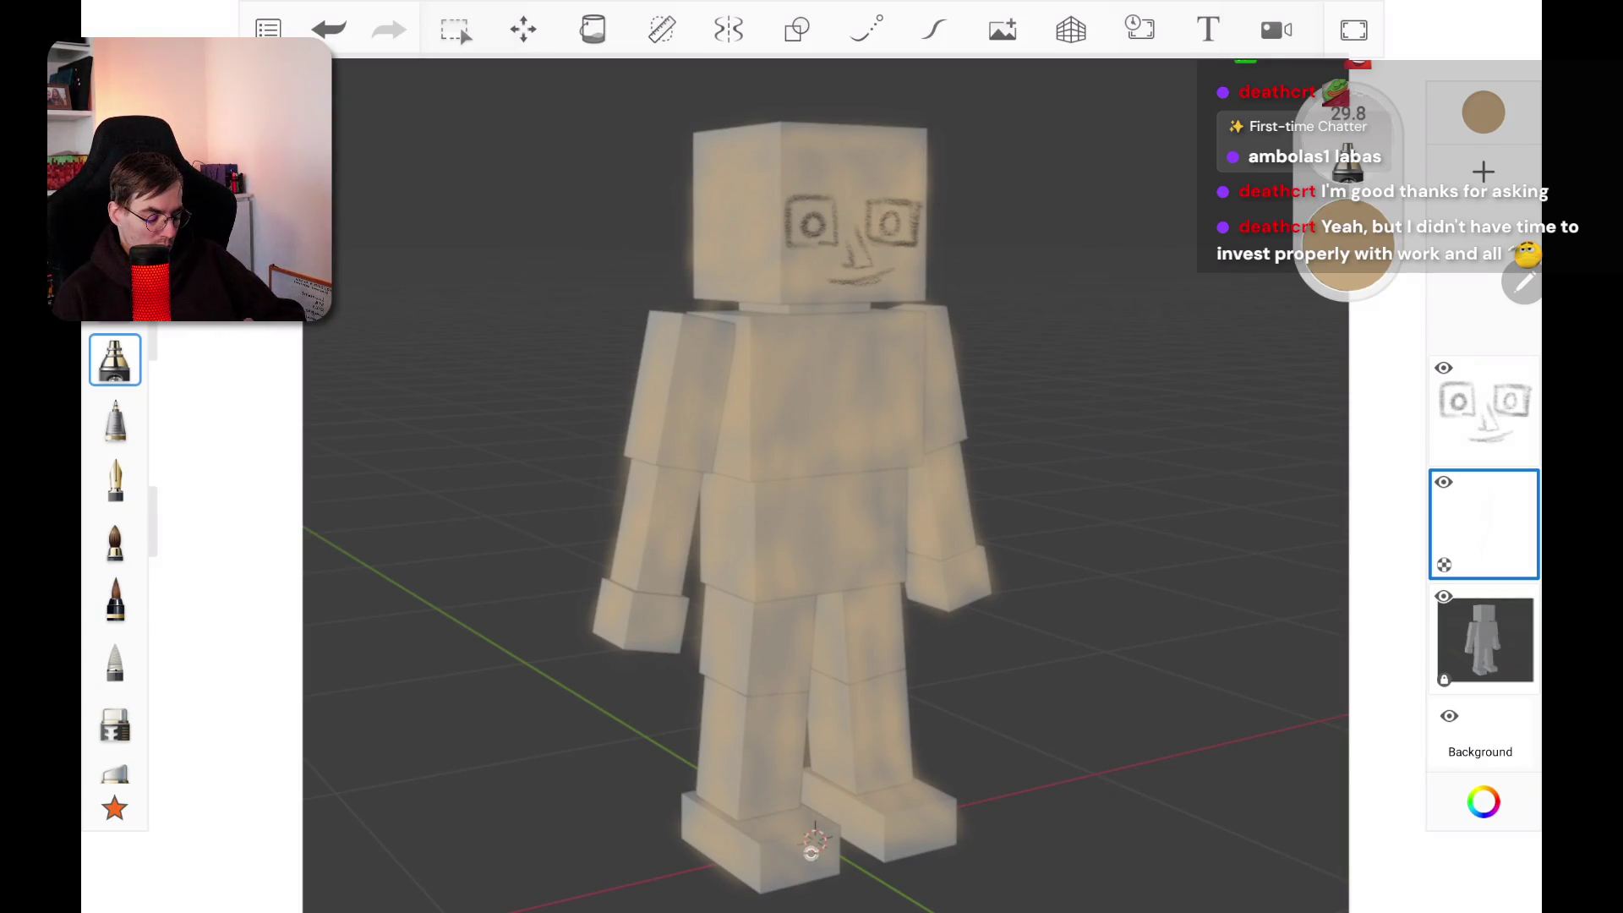
key(bracketright)
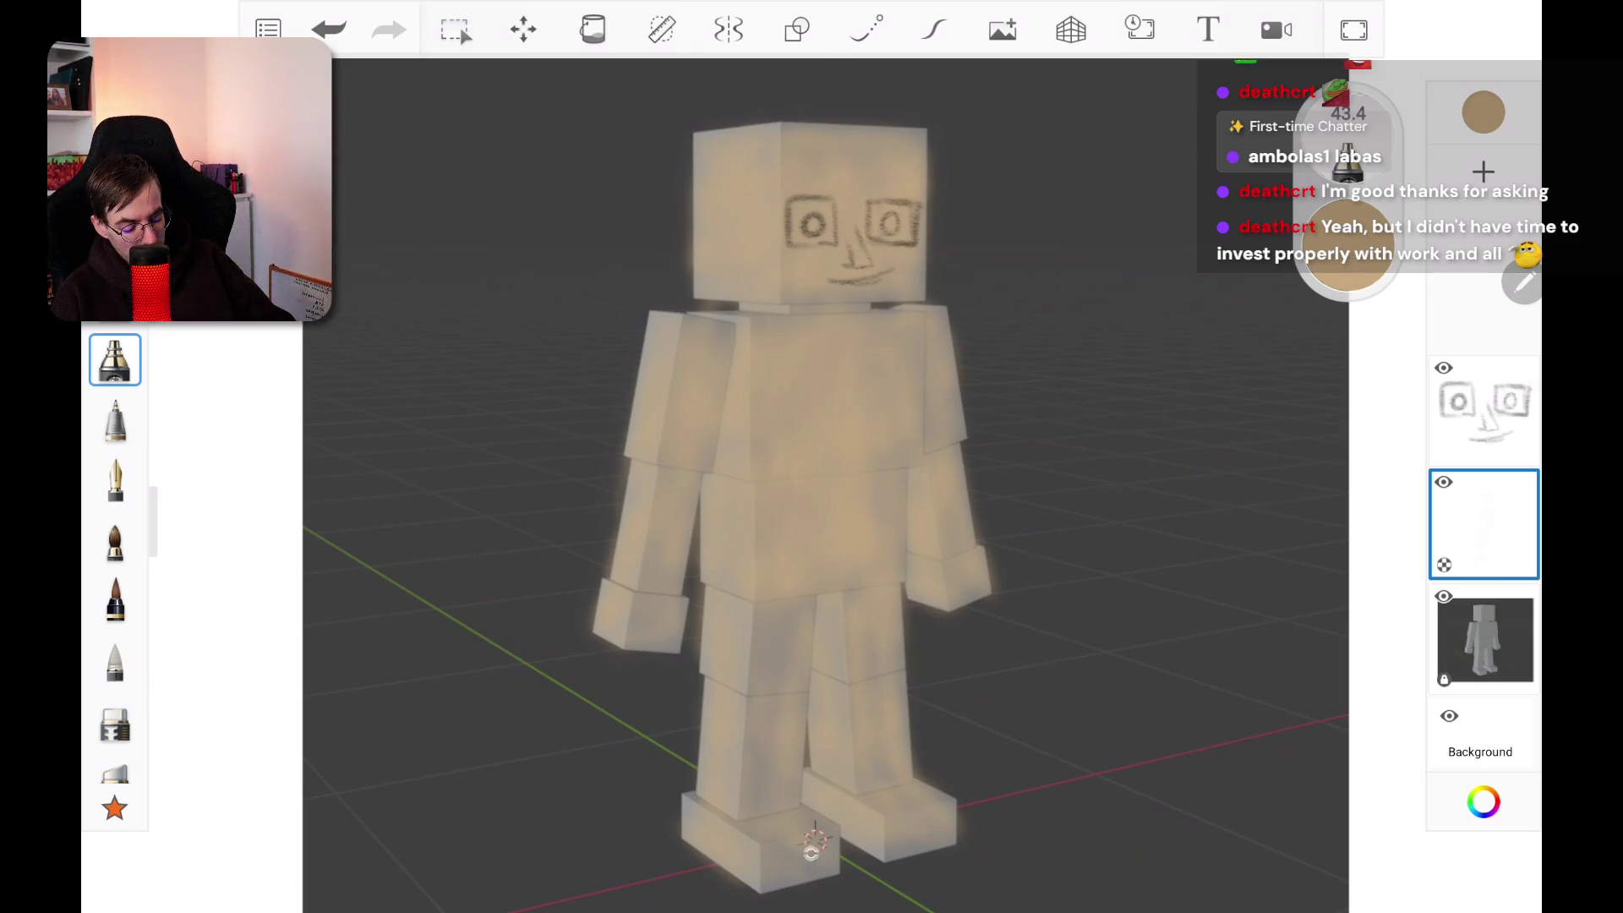
click(115, 720)
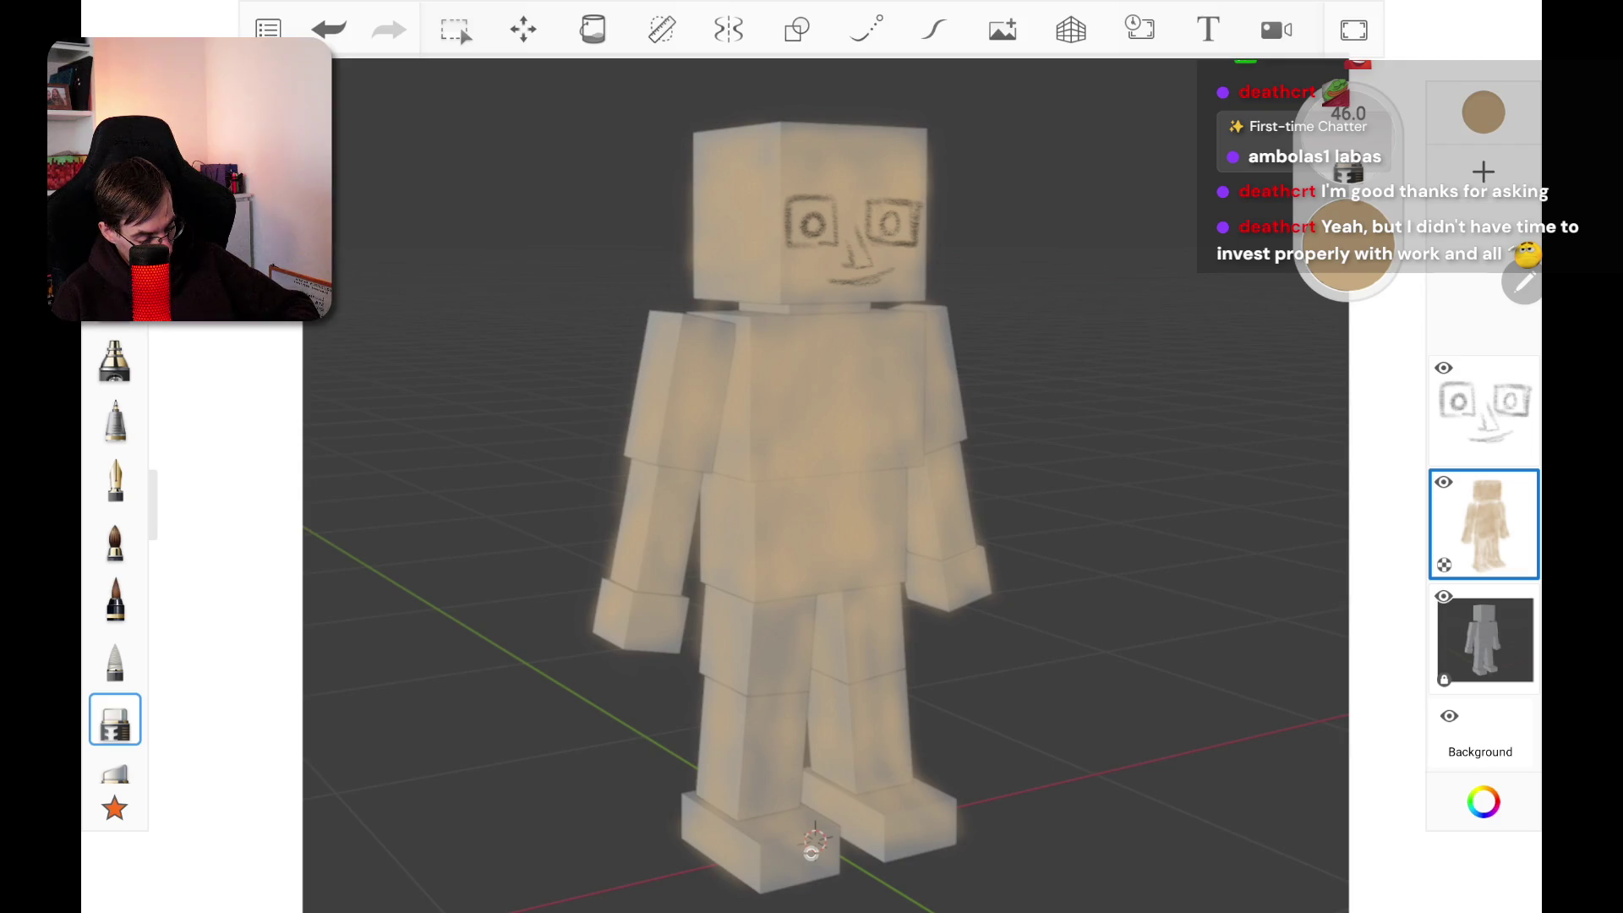
Step: Erase the tan overspray along both head edges, the left arm, both feet and the right hand
drag(926, 165, 928, 241)
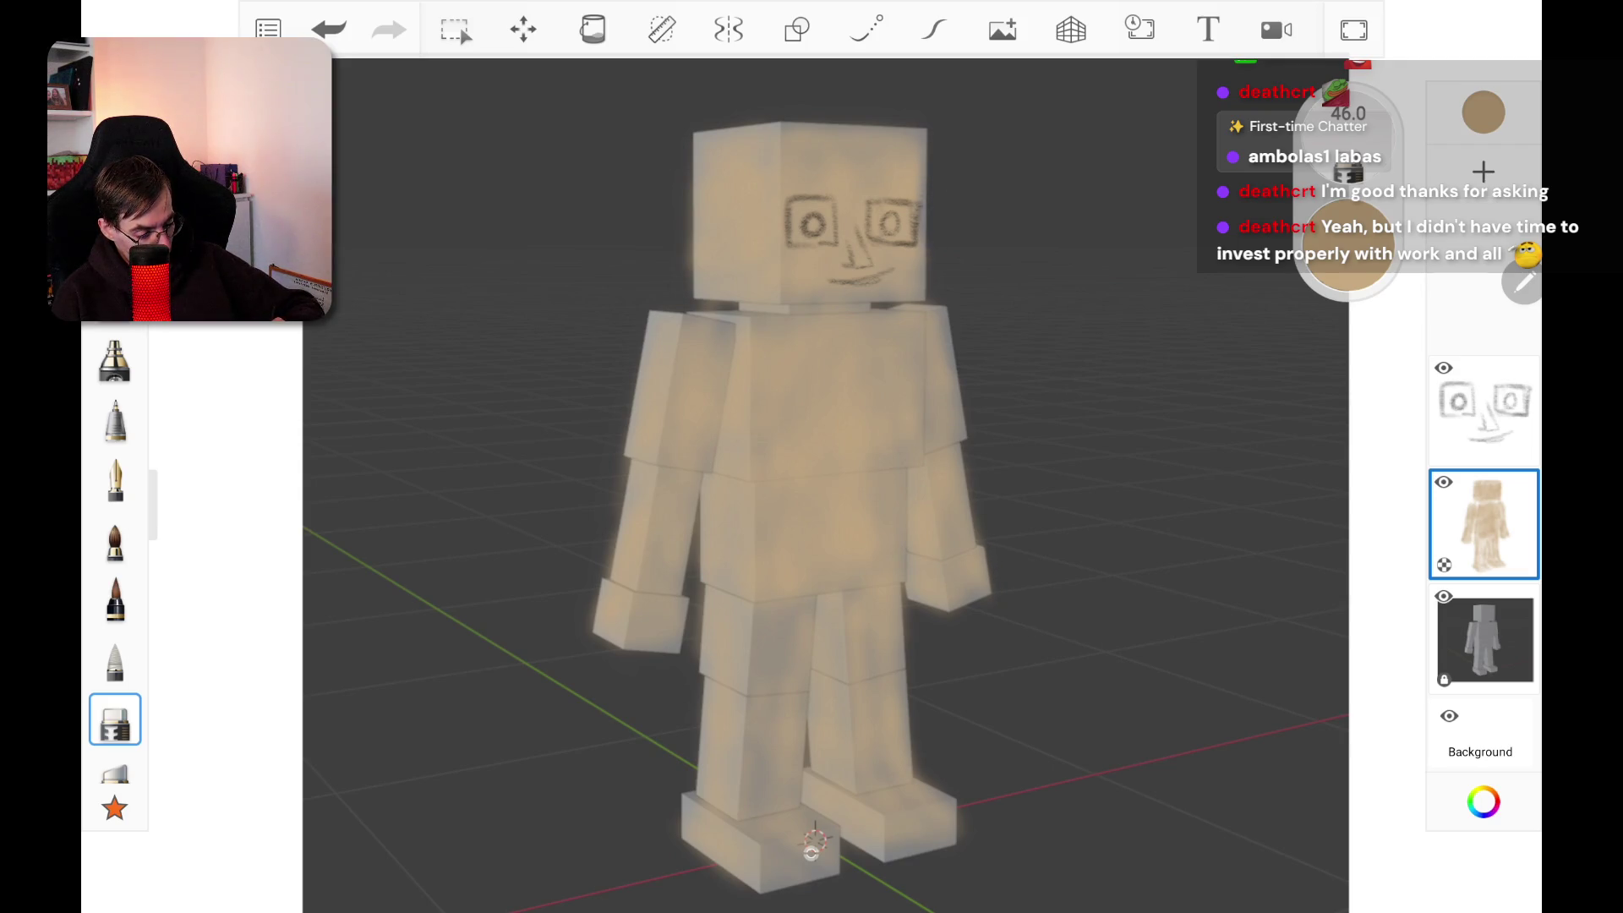
drag(688, 228, 685, 335)
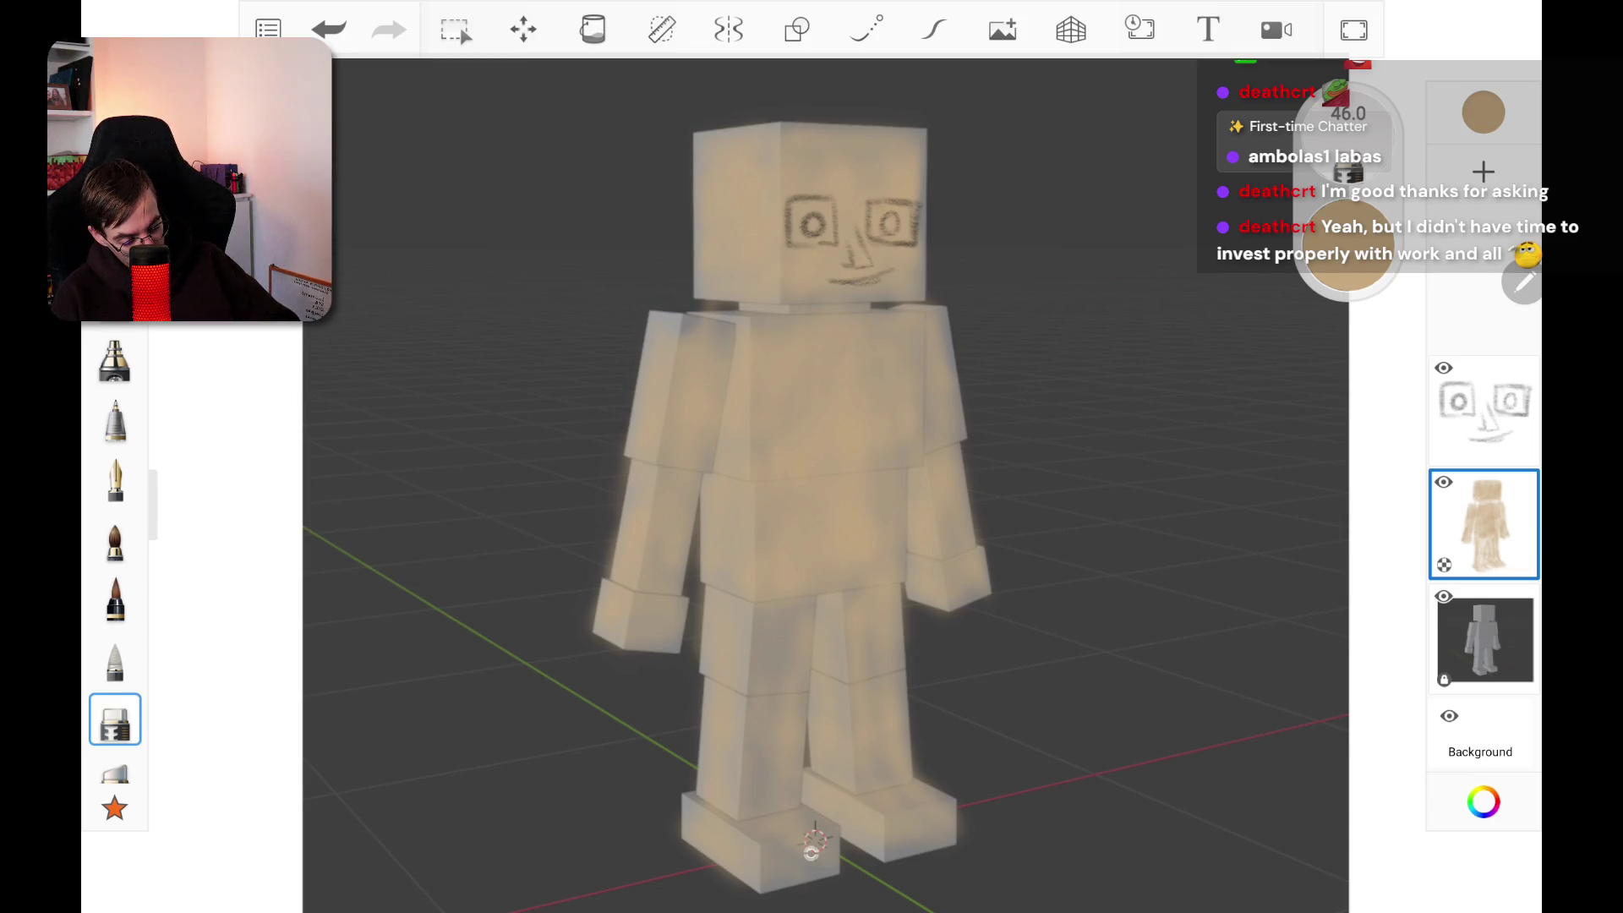
drag(622, 439, 593, 619)
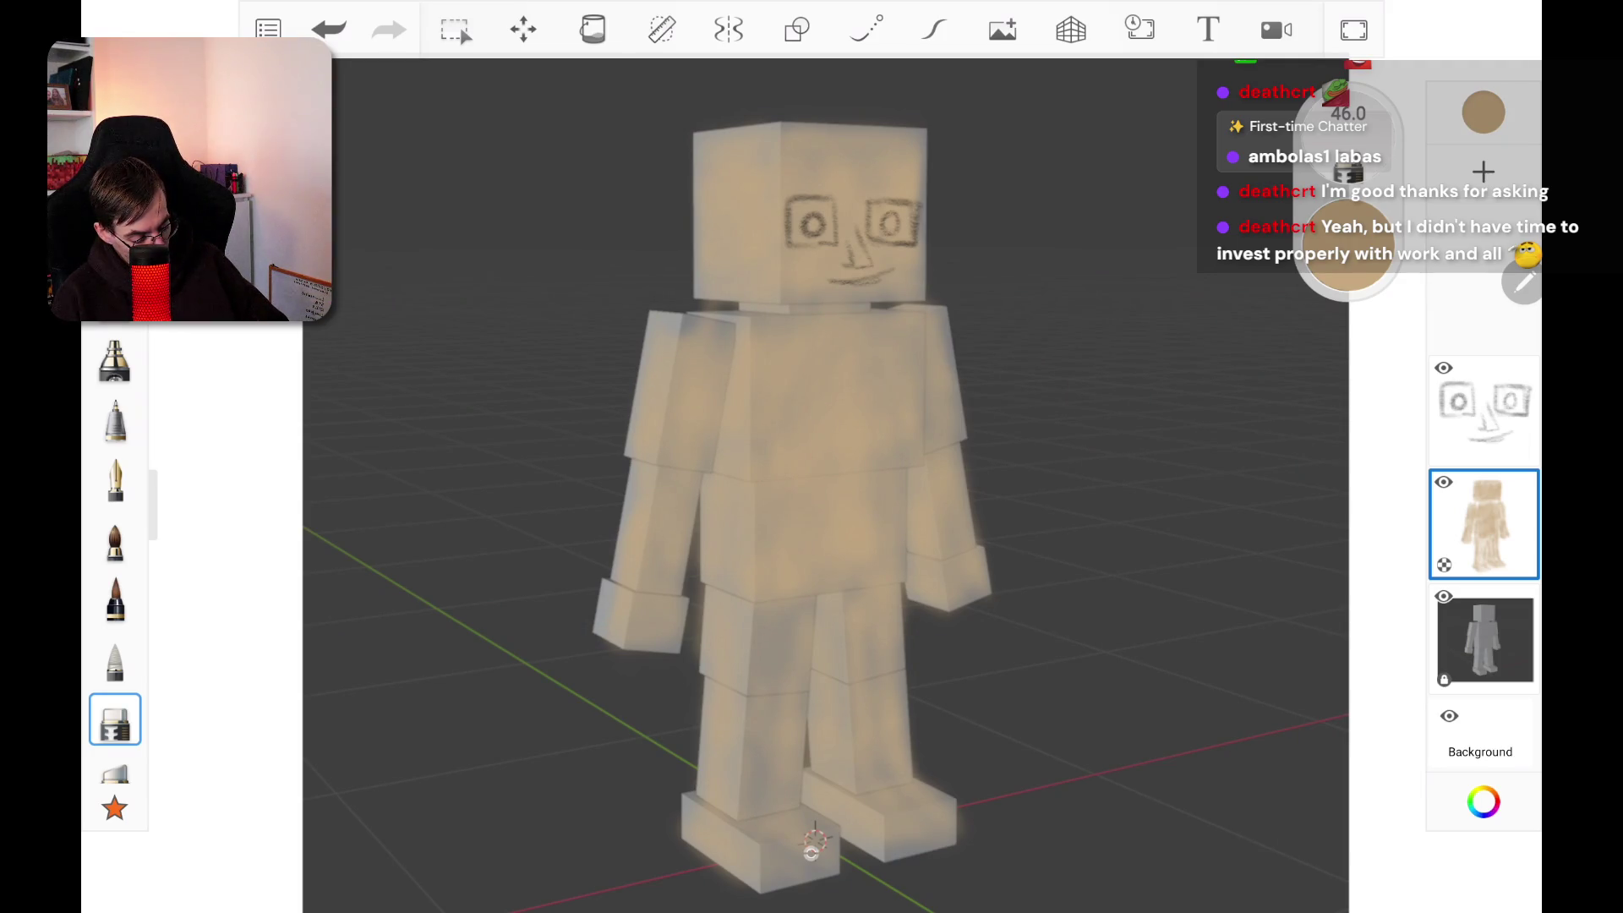
drag(959, 807, 959, 831)
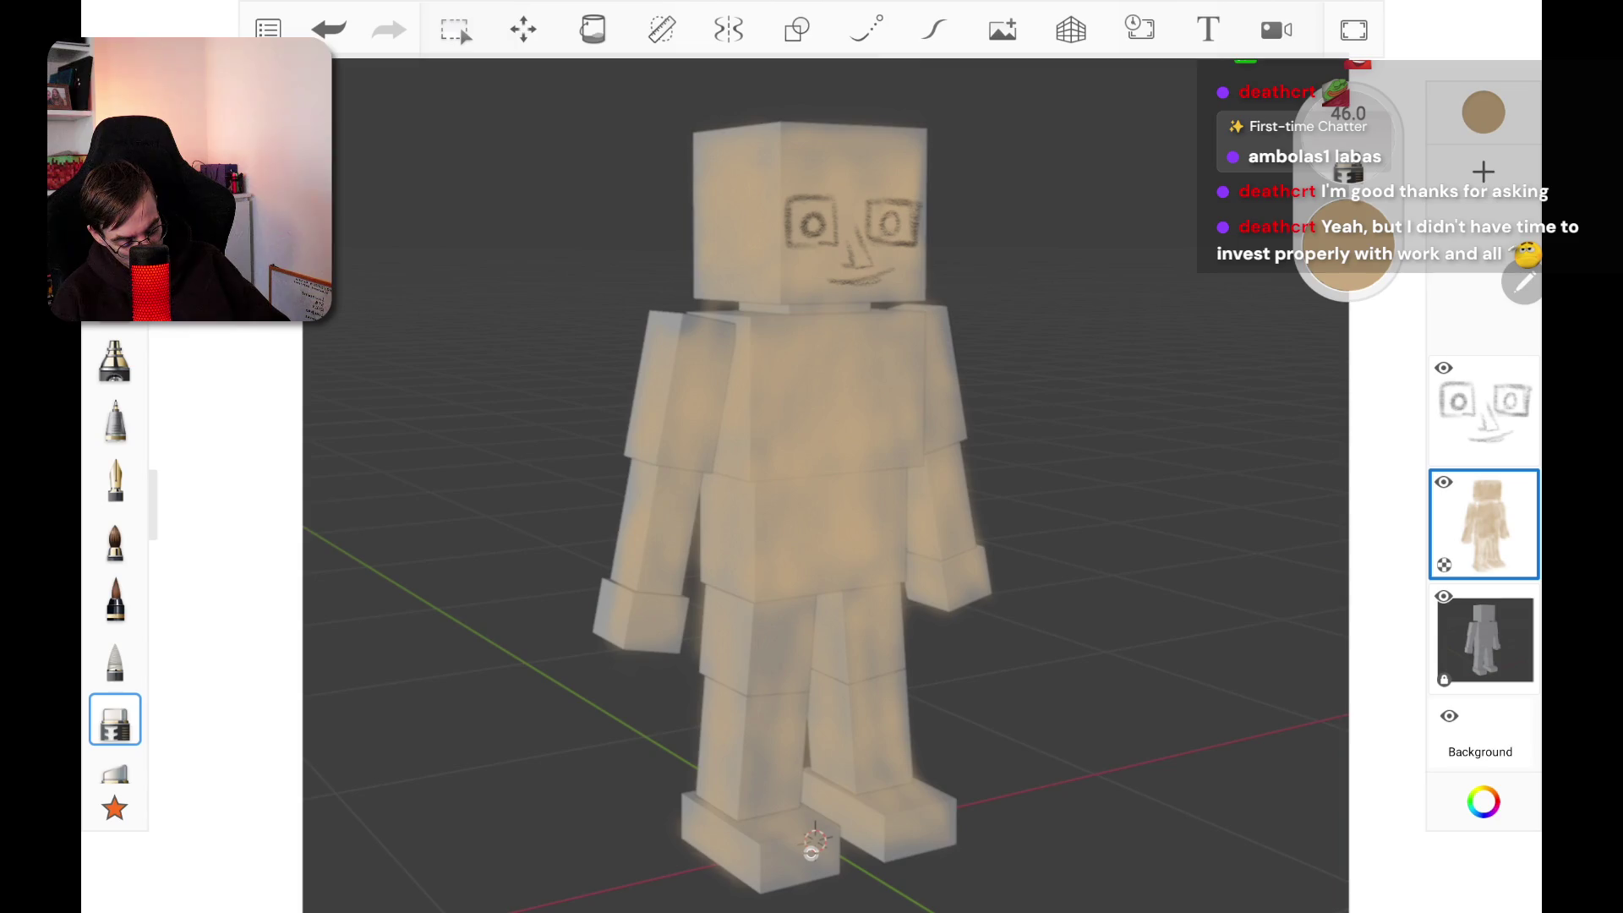
drag(687, 844, 737, 884)
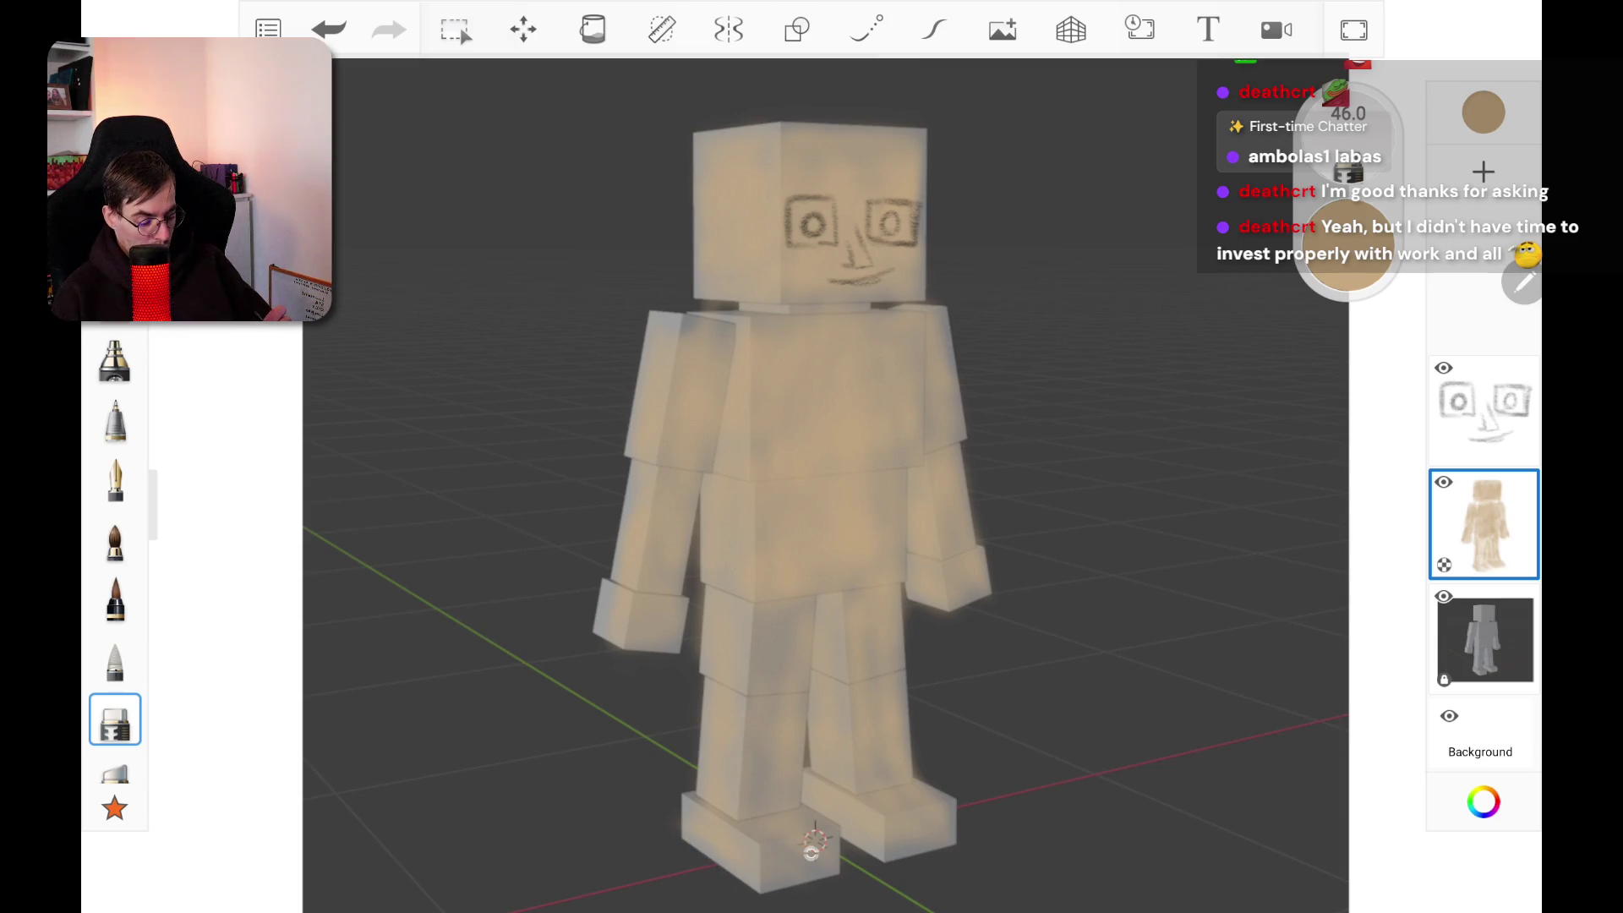
click(911, 612)
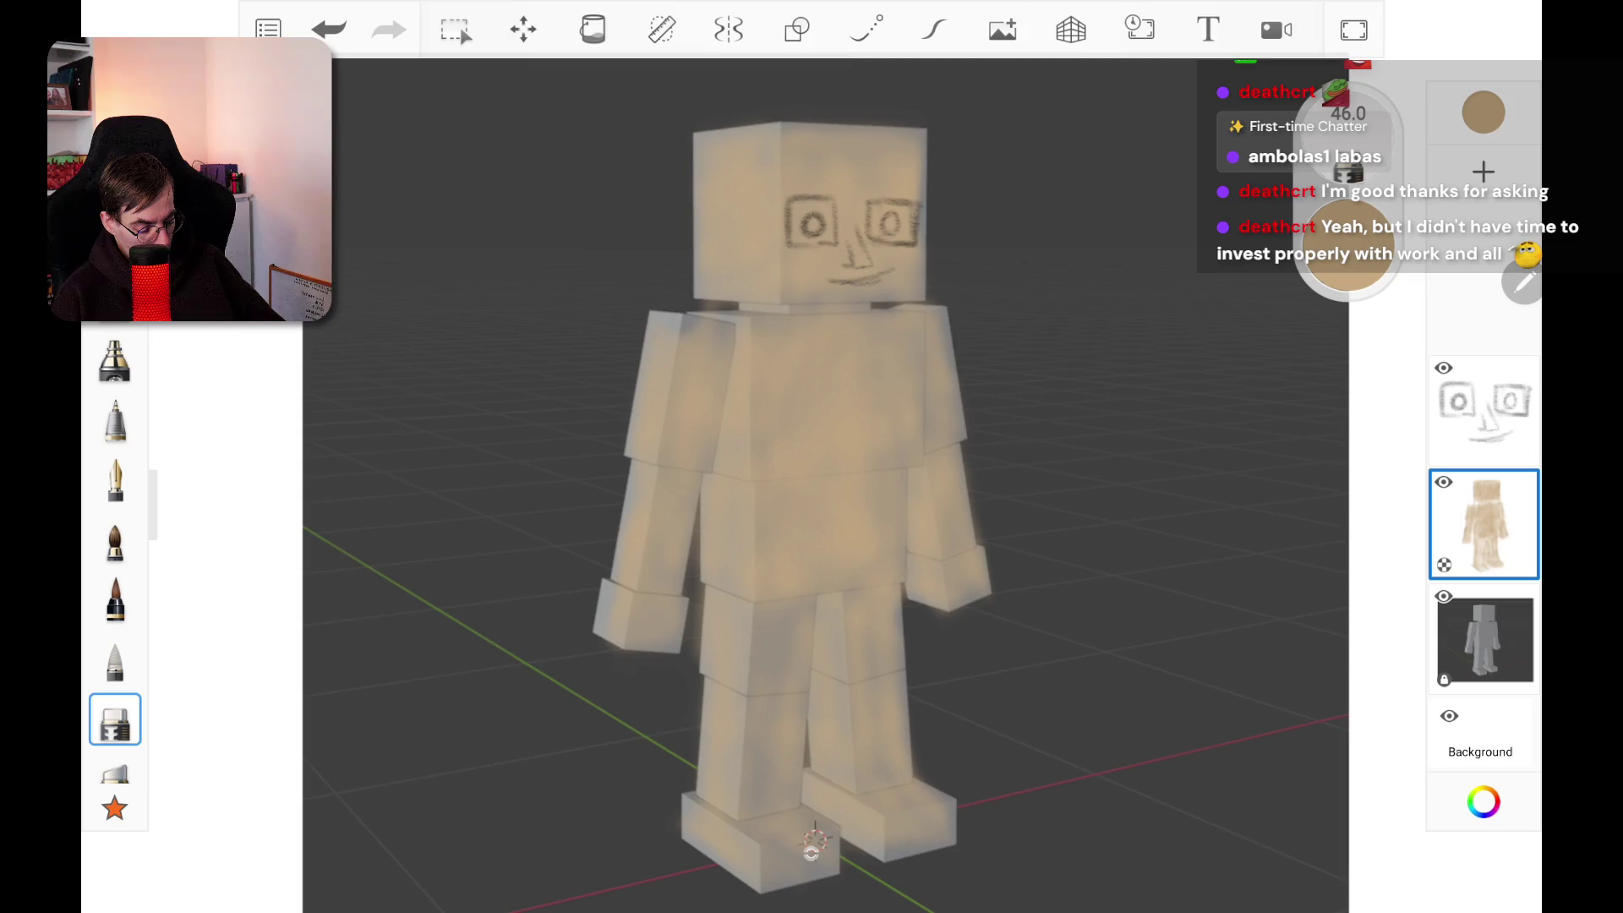
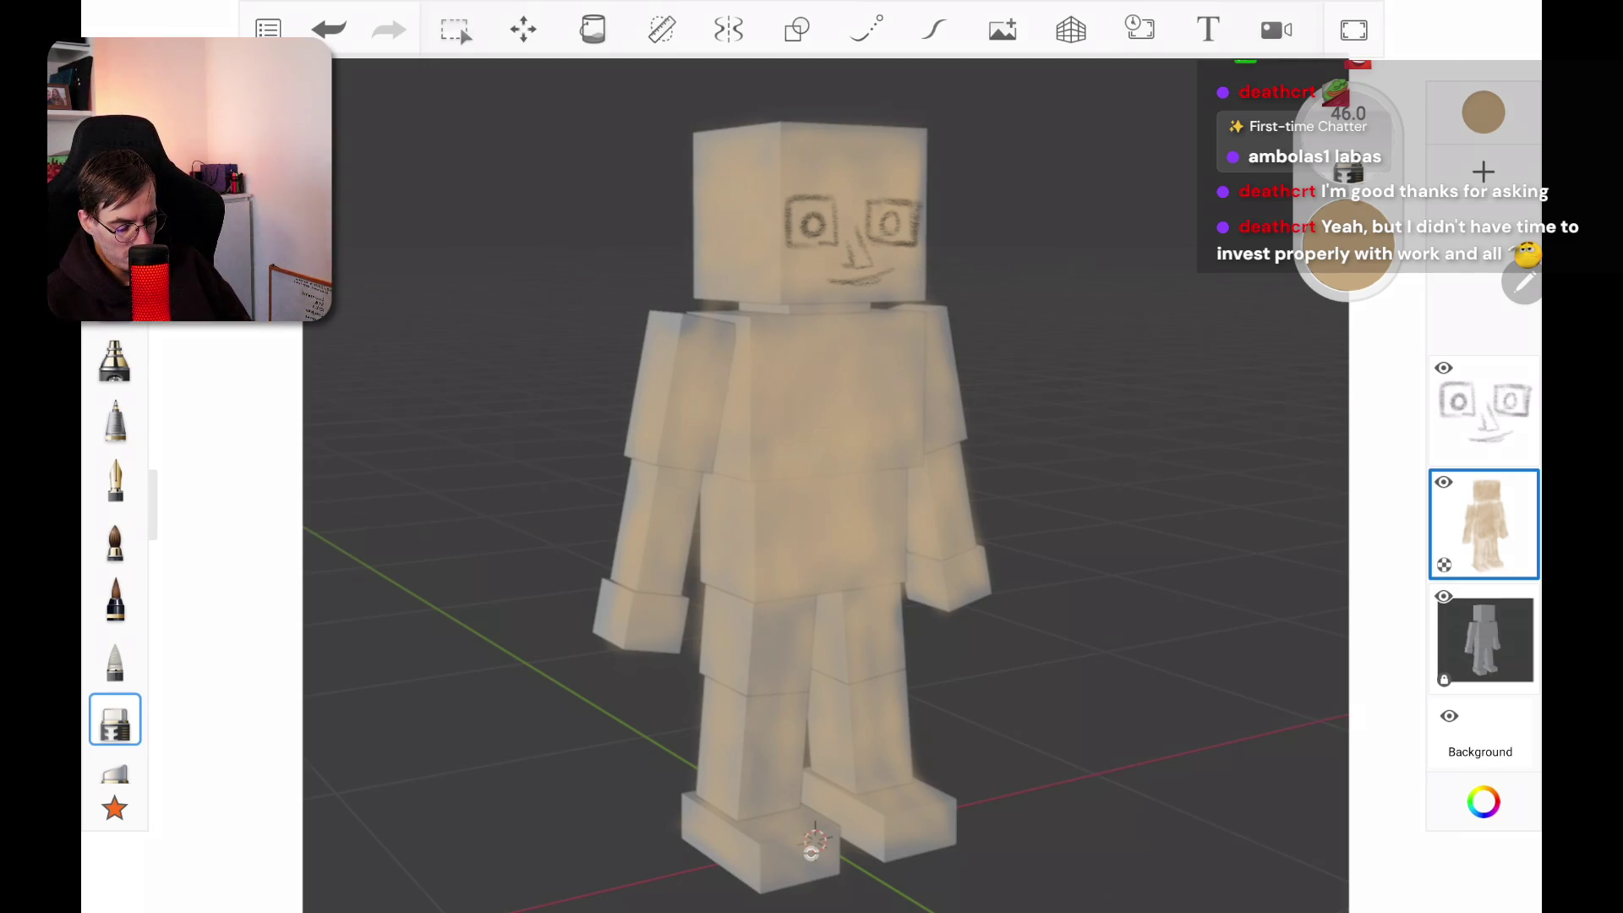
Step: Brighten both eye whites with a lighter cream using the first pencil at size about 23
scroll(813, 843, up, 5)
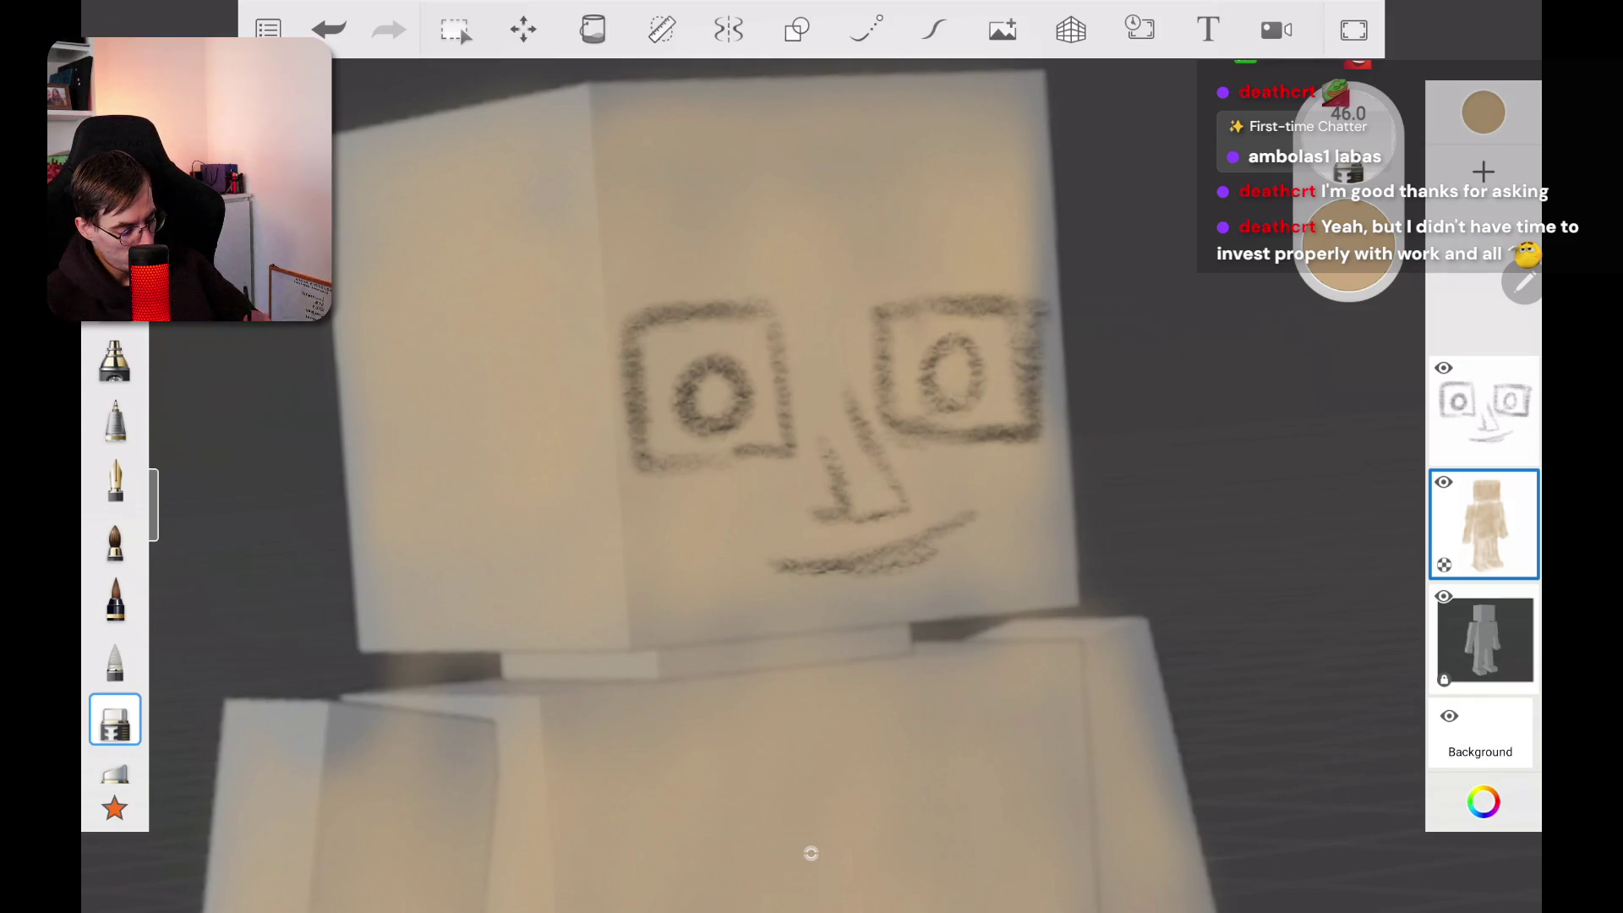
key(ctrl+i)
click(1104, 290)
click(115, 360)
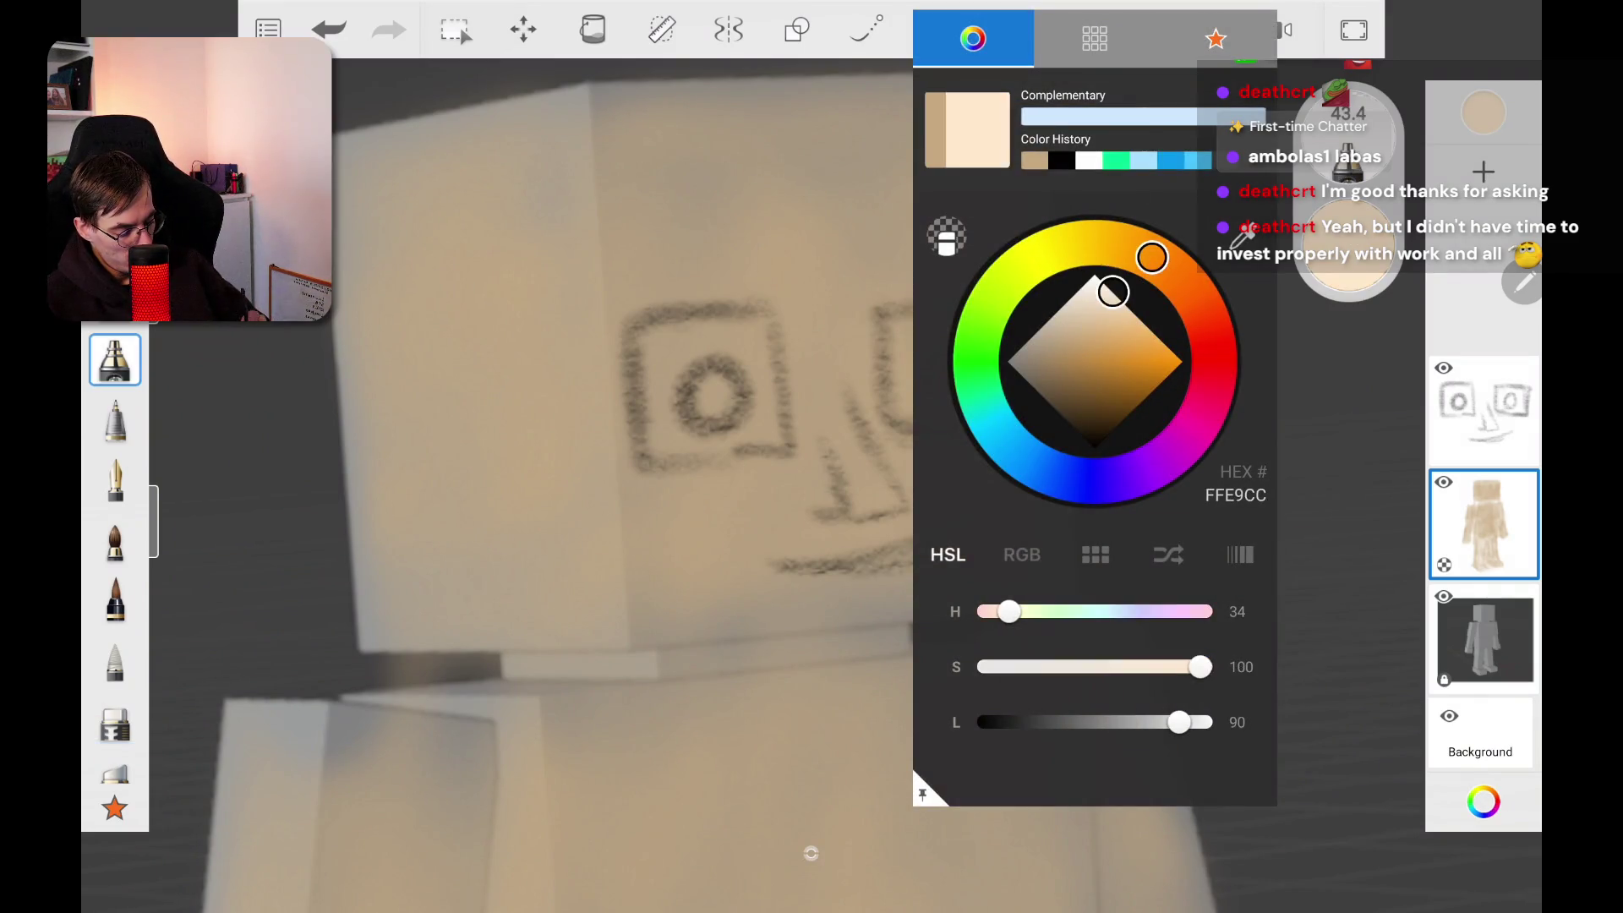
click(693, 341)
drag(704, 380, 725, 411)
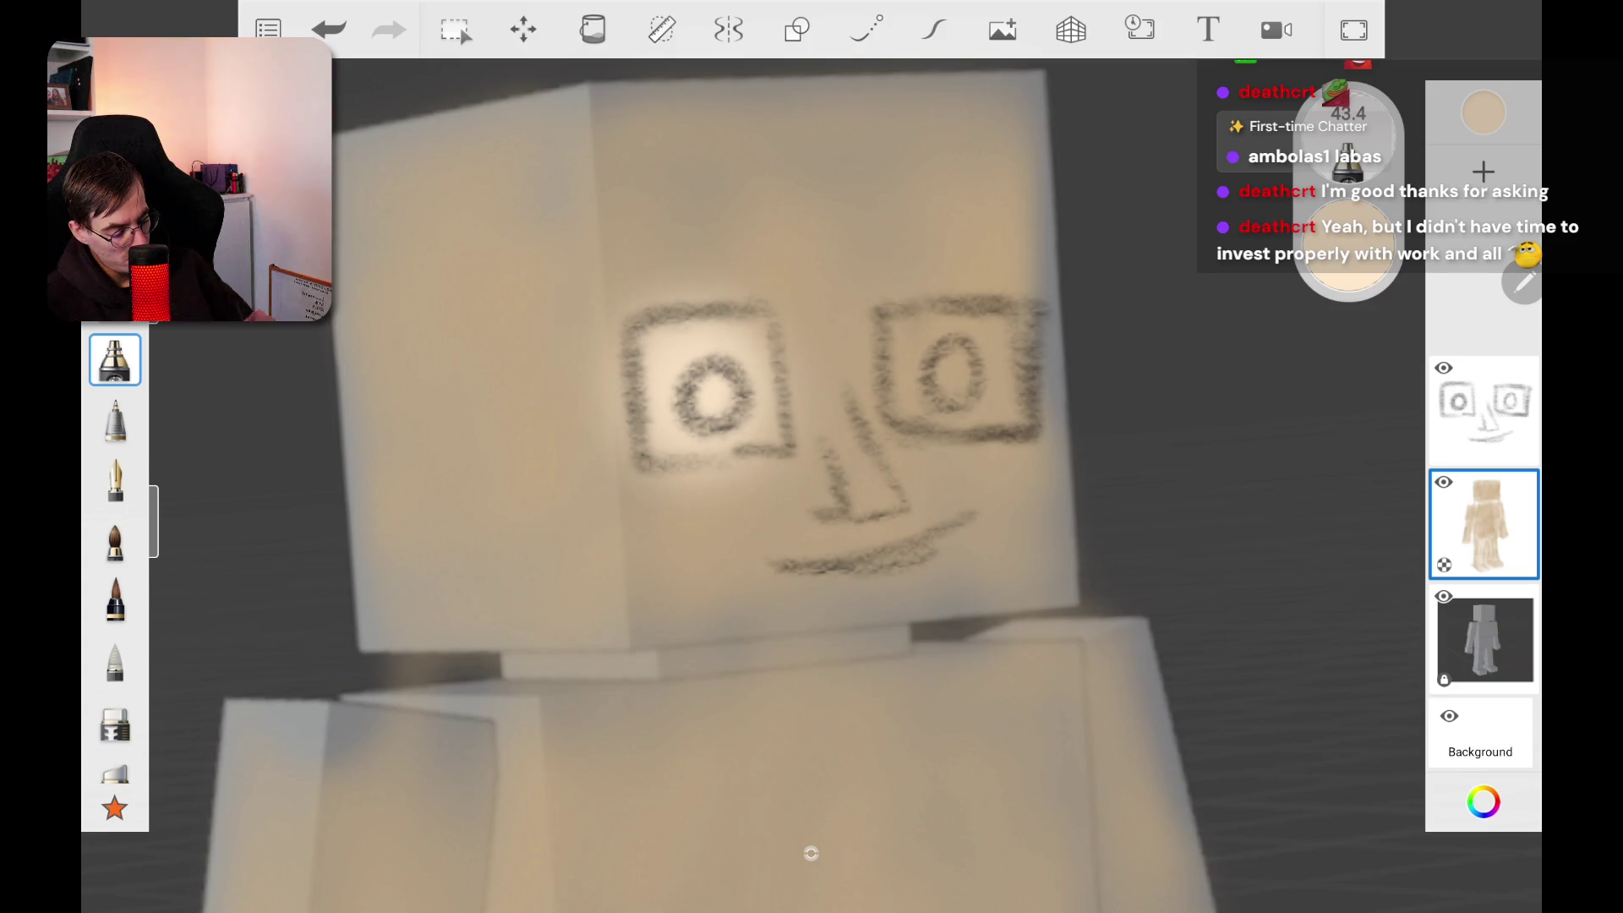
drag(1348, 135, 1306, 135)
drag(765, 364, 776, 426)
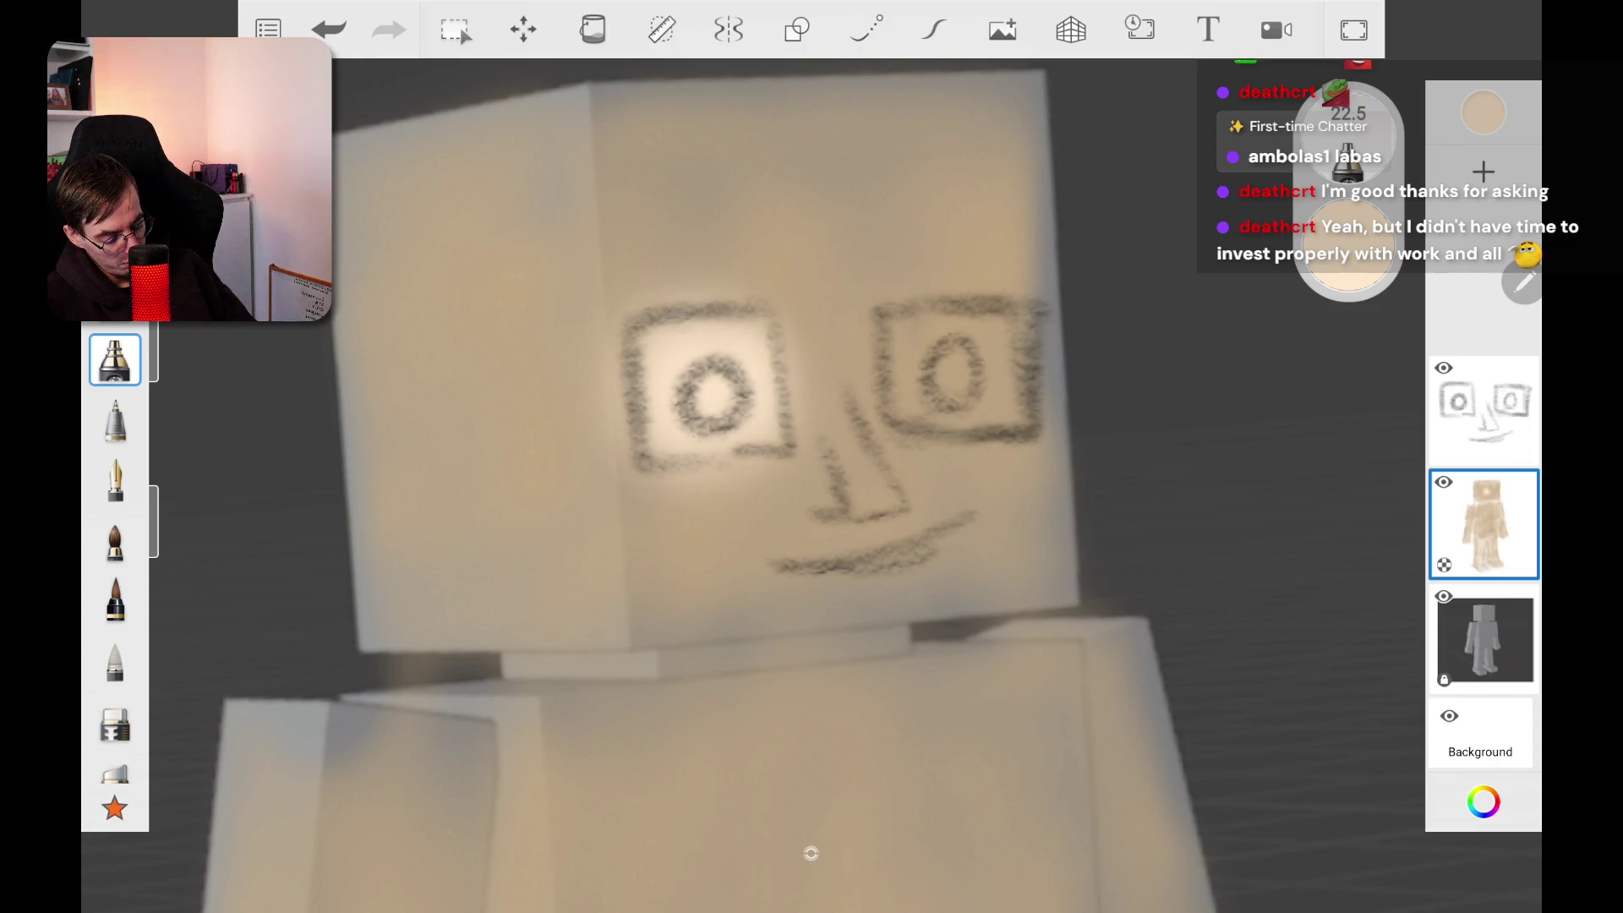
mouse_move(900, 329)
mouse_down()
mouse_move(929, 401)
mouse_move(963, 372)
mouse_move(1023, 364)
mouse_up()
drag(904, 330, 909, 414)
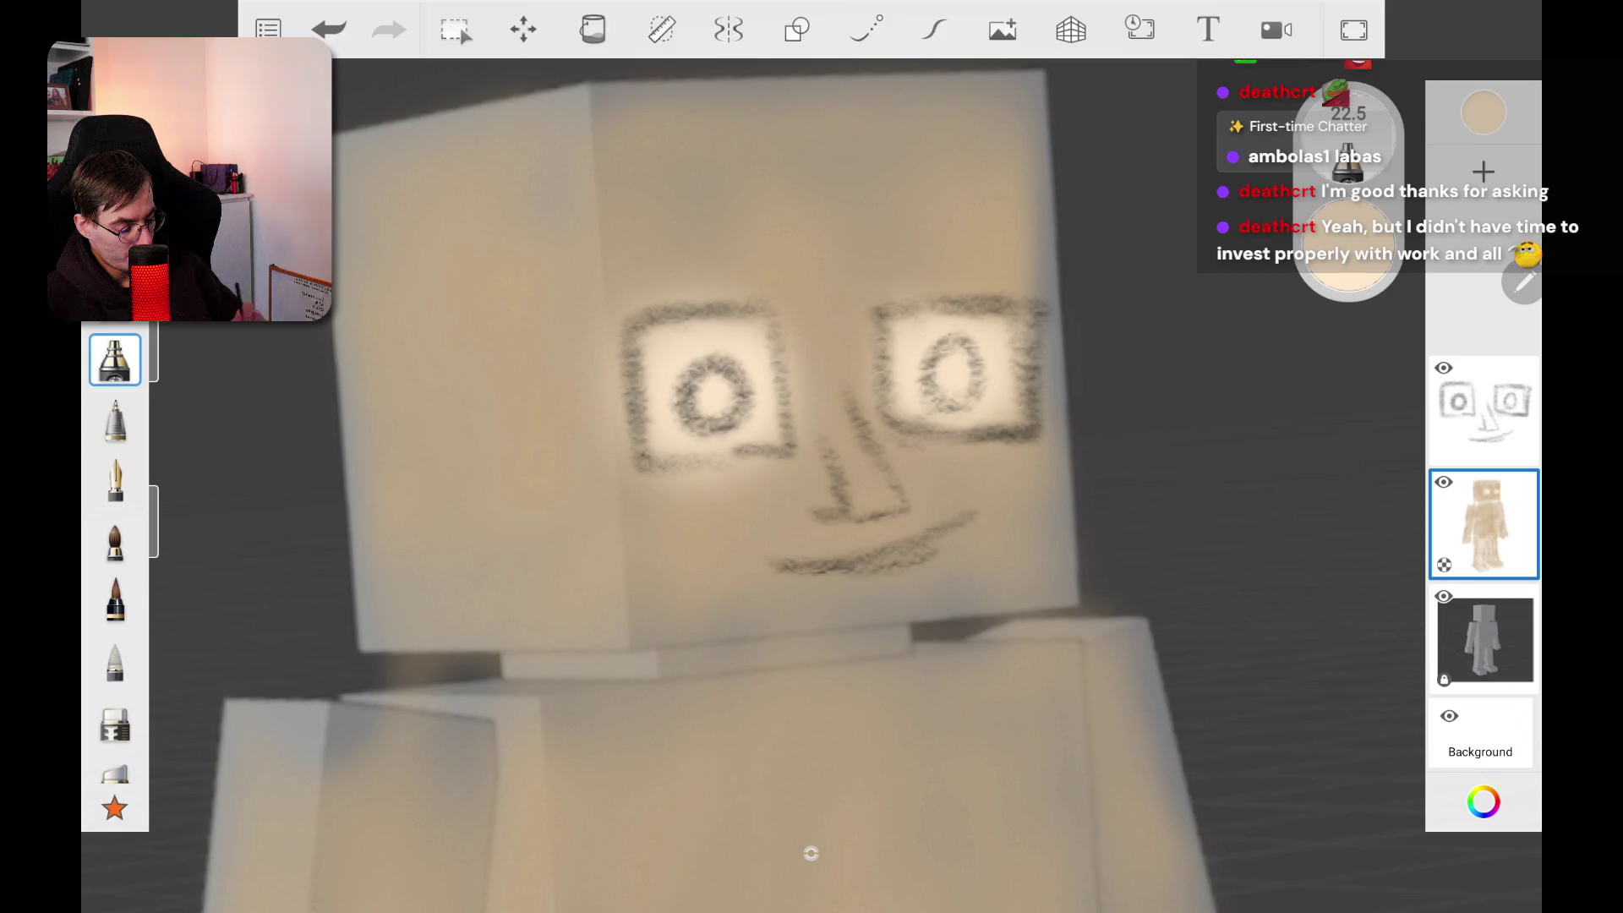
Step: Paint saturated light cyan irises into both eyes
click(1483, 801)
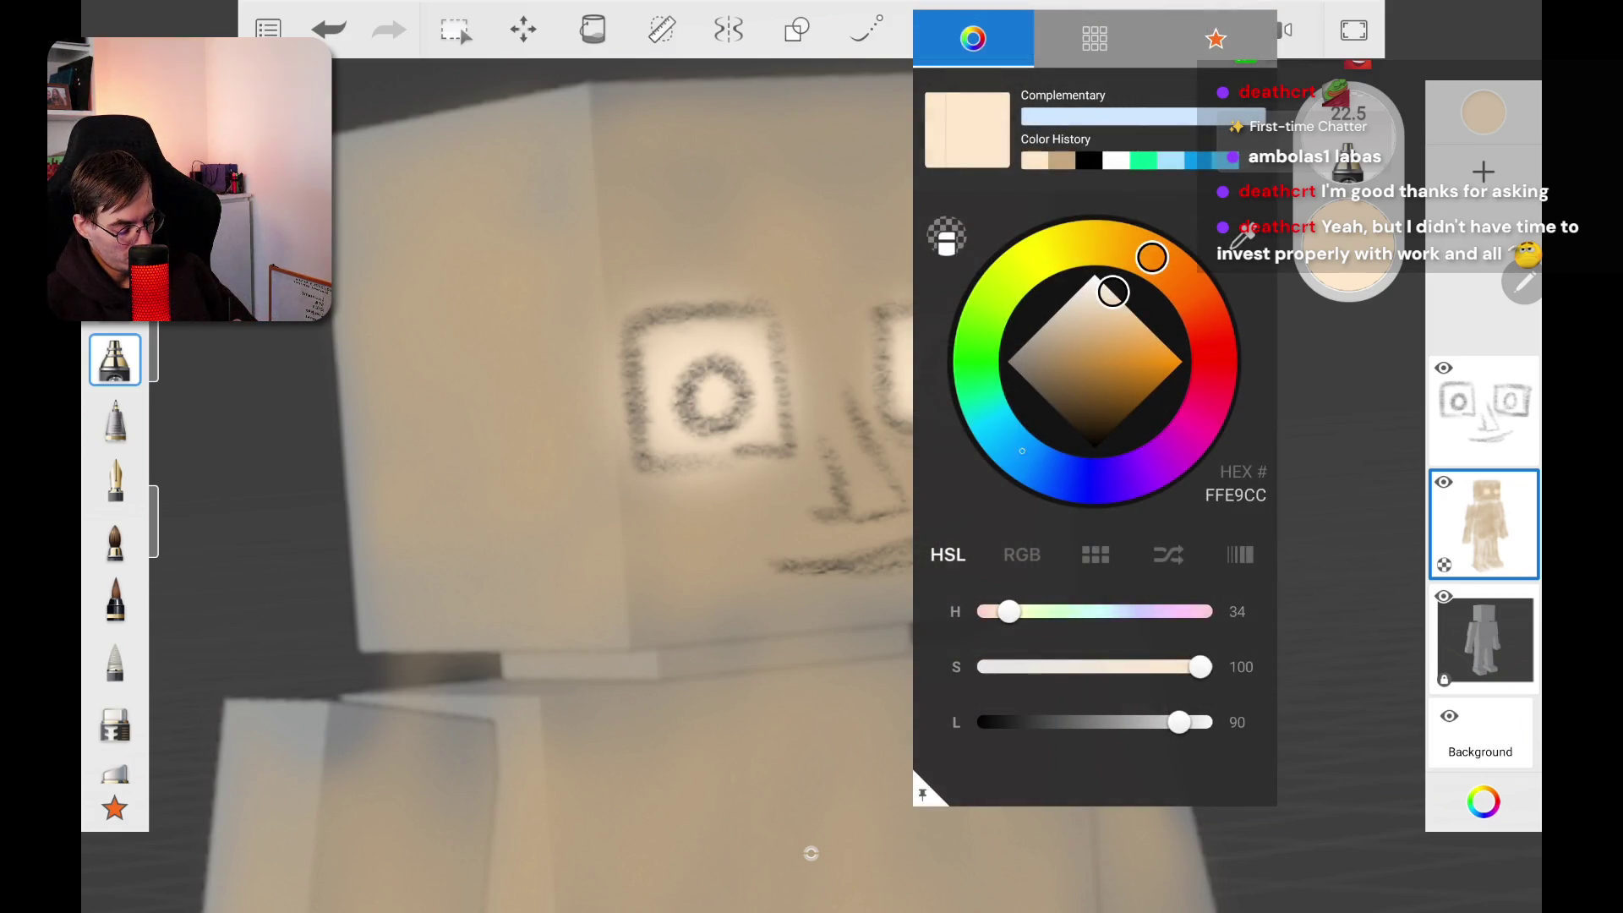
click(998, 432)
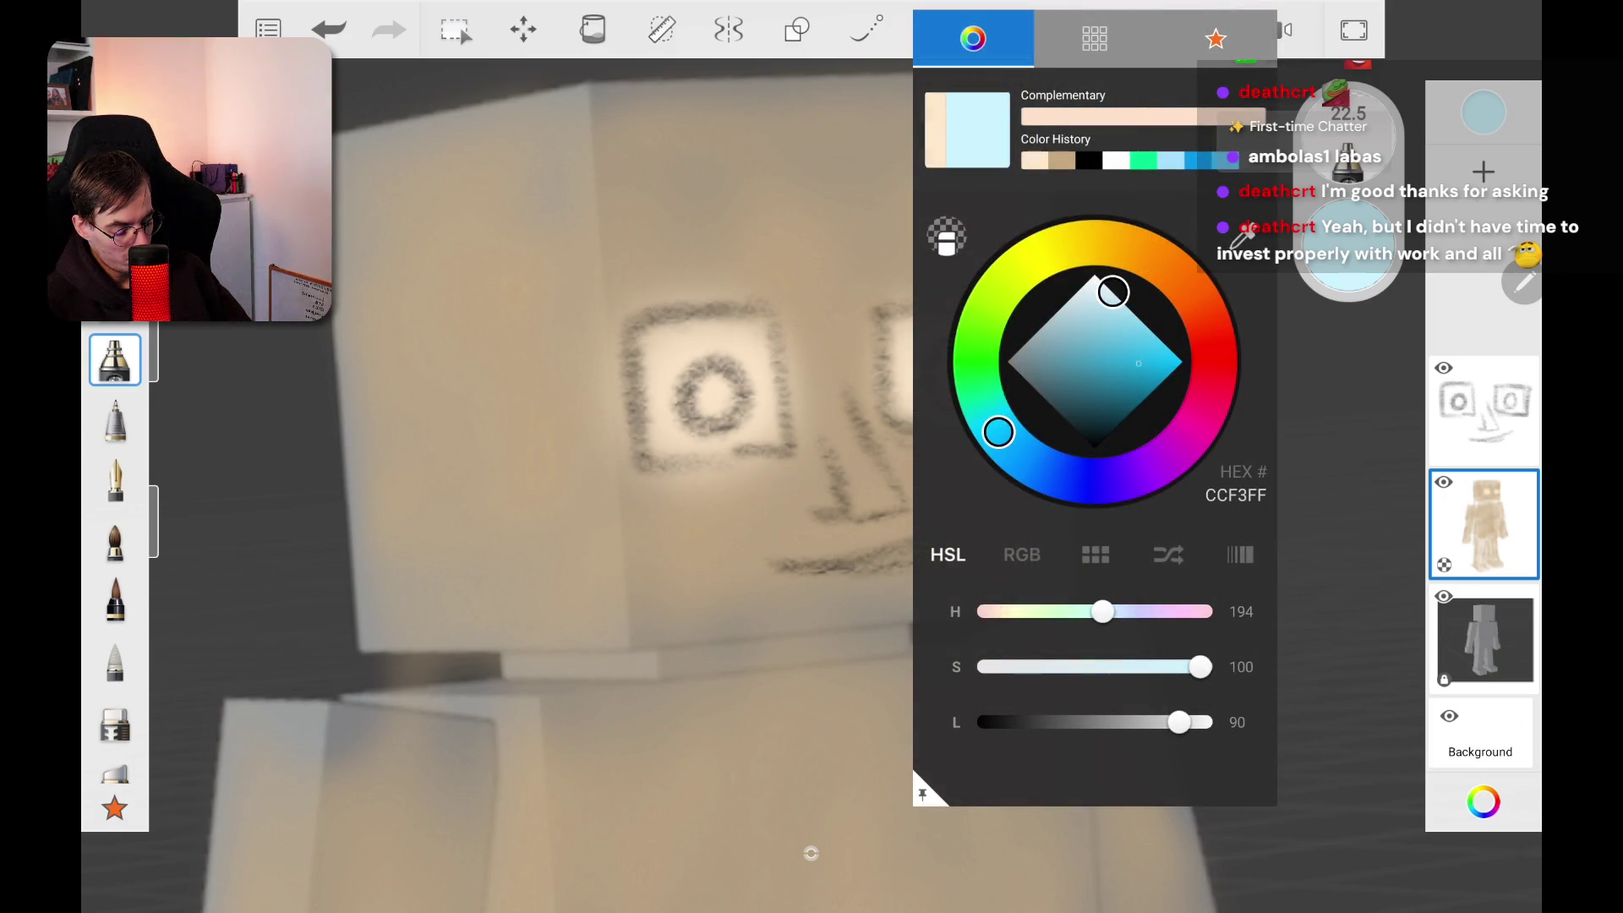
drag(1138, 354, 1144, 349)
click(1484, 801)
drag(702, 385, 723, 406)
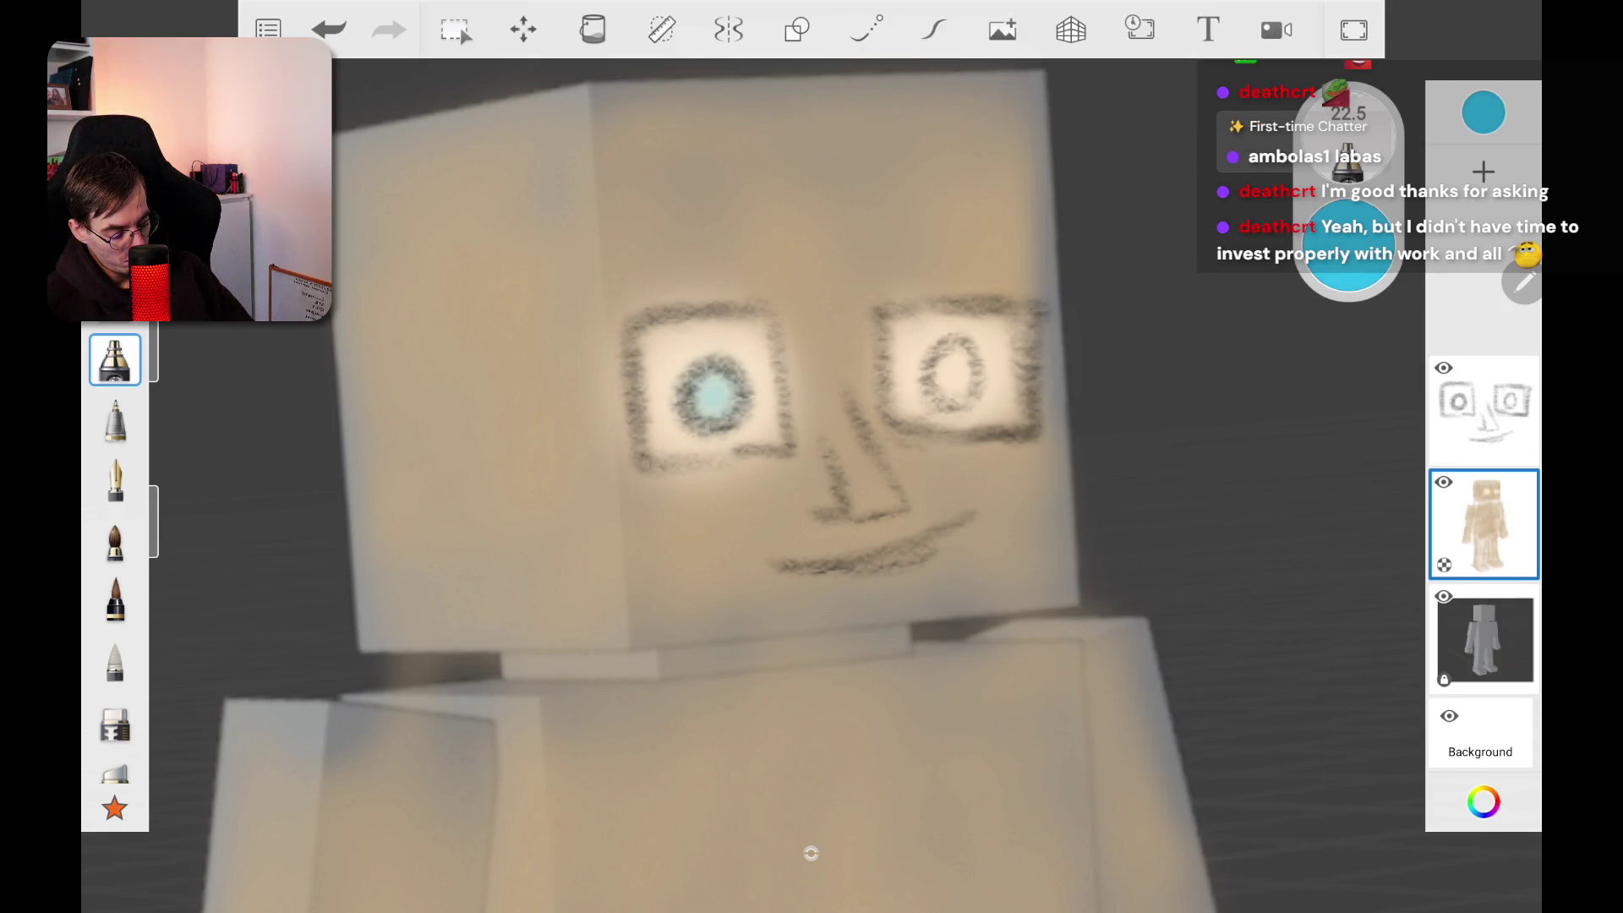
drag(940, 354, 965, 382)
Step: Add a new blank layer and move it above the eyes sketch
scroll(812, 507, down, 10)
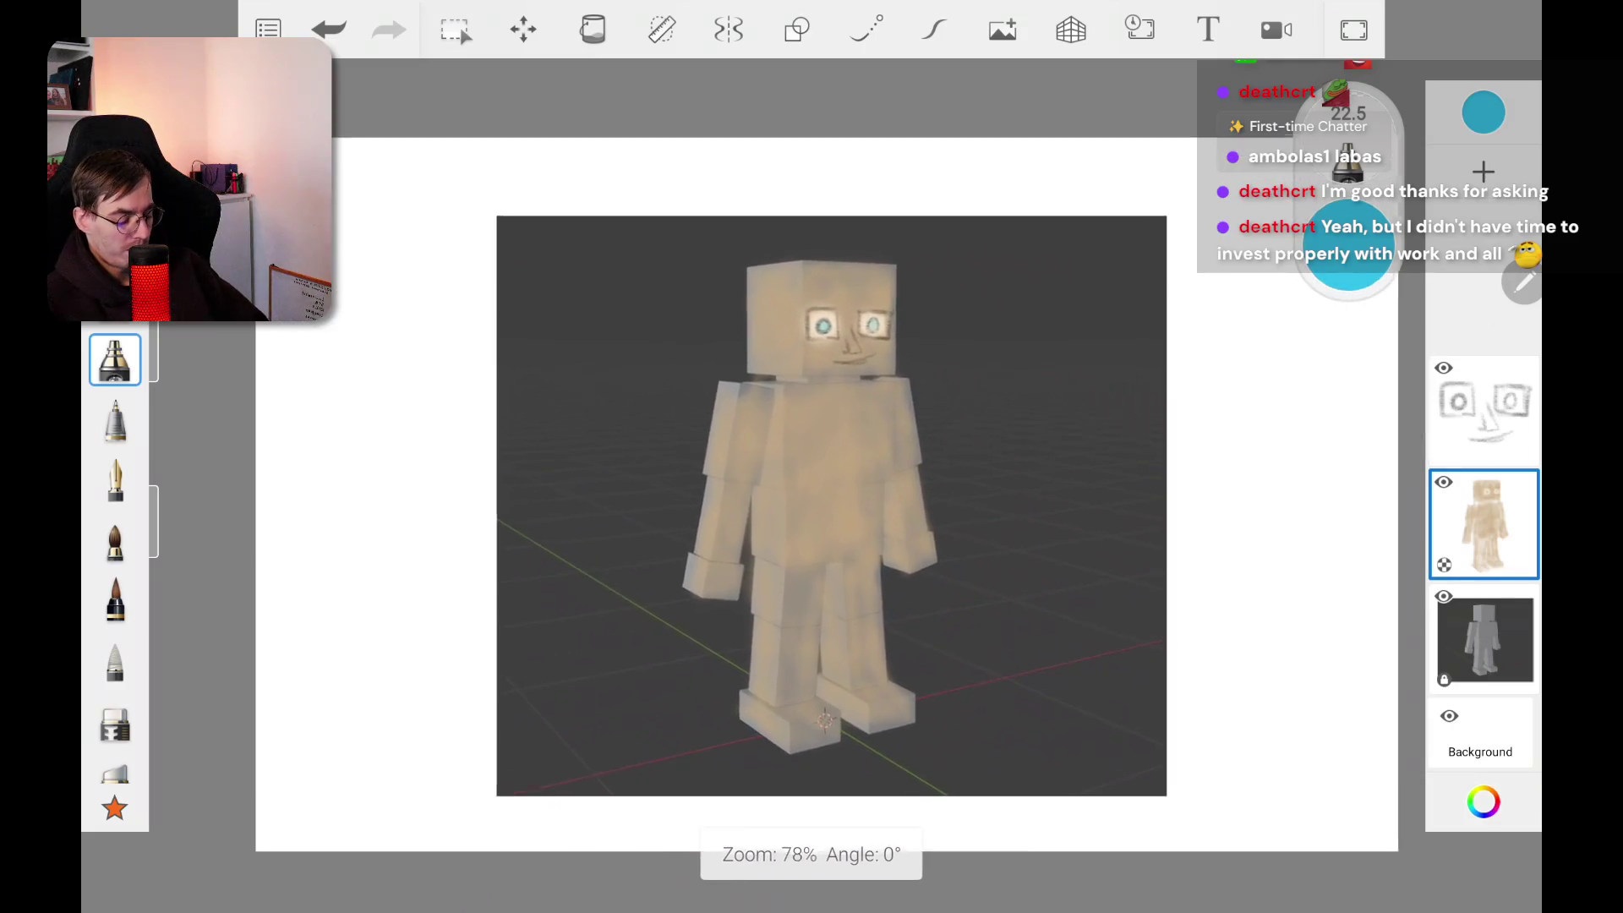
drag(812, 507, 849, 495)
click(1483, 172)
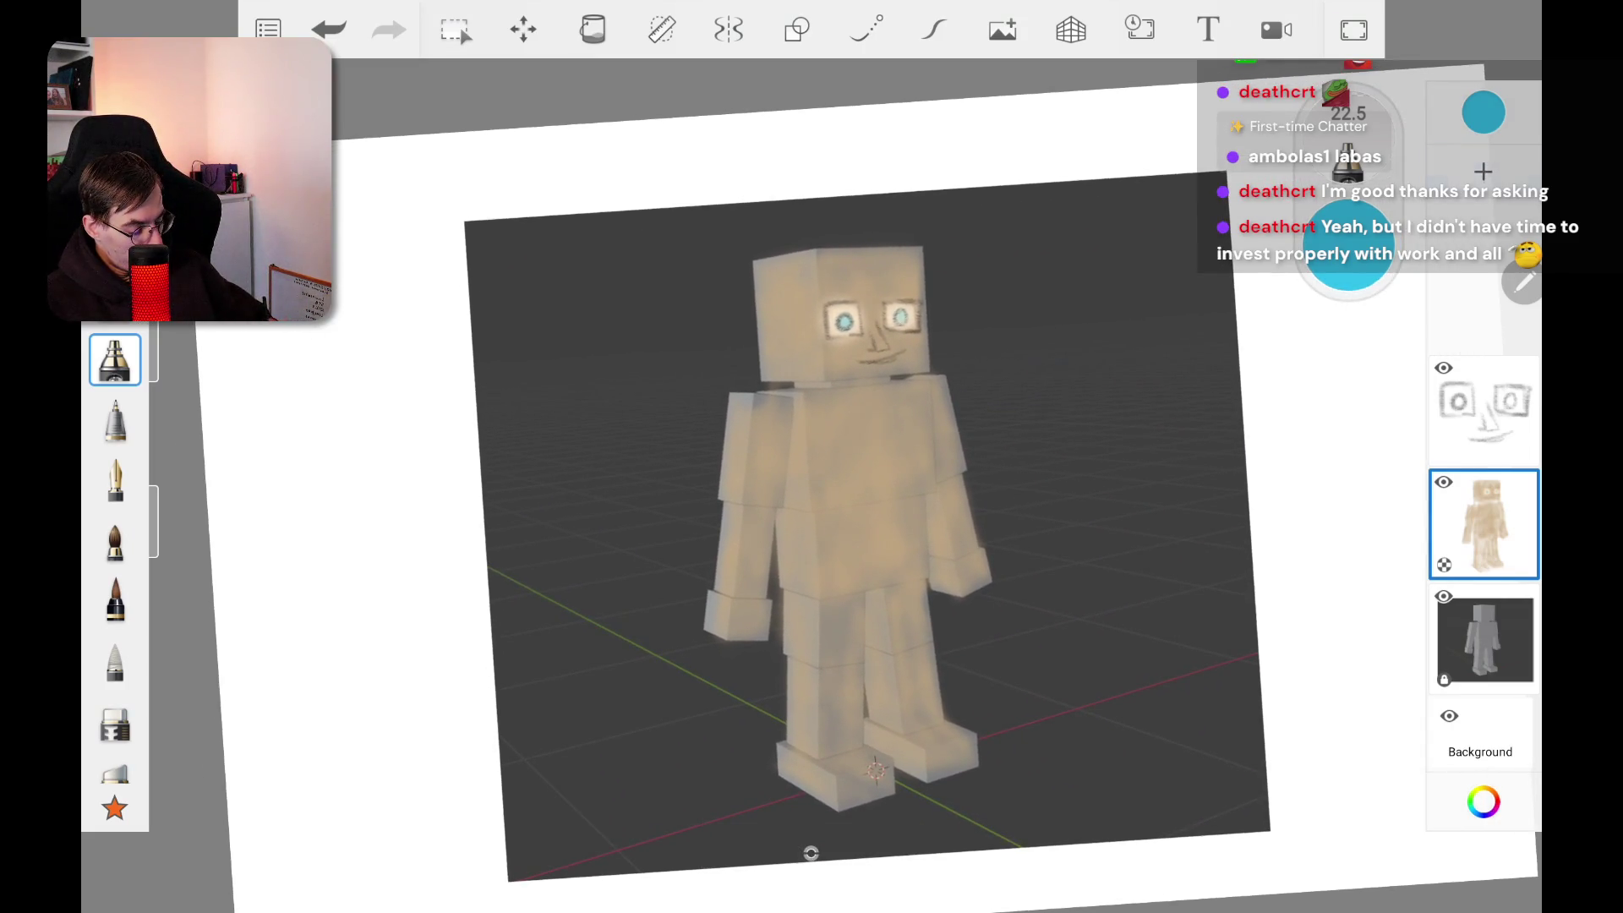
click(1484, 410)
drag(1483, 410, 1483, 296)
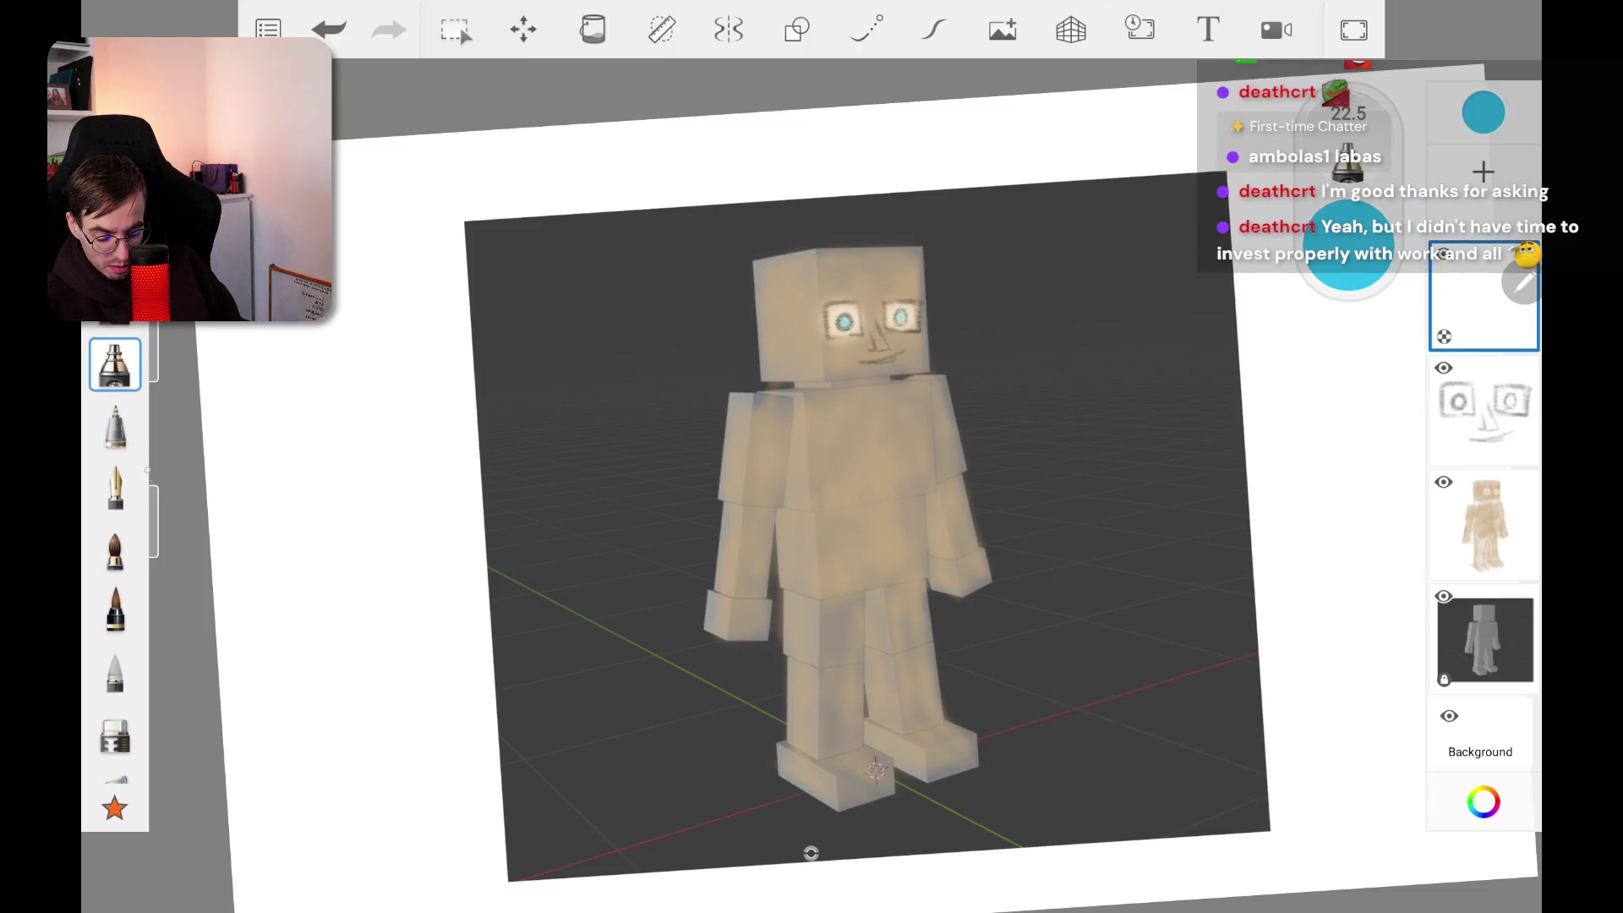
Step: Set up the thin pencil in near-black at size 2.4, undoing the test zigzags
click(115, 541)
click(115, 420)
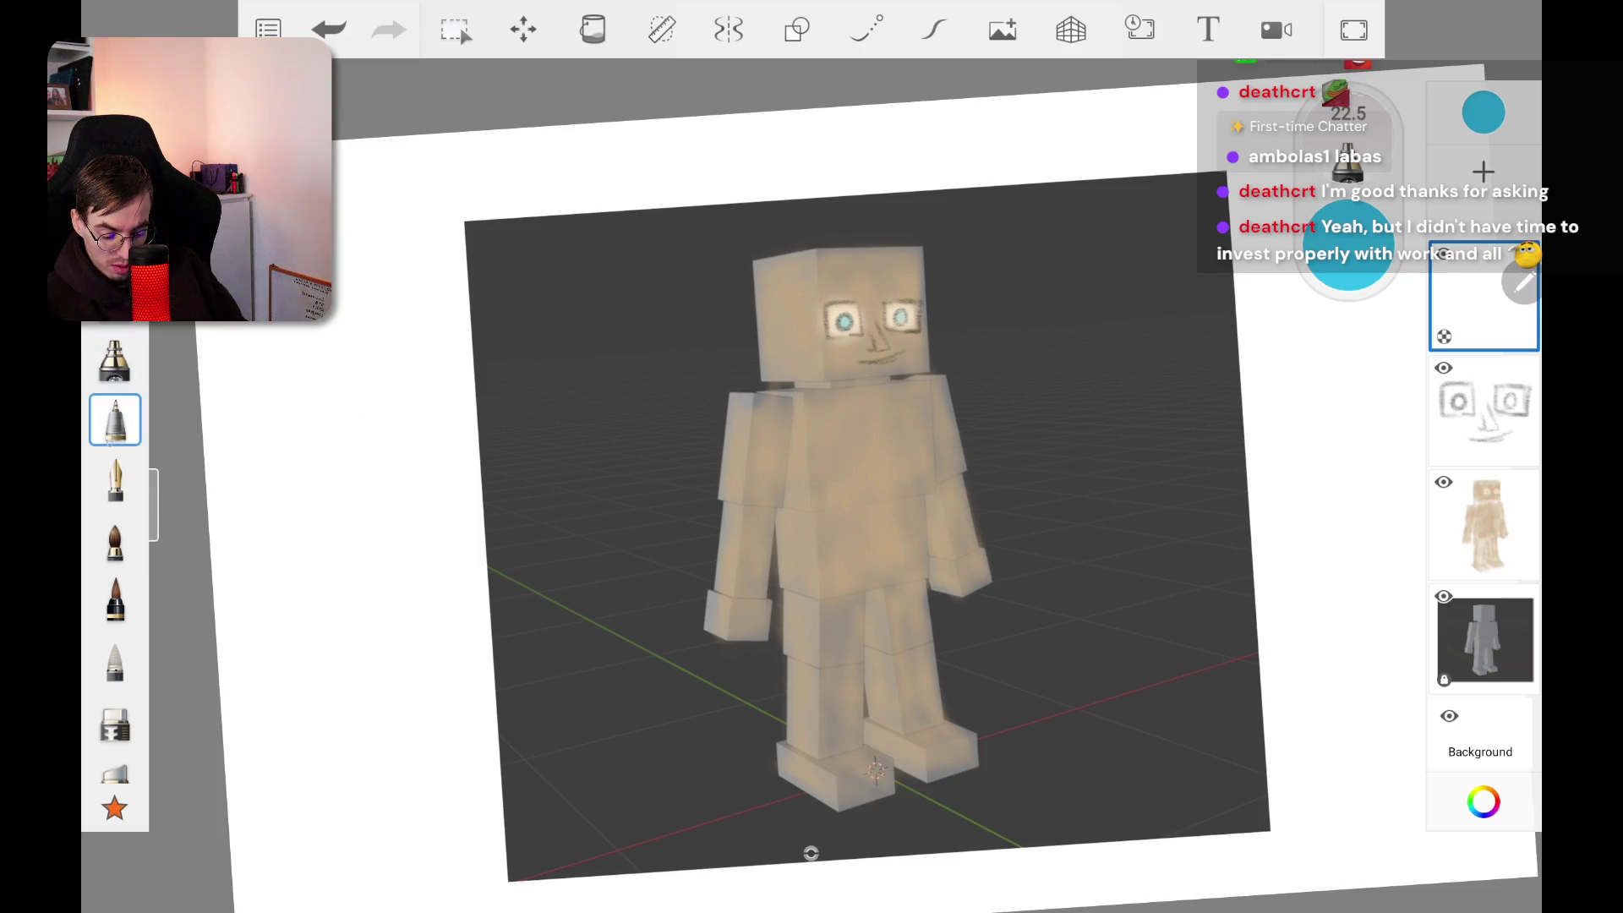
click(1484, 801)
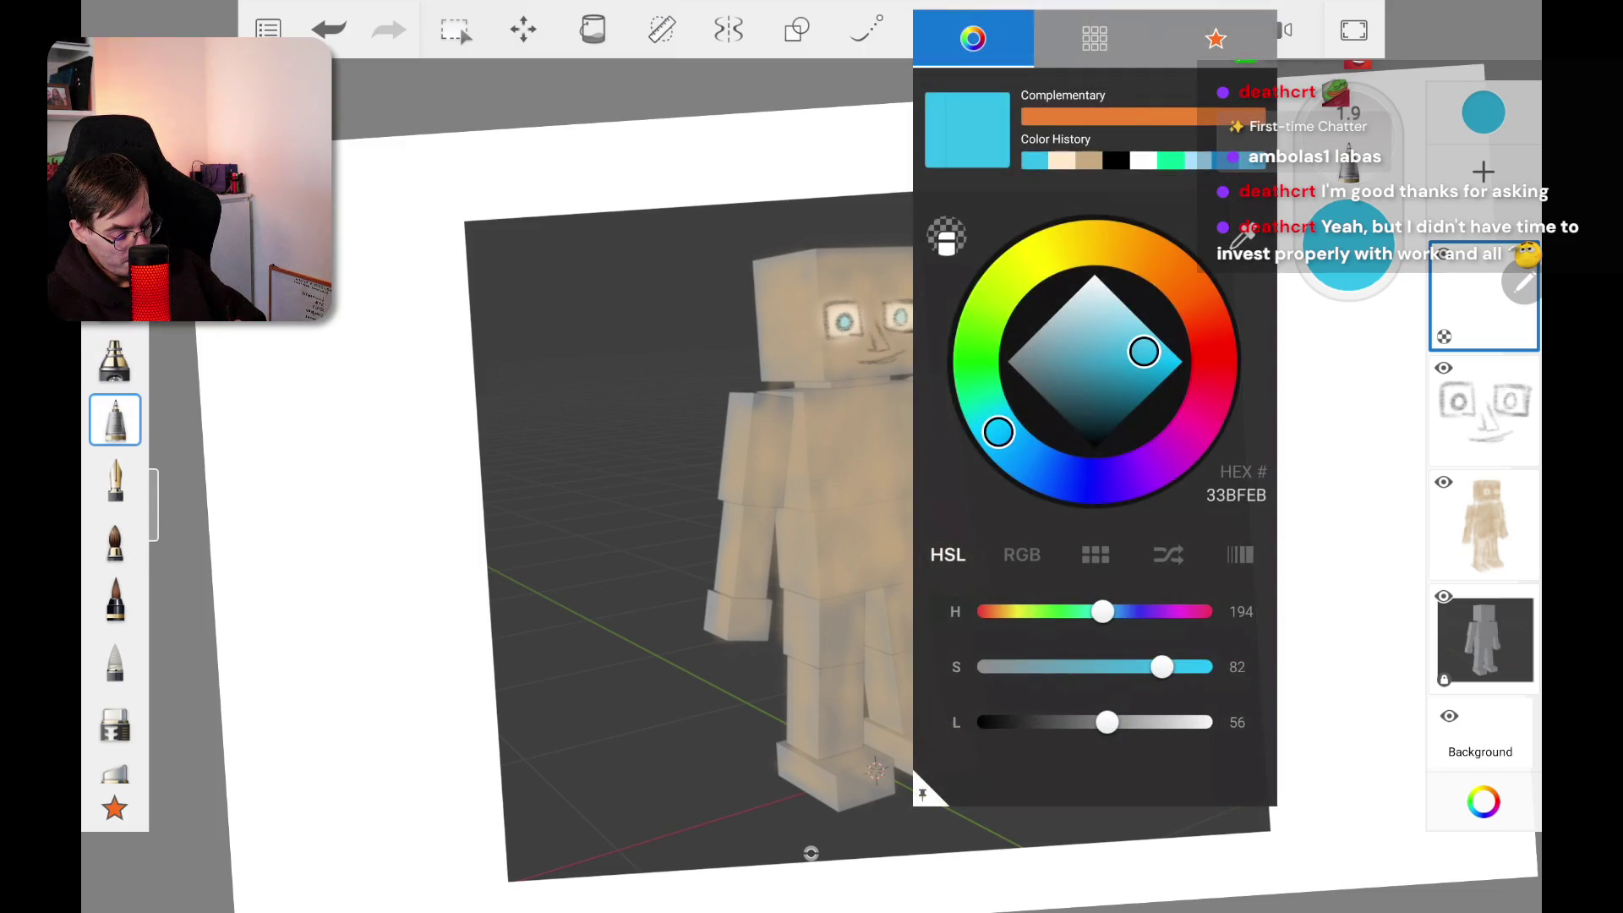
drag(1105, 722, 996, 722)
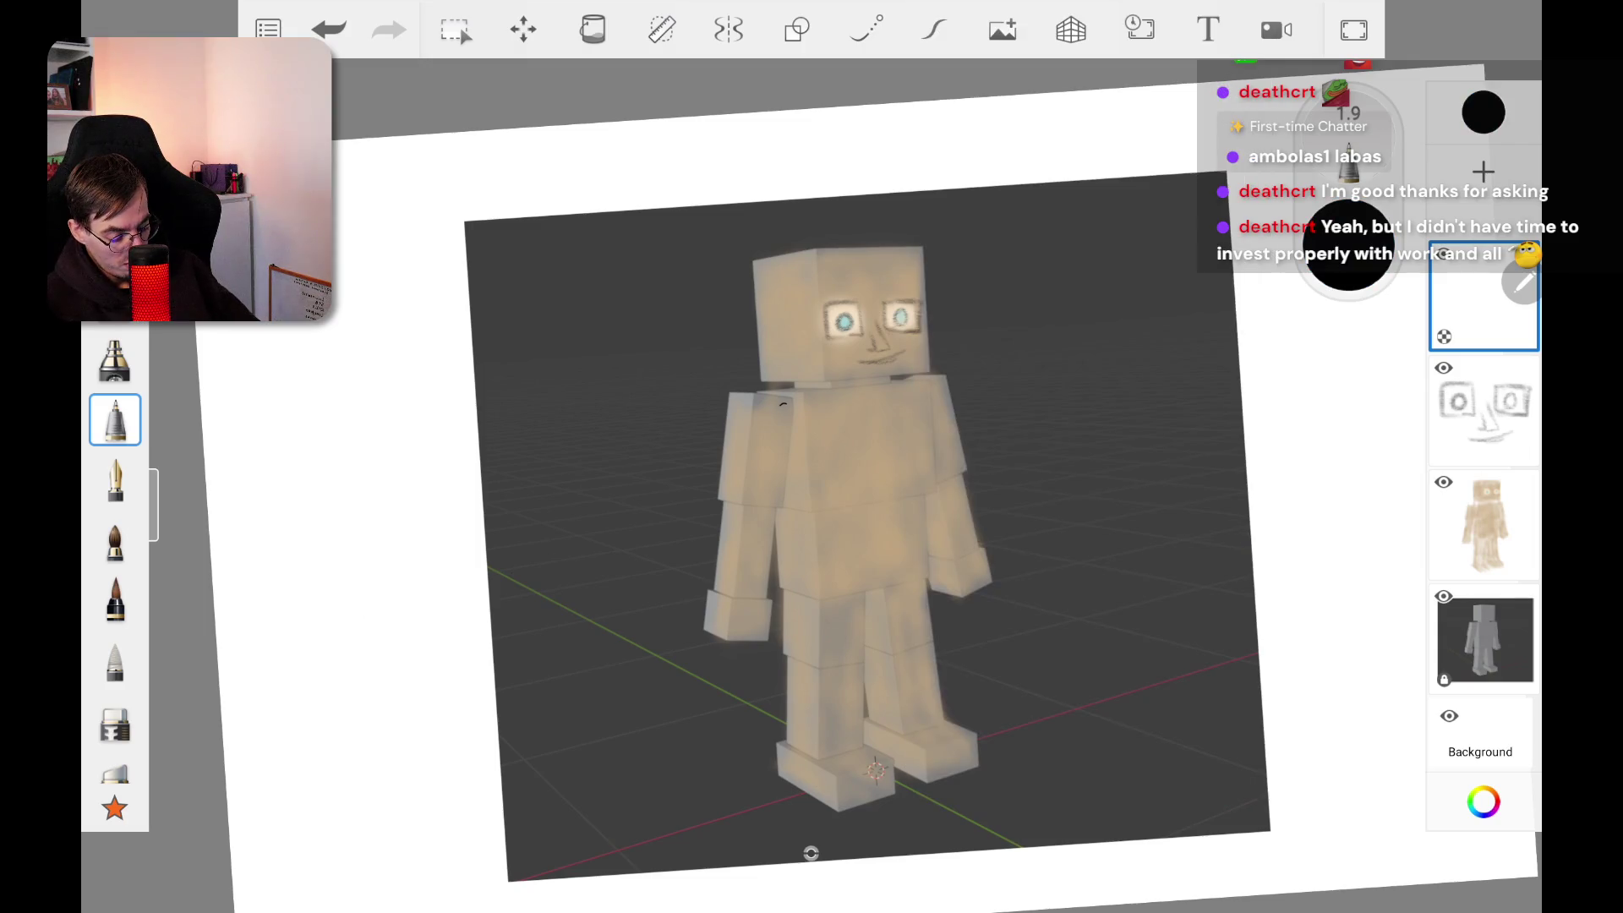
mouse_move(743, 441)
mouse_down()
mouse_move(803, 460)
mouse_move(828, 519)
mouse_up()
click(328, 29)
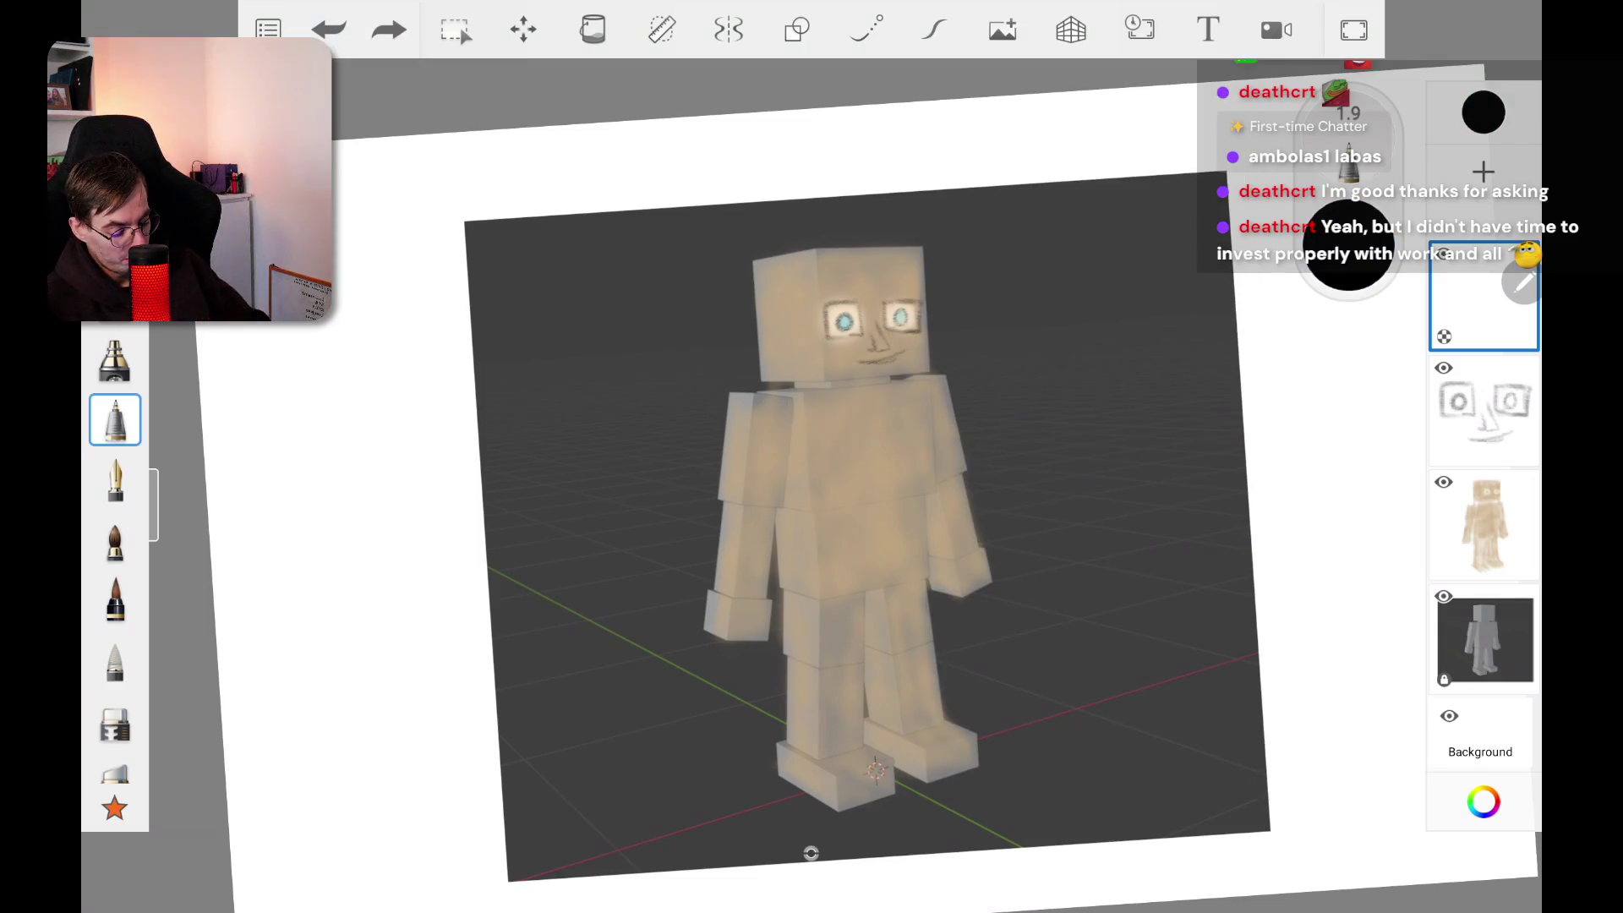
scroll(845, 507, up, 3)
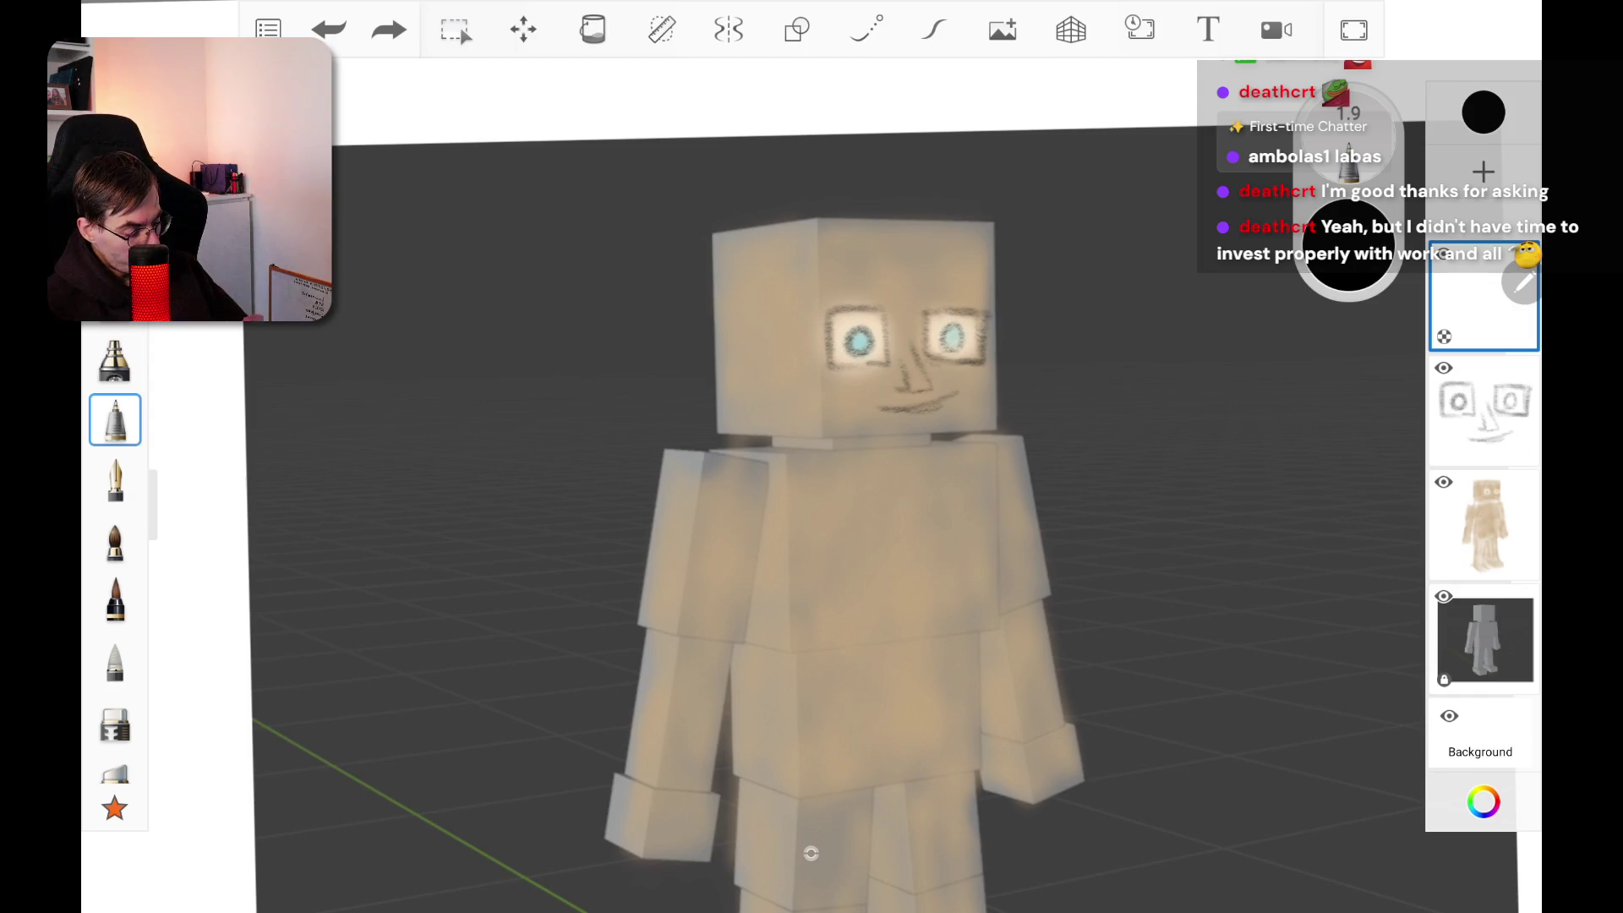
drag(1348, 245, 1370, 245)
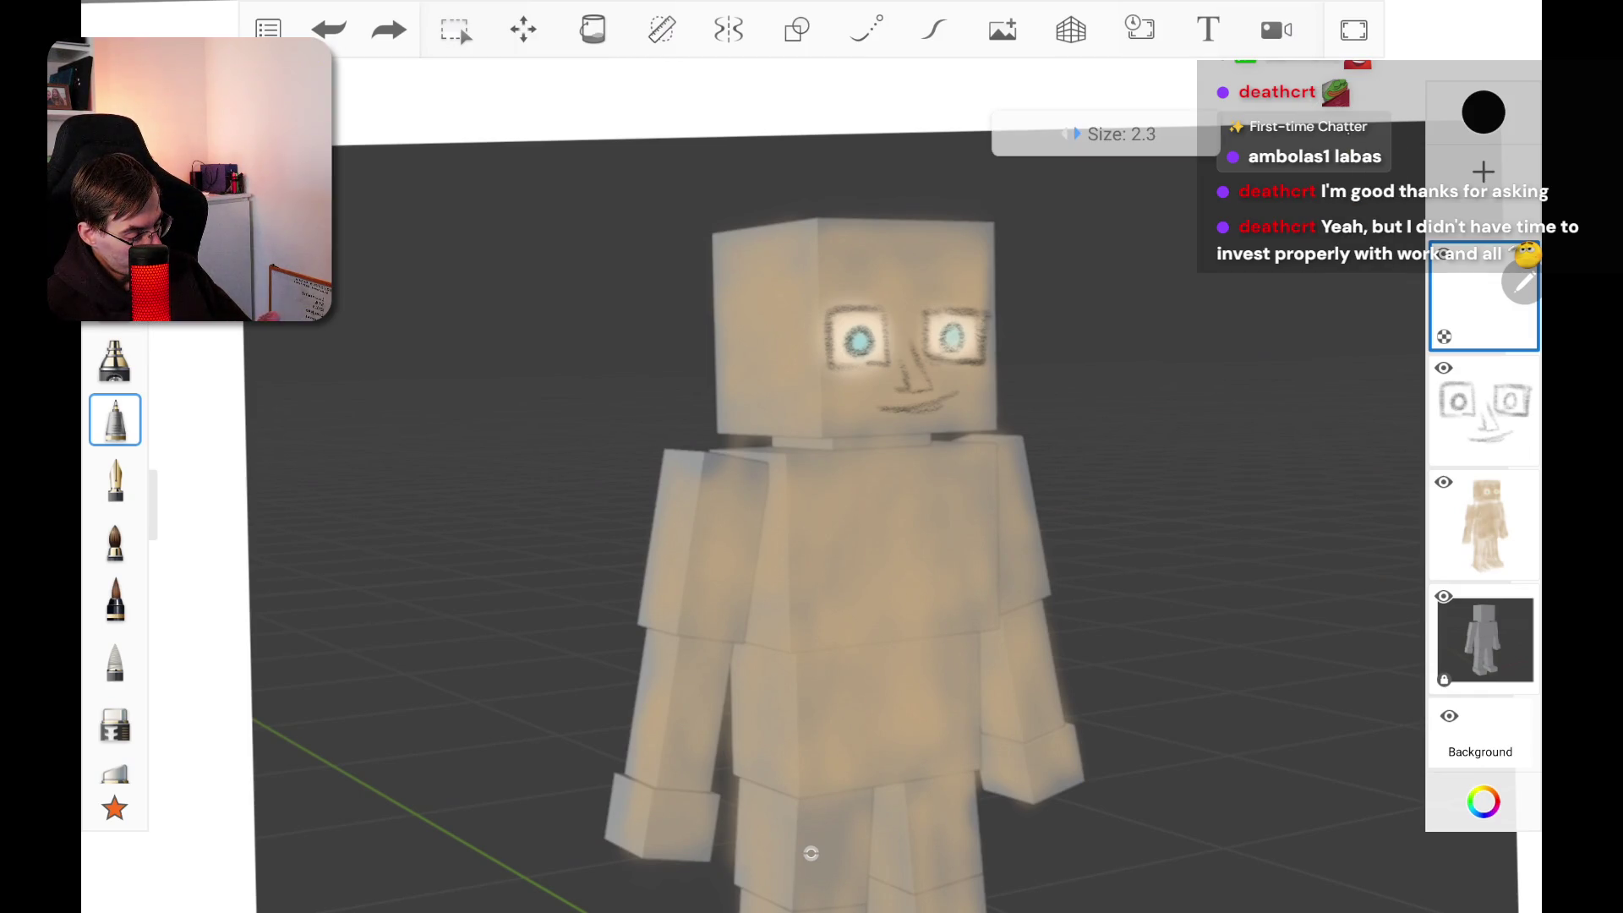
mouse_move(869, 413)
mouse_down()
mouse_move(842, 452)
mouse_move(874, 508)
mouse_up()
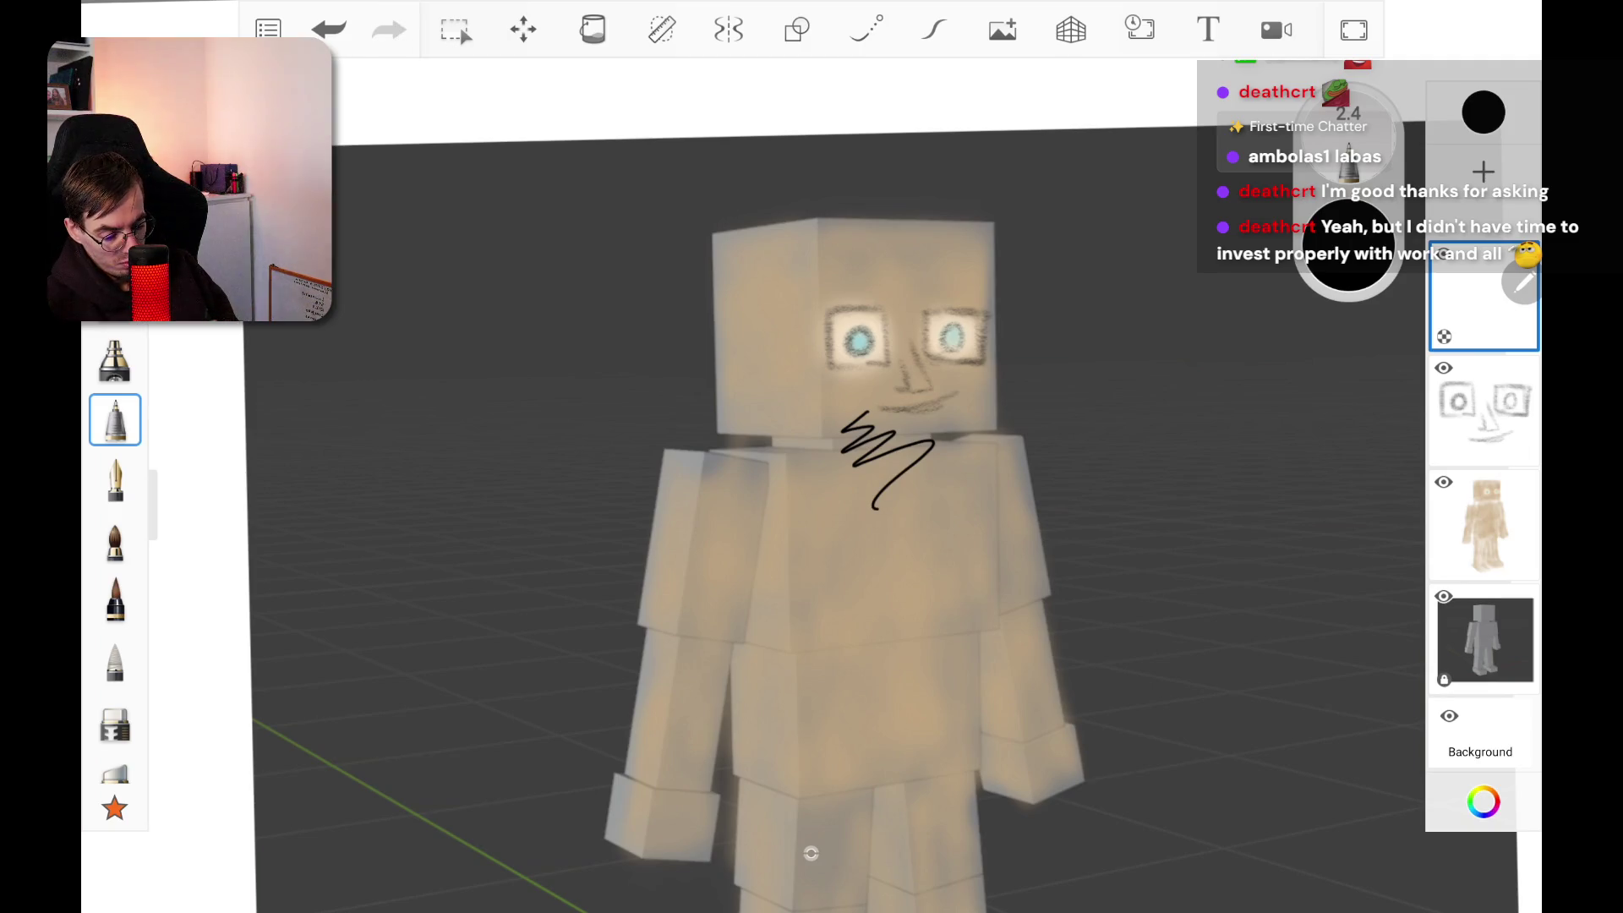
key(ctrl+z)
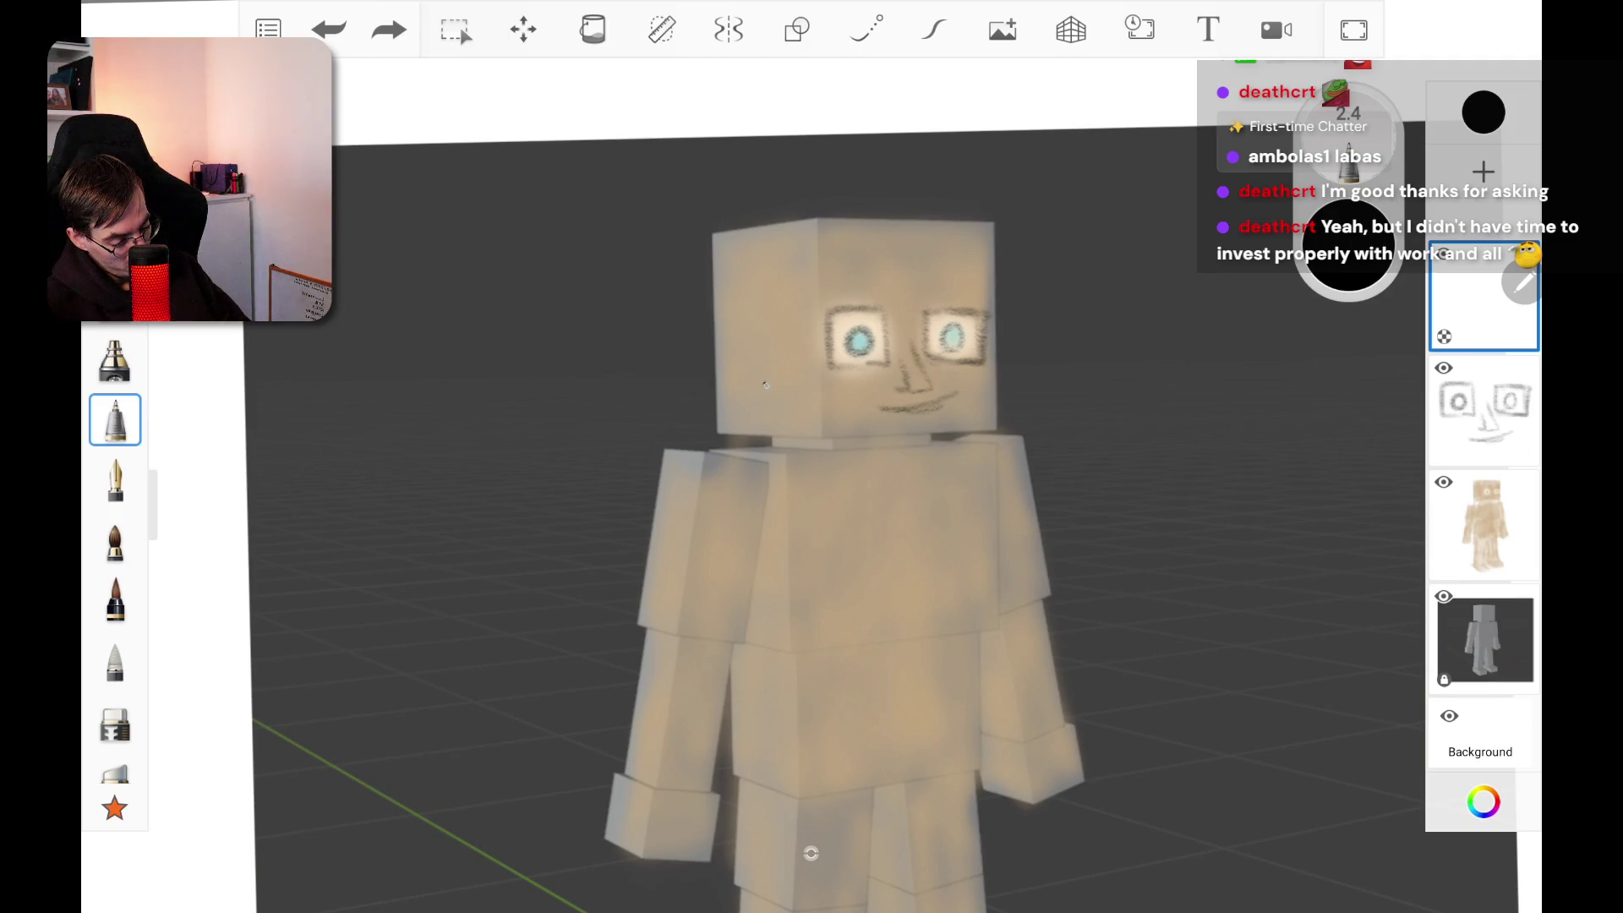
Step: Draw the black collar outline along the neck, reinforcing its slanted left edge and top line
mouse_move(745, 373)
mouse_down()
mouse_move(765, 408)
mouse_move(841, 452)
mouse_move(999, 433)
mouse_move(818, 439)
mouse_up()
drag(741, 376, 803, 427)
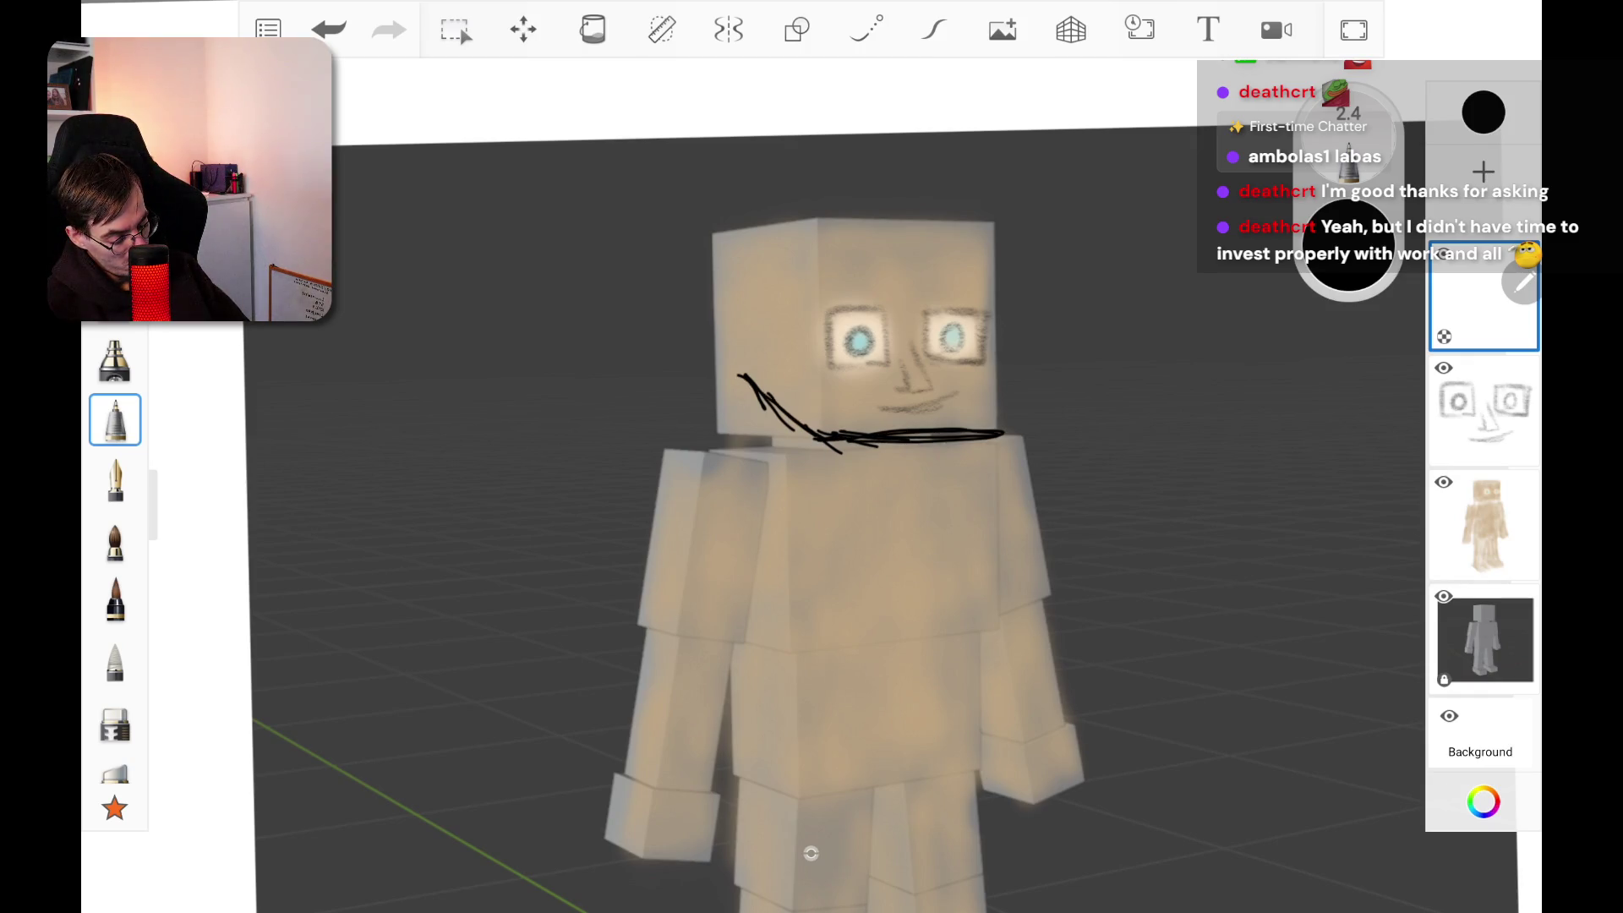
mouse_move(737, 370)
mouse_down()
mouse_move(699, 370)
mouse_move(710, 435)
mouse_move(790, 461)
mouse_move(1011, 445)
mouse_up()
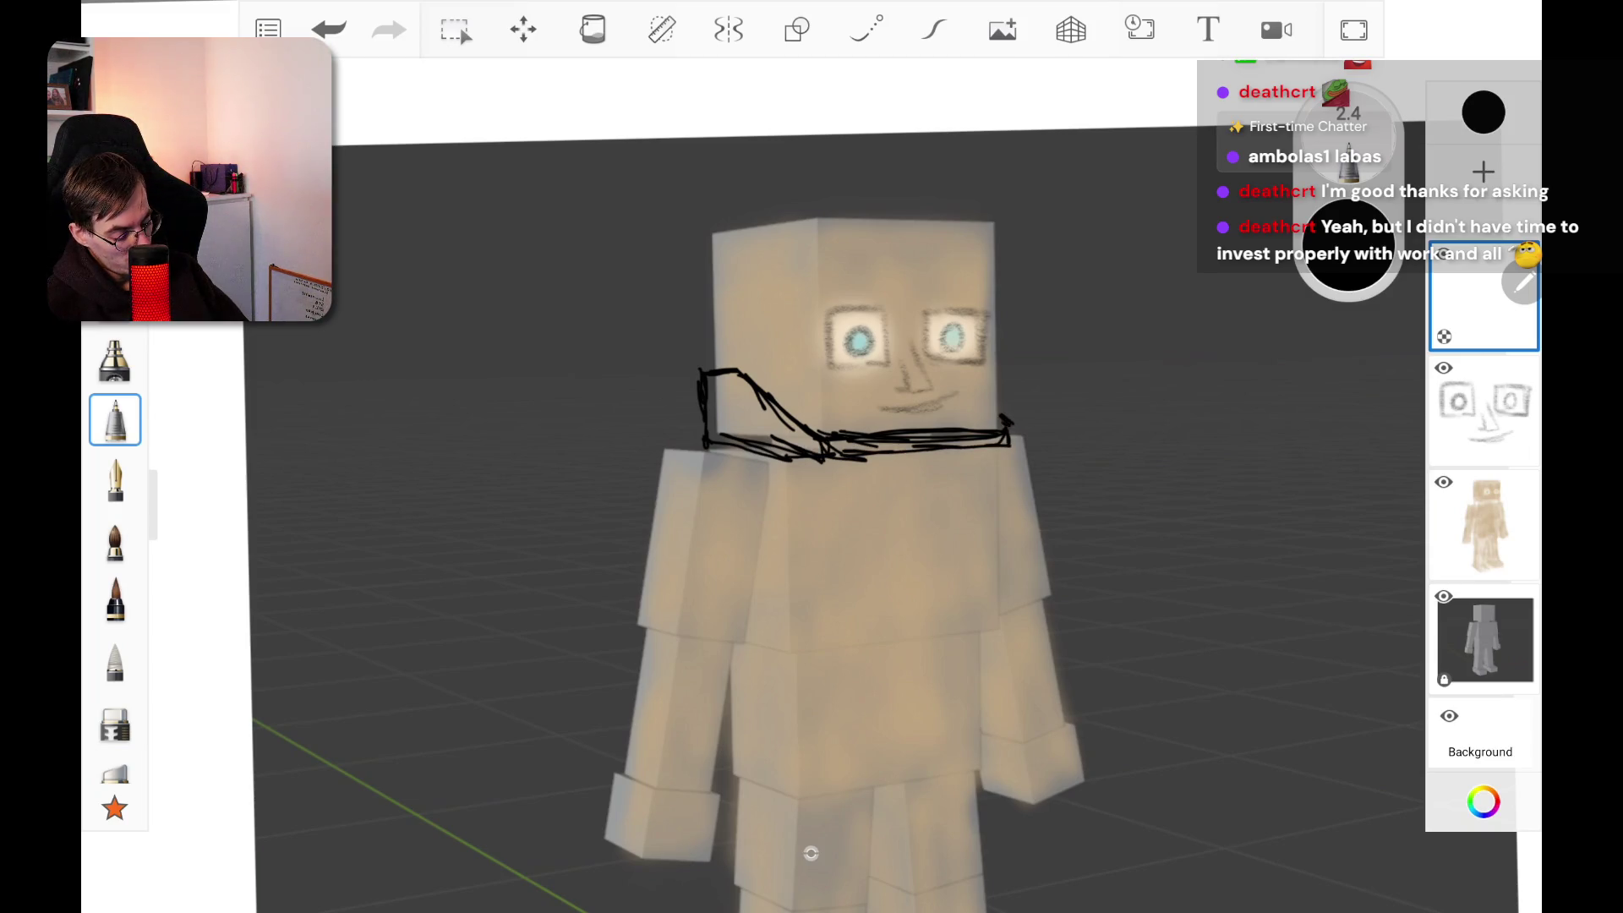
drag(698, 369, 734, 365)
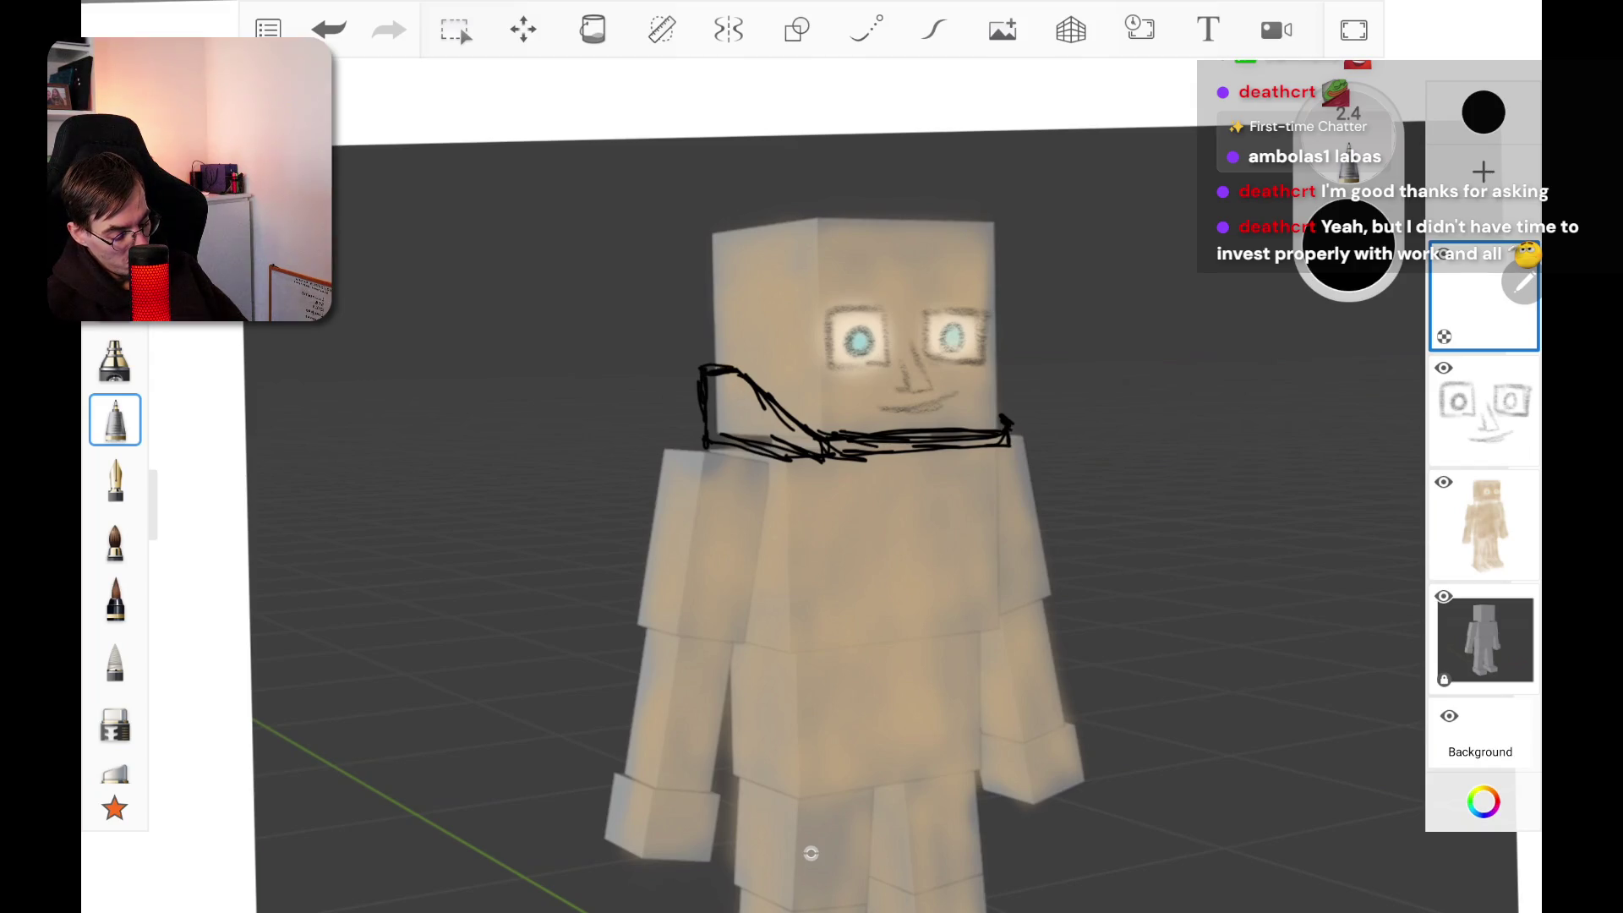
drag(708, 446, 747, 433)
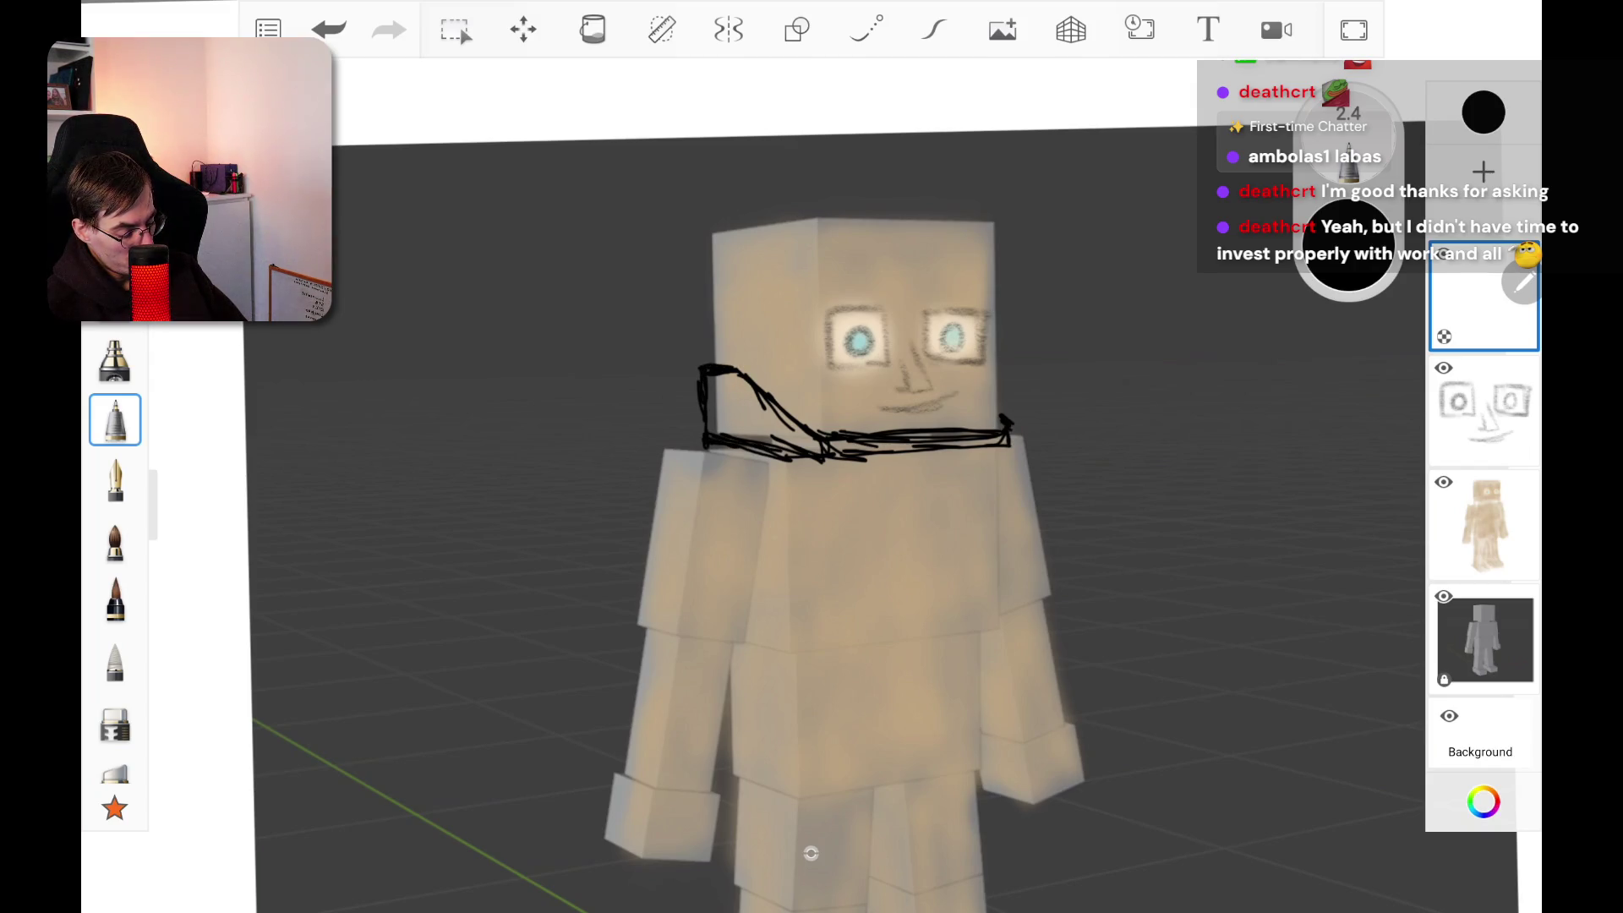
mouse_move(845, 459)
mouse_down()
mouse_move(1003, 443)
mouse_move(863, 448)
mouse_up()
scroll(811, 507, down, 3)
scroll(811, 507, down, 5)
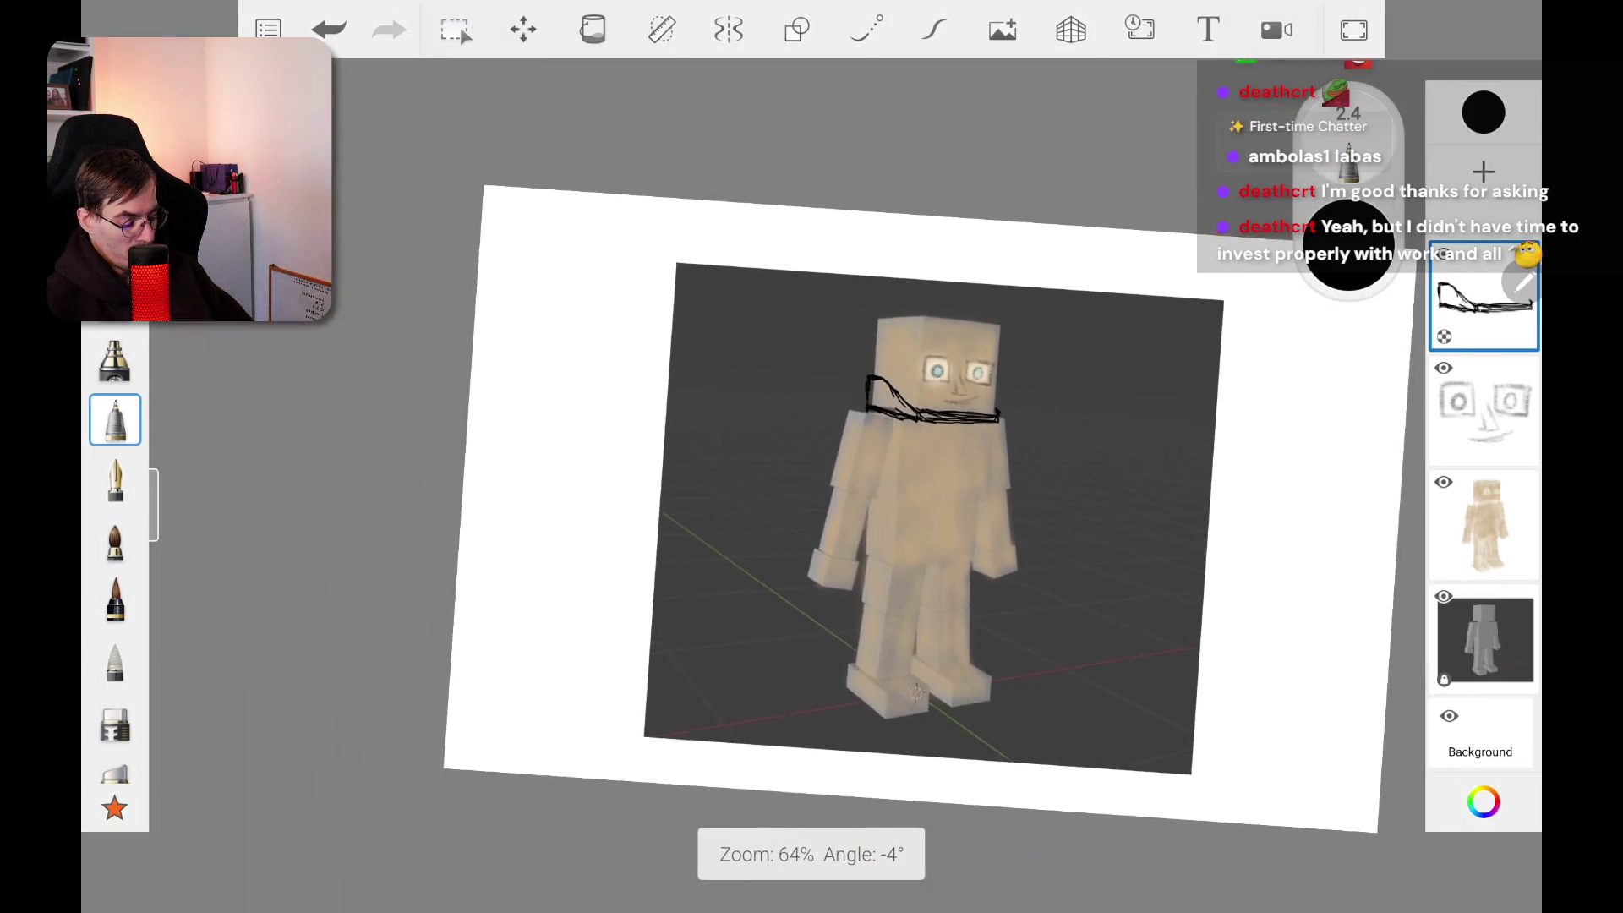
Step: Select the face sketch layer and set the pencil size to 2.5
scroll(811, 507, up, 6)
scroll(811, 507, up, 1)
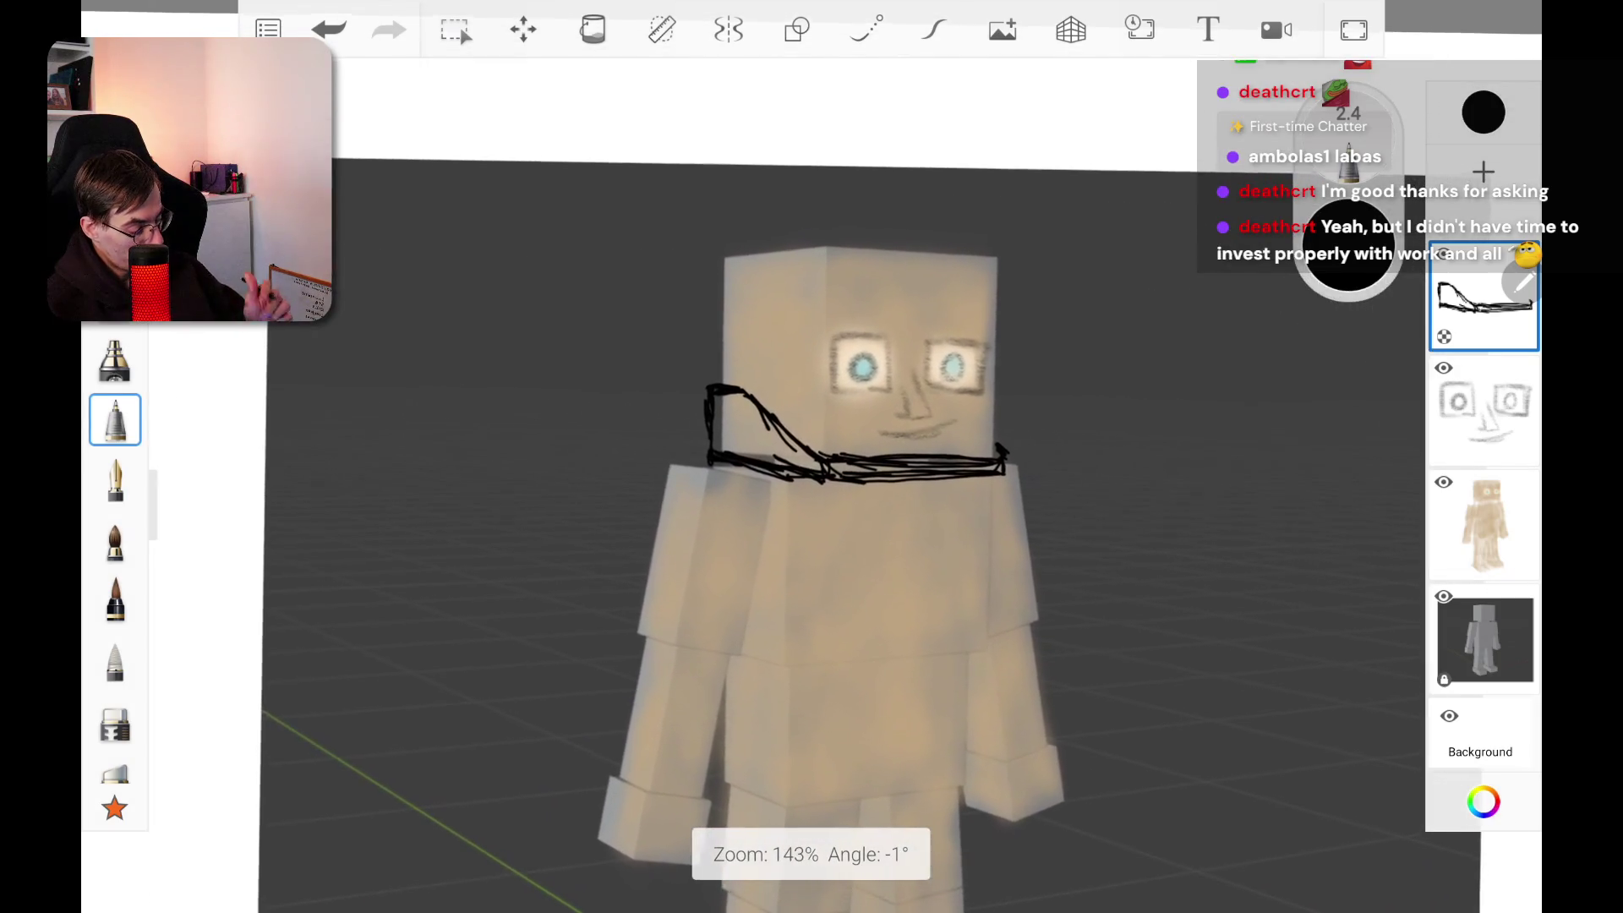
click(1484, 410)
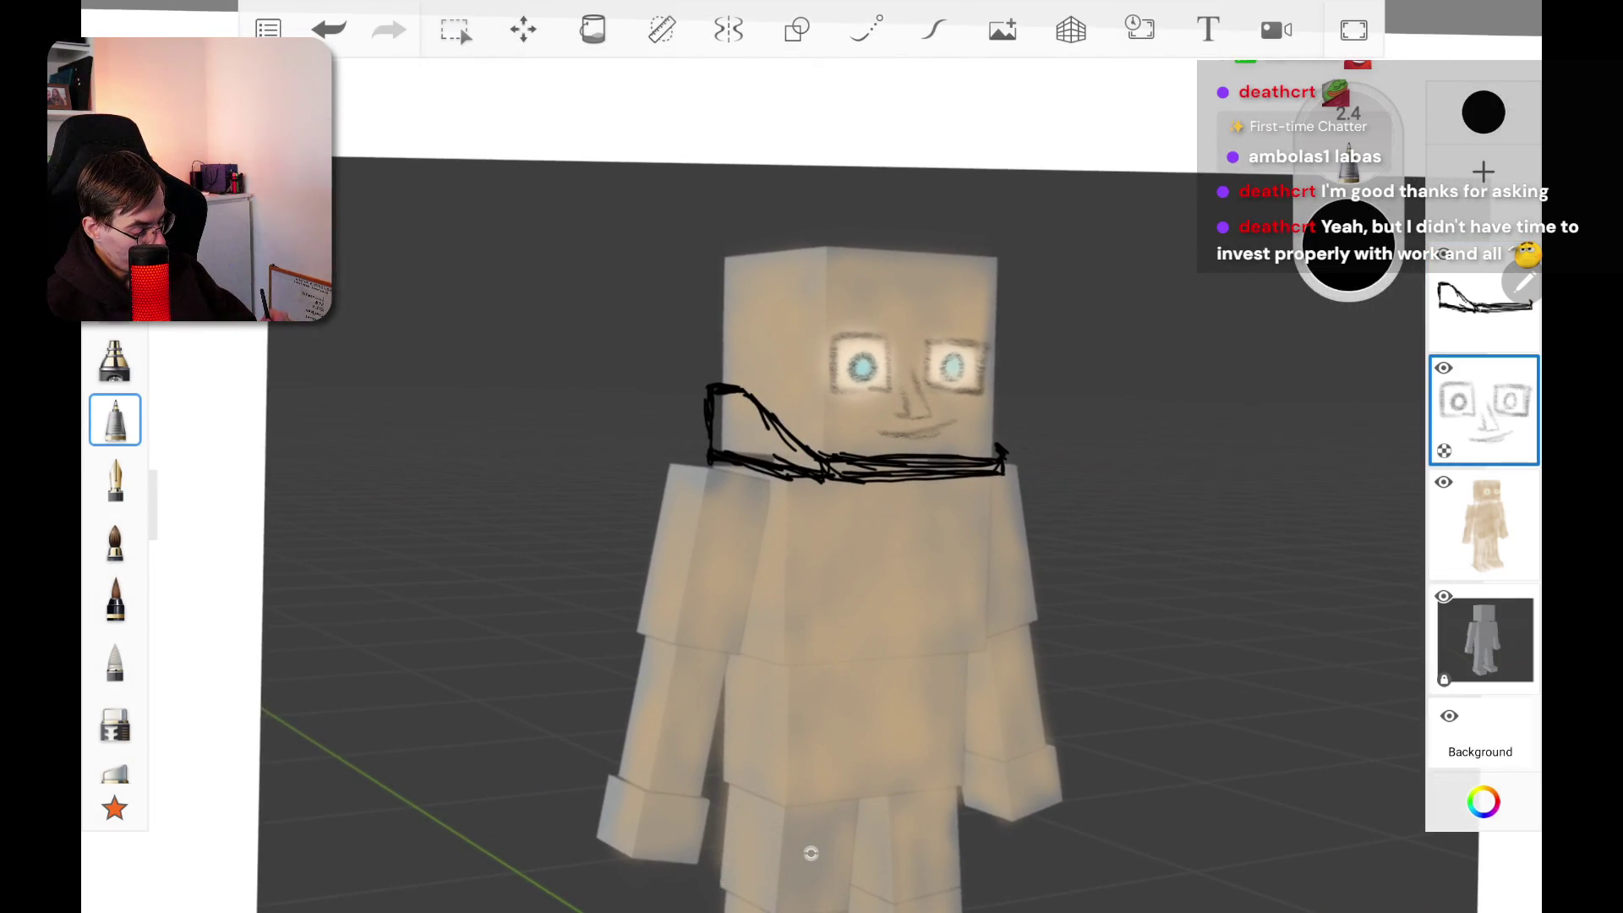
click(1483, 410)
click(1484, 410)
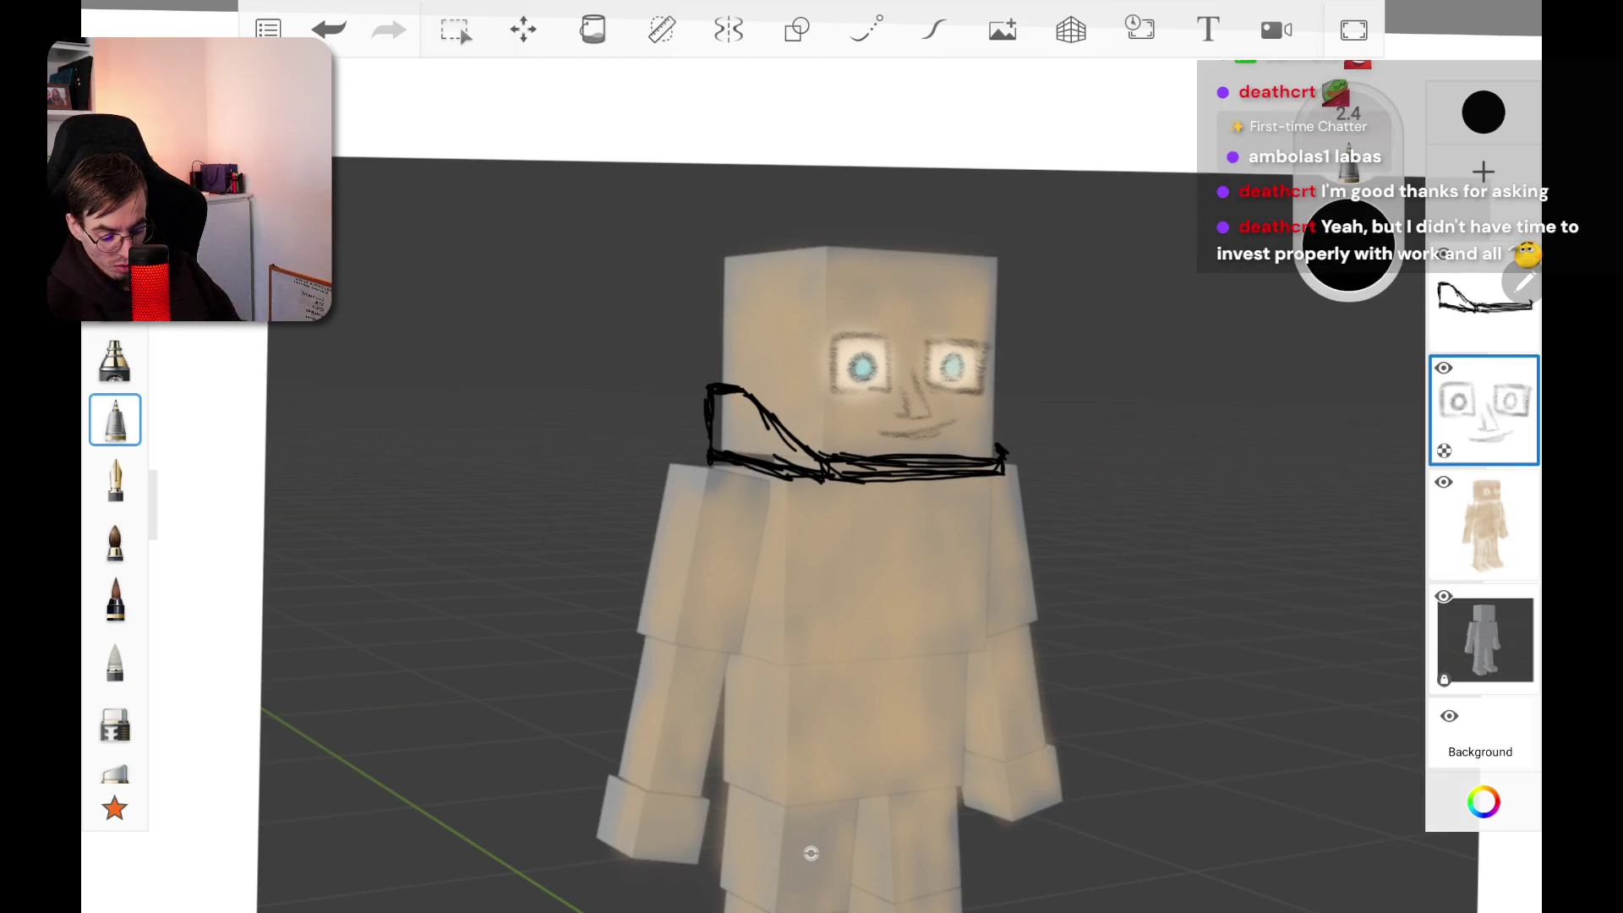
click(115, 724)
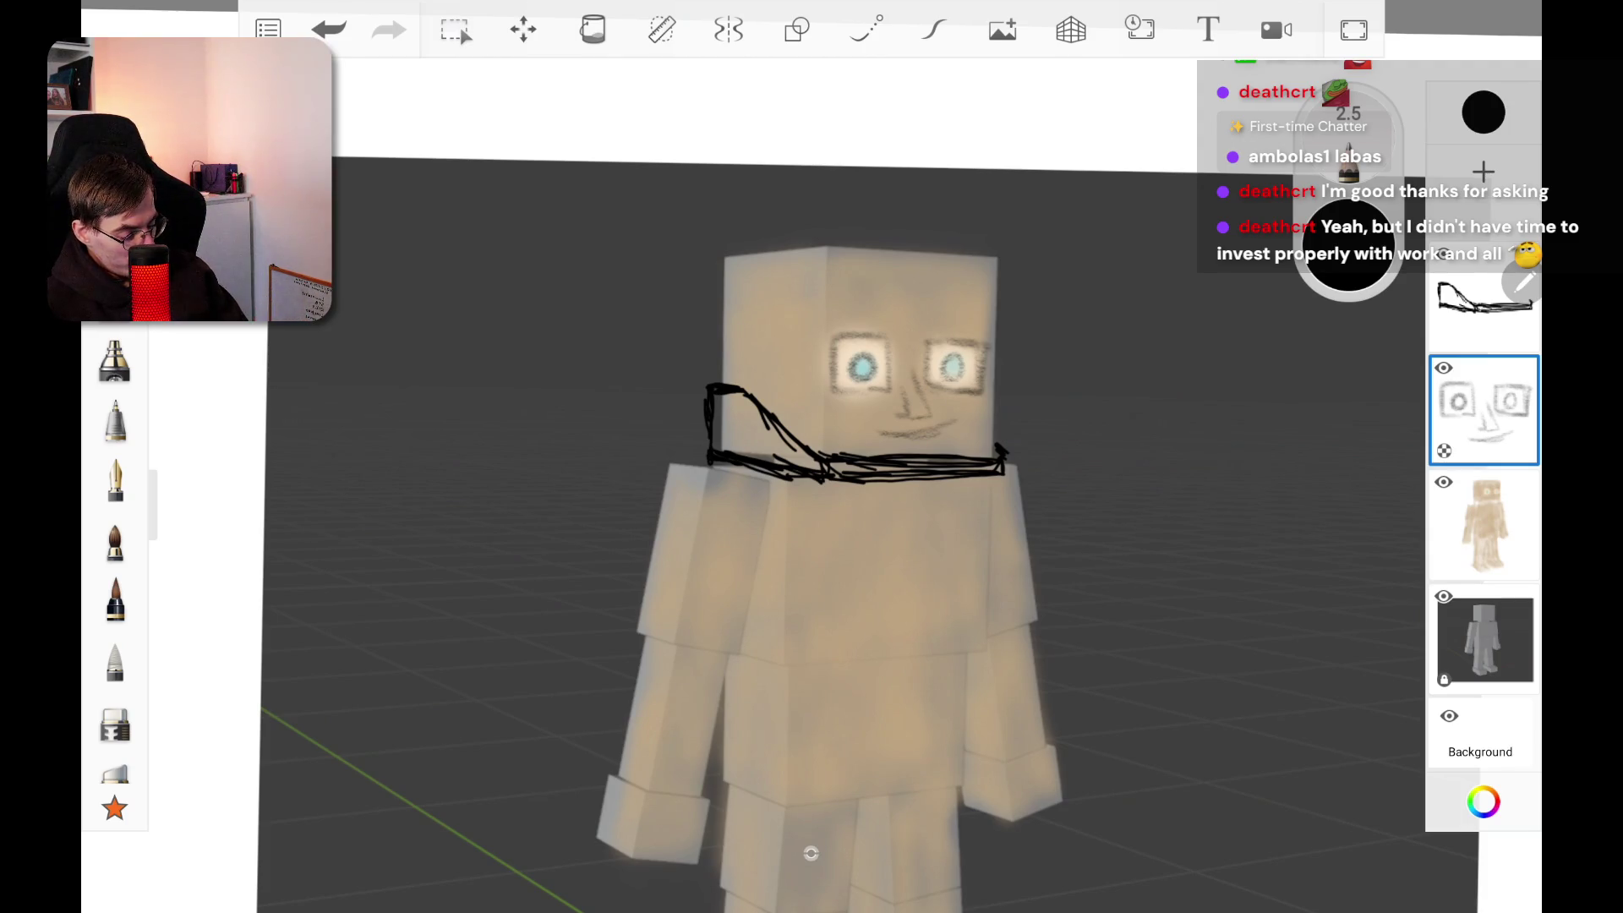
Step: Sketch the hair outline and hatch shading across the top of the head
mouse_move(827, 296)
mouse_down()
mouse_move(800, 329)
mouse_move(905, 290)
mouse_up()
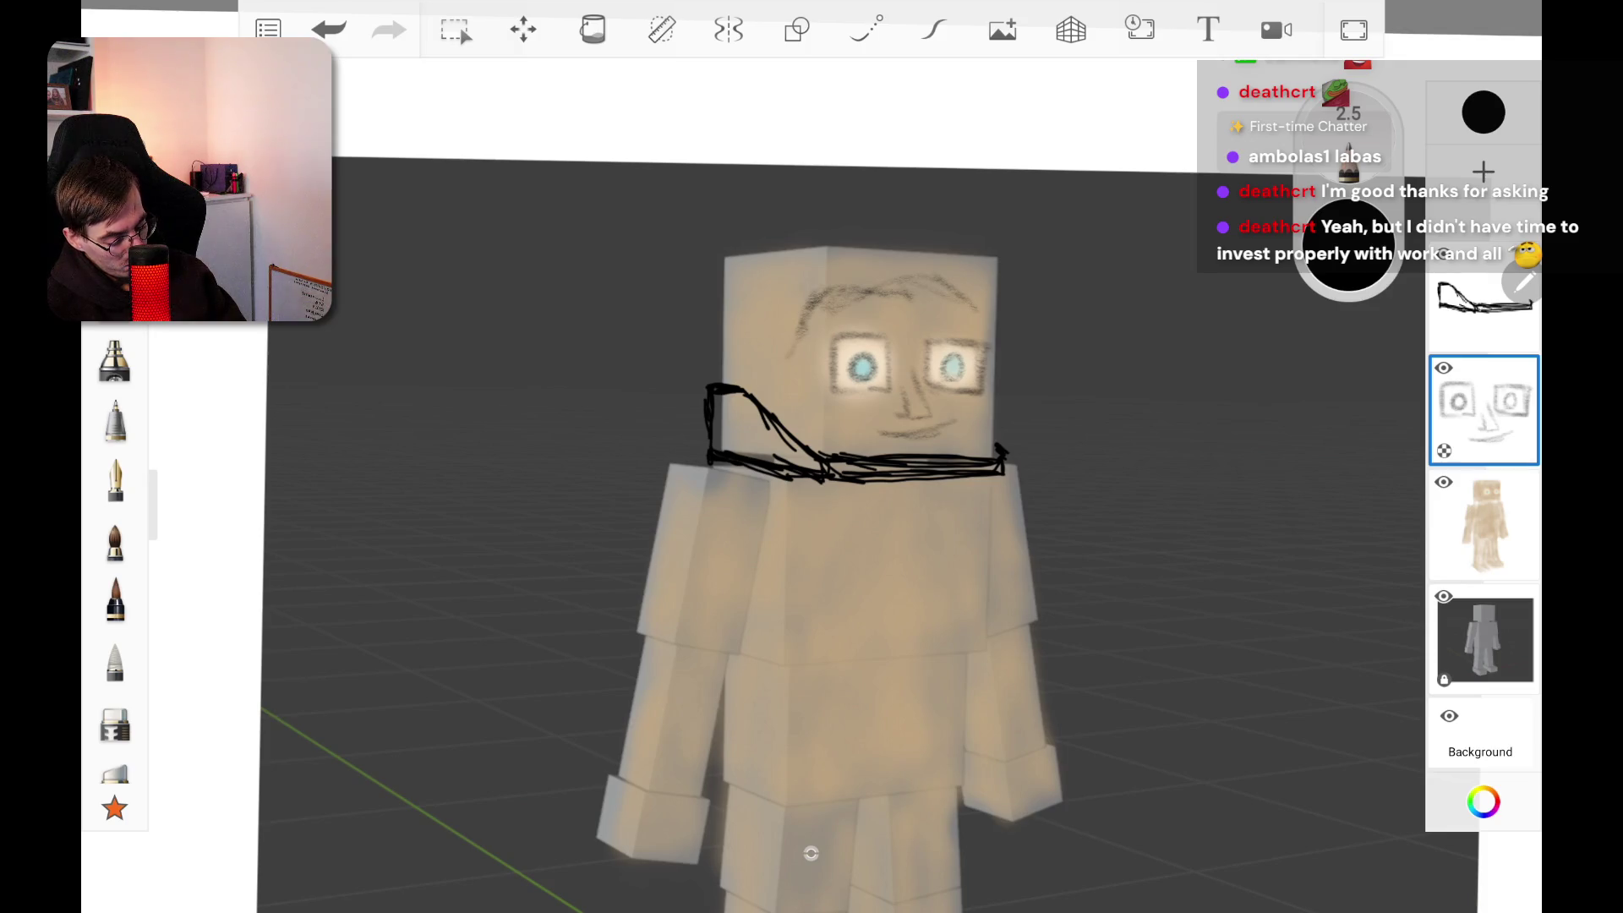
drag(784, 347, 764, 372)
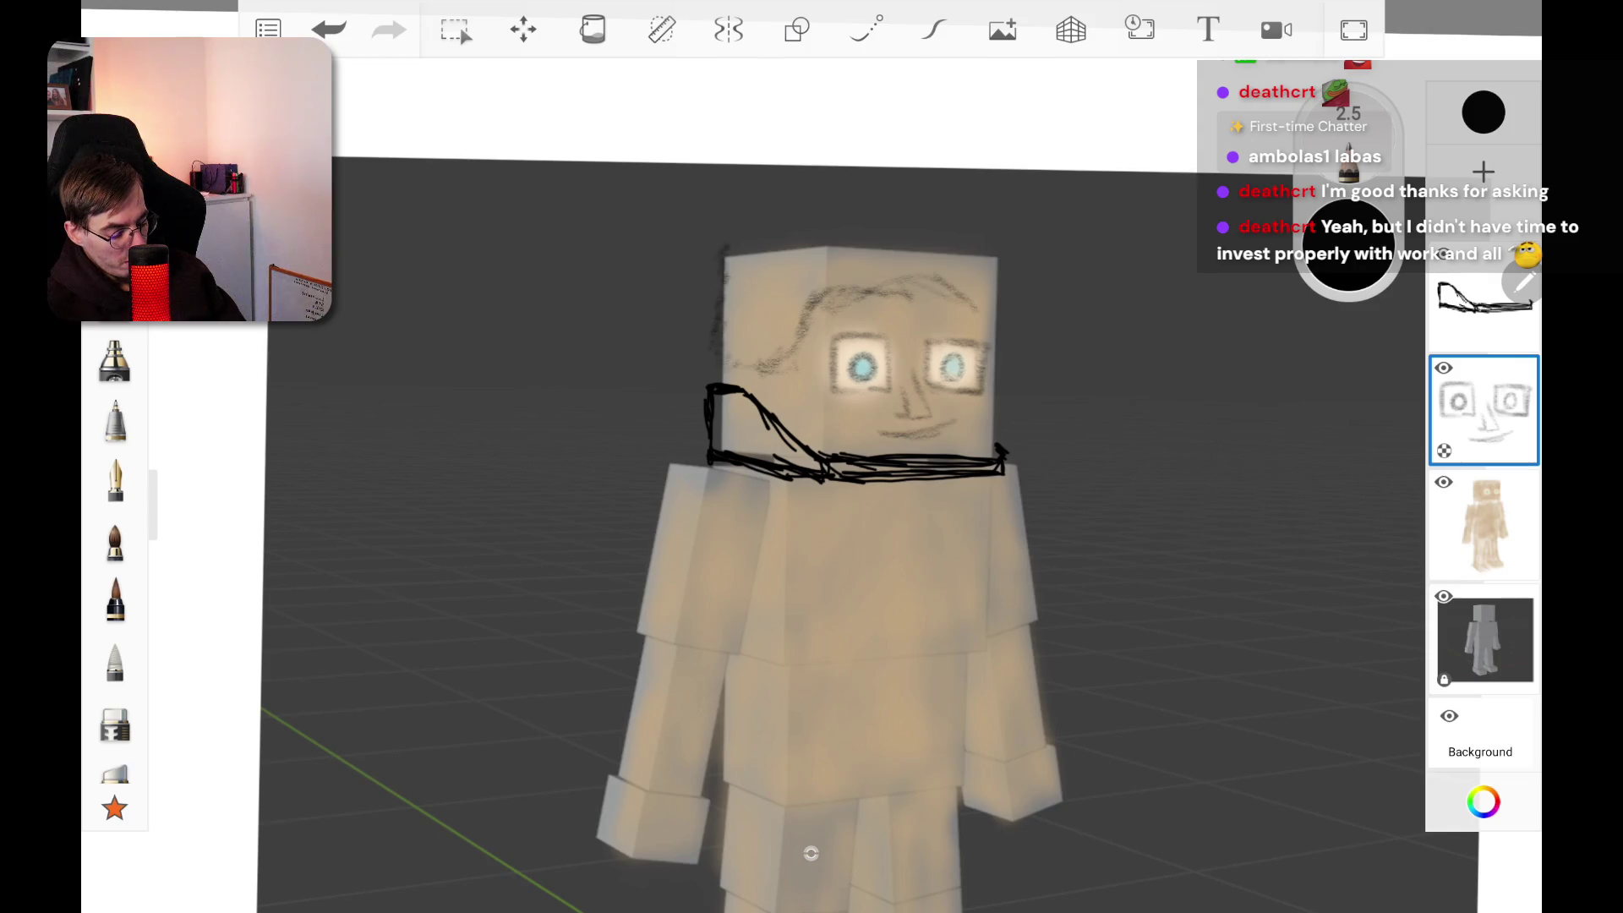
drag(726, 248, 767, 239)
drag(883, 232, 918, 240)
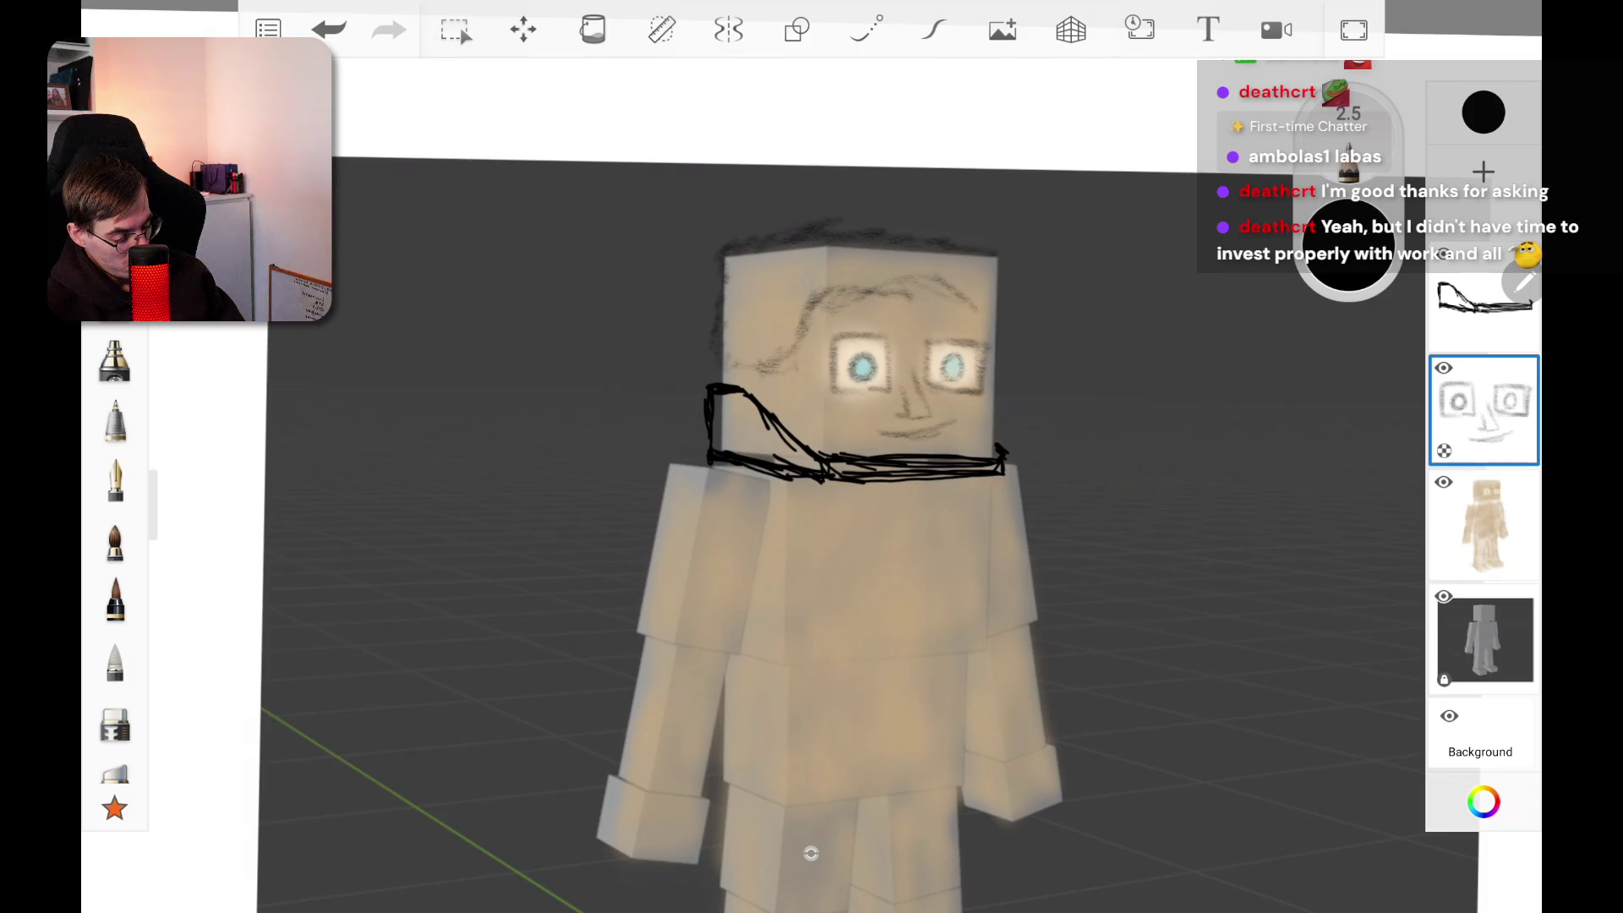
mouse_move(728, 254)
mouse_down()
mouse_move(765, 287)
mouse_move(744, 330)
mouse_move(782, 354)
mouse_move(808, 288)
mouse_move(860, 264)
mouse_move(911, 258)
mouse_move(997, 295)
mouse_up()
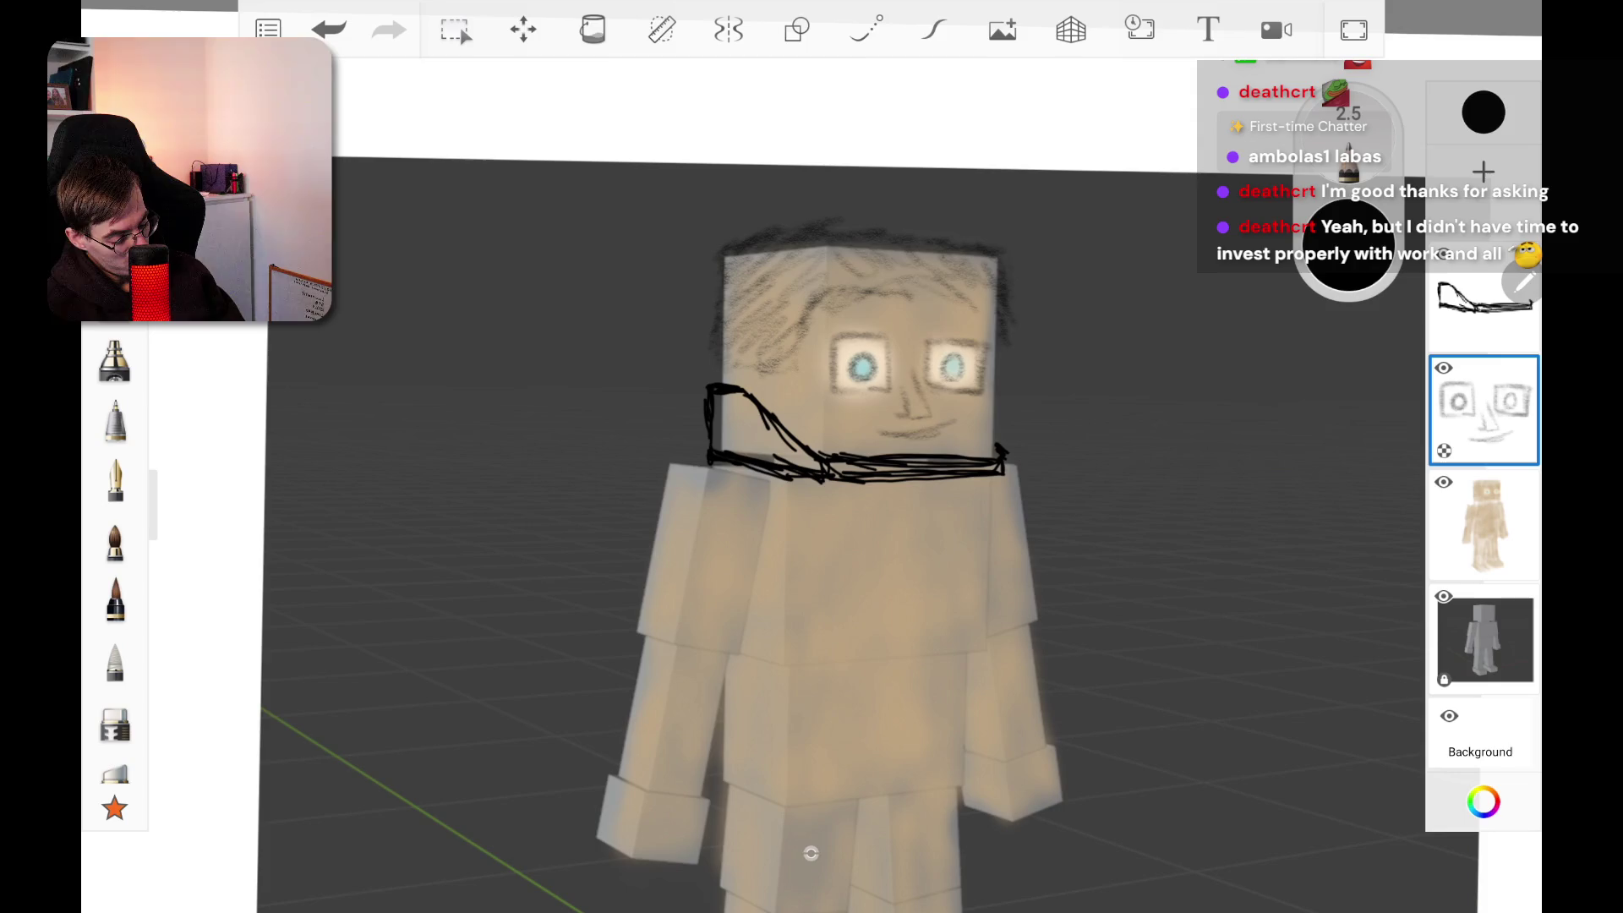
mouse_move(985, 258)
mouse_down()
mouse_move(985, 306)
mouse_move(964, 314)
mouse_move(833, 258)
mouse_move(781, 271)
mouse_move(848, 296)
mouse_move(744, 364)
mouse_move(757, 288)
mouse_up()
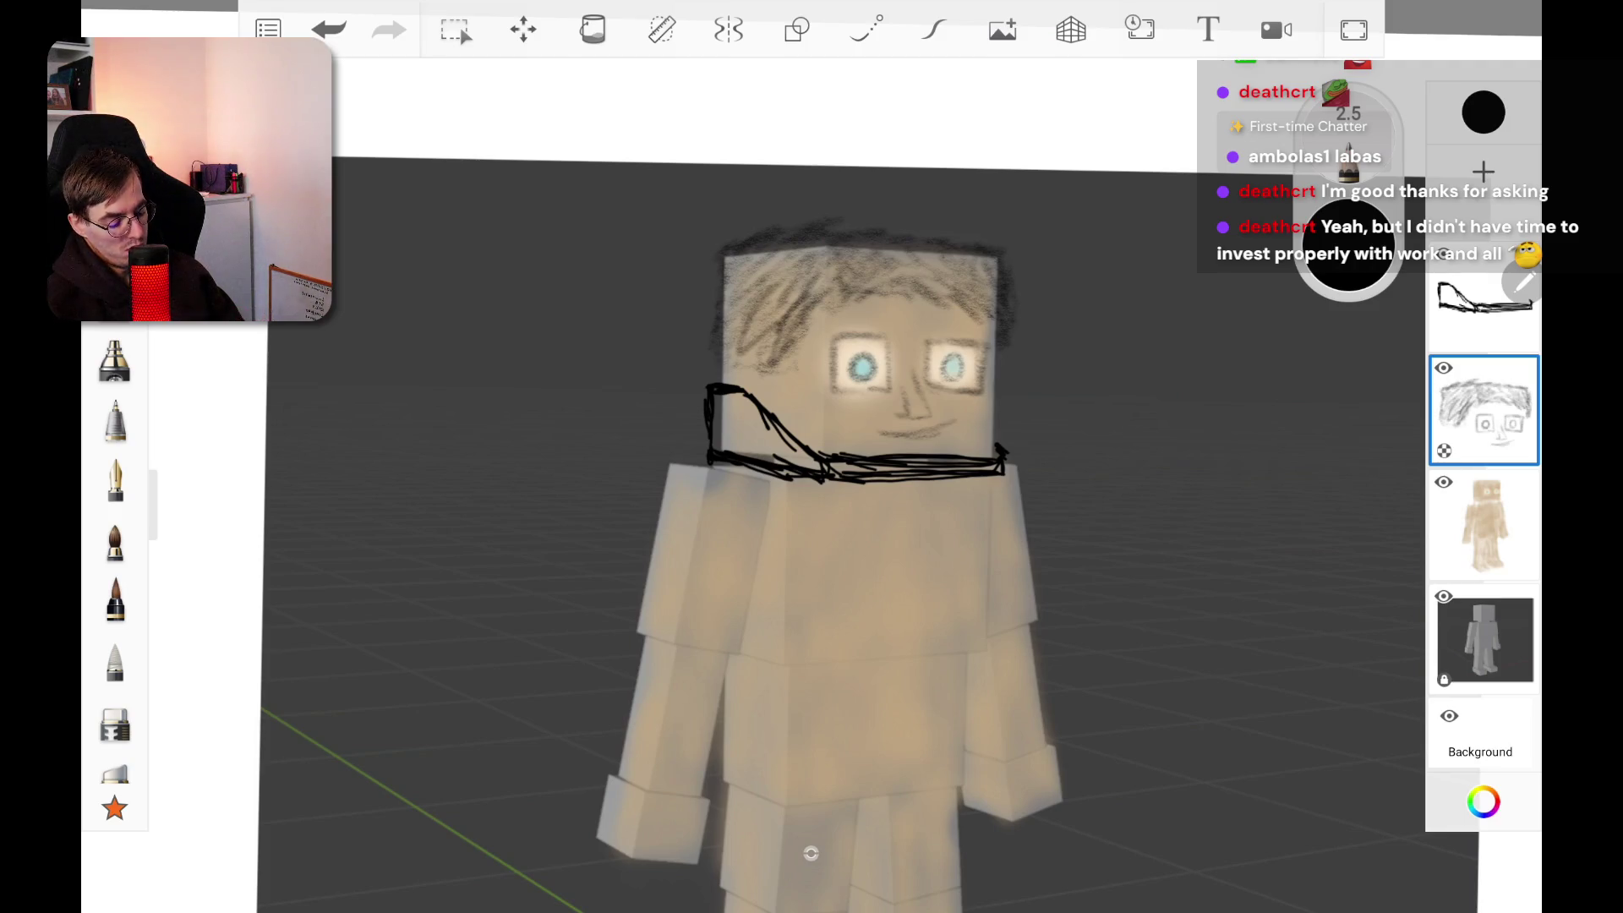
scroll(810, 852, down, 5)
scroll(845, 592, up, 4)
scroll(811, 852, up, 3)
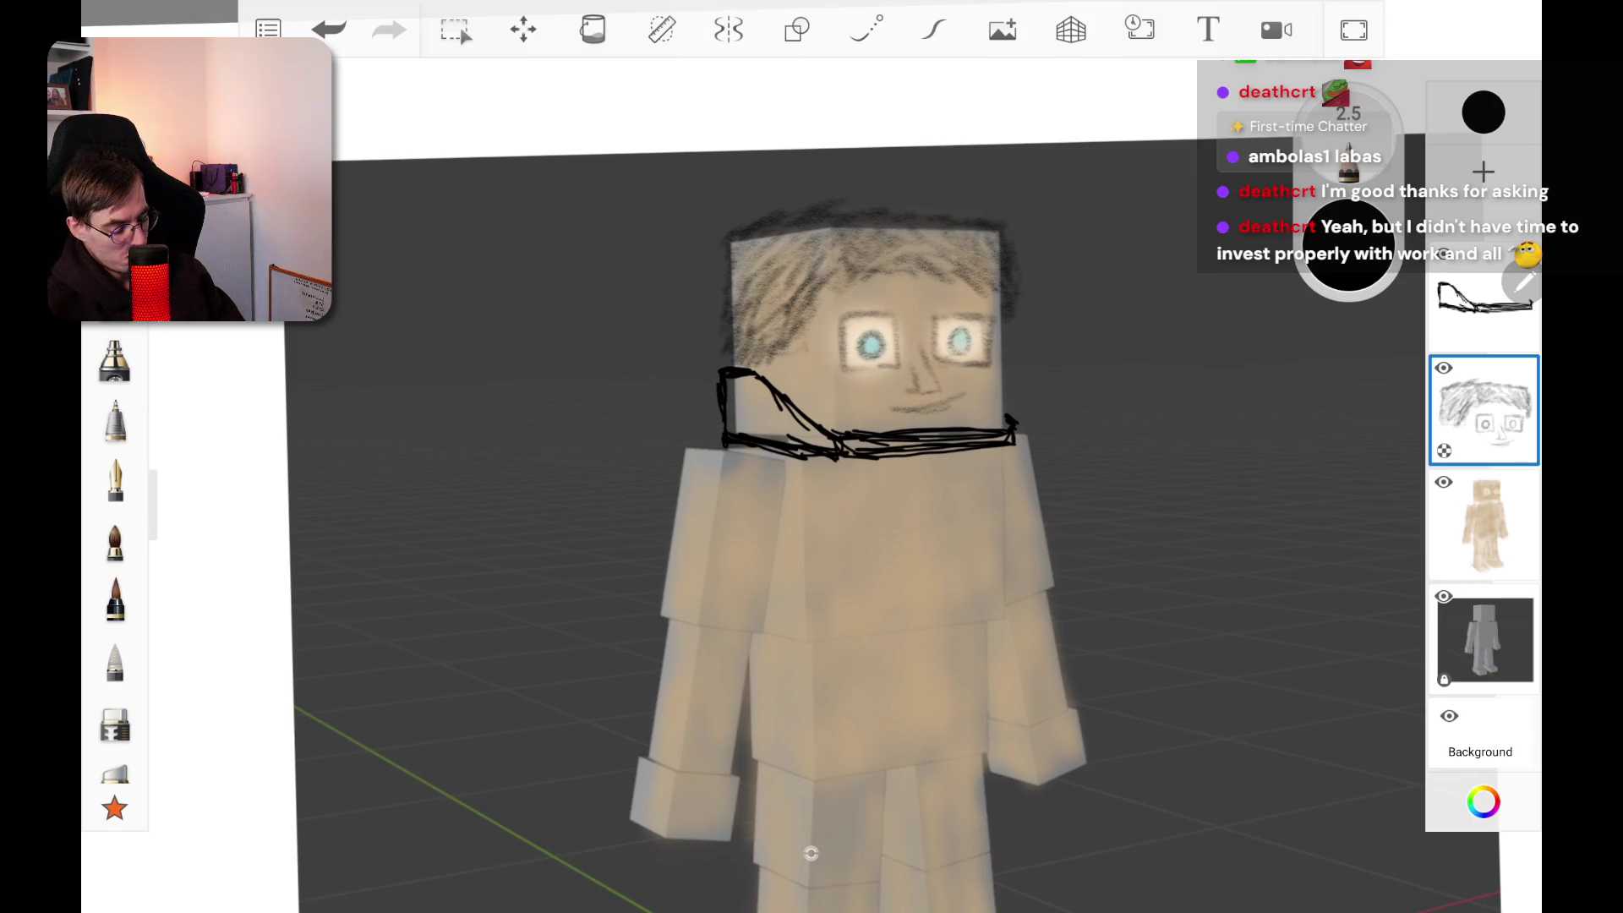
Step: On the tan body layer, paint the hair brown (7A4C29) with the first brush
click(1485, 524)
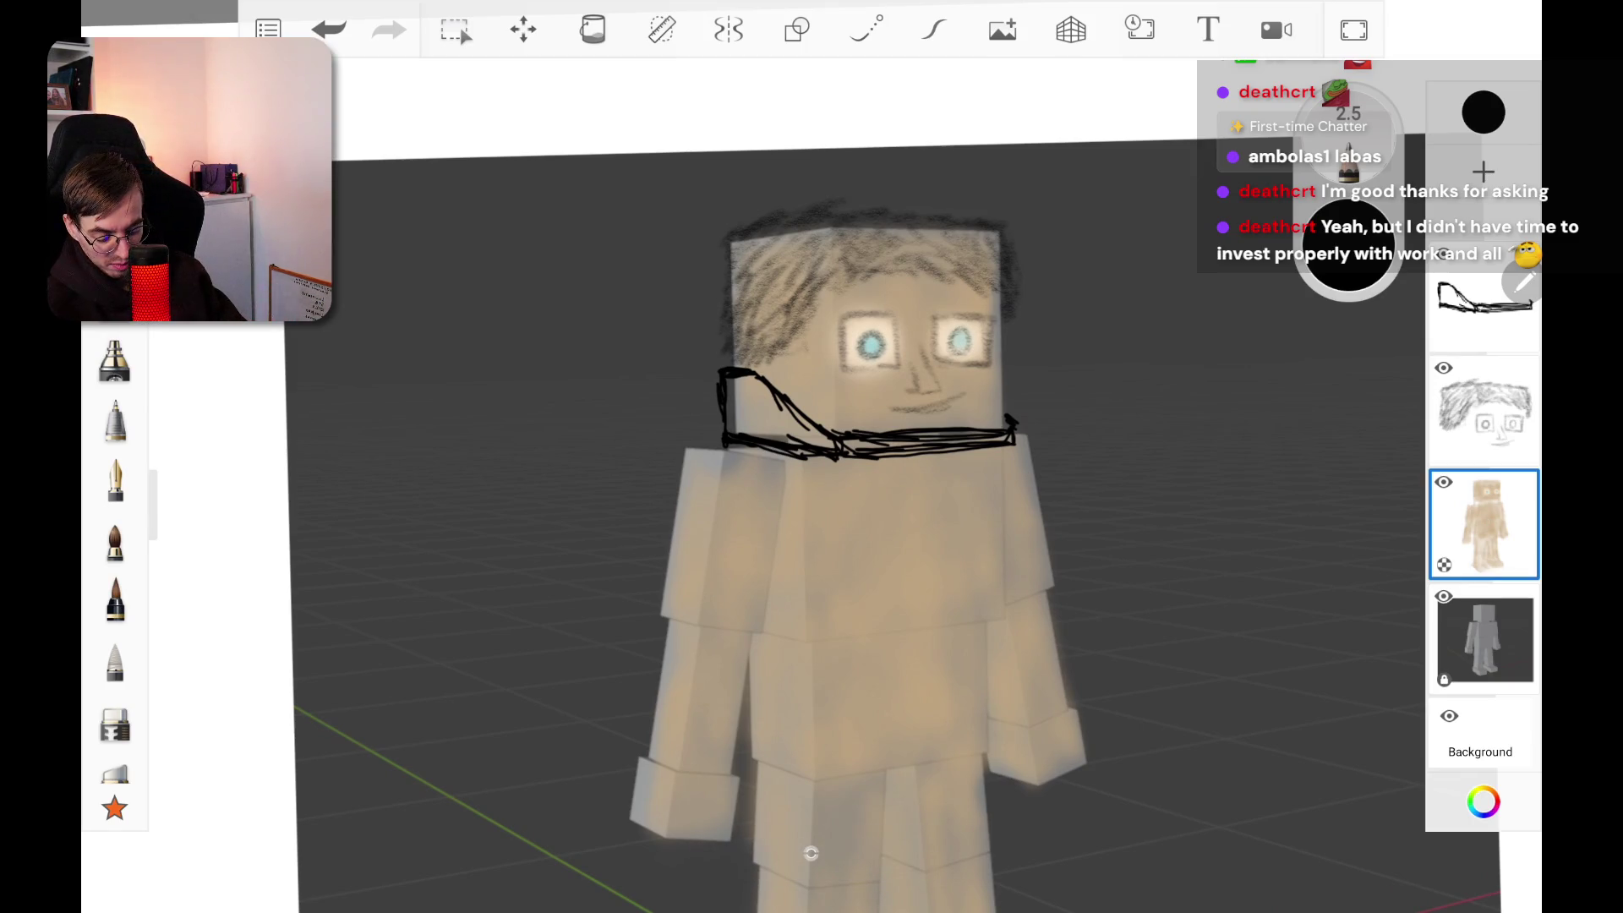
click(115, 601)
click(115, 541)
click(115, 359)
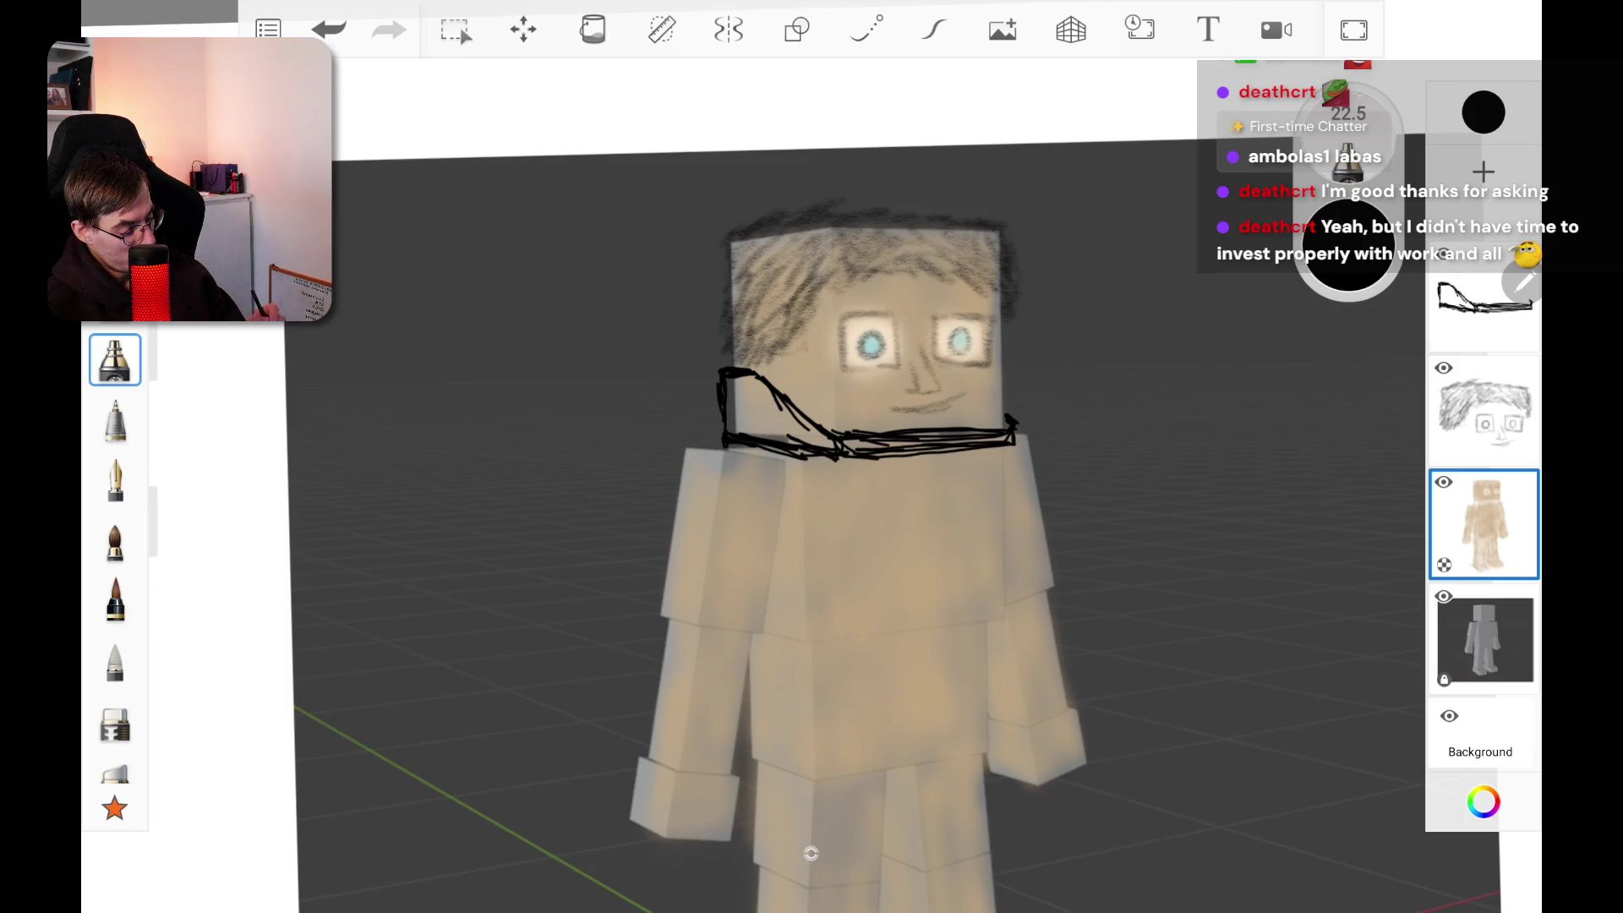
click(1483, 801)
click(1184, 282)
click(1181, 360)
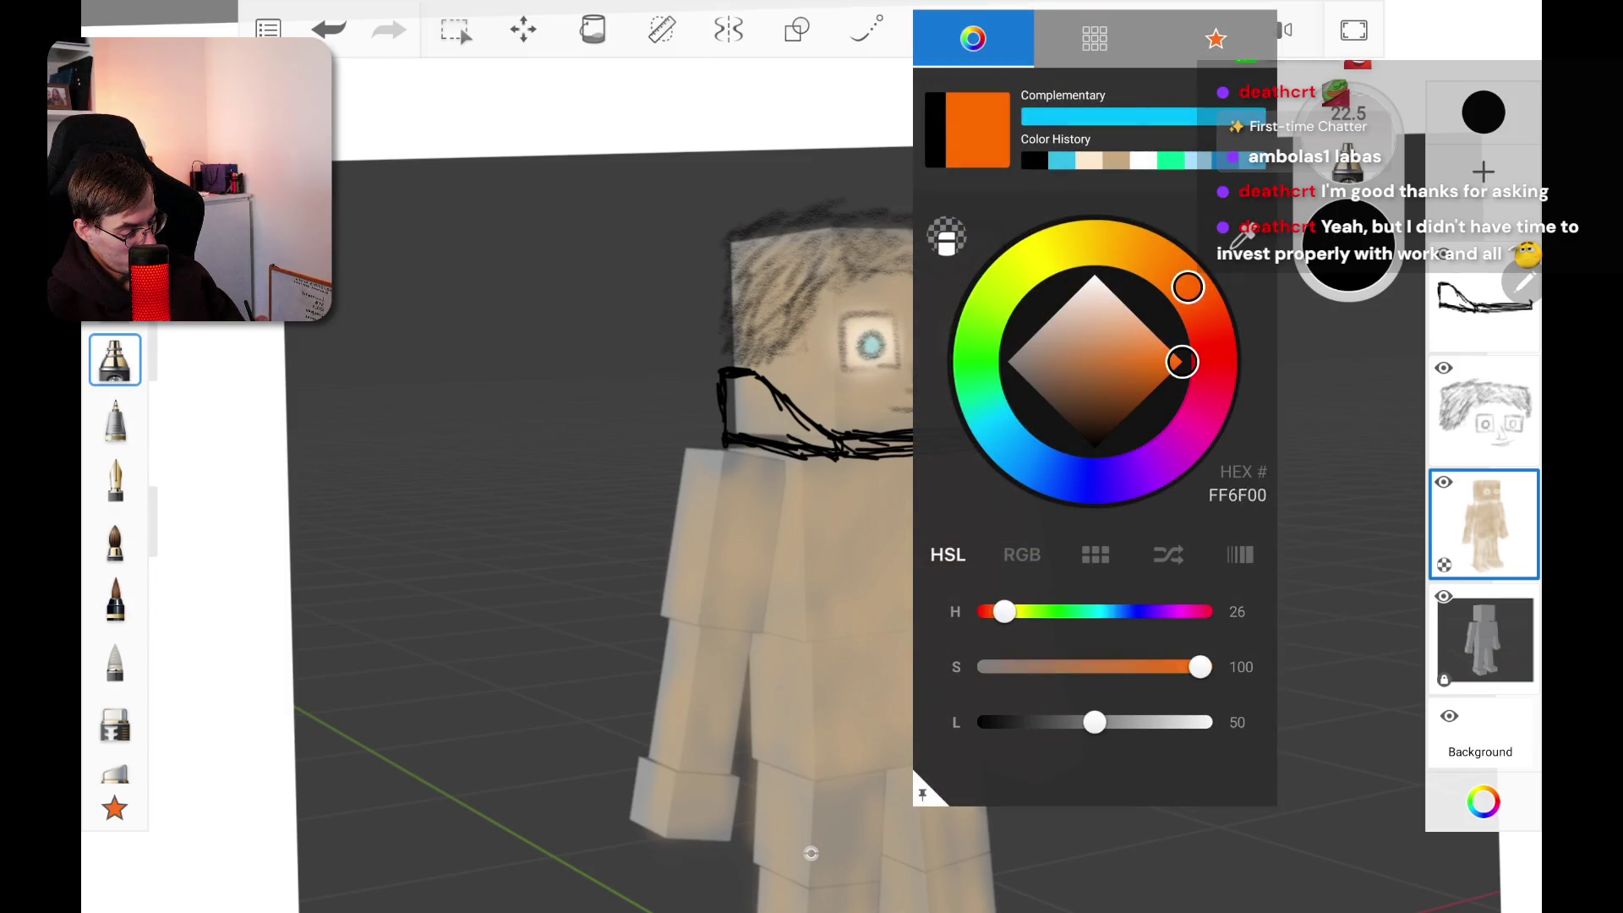
mouse_move(1184, 282)
mouse_down()
mouse_move(1210, 328)
mouse_move(1189, 288)
mouse_up()
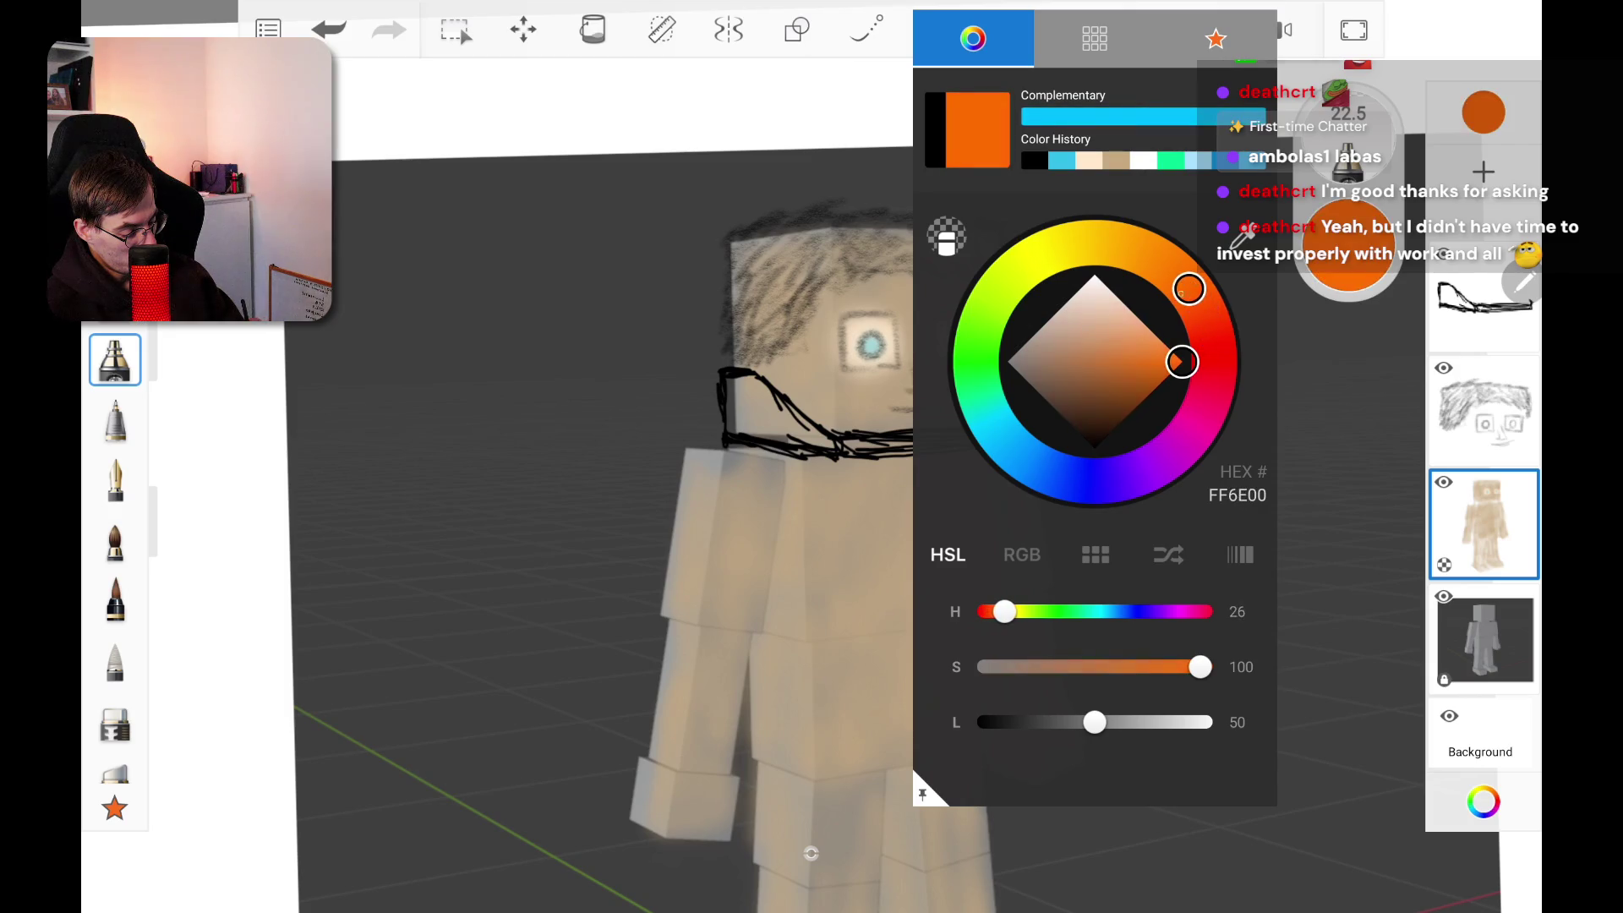
mouse_move(1178, 360)
mouse_down()
mouse_move(1079, 377)
mouse_move(1094, 392)
mouse_up()
key(Escape)
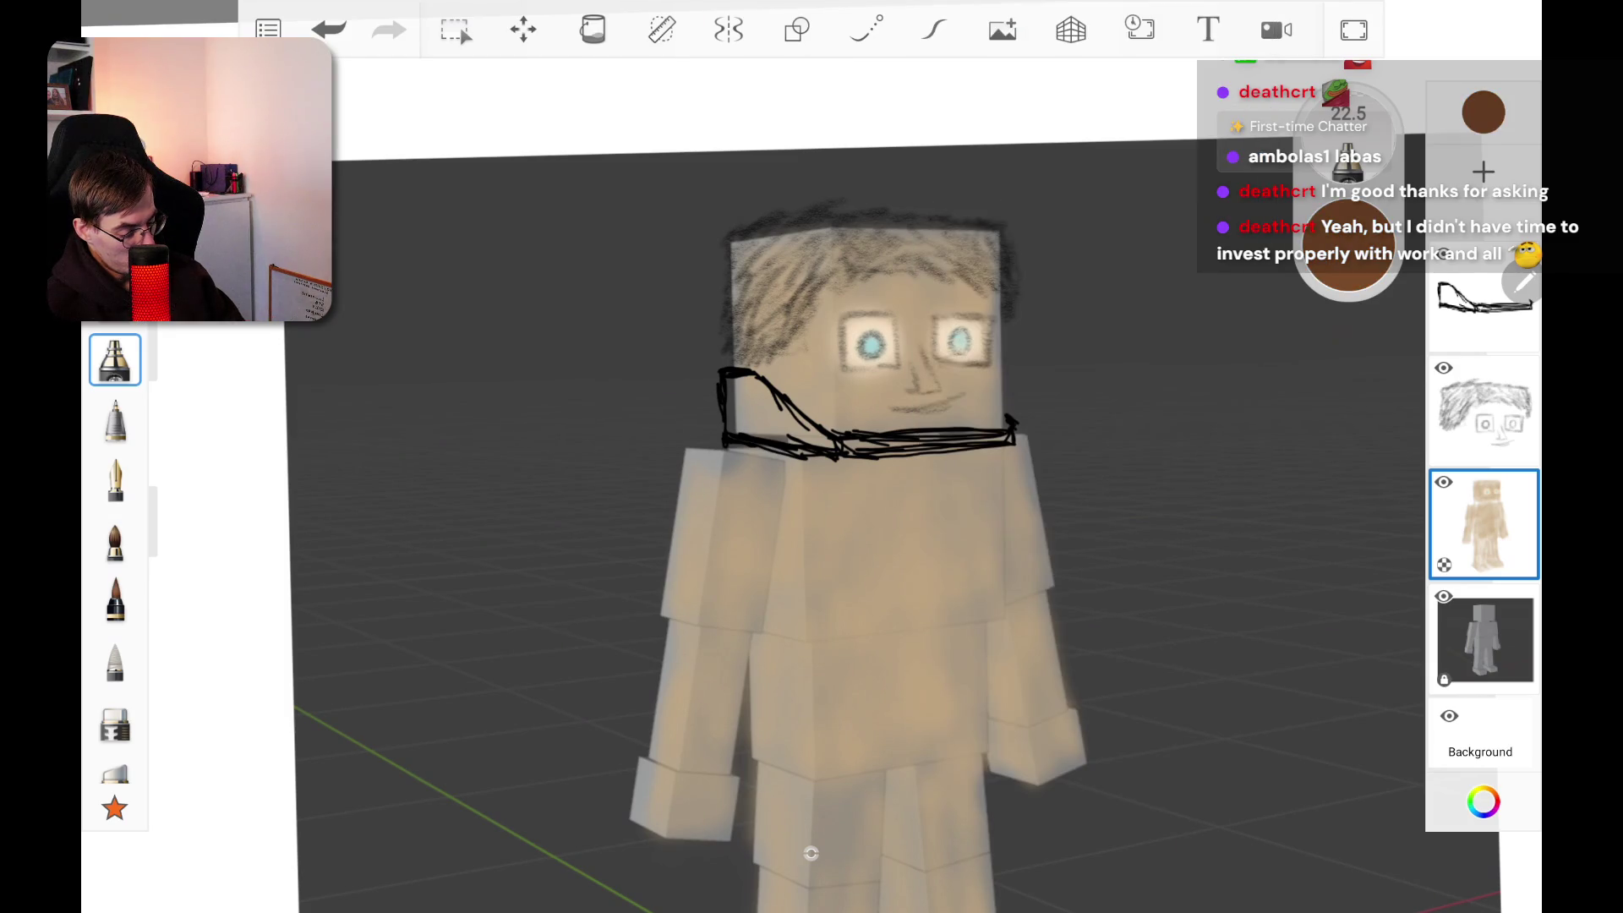
mouse_move(760, 247)
mouse_down()
mouse_move(786, 321)
mouse_move(795, 279)
mouse_move(744, 253)
mouse_move(990, 249)
mouse_move(791, 241)
mouse_move(803, 279)
mouse_move(963, 266)
mouse_up()
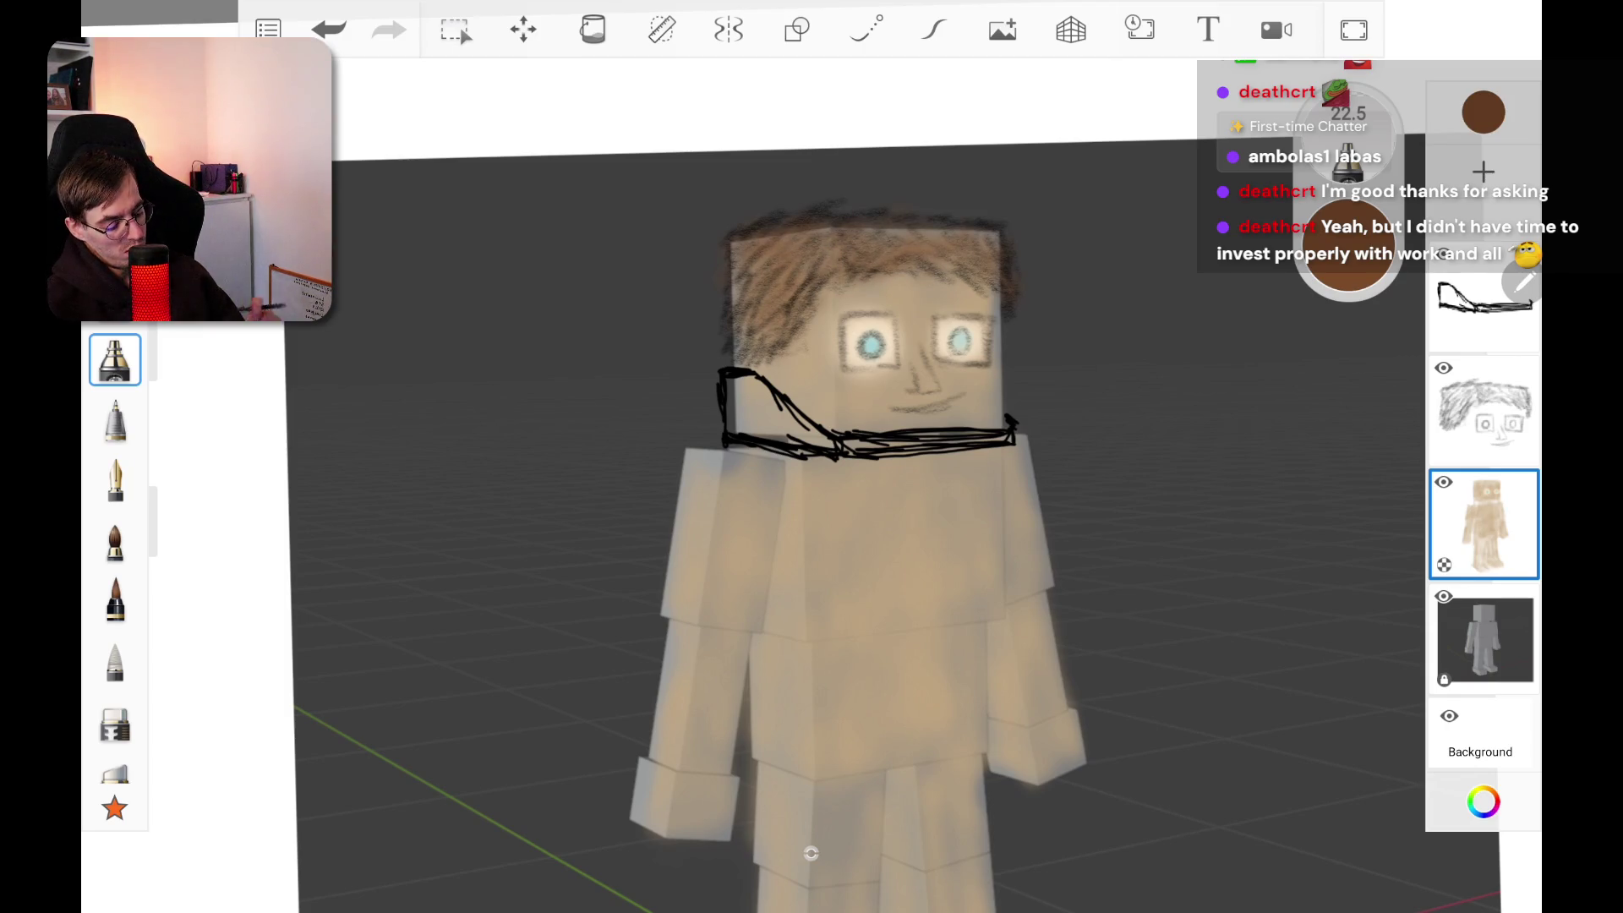
scroll(879, 507, down, 5)
scroll(965, 649, up, 5)
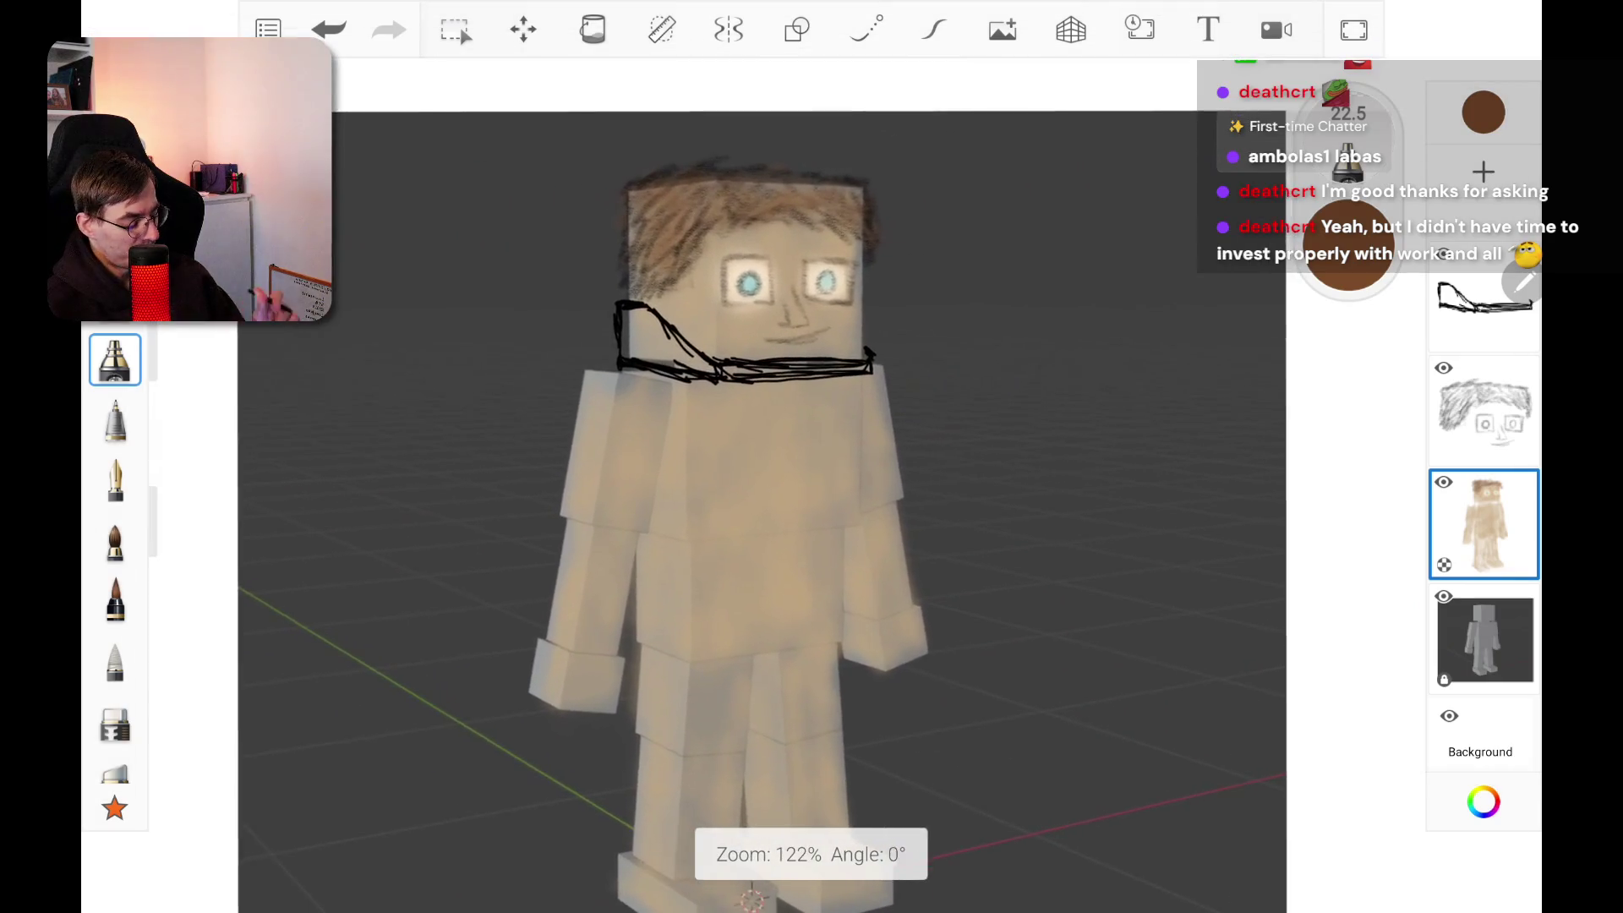
Step: Return to the top line-art layer with the fine pen in black
click(1483, 298)
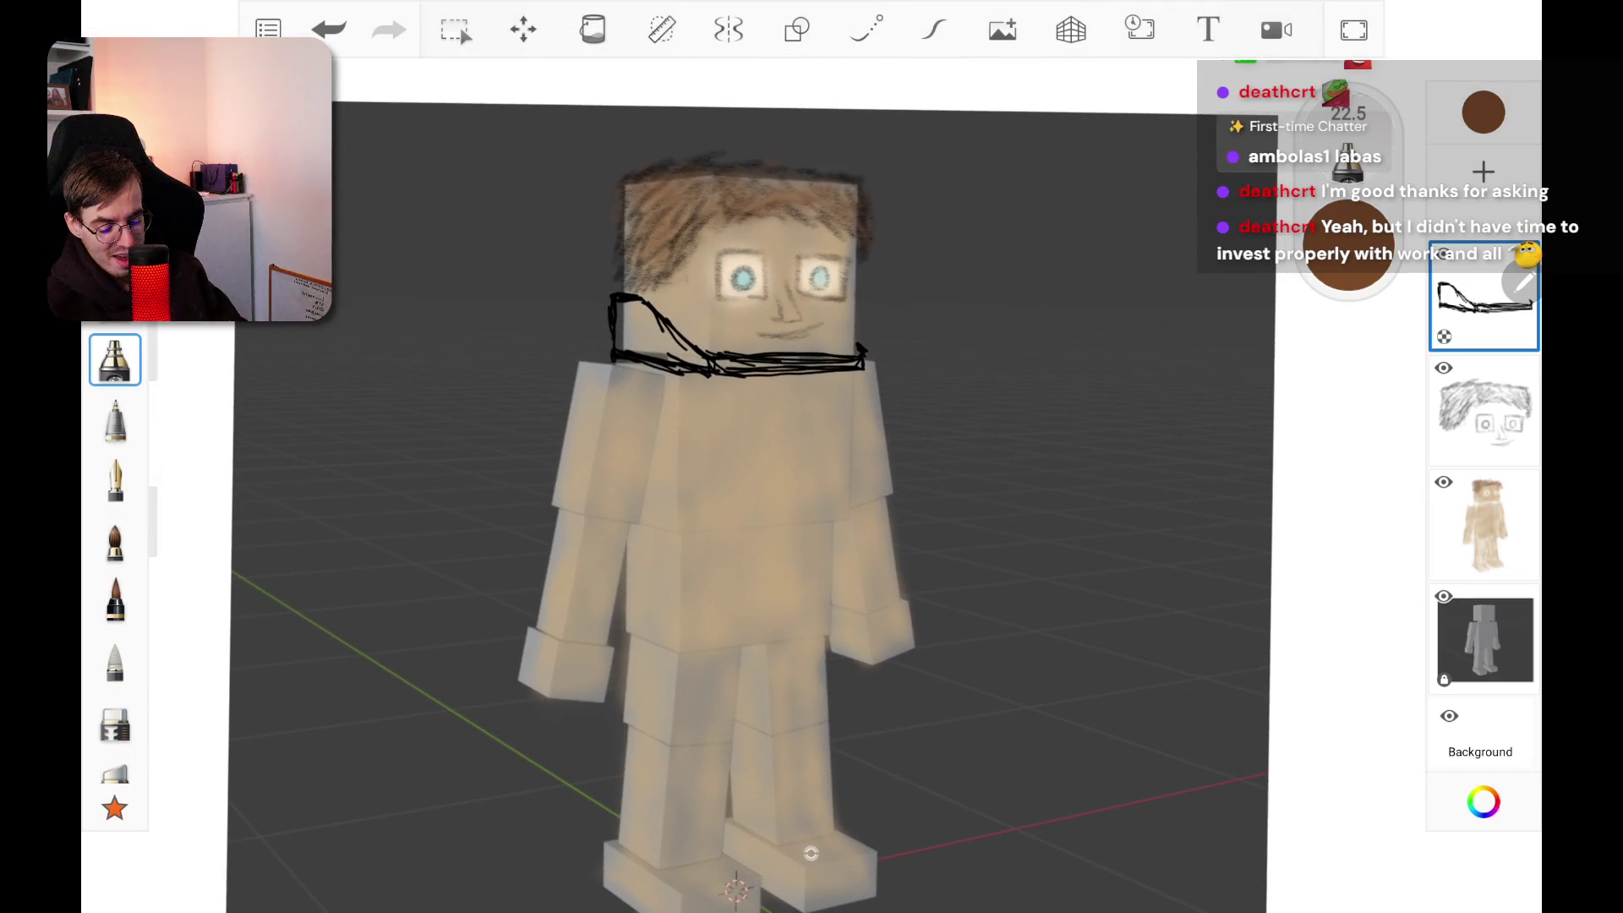
click(114, 420)
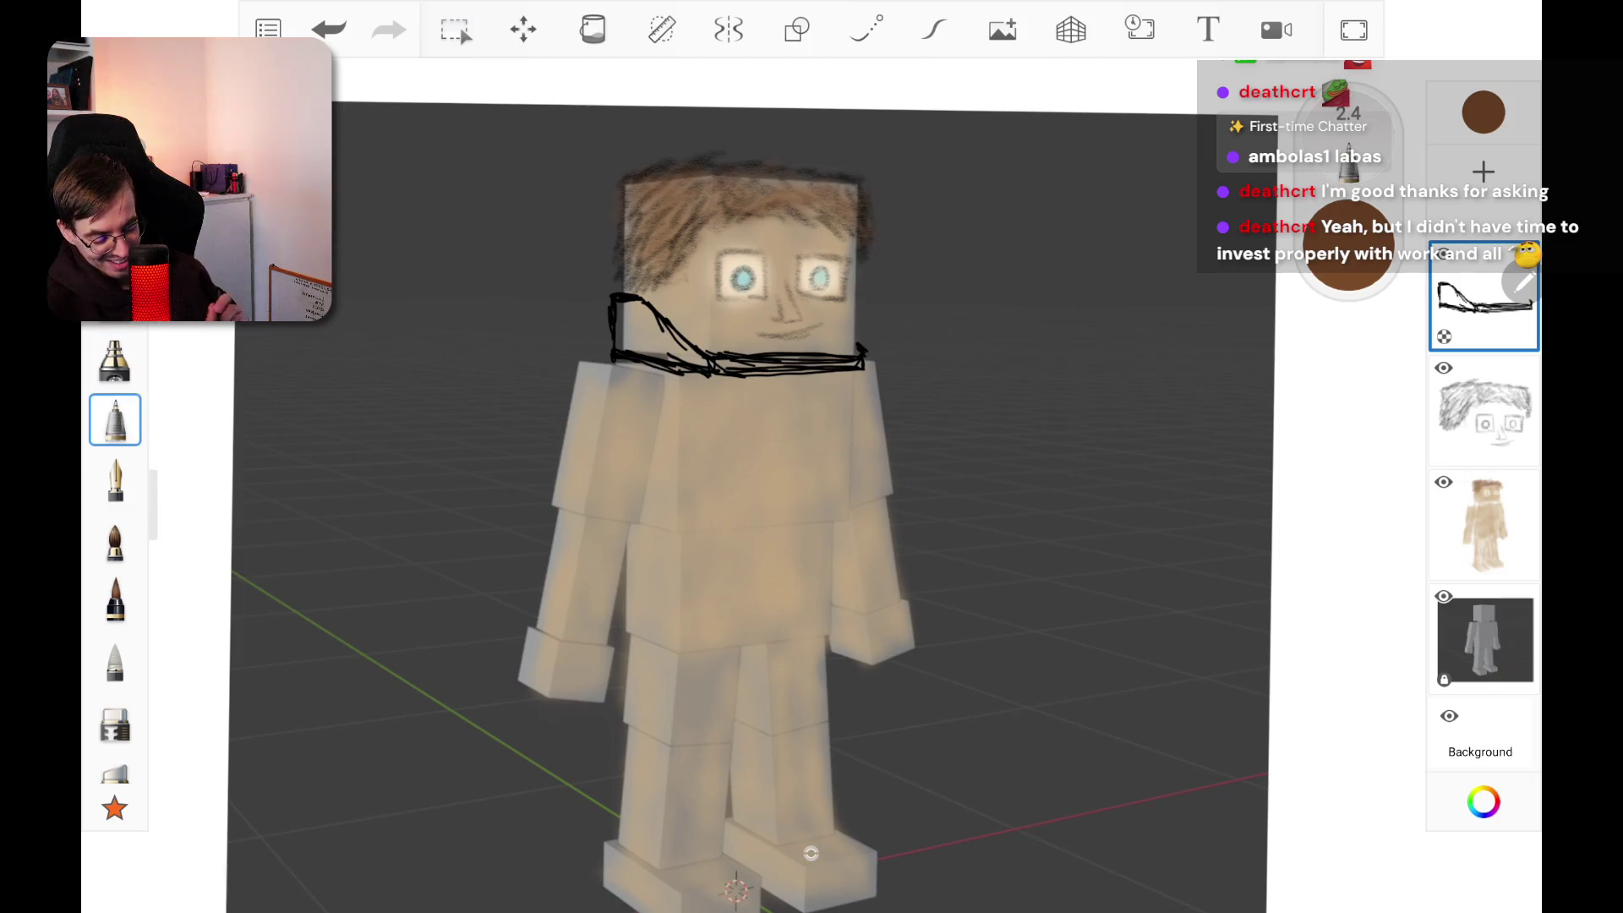
click(1484, 112)
click(1091, 445)
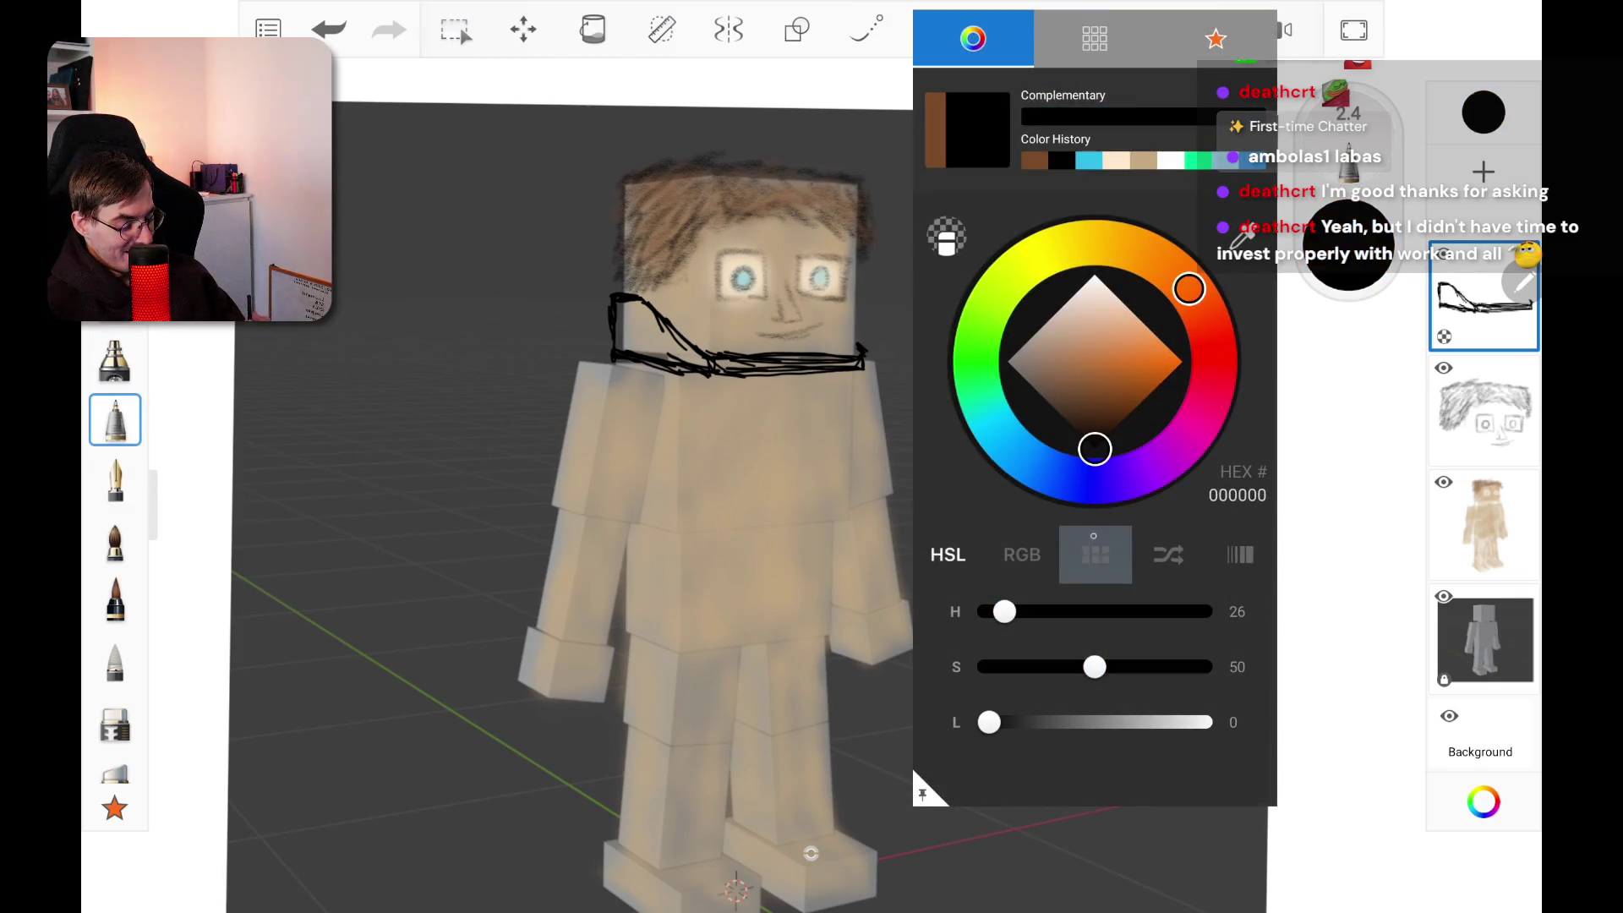
click(1350, 390)
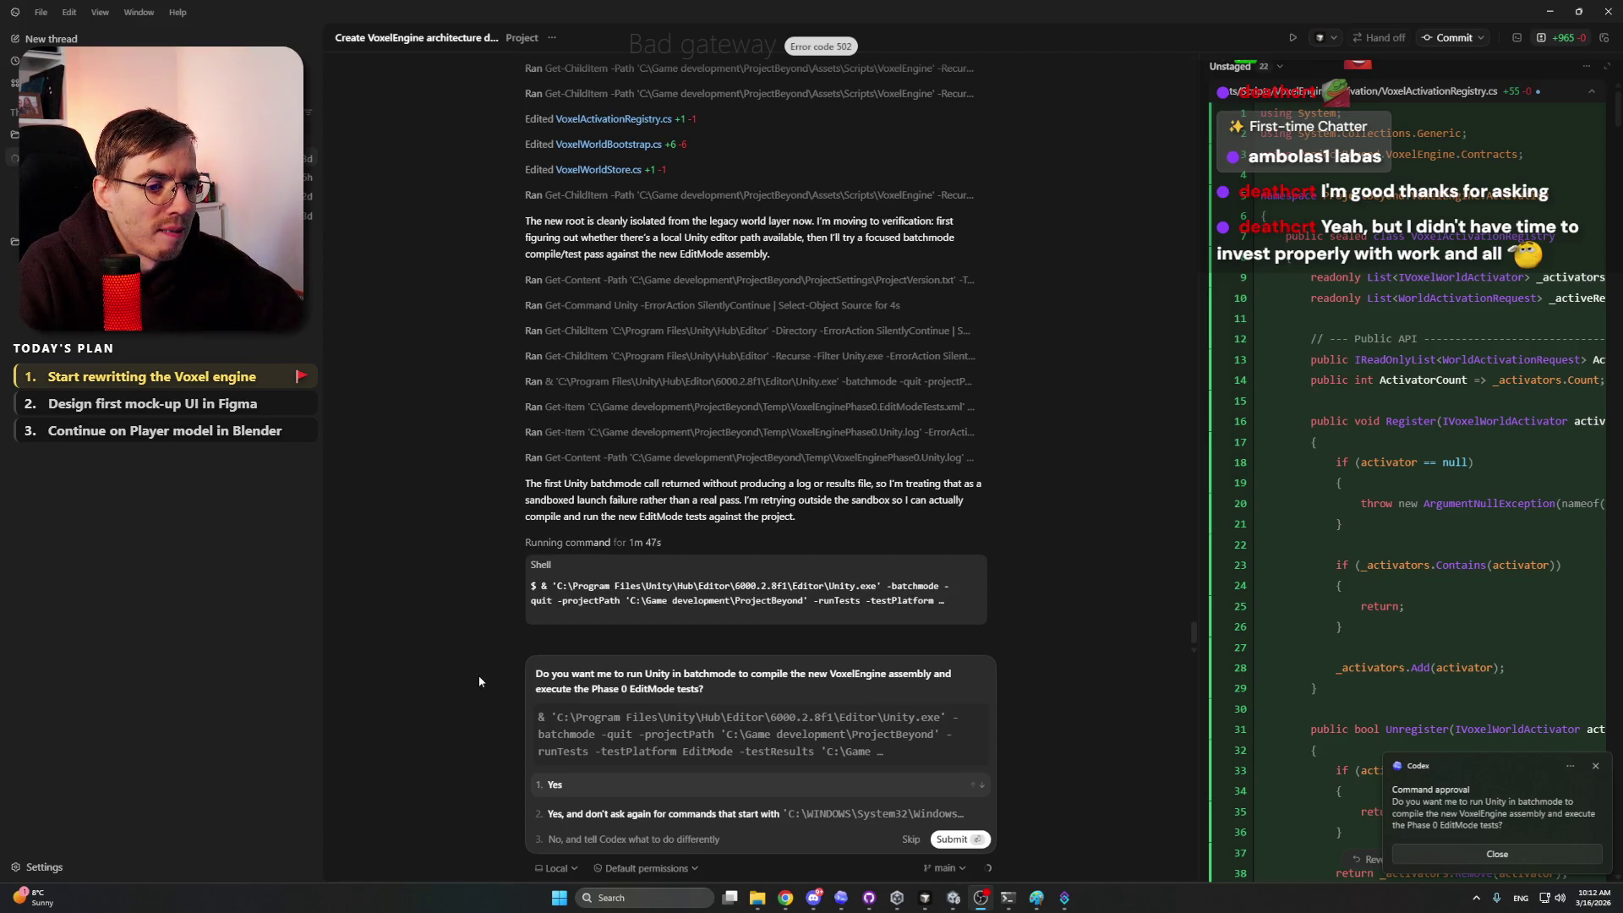
Step: Approve the Unity batchmode command that compiles VoxelEngine and runs the Phase 0 EditMode tests
click(642, 786)
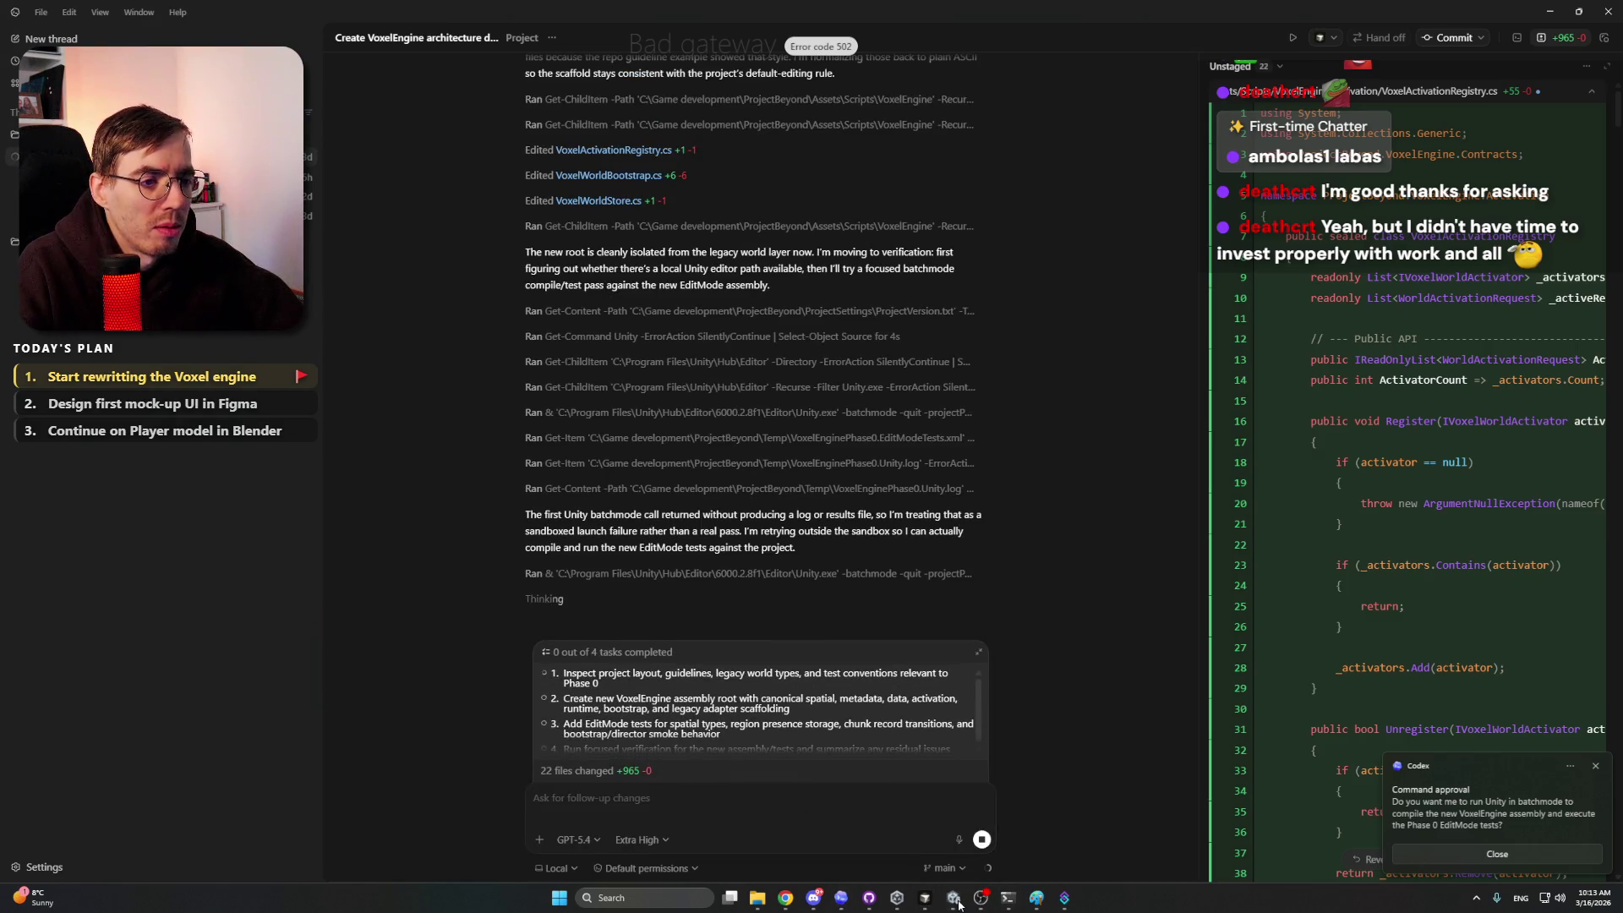
mouse_move(953, 904)
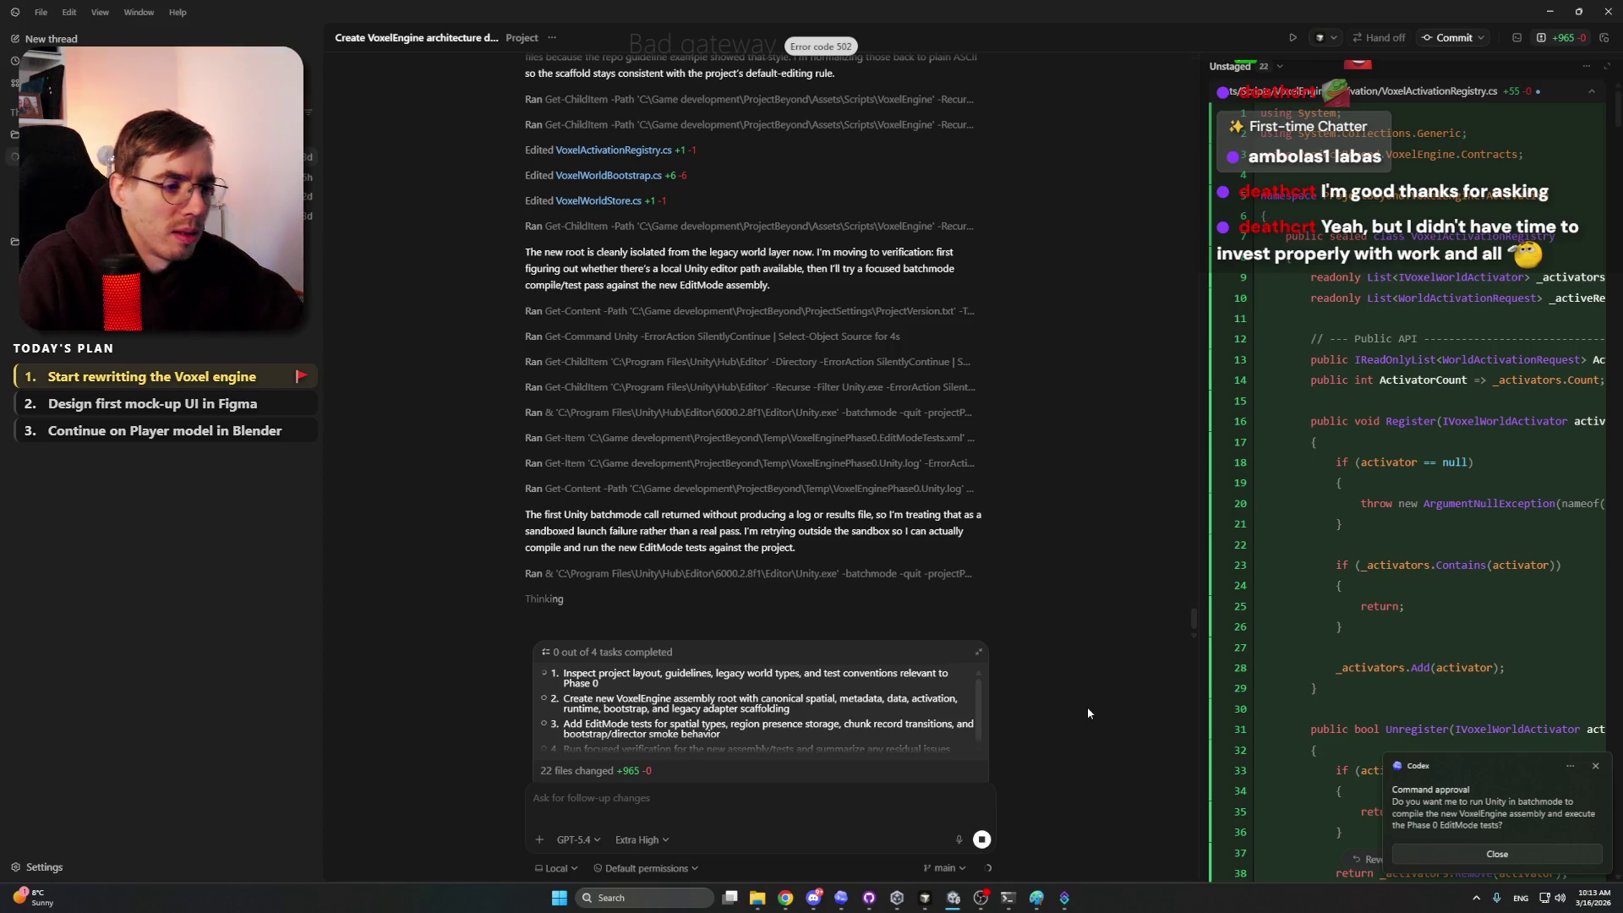
Step: Close the Codex command-approval notification
click(1520, 853)
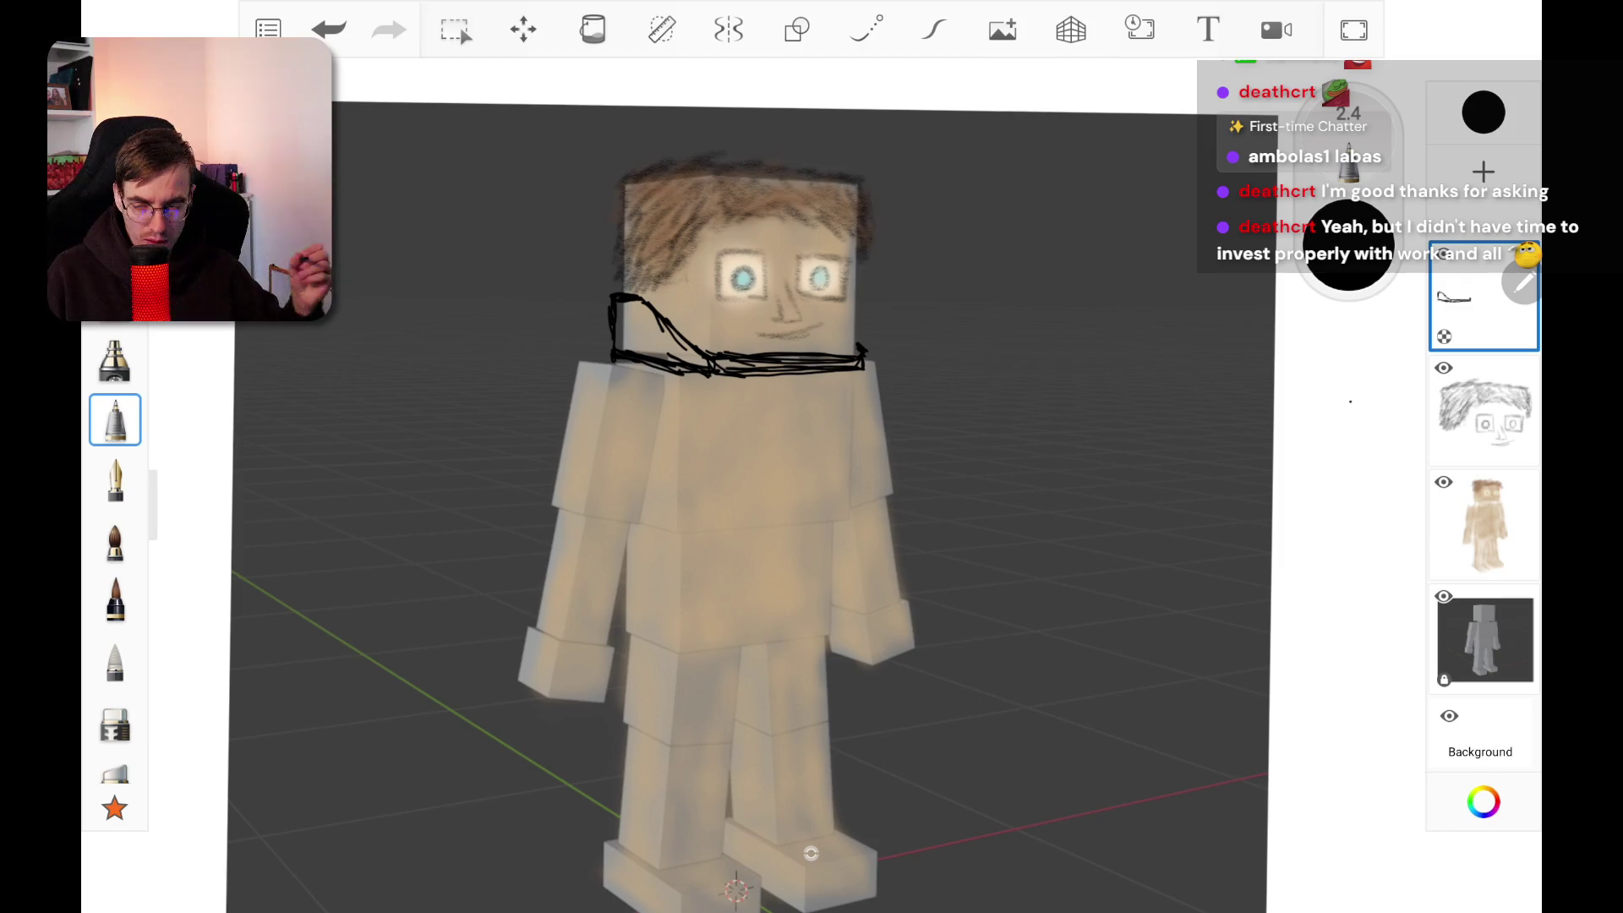
Step: Draw a black vertical chest line and outline the left and right shoulder pads
scroll(810, 853, down, 2)
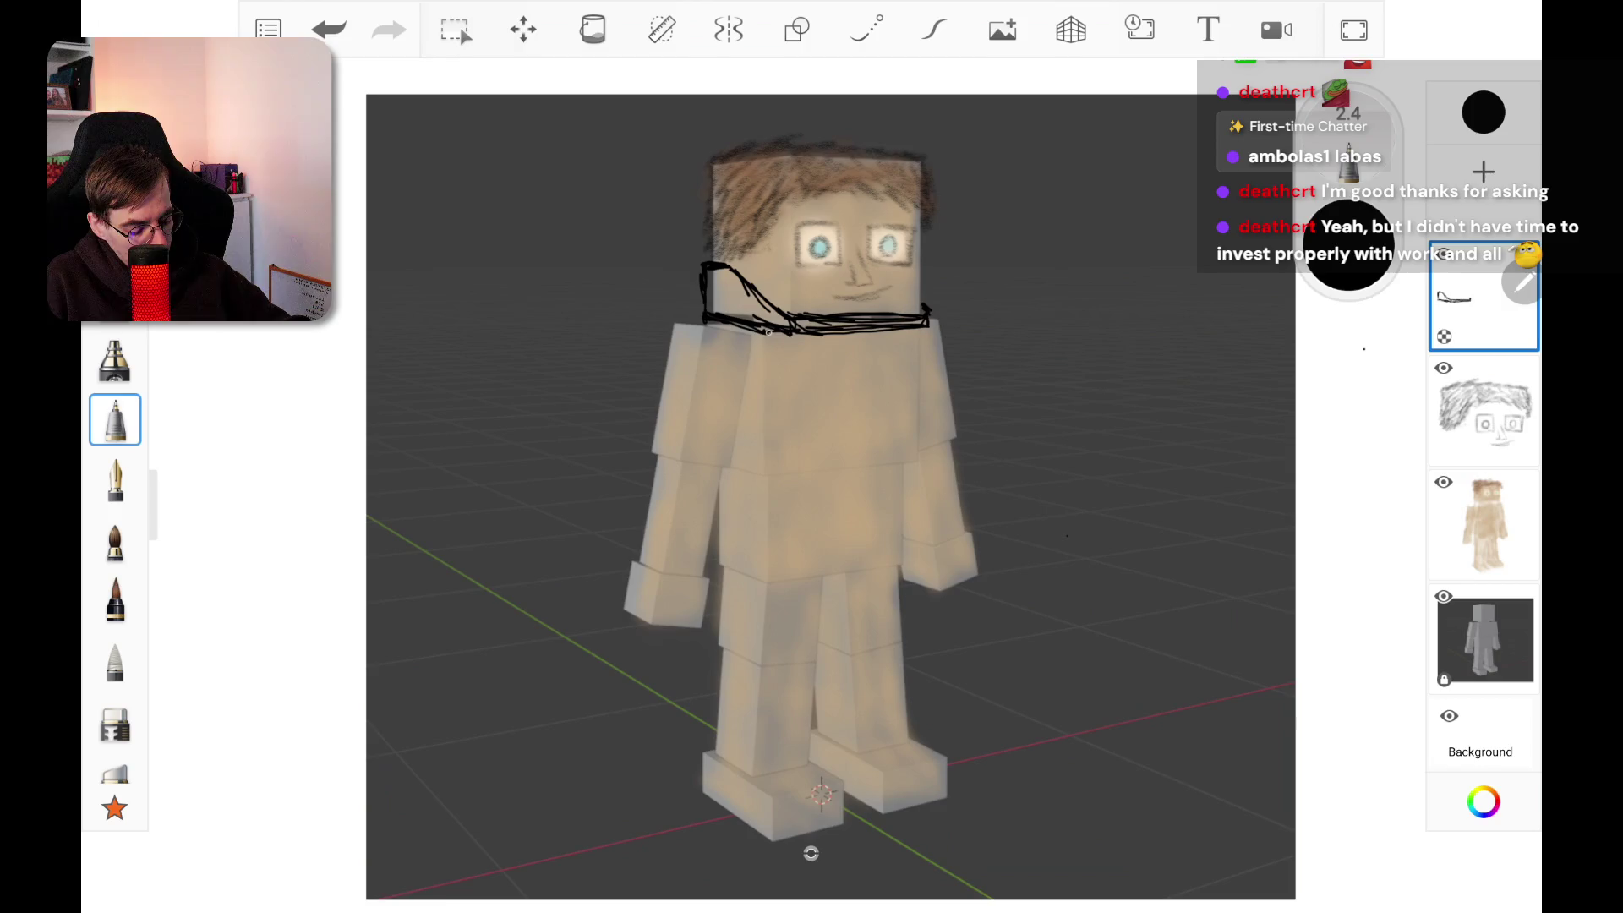
drag(768, 372, 770, 454)
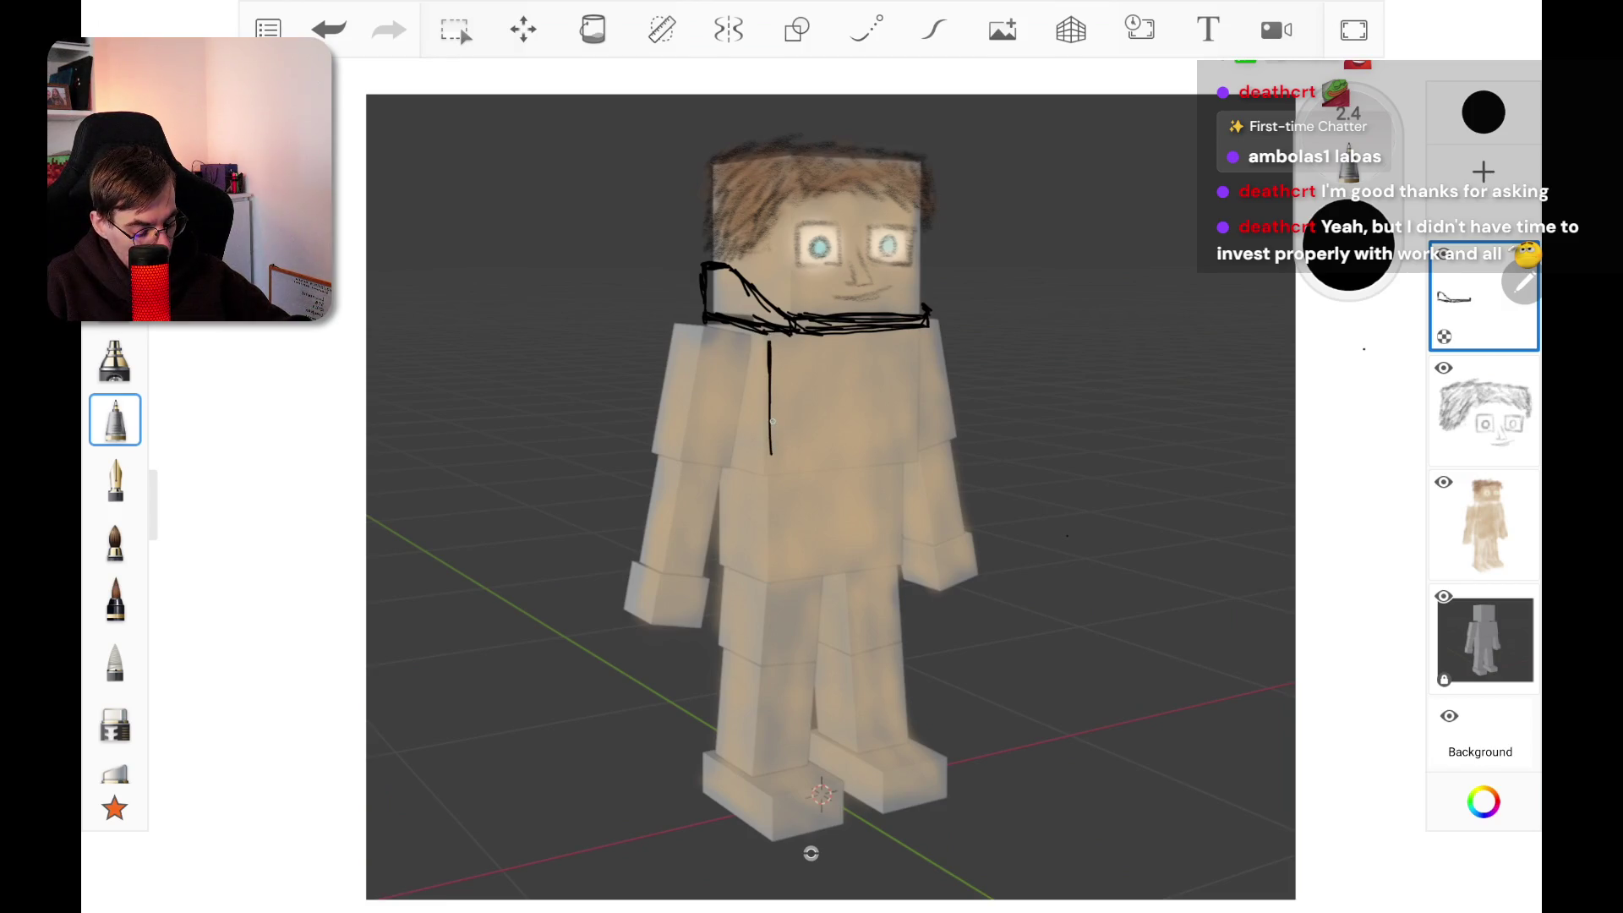
mouse_move(683, 319)
mouse_down()
mouse_move(749, 335)
mouse_move(747, 384)
mouse_move(687, 396)
mouse_move(668, 345)
mouse_up()
drag(671, 321, 664, 355)
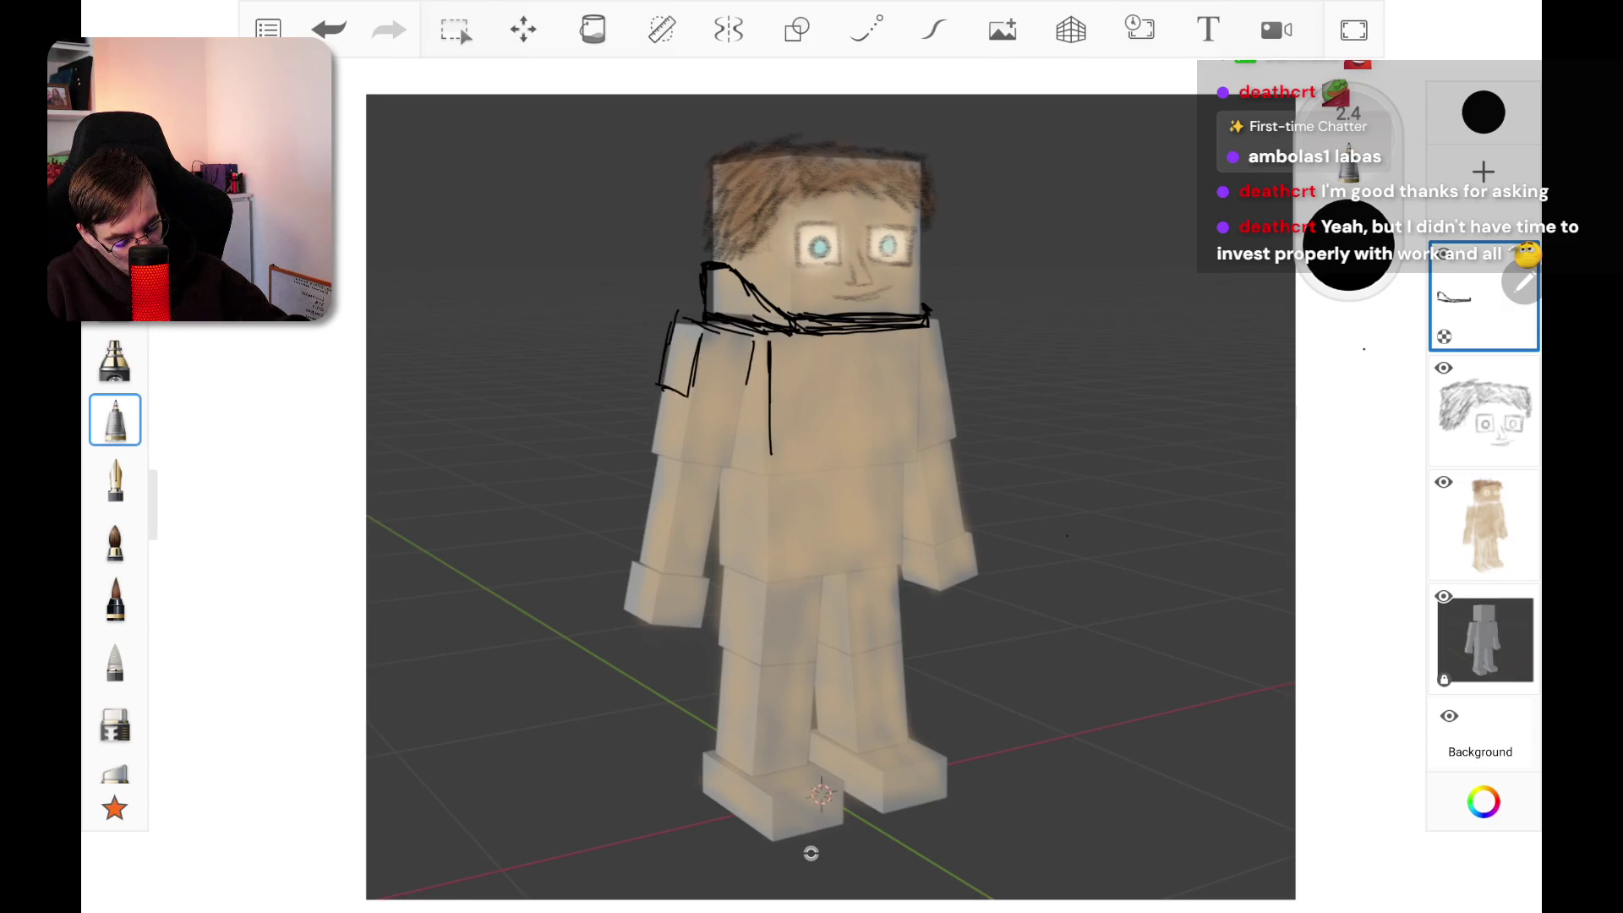
drag(740, 399, 748, 357)
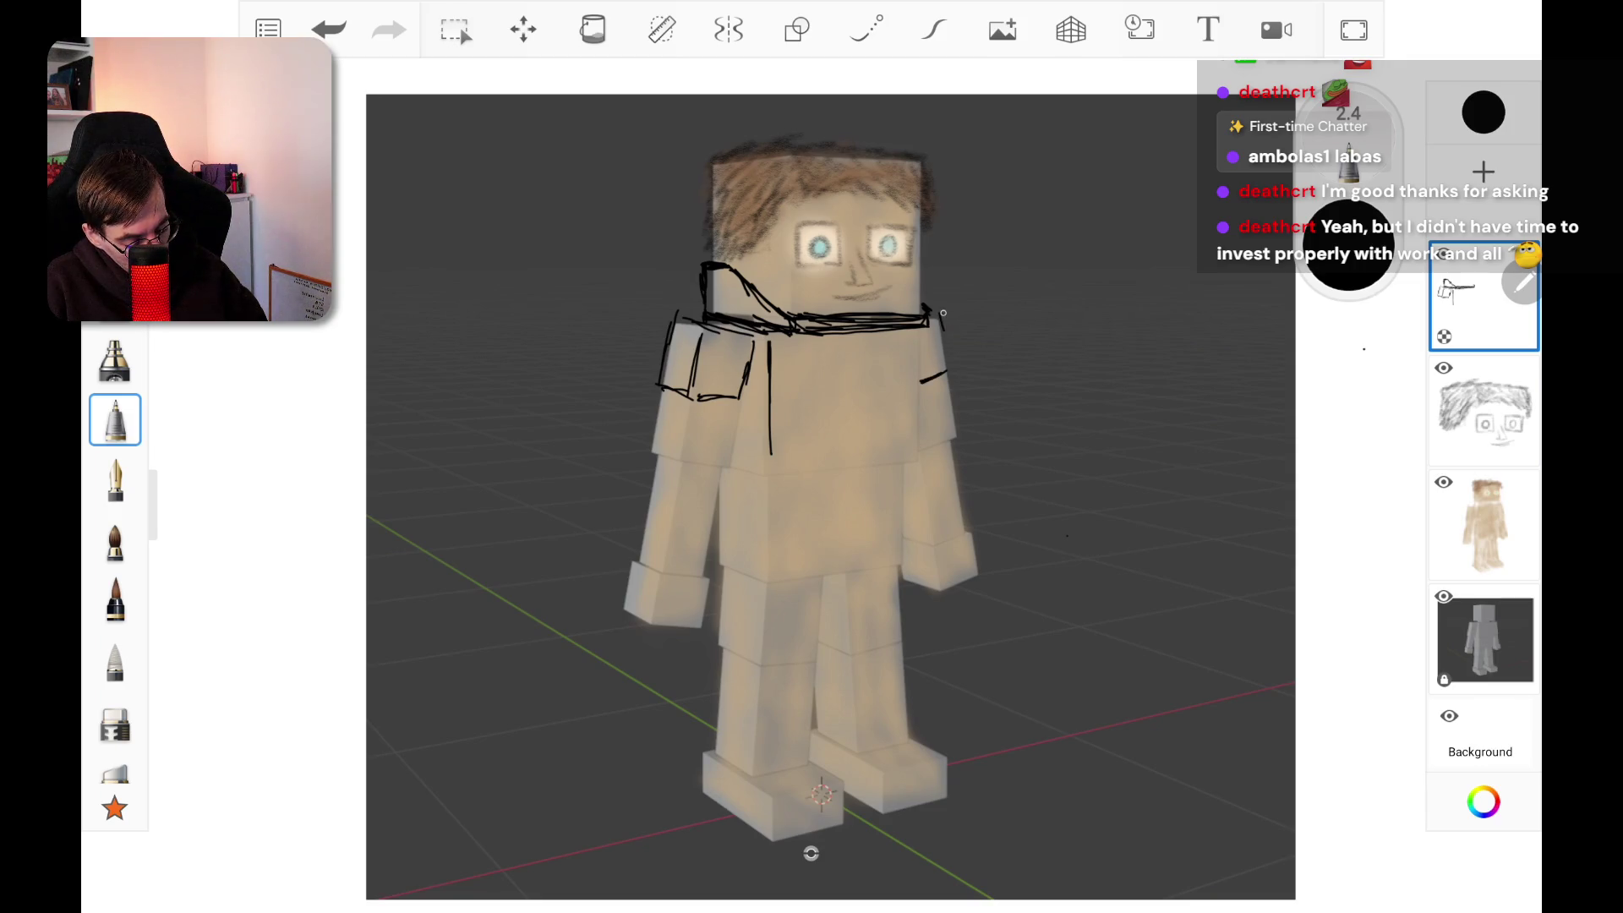
mouse_move(941, 313)
mouse_down()
mouse_move(951, 365)
mouse_move(917, 365)
mouse_move(918, 392)
mouse_up()
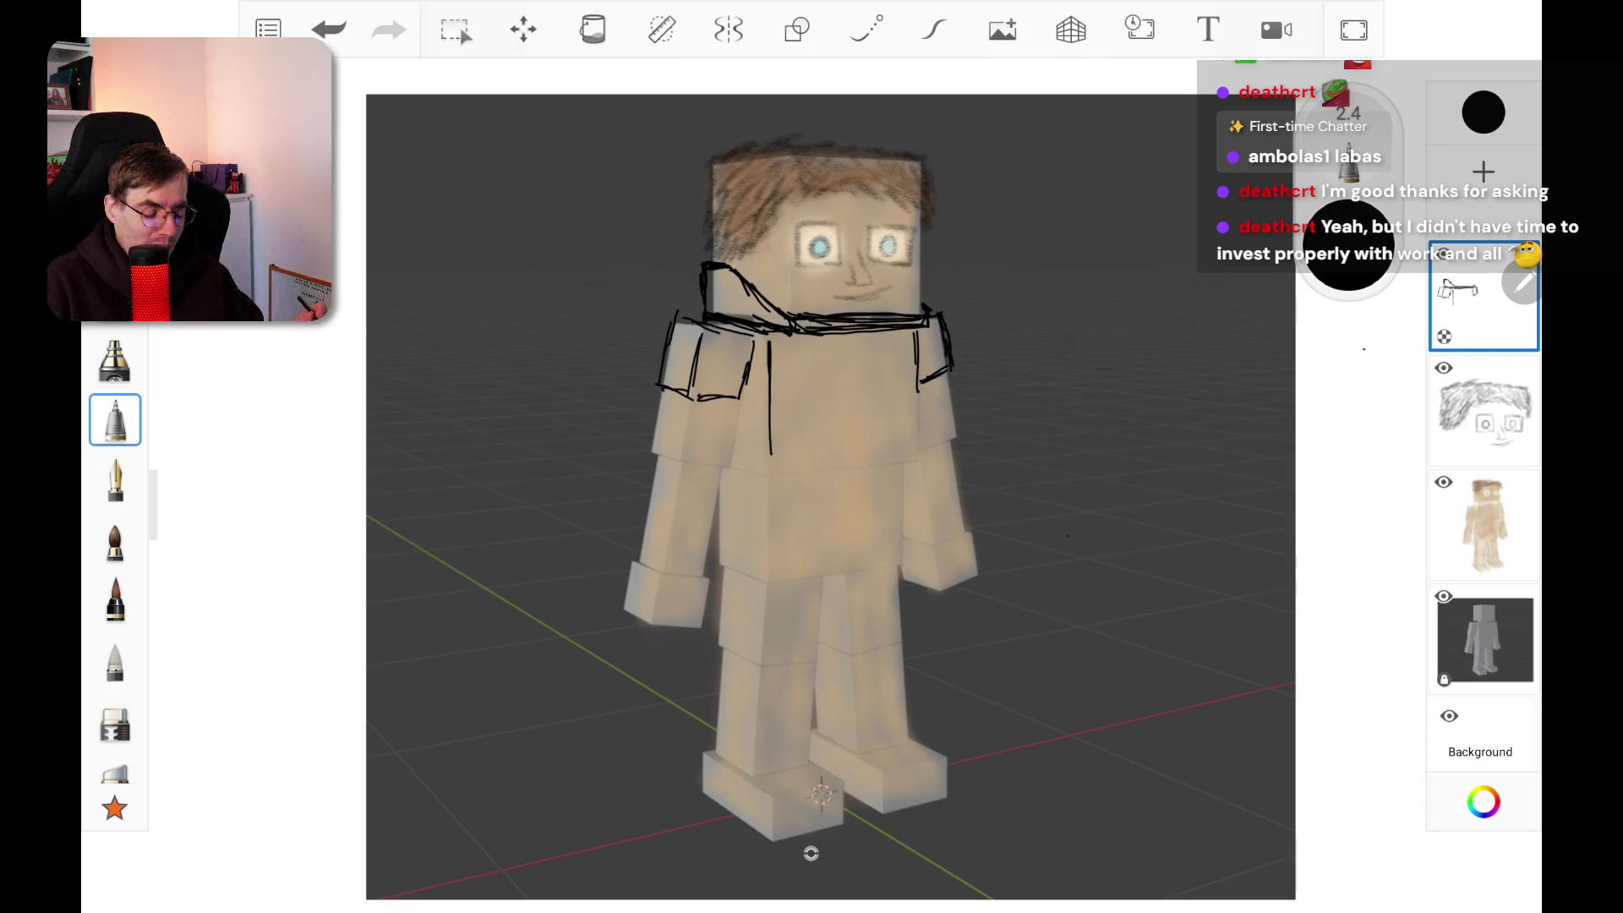
Step: Try the large eraser on the face layer, then return to the top layer's fine pen
click(1484, 410)
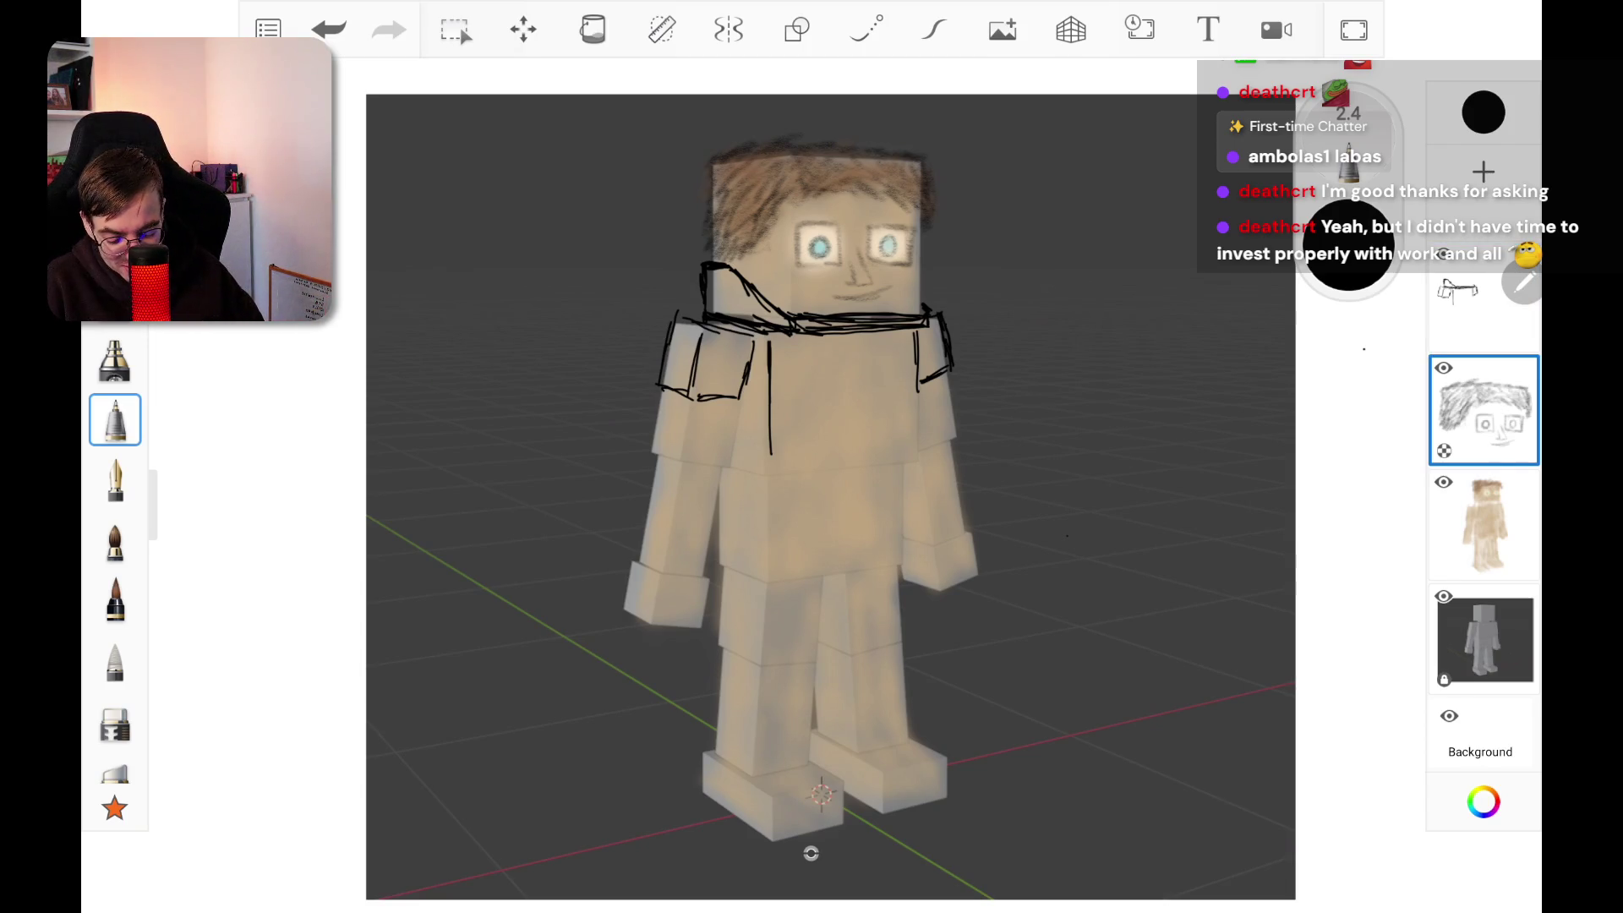
click(115, 720)
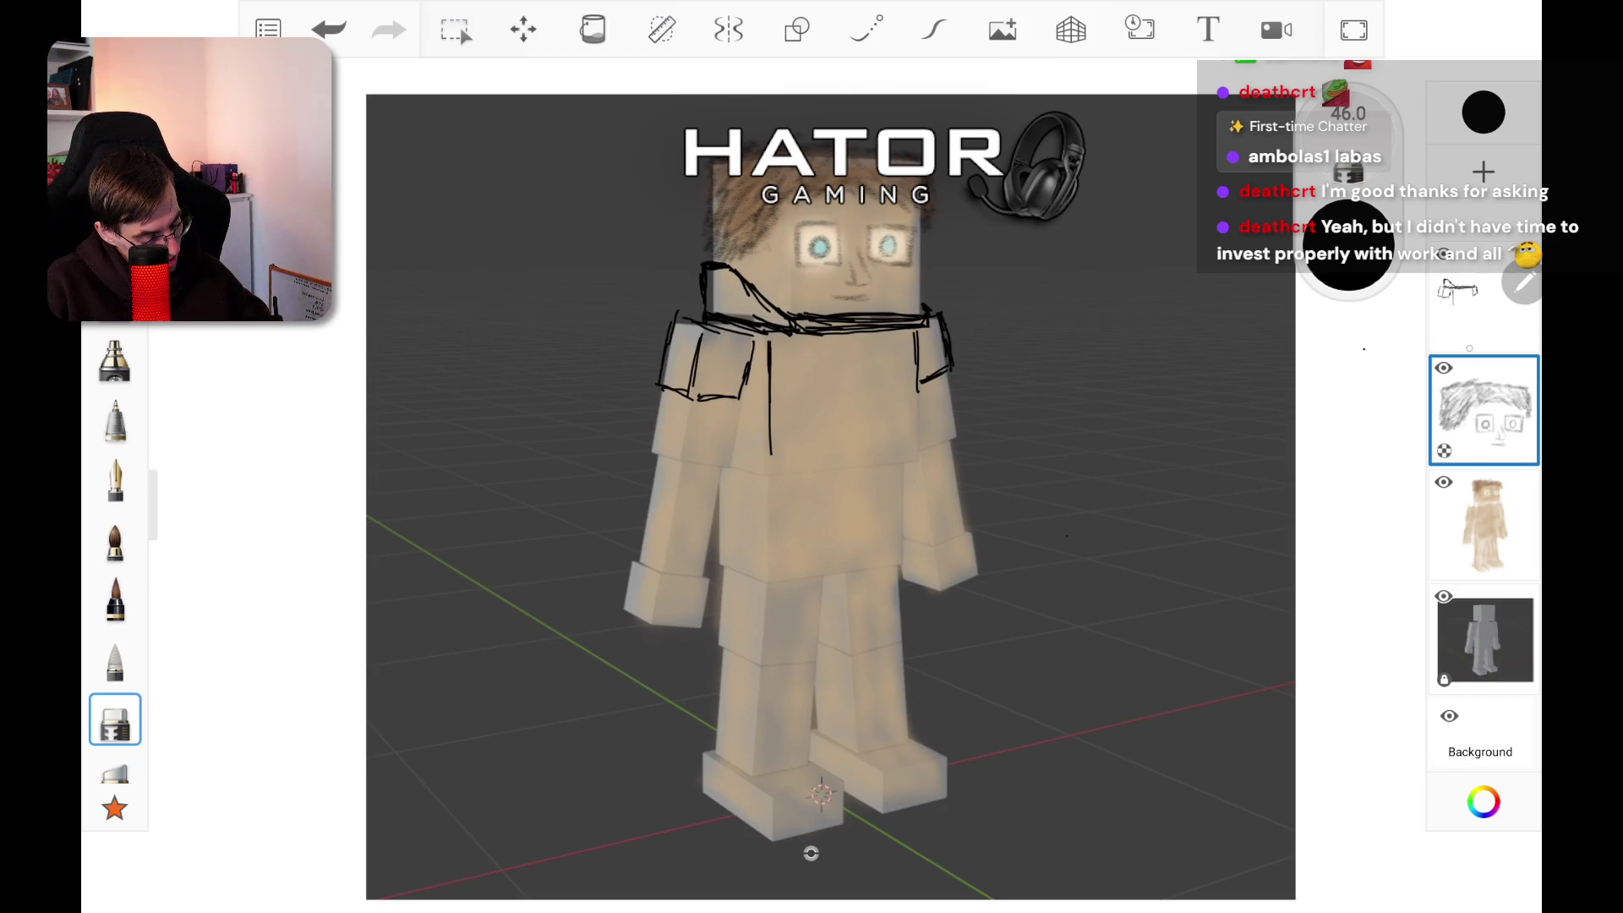
click(1475, 305)
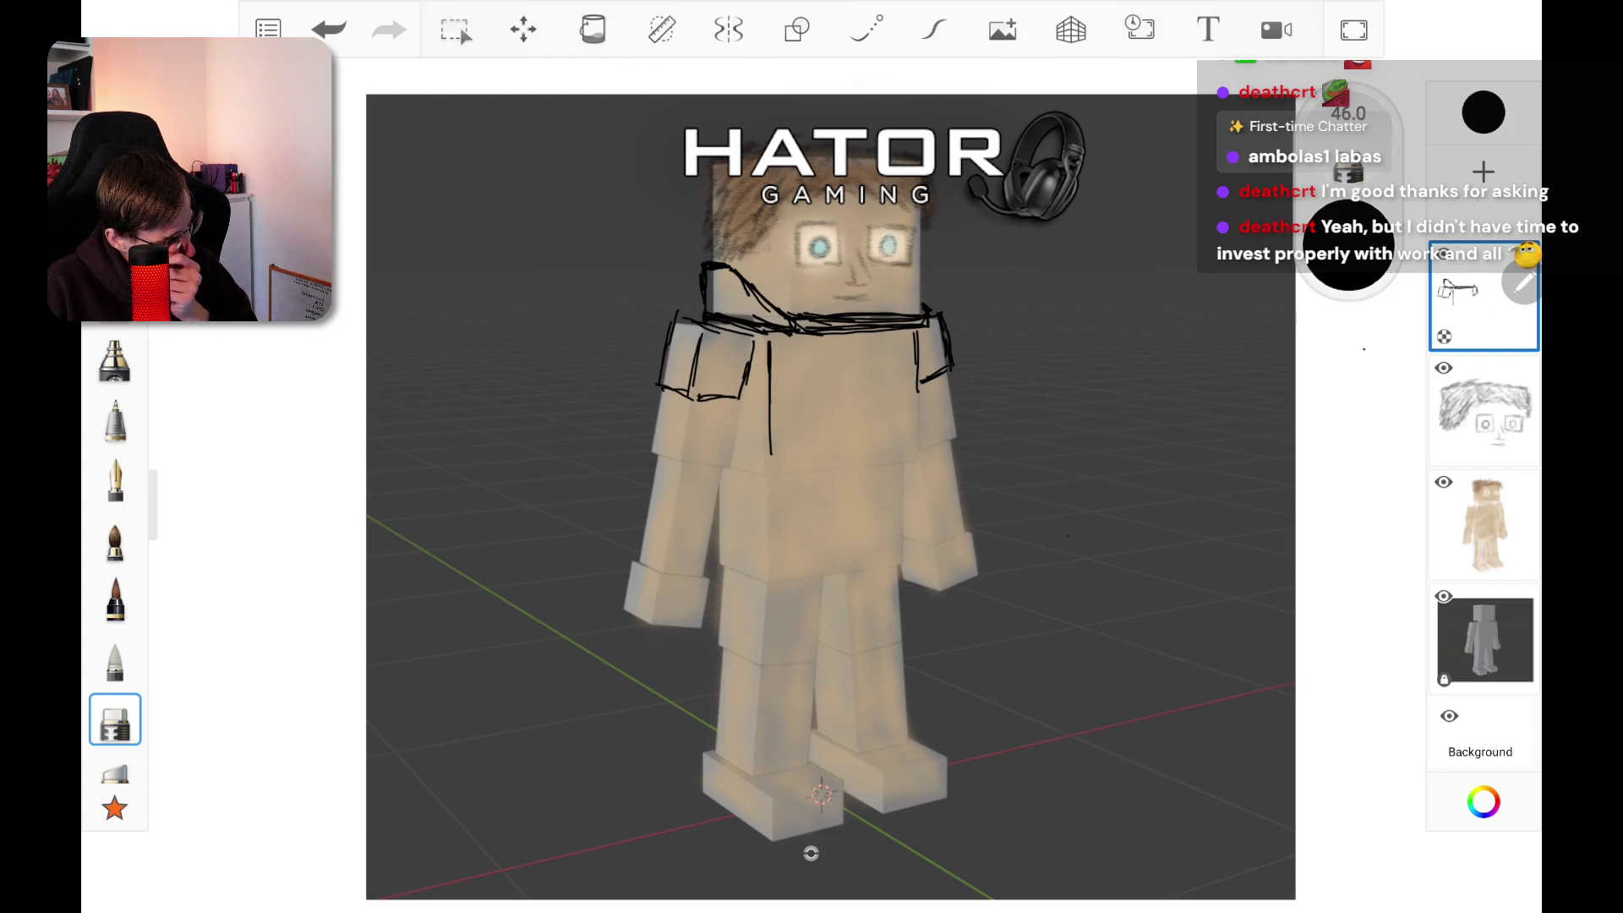
click(115, 421)
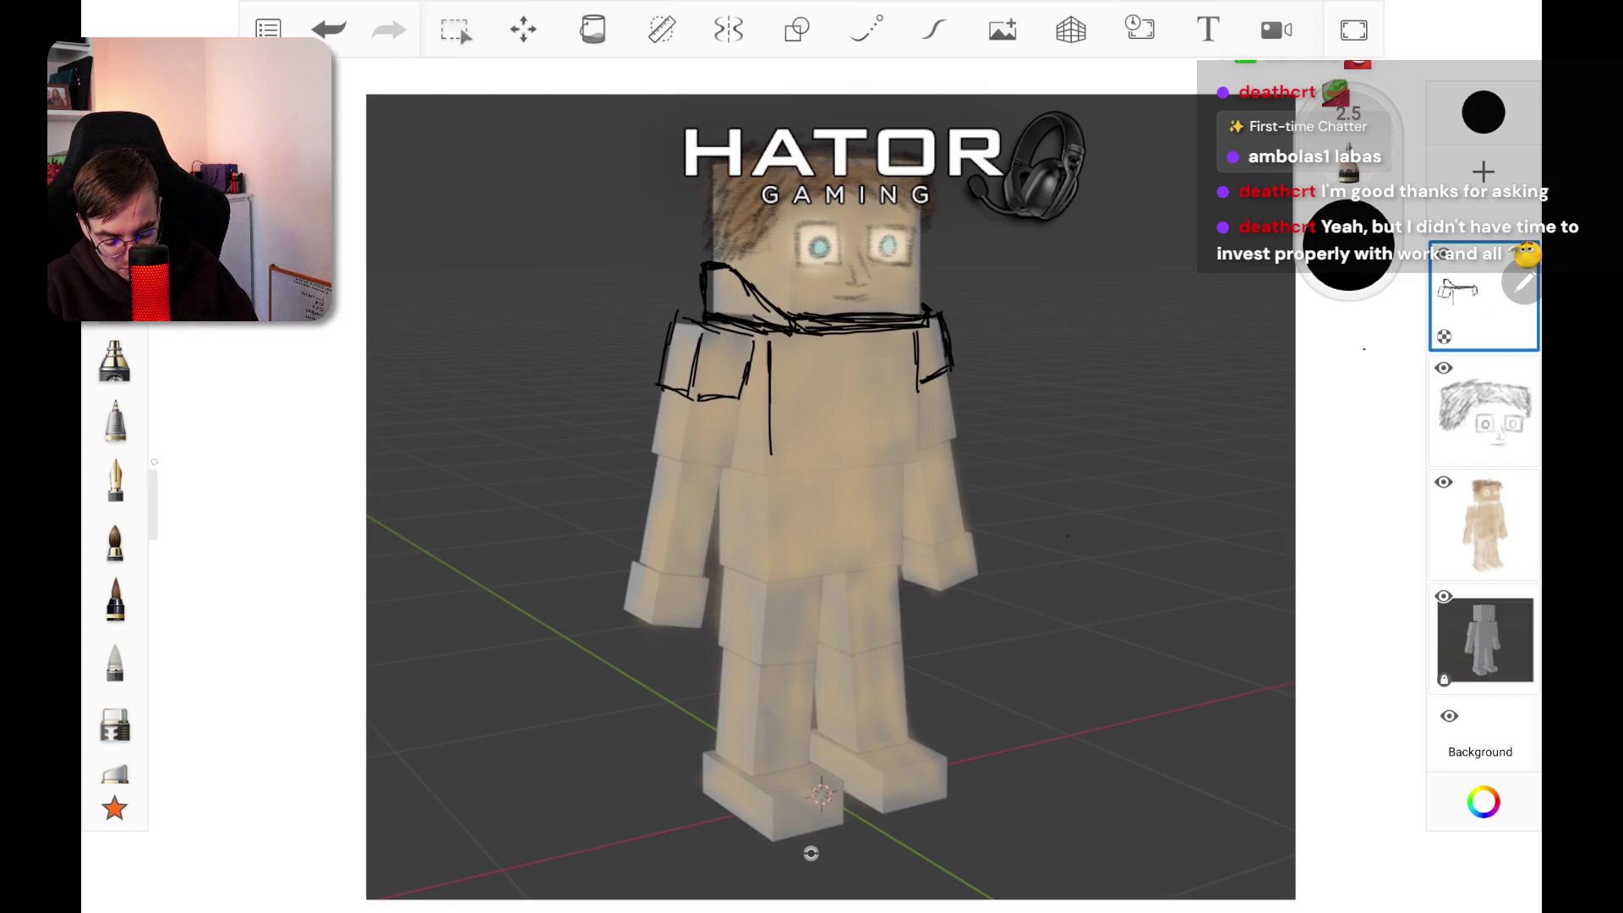
click(115, 420)
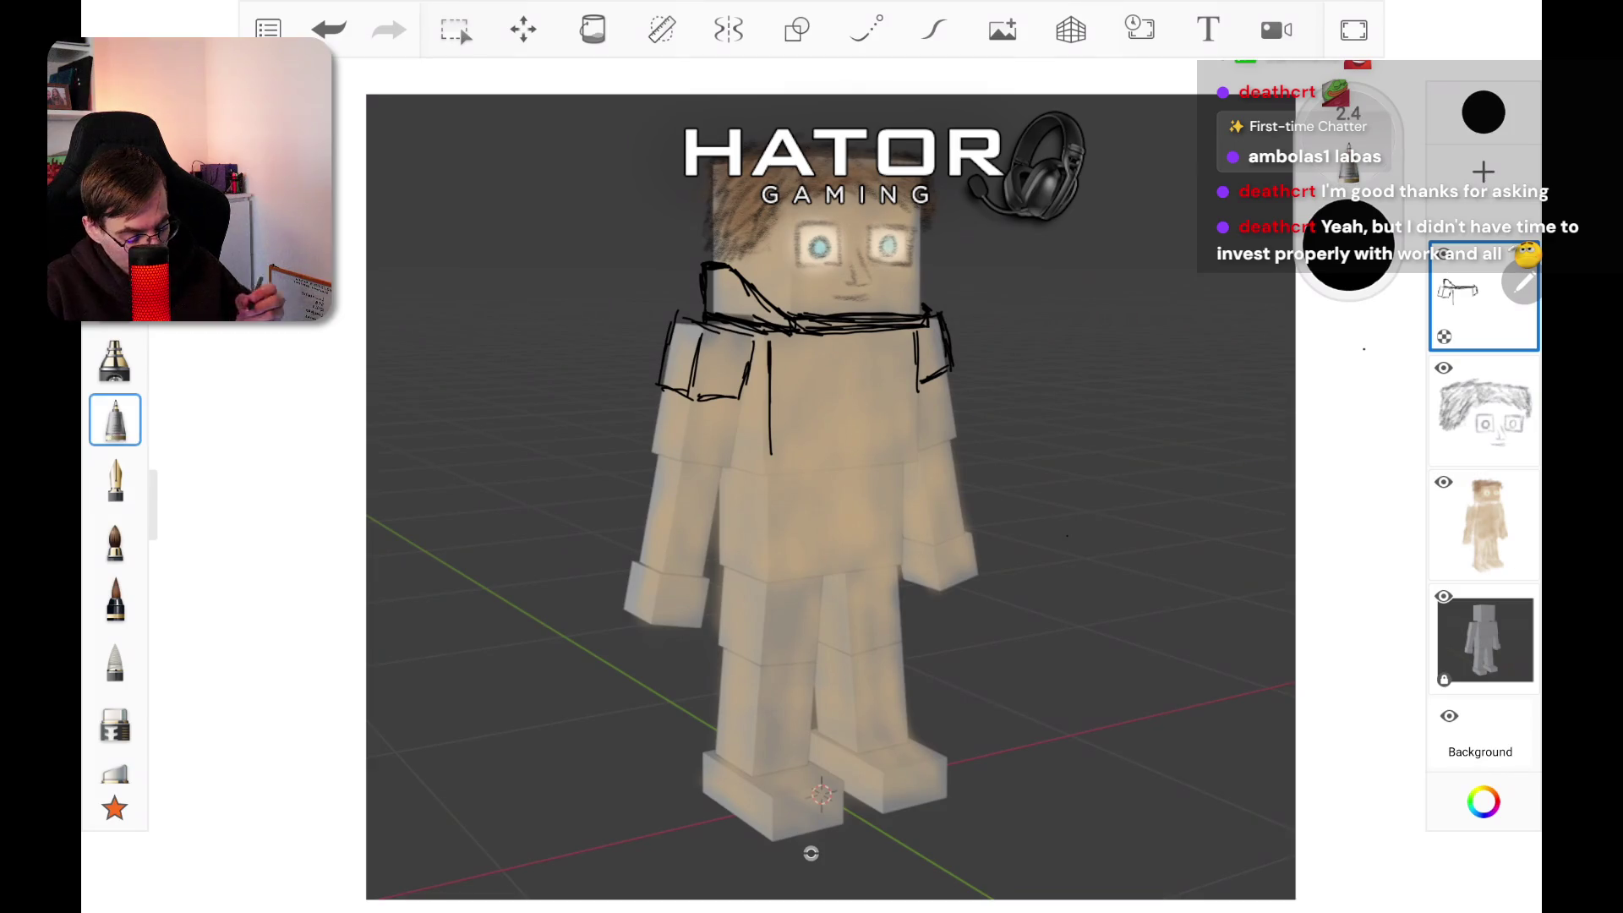
click(1483, 296)
click(1484, 296)
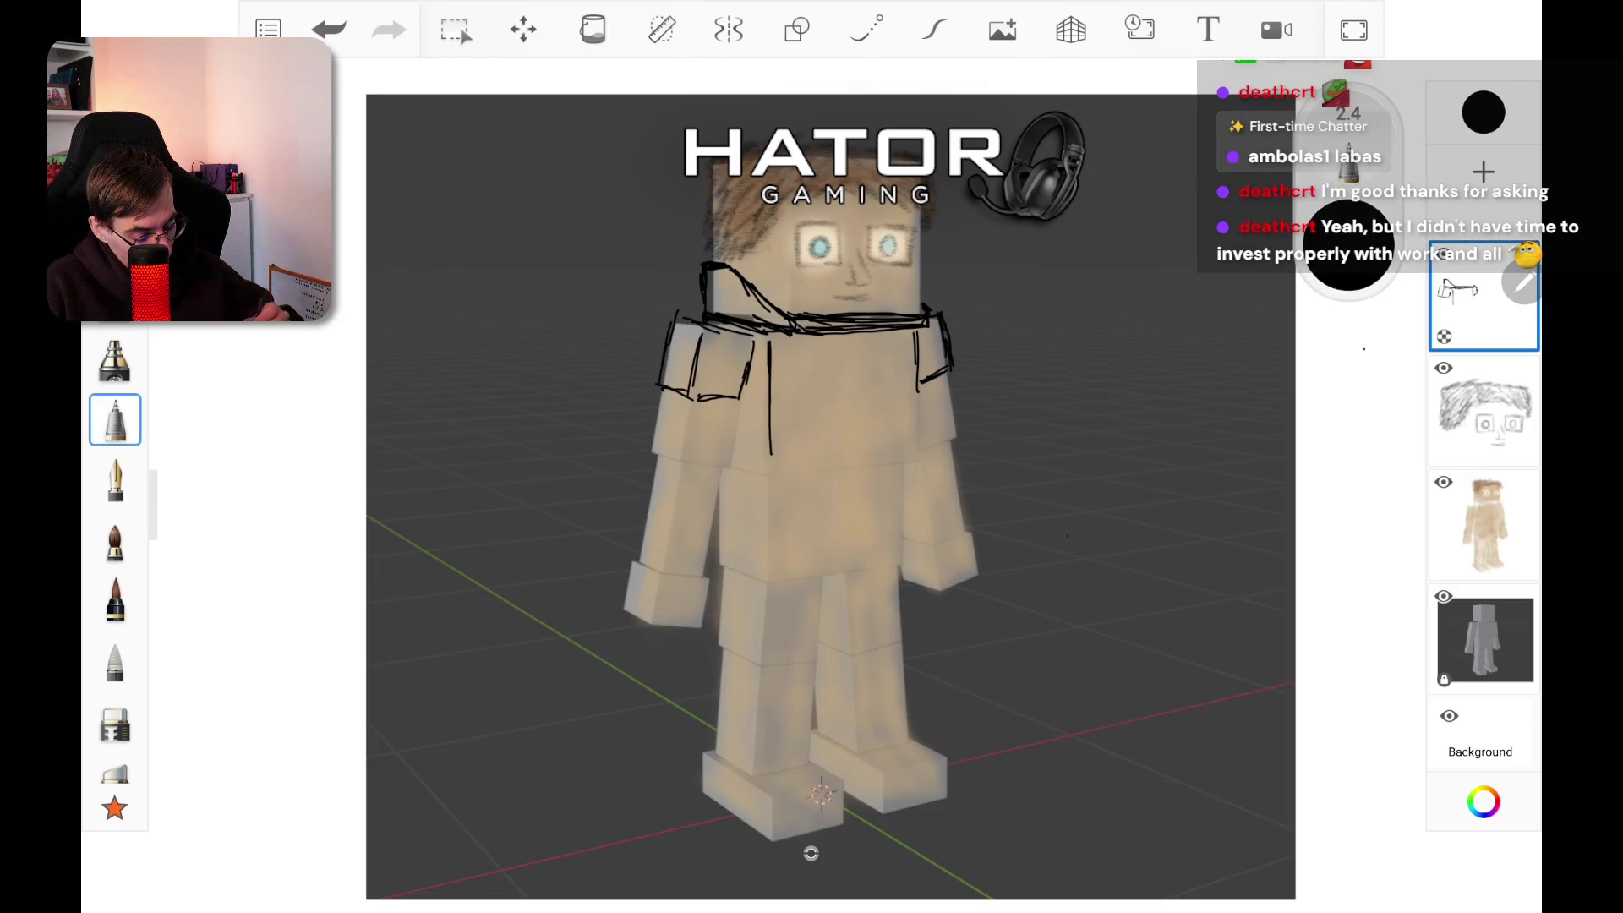
Step: Draw black vertical lines down both sides of the head to box it in
drag(700, 261, 700, 155)
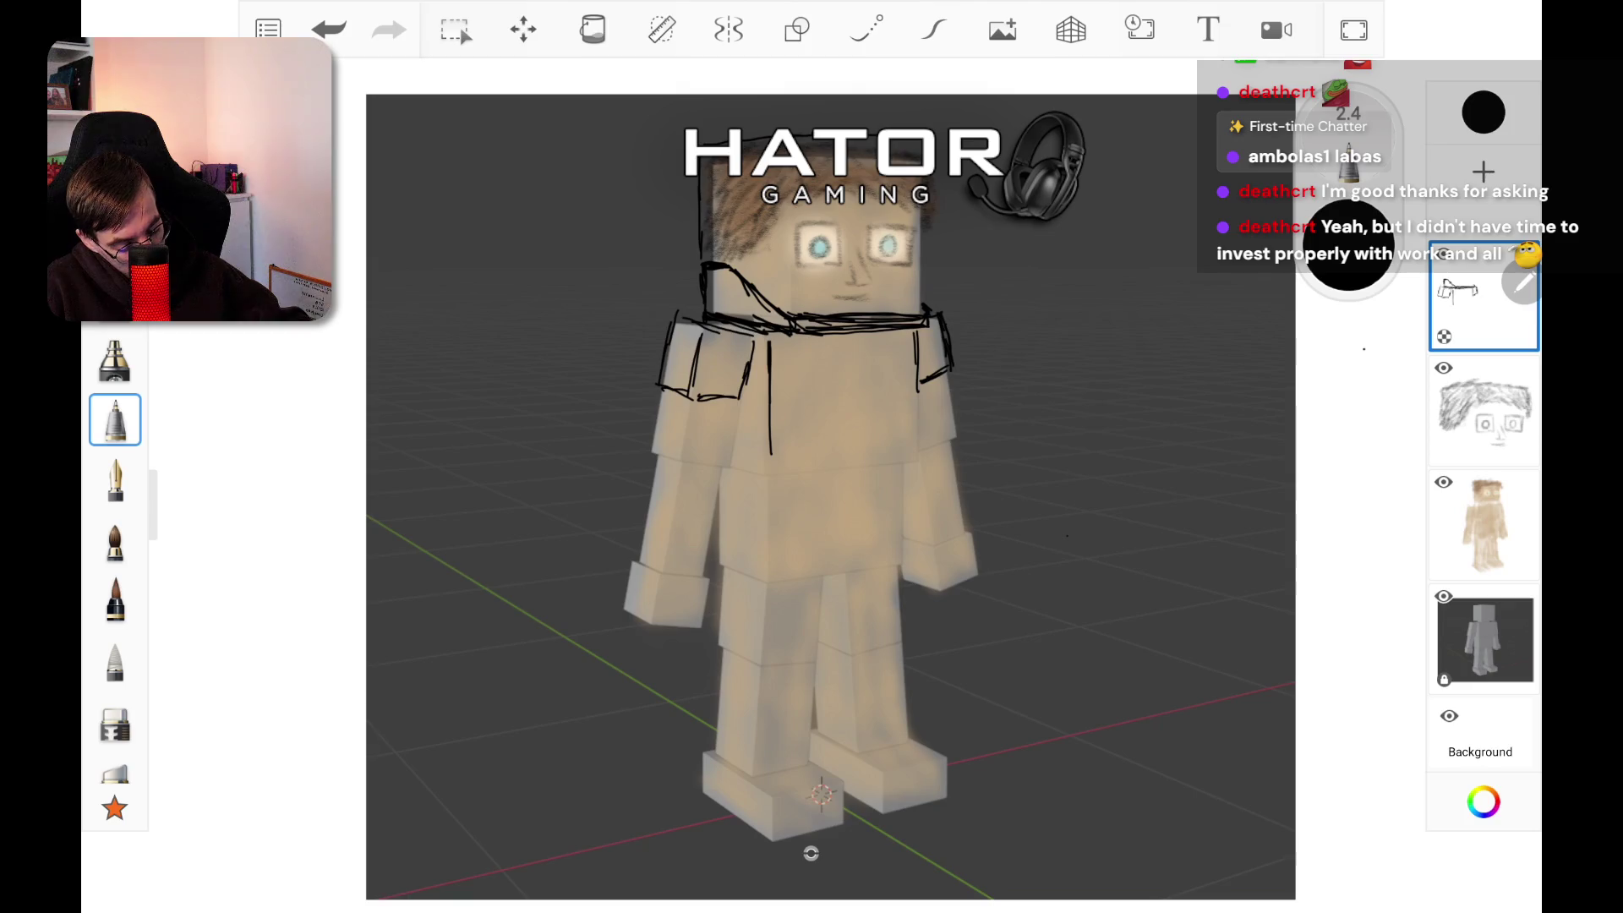
click(329, 30)
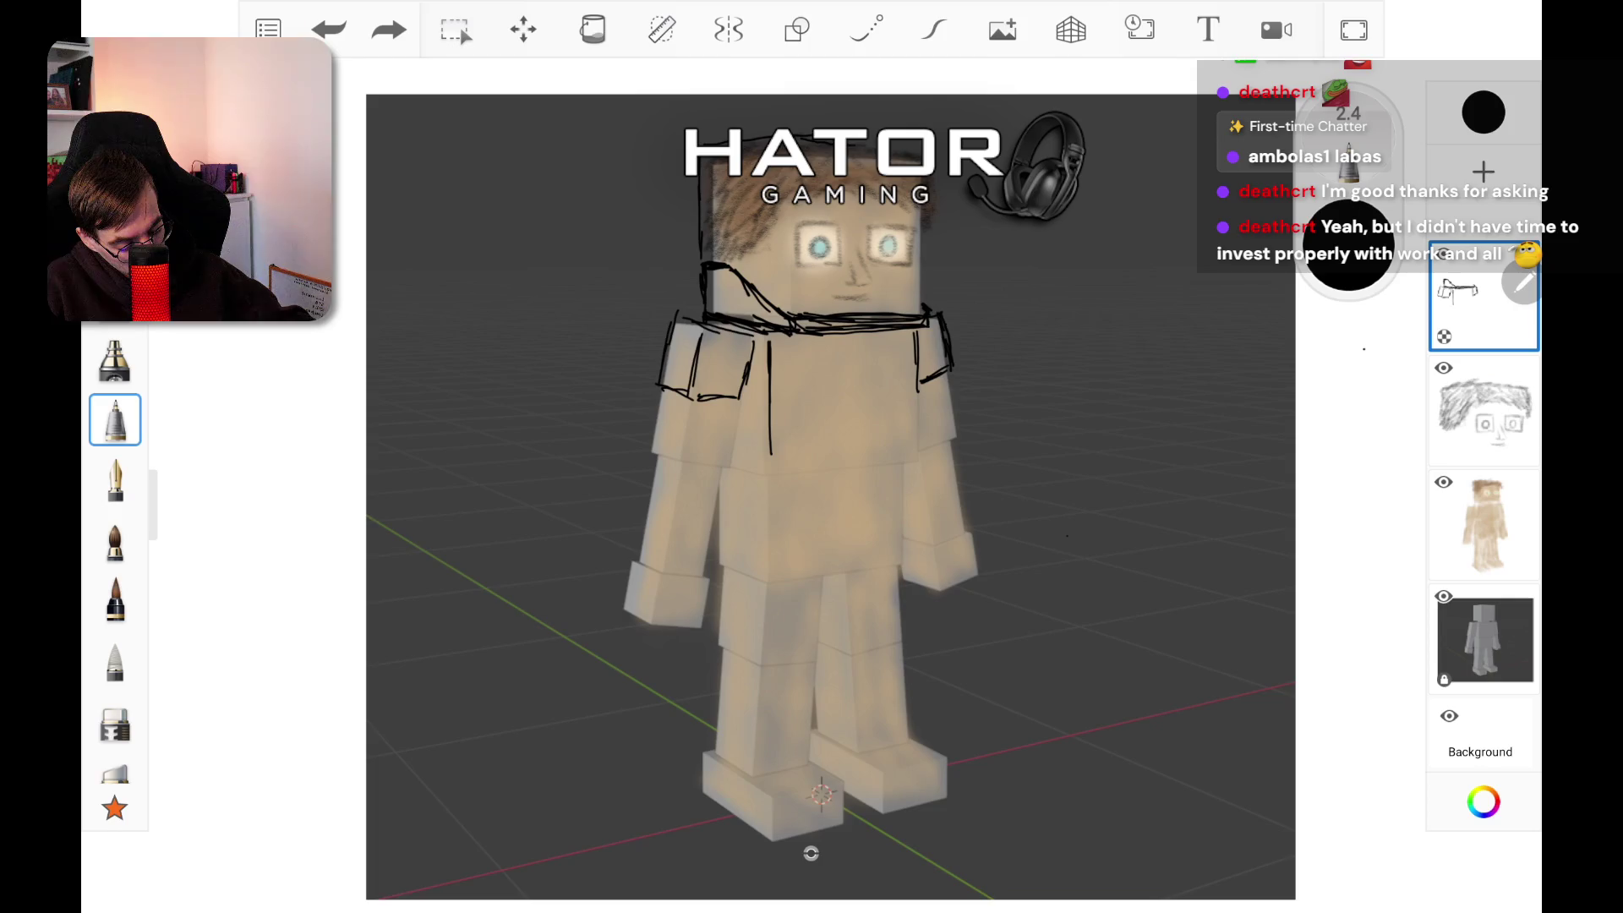
click(389, 30)
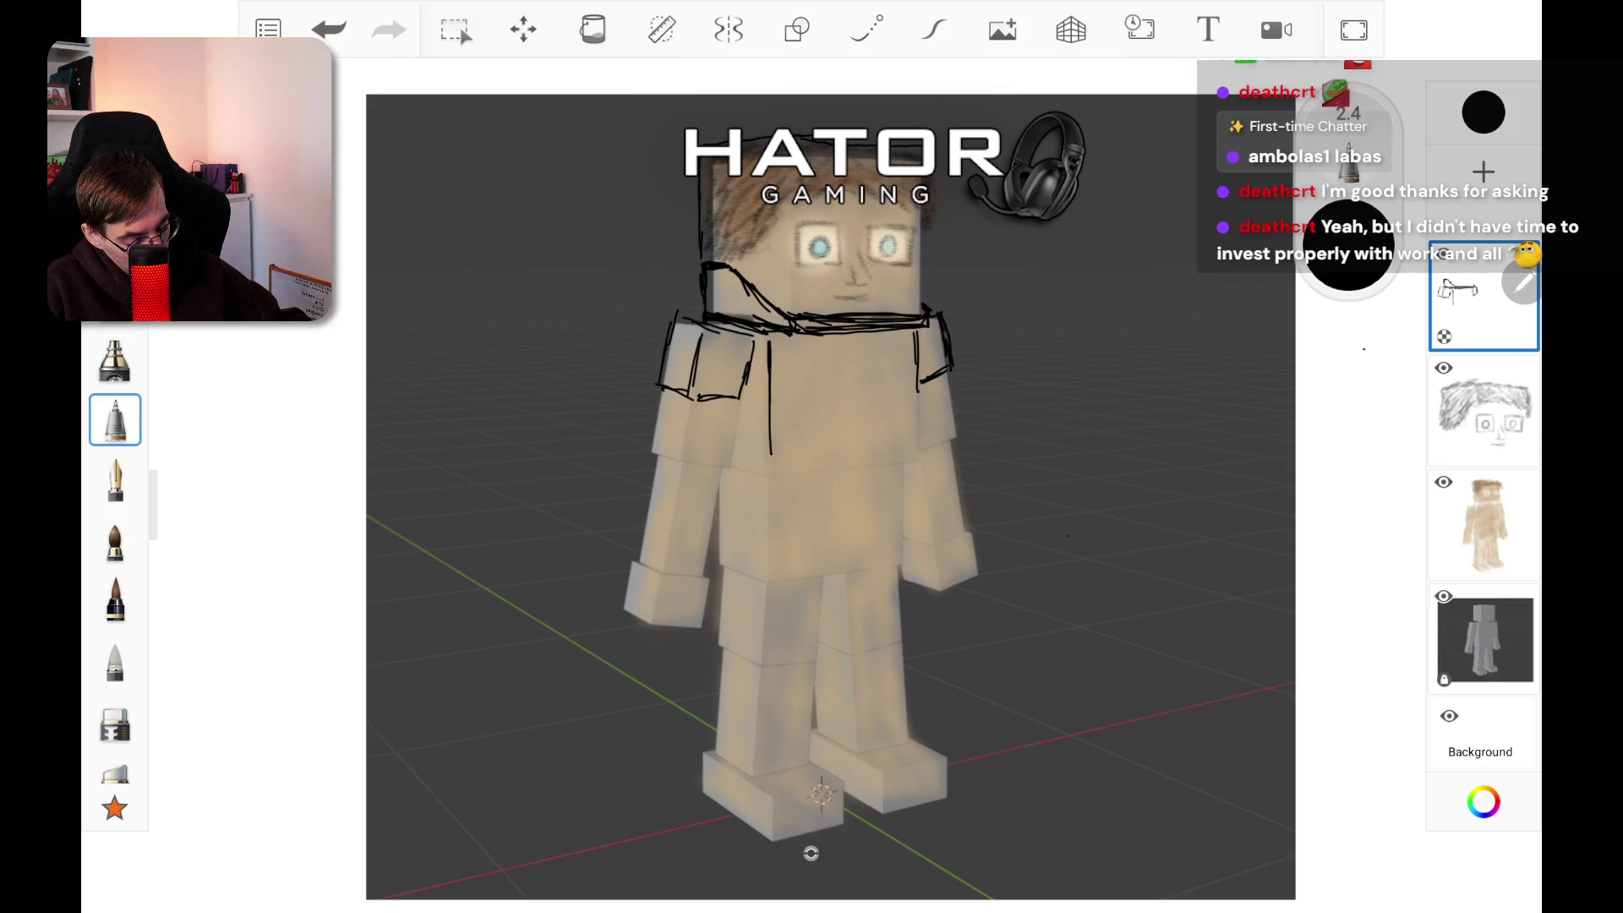
drag(933, 174, 928, 304)
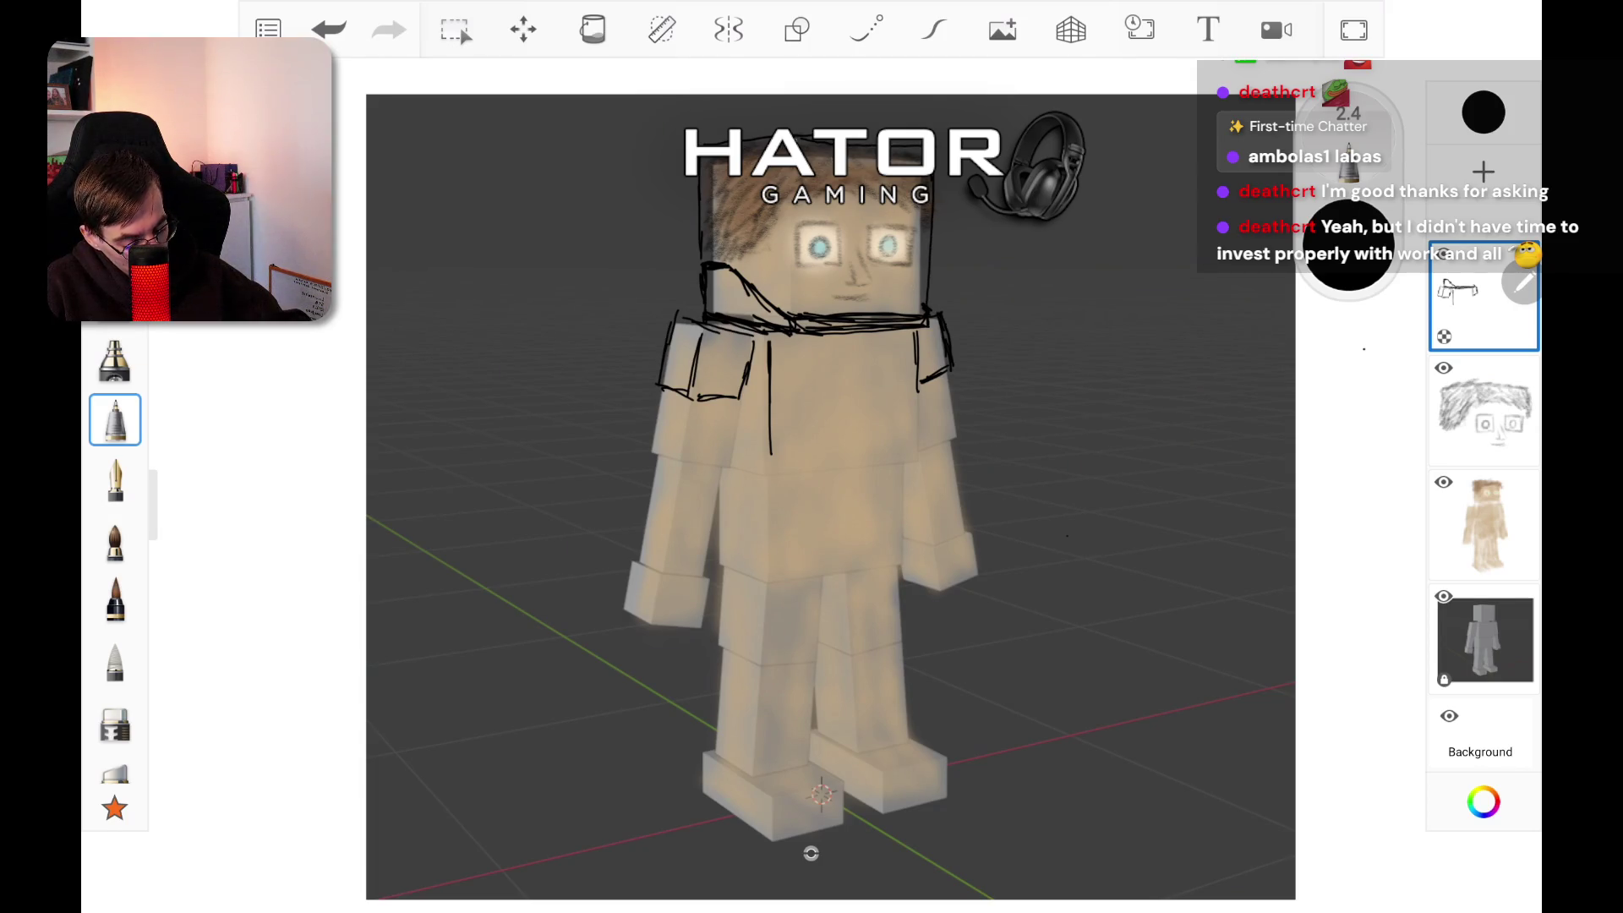
drag(790, 146, 788, 328)
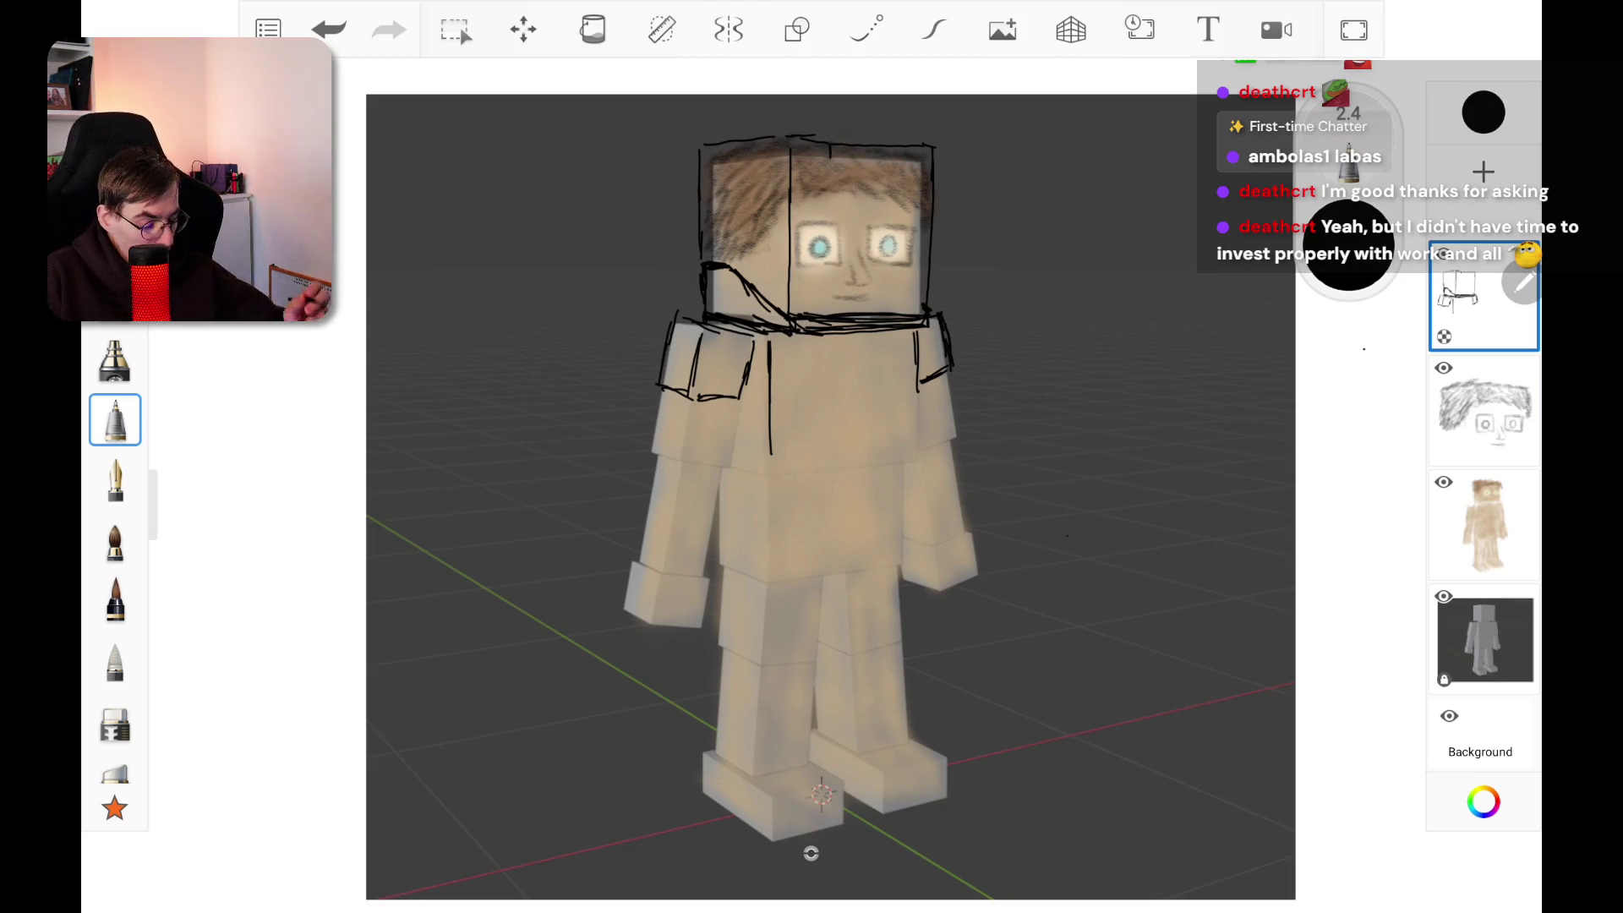
Step: Hatch the hair's upper corners and rough in guide lines on the chest
mouse_move(817, 171)
mouse_down()
mouse_move(802, 187)
mouse_move(820, 183)
mouse_up()
drag(724, 232, 754, 235)
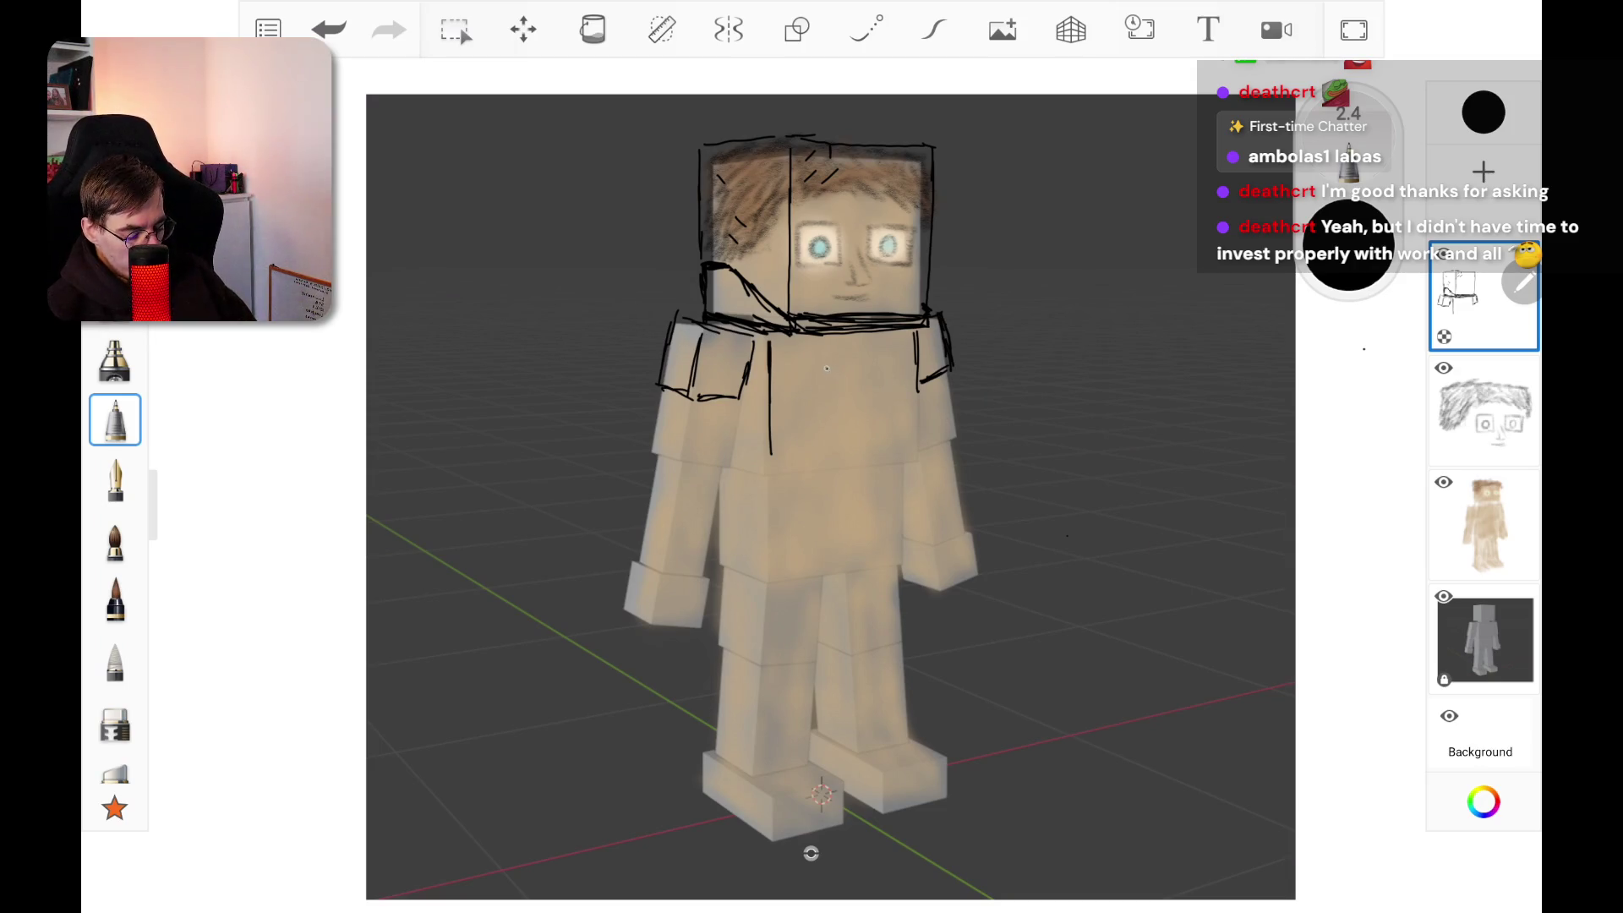
mouse_move(810, 362)
mouse_down()
mouse_move(887, 356)
mouse_move(893, 407)
mouse_up()
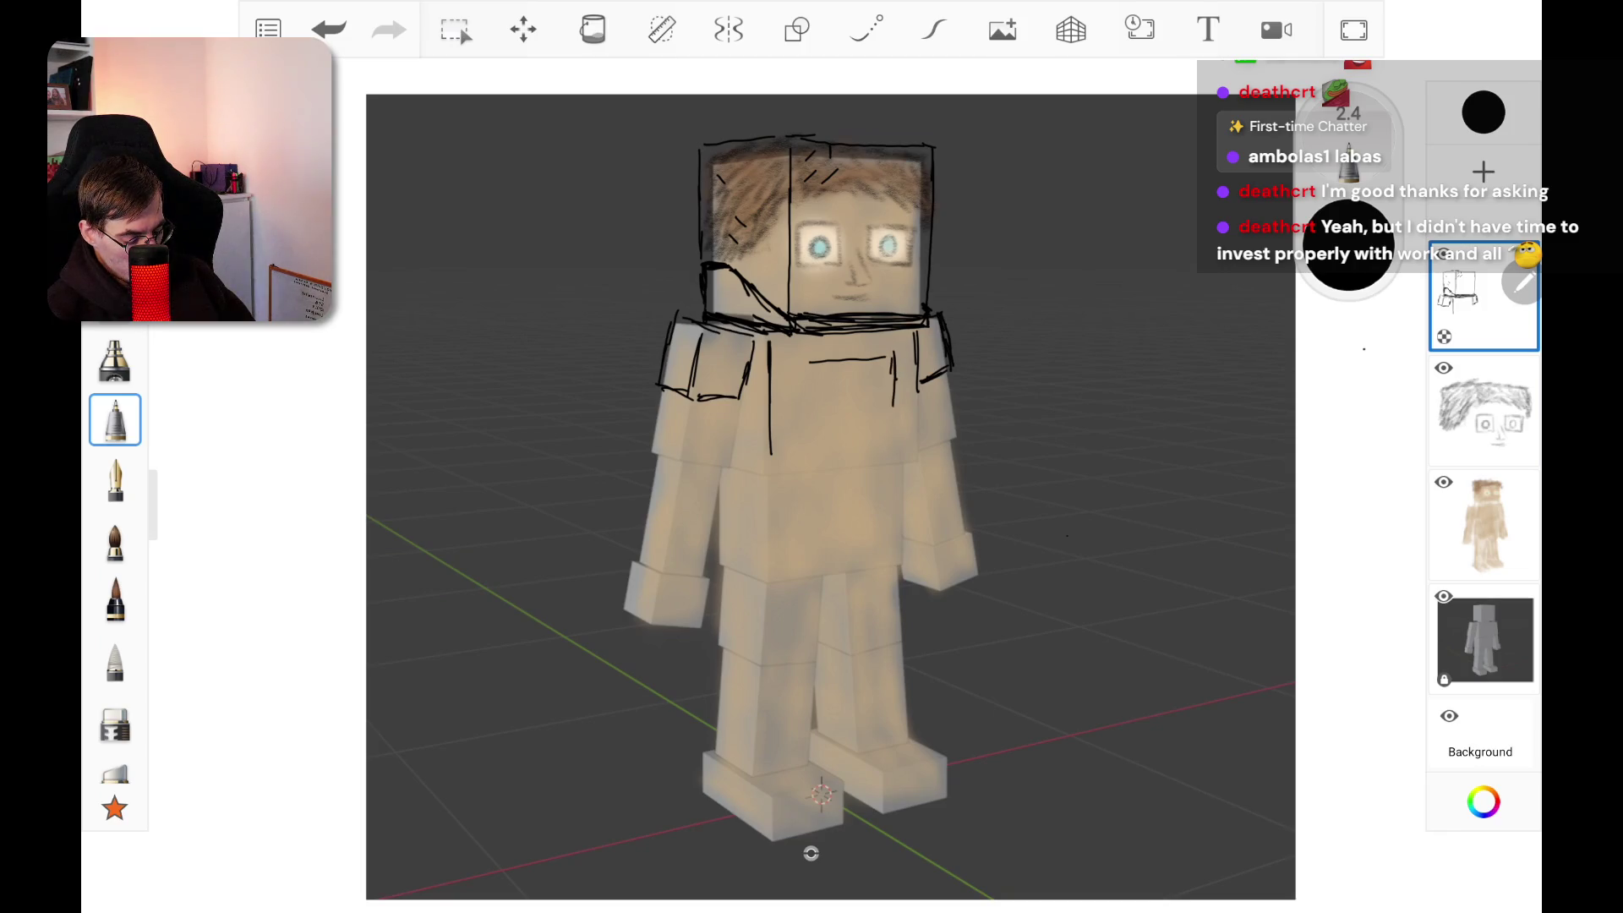
mouse_move(803, 362)
mouse_down()
mouse_move(803, 414)
mouse_move(894, 414)
mouse_up()
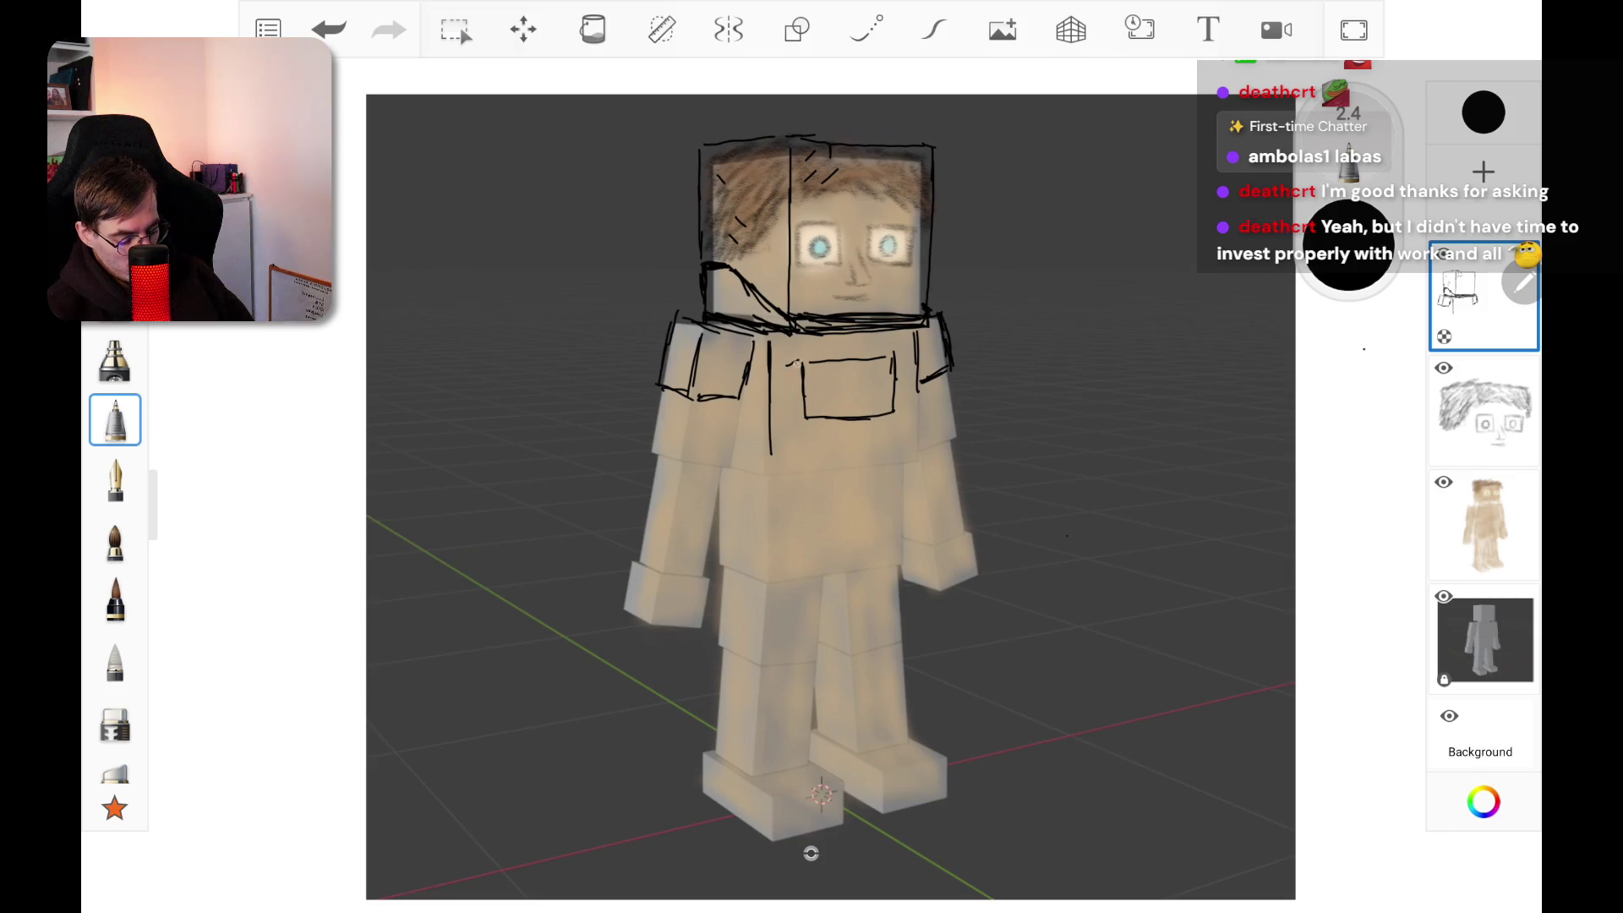
Step: Outline a rectangular control panel on the chest with two small buttons inside
mouse_move(784, 357)
mouse_down()
mouse_move(788, 438)
mouse_move(808, 418)
mouse_up()
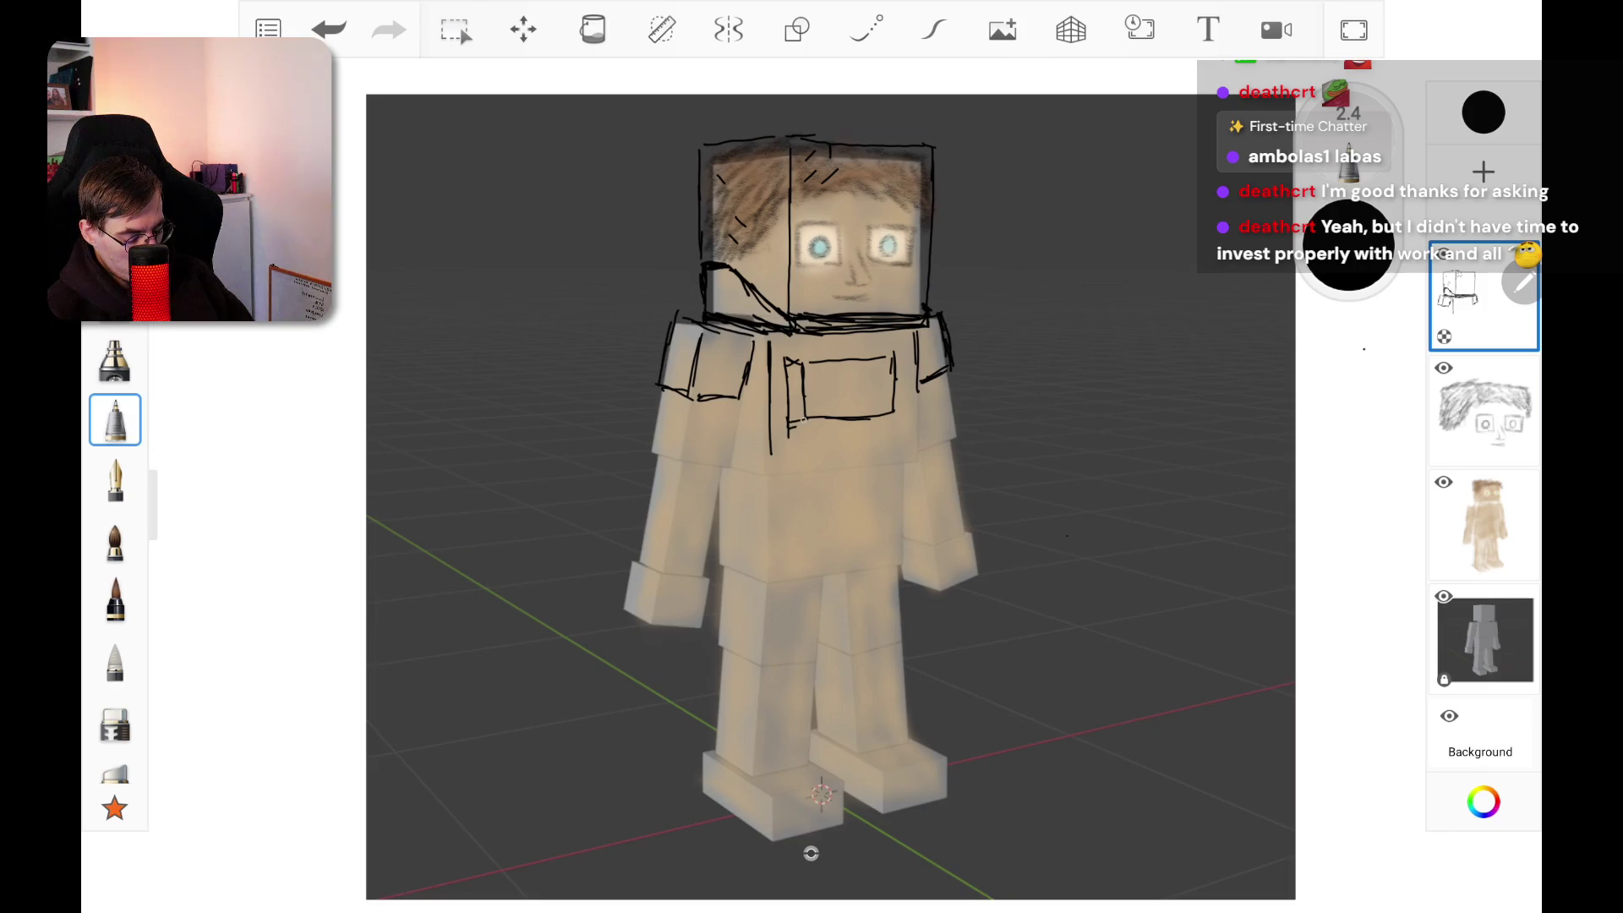
drag(782, 360, 896, 354)
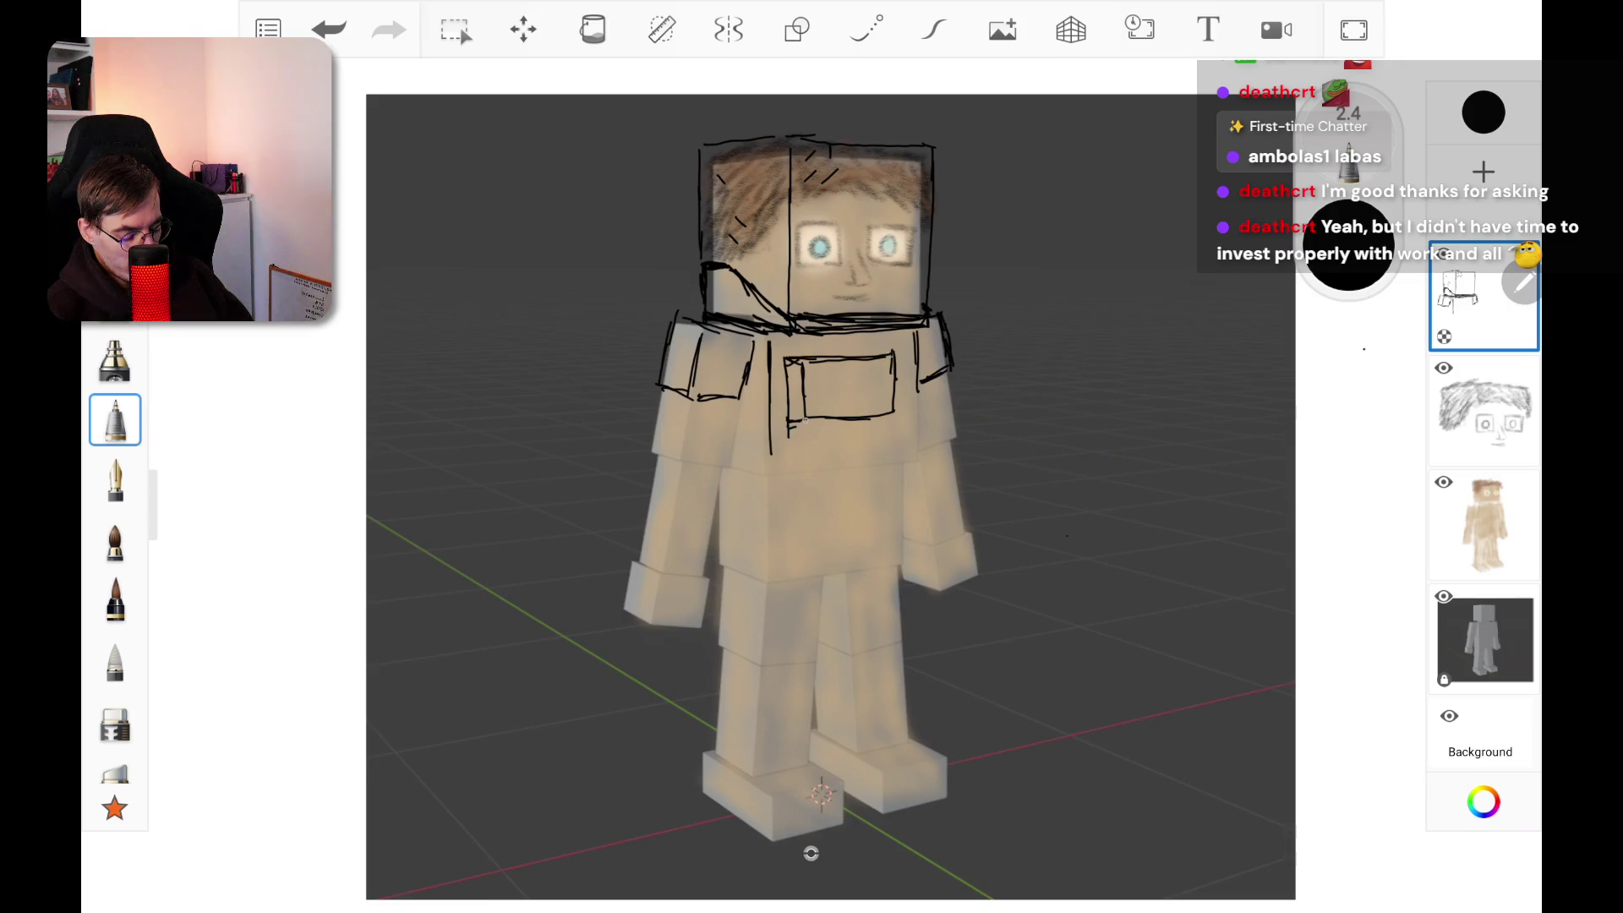
drag(807, 420, 890, 417)
drag(895, 352, 895, 406)
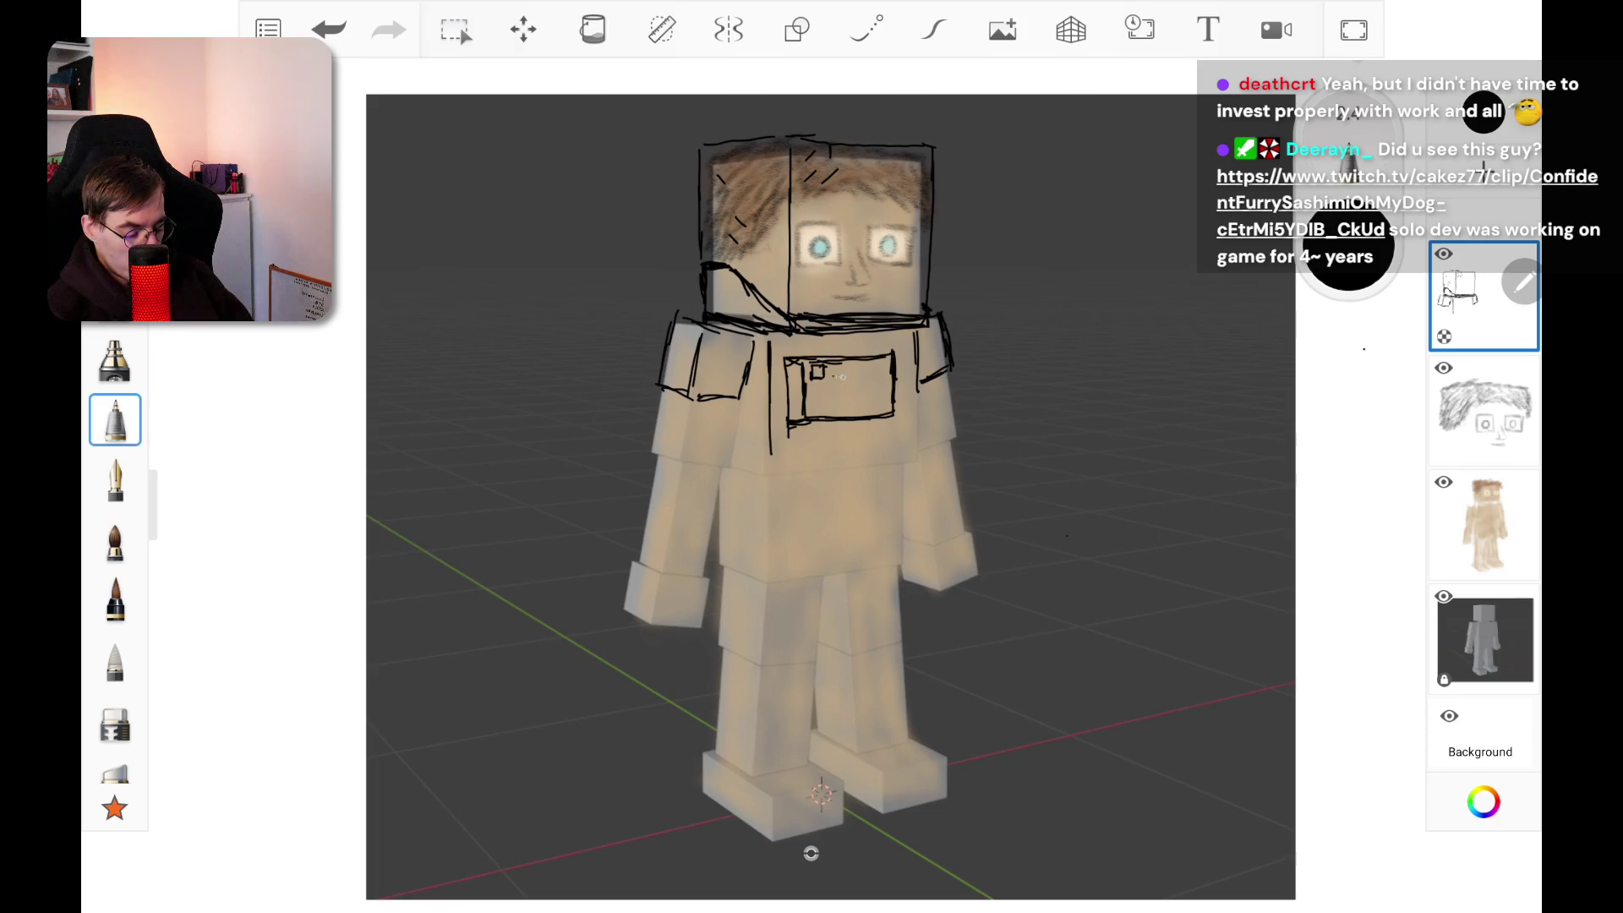
drag(830, 365, 845, 374)
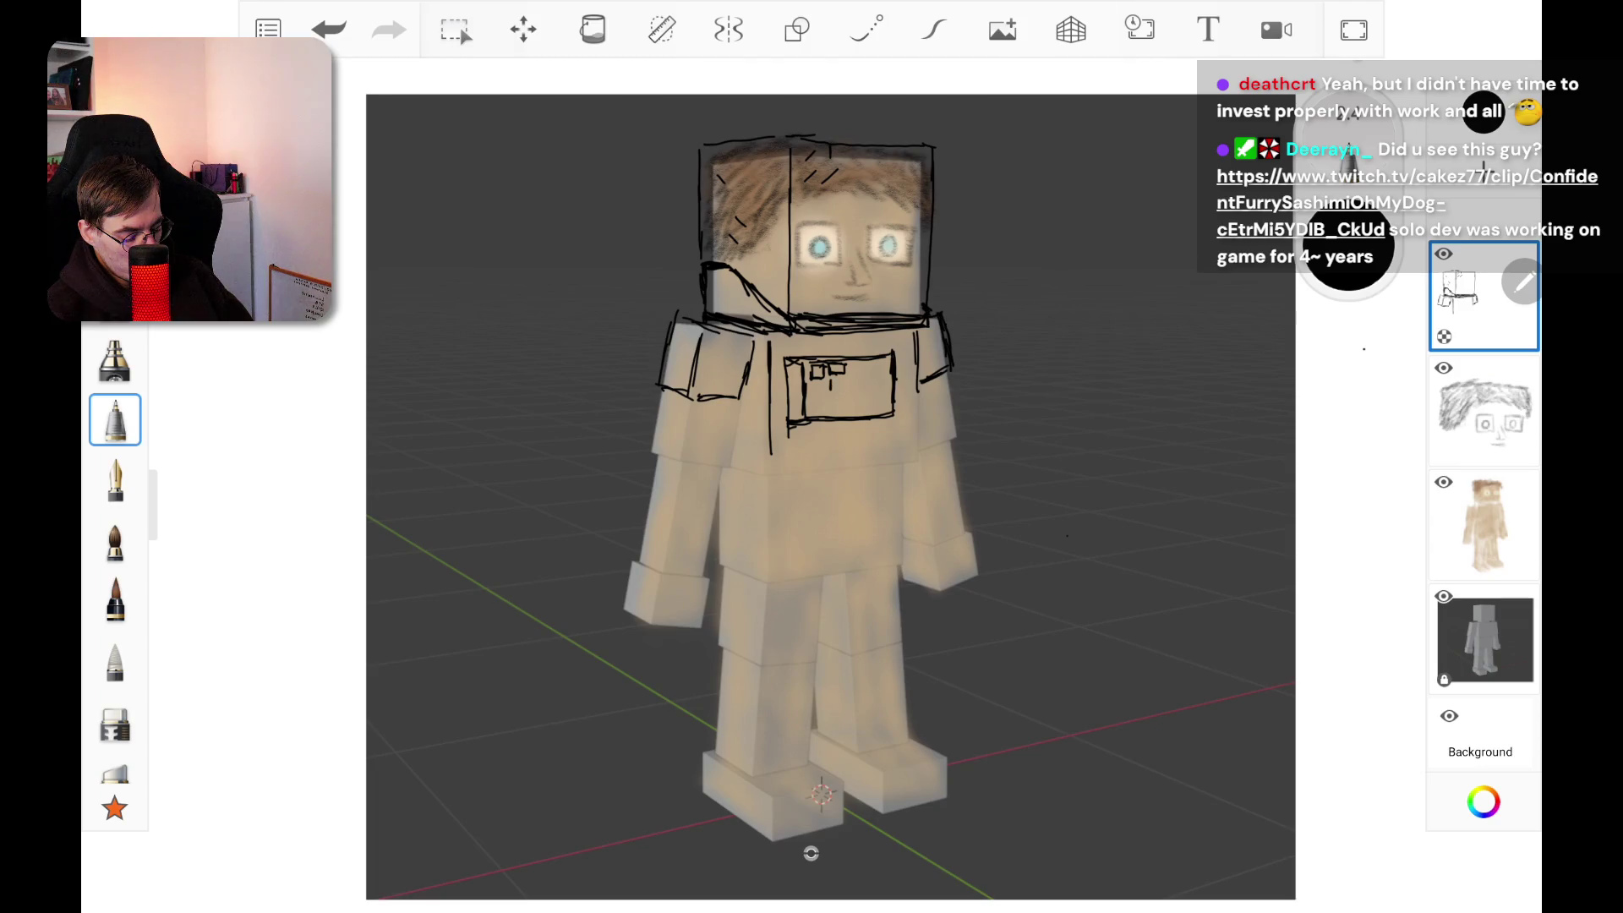
drag(830, 380, 882, 403)
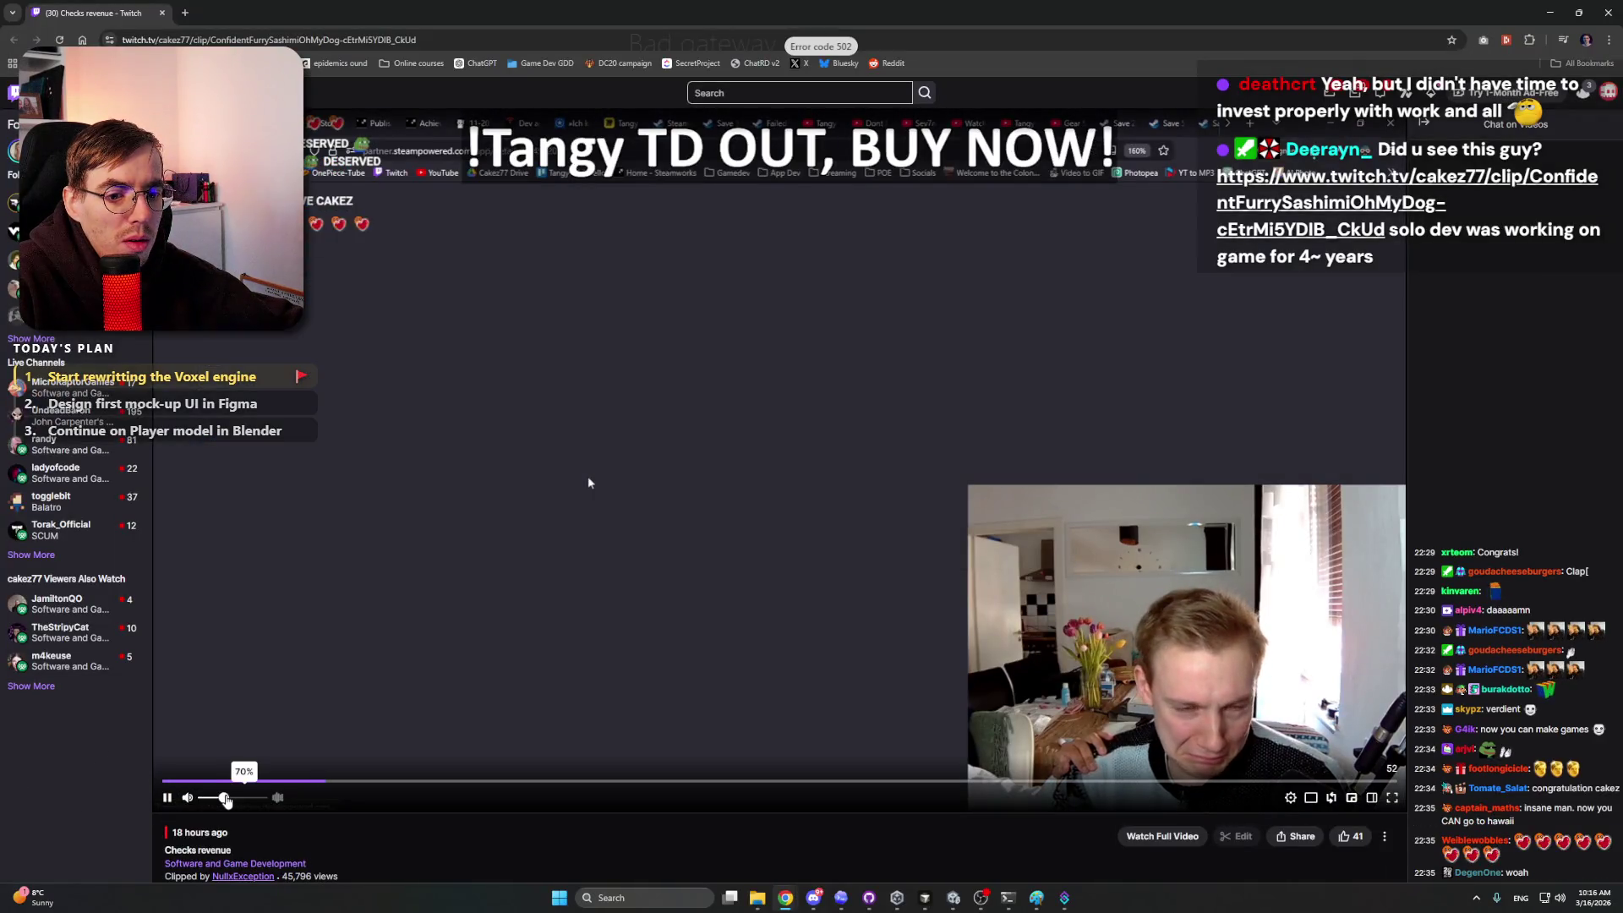
Step: Lower the Tangy TD revenue clip's volume, play it through, and leave it paused
drag(226, 801, 235, 801)
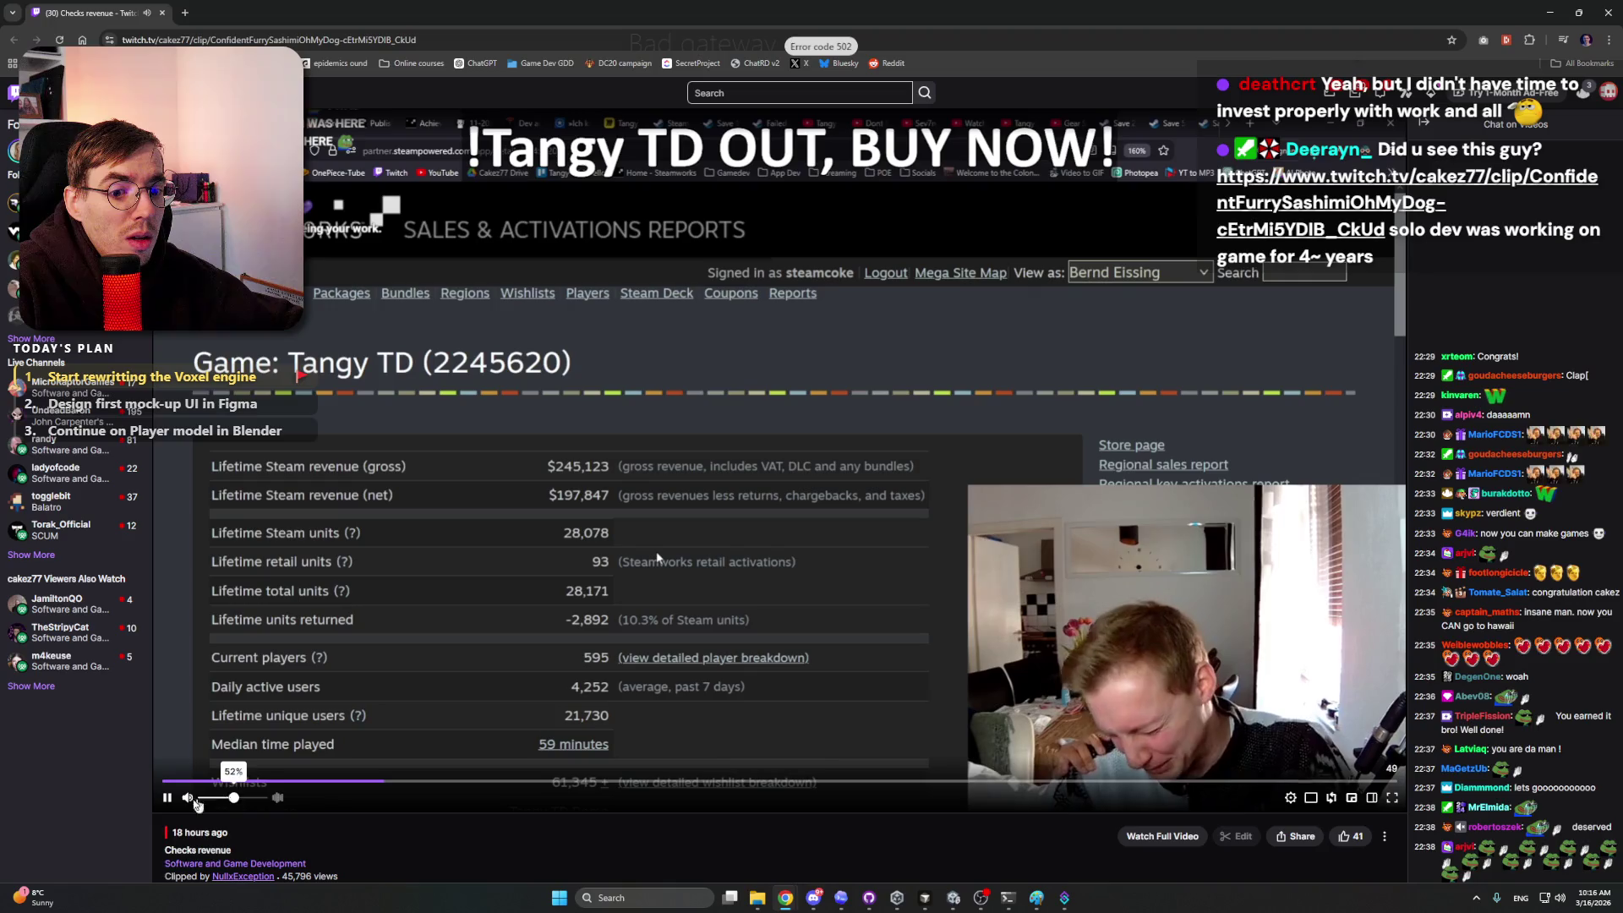
click(167, 797)
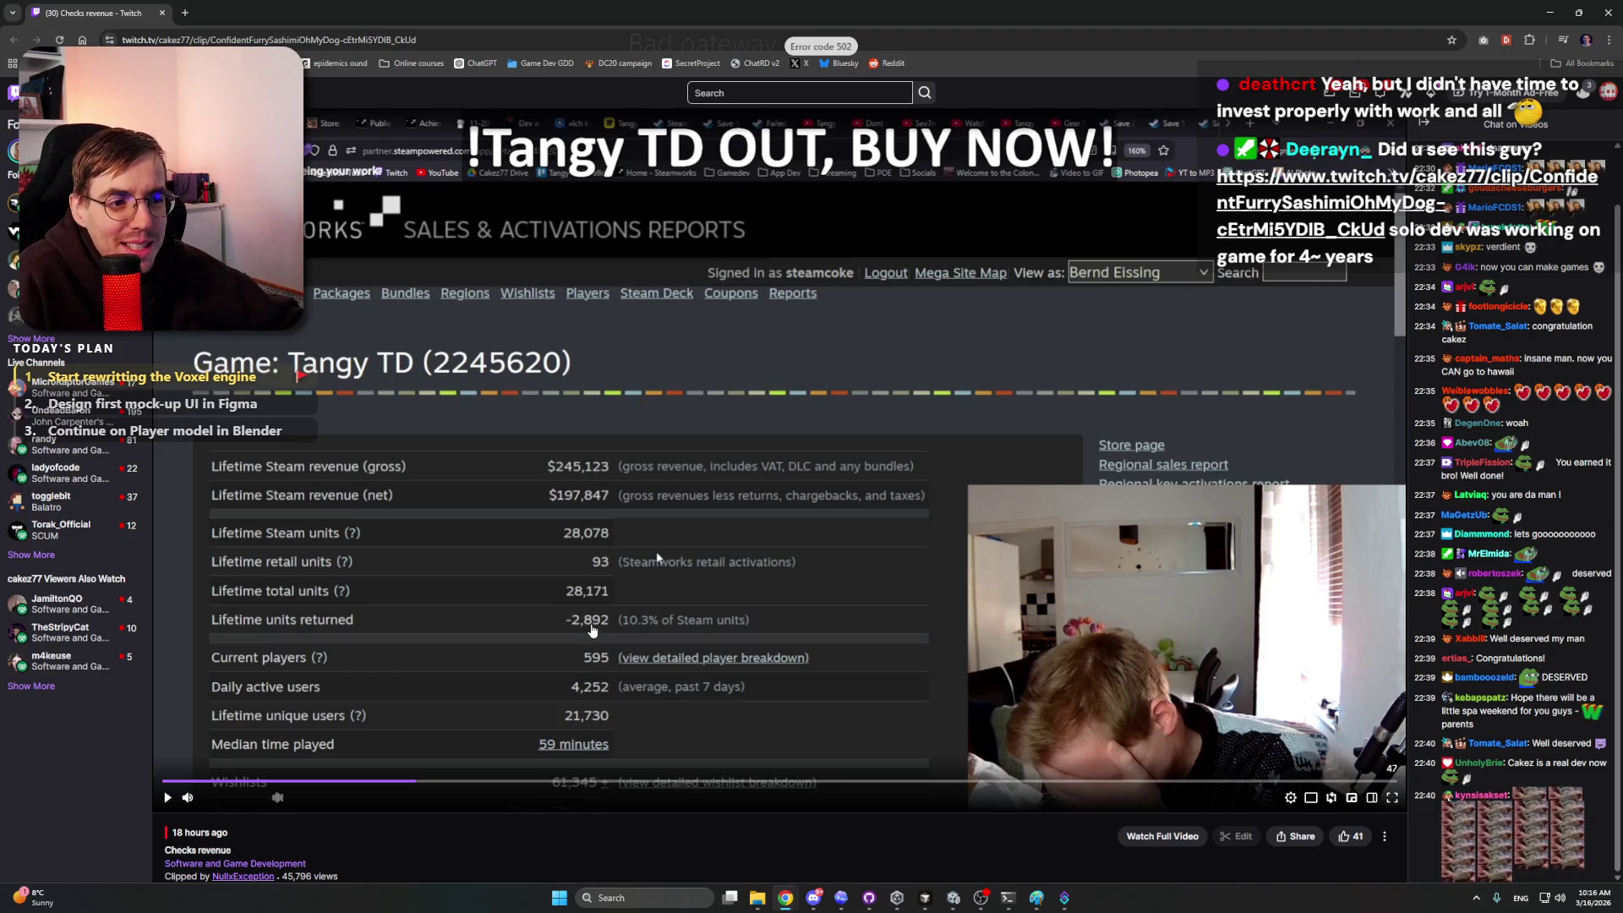
click(592, 630)
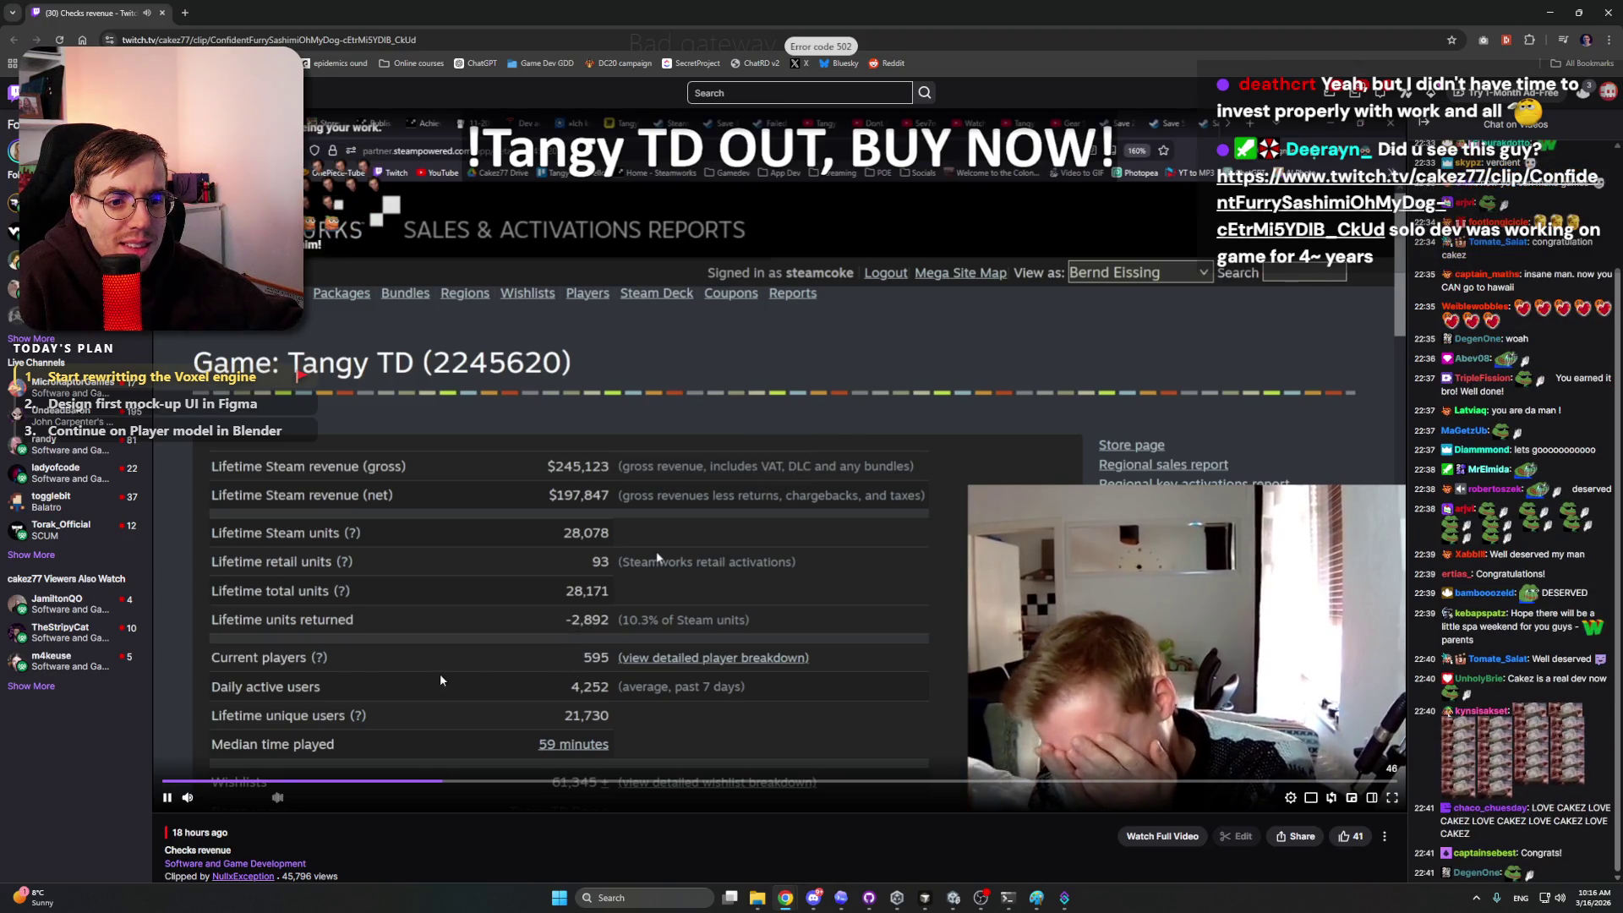
scroll(422, 693, down, 1)
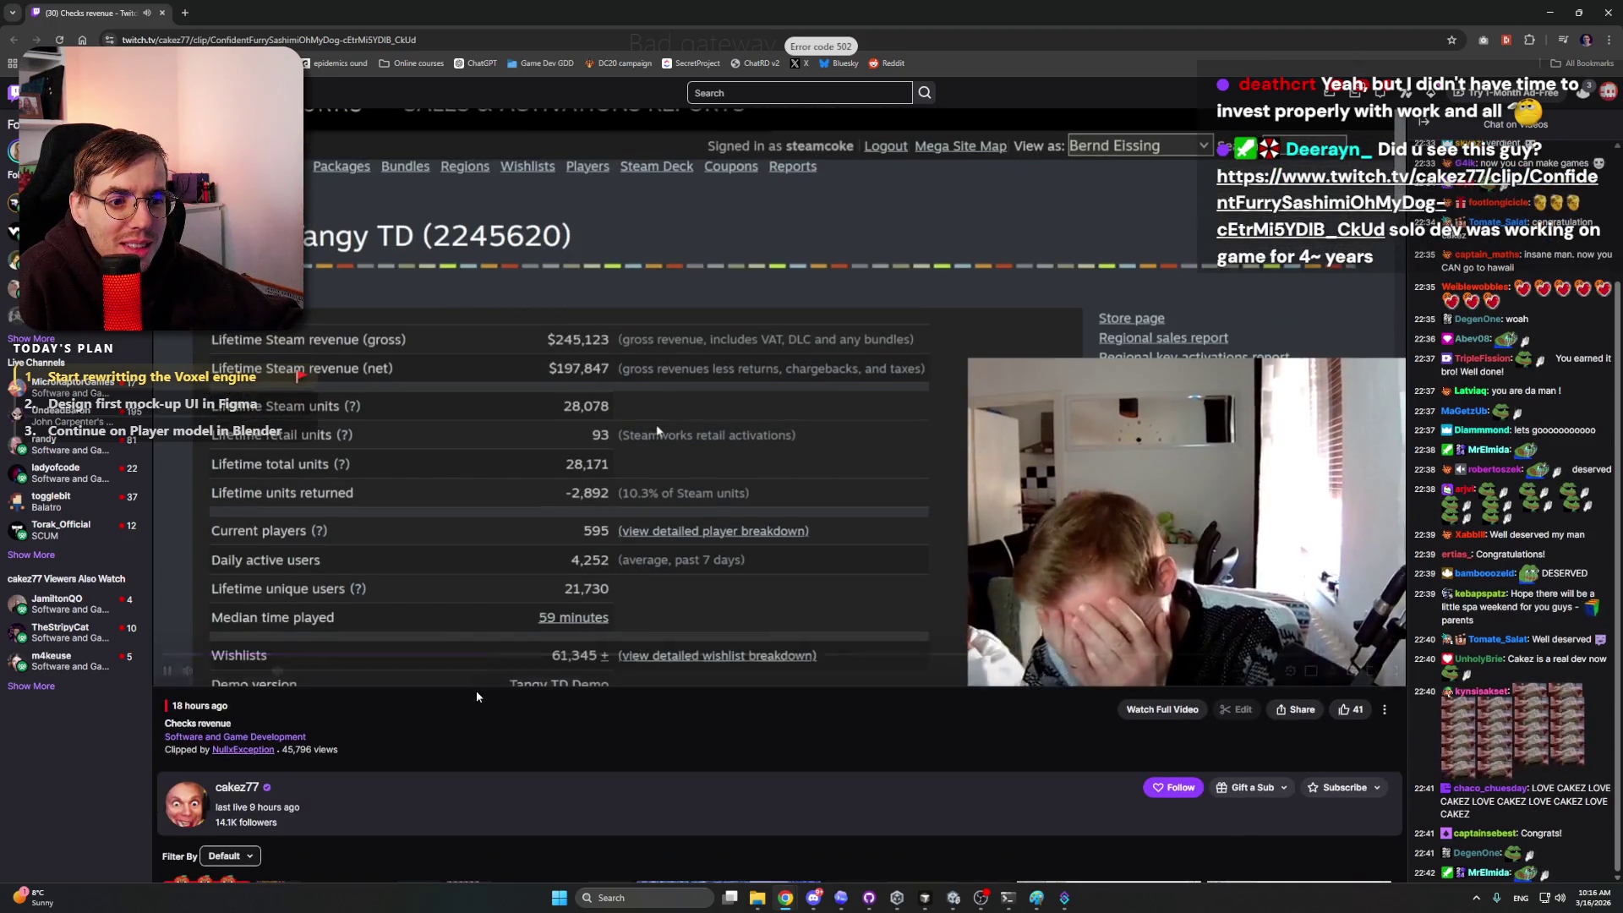
scroll(474, 710, up, 1)
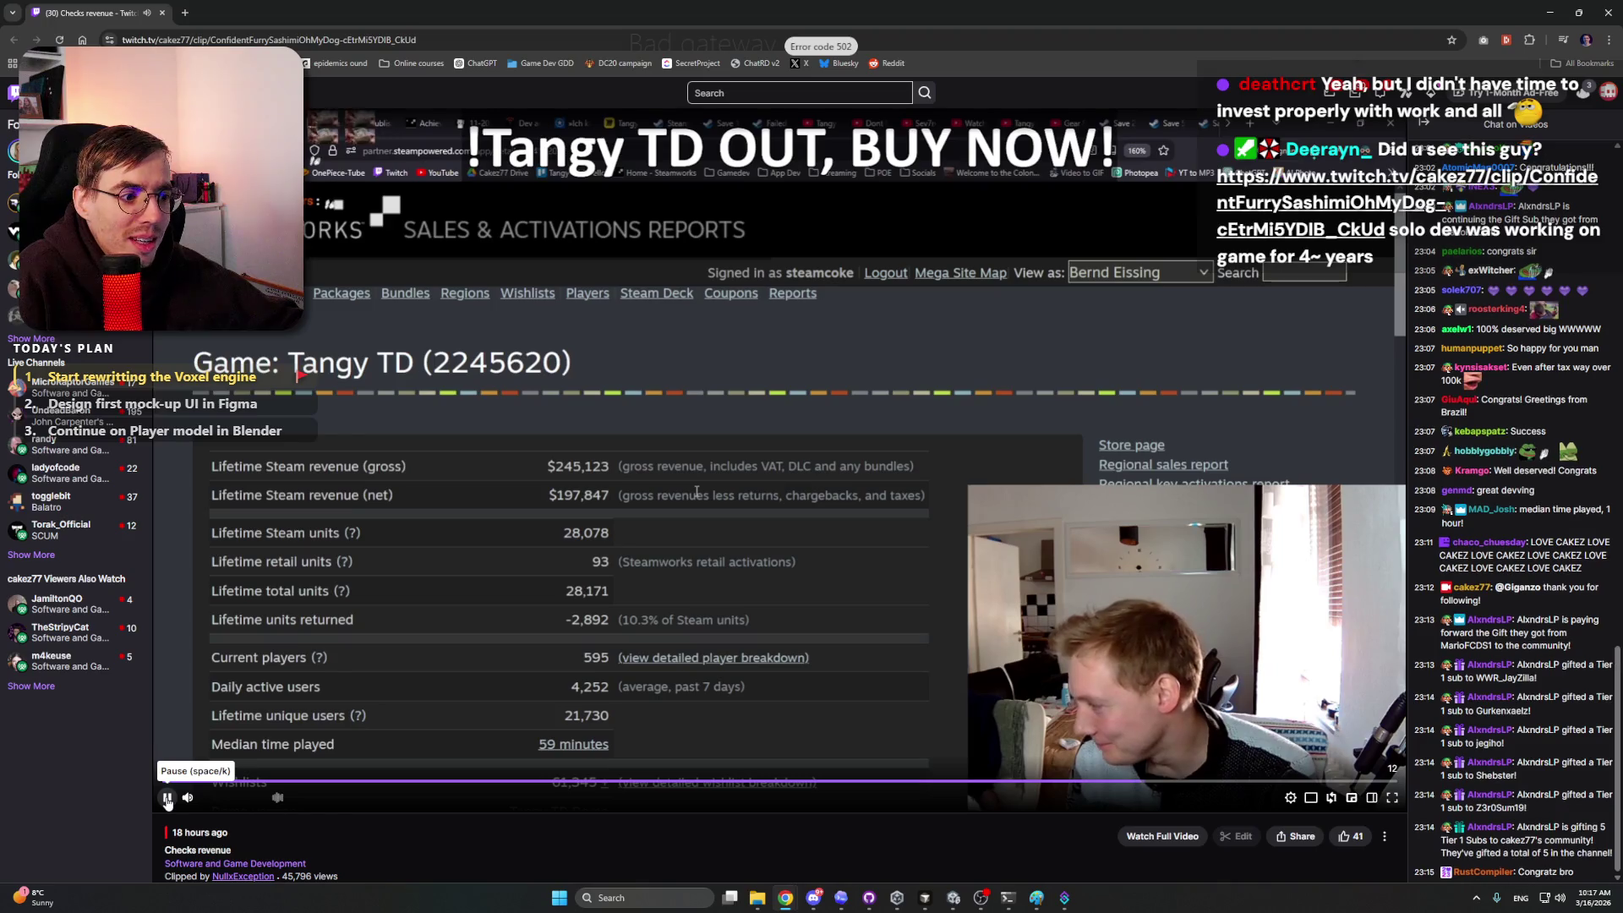
click(166, 801)
scroll(564, 697, down, 5)
scroll(563, 698, down, 3)
scroll(516, 646, up, 8)
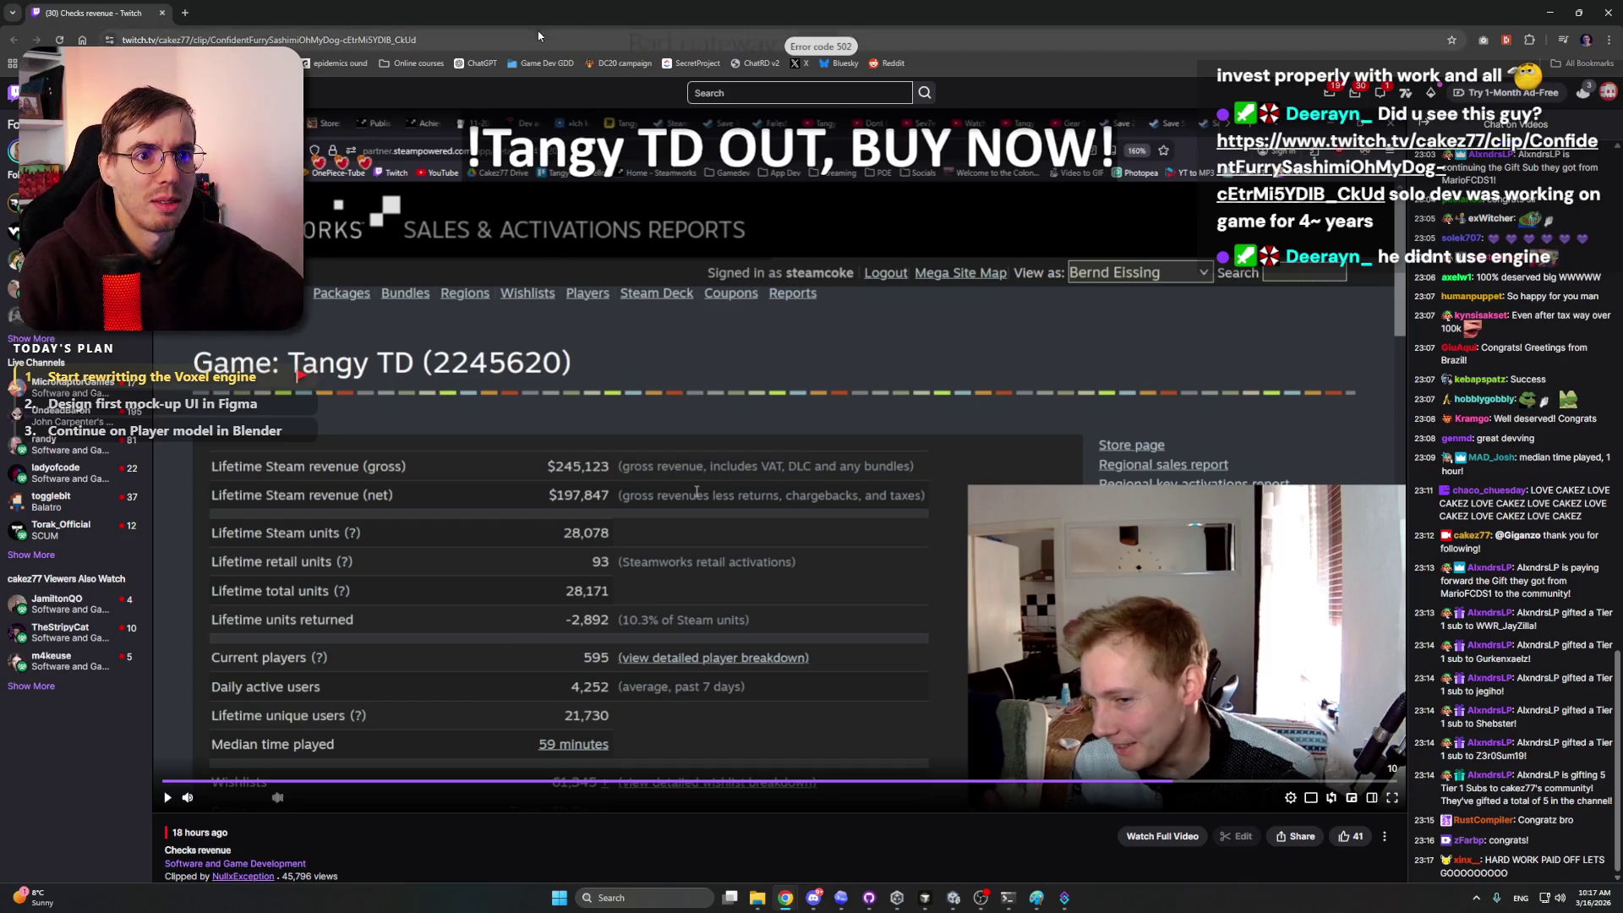
Step: Search the web for 'tangy td' in a new browser tab
click(185, 11)
text(tan)
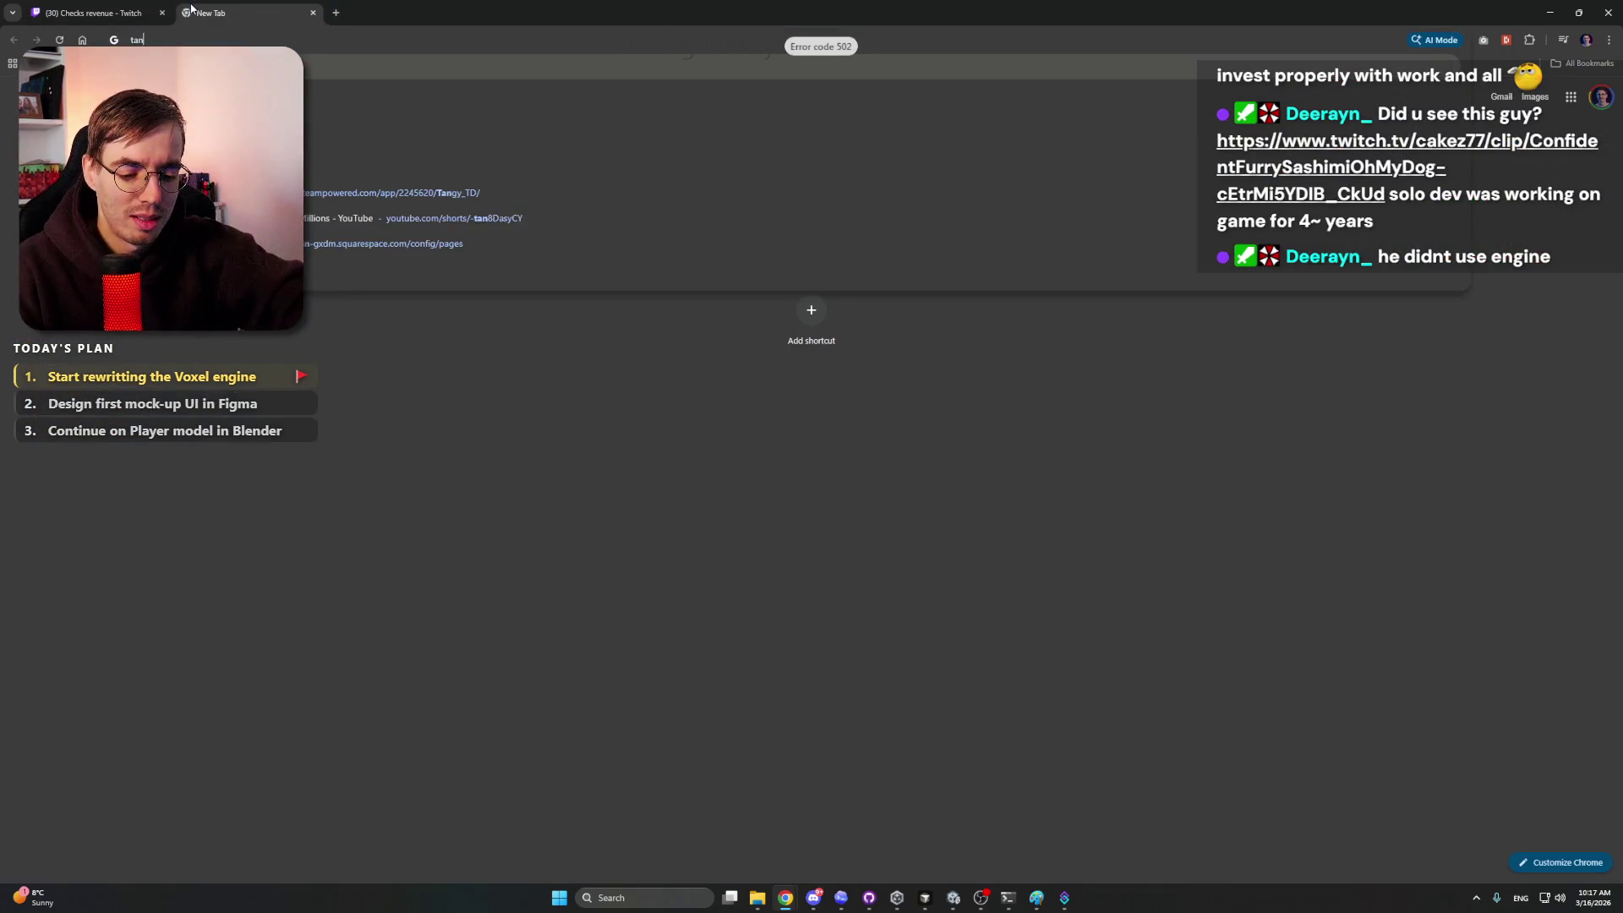
text(gy td)
key(Return)
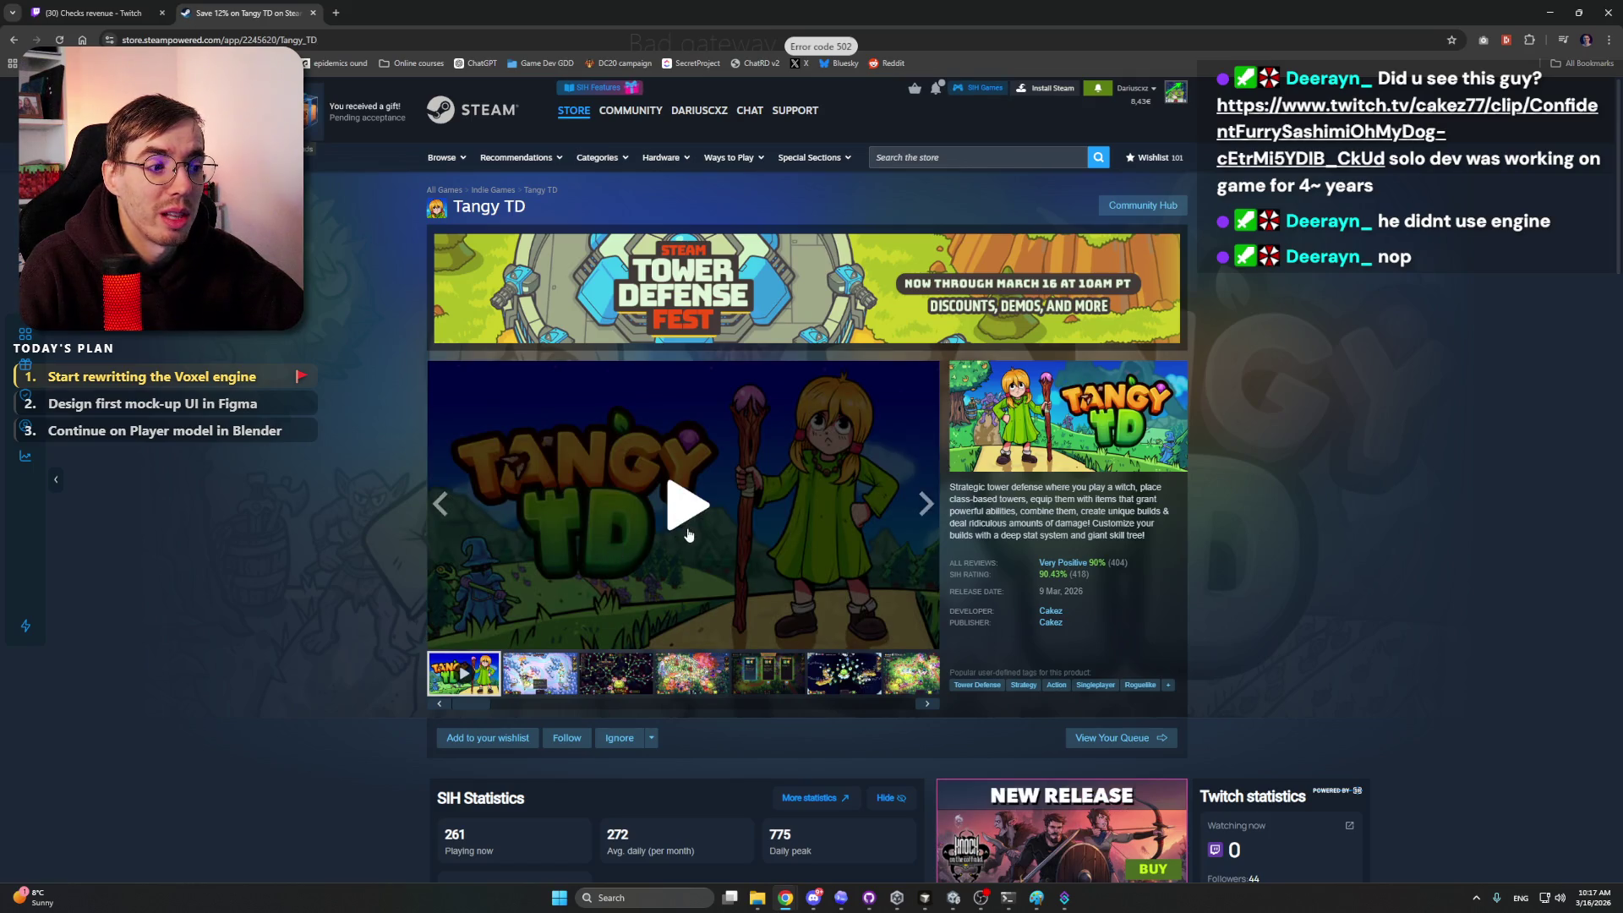
Step: Watch the Tangy TD trailer fullscreen, then pause it and return to the store page
click(685, 549)
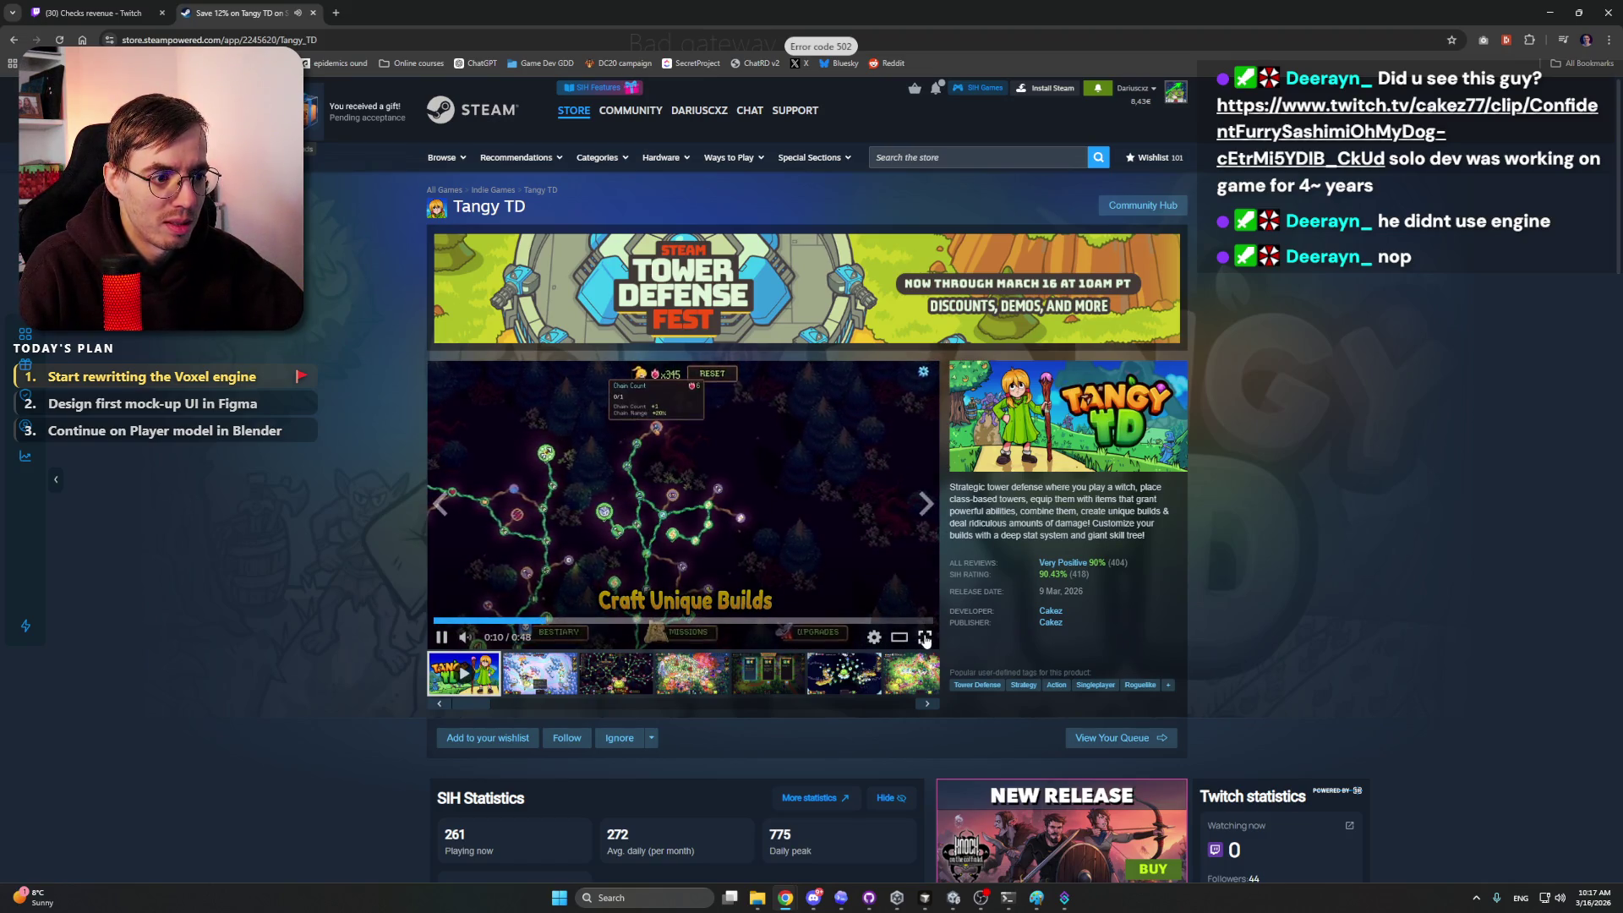
click(924, 632)
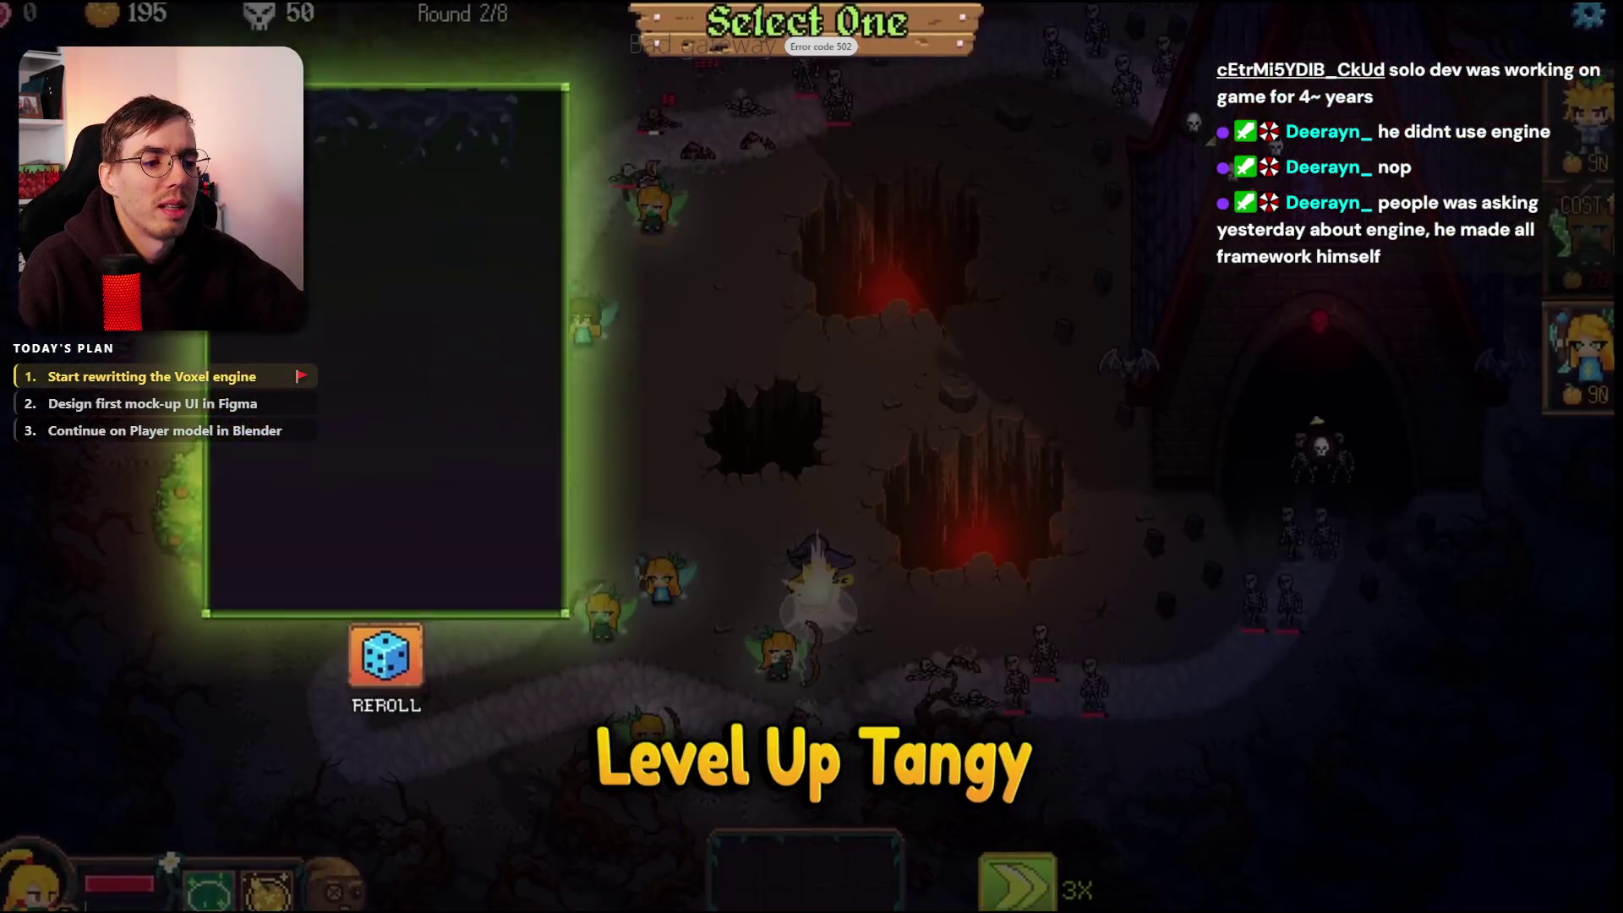
mouse_move(1262, 640)
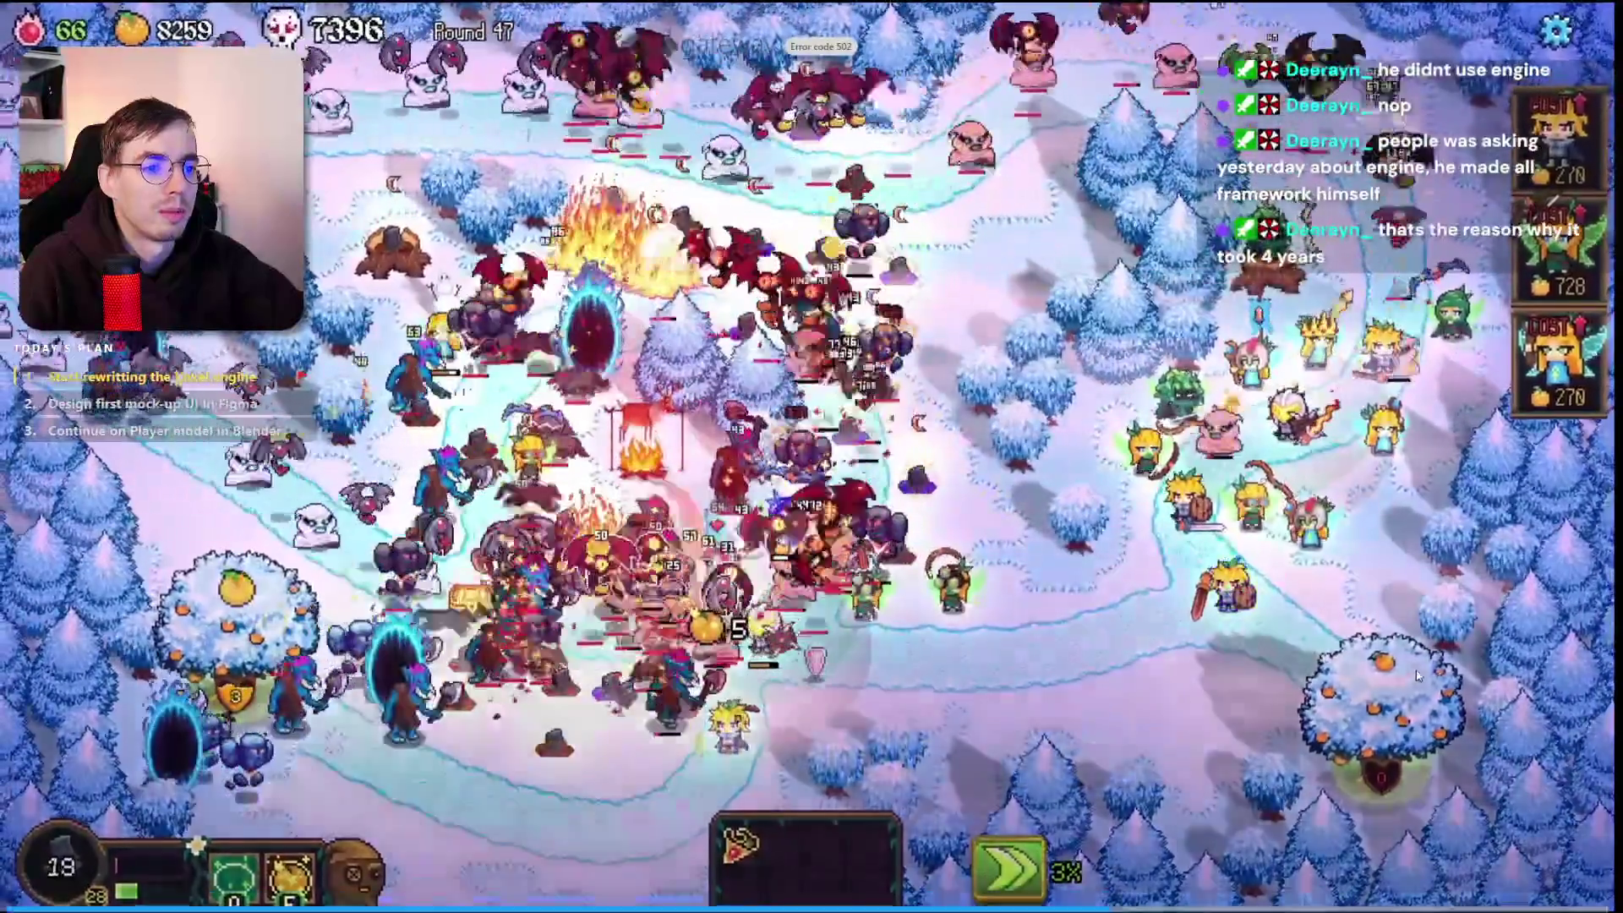
mouse_move(1421, 661)
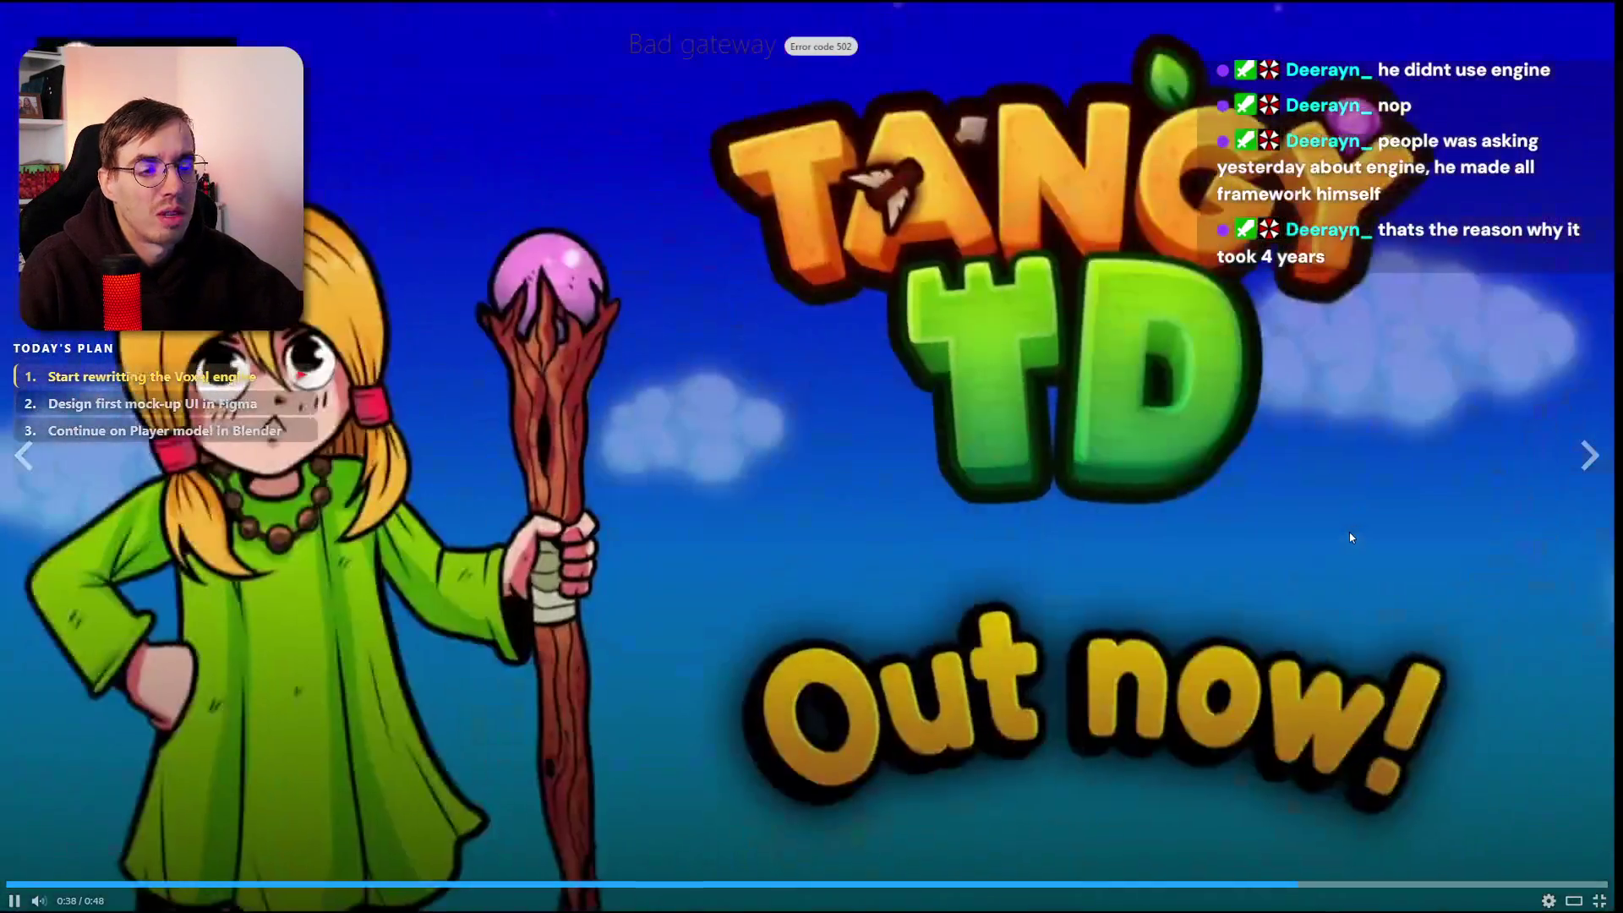
click(1266, 630)
click(1597, 903)
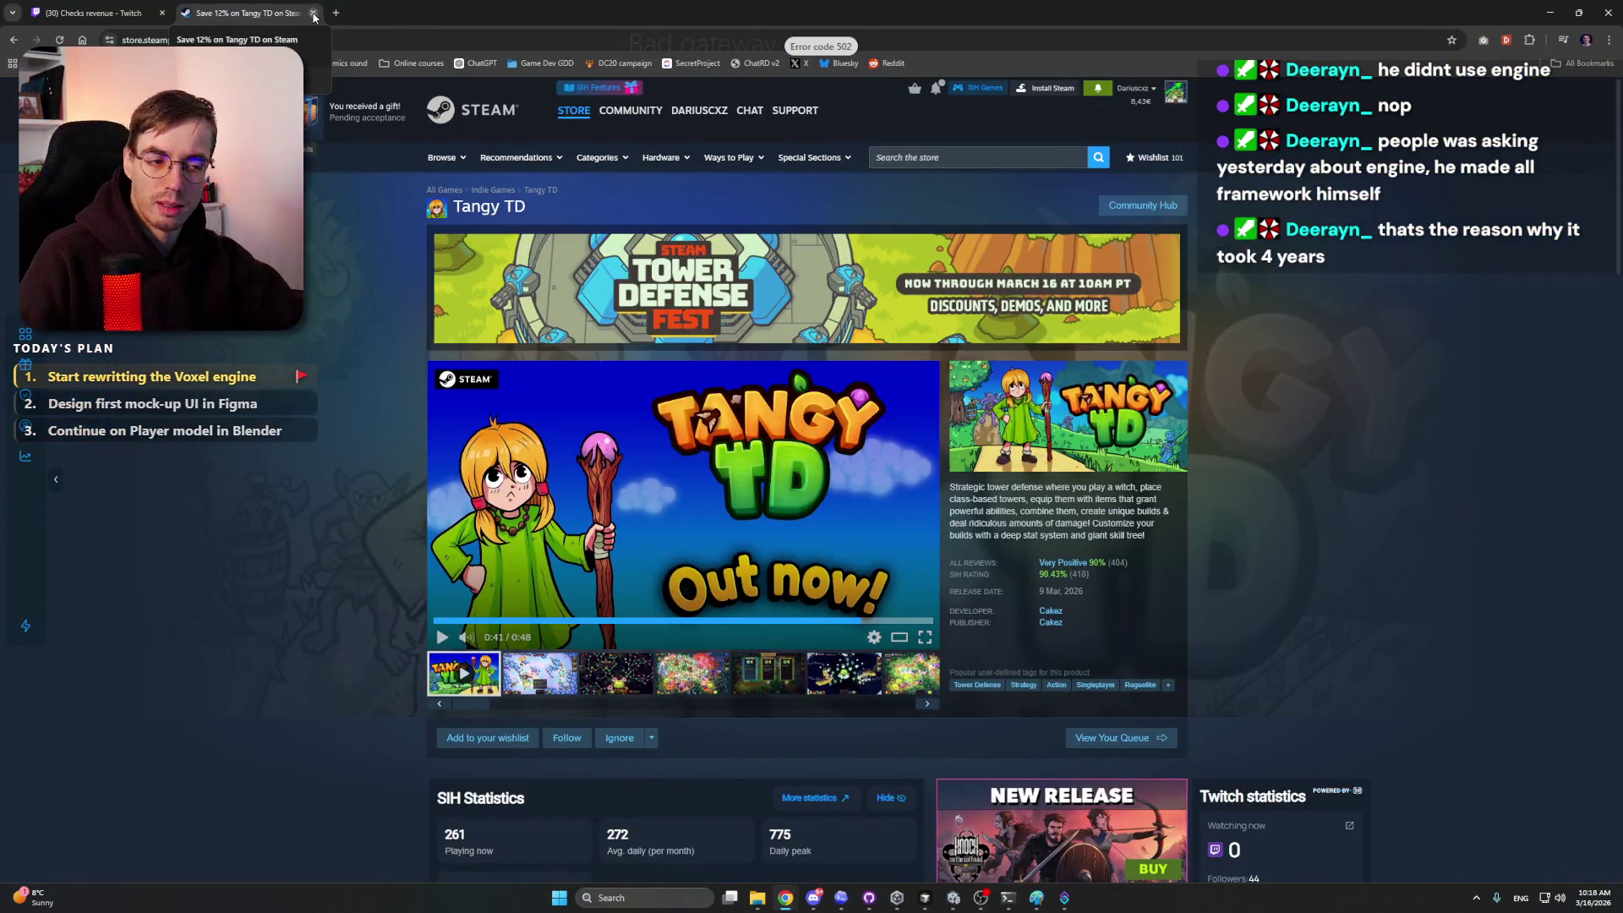
Step: Scroll the Tangy TD store page, go back to the Twitch clip tab, and minimise Chrome
scroll(200, 388, down, 3)
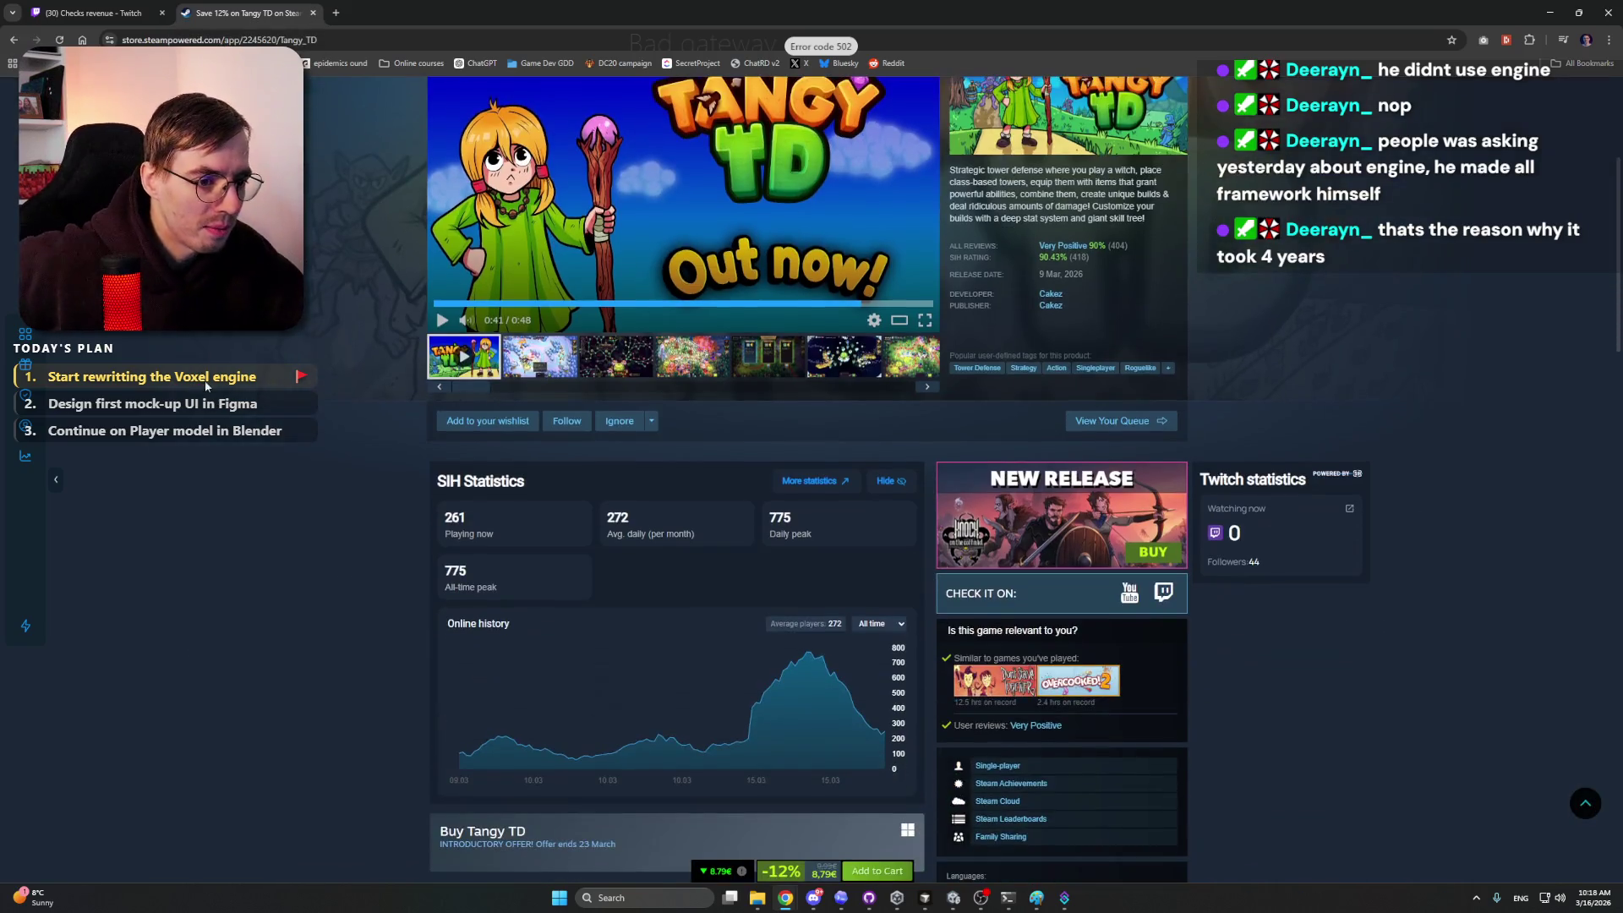
scroll(220, 362, down, 5)
scroll(218, 353, down, 5)
scroll(218, 354, down, 5)
scroll(228, 363, up, 20)
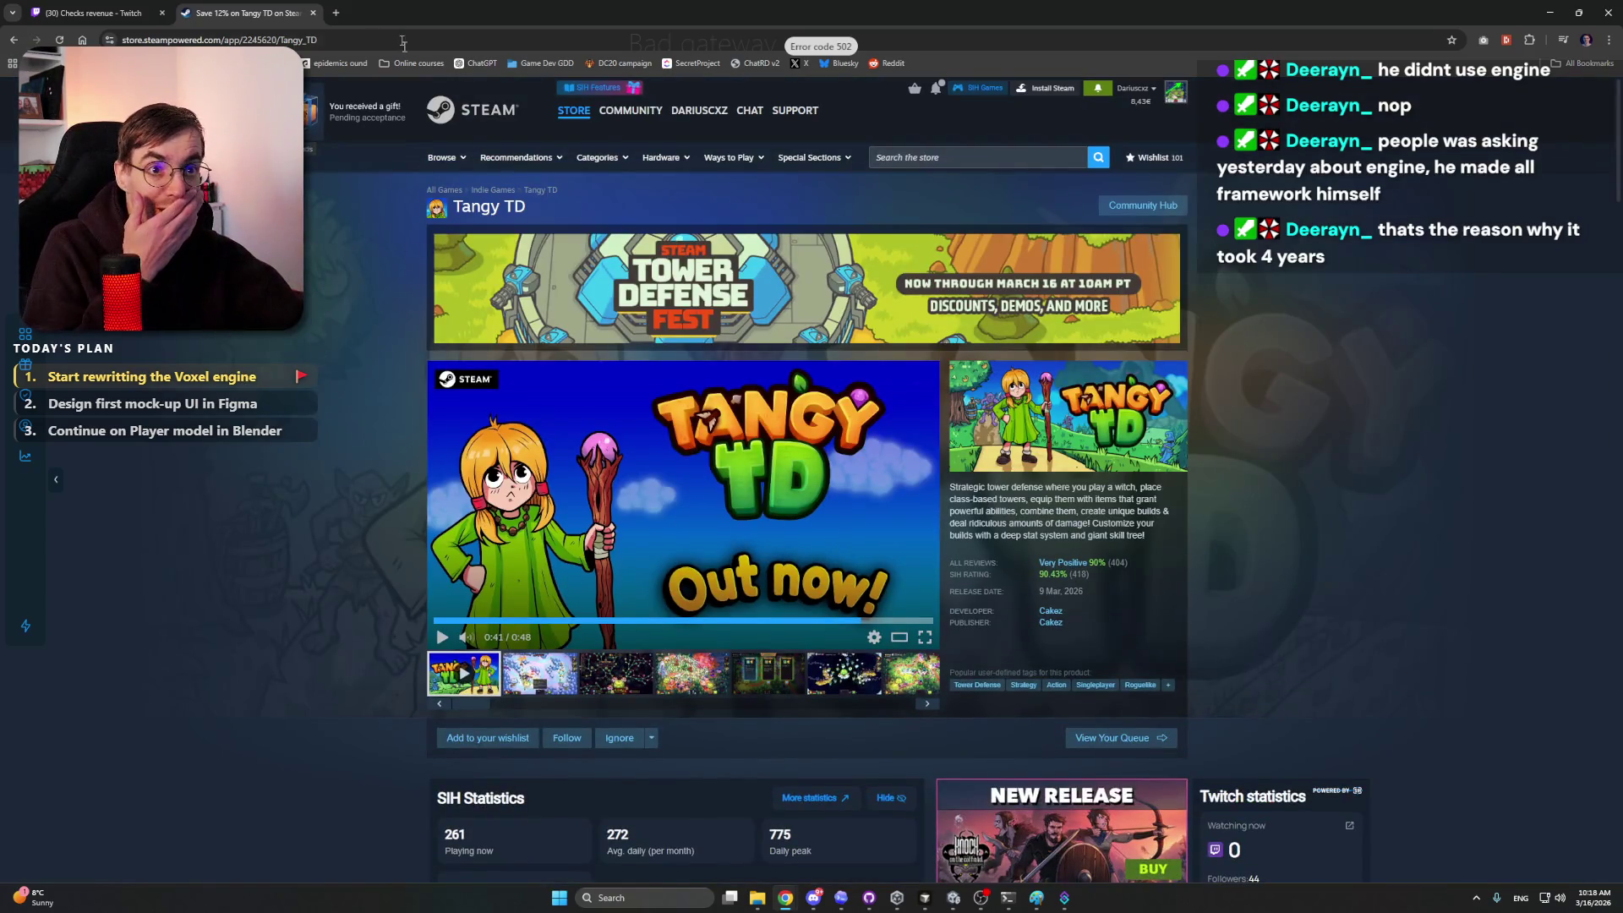
key(ctrl+shift+Tab)
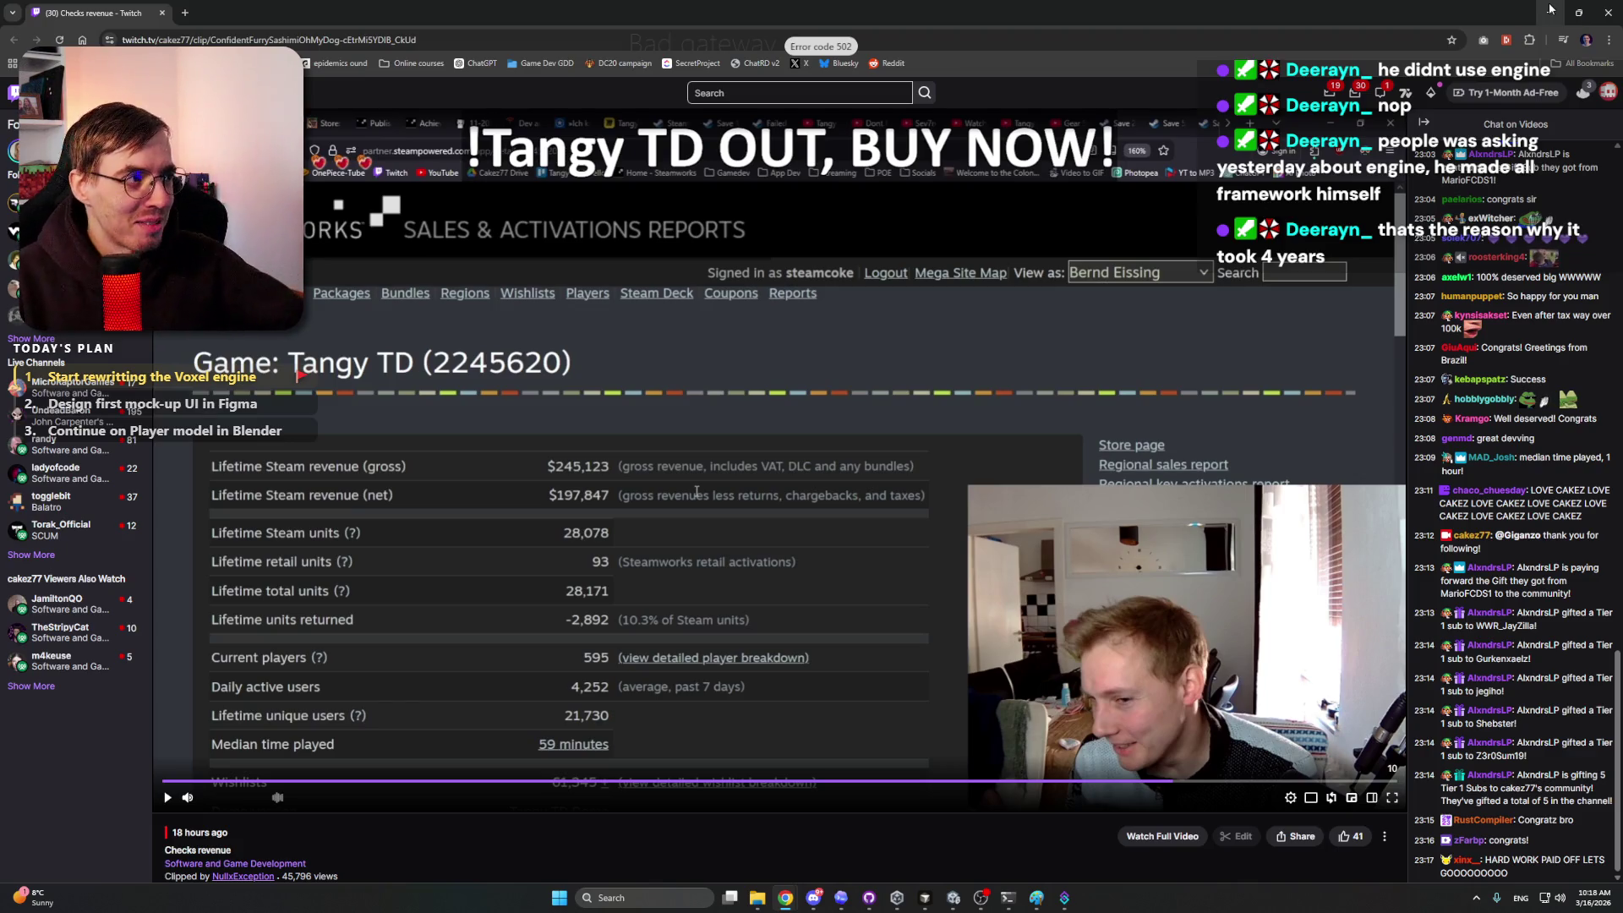
click(1550, 12)
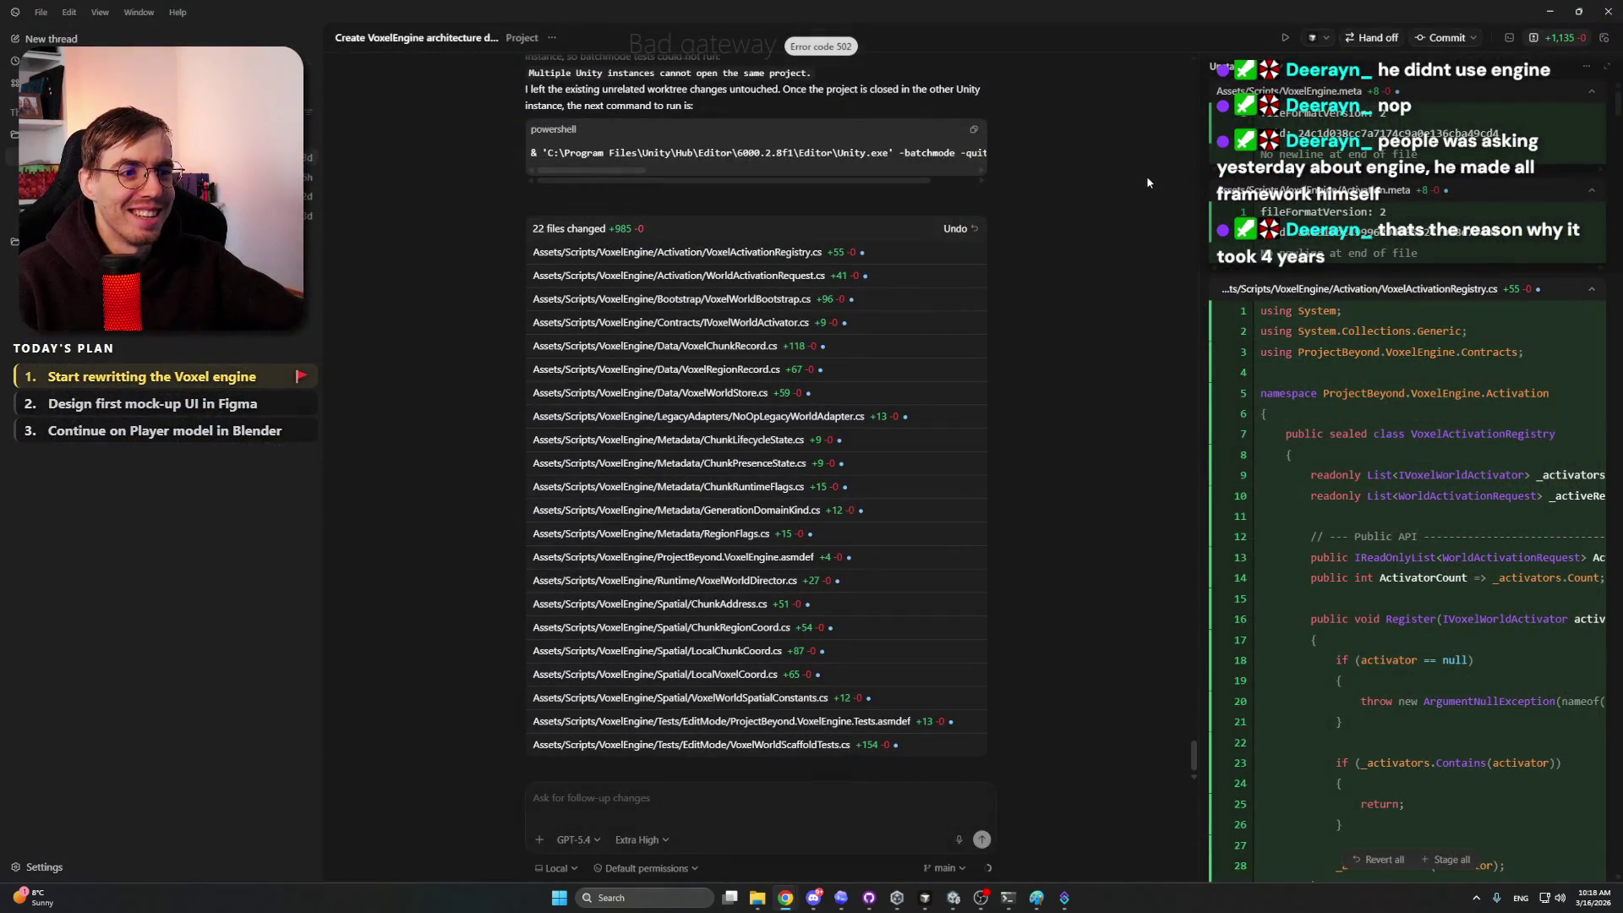
Step: Scroll Codex to the 22 changed VoxelEngine files, then bring up raylib.com in Chrome
scroll(1104, 354, up, 2)
scroll(1103, 352, up, 5)
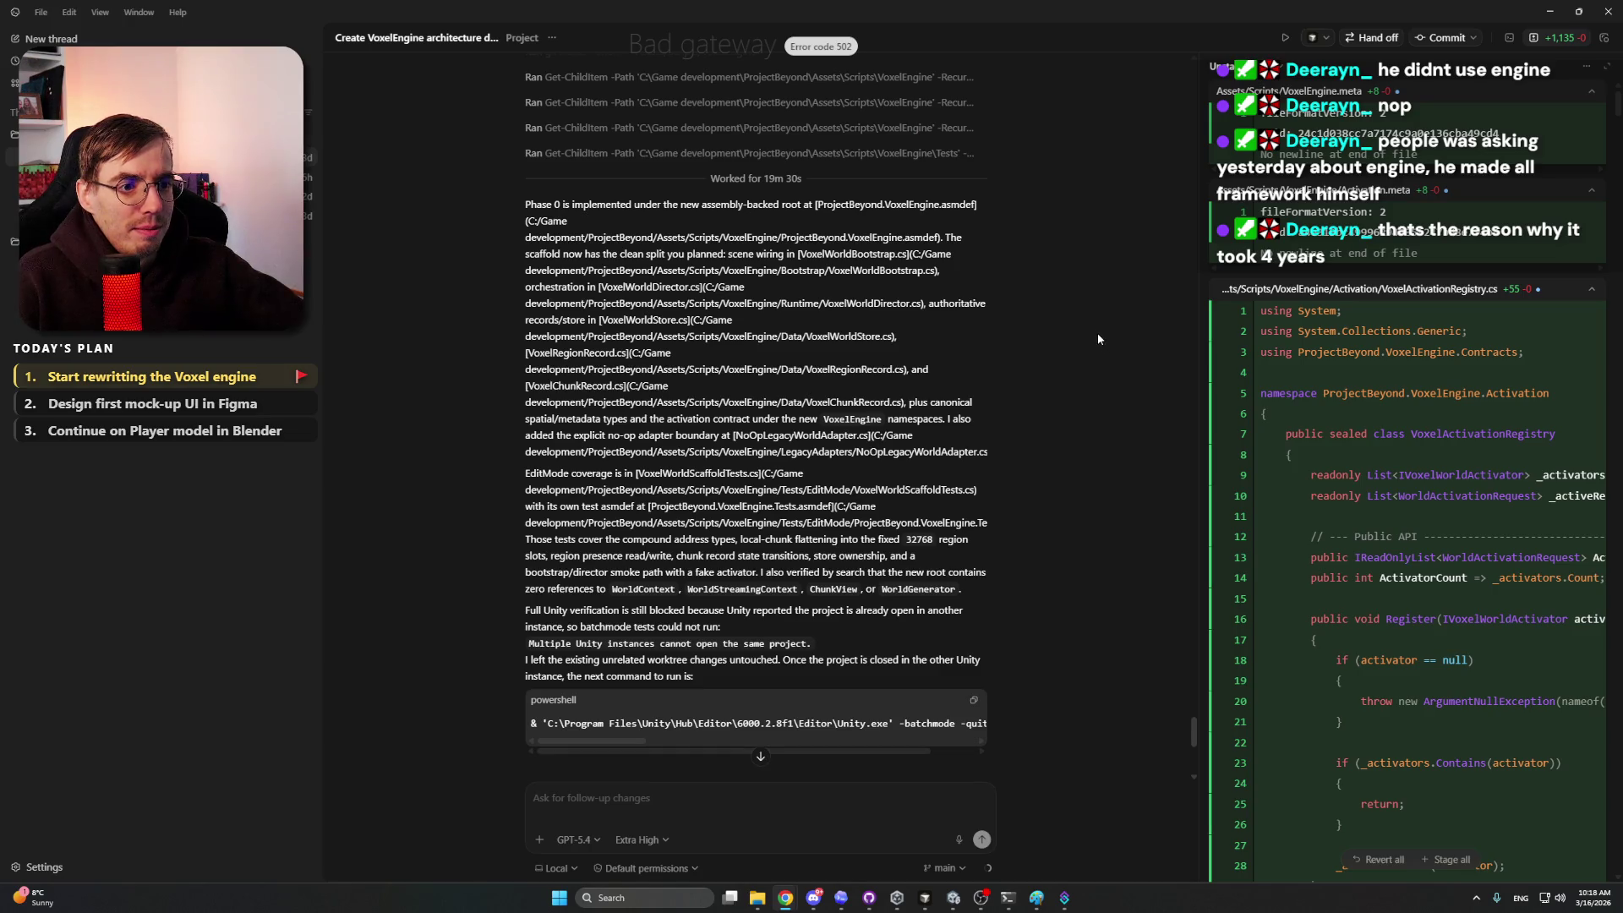
scroll(1096, 332, down, 7)
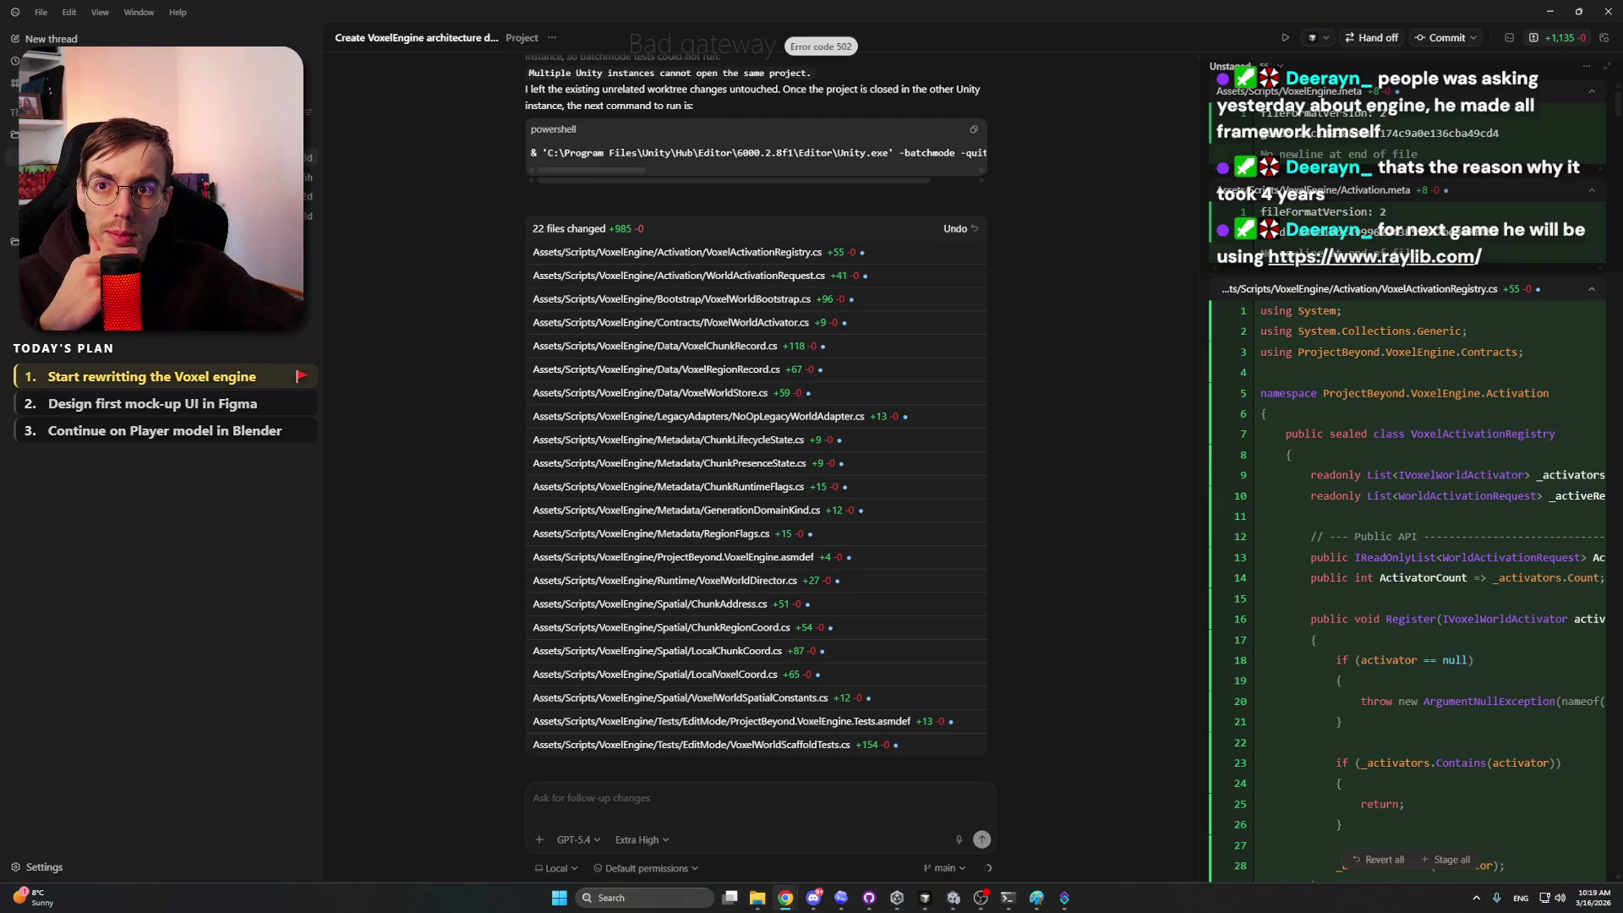
double_click(774, 175)
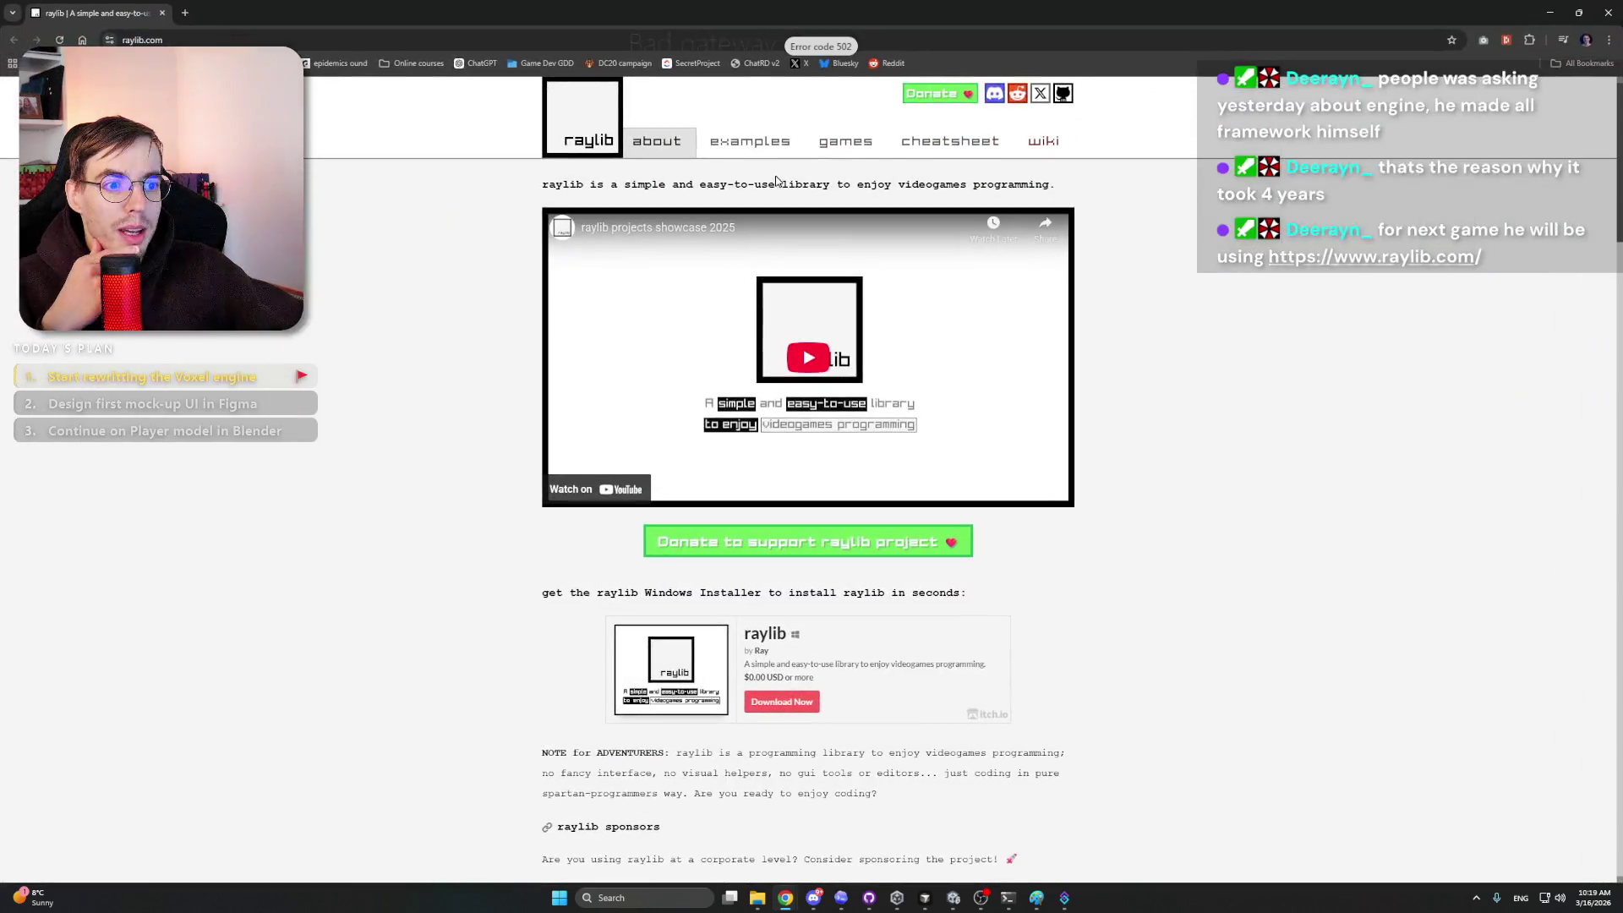
Step: Scroll through raylib.com's sections and back to the top, then close Chrome
scroll(411, 459, down, 20)
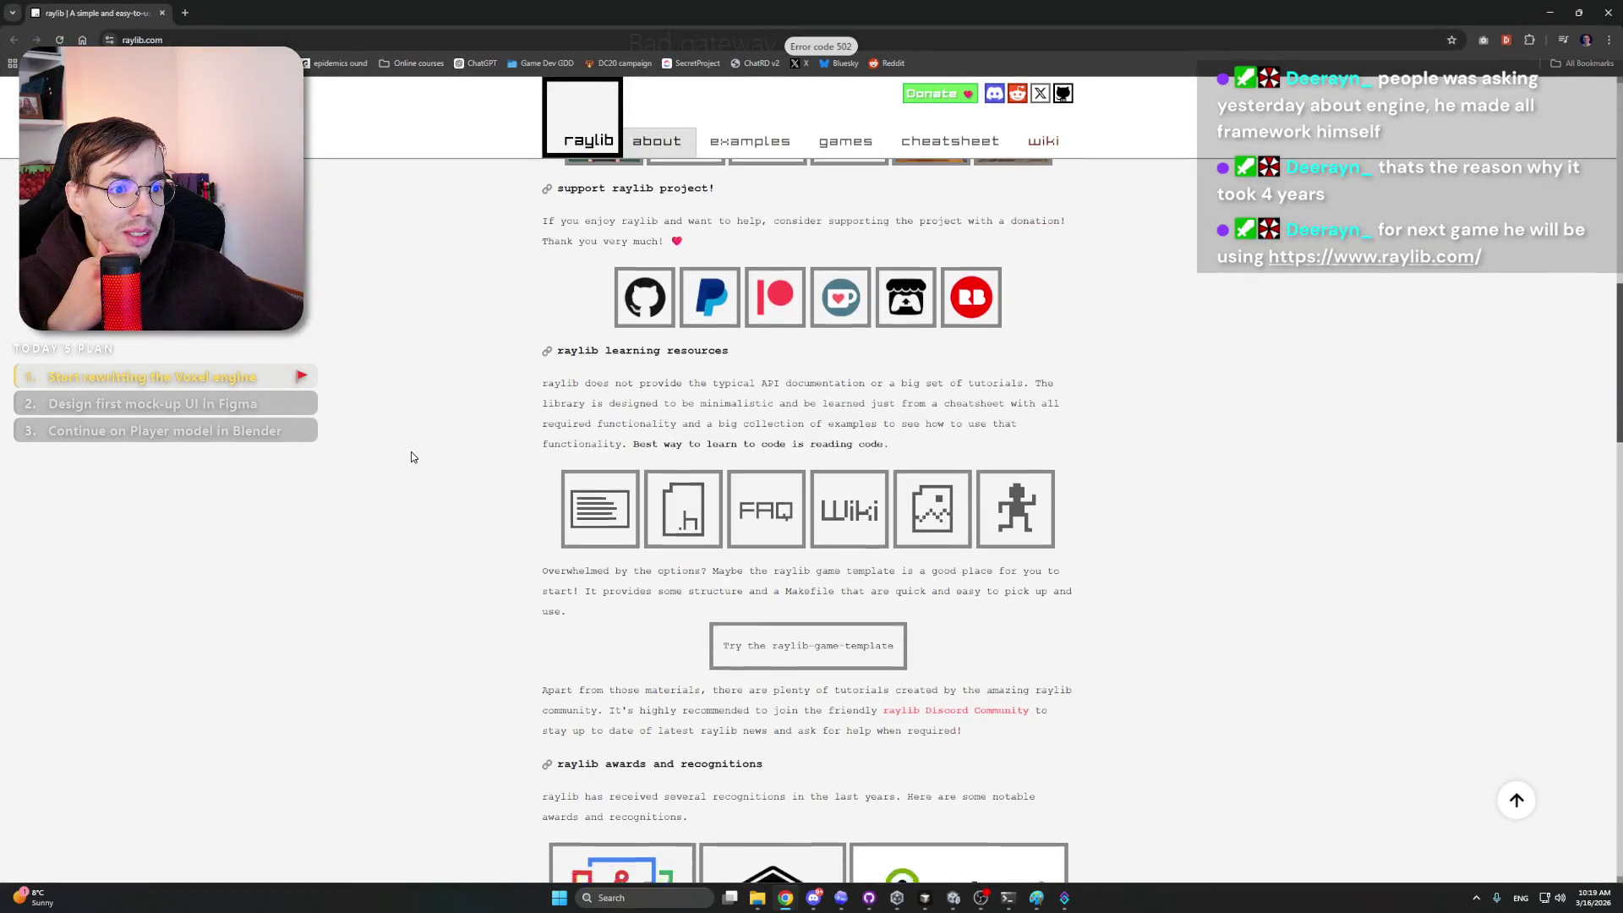
scroll(473, 272, up, 20)
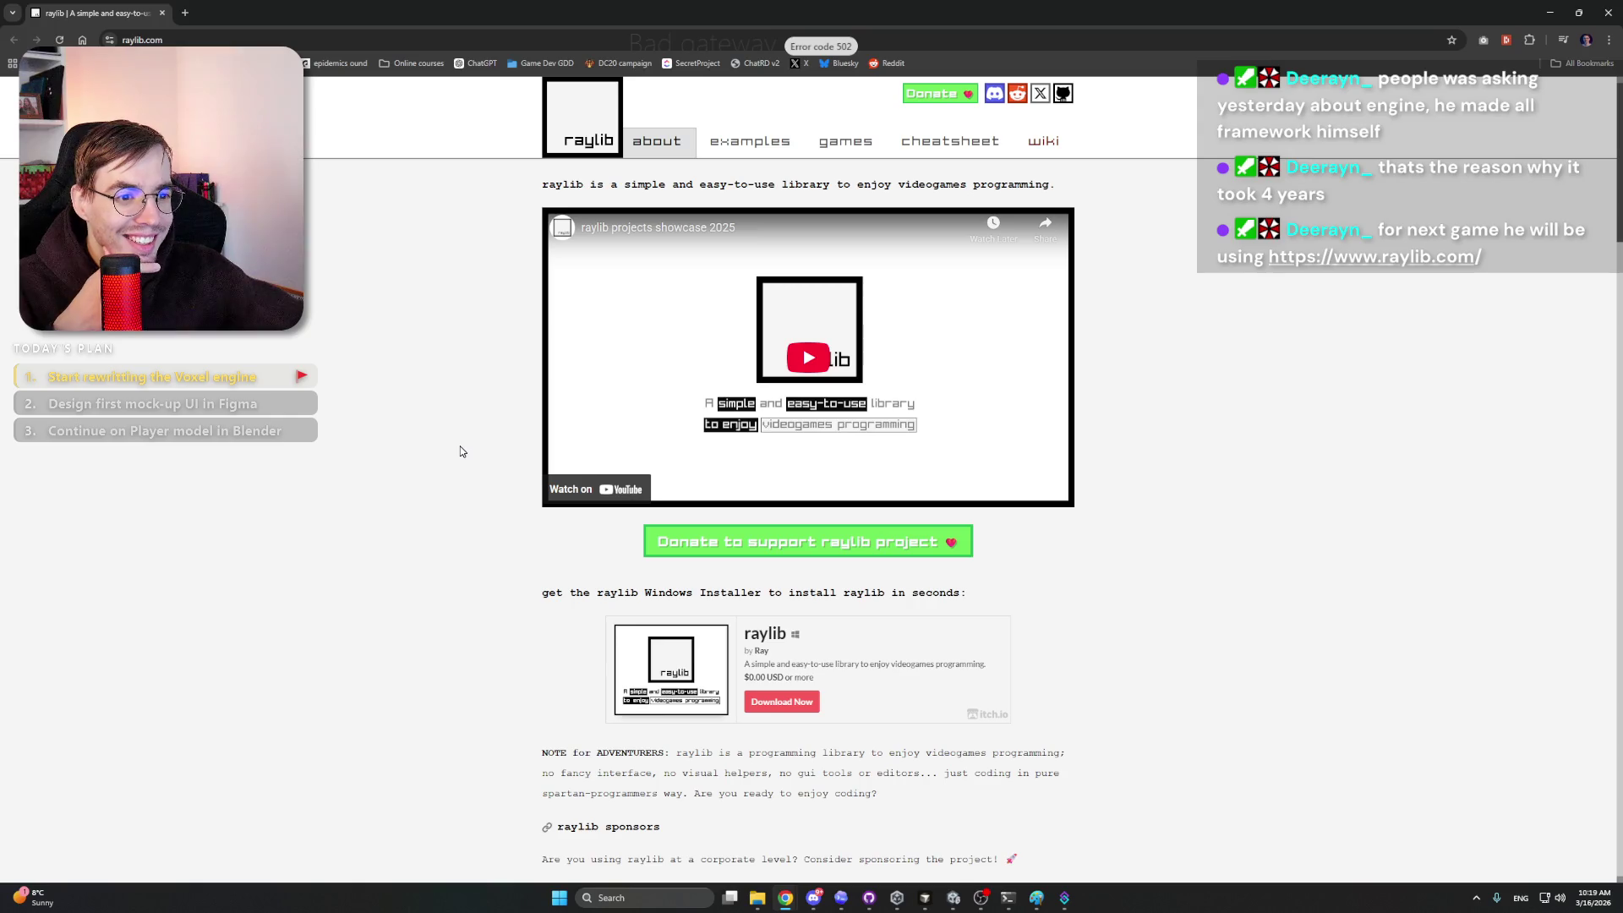
scroll(460, 451, down, 5)
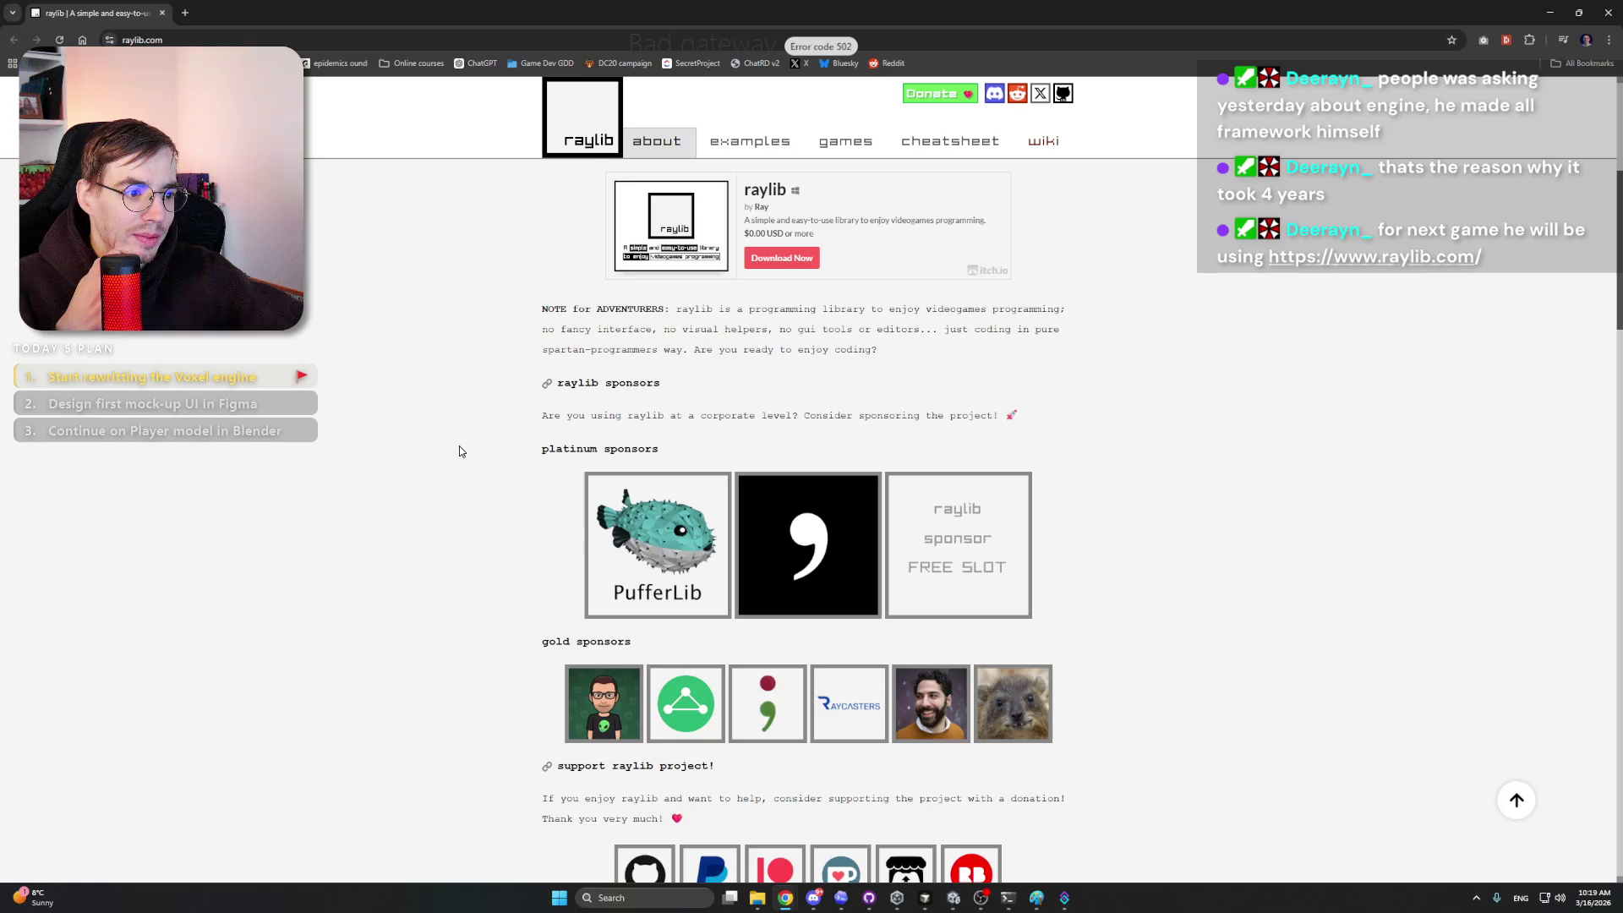
scroll(459, 450, down, 5)
scroll(459, 451, down, 5)
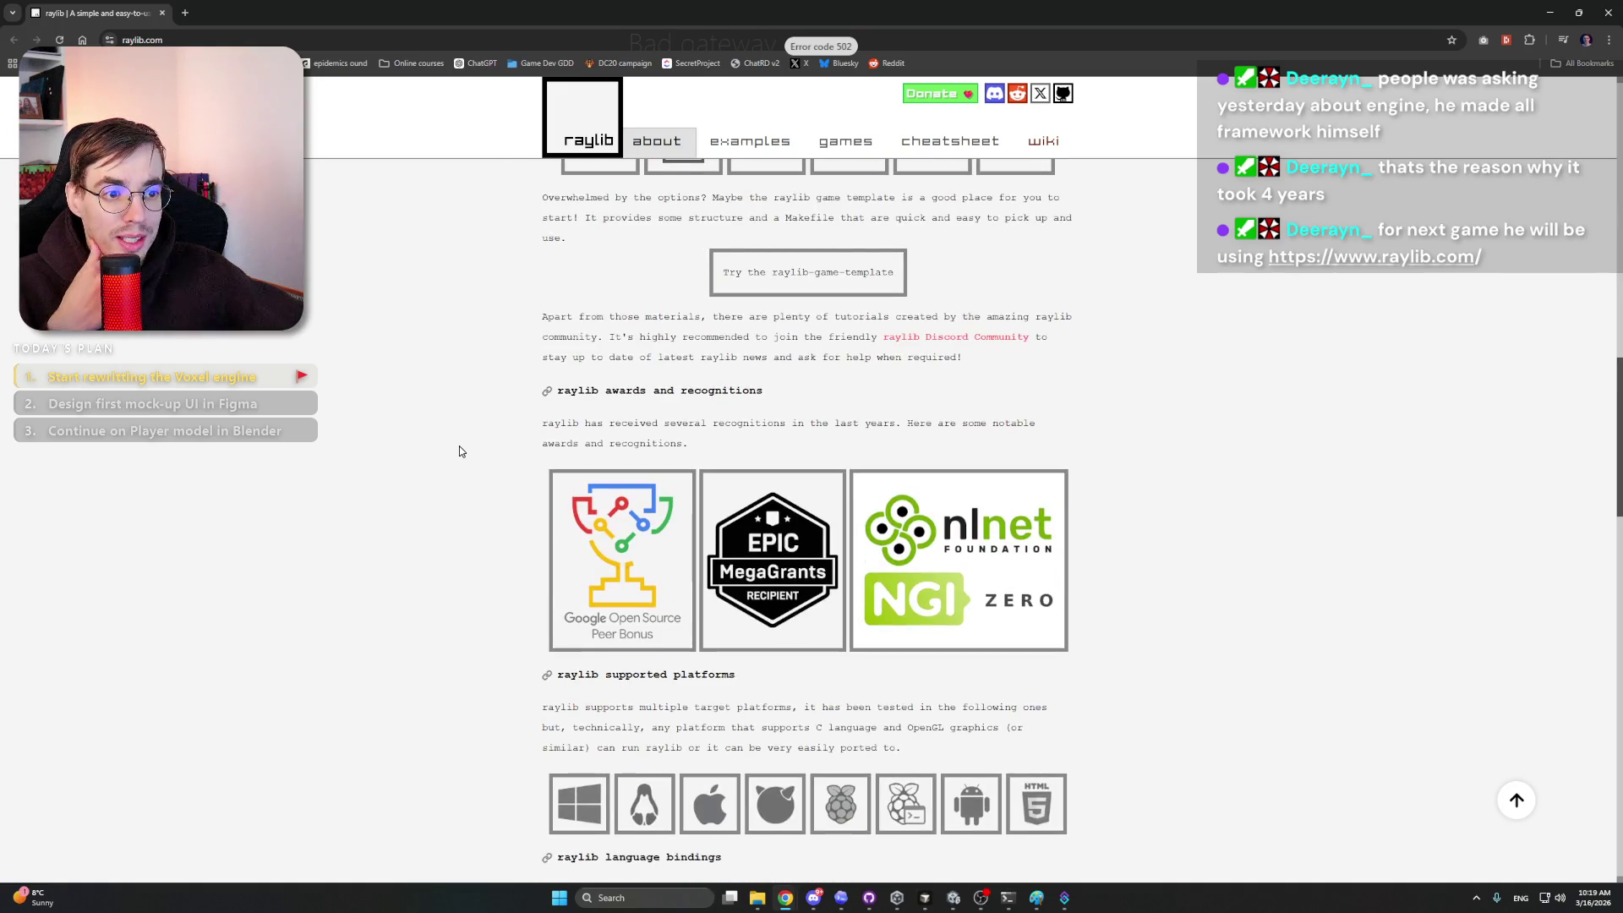
scroll(459, 451, down, 4)
scroll(459, 446, down, 5)
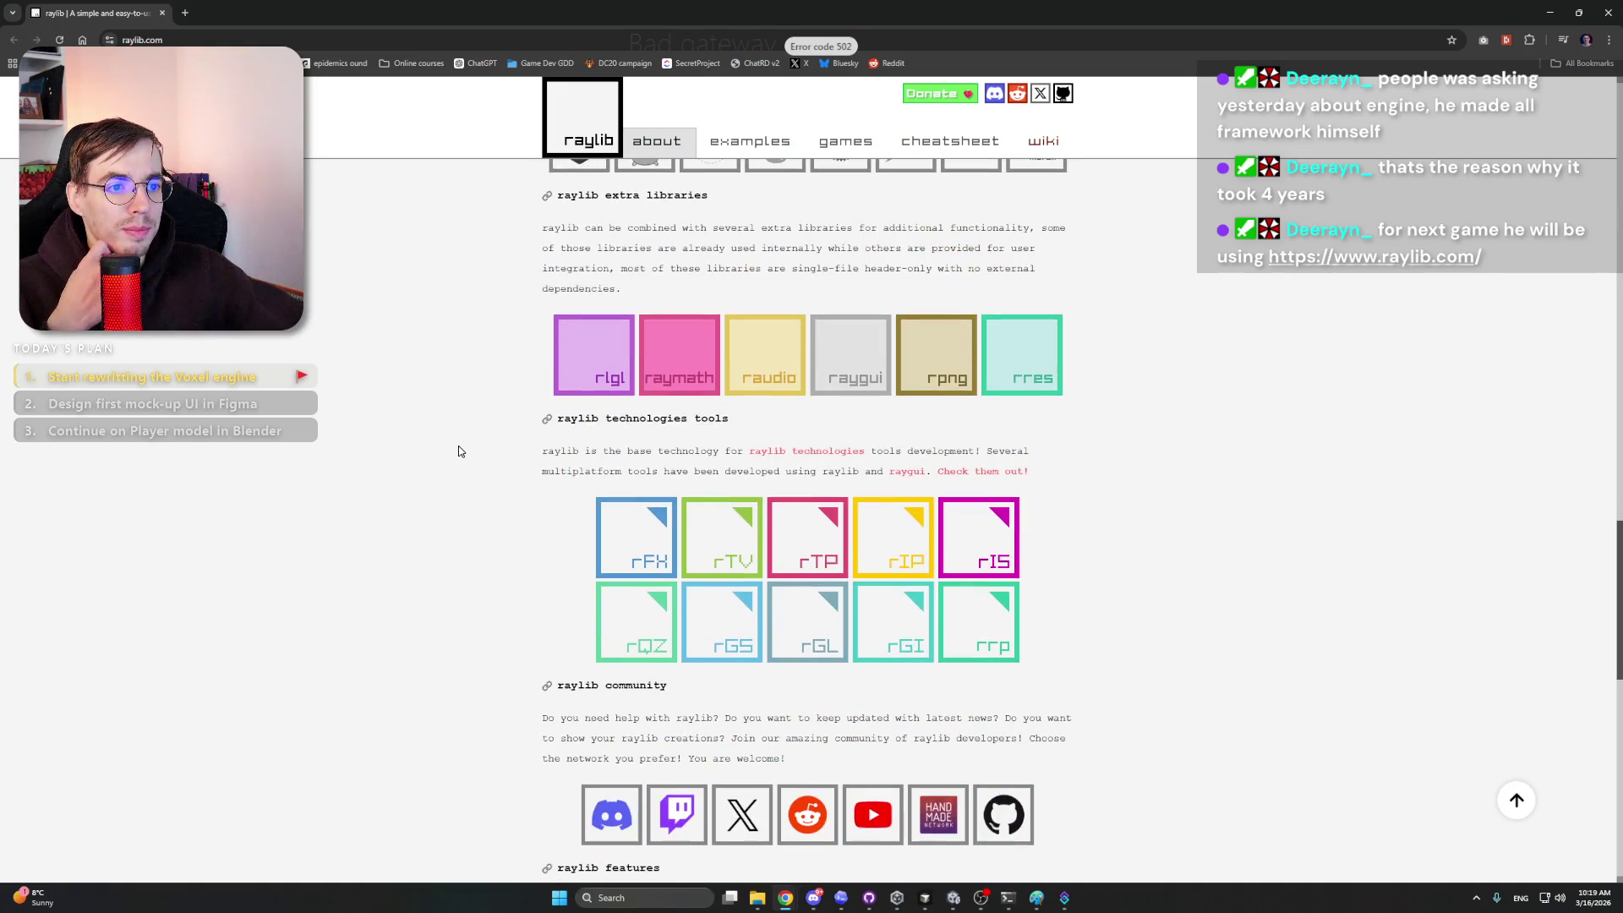
scroll(457, 450, down, 5)
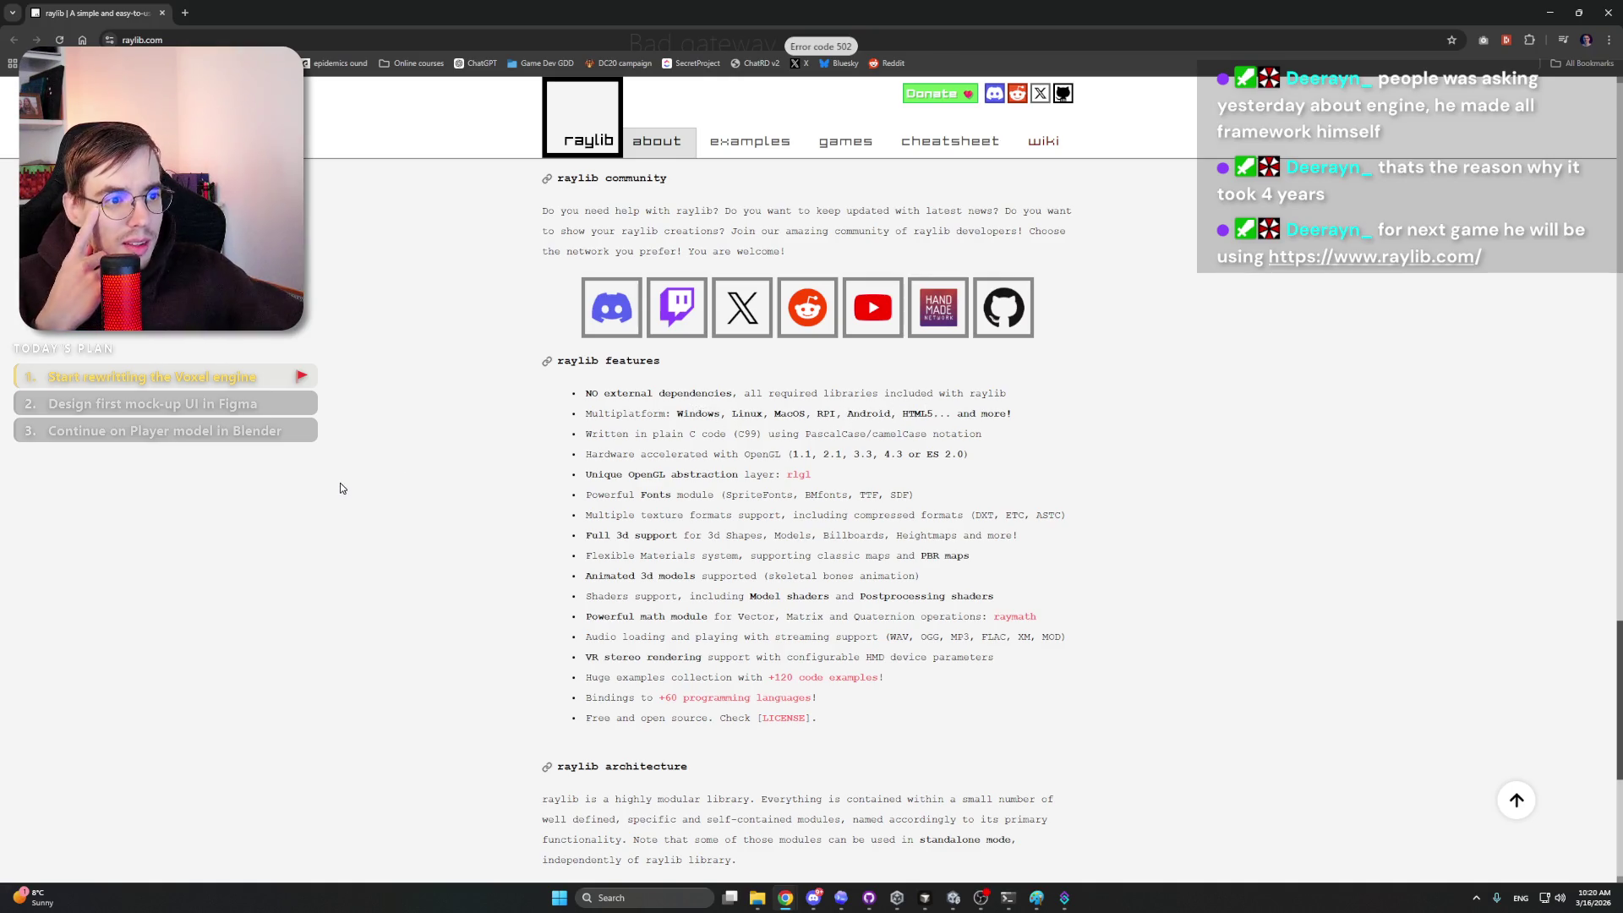
scroll(377, 576, up, 20)
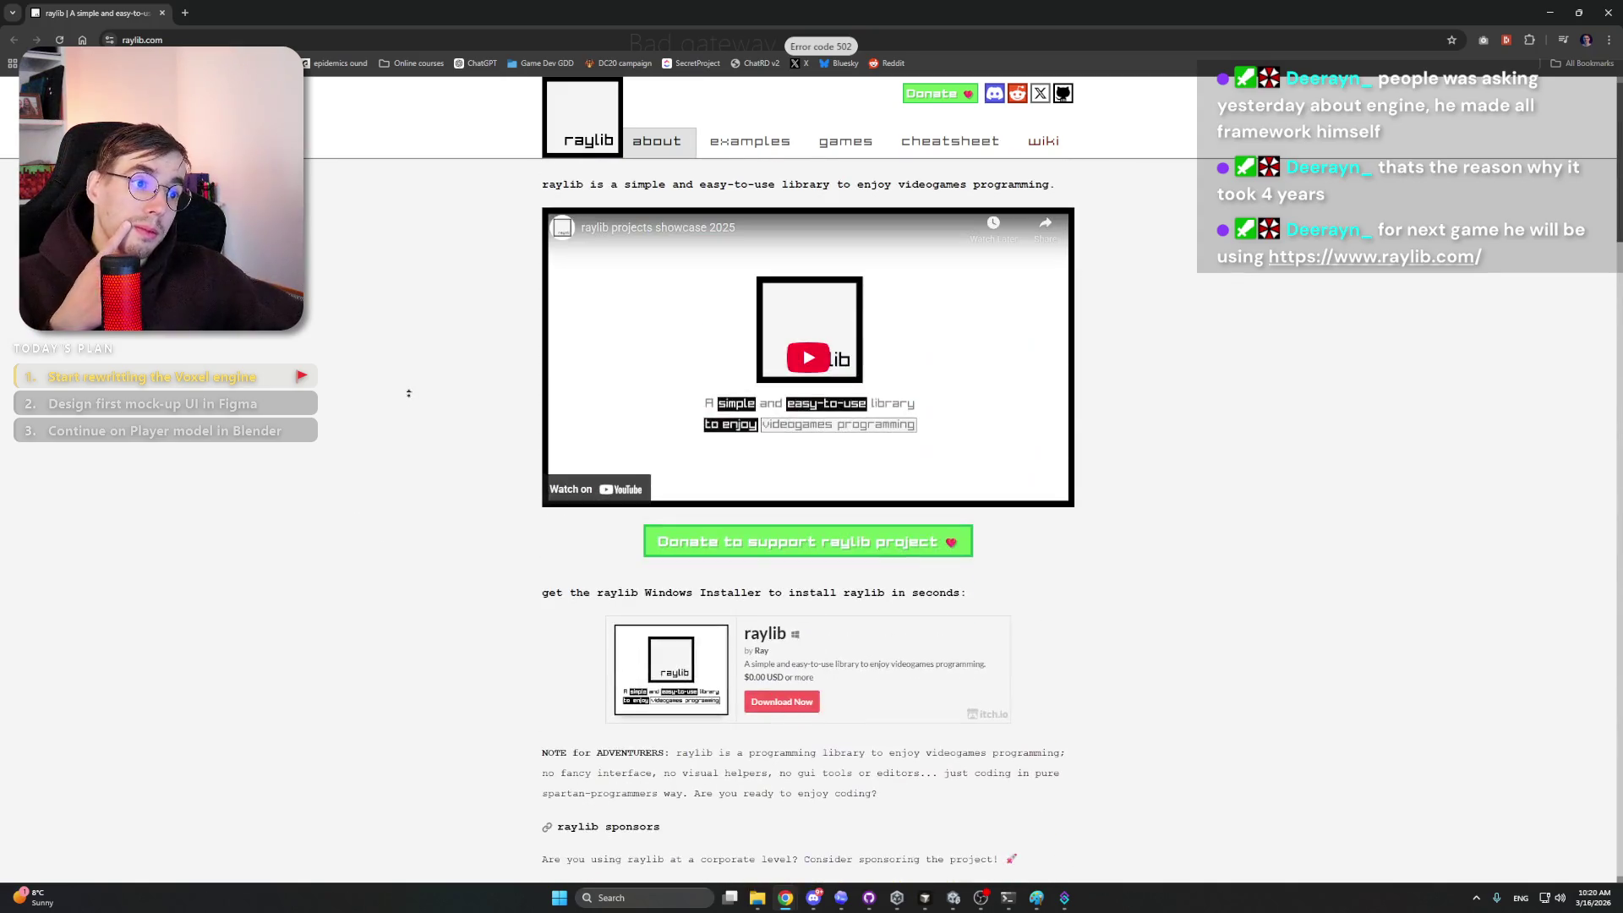
click(1607, 13)
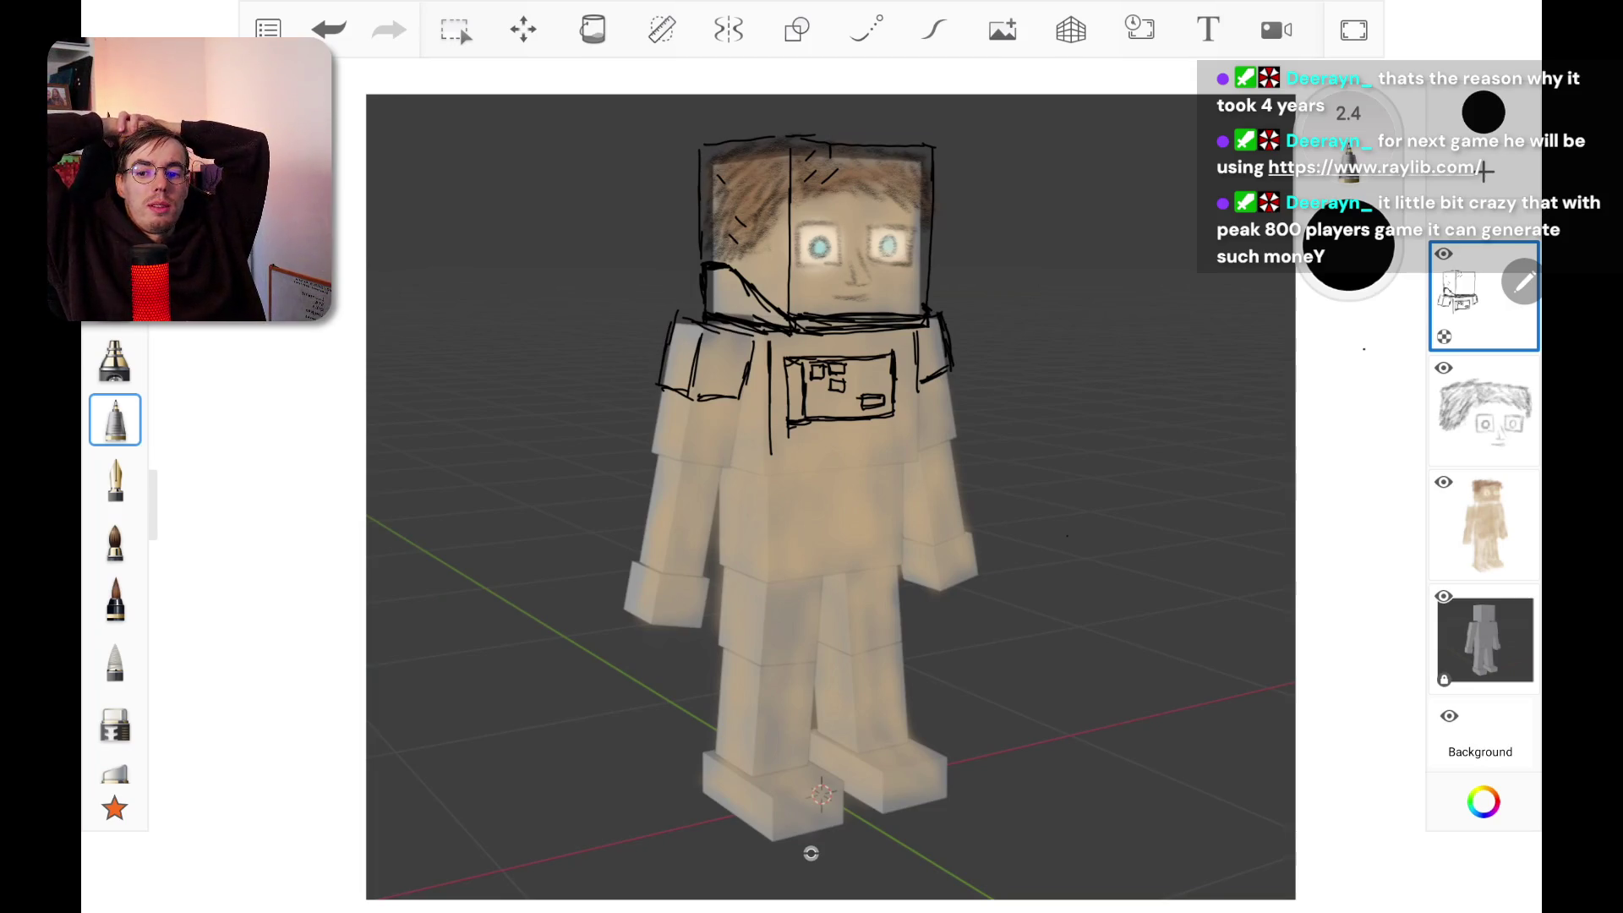
Step: Zoom in on the torso and outline the lower left sleeve with three pen strokes
scroll(821, 236, up, 5)
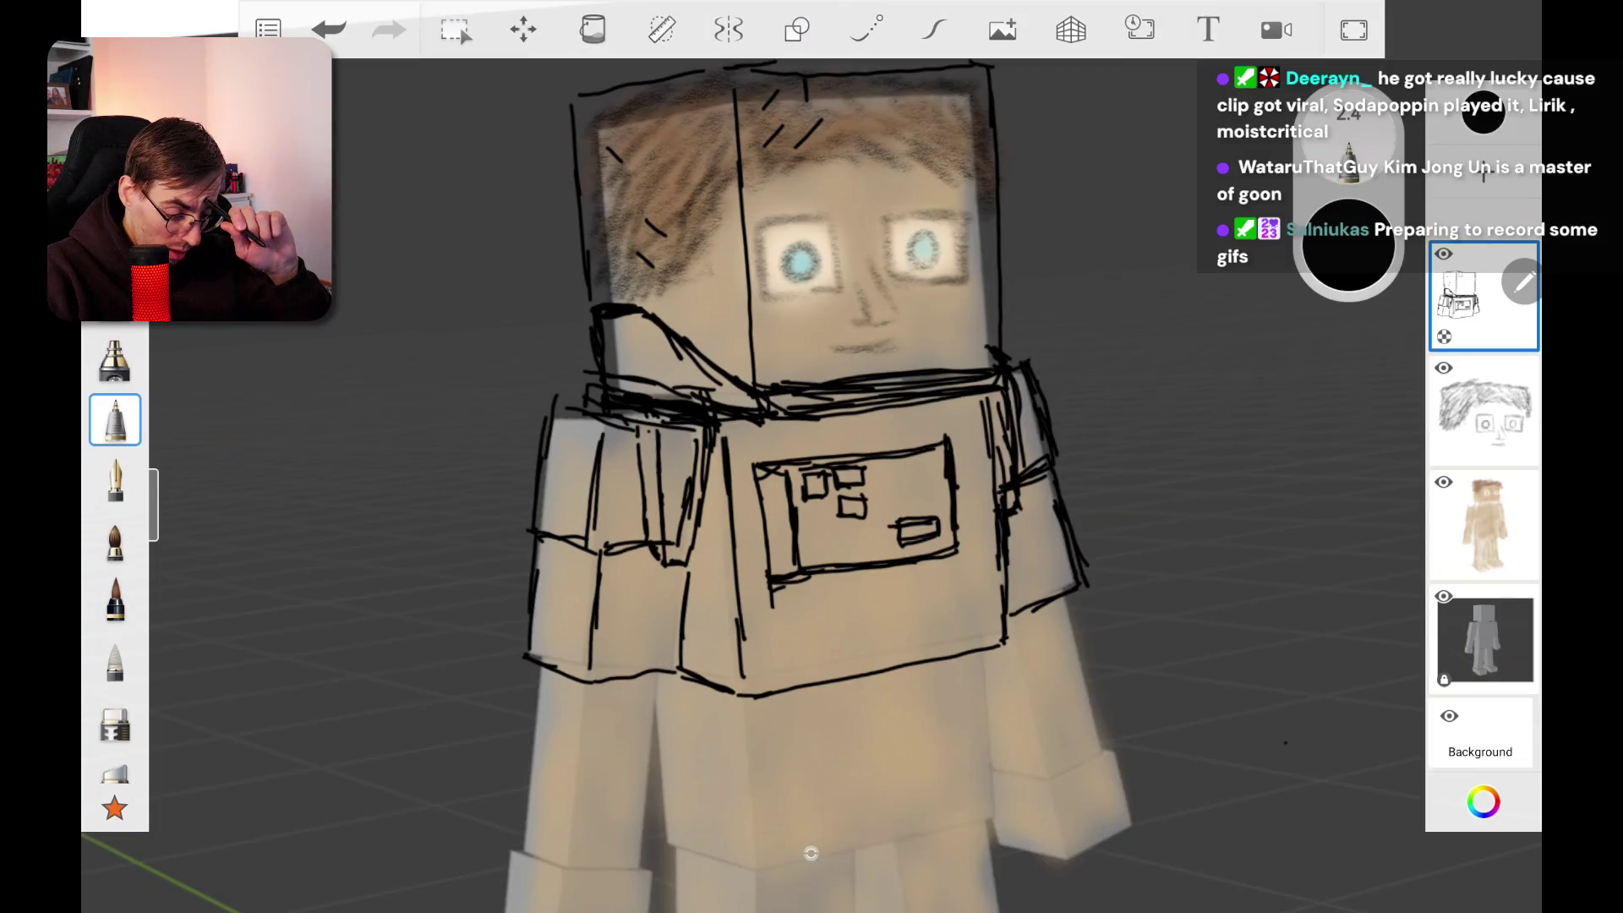
scroll(811, 853, down, 5)
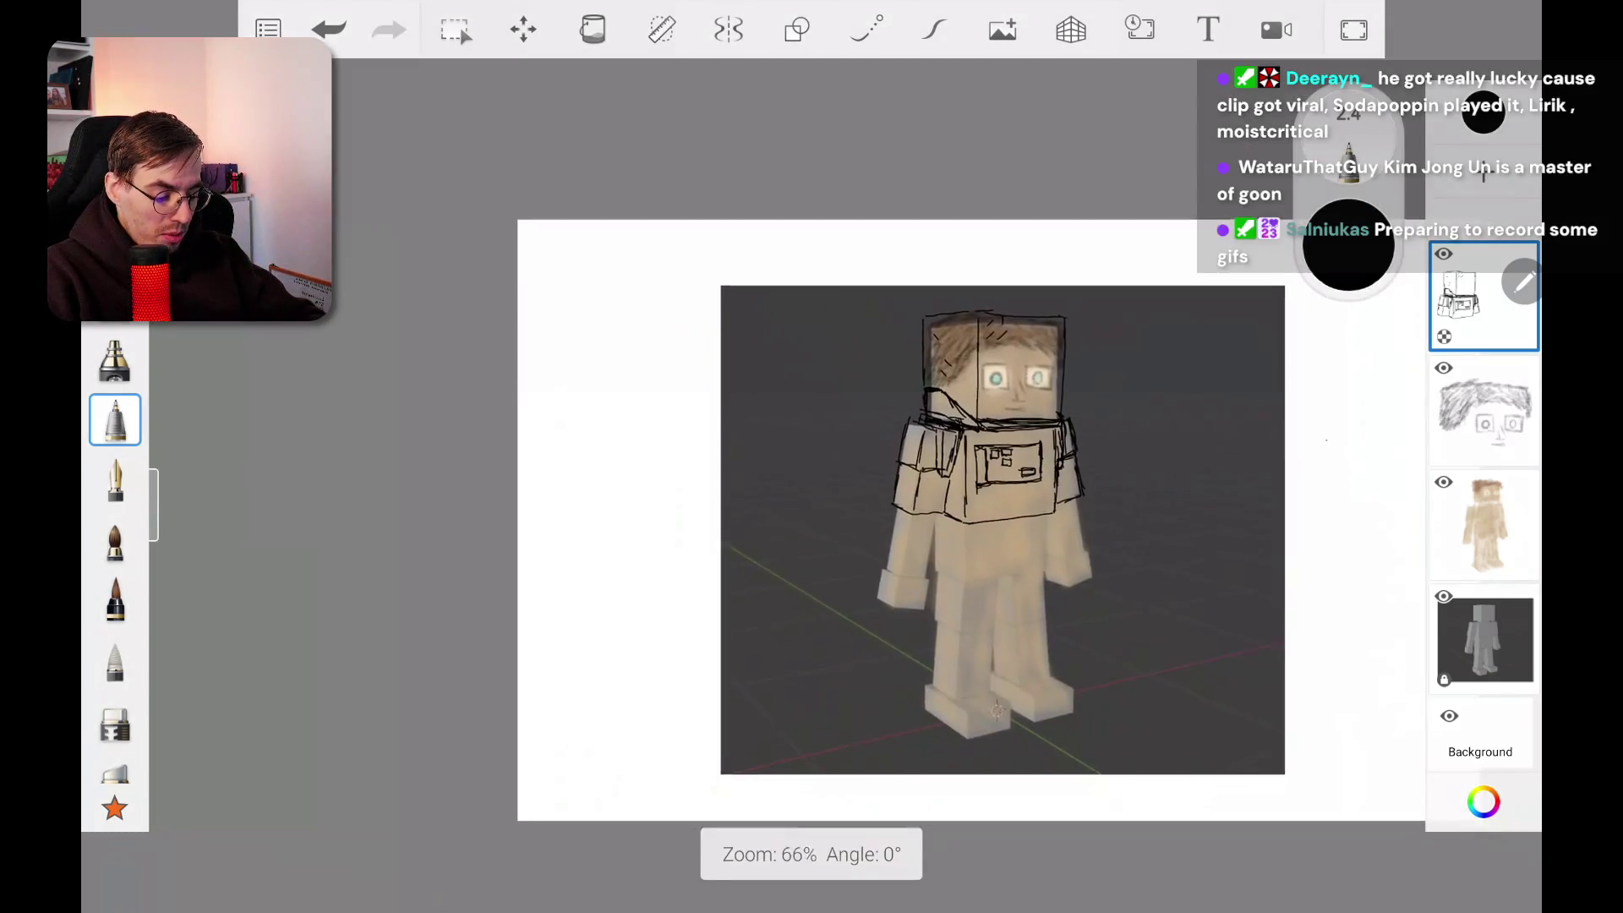
scroll(811, 853, up, 3)
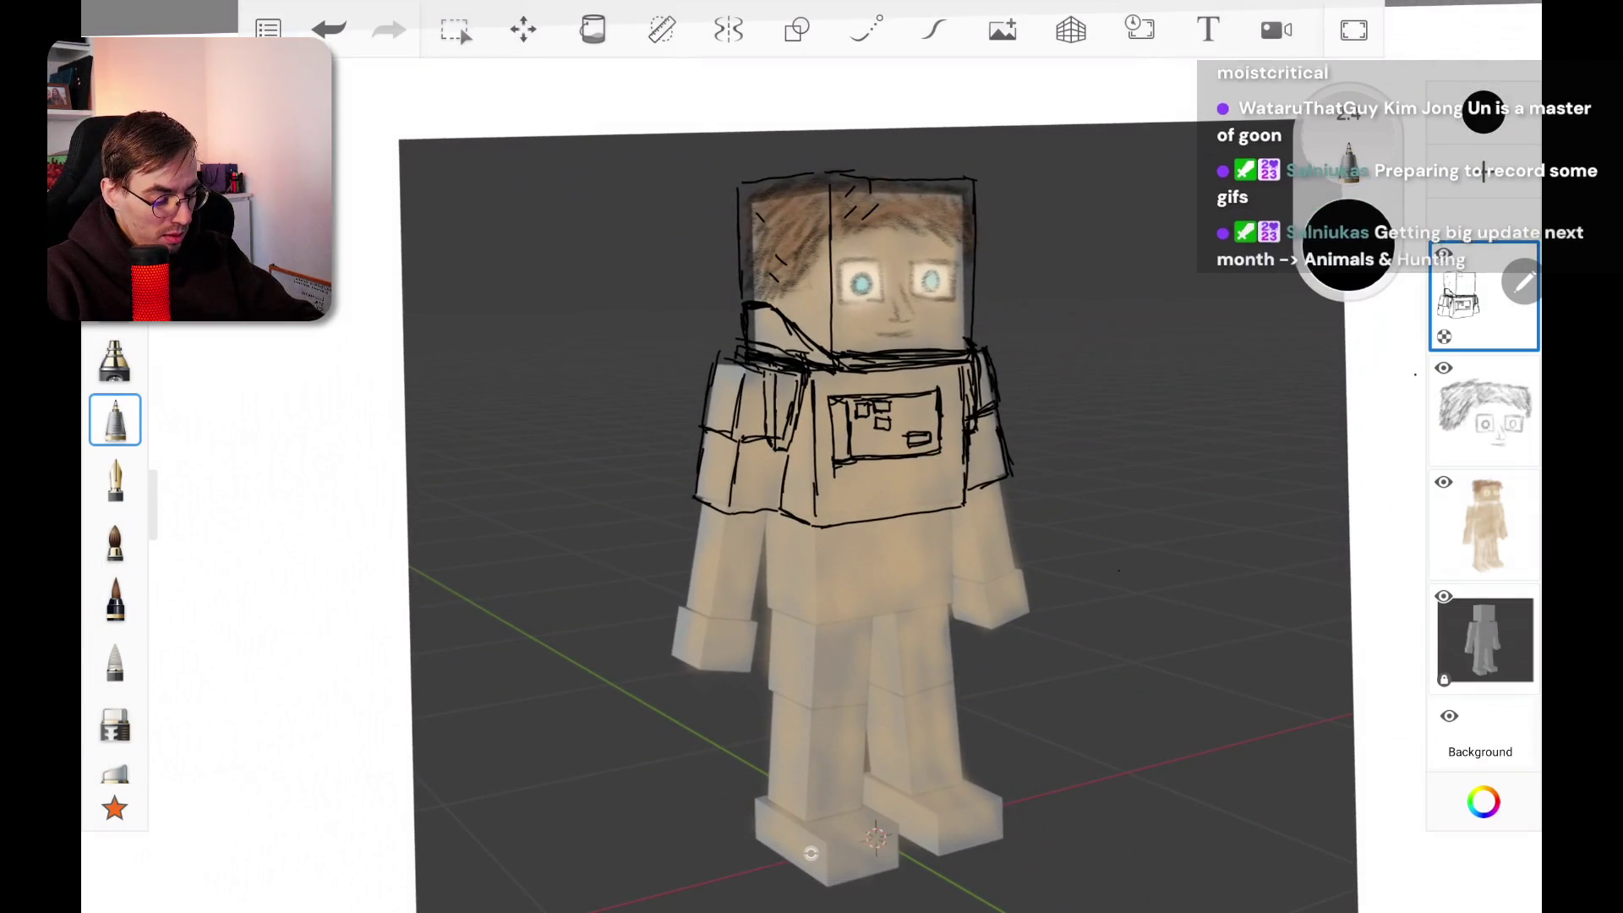
scroll(883, 414, up, 5)
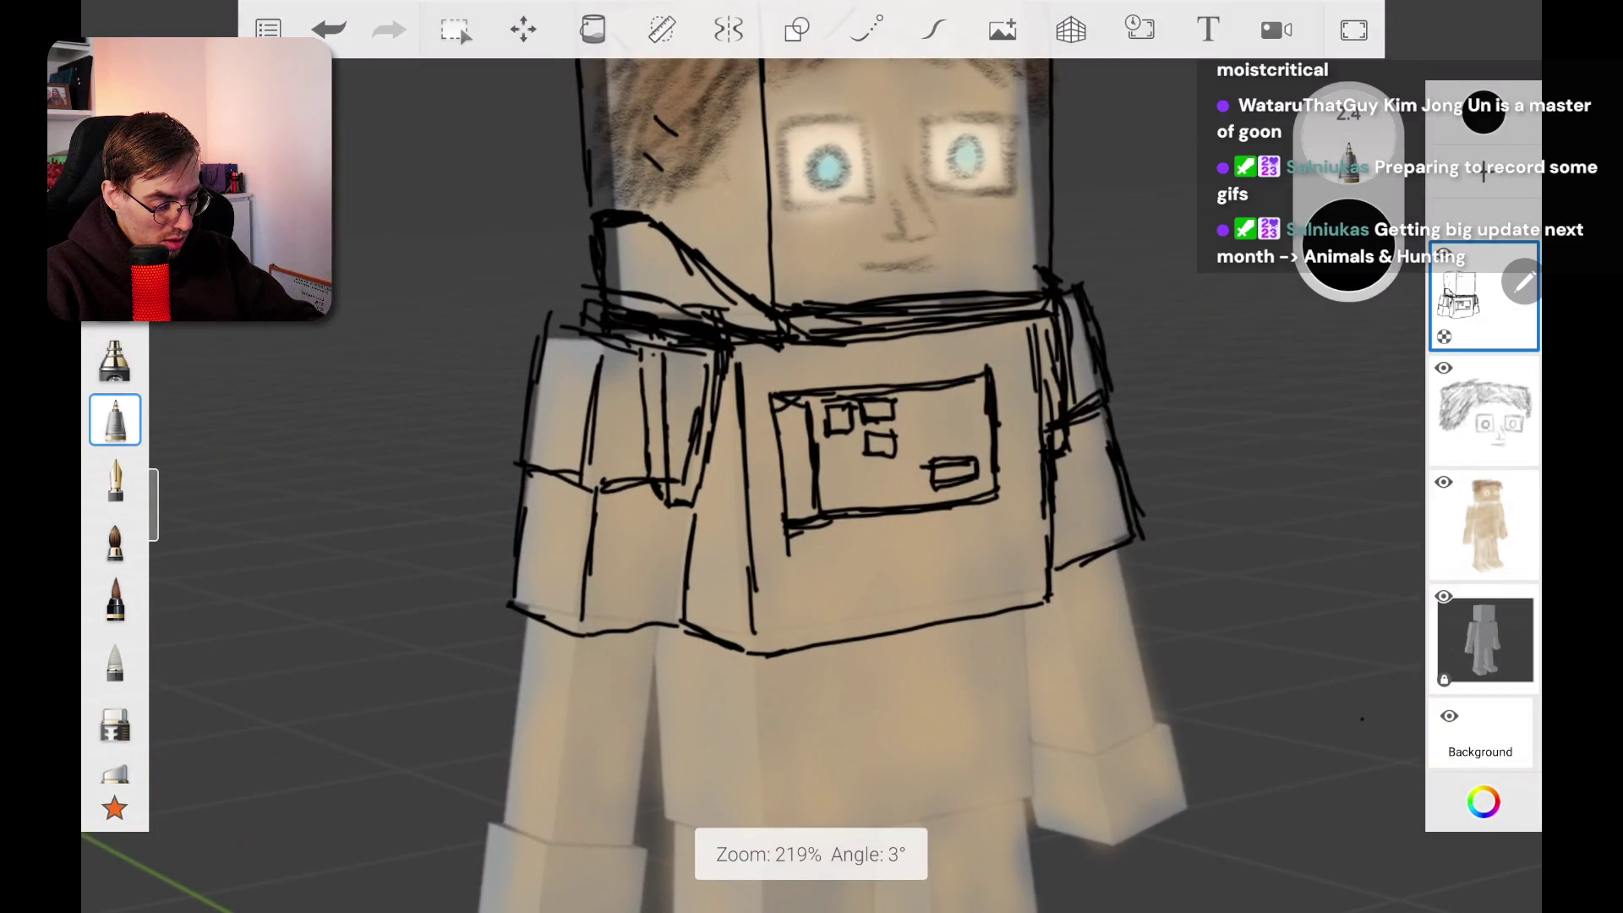
scroll(820, 474, down, 2)
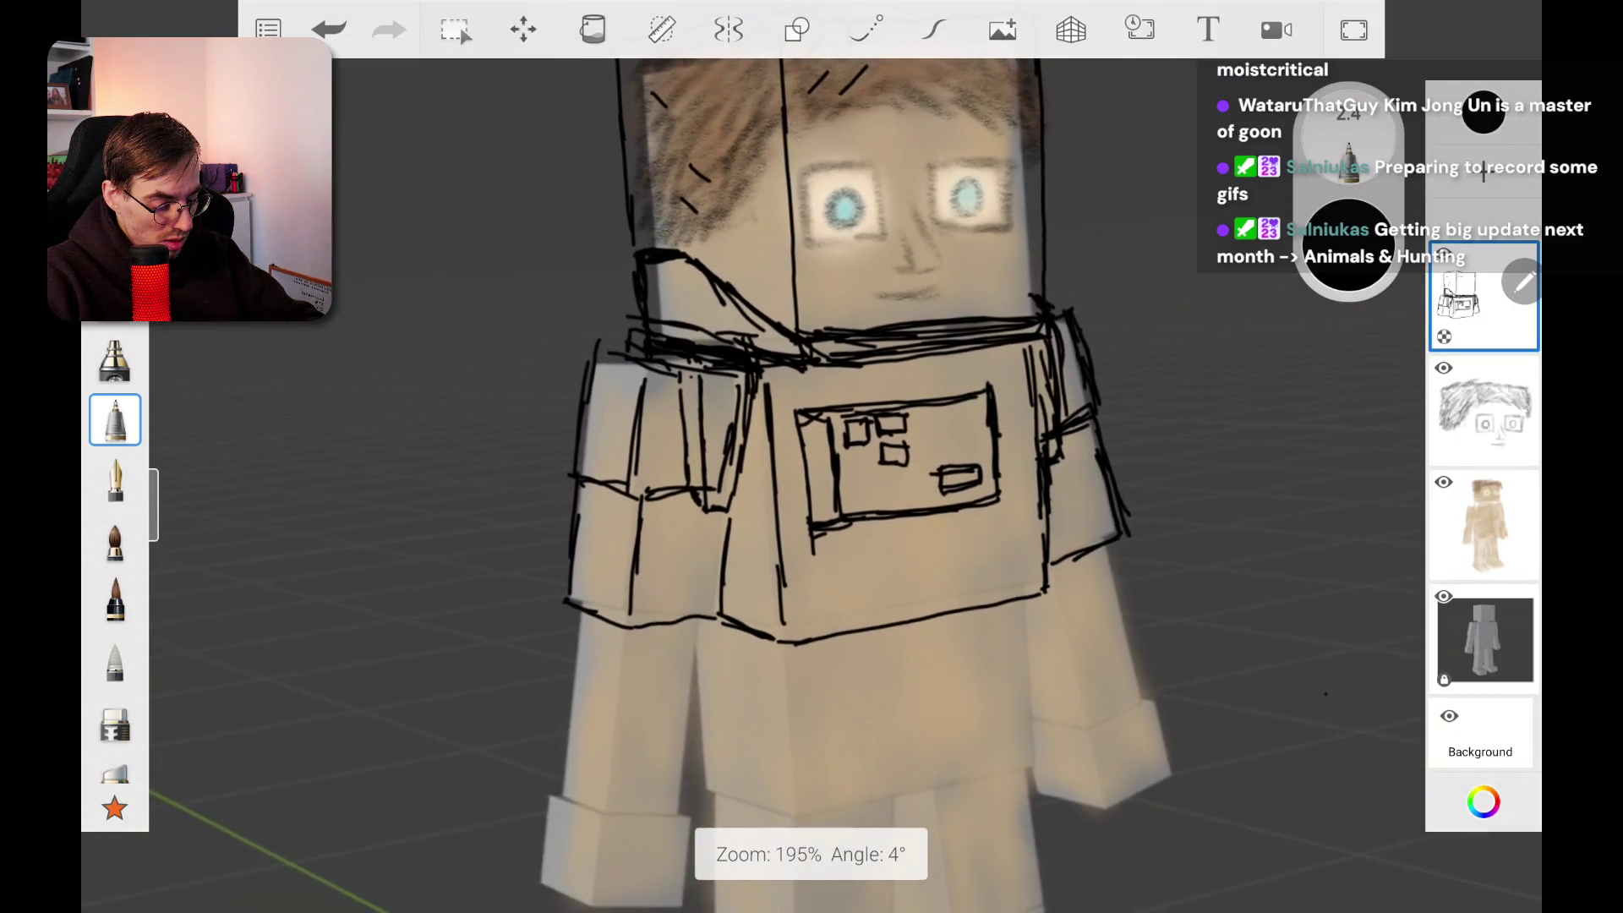
scroll(828, 474, up, 1)
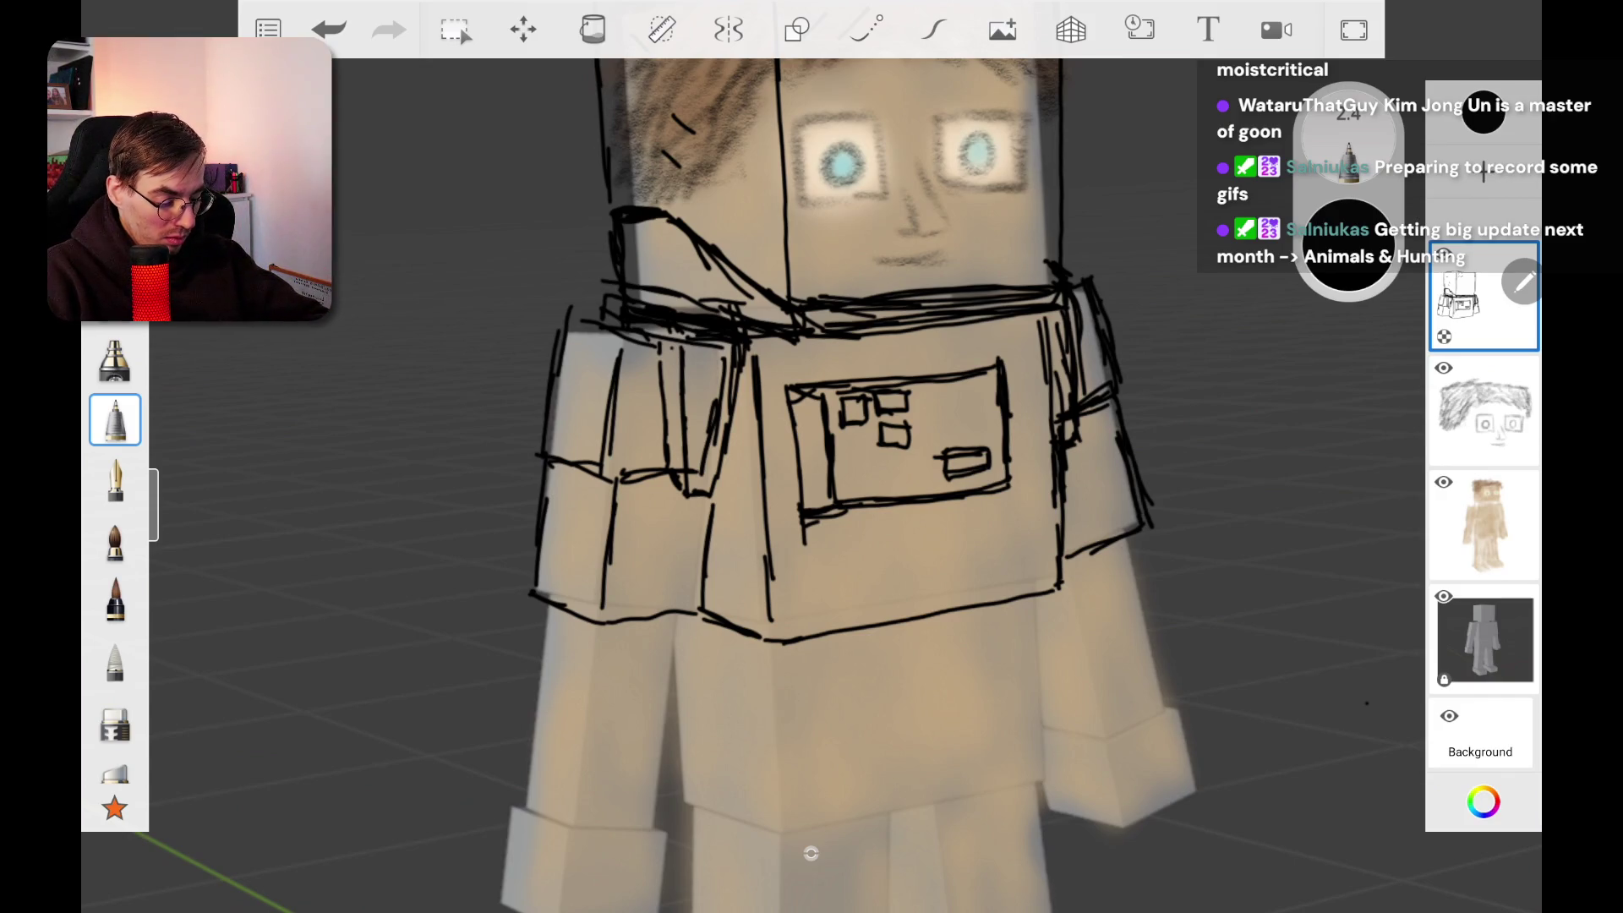
scroll(845, 422, up, 2)
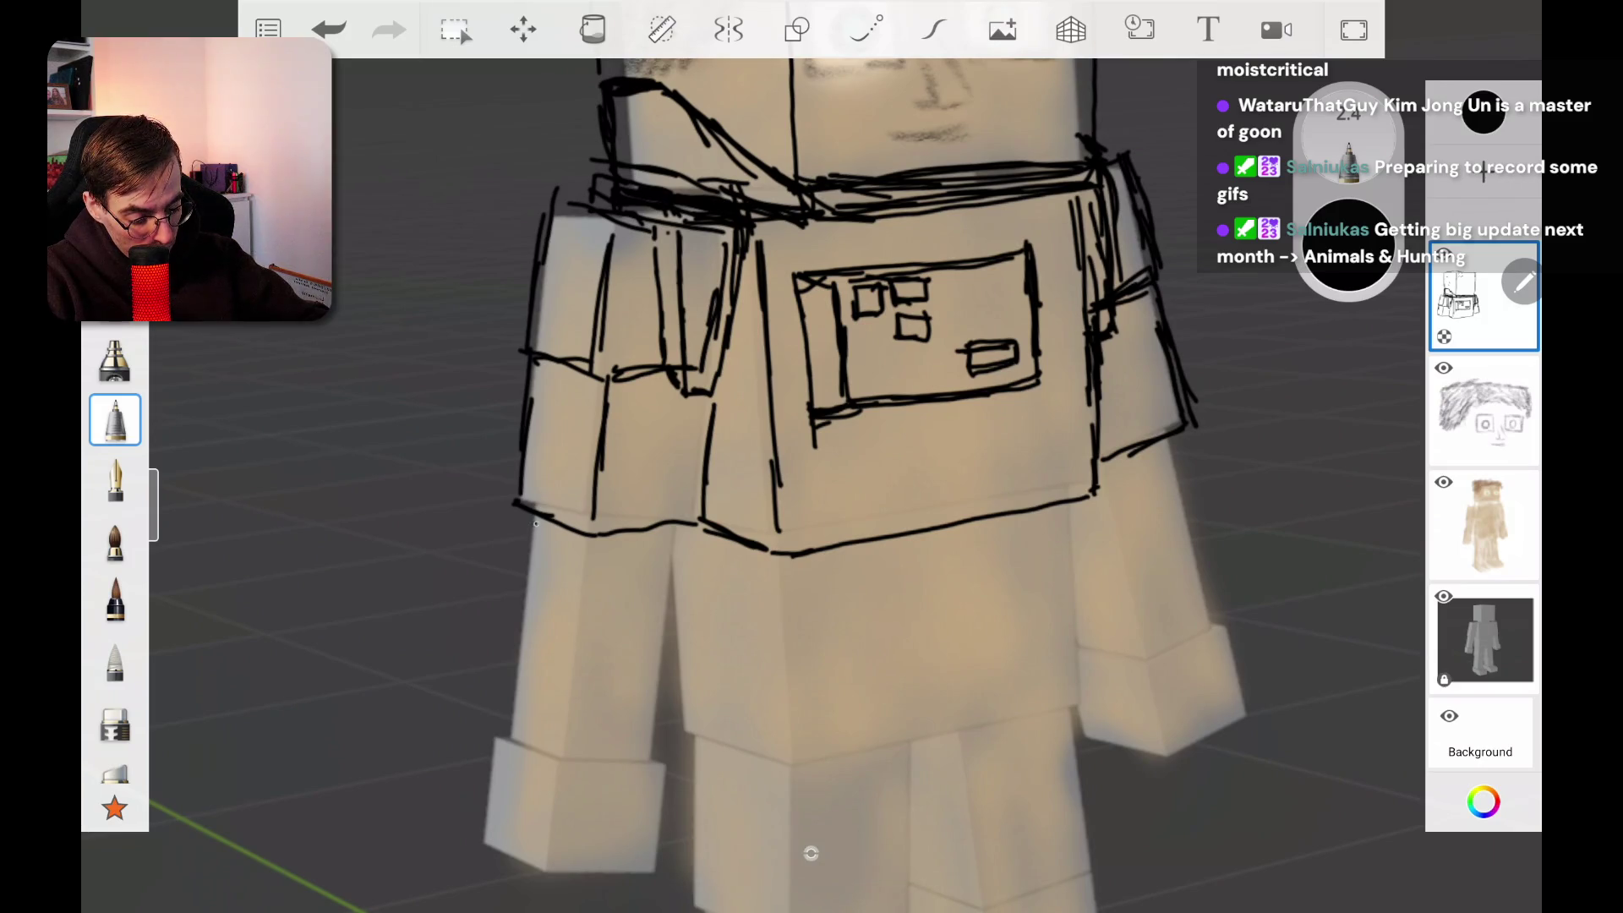
mouse_move(530, 516)
mouse_down()
mouse_move(514, 668)
mouse_move(570, 695)
mouse_move(657, 680)
mouse_up()
drag(690, 525, 667, 681)
drag(589, 568, 578, 681)
Step: Hatch the left upper arm band with horizontal strokes
mouse_move(535, 378)
mouse_down()
mouse_move(591, 398)
mouse_move(592, 497)
mouse_up()
drag(610, 413, 707, 417)
drag(604, 464, 713, 437)
drag(599, 476, 700, 469)
drag(599, 505, 702, 497)
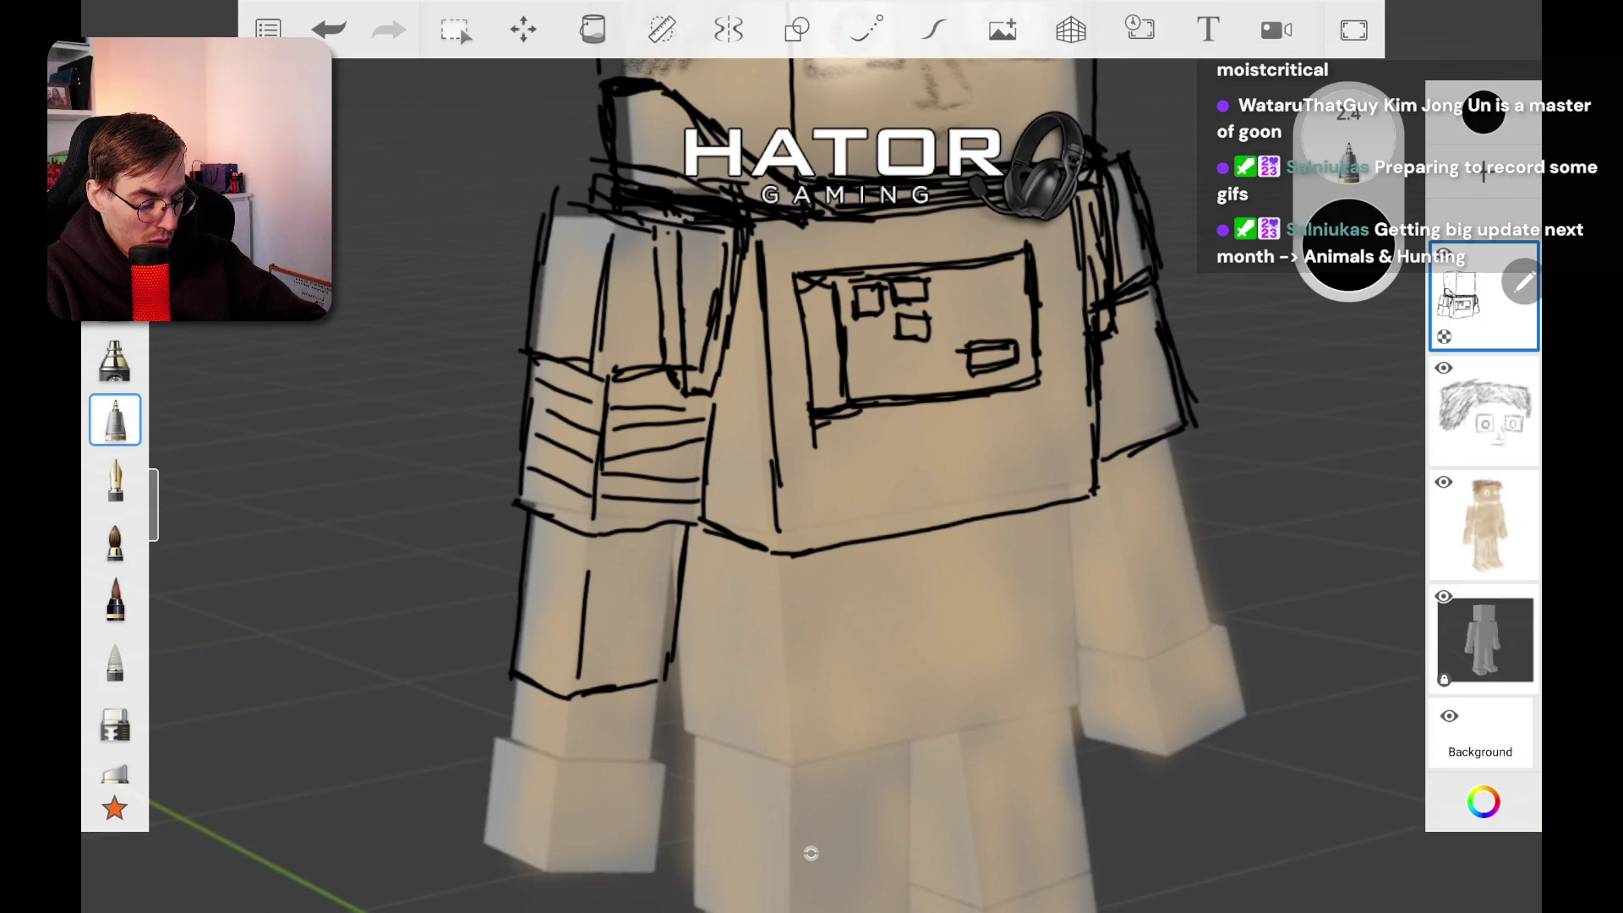
Step: Add diagonal and slanted hatching down the lower left sleeve, then zoom out
mouse_move(532, 528)
mouse_down()
mouse_move(588, 579)
mouse_move(581, 600)
mouse_up()
drag(529, 585, 578, 634)
drag(522, 622, 575, 668)
mouse_move(596, 572)
mouse_down()
mouse_move(679, 540)
mouse_move(679, 571)
mouse_up()
drag(592, 626, 661, 605)
drag(584, 668, 658, 645)
scroll(845, 507, down, 5)
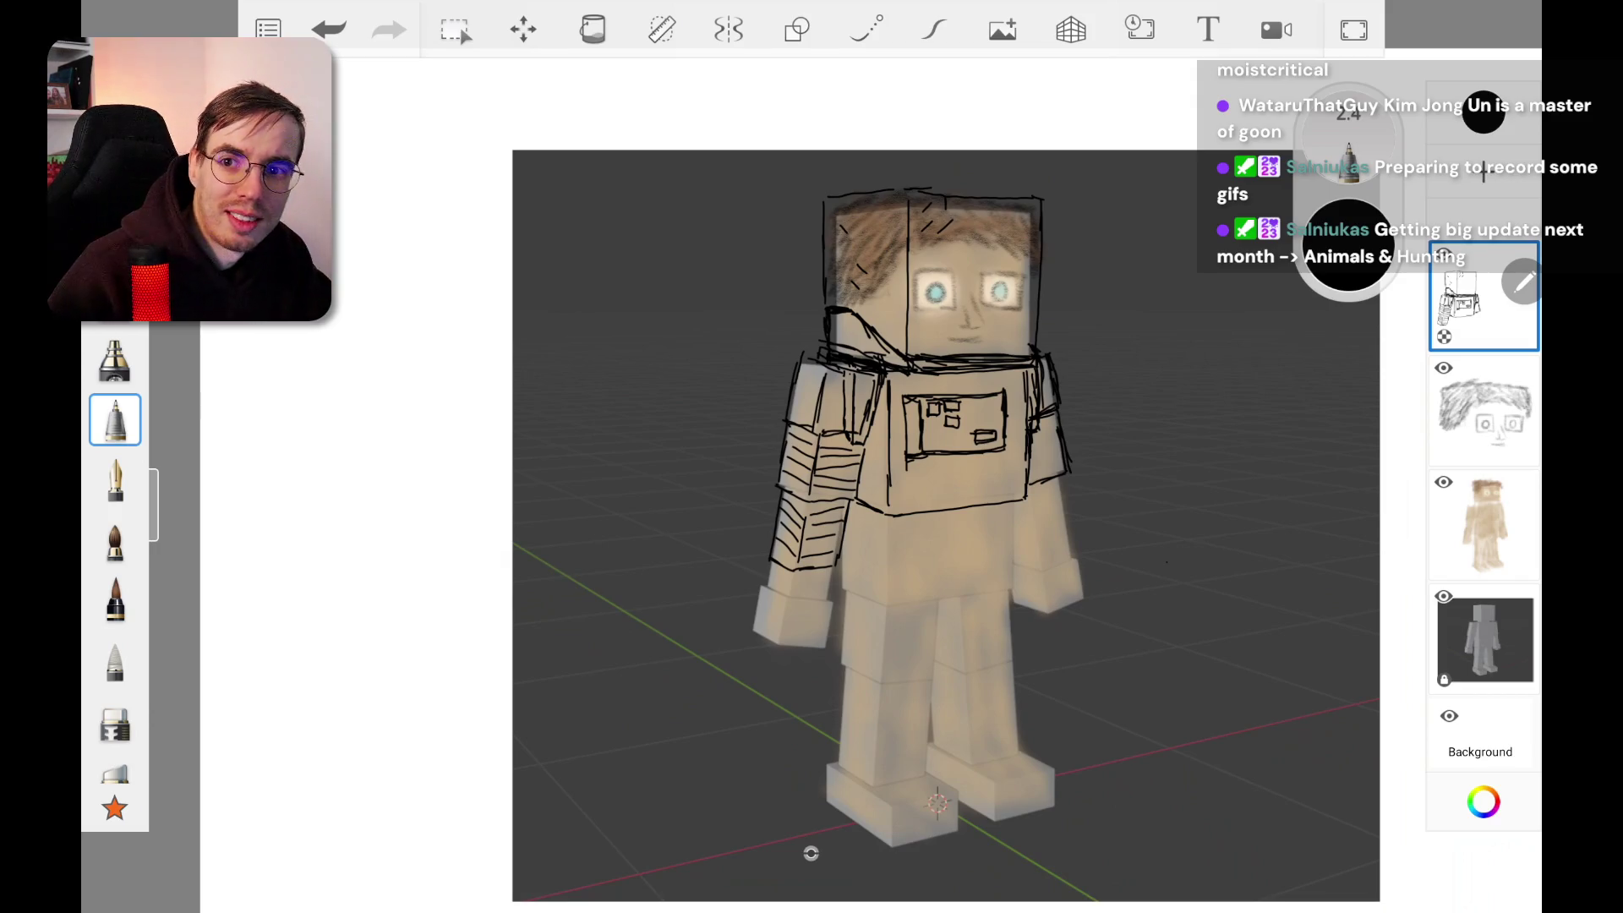
Step: Center the view on the torso and outline the sleeve edges, closing the right sleeve's bottom
mouse_move(945, 526)
mouse_down()
mouse_move(822, 463)
mouse_move(810, 852)
mouse_up()
scroll(810, 853, up, 5)
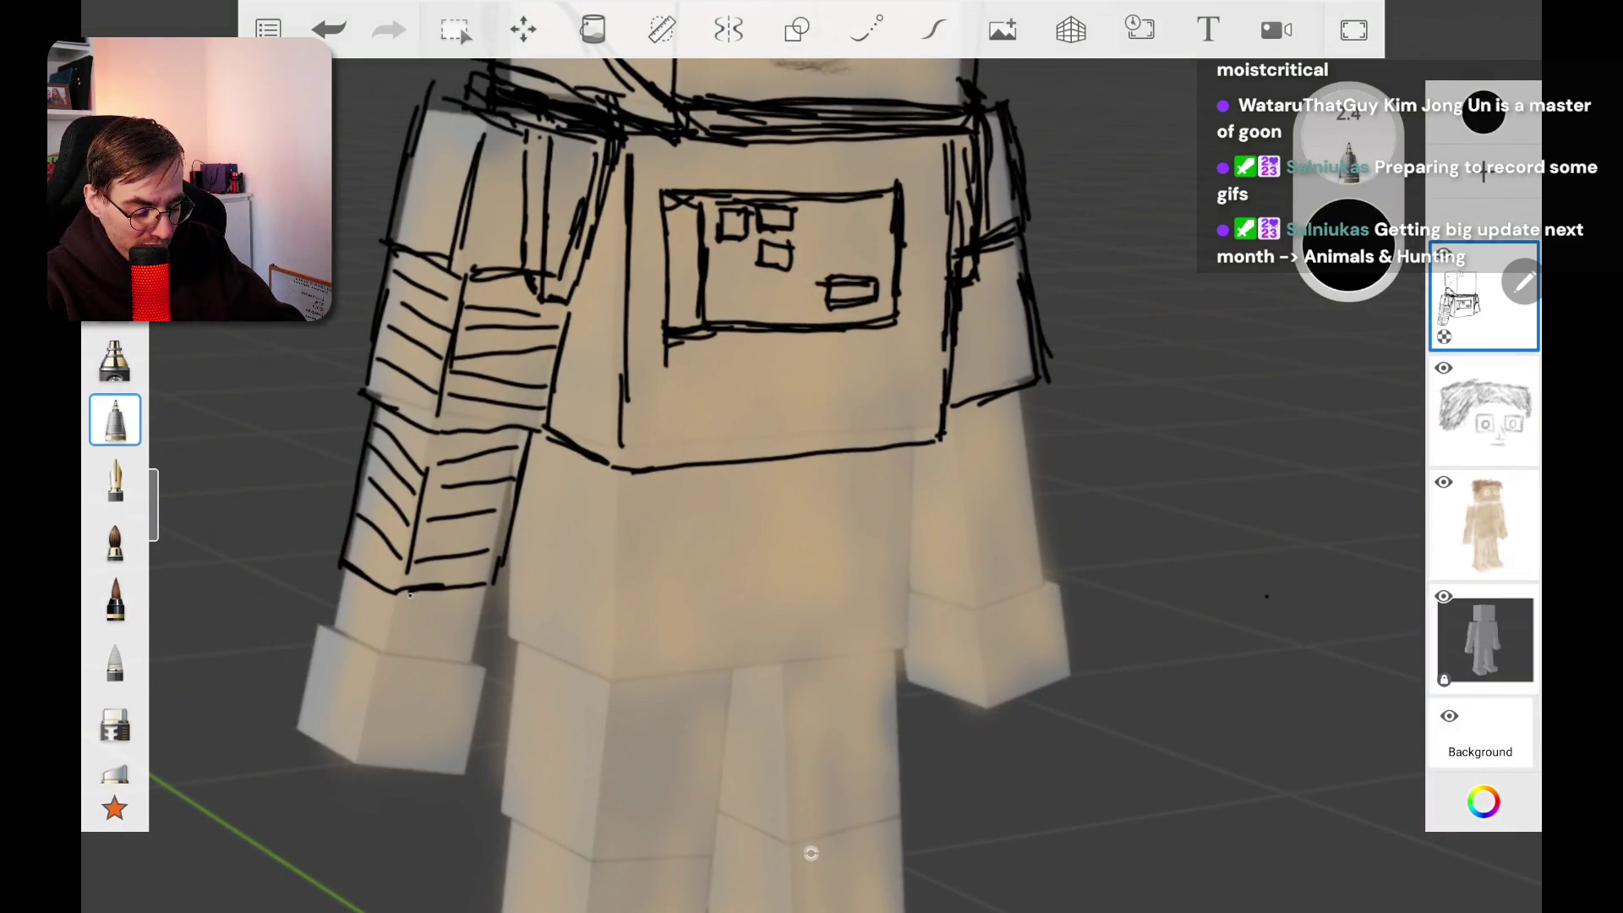
mouse_move(414, 592)
mouse_down()
mouse_move(489, 608)
mouse_move(486, 593)
mouse_up()
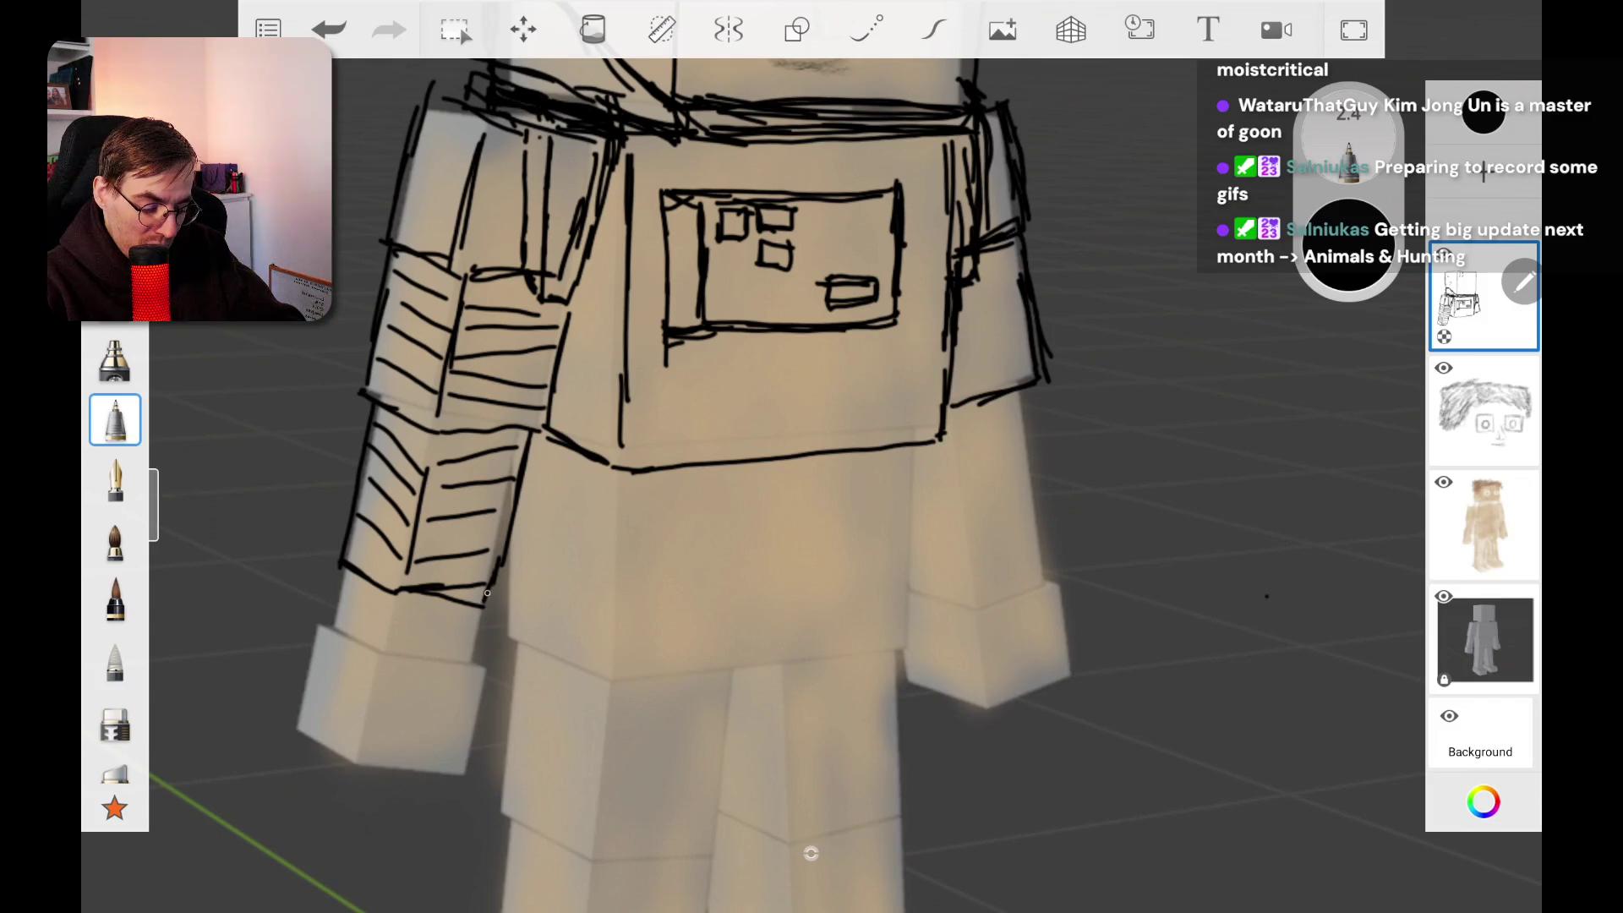
mouse_move(949, 409)
mouse_down()
mouse_move(978, 572)
mouse_move(1045, 532)
mouse_up()
drag(1025, 386, 1055, 531)
drag(913, 544, 972, 564)
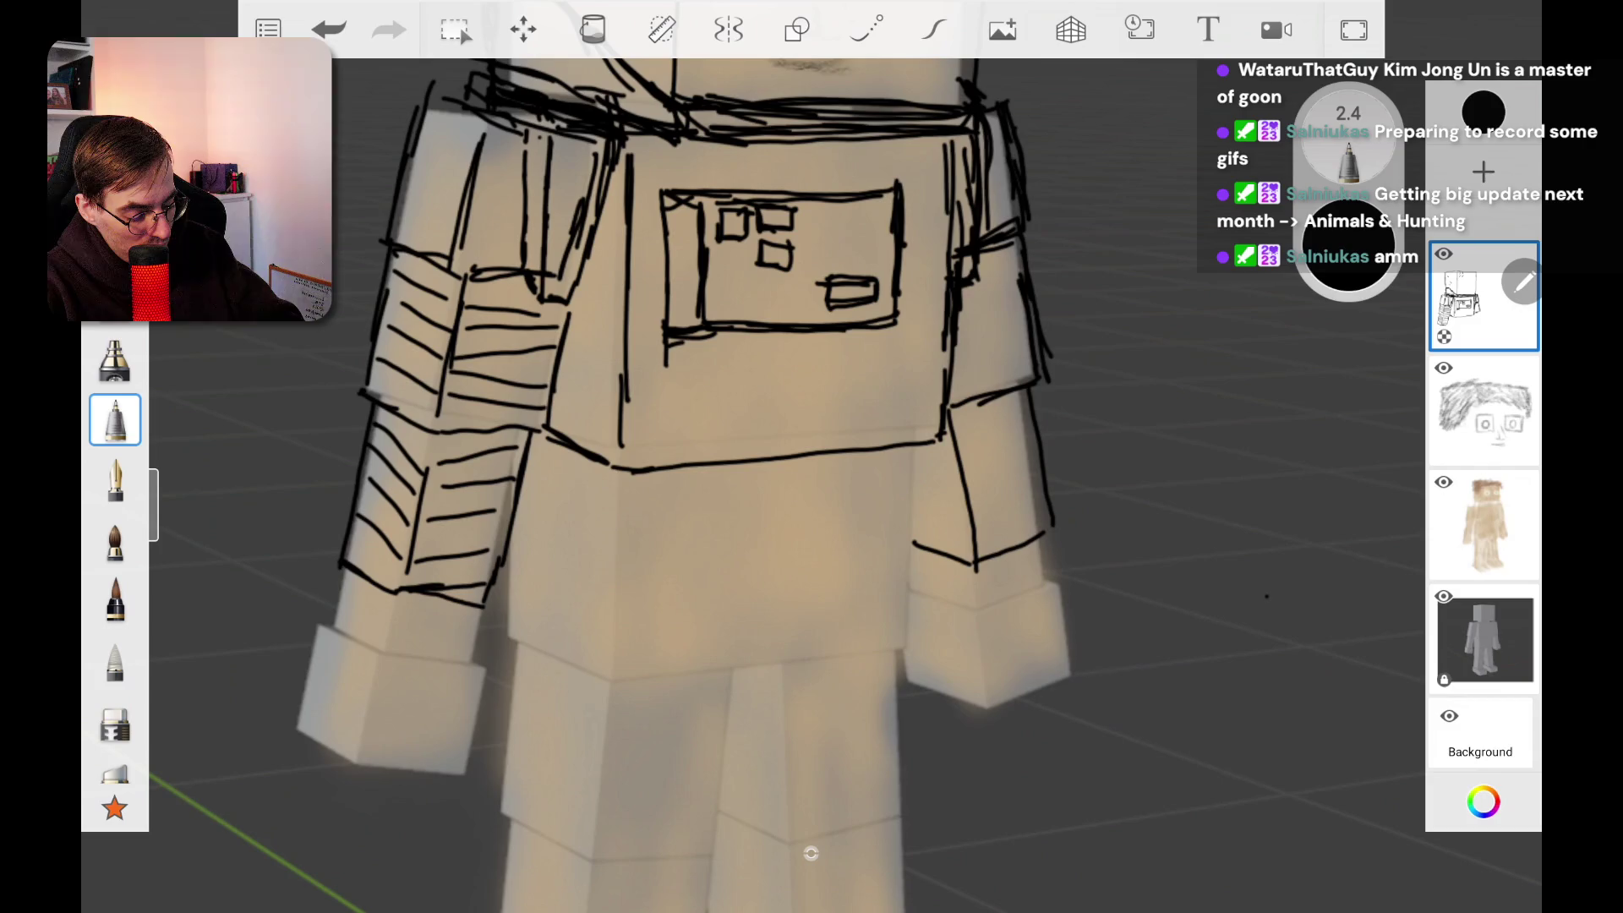
Step: Fill the right sleeve, including its inner face, with horizontal hatching
mouse_move(958, 426)
mouse_down()
mouse_move(1025, 411)
mouse_move(1029, 428)
mouse_up()
mouse_move(966, 478)
mouse_down()
mouse_move(1014, 463)
mouse_move(1042, 477)
mouse_up()
drag(1027, 506, 985, 525)
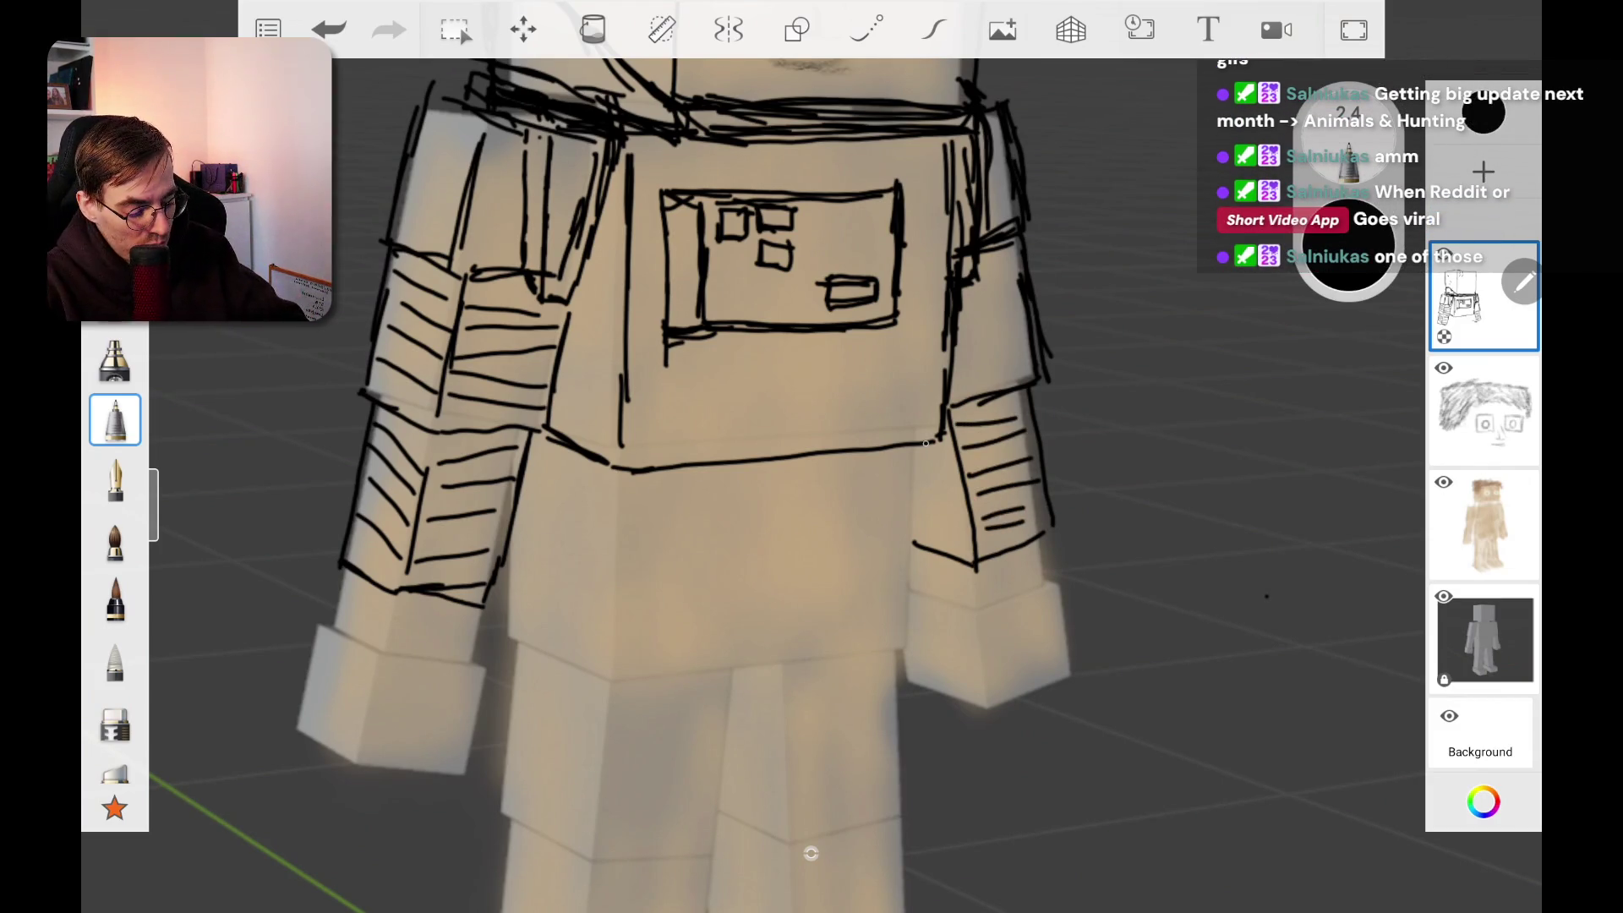
mouse_move(917, 518)
mouse_down()
mouse_move(962, 542)
mouse_move(949, 470)
mouse_up()
Step: Draw vertical edge lines down the right arm, the torso's left side and the left arm
drag(907, 447, 915, 587)
drag(621, 469, 612, 596)
drag(517, 505, 512, 583)
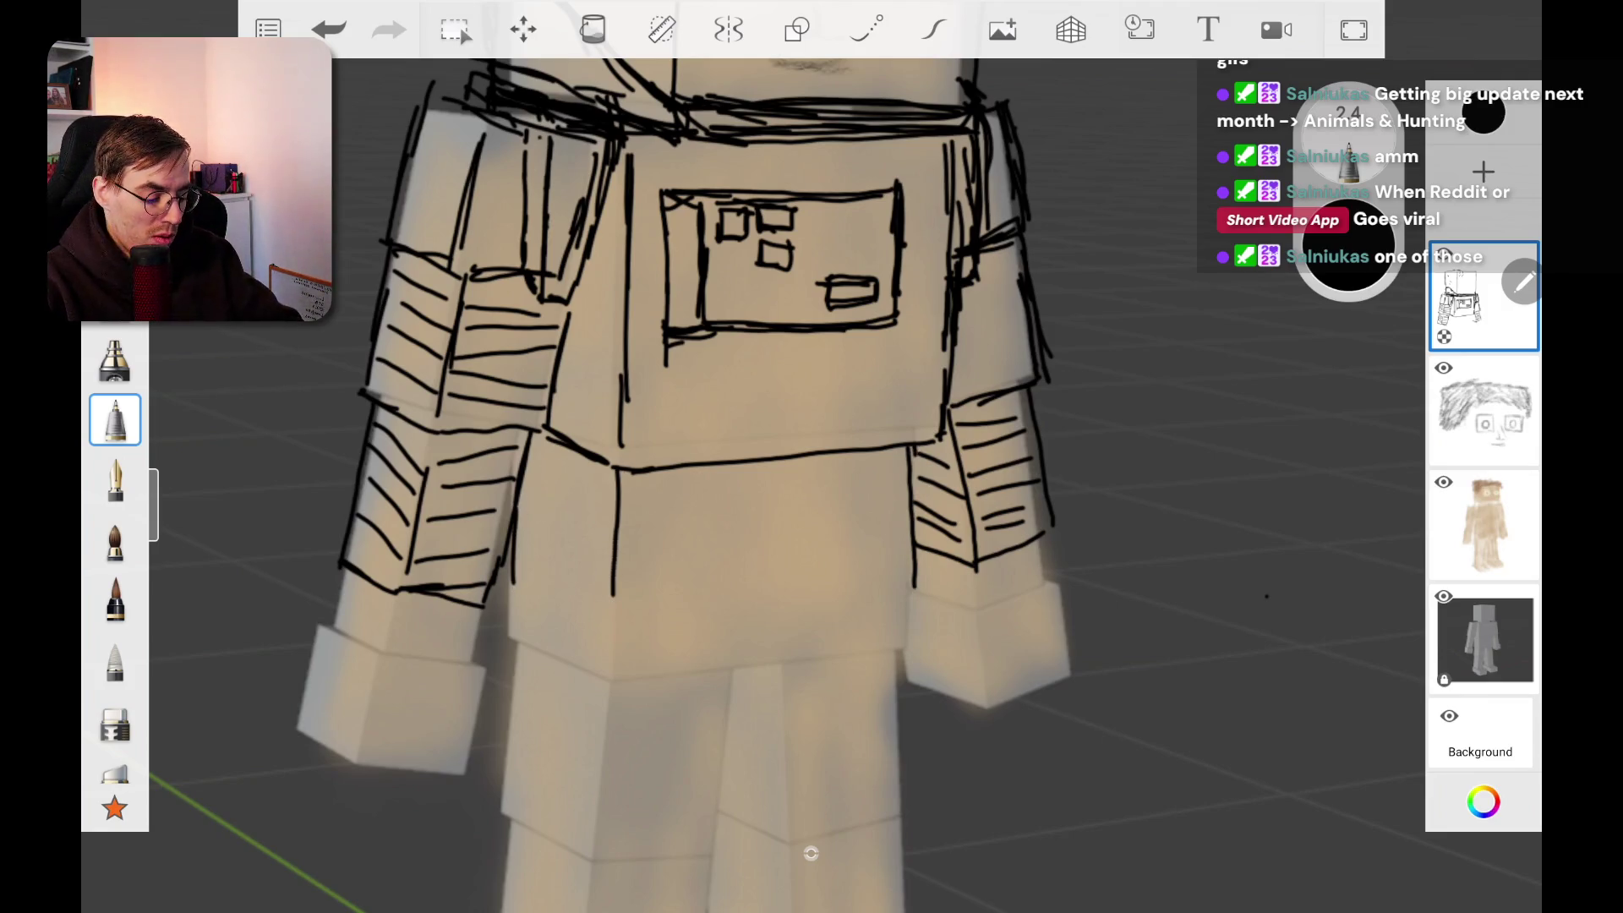
scroll(811, 457, down, 5)
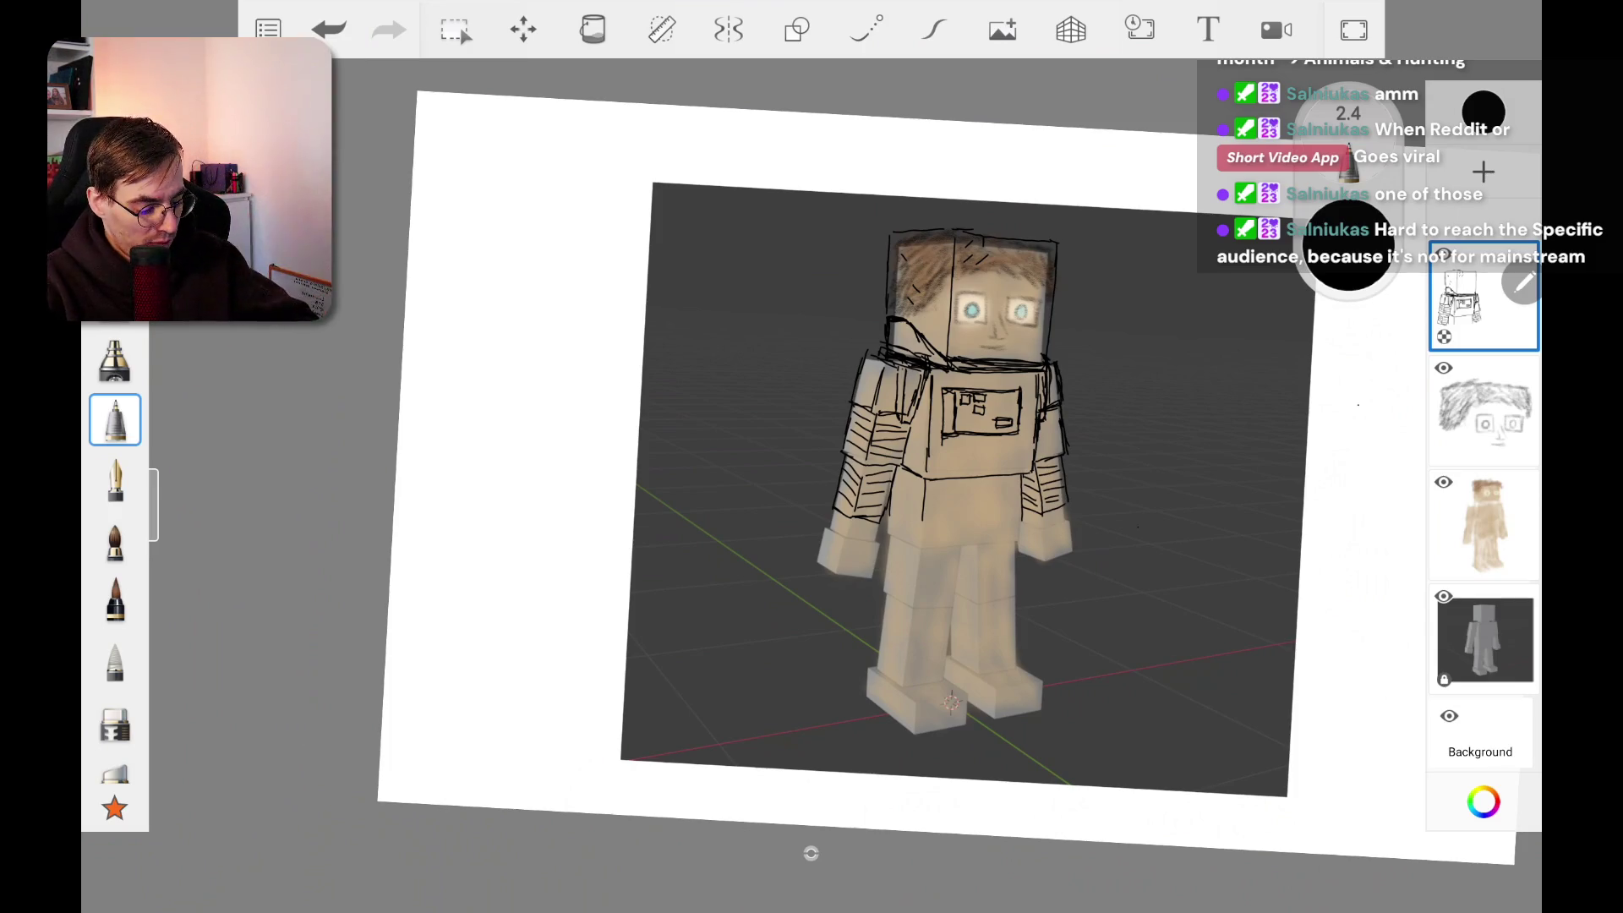
Step: Add three diagonal hatch strokes to the right sleeve
scroll(1014, 440, up, 10)
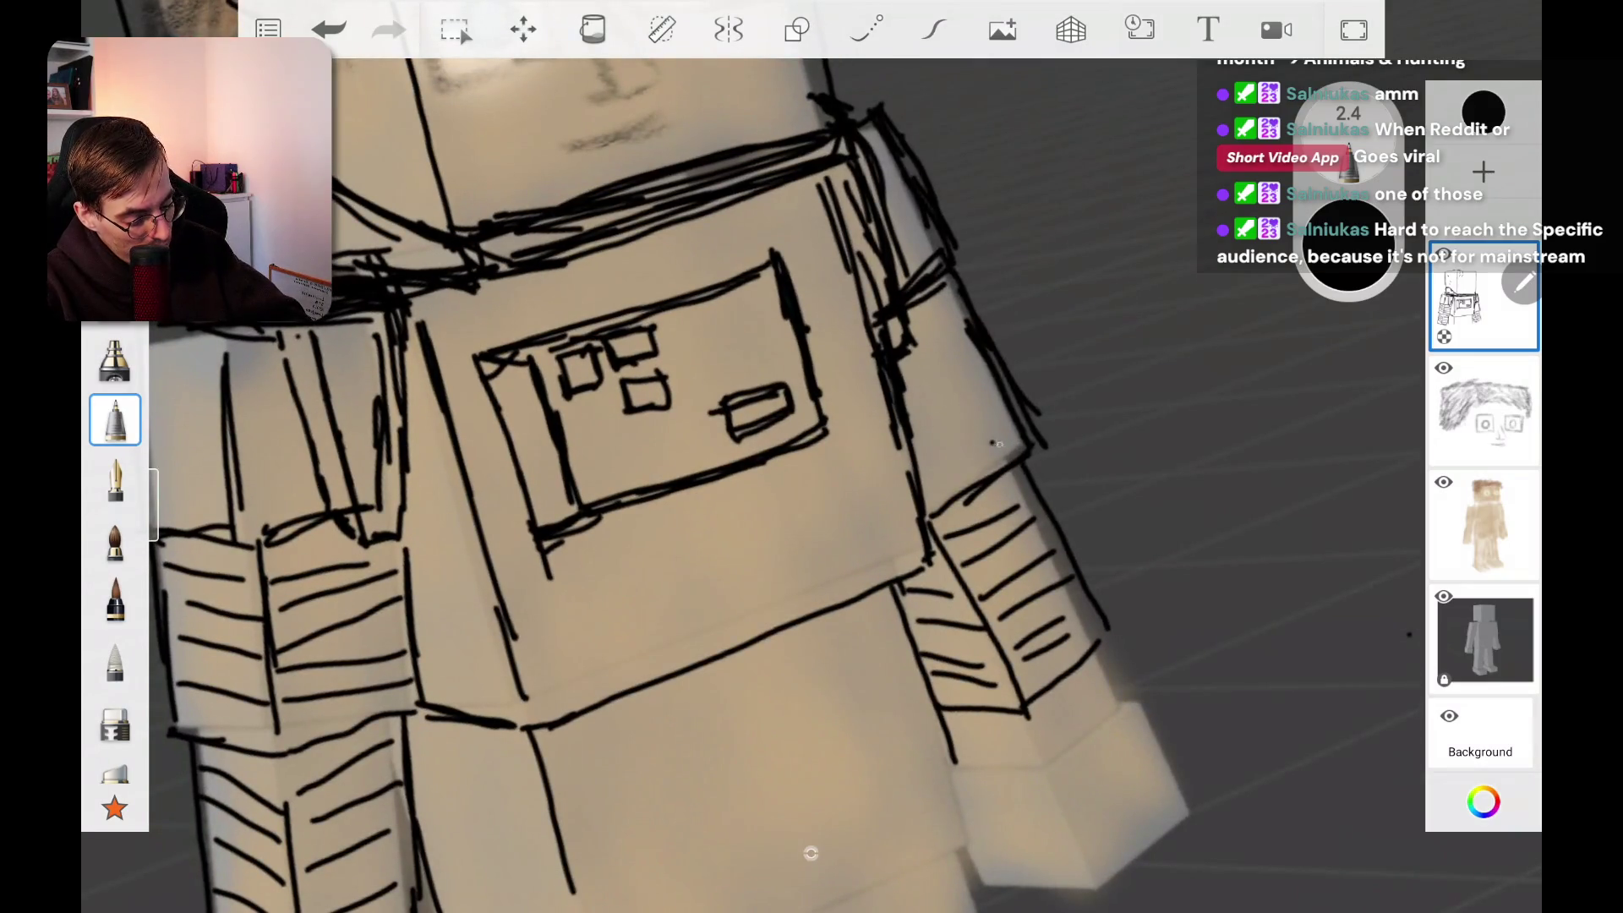
mouse_move(1016, 435)
mouse_down()
mouse_move(926, 499)
mouse_move(930, 465)
mouse_up()
mouse_move(999, 367)
mouse_down()
mouse_move(938, 409)
mouse_move(925, 387)
mouse_up()
drag(959, 324, 908, 352)
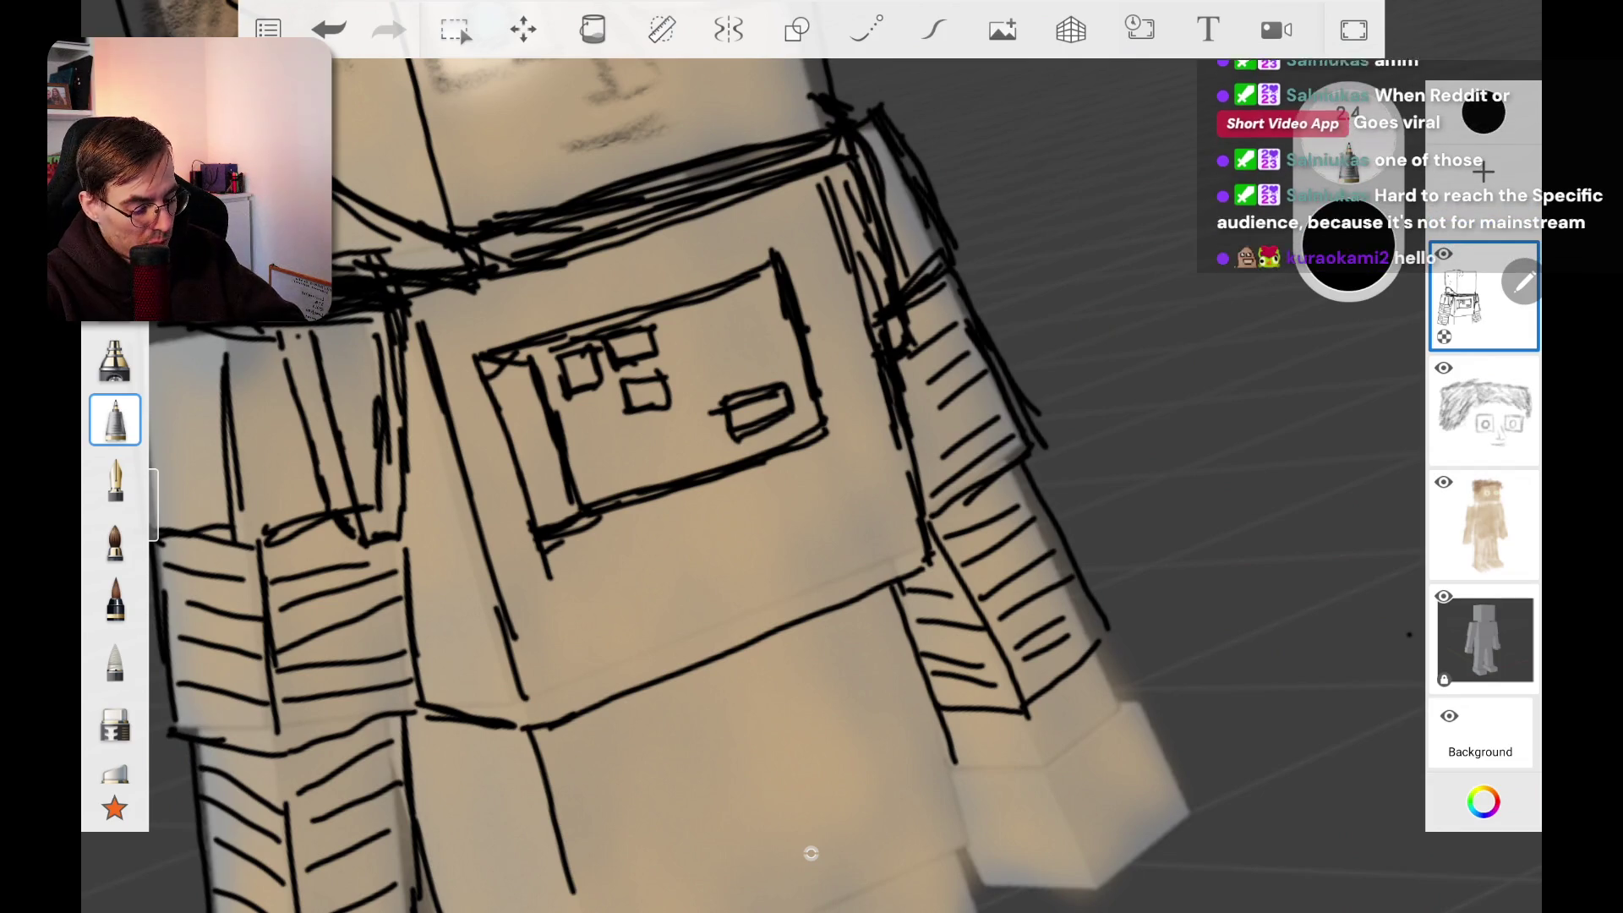
Step: Erase the old hatching on the upper left sleeve
scroll(811, 456, down, 10)
scroll(864, 758, up, 10)
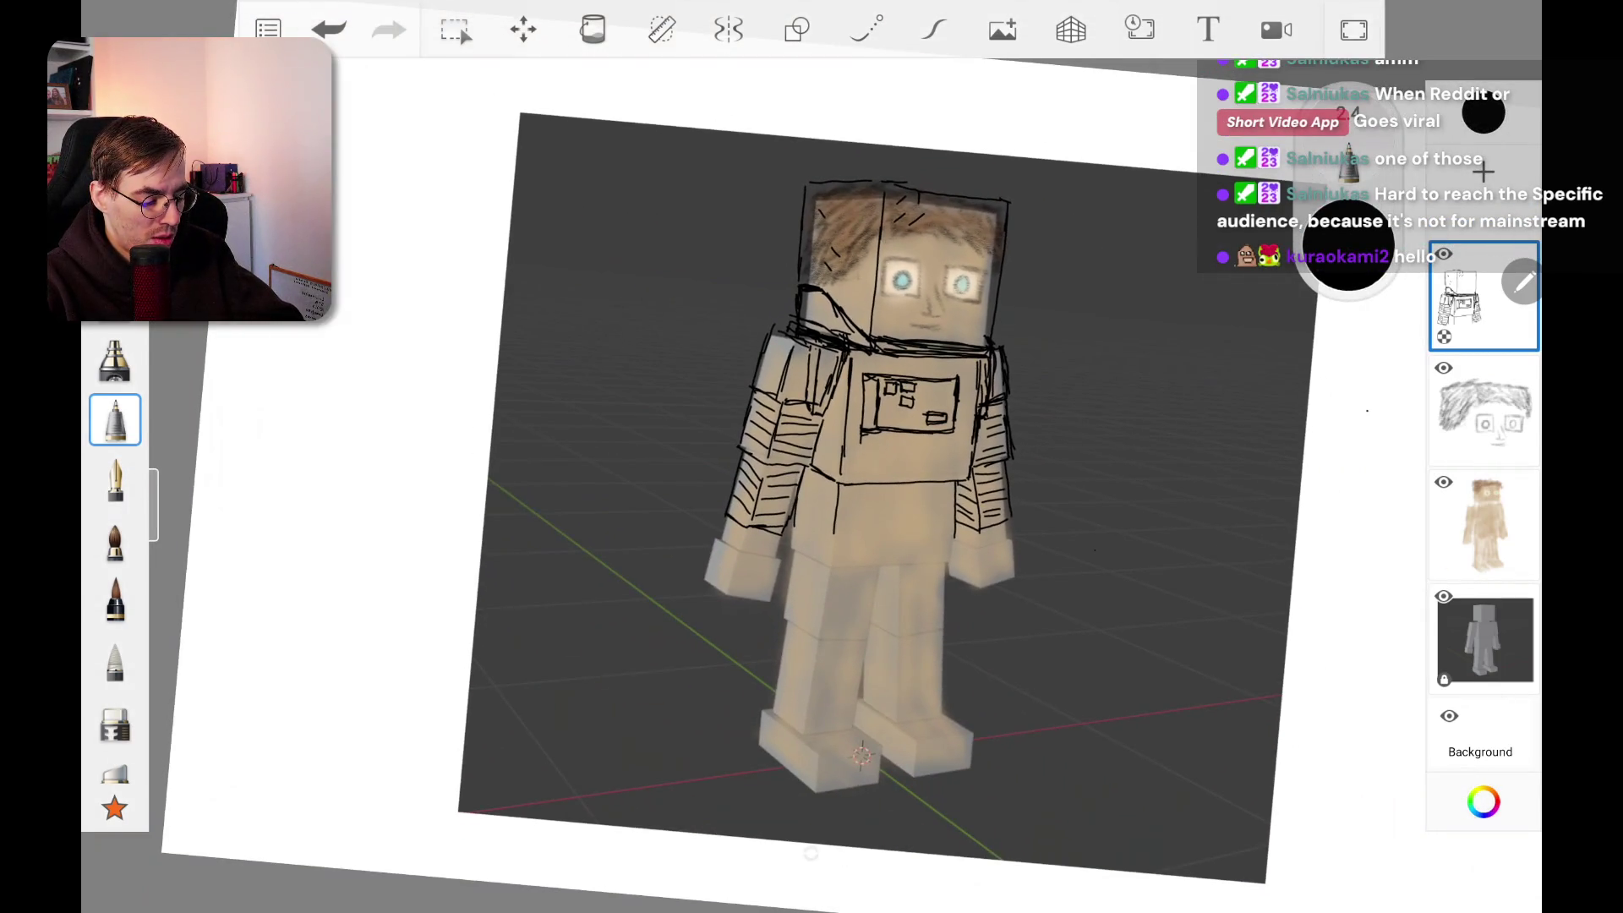
scroll(864, 758, down, 2)
scroll(812, 457, up, 2)
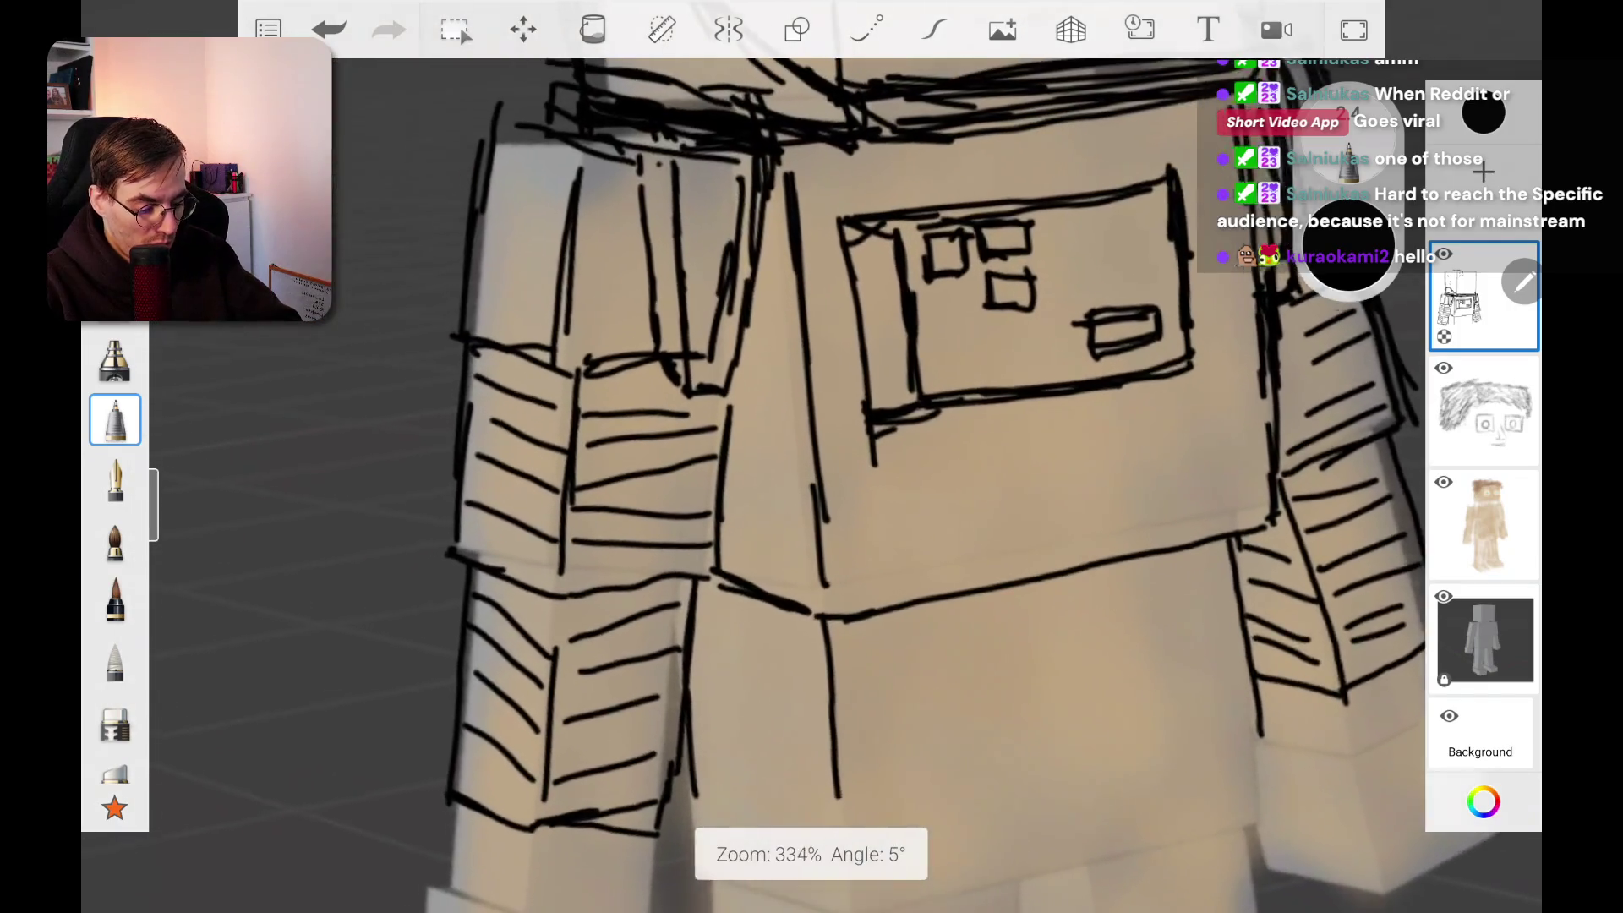
click(115, 719)
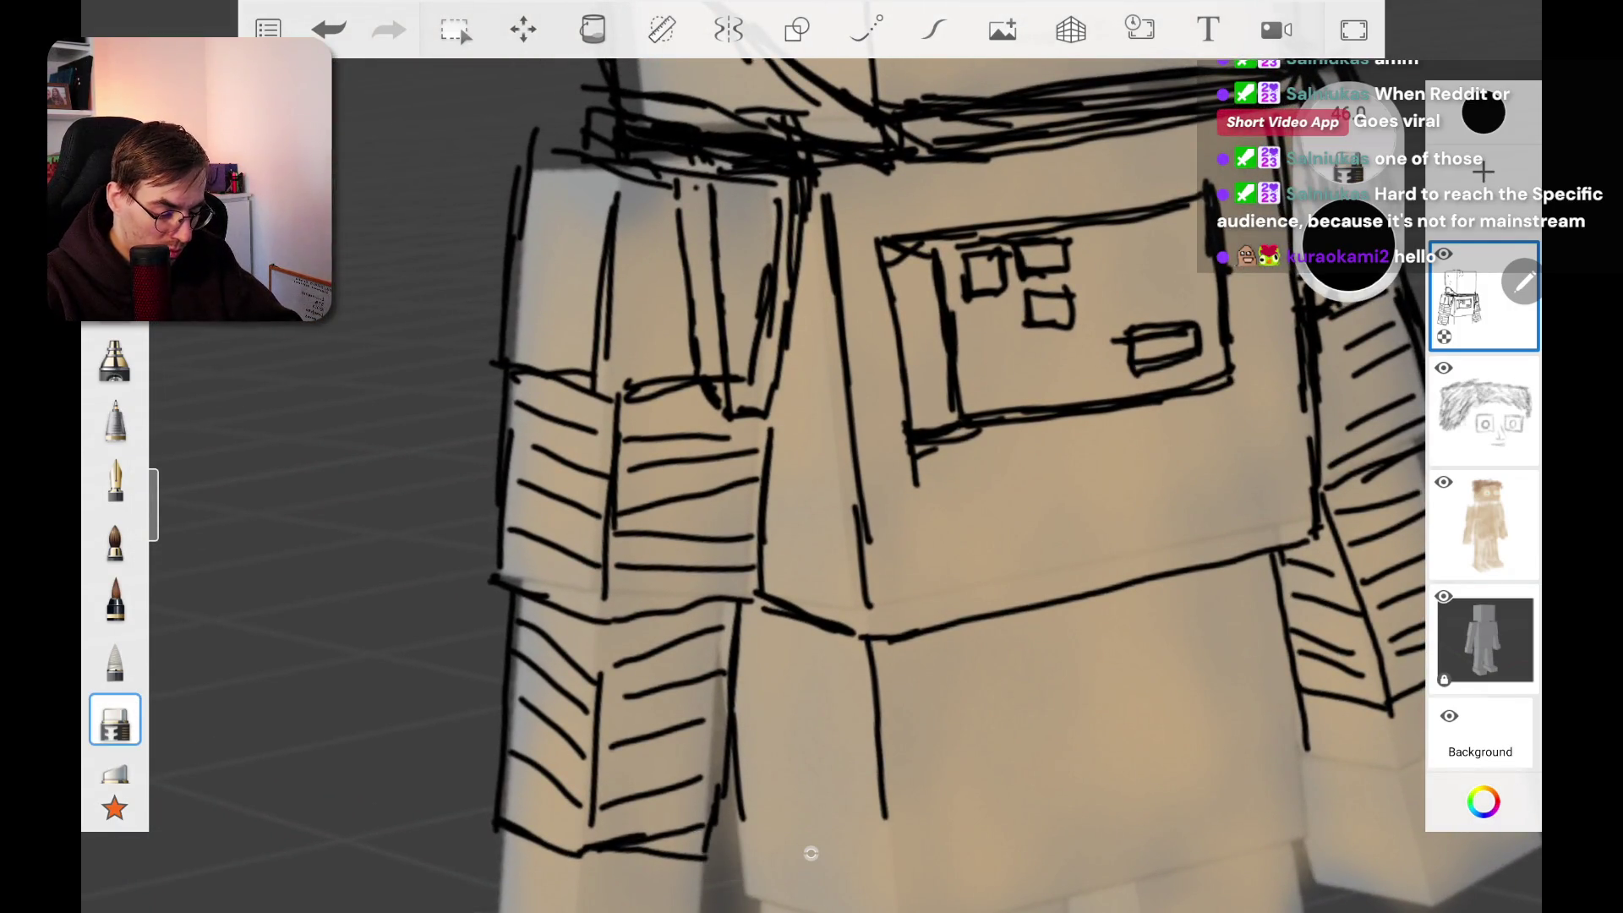
mouse_move(647, 437)
mouse_down()
mouse_move(668, 473)
mouse_move(706, 438)
mouse_move(756, 507)
mouse_move(740, 414)
mouse_move(598, 558)
mouse_up()
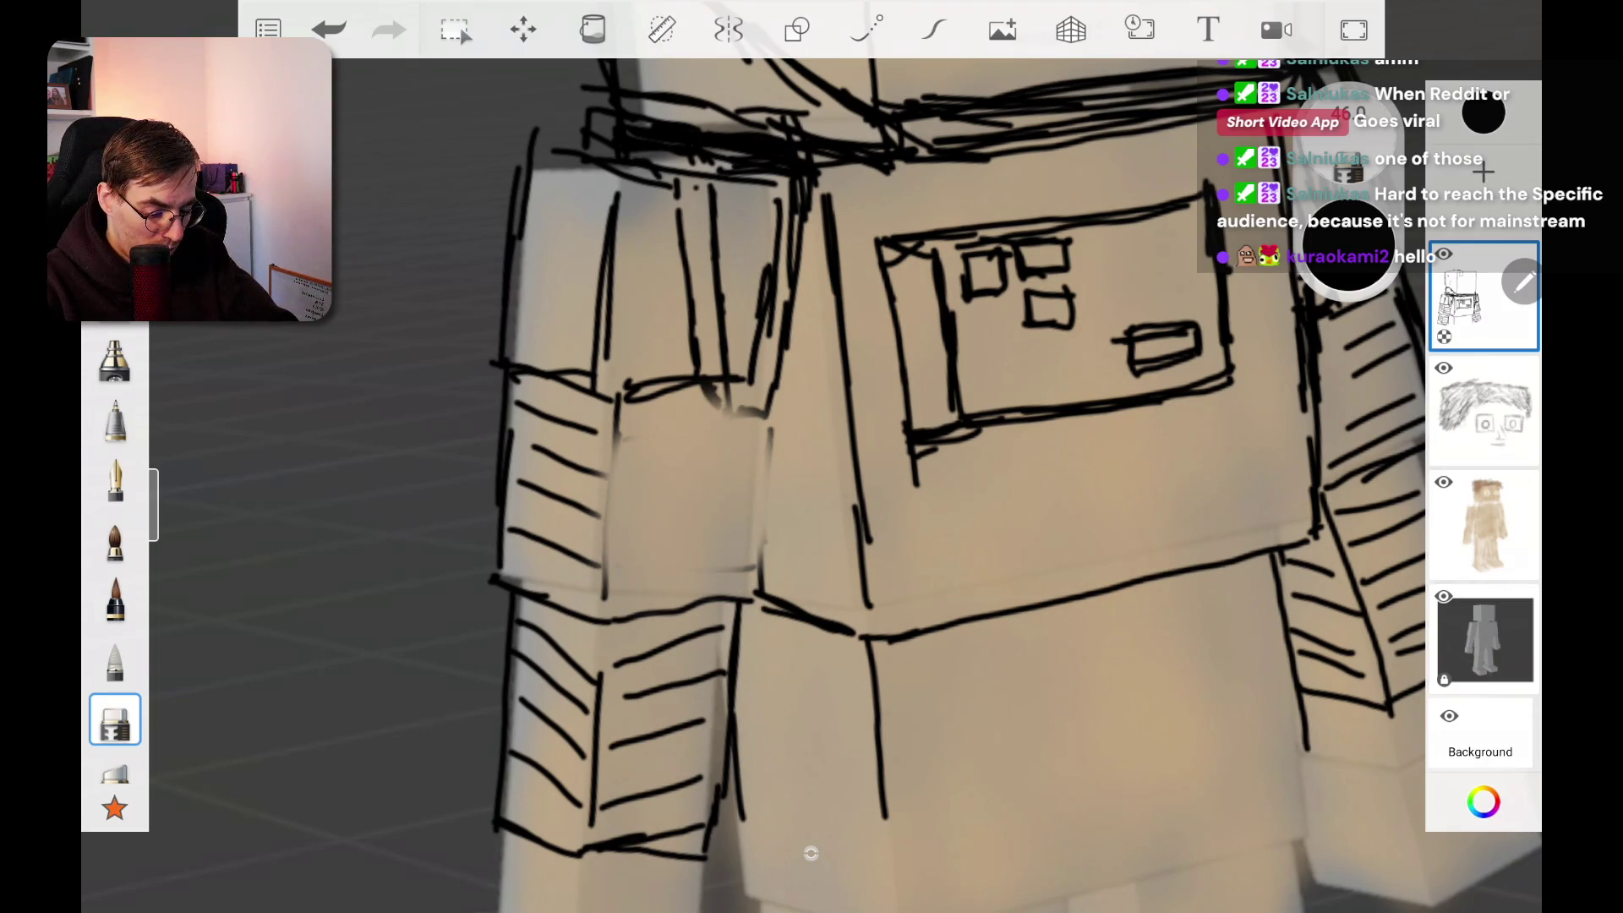
Step: With the pen, redraw the sleeve panel's edges and three evenly spaced horizontal hatch lines
click(115, 420)
drag(624, 427, 611, 589)
drag(768, 420, 744, 584)
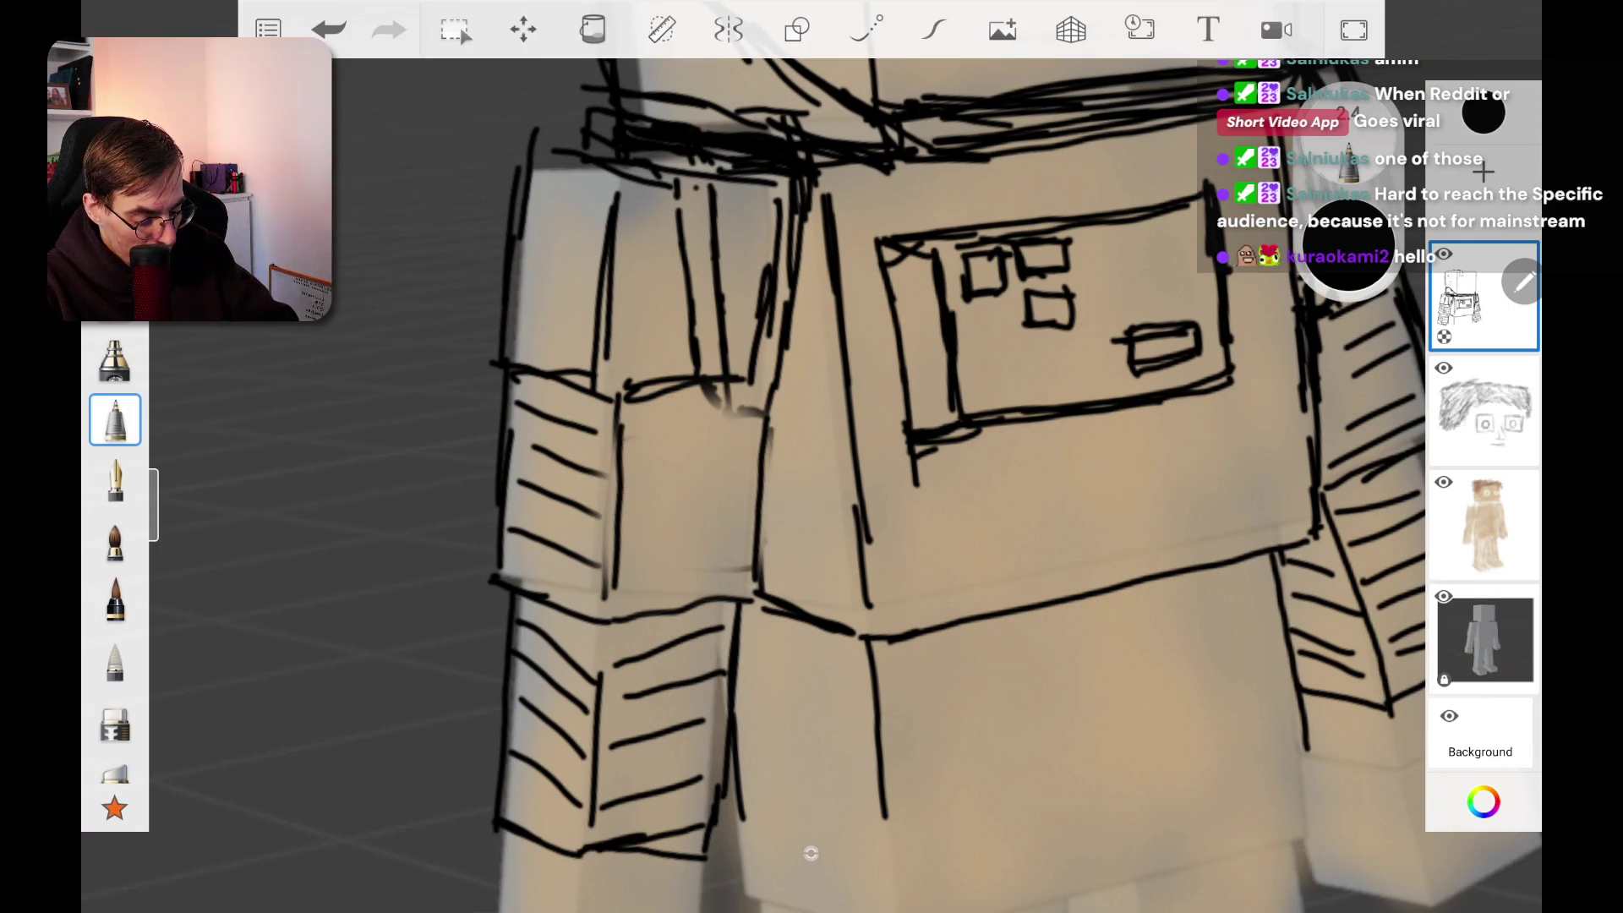
drag(626, 564, 737, 573)
drag(632, 522, 734, 532)
drag(640, 479, 745, 483)
drag(630, 425, 761, 434)
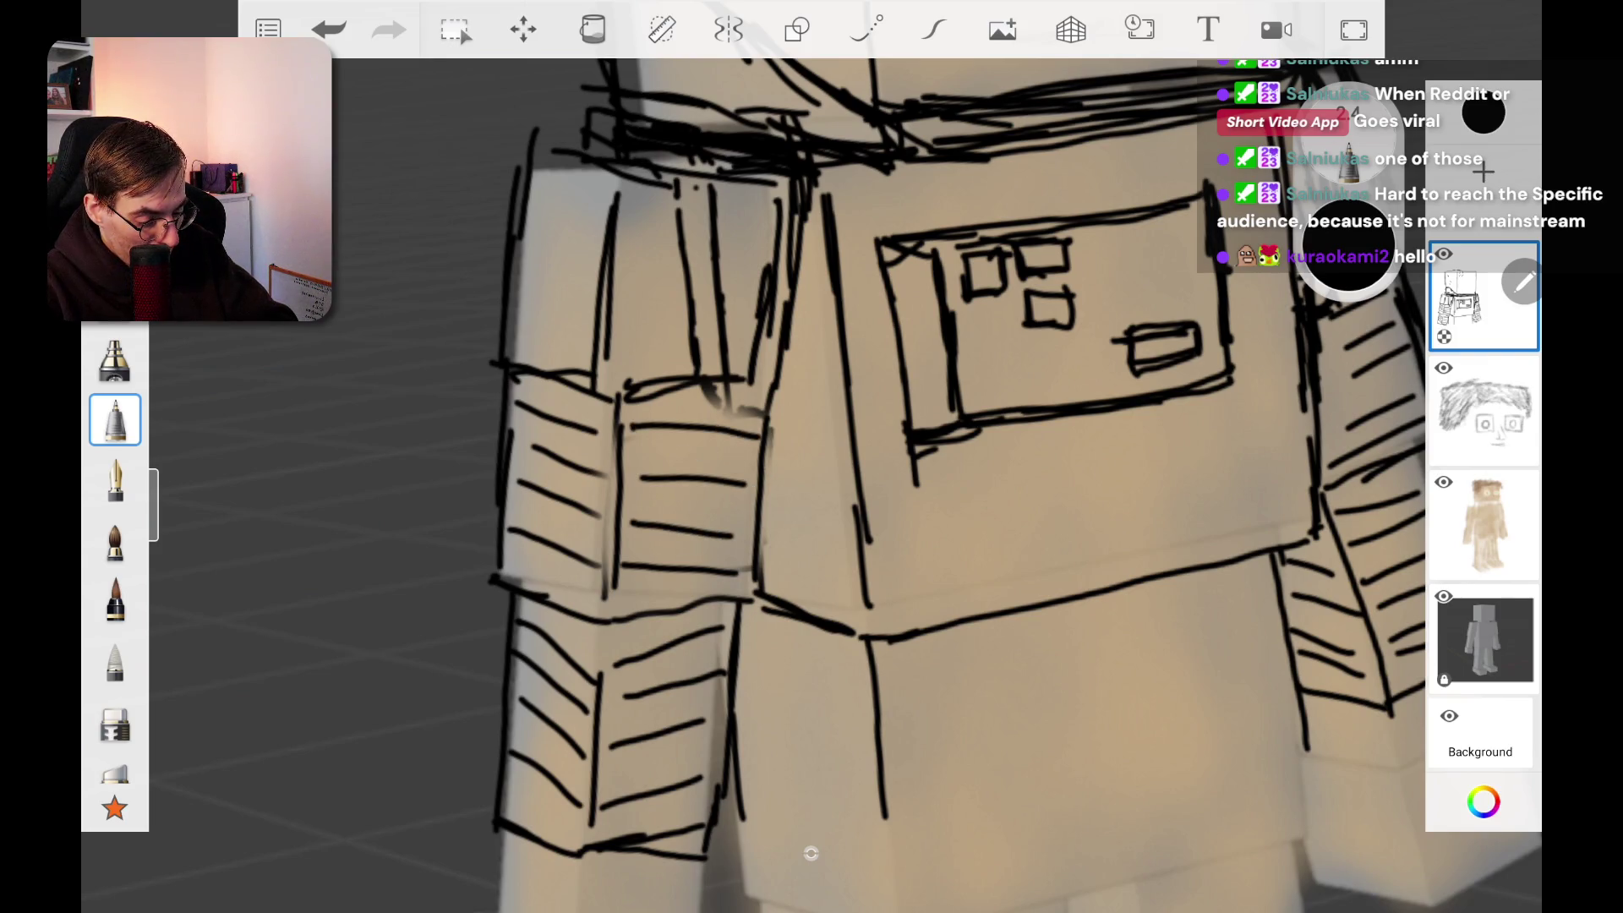
scroll(811, 474, down, 5)
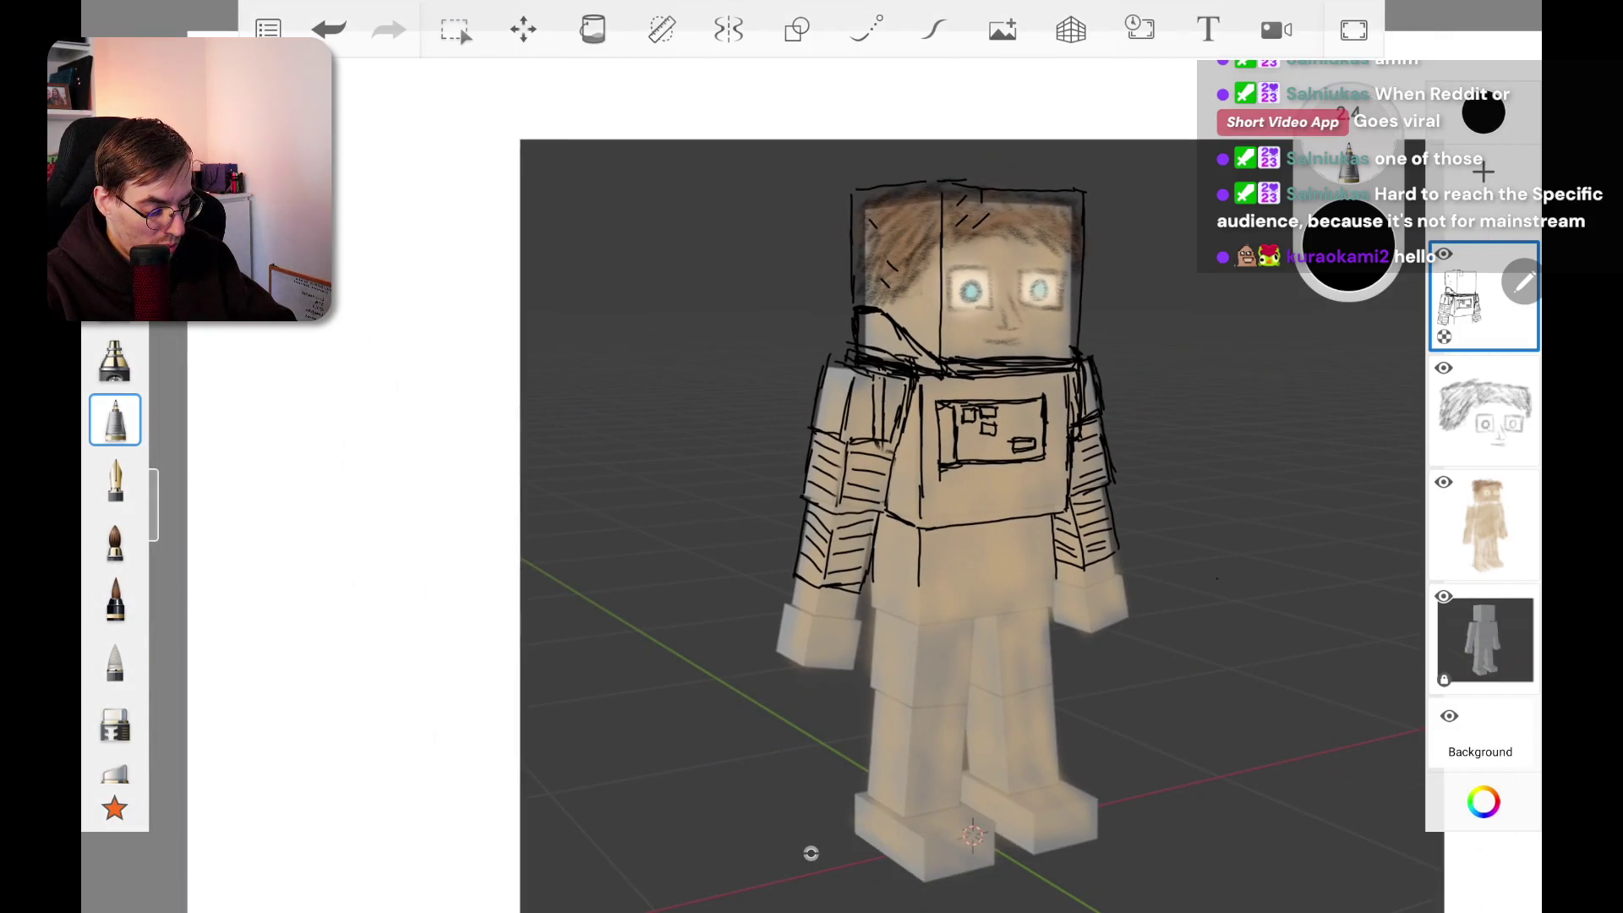
scroll(811, 473, up, 5)
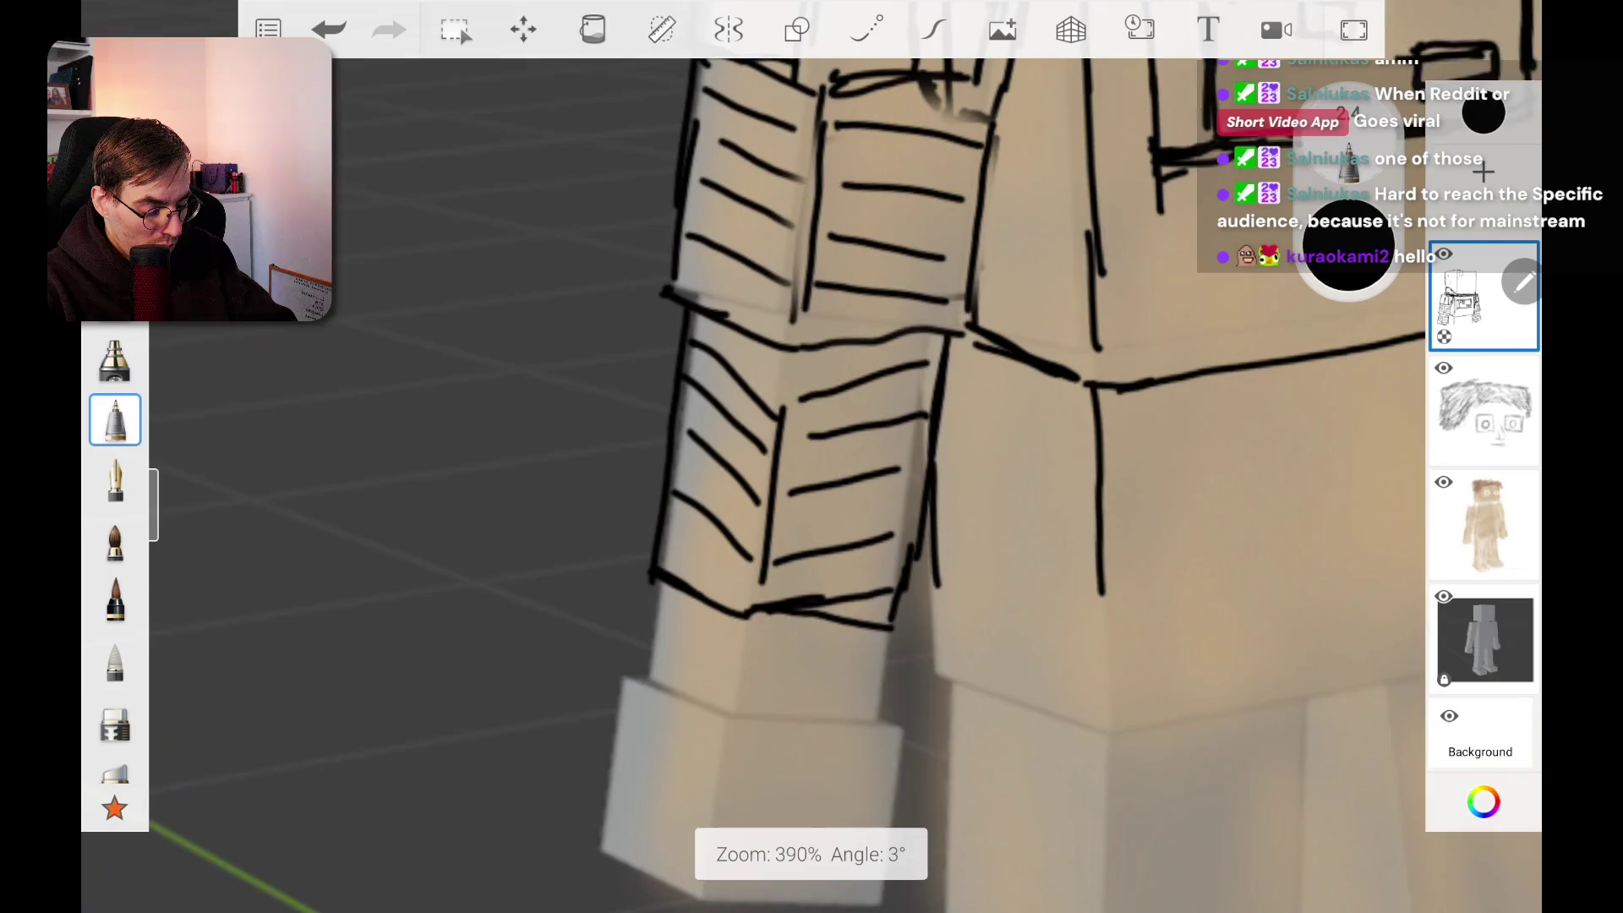
scroll(930, 422, up, 5)
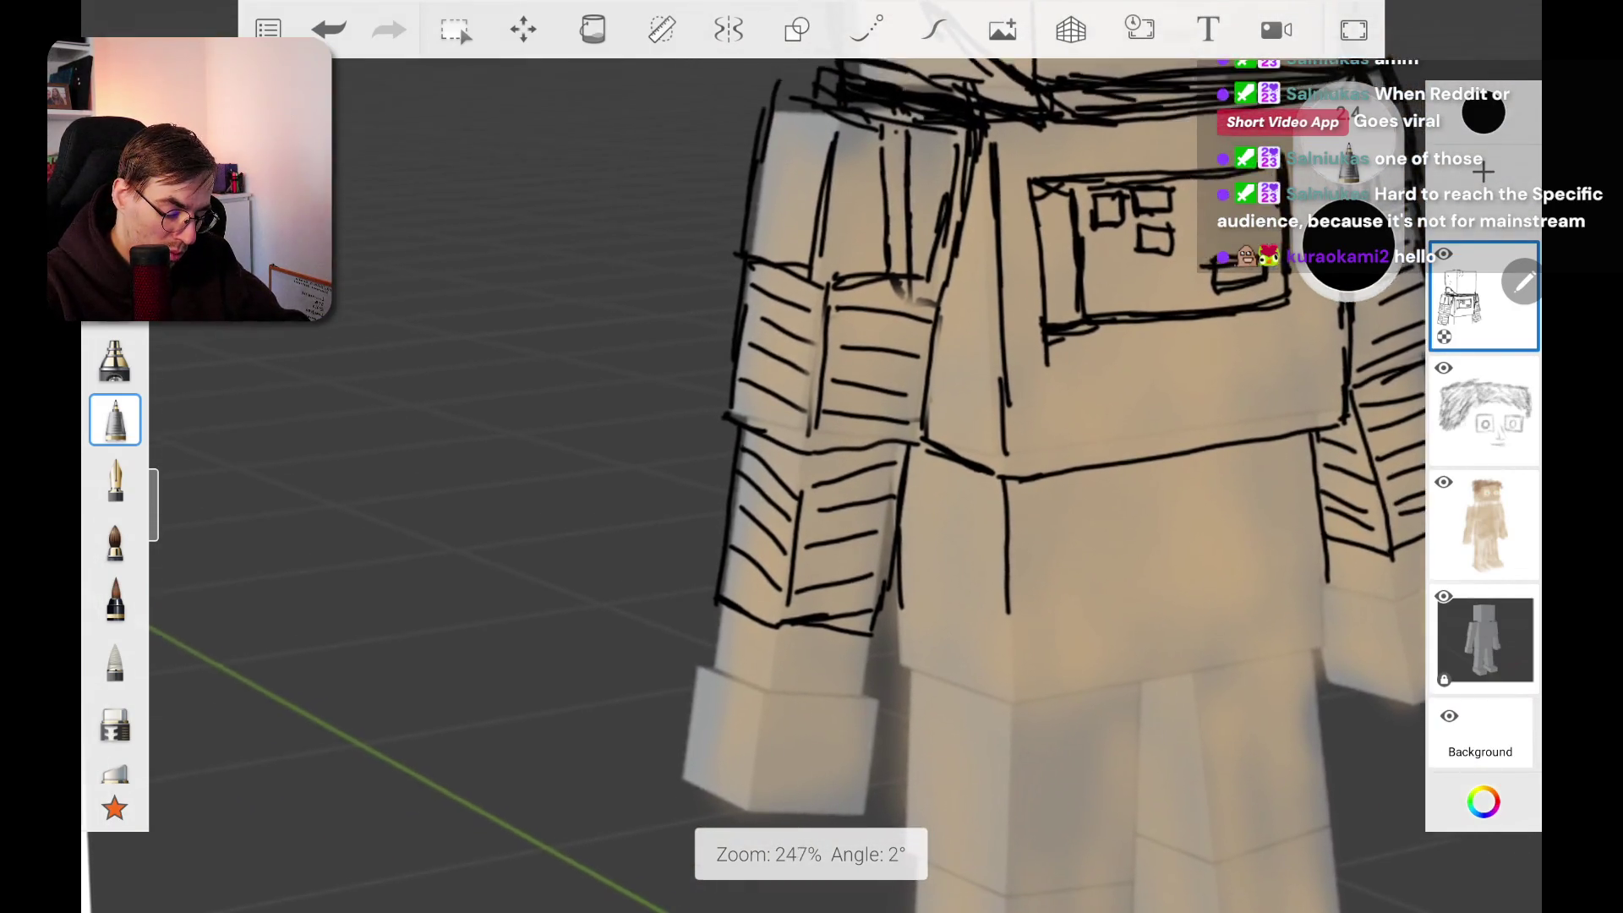
Step: Erase the old hatch marks on the lower left sleeve and undo a stray pencil line
key(e)
mouse_move(926, 372)
mouse_down()
mouse_move(824, 478)
mouse_move(972, 380)
mouse_move(997, 465)
mouse_move(845, 549)
mouse_up()
mouse_move(815, 448)
mouse_down()
mouse_move(870, 608)
mouse_move(972, 533)
mouse_up()
key(b)
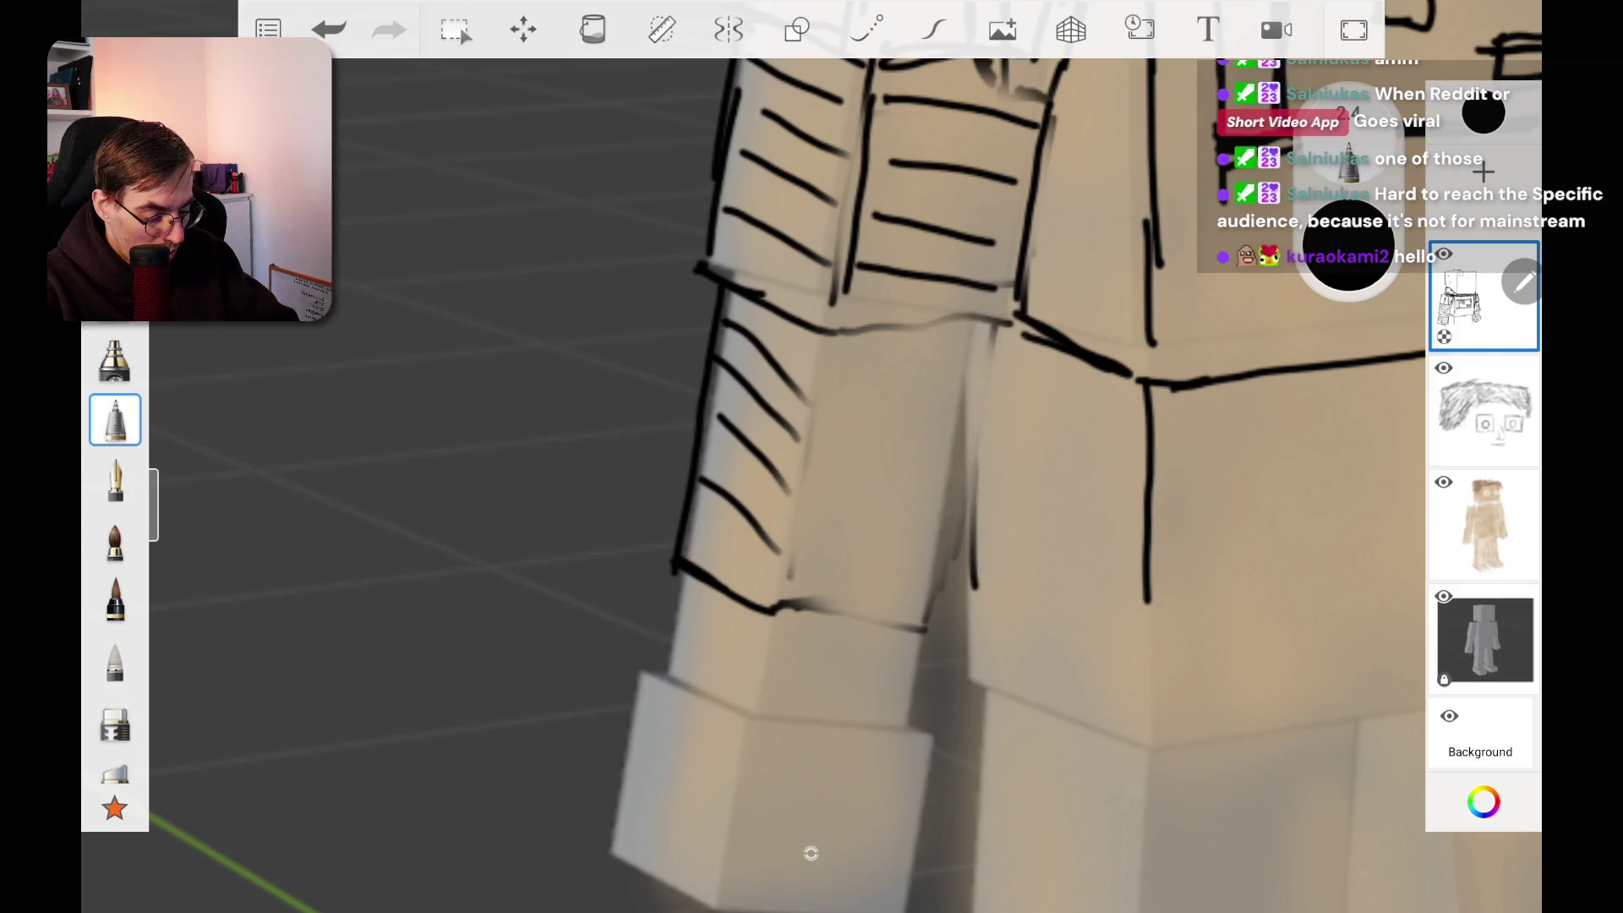
mouse_move(824, 333)
mouse_down()
mouse_move(801, 577)
mouse_move(835, 342)
mouse_up()
click(329, 29)
Step: Redraw the lower sleeve panel's edges, horizontal hatching and a bolder top seam
drag(977, 325, 924, 625)
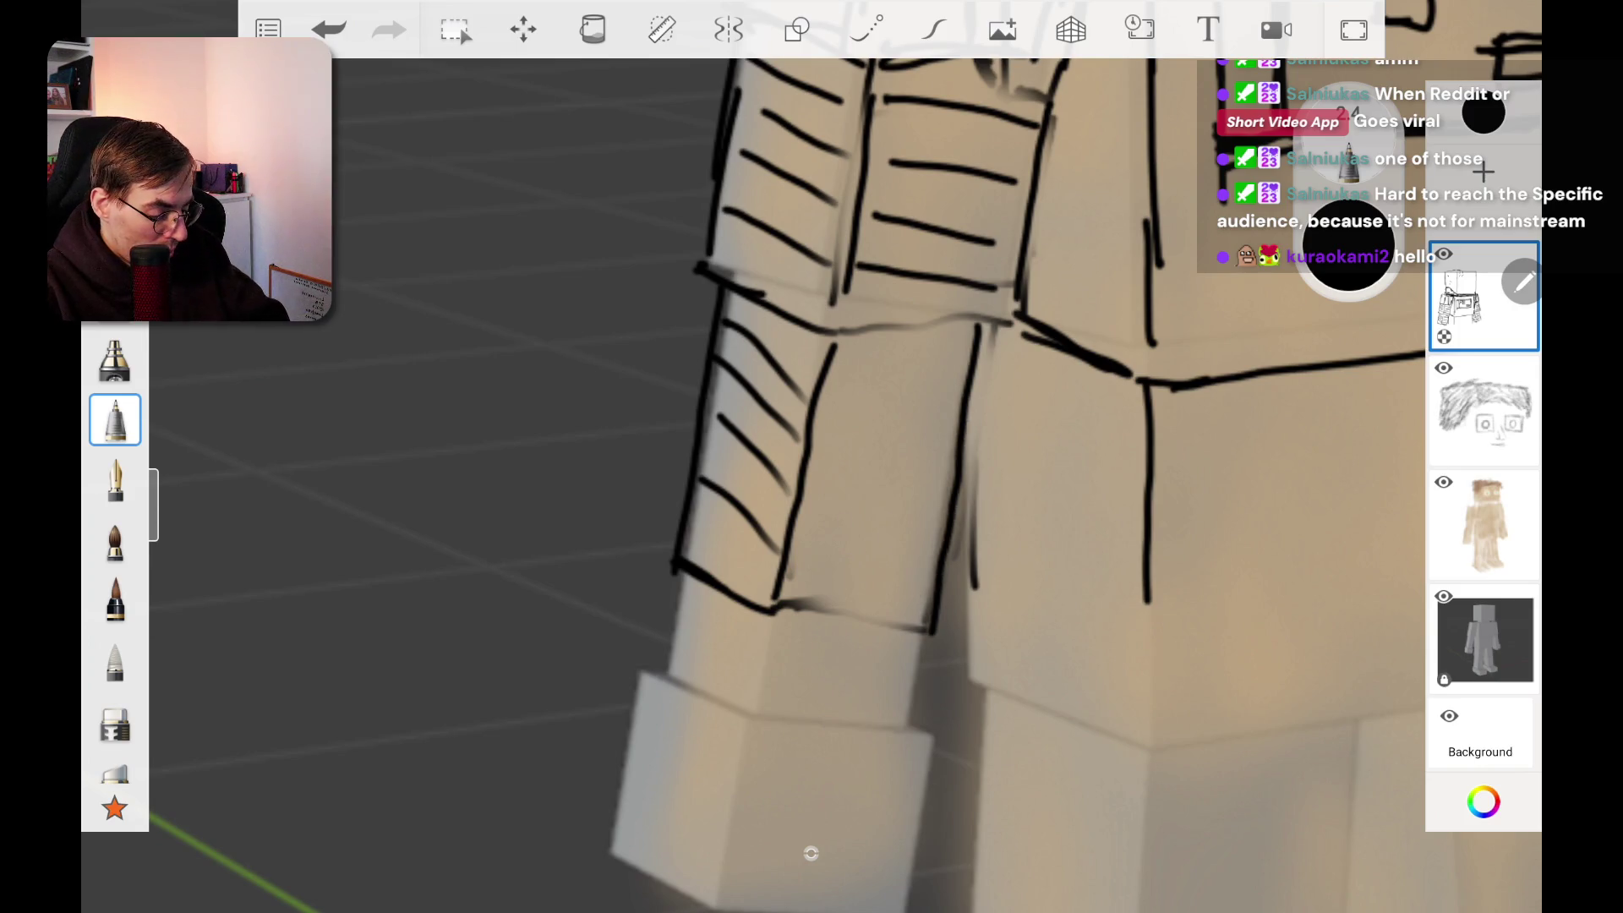
drag(790, 570, 923, 601)
drag(823, 516, 910, 542)
drag(838, 466, 937, 498)
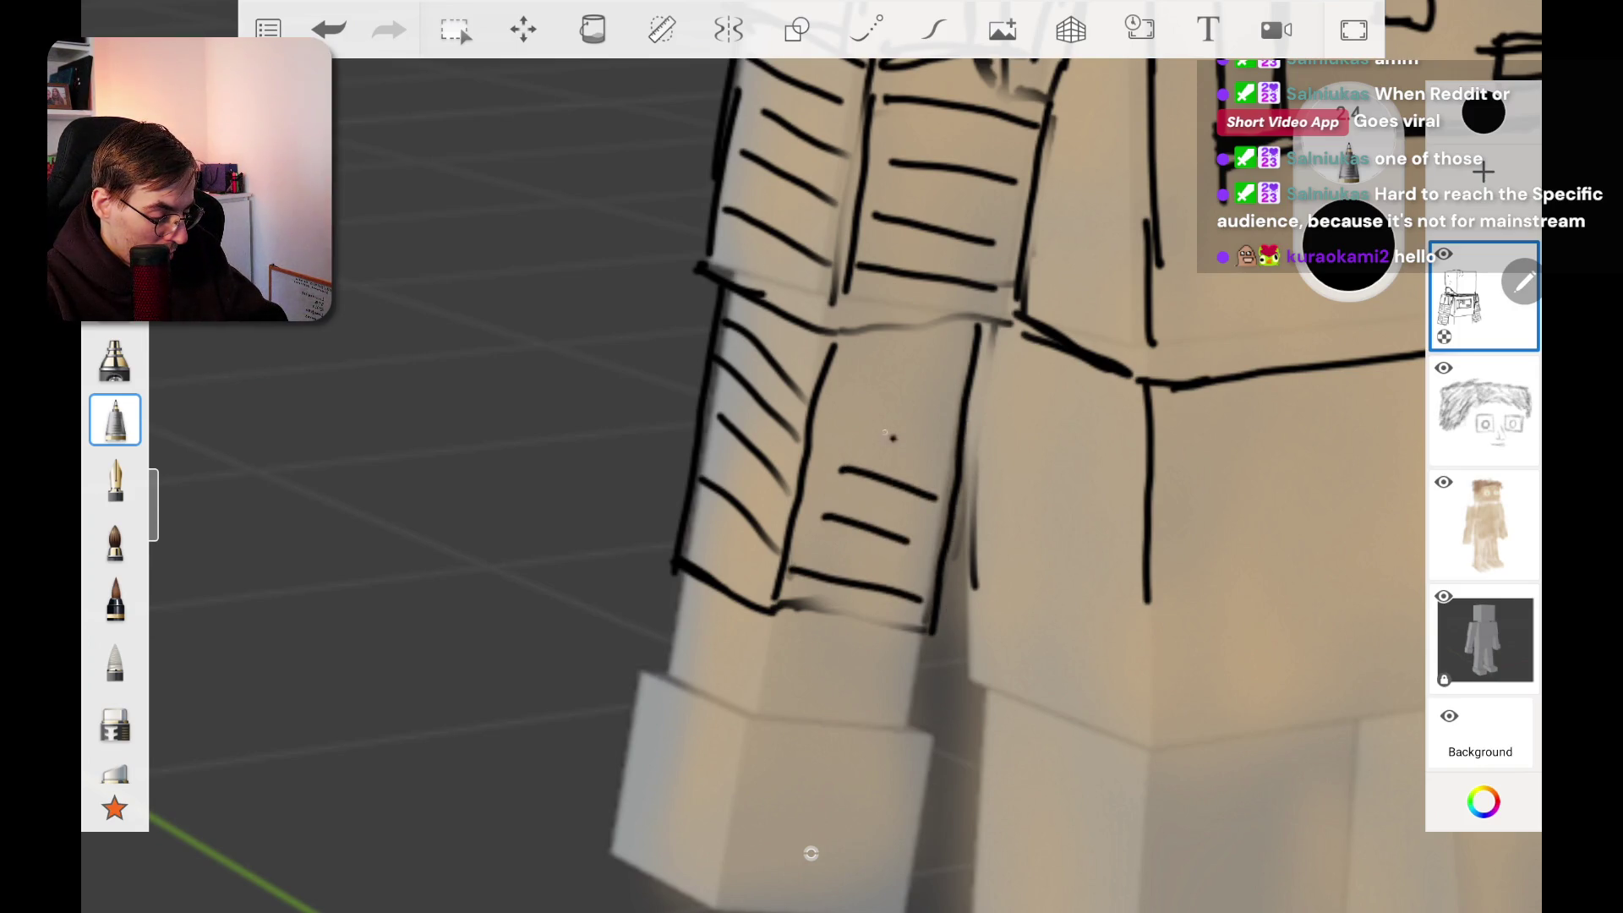
drag(838, 412, 937, 446)
drag(856, 364, 972, 404)
drag(846, 295, 1005, 323)
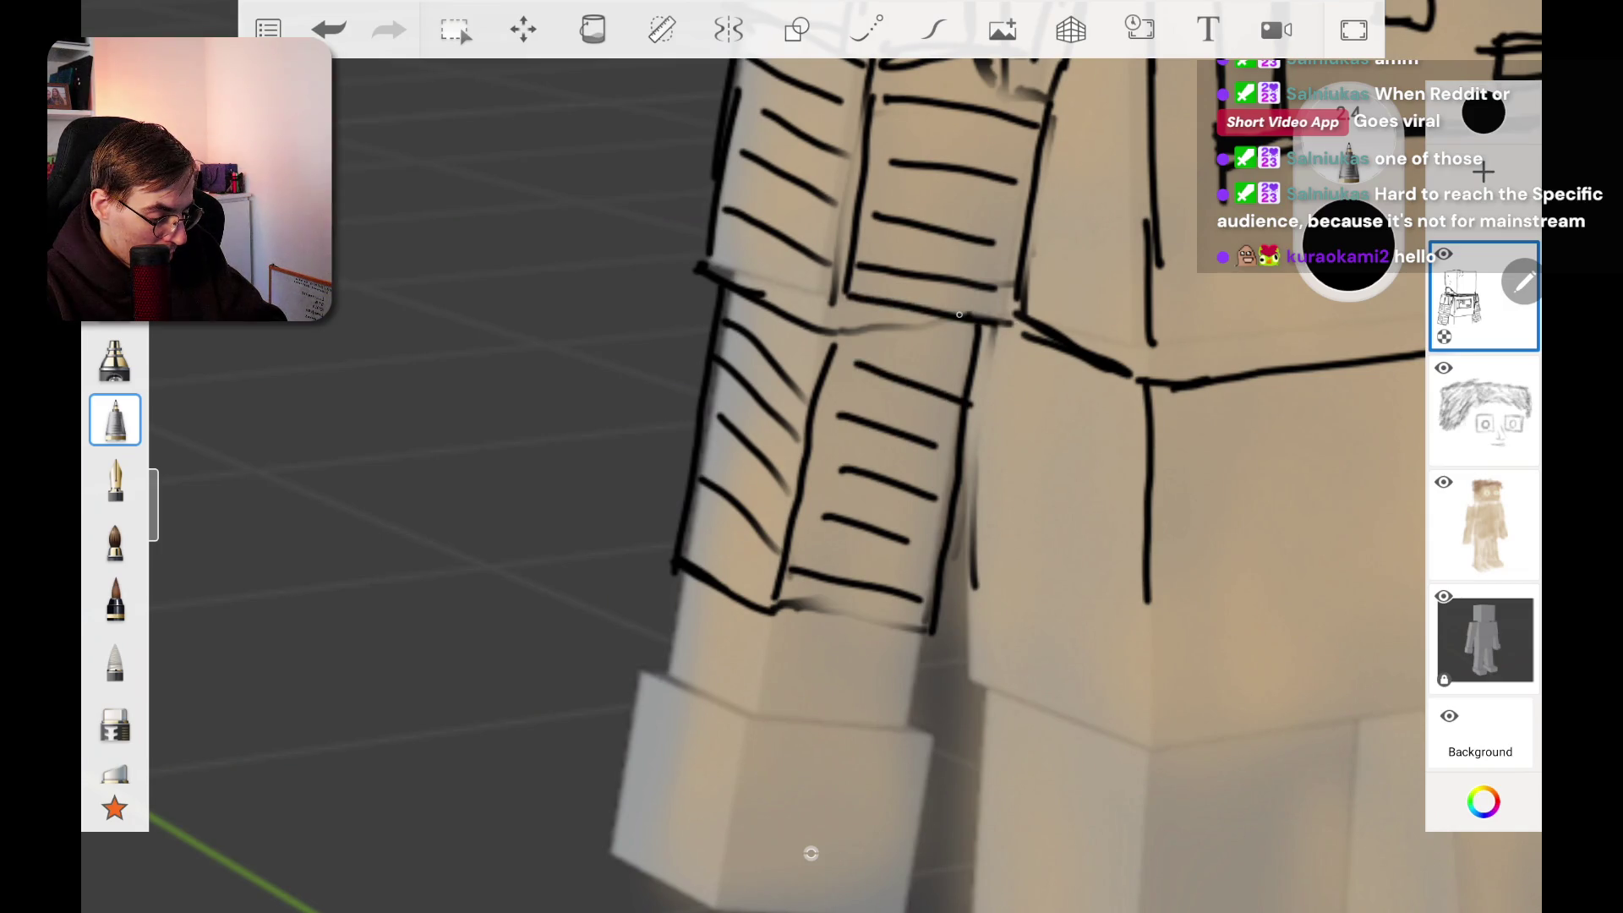
mouse_move(848, 296)
mouse_down()
mouse_move(818, 372)
mouse_move(918, 327)
mouse_move(1000, 335)
mouse_move(1016, 288)
mouse_up()
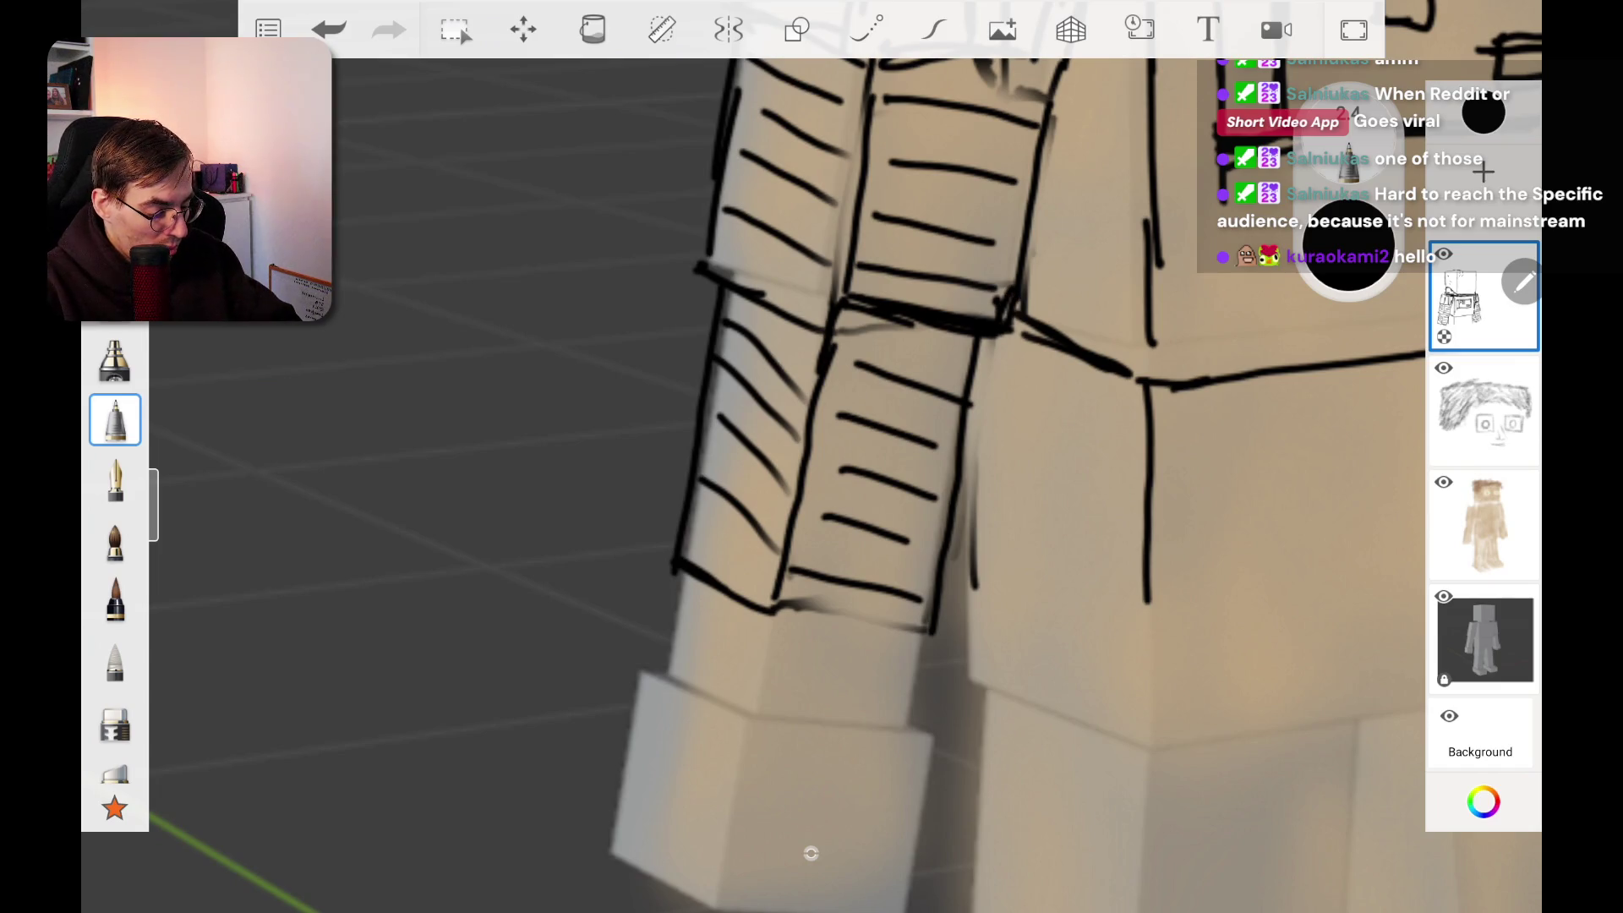
drag(776, 607, 940, 627)
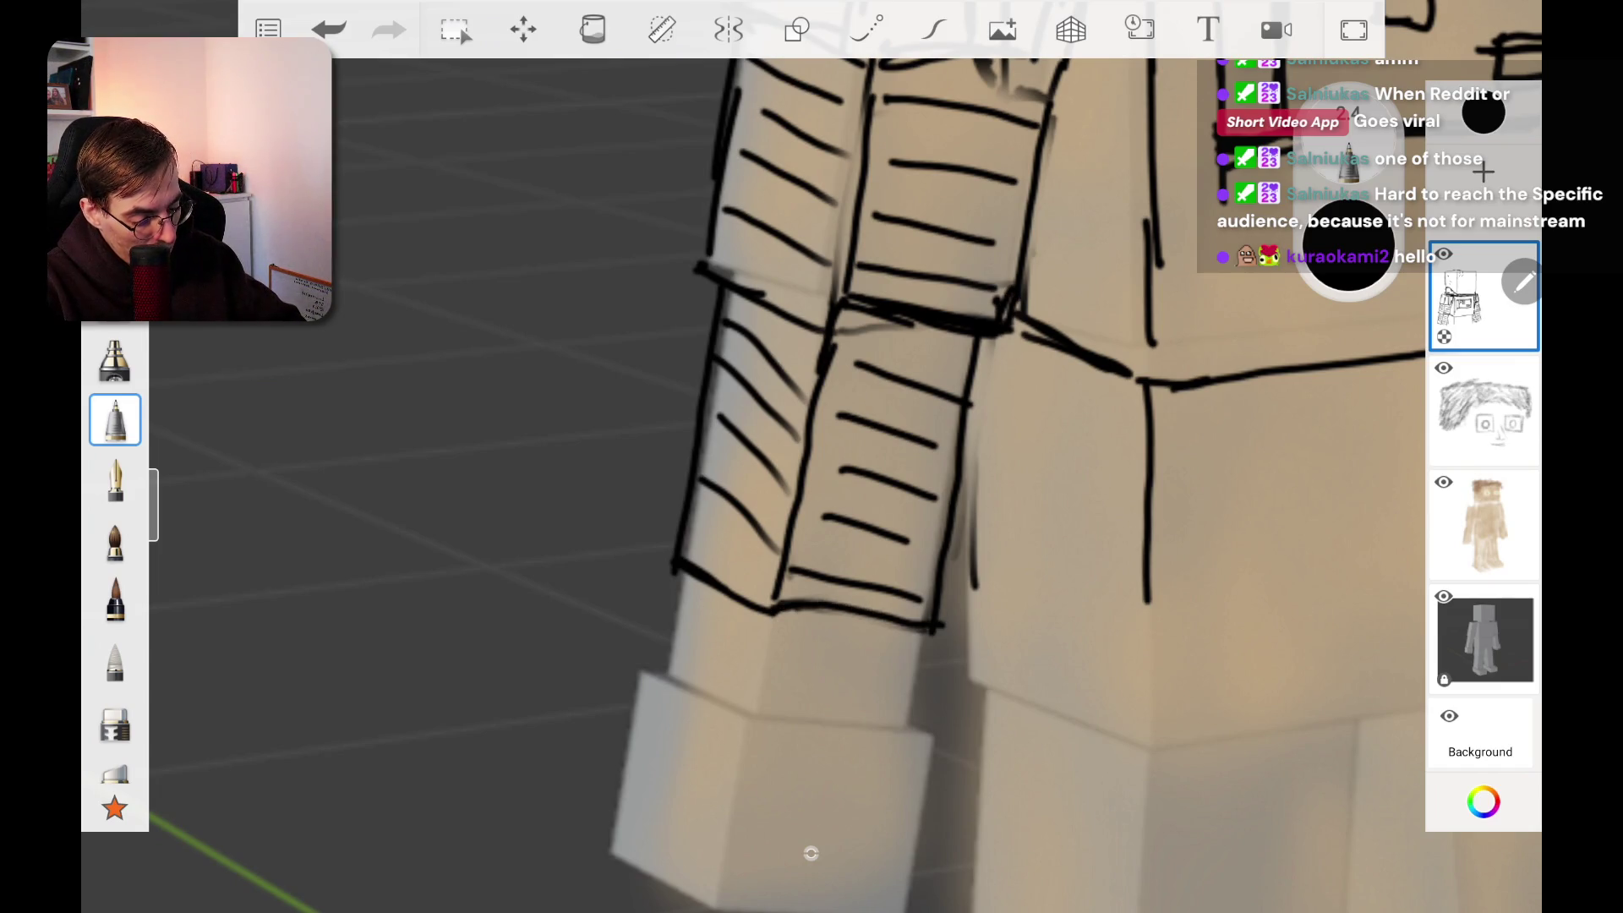
scroll(811, 457, down, 10)
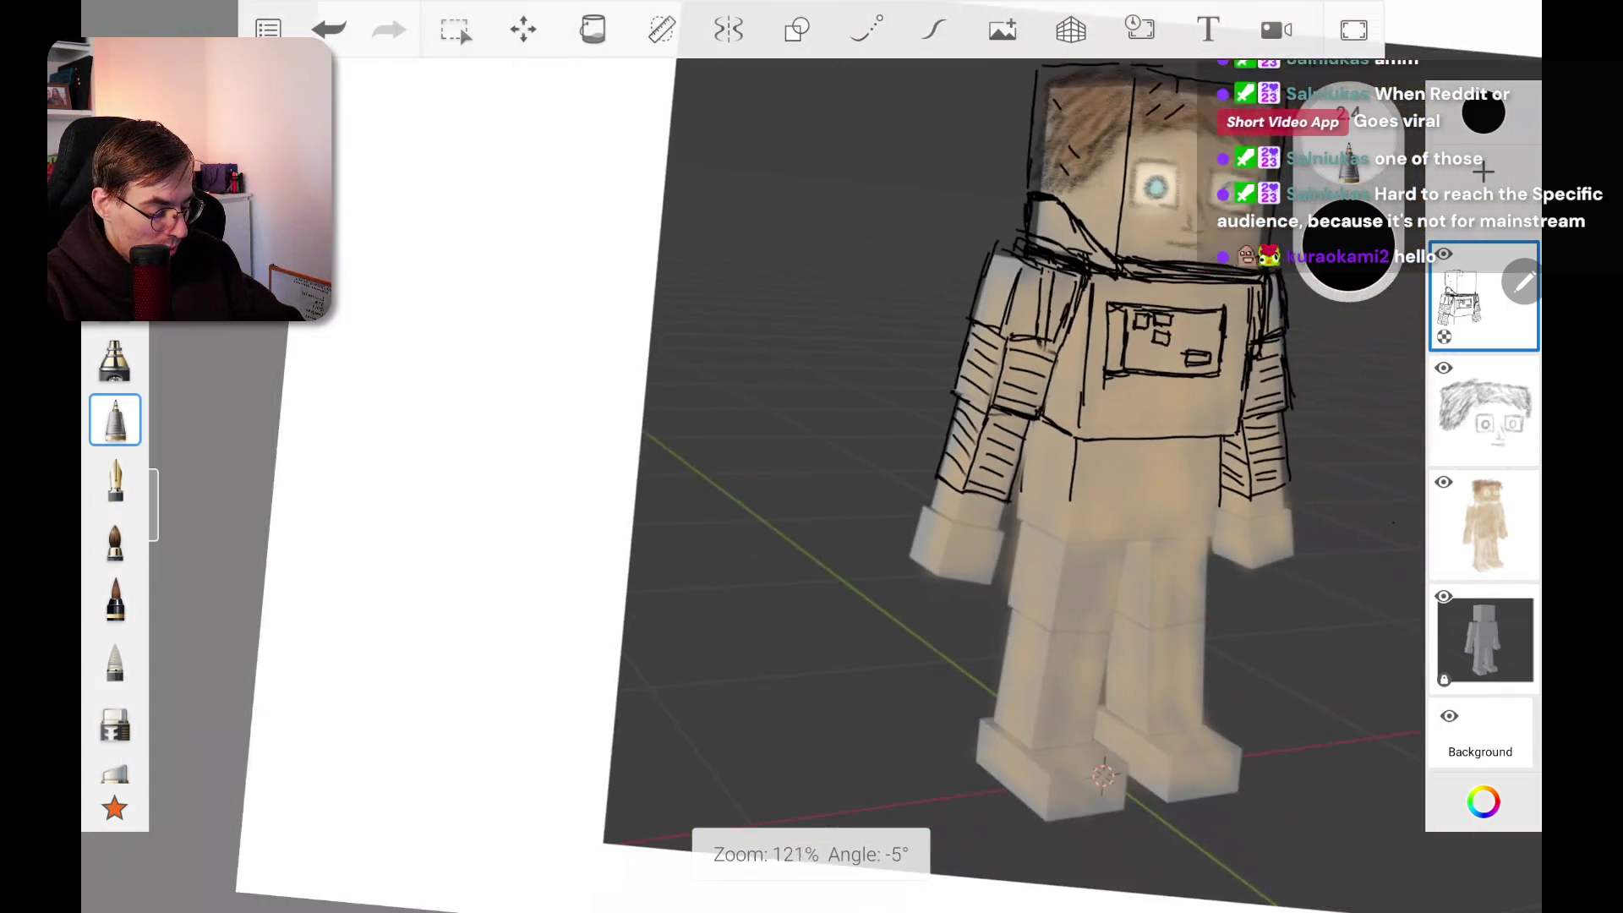
Step: Switch to the eraser and shrink it to size 33.7
scroll(972, 474, up, 1)
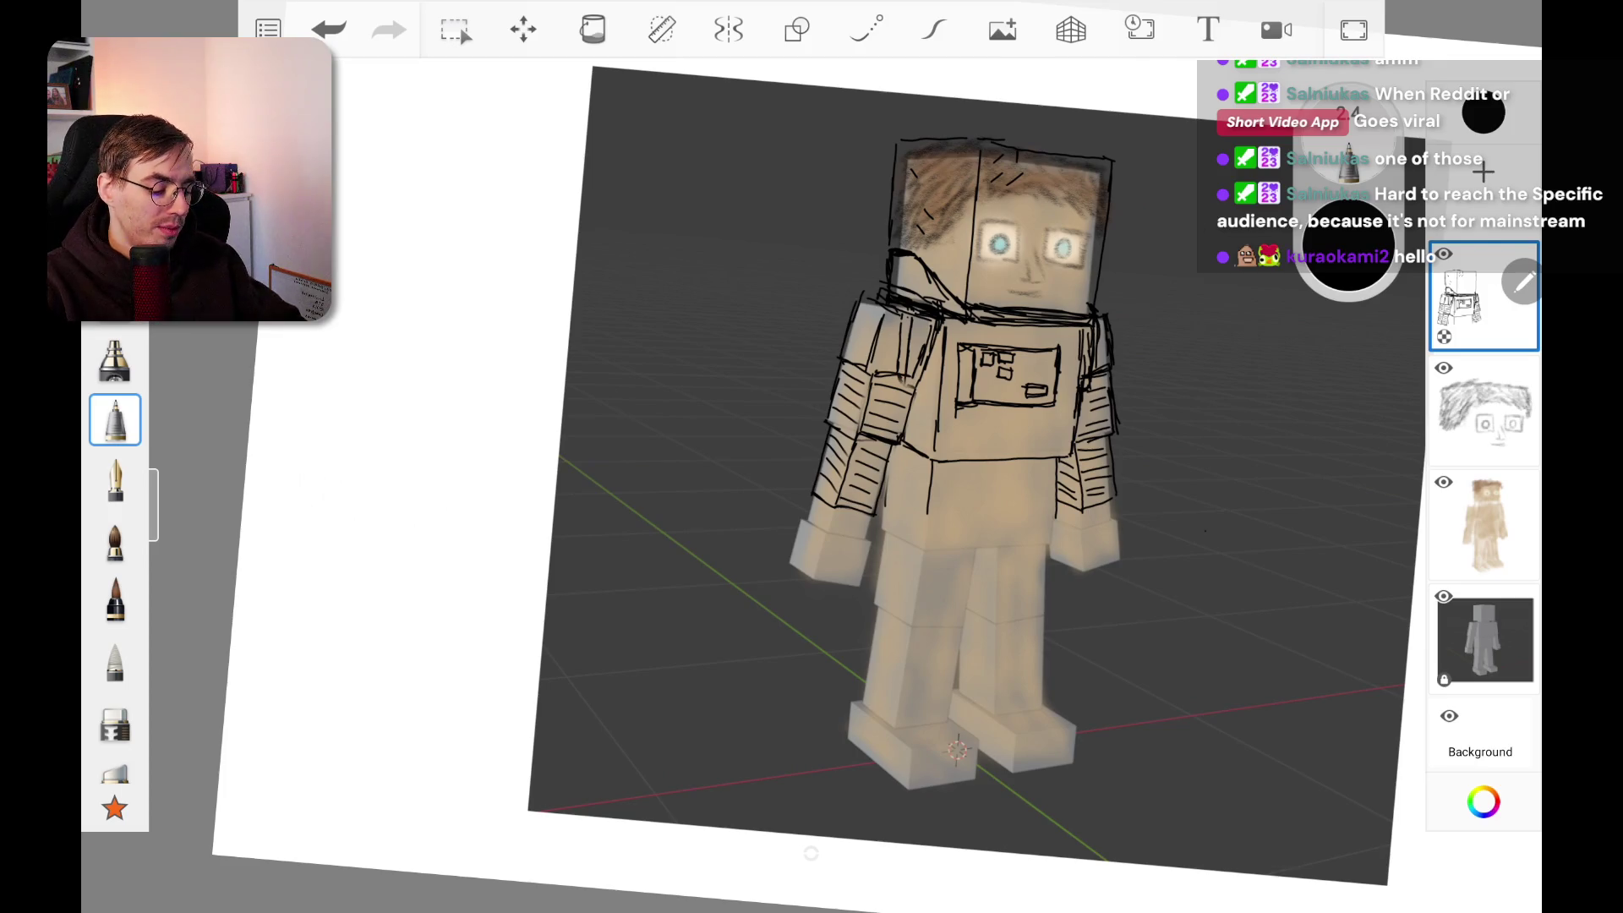
scroll(972, 473, down, 2)
scroll(972, 473, up, 3)
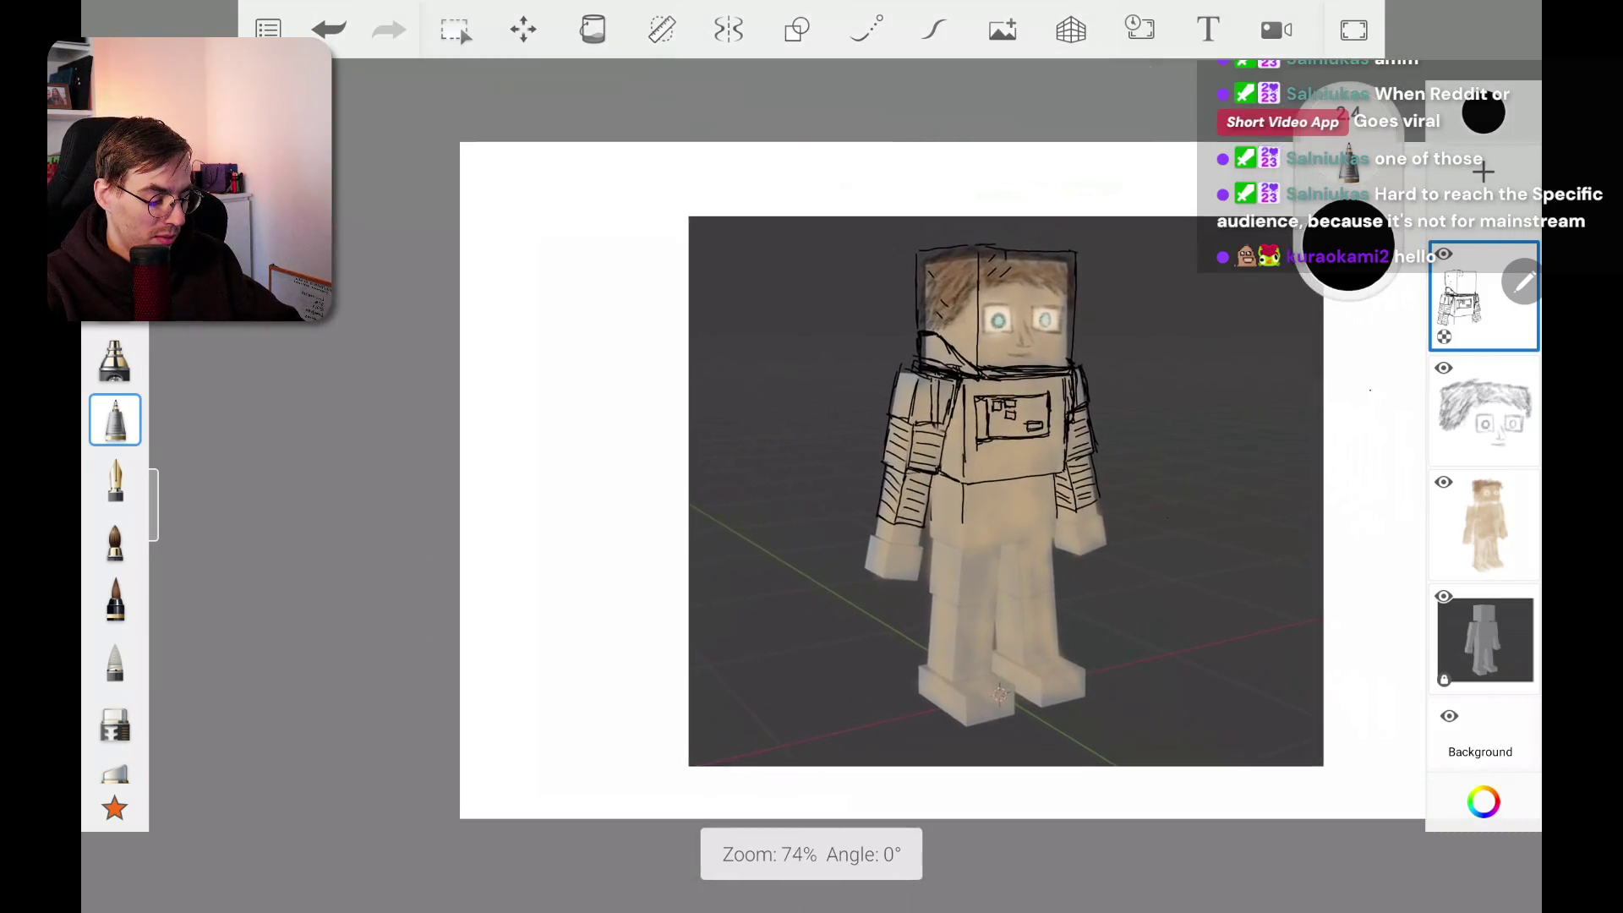
scroll(995, 335, up, 6)
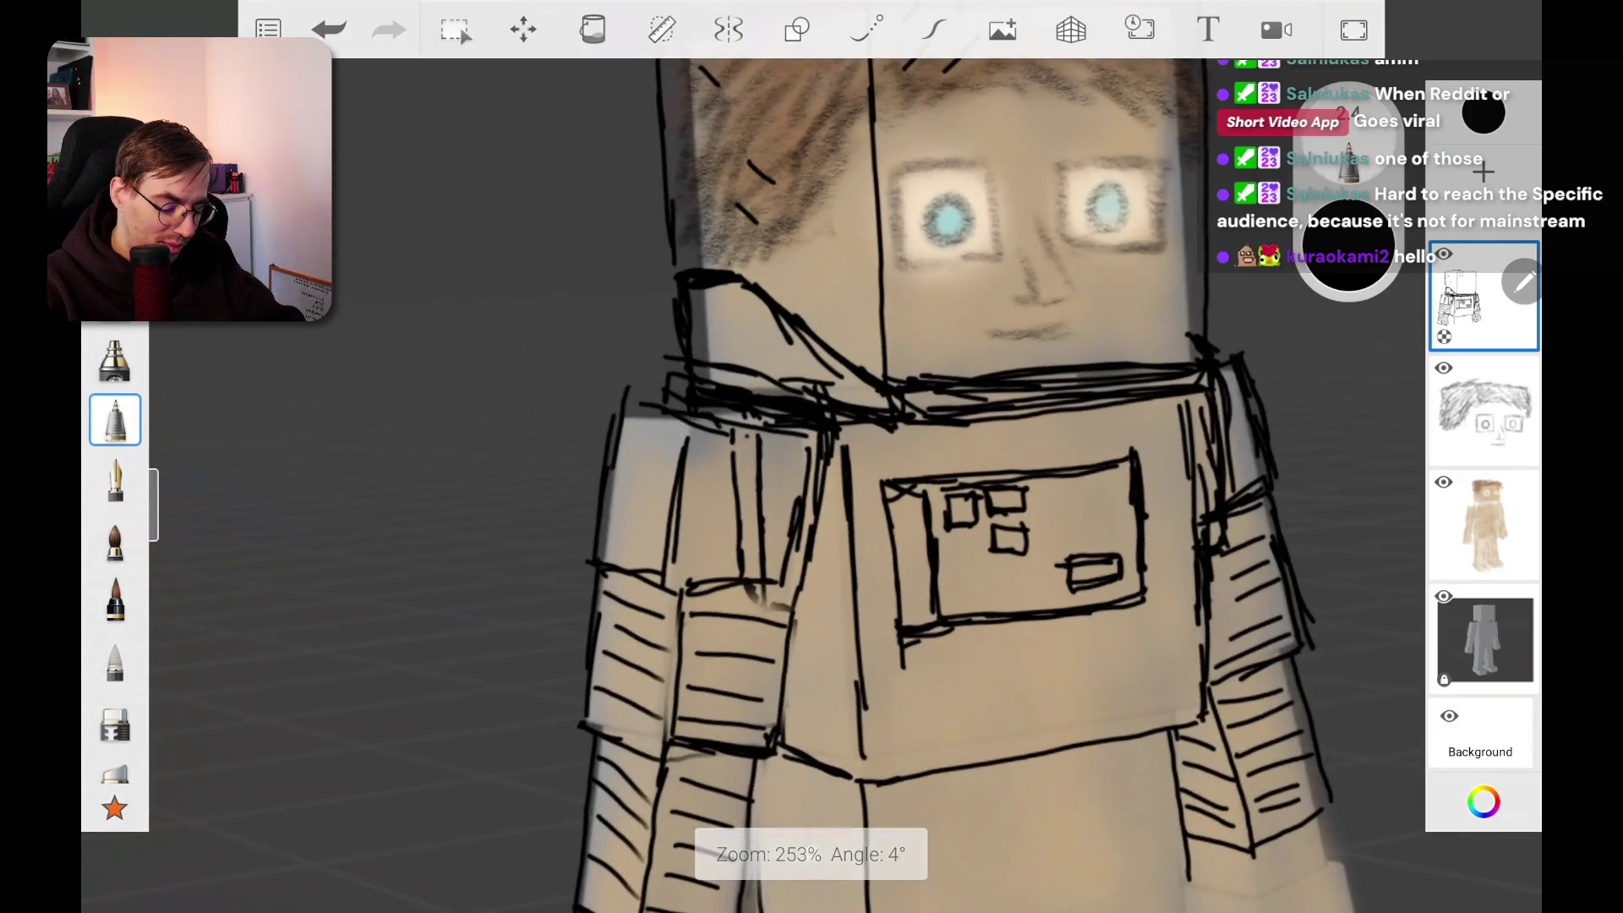
click(115, 719)
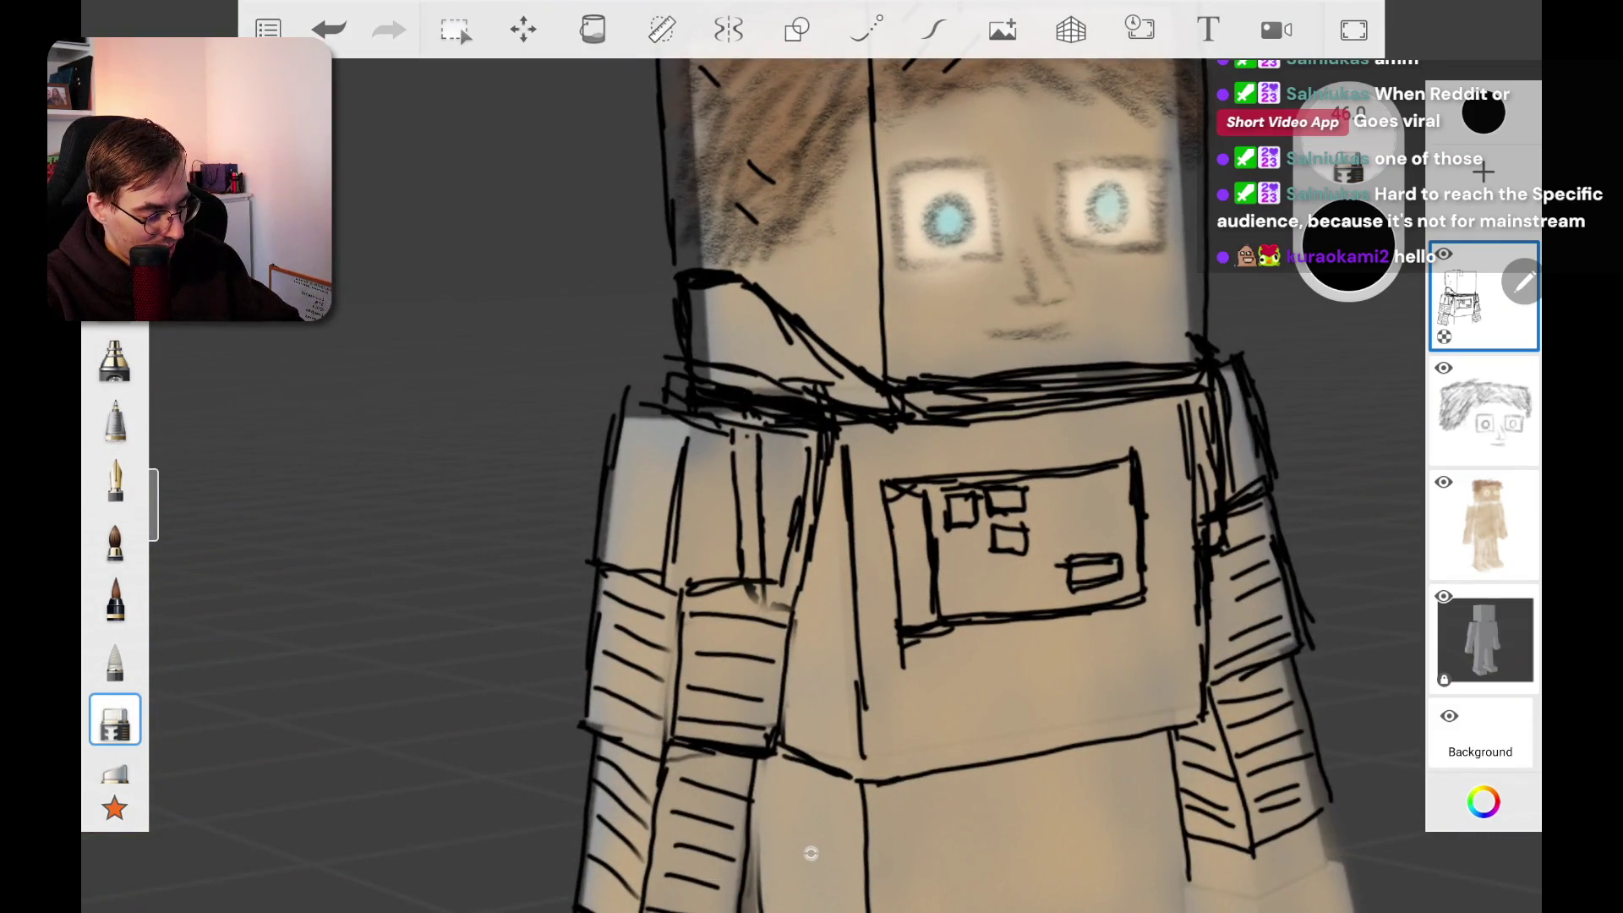
drag(1346, 127, 1316, 127)
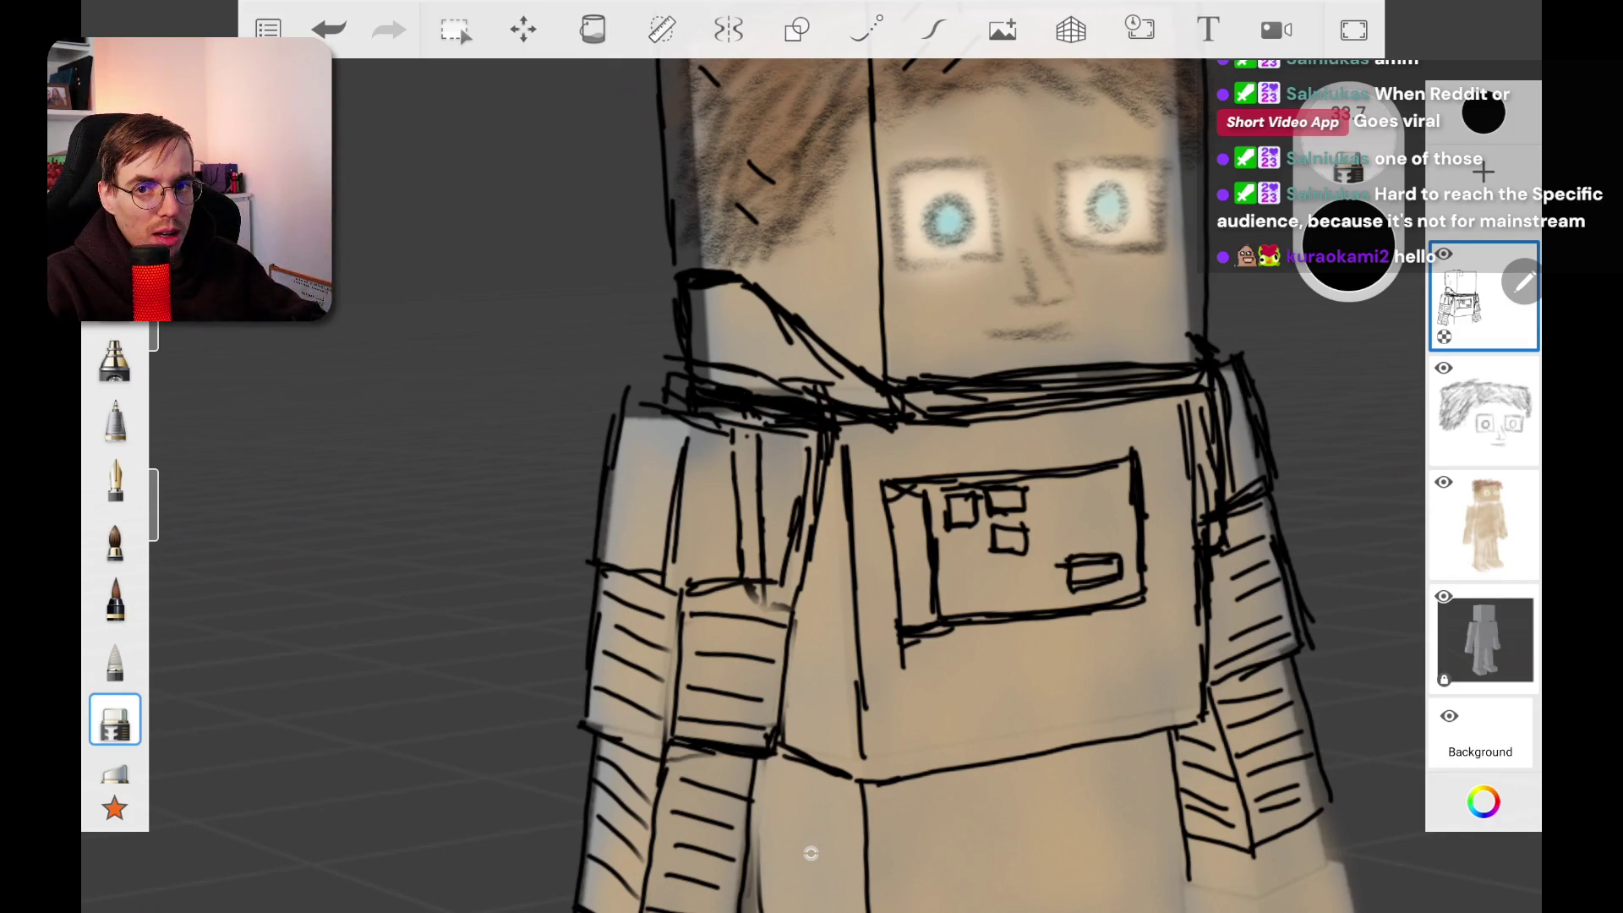
Step: Zoom in and erase the rough outline strokes across the left shoulder
scroll(787, 562, up, 5)
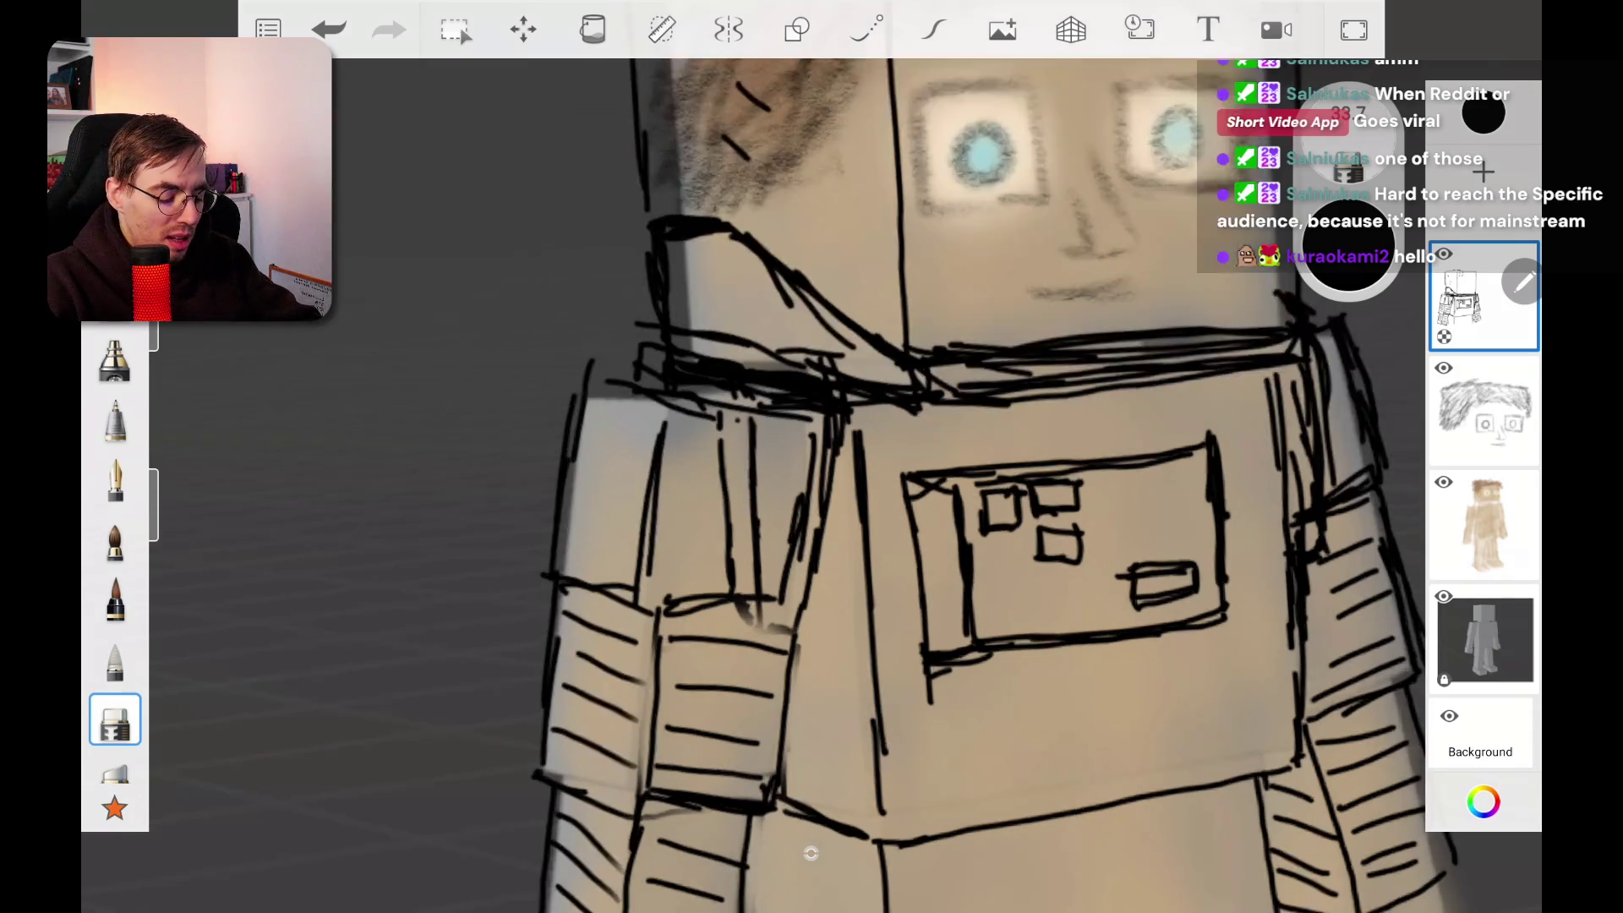
mouse_move(588, 281)
mouse_down()
mouse_move(676, 270)
mouse_move(837, 296)
mouse_move(896, 414)
mouse_move(794, 626)
mouse_move(709, 473)
mouse_move(726, 372)
mouse_up()
mouse_move(647, 213)
mouse_down()
mouse_move(871, 271)
mouse_move(913, 304)
mouse_up()
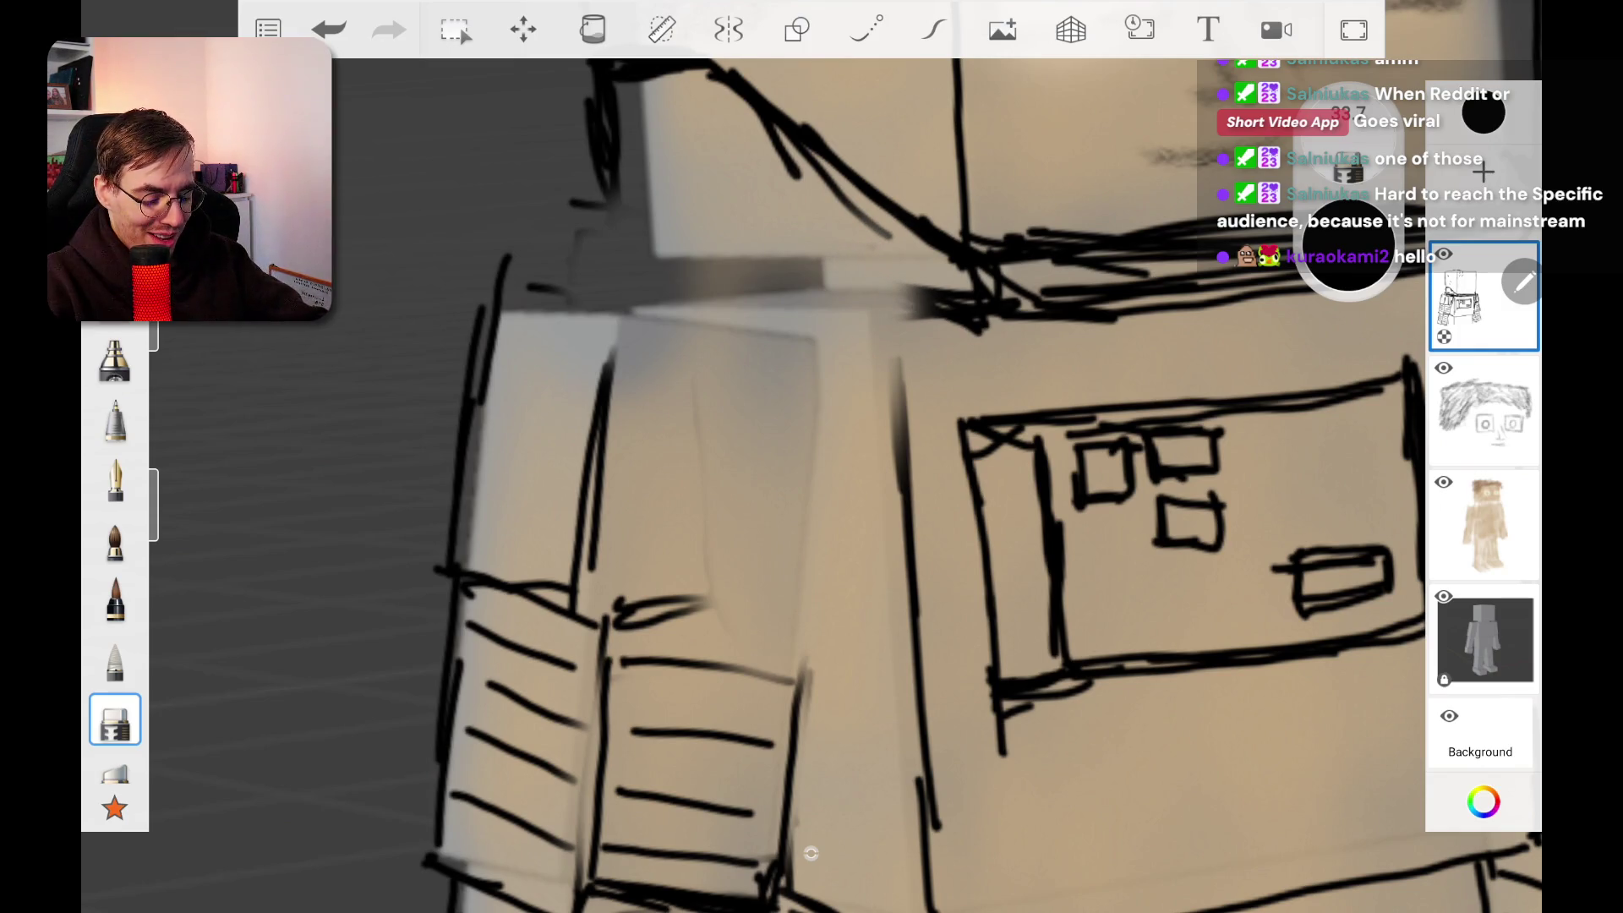
click(115, 481)
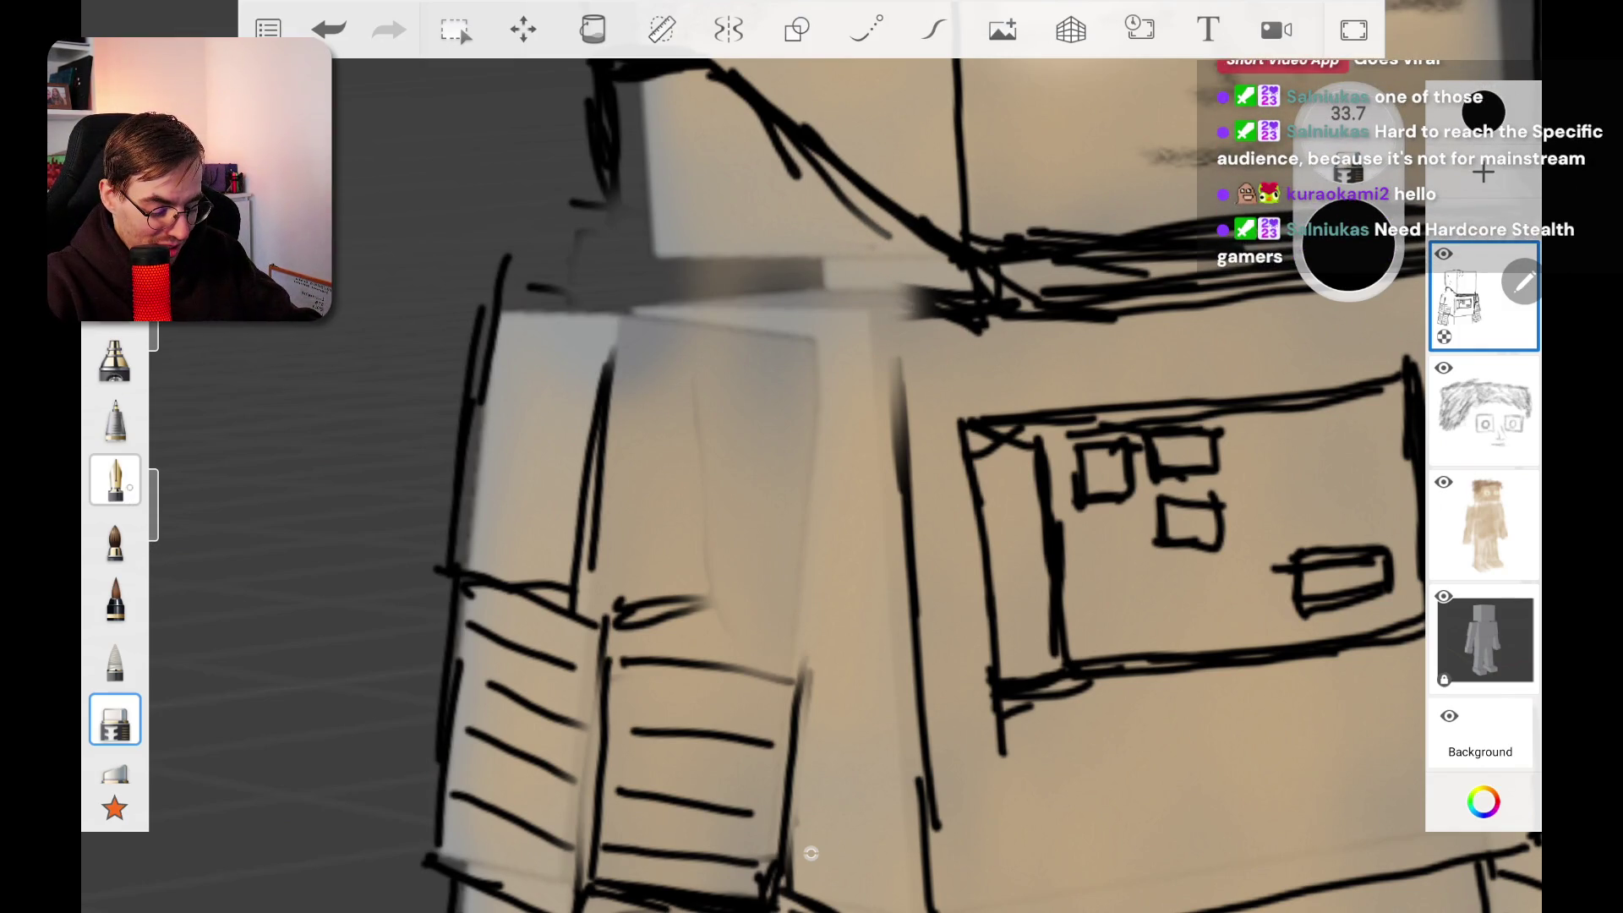
Step: With a size 2.4 pencil, draw the V-shaped shoulder pad outline, dashes and crossbar
click(115, 420)
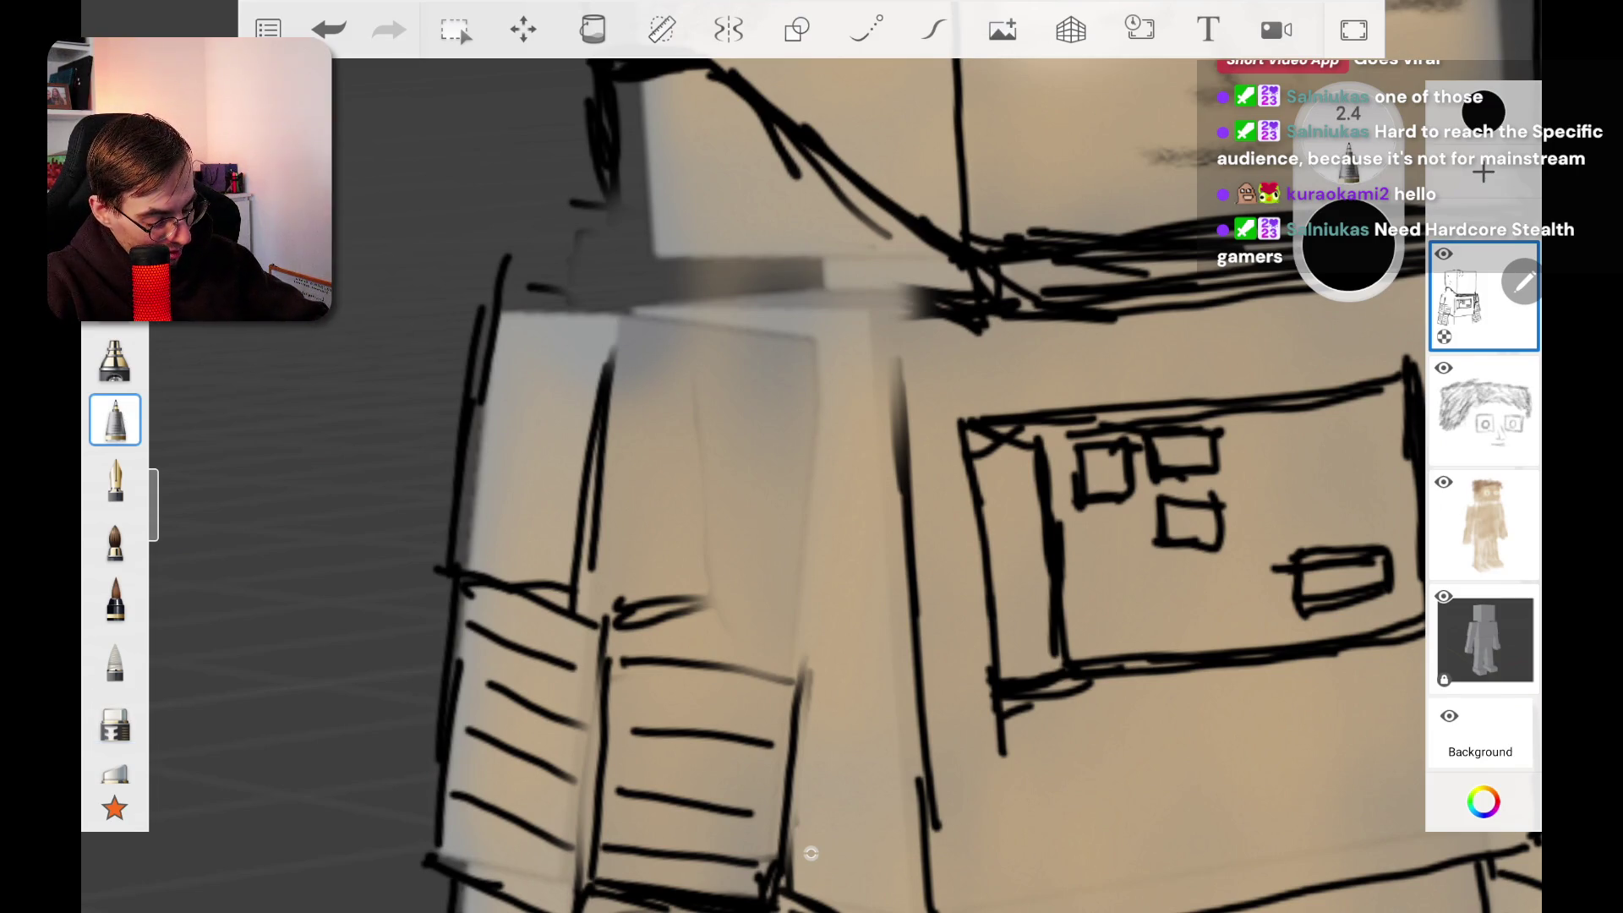
mouse_move(735, 640)
mouse_down()
mouse_move(842, 662)
mouse_move(883, 292)
mouse_move(702, 209)
mouse_move(571, 275)
mouse_move(633, 330)
mouse_move(717, 362)
mouse_move(740, 641)
mouse_move(689, 562)
mouse_move(651, 404)
mouse_move(710, 360)
mouse_move(651, 399)
mouse_move(622, 354)
mouse_move(558, 332)
mouse_move(560, 292)
mouse_move(659, 377)
mouse_move(718, 340)
mouse_move(763, 348)
mouse_up()
drag(814, 350, 874, 357)
mouse_move(886, 300)
mouse_down()
mouse_move(803, 643)
mouse_move(845, 534)
mouse_move(817, 634)
mouse_move(808, 615)
mouse_up()
mouse_move(727, 646)
mouse_down()
mouse_move(803, 625)
mouse_move(803, 643)
mouse_up()
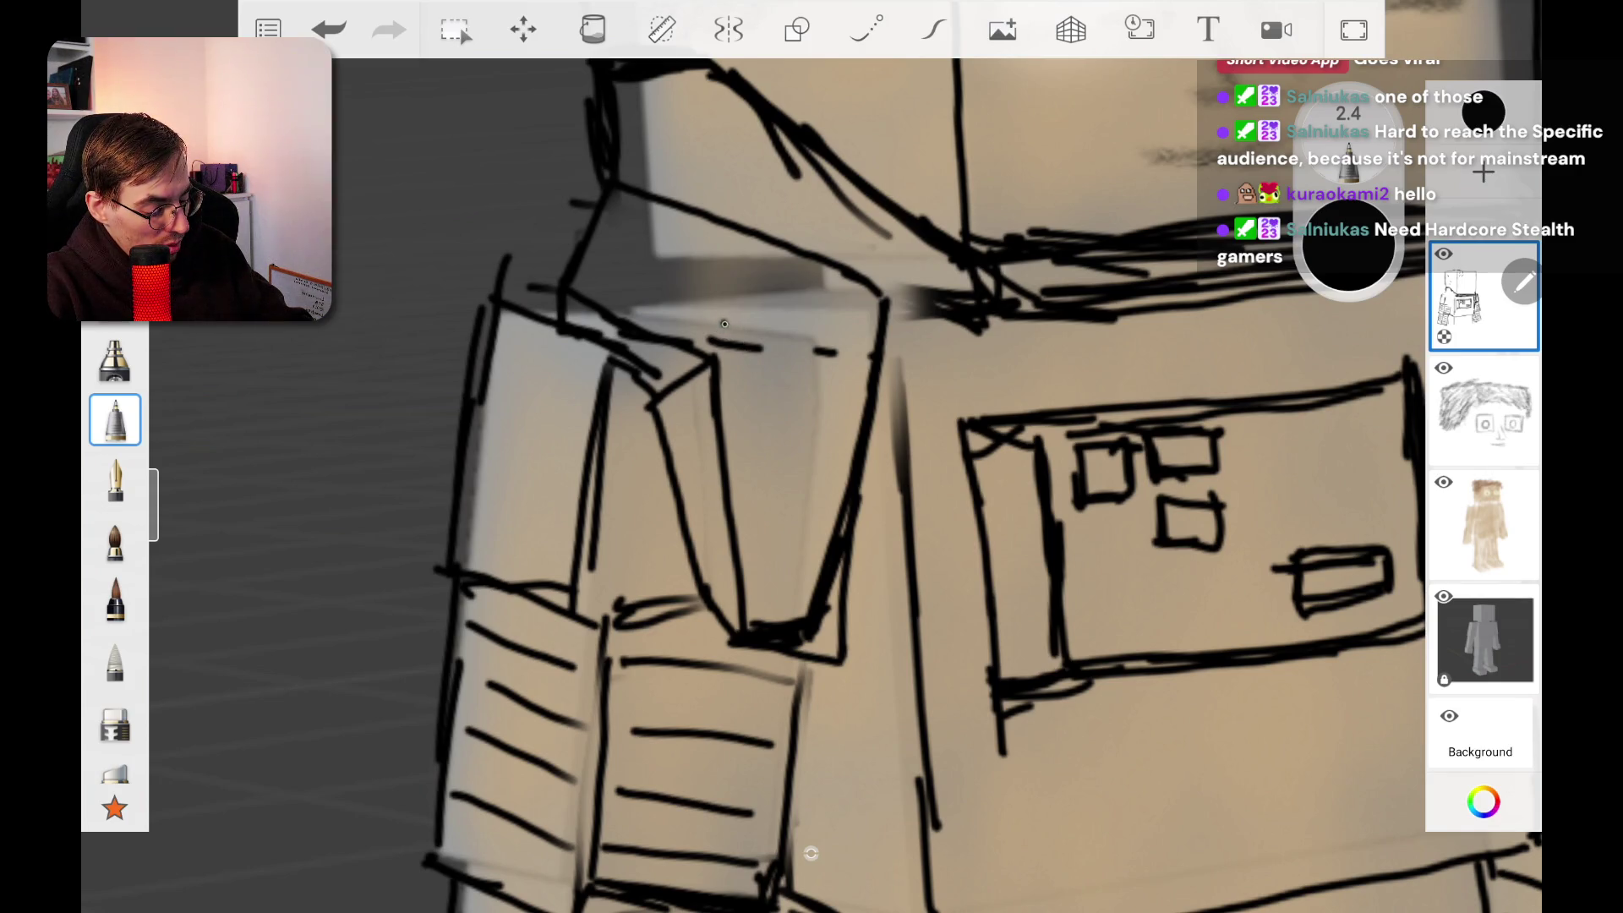
mouse_move(725, 317)
mouse_down()
mouse_move(871, 331)
mouse_move(879, 317)
mouse_move(629, 176)
mouse_move(872, 333)
mouse_move(723, 334)
mouse_move(702, 314)
mouse_move(726, 387)
mouse_move(625, 294)
mouse_move(727, 325)
mouse_up()
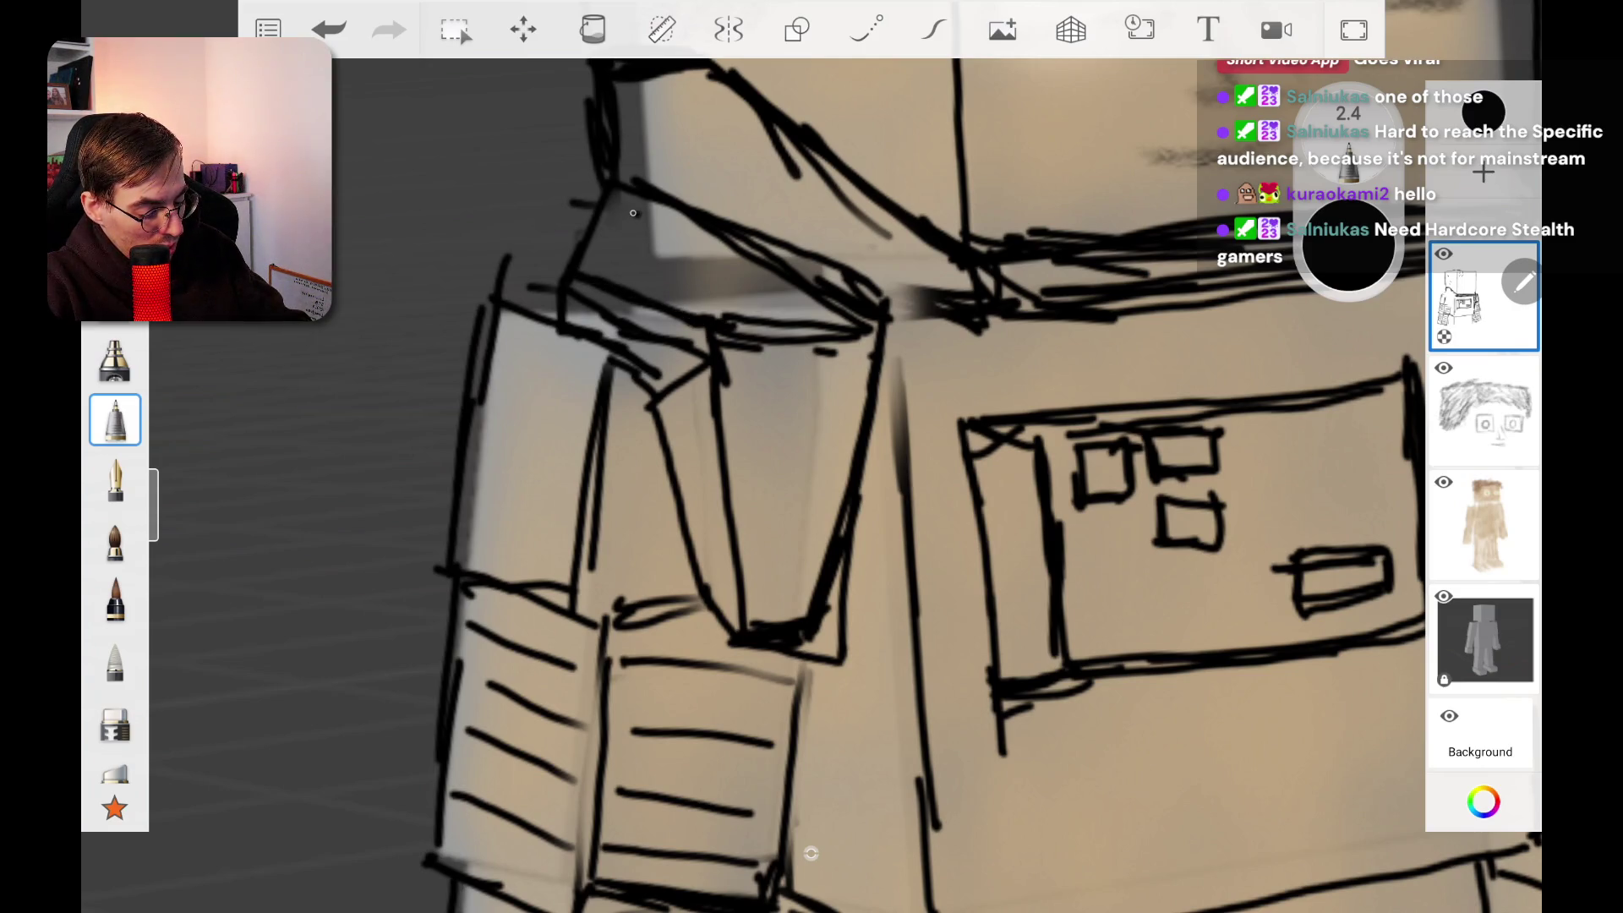
mouse_move(621, 192)
mouse_down()
mouse_move(603, 209)
mouse_move(564, 191)
mouse_move(576, 247)
mouse_up()
scroll(845, 465, down, 5)
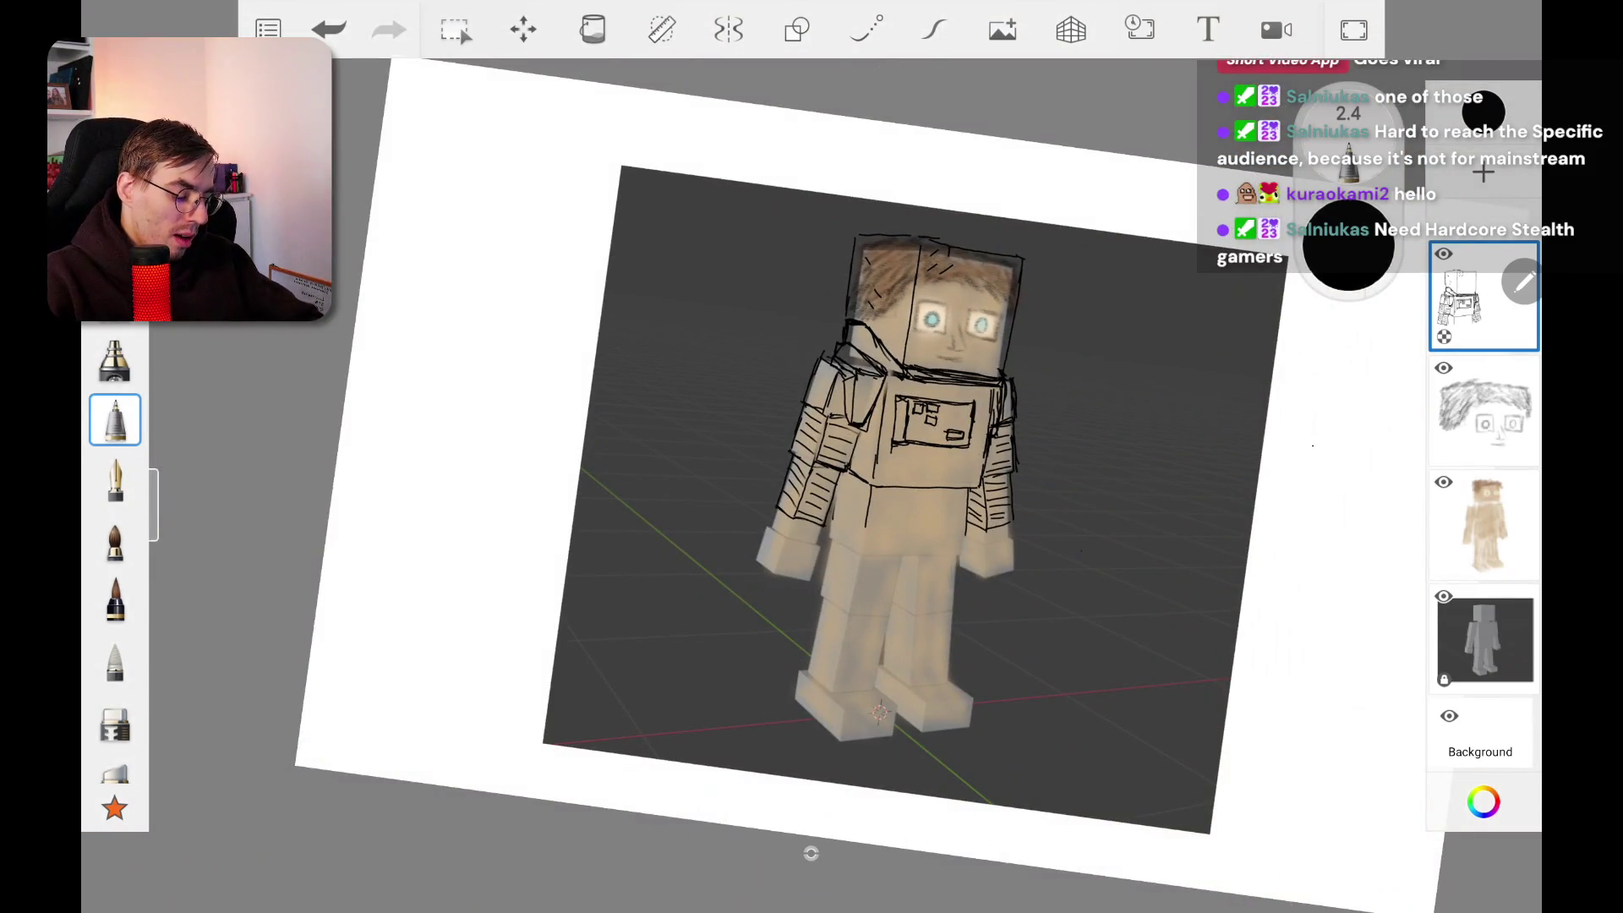
scroll(845, 465, up, 5)
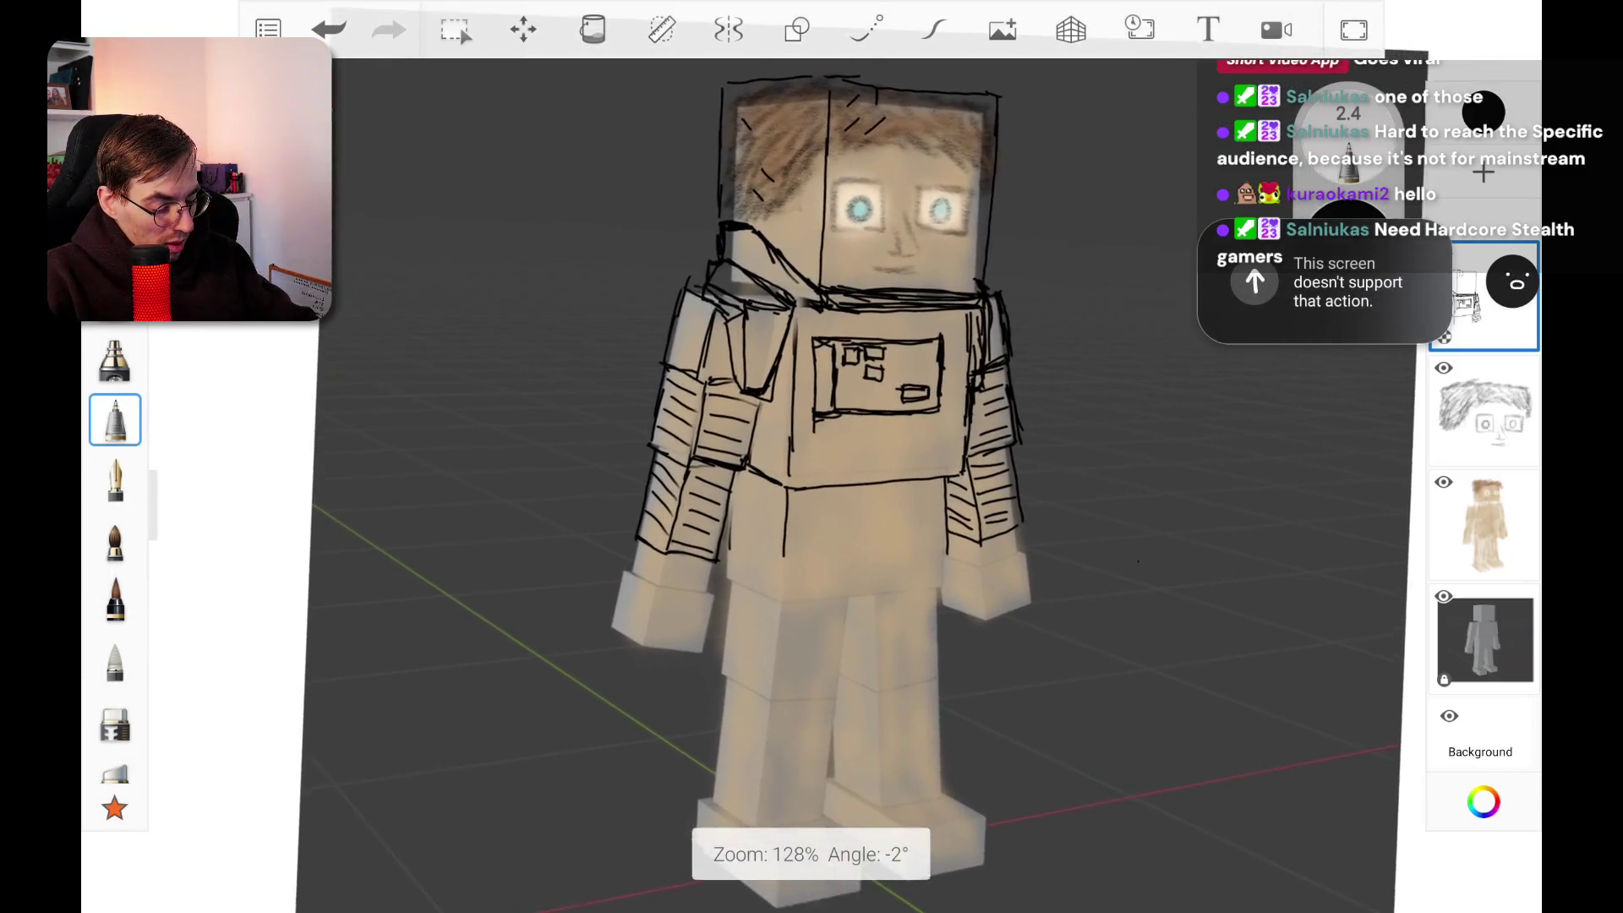
scroll(845, 465, up, 1)
mouse_move(1088, 505)
mouse_down()
mouse_move(1031, 507)
mouse_move(1205, 386)
mouse_up()
key(ctrl+z)
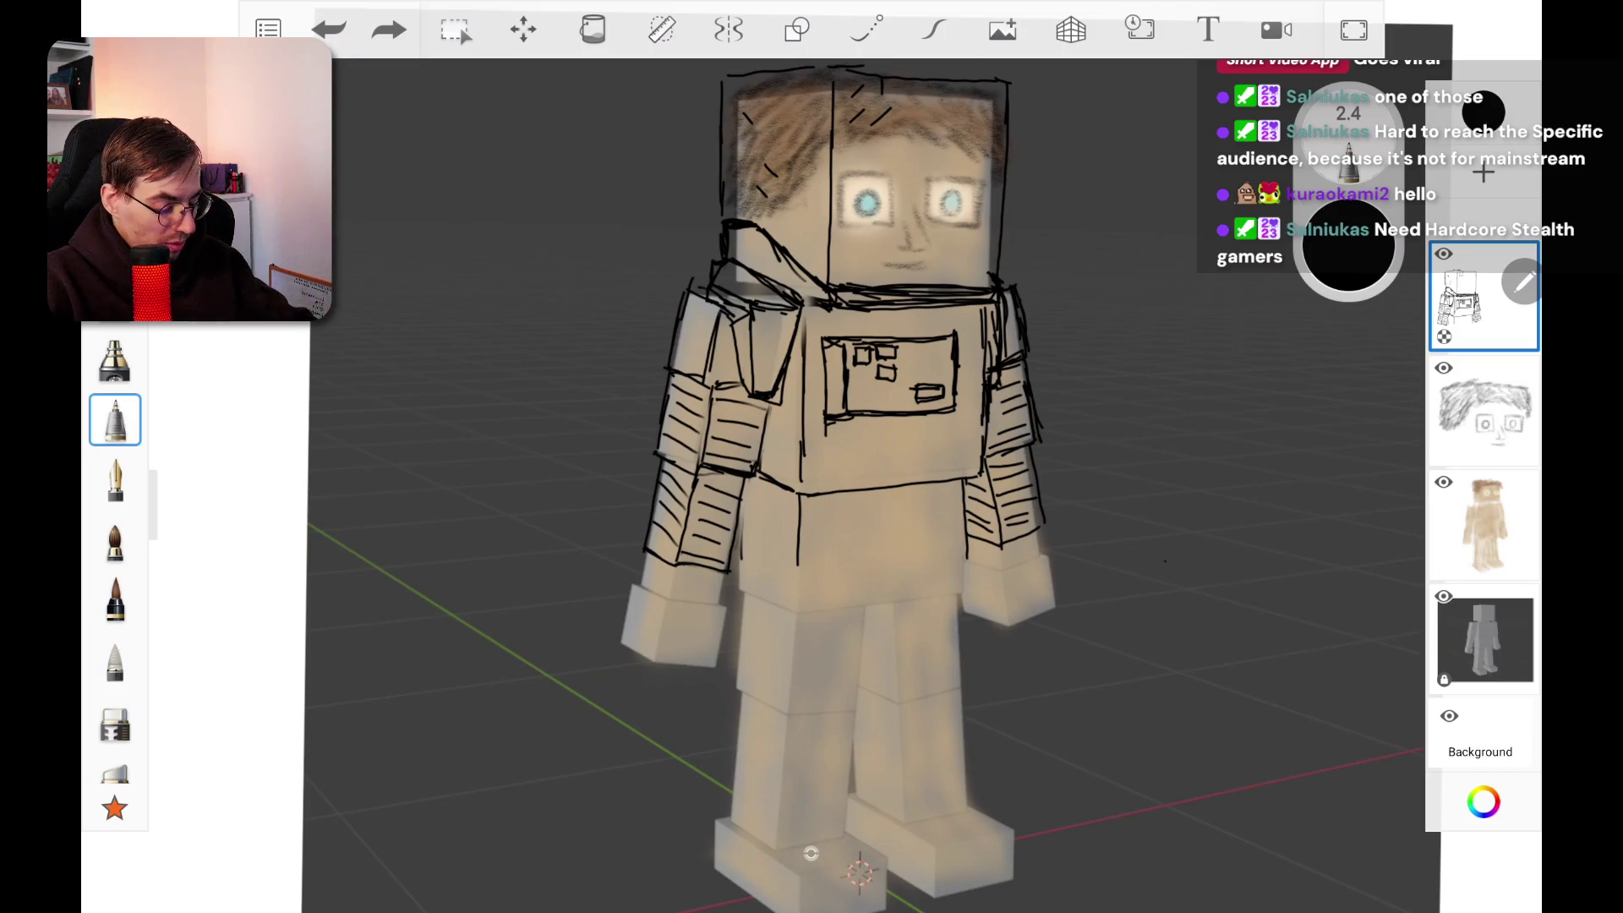
scroll(811, 853, up, 2)
scroll(845, 837, down, 4)
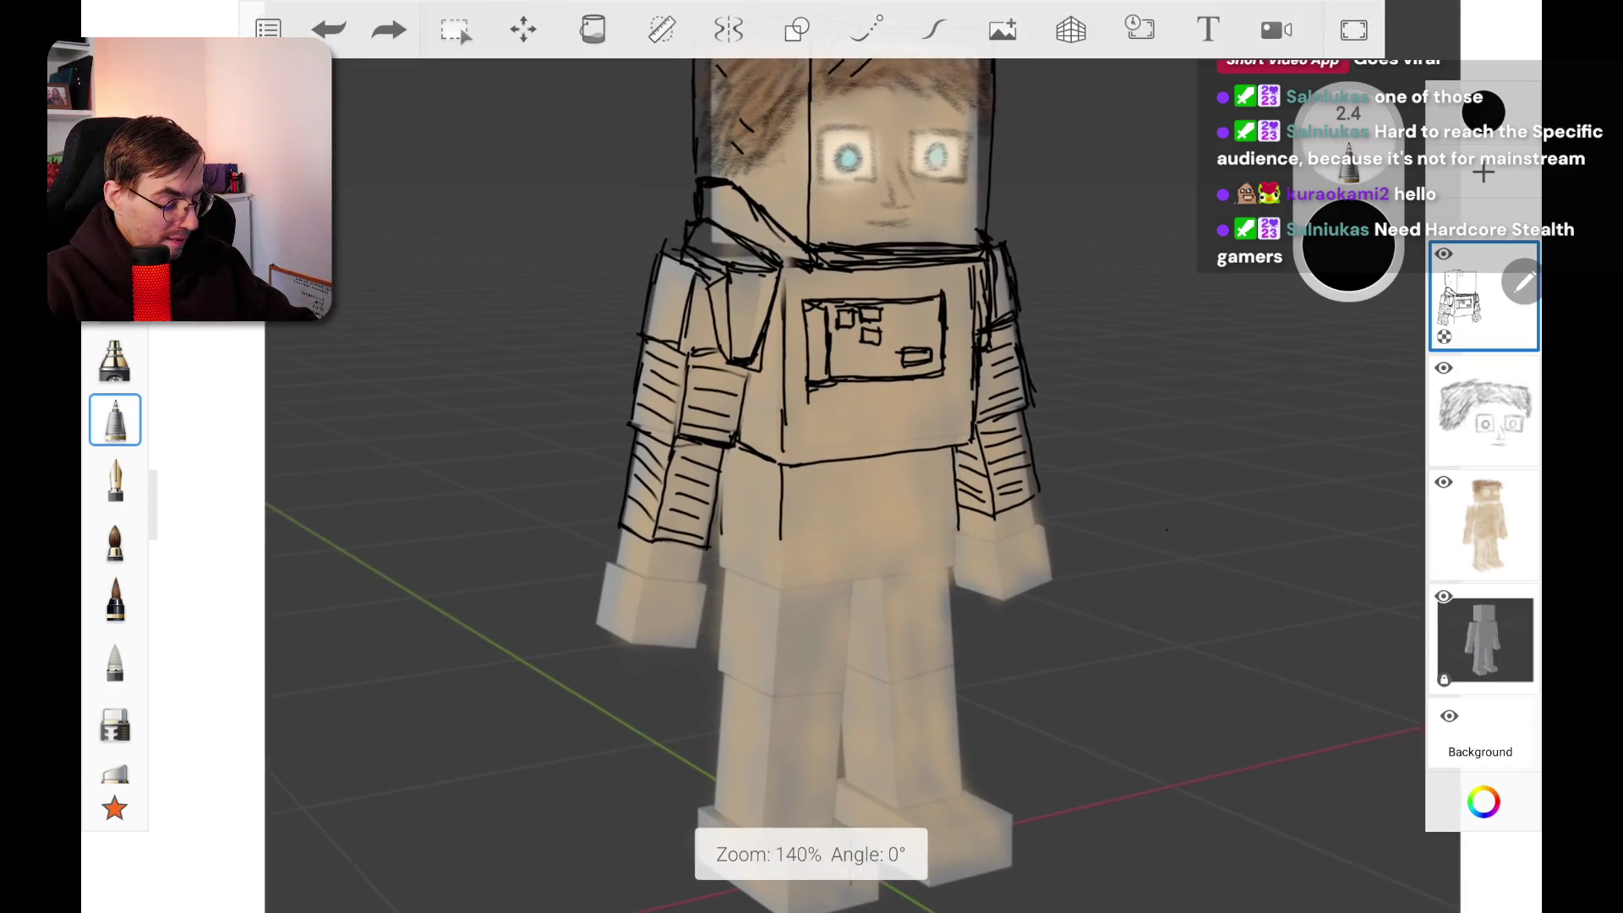
scroll(879, 820, down, 5)
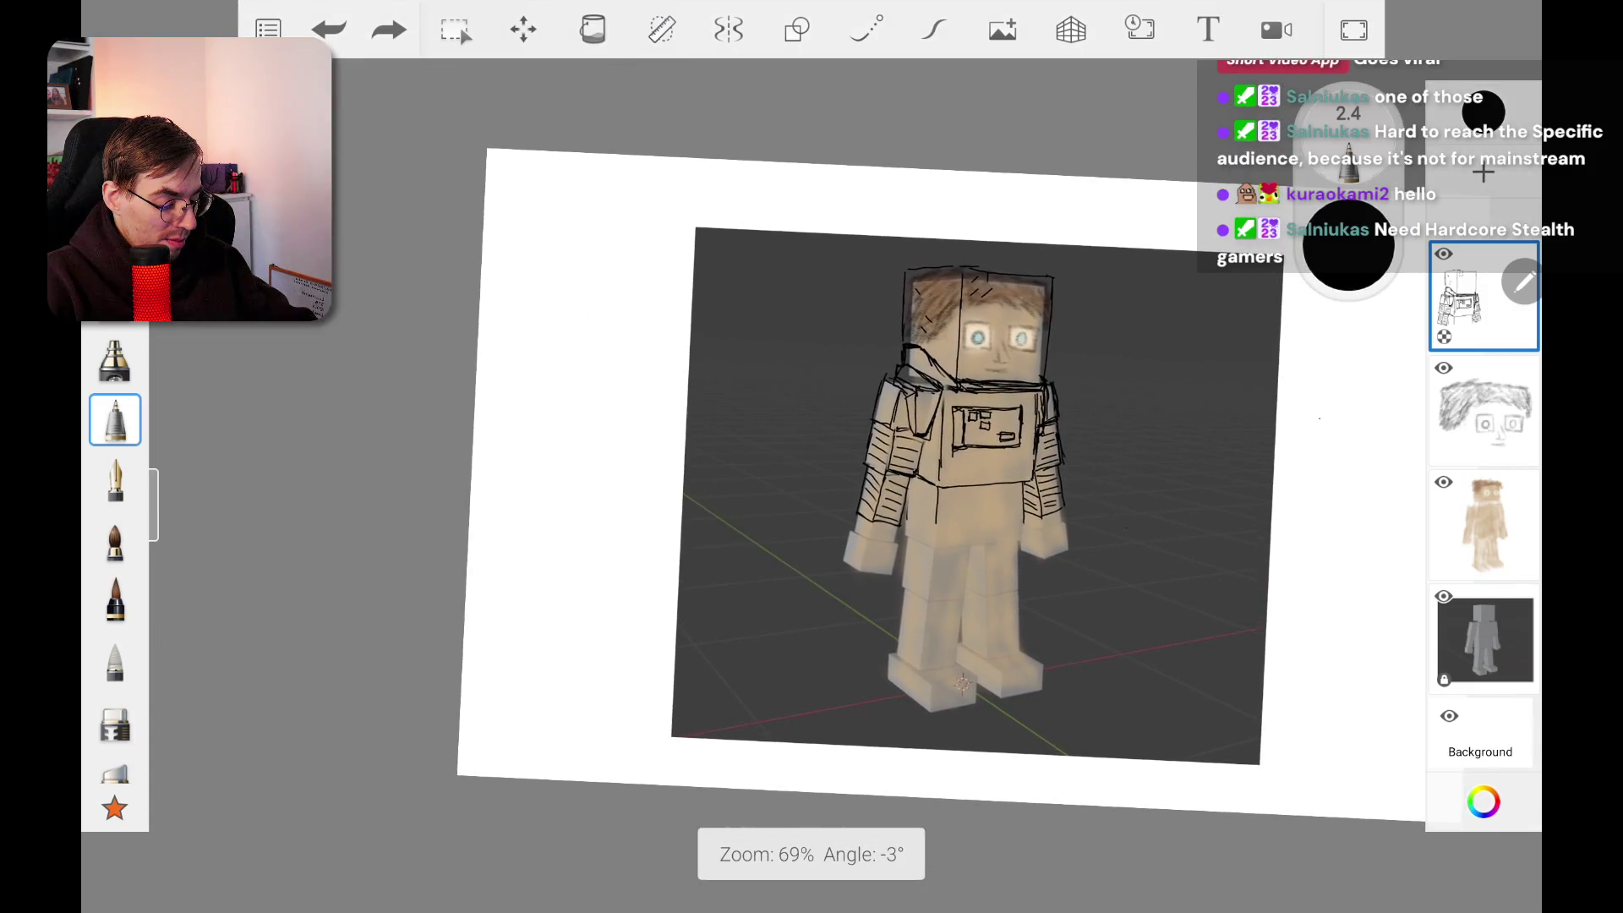
scroll(955, 491, up, 2)
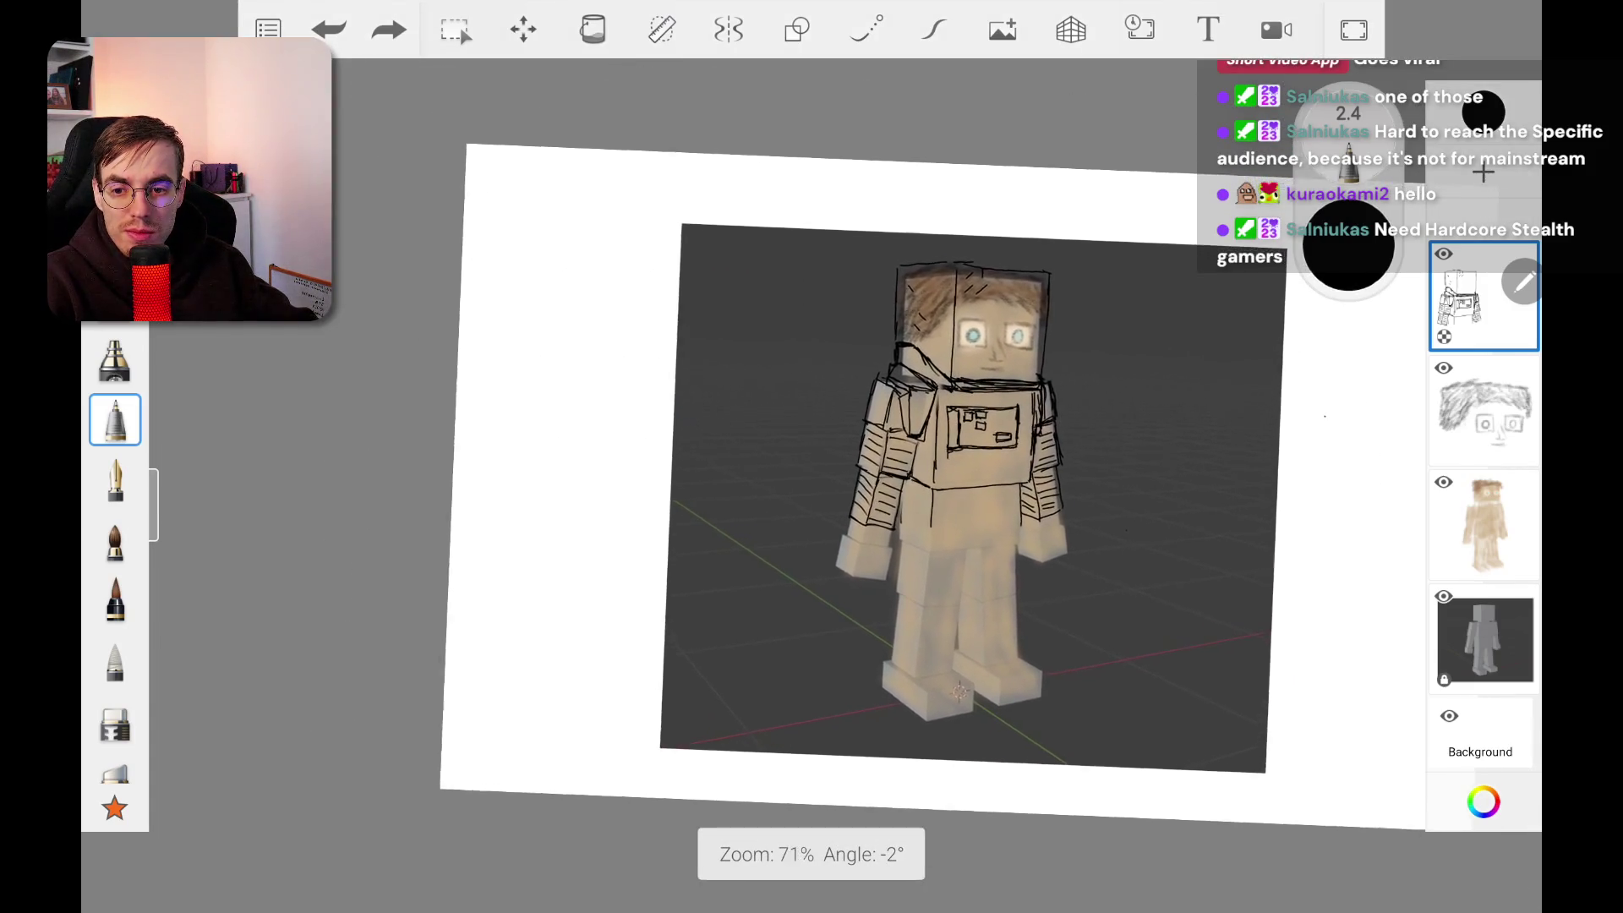
scroll(811, 853, up, 3)
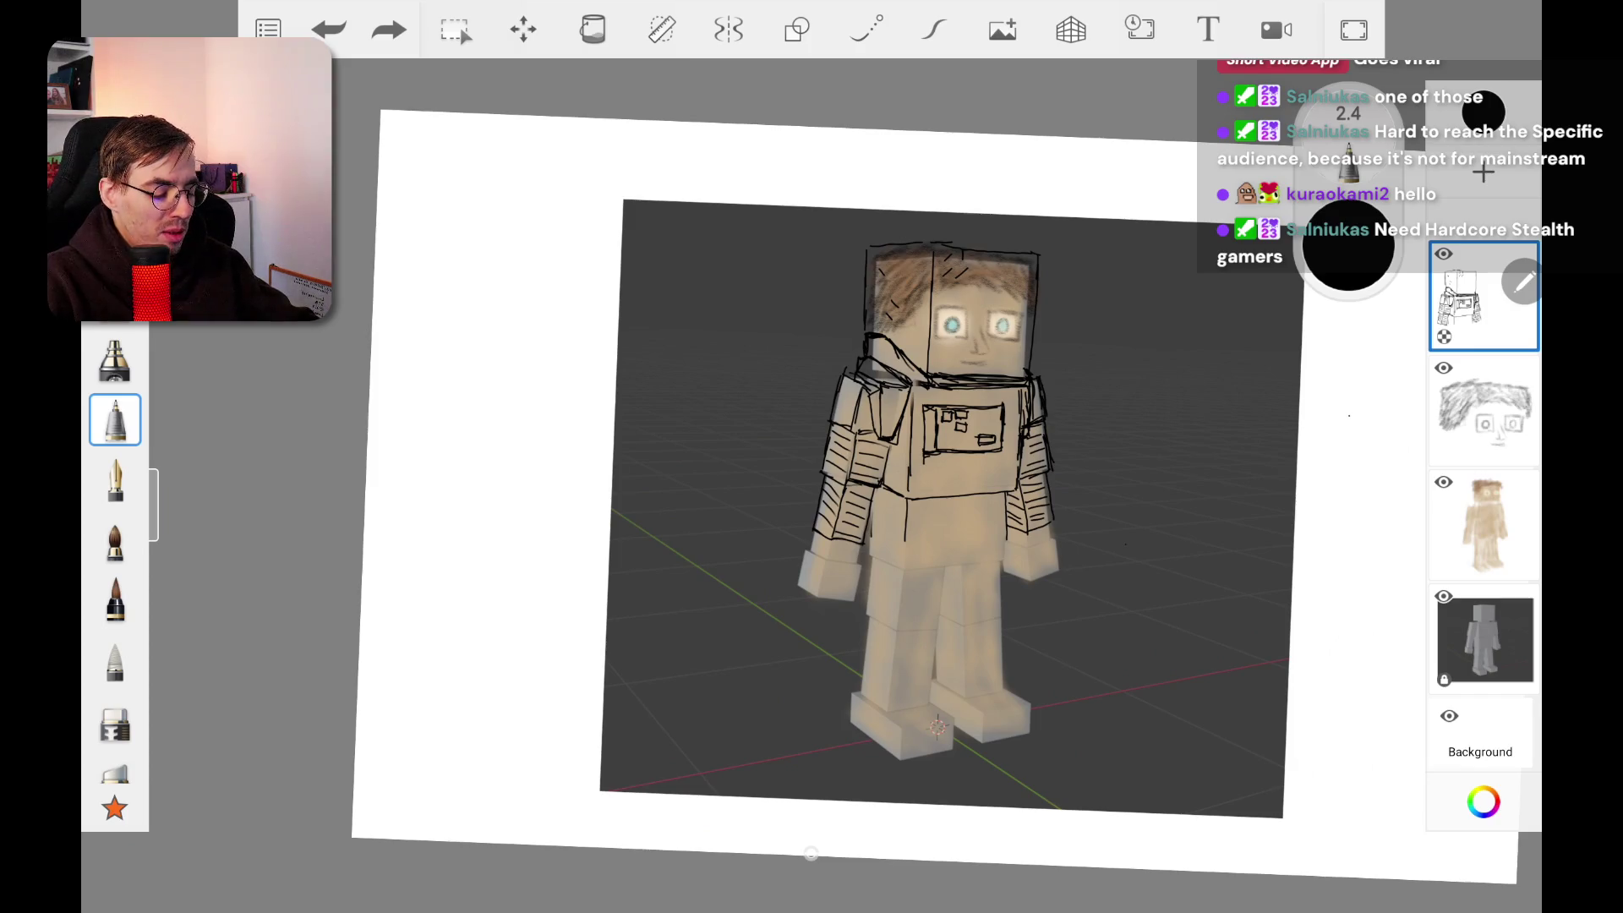
scroll(1090, 423, up, 2)
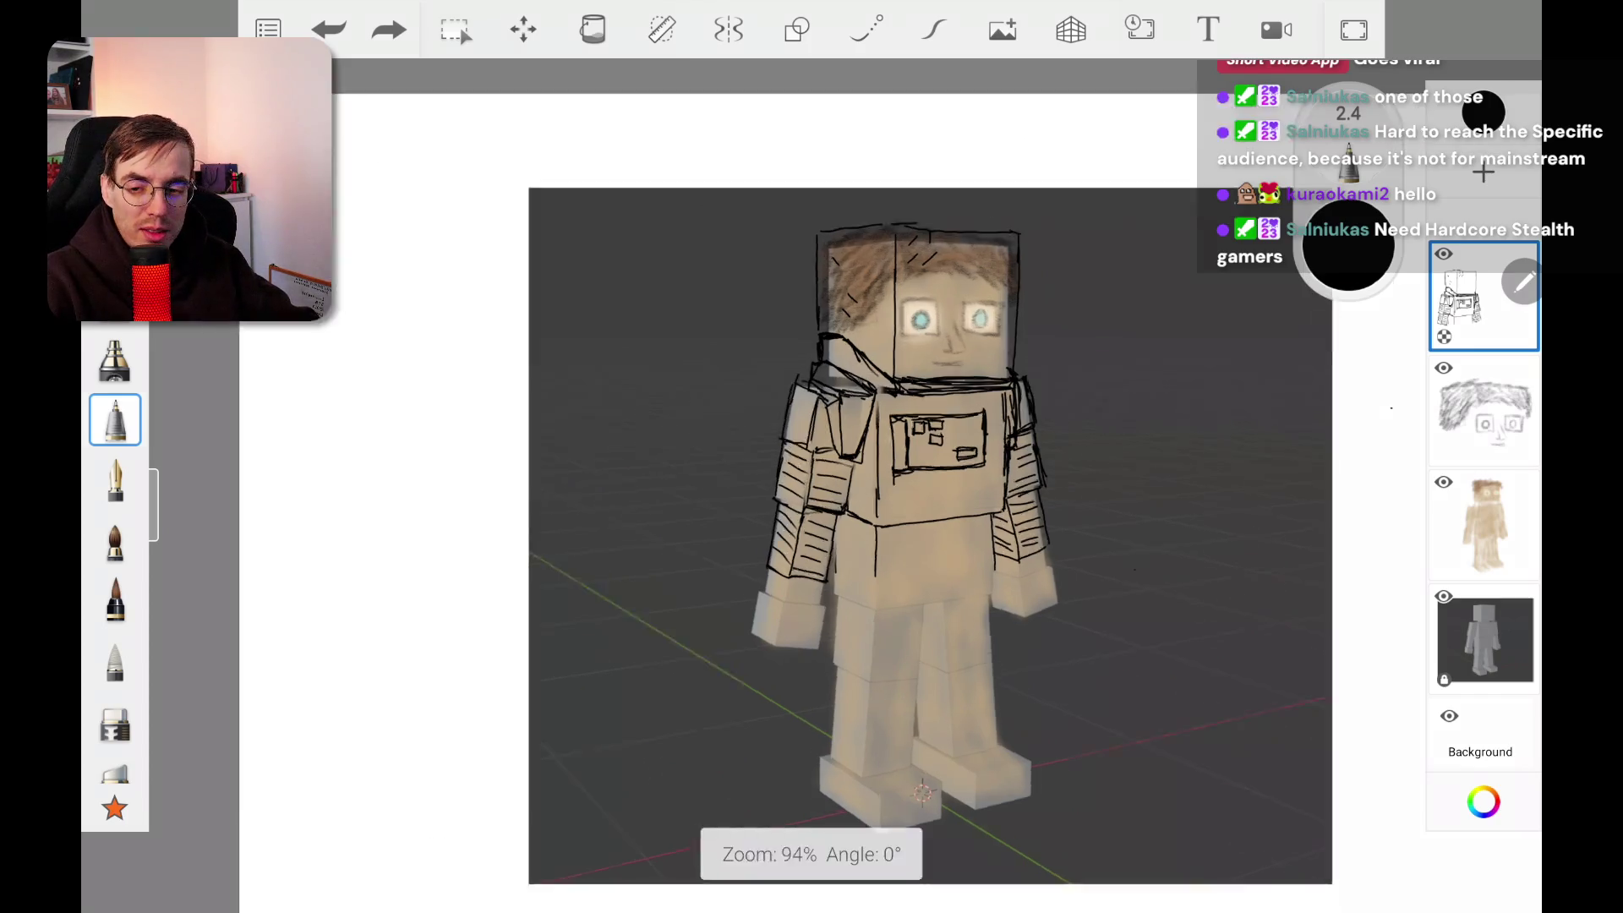
scroll(1091, 423, up, 6)
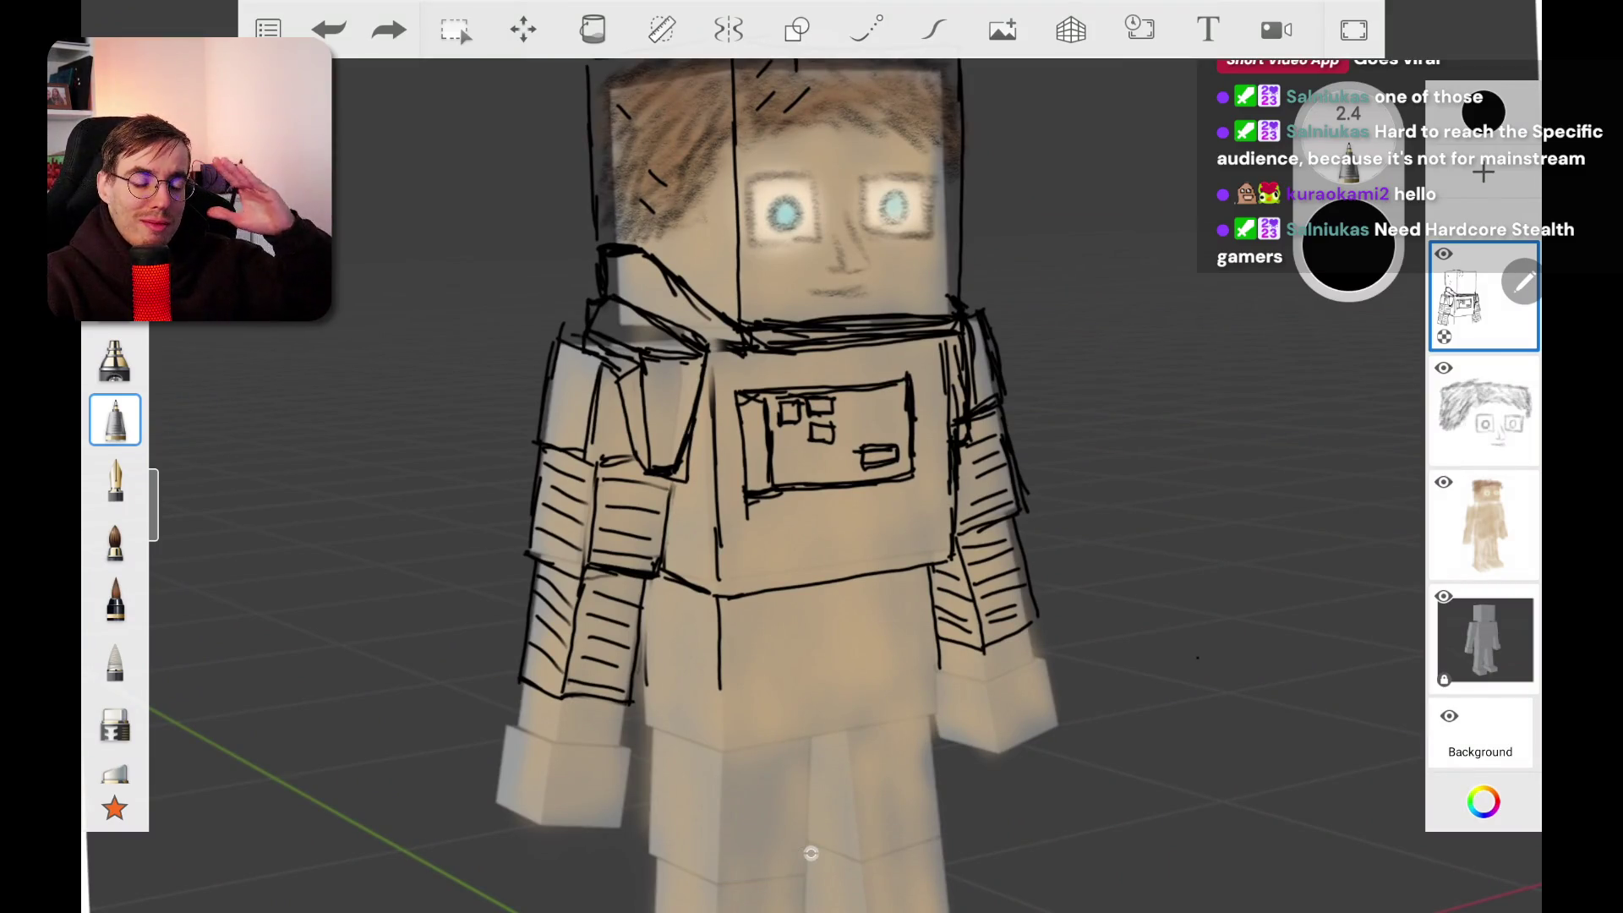
mouse_move(1115, 244)
mouse_down()
mouse_move(1112, 310)
mouse_move(1135, 332)
mouse_up()
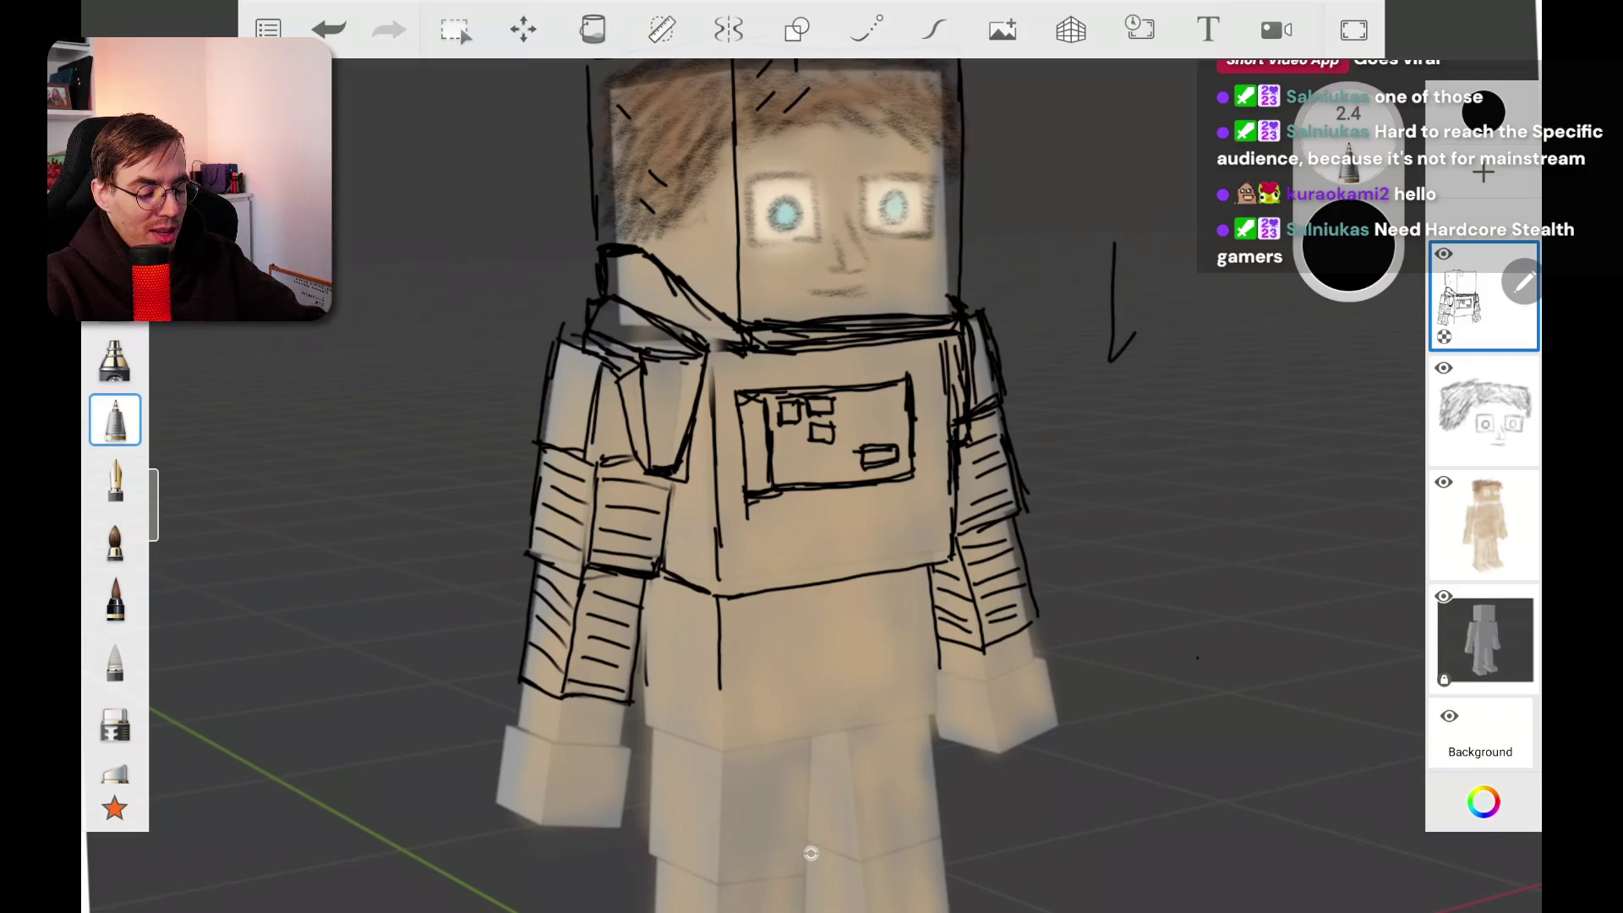
key(ctrl+z)
drag(809, 853, 786, 634)
scroll(810, 853, up, 4)
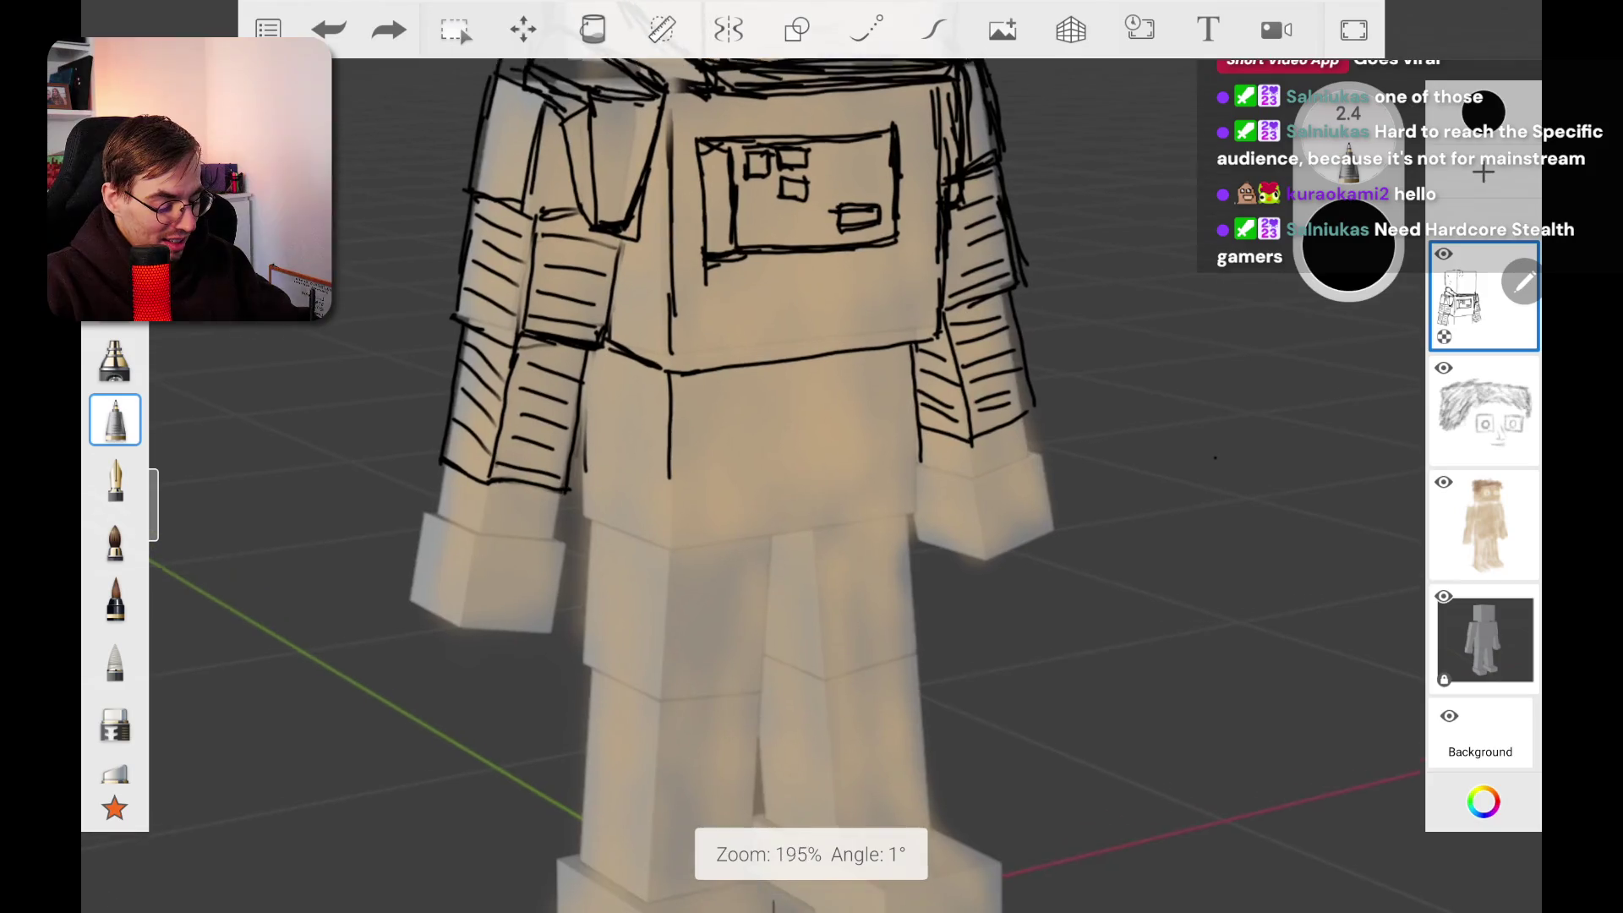
scroll(811, 853, down, 5)
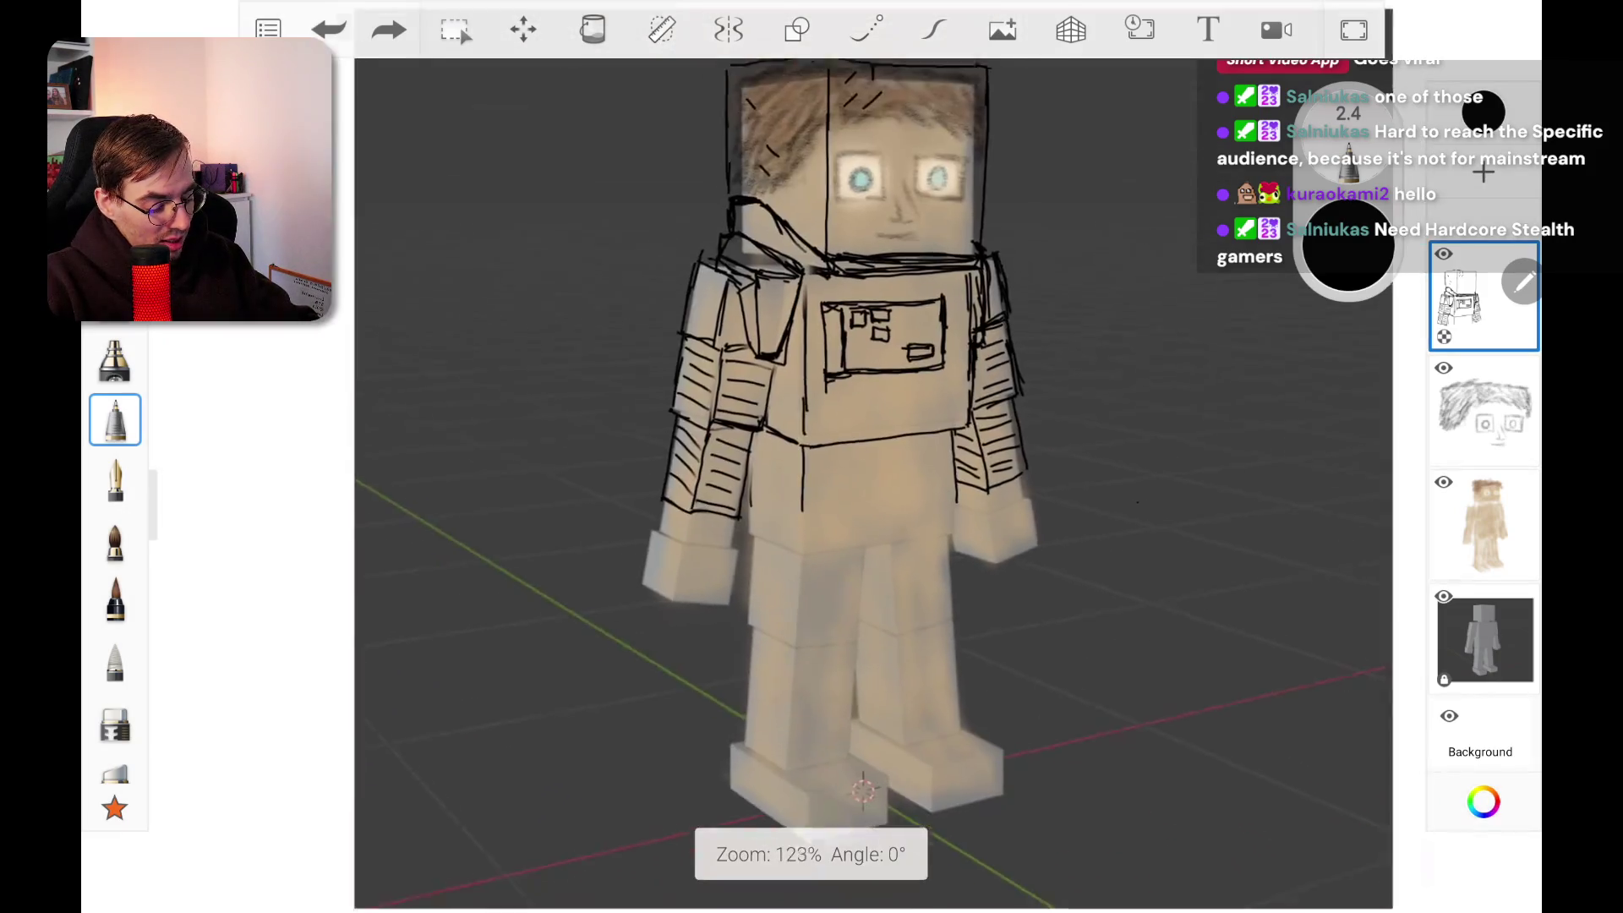
scroll(811, 853, down, 3)
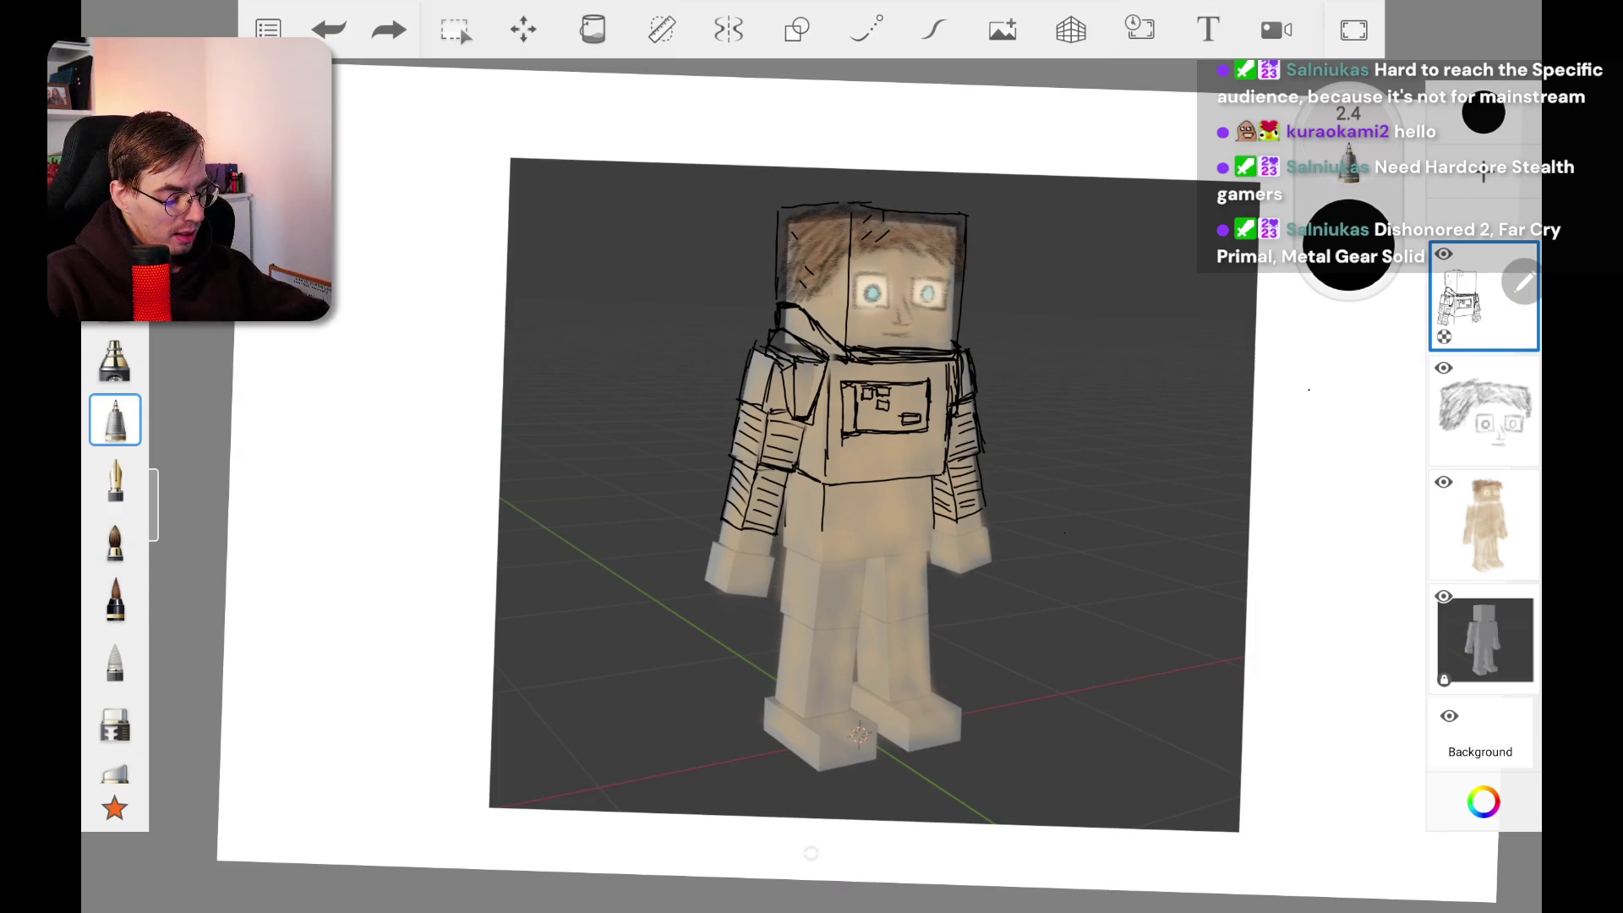
scroll(874, 610, up, 5)
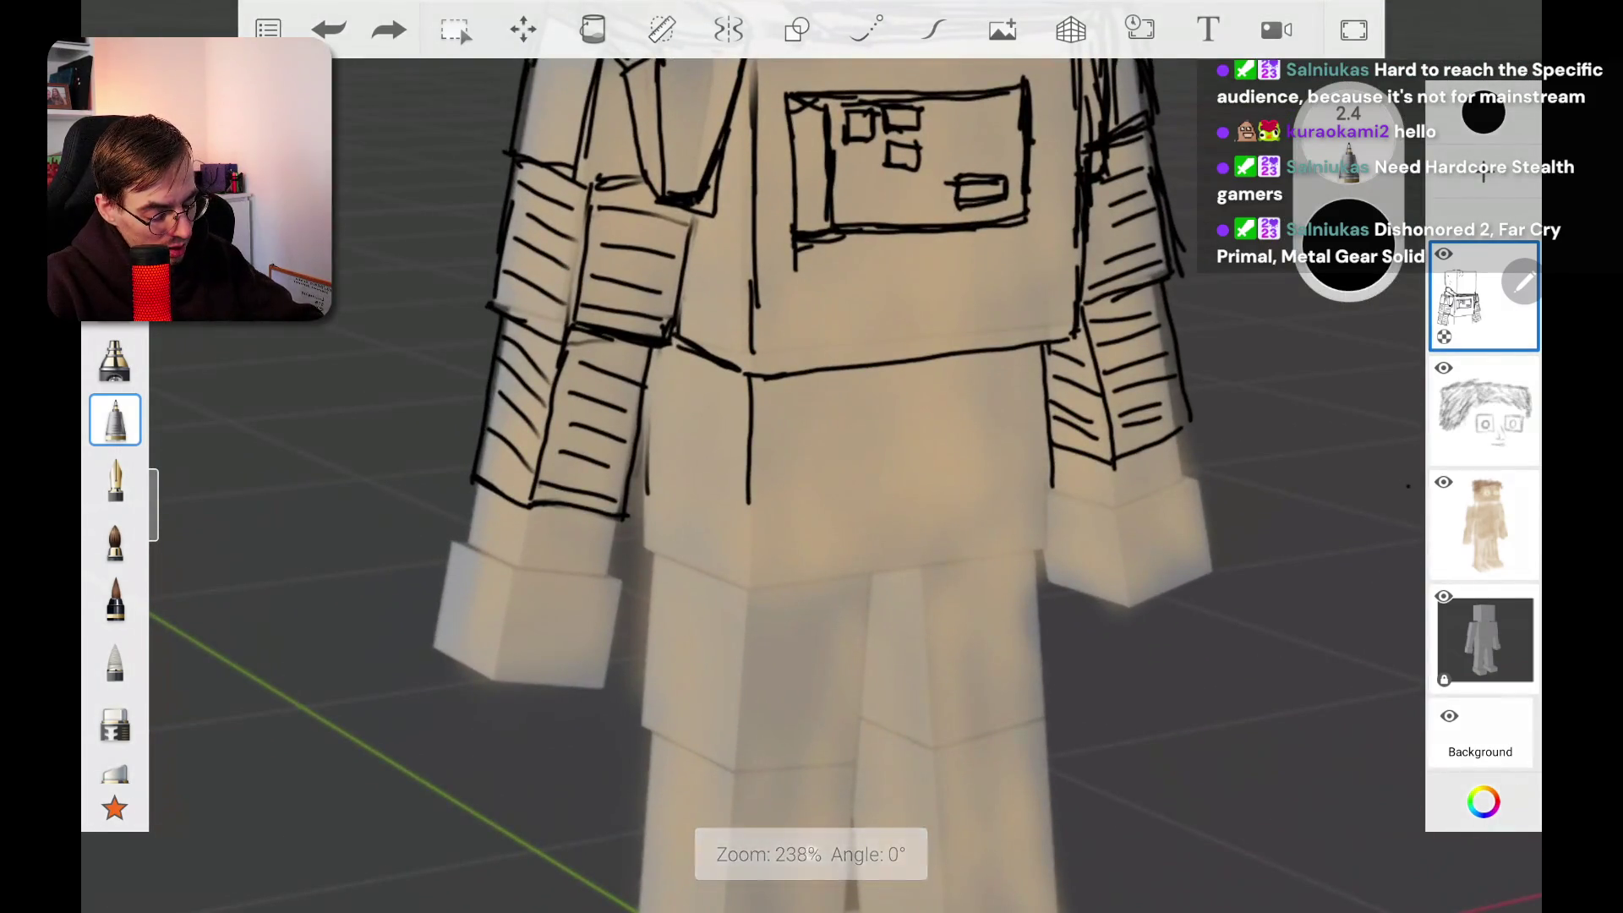
Step: Extend the torso sides downward and outline the chest armor's bottom edge
mouse_move(748, 495)
mouse_down()
mouse_move(743, 588)
mouse_move(730, 565)
mouse_up()
mouse_move(640, 502)
mouse_down()
mouse_move(637, 556)
mouse_move(747, 597)
mouse_up()
mouse_move(672, 561)
mouse_down()
mouse_move(748, 583)
mouse_move(903, 583)
mouse_up()
drag(808, 590, 1038, 548)
drag(1052, 478, 1047, 548)
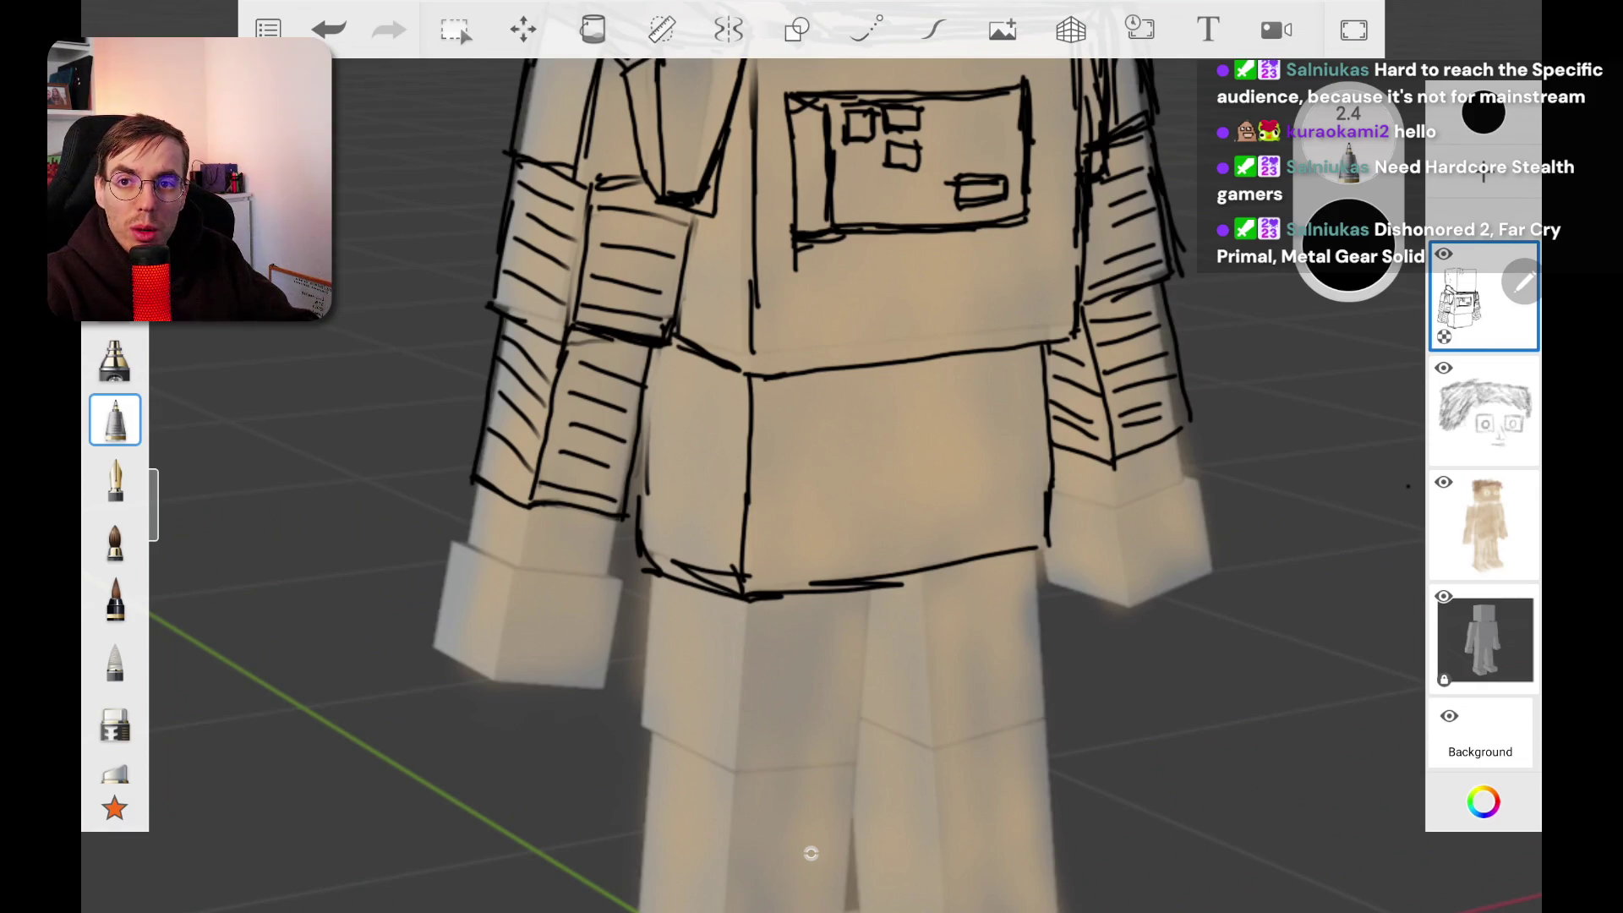
Step: Outline a boxy cuff with closed bottom and sides below the left sleeve
drag(469, 476, 457, 545)
drag(516, 500, 517, 548)
drag(620, 517, 609, 575)
drag(500, 558, 579, 573)
mouse_move(445, 524)
mouse_down()
mouse_move(426, 611)
mouse_move(470, 681)
mouse_move(596, 695)
mouse_up()
drag(627, 584, 603, 687)
drag(517, 575, 495, 668)
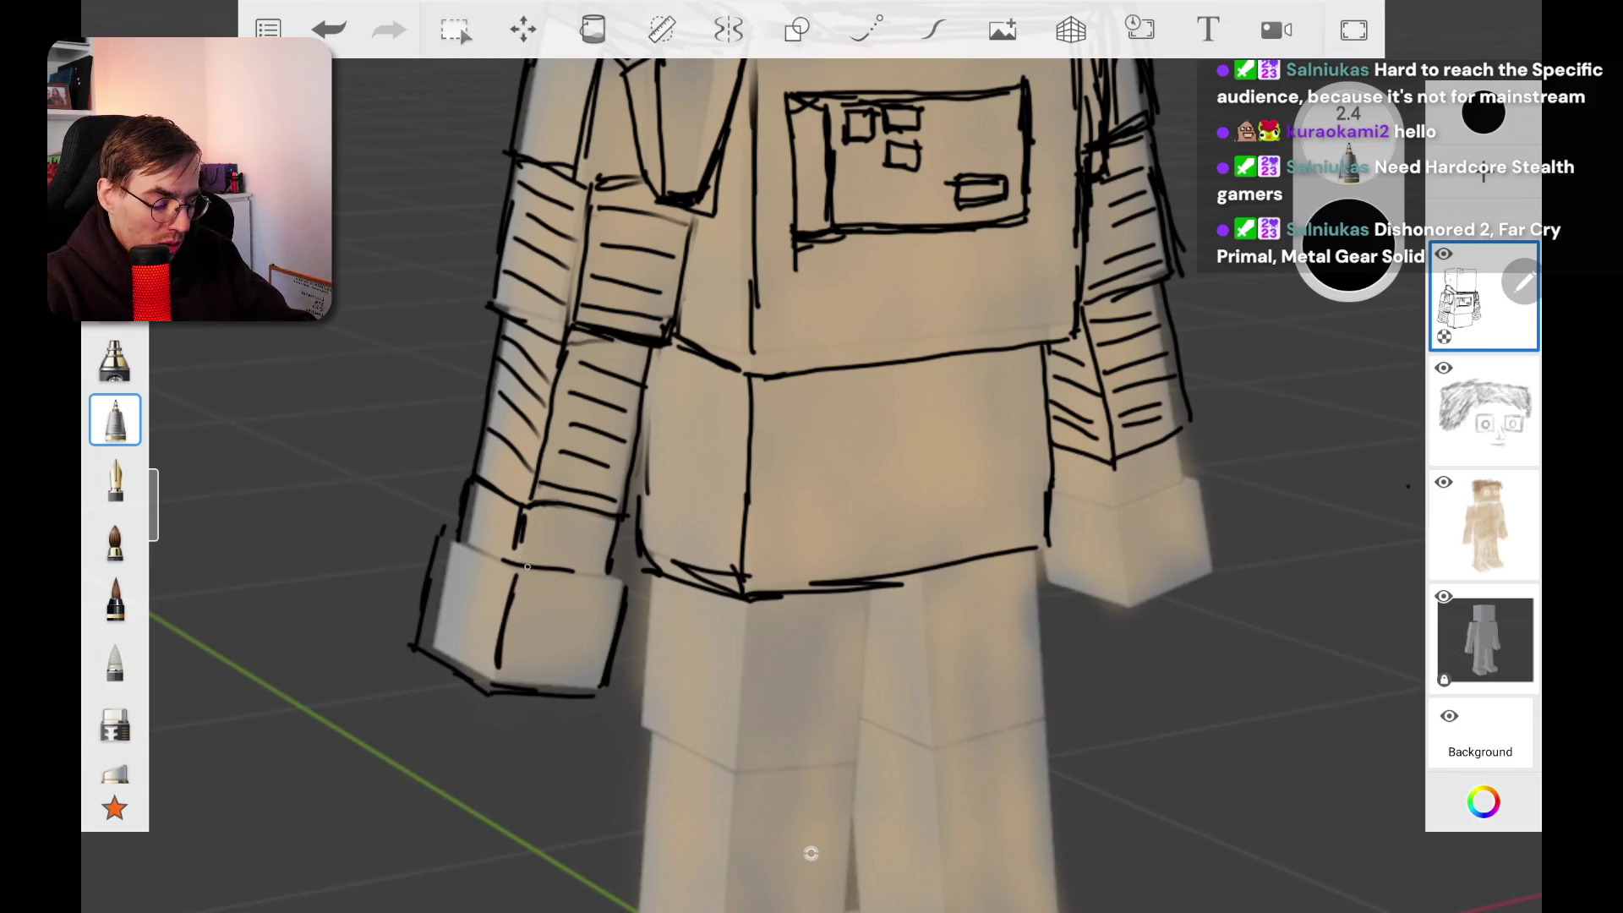
Step: Bring the right arm into view and outline its boxy cuff
drag(1407, 486, 1051, 437)
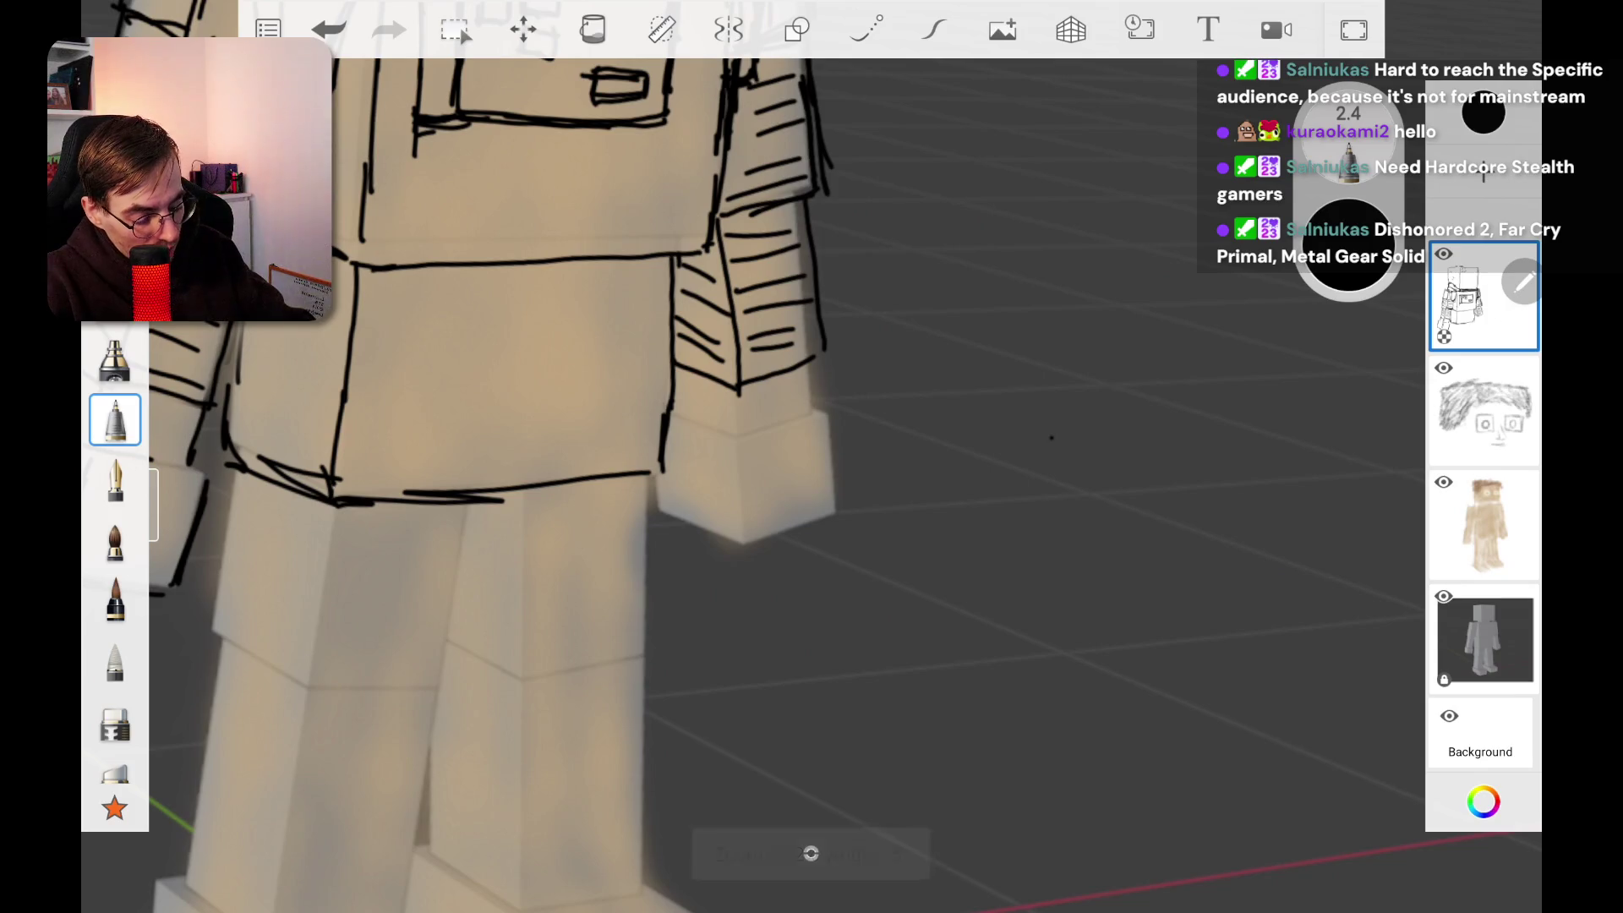
mouse_move(735, 387)
mouse_down()
mouse_move(738, 443)
mouse_move(826, 413)
mouse_up()
mouse_move(821, 351)
mouse_down()
mouse_move(852, 520)
mouse_move(739, 552)
mouse_move(656, 509)
mouse_move(647, 486)
mouse_up()
drag(740, 438, 751, 542)
scroll(848, 457, down, 5)
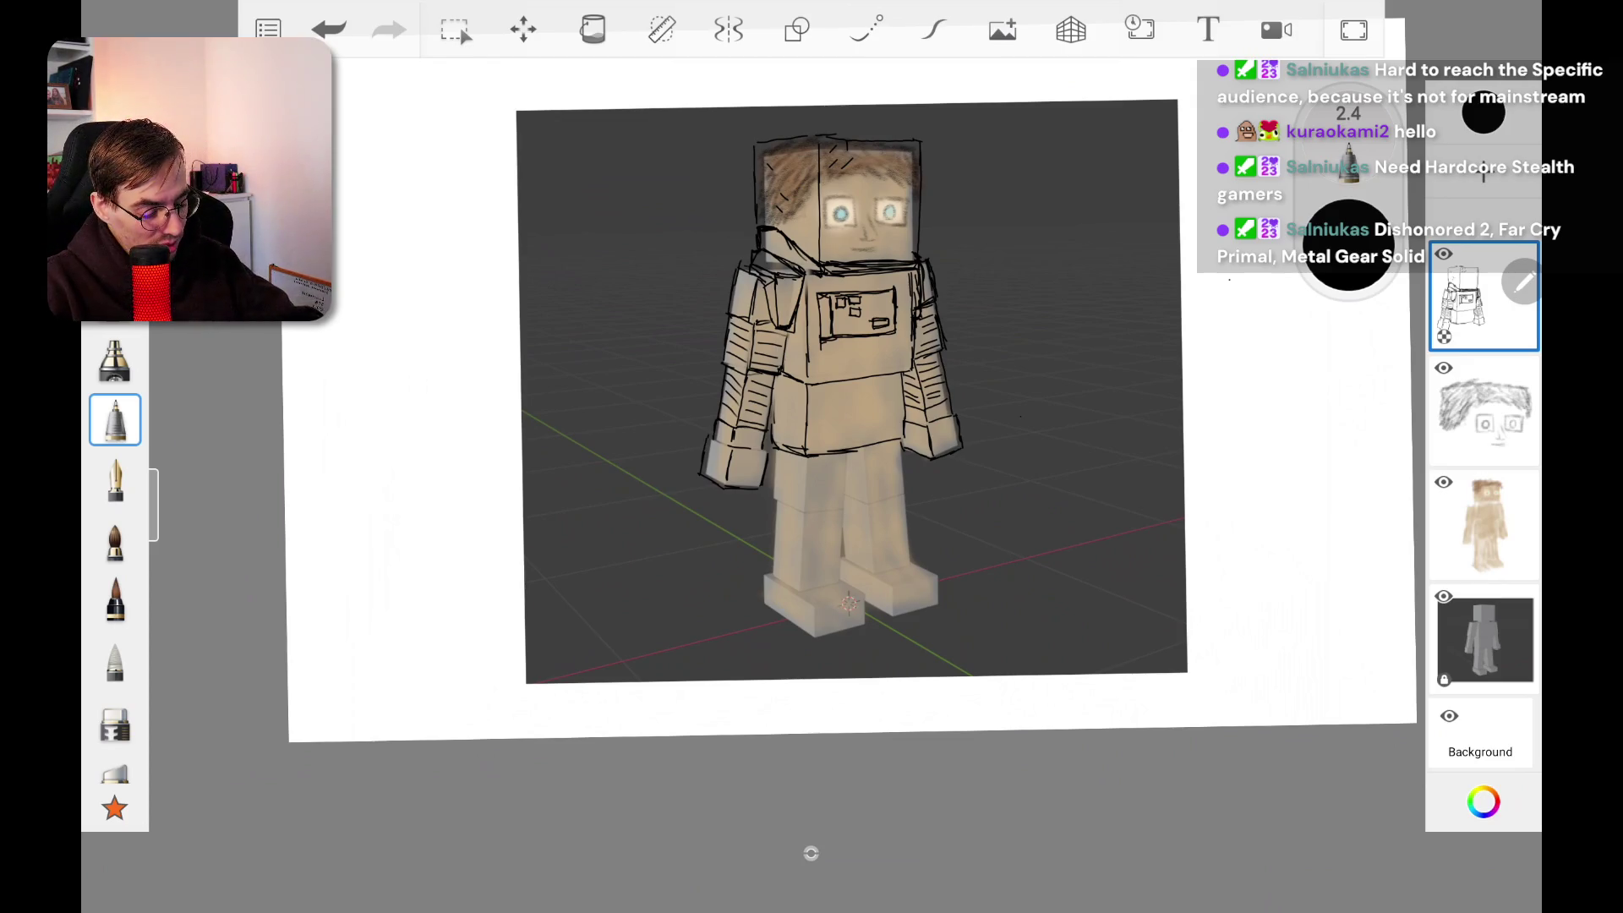
Step: Zoom onto the torso and add a short stroke along the left forearm band's edge
scroll(854, 271, up, 5)
scroll(845, 465, down, 5)
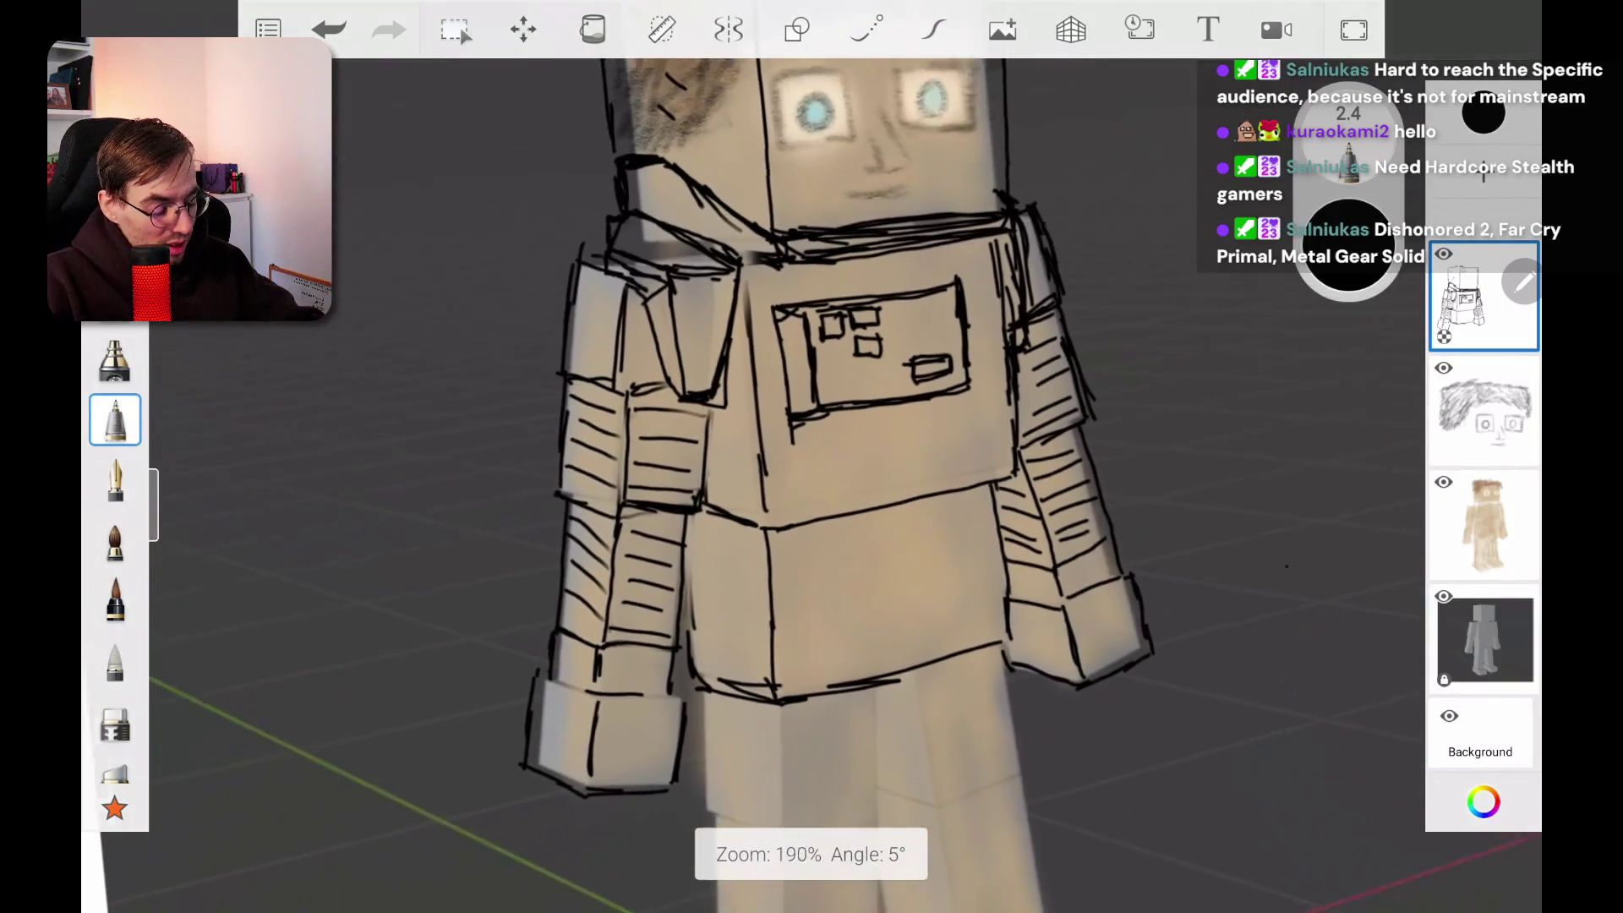
scroll(934, 890, up, 5)
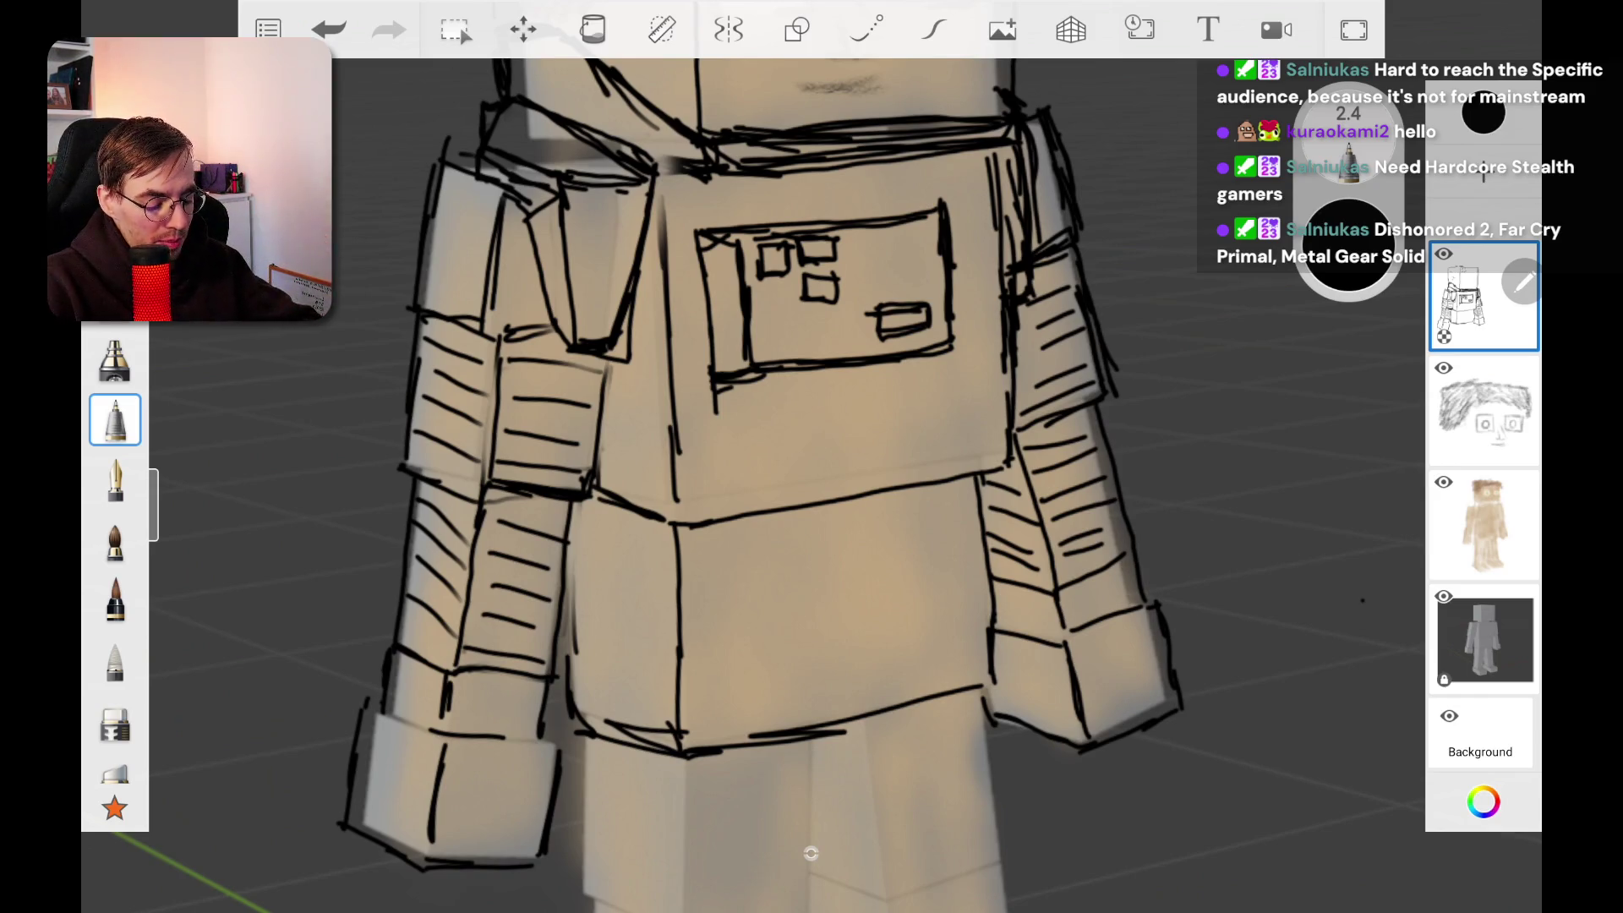
mouse_move(559, 370)
mouse_down()
mouse_move(614, 359)
mouse_move(608, 386)
mouse_up()
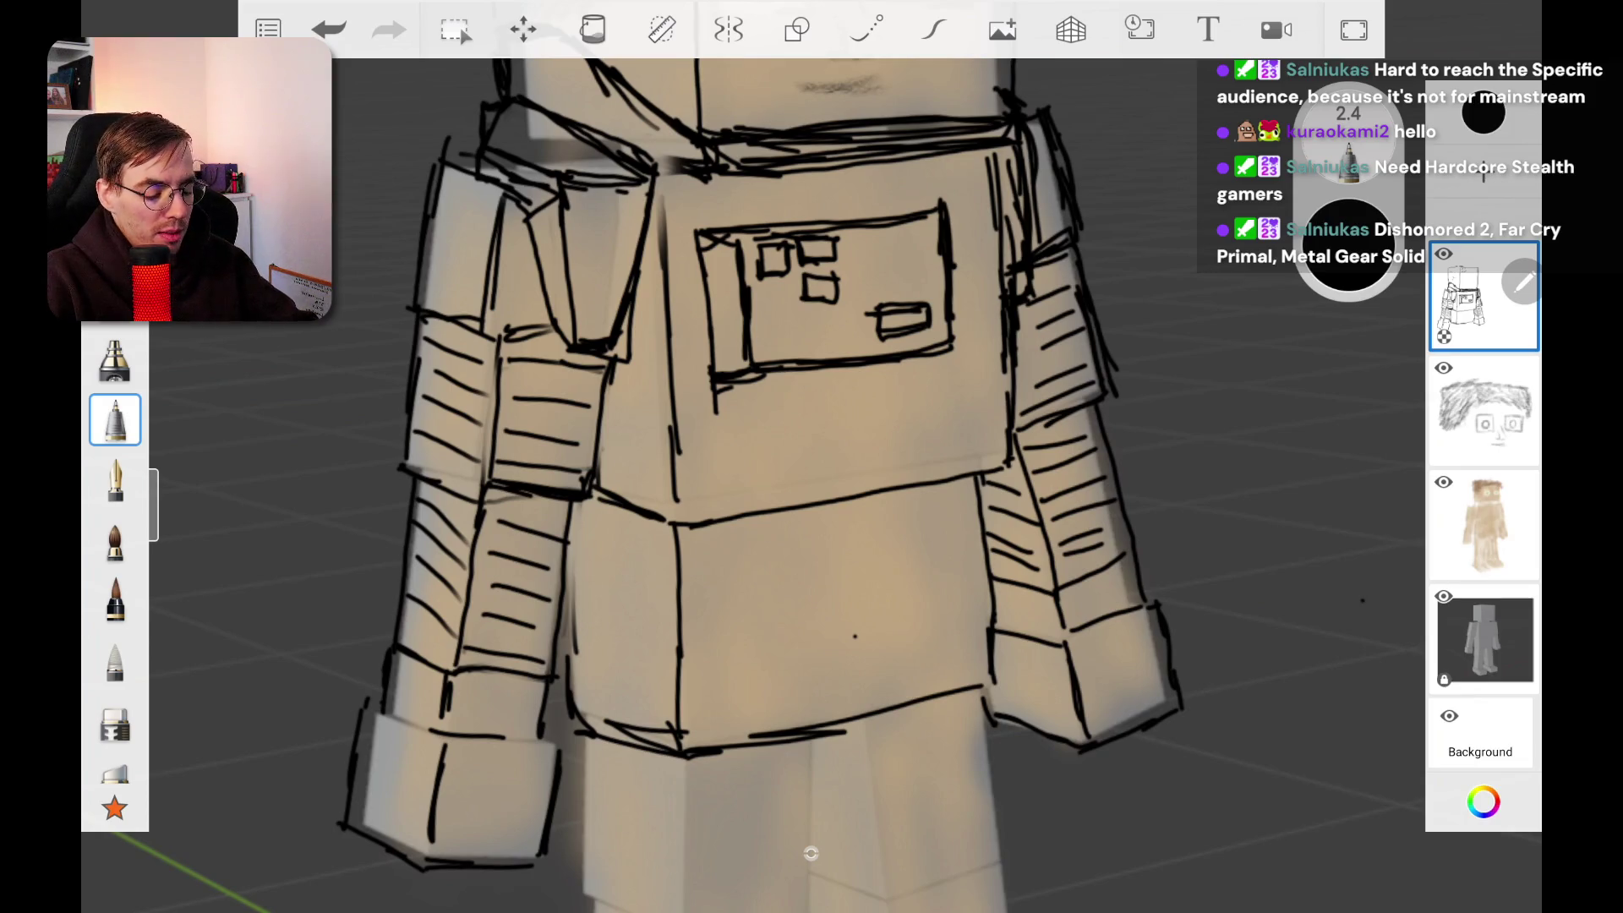
scroll(811, 853, down, 5)
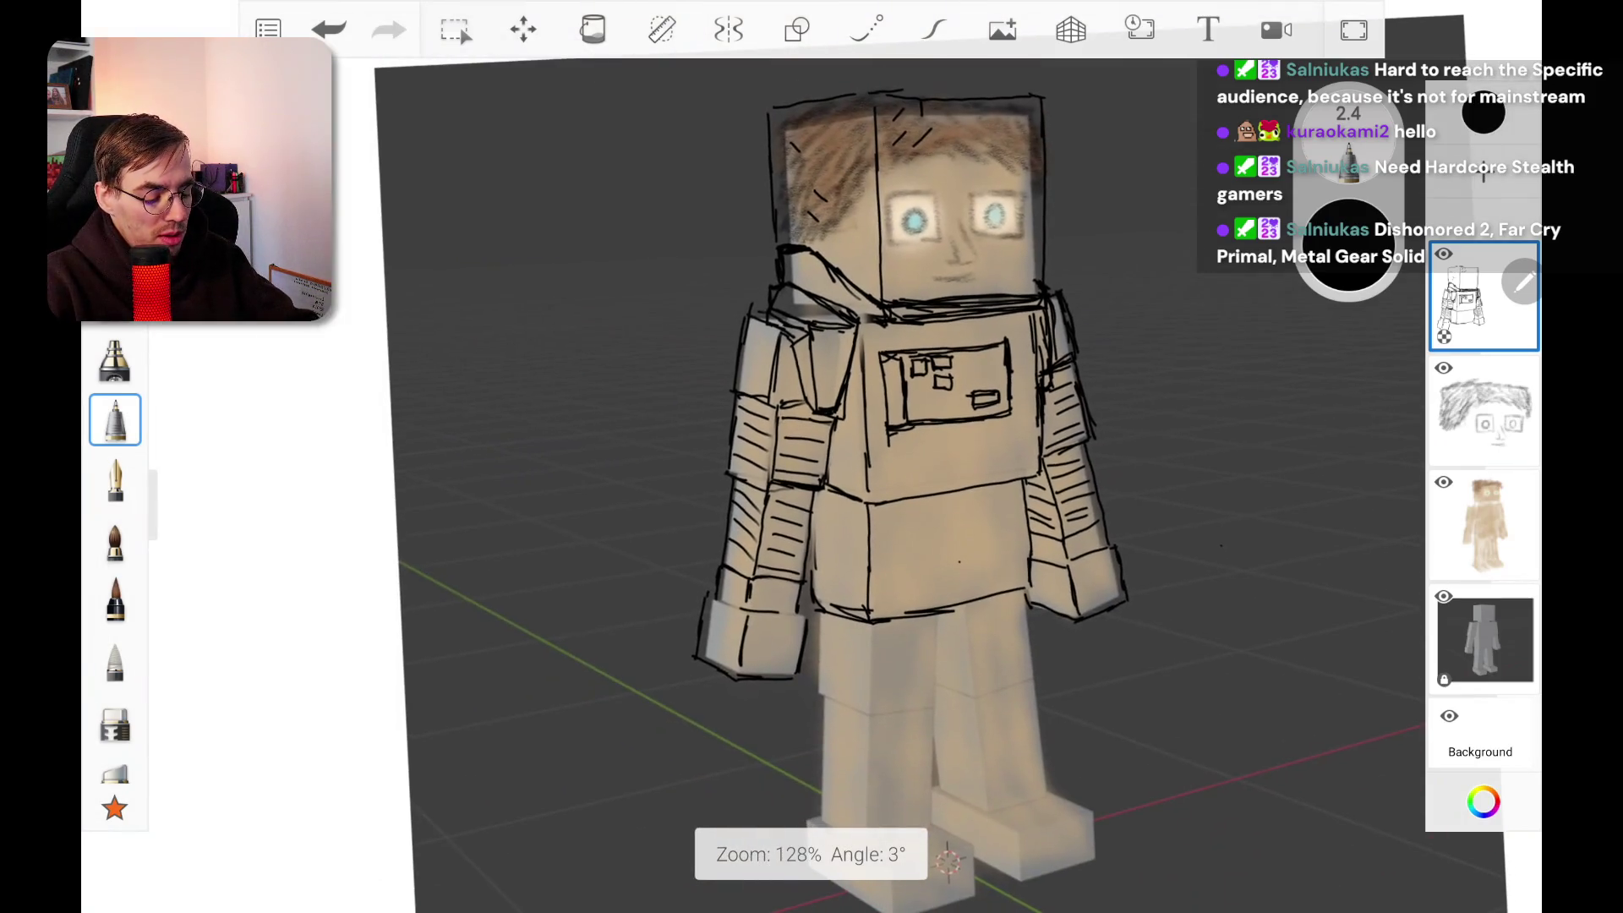
Step: Touch up the left cuff edge, then pan down and draw the left foot's back edge
scroll(811, 852, up, 5)
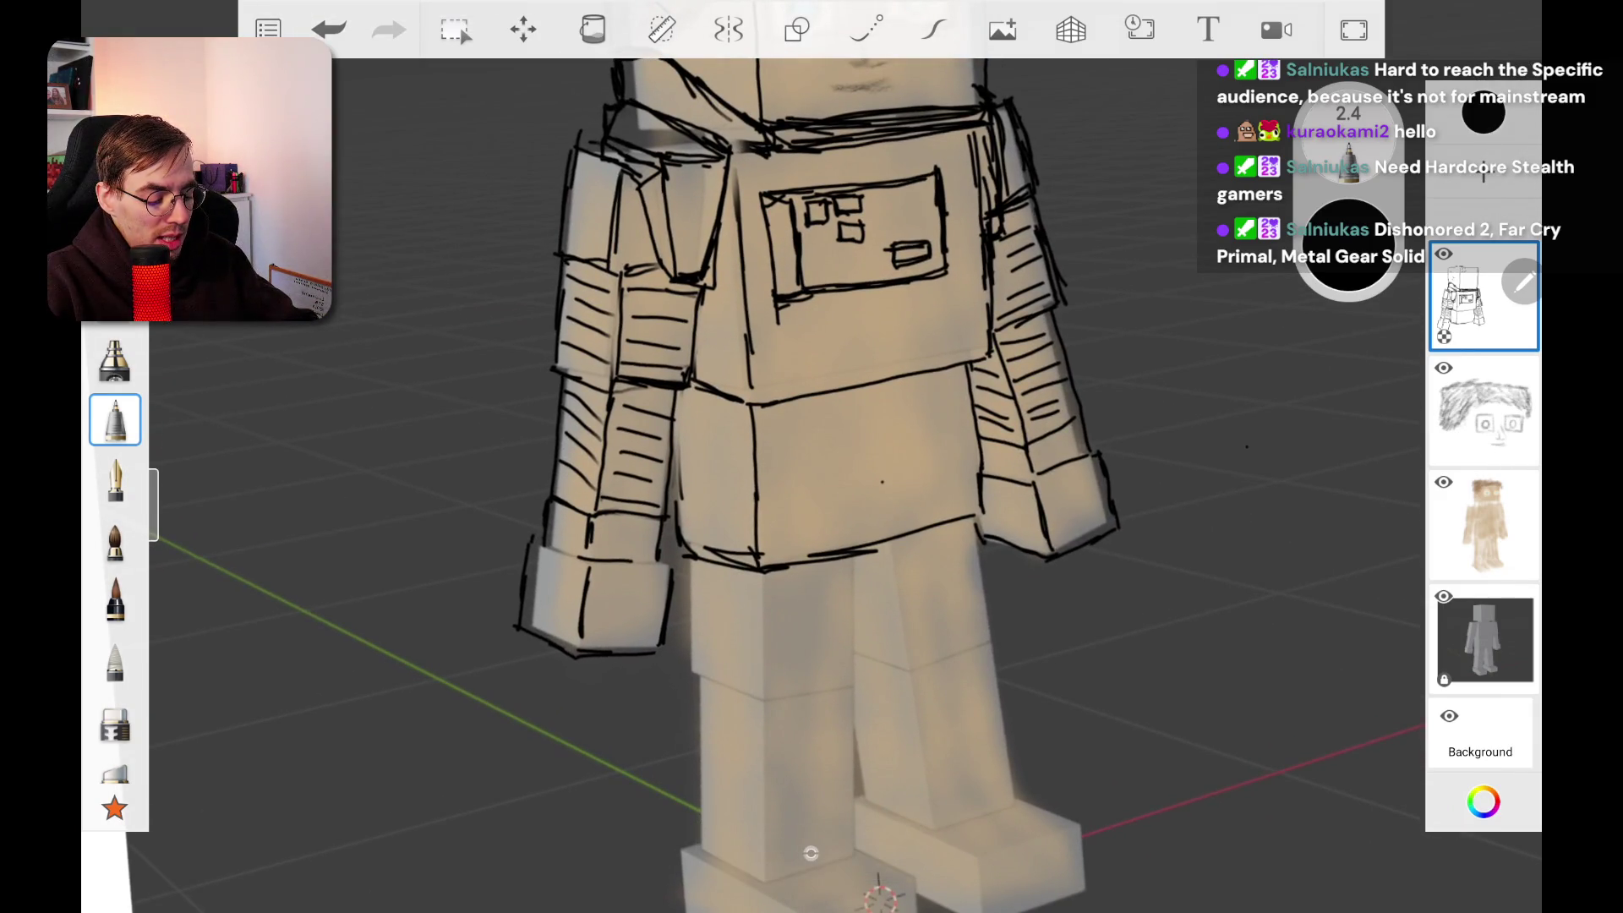
scroll(811, 853, up, 2)
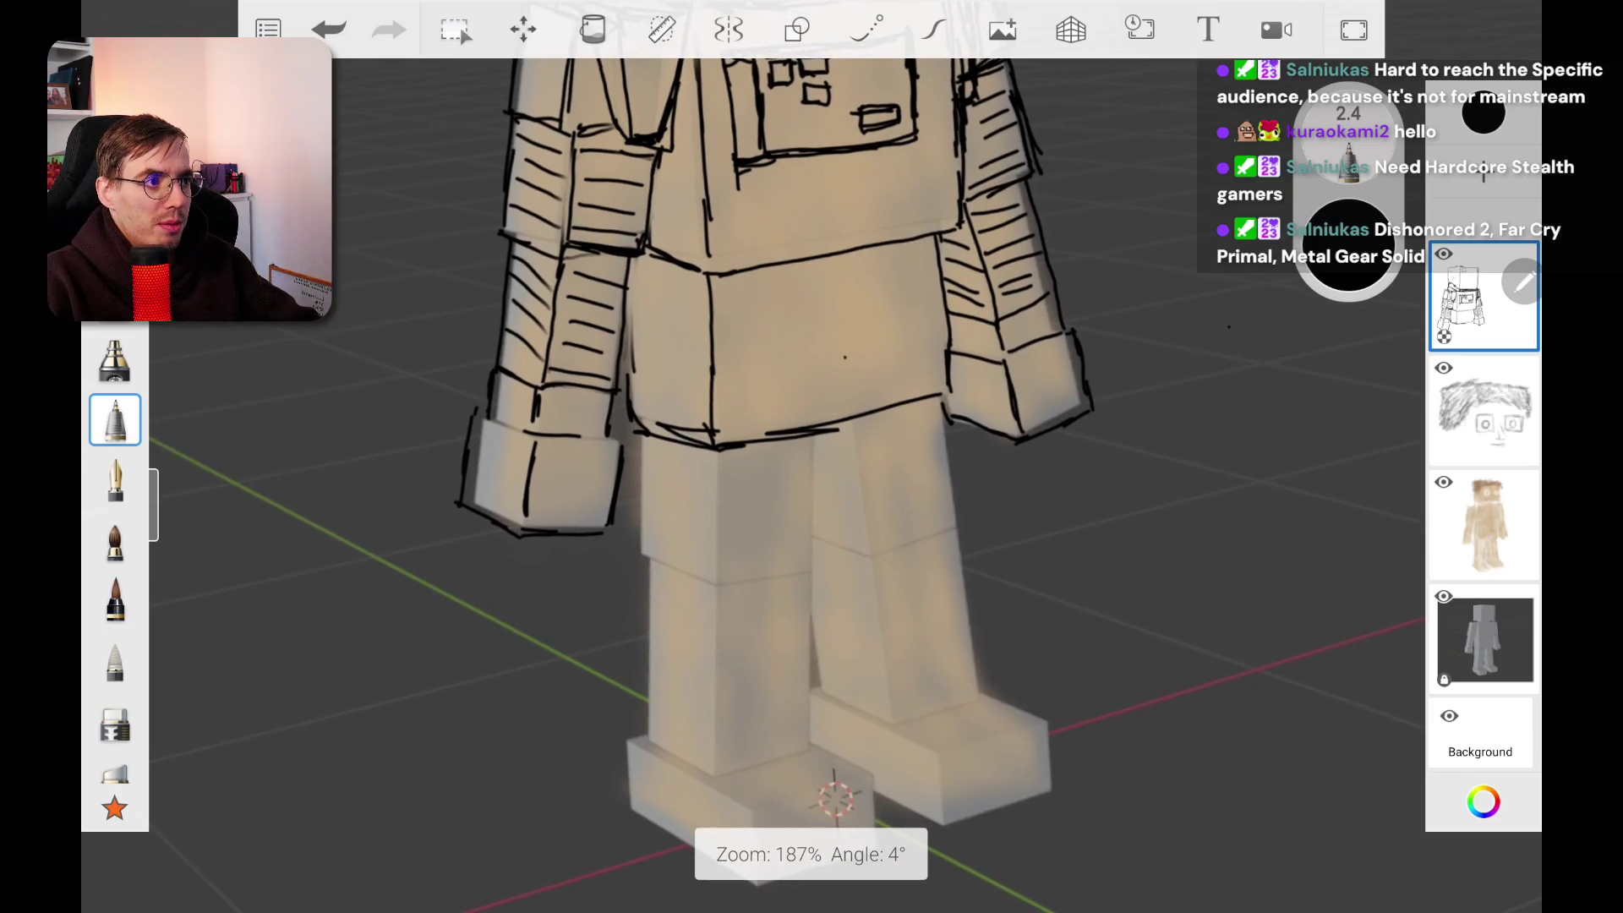
scroll(810, 853, up, 3)
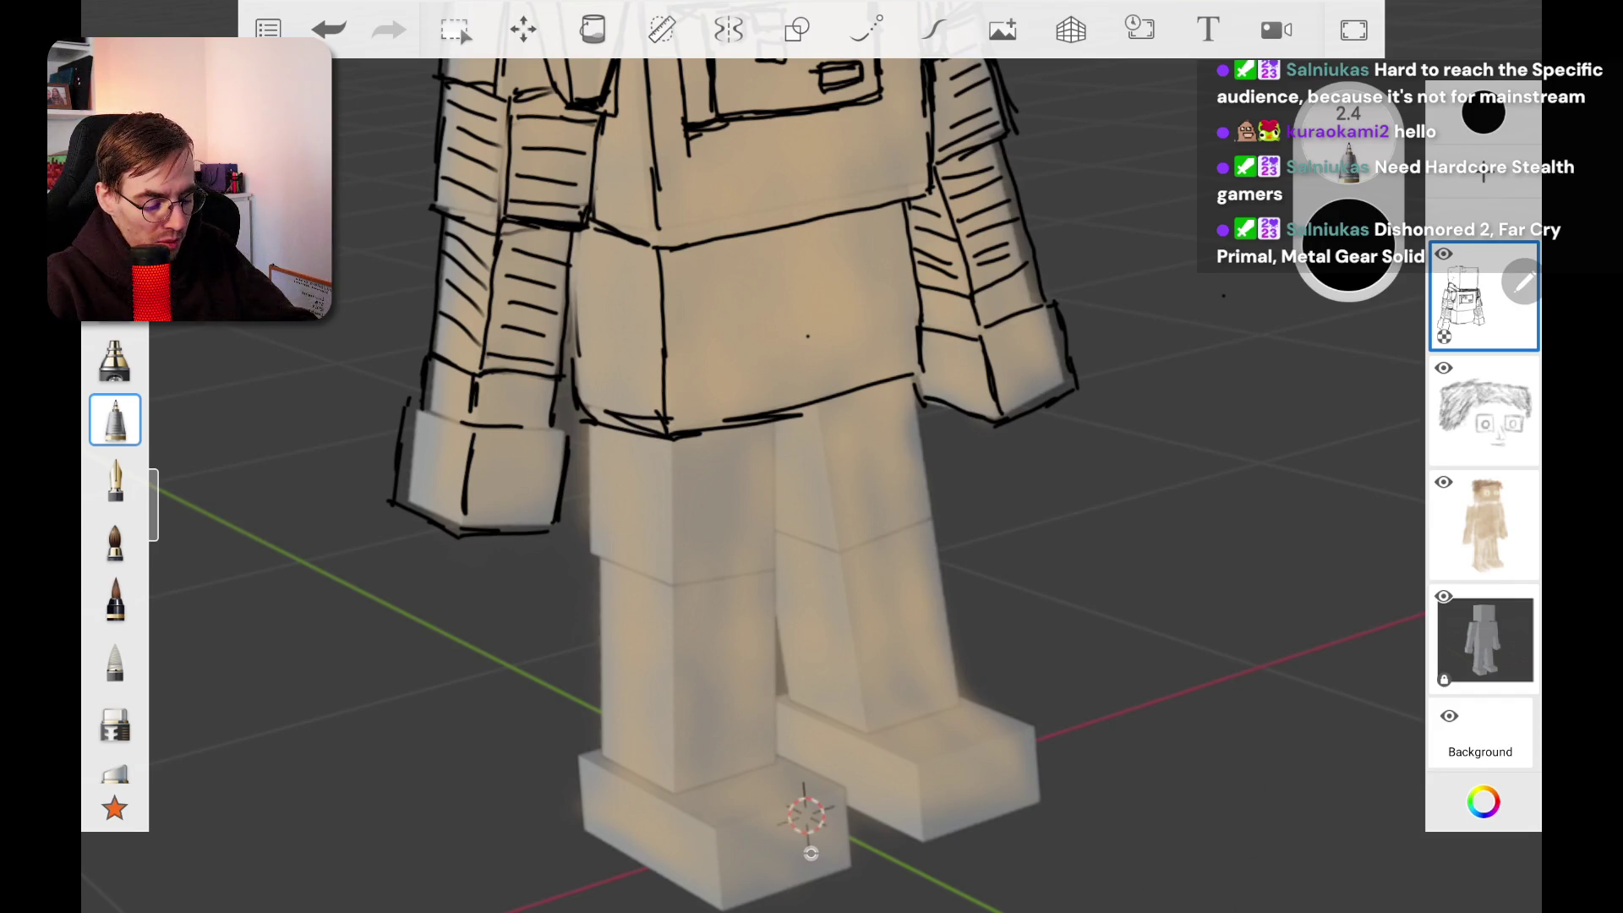
mouse_move(395, 404)
mouse_down()
mouse_move(459, 427)
mouse_move(558, 428)
mouse_up()
mouse_move(806, 814)
mouse_down()
mouse_move(772, 623)
mouse_move(807, 591)
mouse_move(797, 552)
mouse_up()
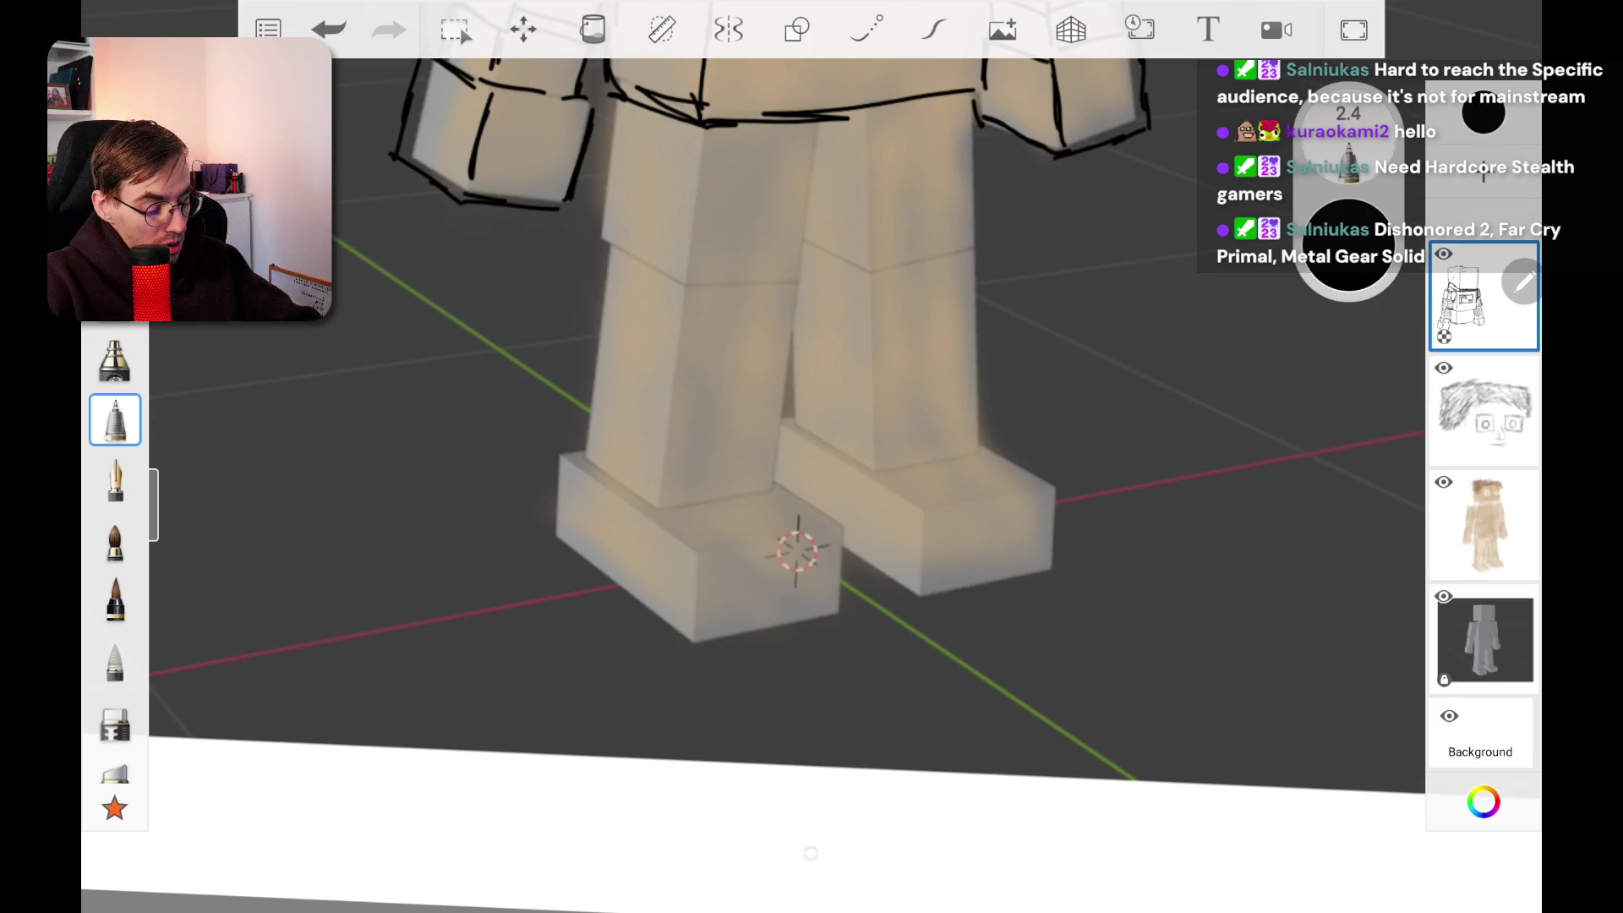
mouse_move(548, 442)
mouse_down()
mouse_move(537, 530)
mouse_move(695, 615)
mouse_up()
Step: Outline the left foot's bottom and right edges and the boot's top and side
mouse_move(556, 550)
mouse_down()
mouse_move(689, 653)
mouse_move(740, 658)
mouse_move(842, 622)
mouse_up()
mouse_move(744, 646)
mouse_down()
mouse_move(844, 620)
mouse_move(851, 525)
mouse_up()
mouse_move(845, 611)
mouse_down()
mouse_move(852, 515)
mouse_move(792, 467)
mouse_up()
click(720, 501)
drag(679, 512, 795, 508)
drag(790, 414, 786, 507)
Step: Draw the boot cuff around the left leg, with top, side edges and corner ticks
mouse_move(778, 402)
mouse_down()
mouse_move(674, 427)
mouse_move(778, 393)
mouse_move(786, 465)
mouse_move(689, 517)
mouse_up()
drag(672, 414, 674, 507)
drag(669, 419, 663, 507)
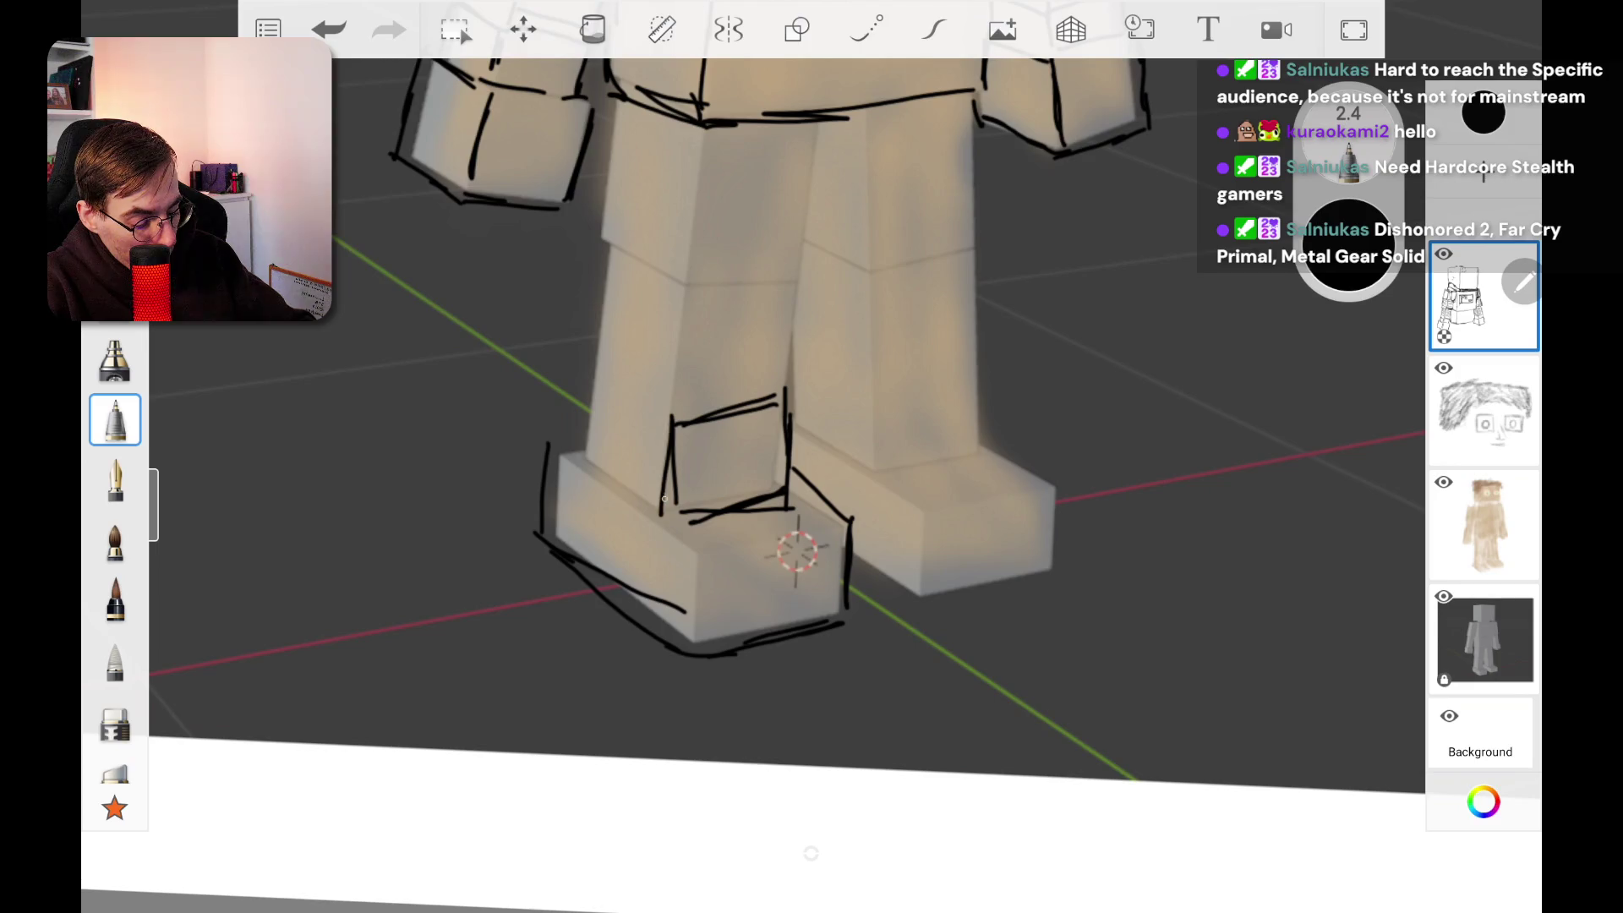
drag(600, 382, 663, 424)
mouse_move(585, 367)
mouse_down()
mouse_move(661, 420)
mouse_move(639, 402)
mouse_move(563, 434)
mouse_move(679, 504)
mouse_up()
drag(540, 427, 564, 464)
mouse_move(545, 448)
mouse_down()
mouse_move(720, 563)
mouse_move(847, 518)
mouse_up()
mouse_move(715, 562)
mouse_down()
mouse_move(806, 531)
mouse_move(824, 541)
mouse_up()
drag(571, 362, 601, 353)
drag(777, 375, 788, 410)
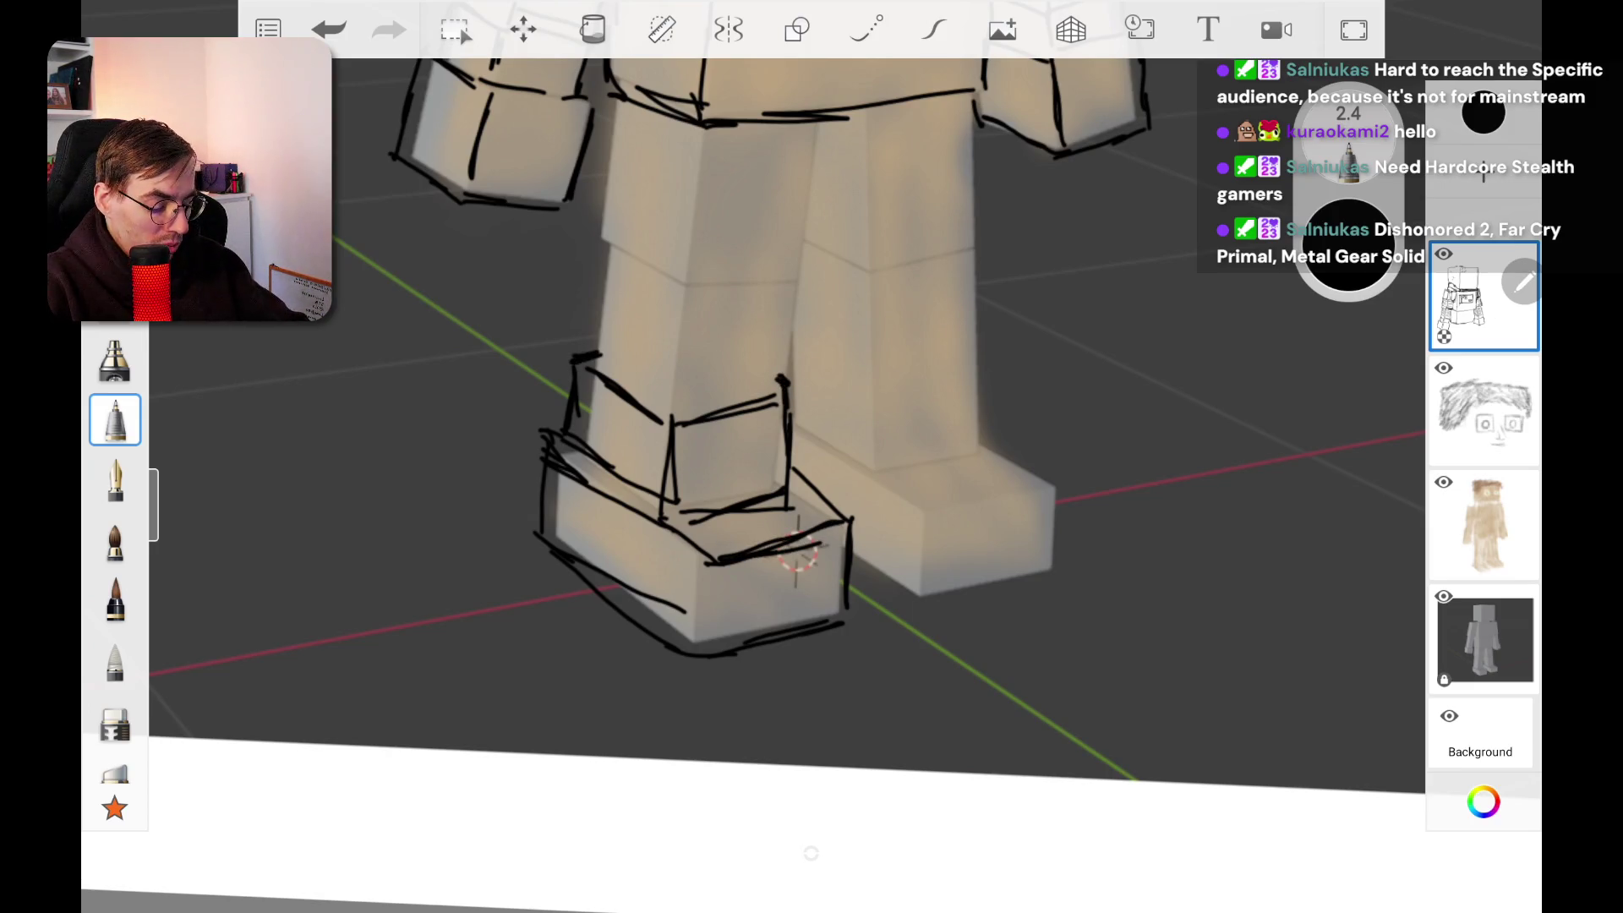
Step: Darken the left boot's lower-left edge and reinforce its front corner
drag(533, 539, 581, 581)
drag(533, 536, 713, 640)
mouse_move(700, 553)
mouse_down()
mouse_move(702, 639)
mouse_move(693, 613)
mouse_up()
drag(696, 596, 699, 652)
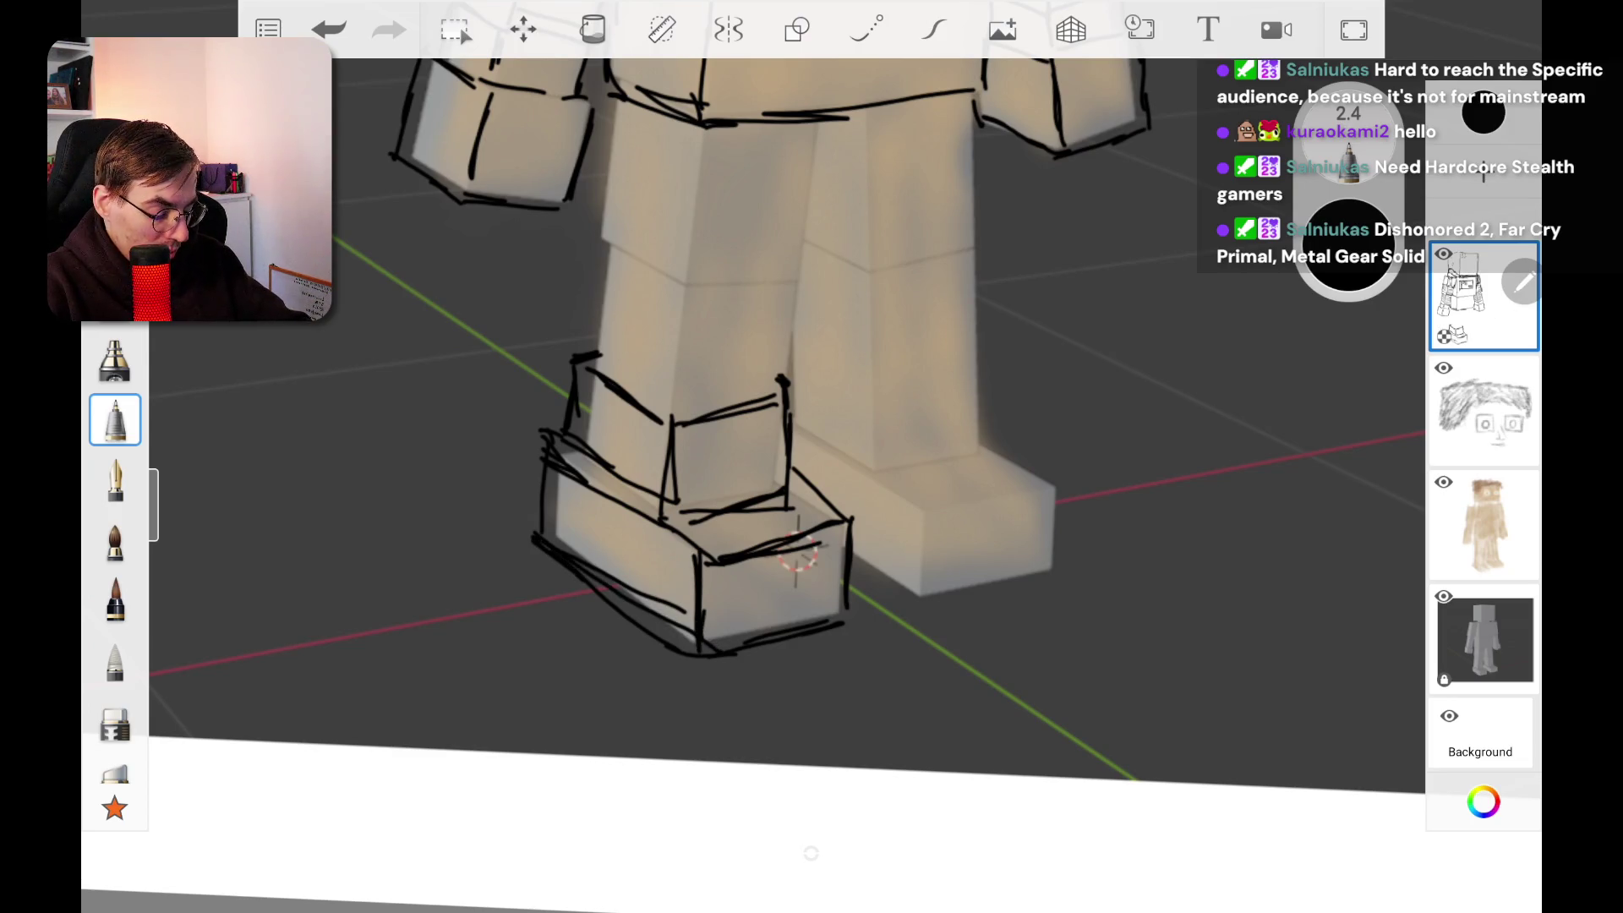
Step: Hatch the left boot's top and front faces and redraw its top-left edge
drag(686, 522, 722, 556)
mouse_move(726, 524)
mouse_down()
mouse_move(742, 551)
mouse_move(749, 536)
mouse_up()
mouse_move(747, 533)
mouse_down()
mouse_move(765, 549)
mouse_move(798, 534)
mouse_up()
drag(782, 500, 815, 529)
drag(801, 491, 837, 522)
mouse_move(720, 566)
mouse_down()
mouse_move(718, 638)
mouse_move(754, 634)
mouse_up()
mouse_move(782, 541)
mouse_down()
mouse_move(775, 629)
mouse_move(795, 628)
mouse_up()
drag(830, 529, 821, 605)
drag(554, 443, 699, 541)
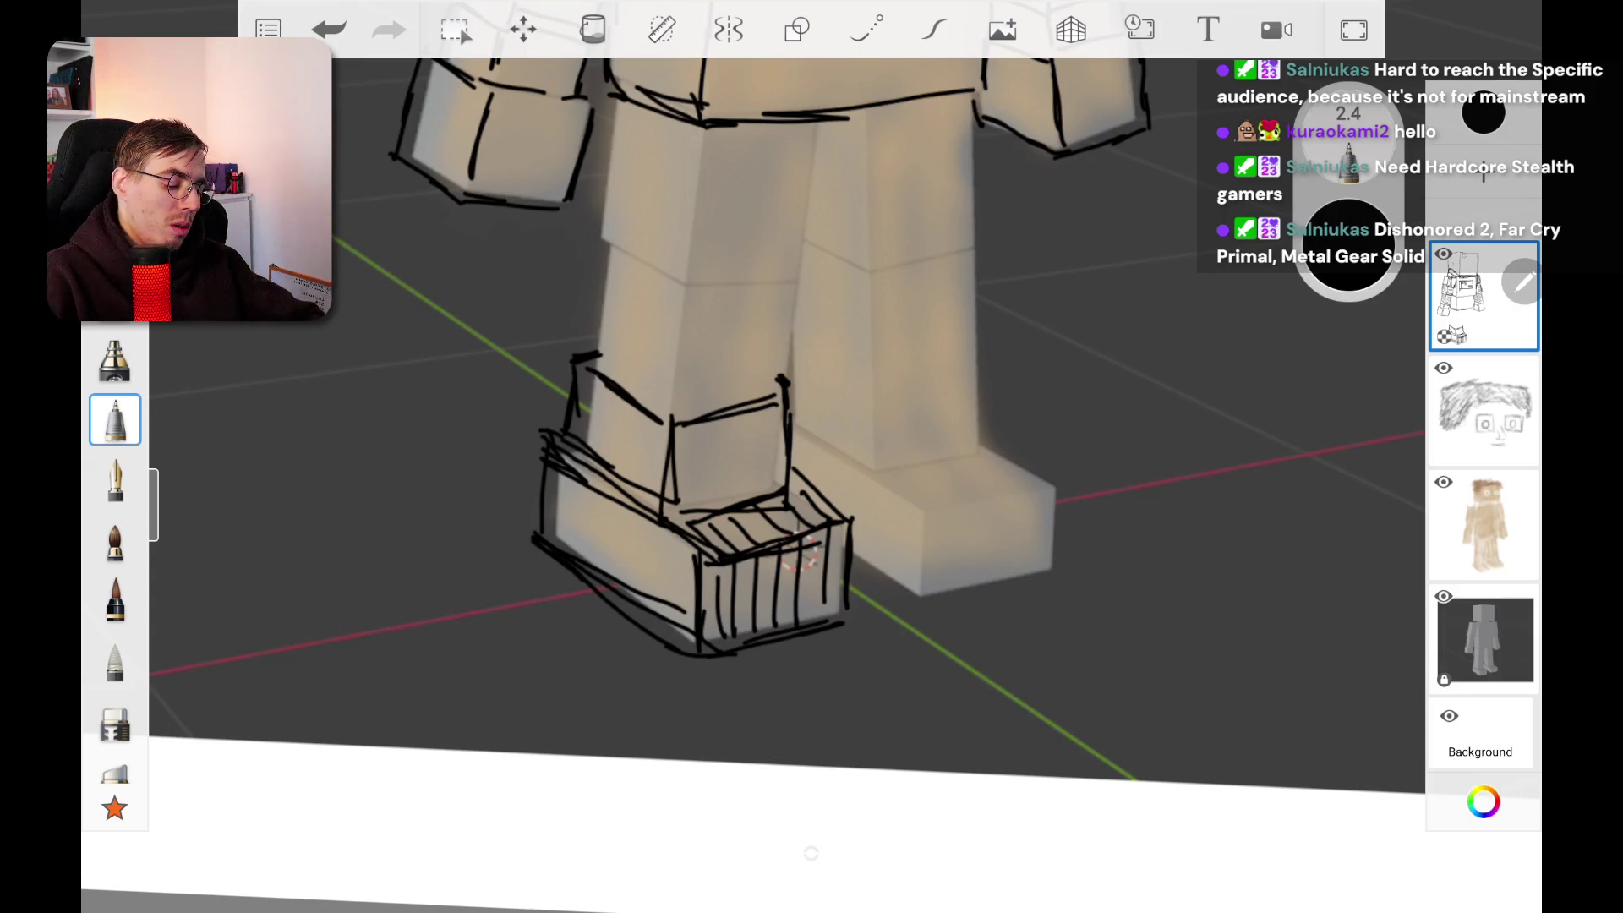
scroll(803, 553, down, 5)
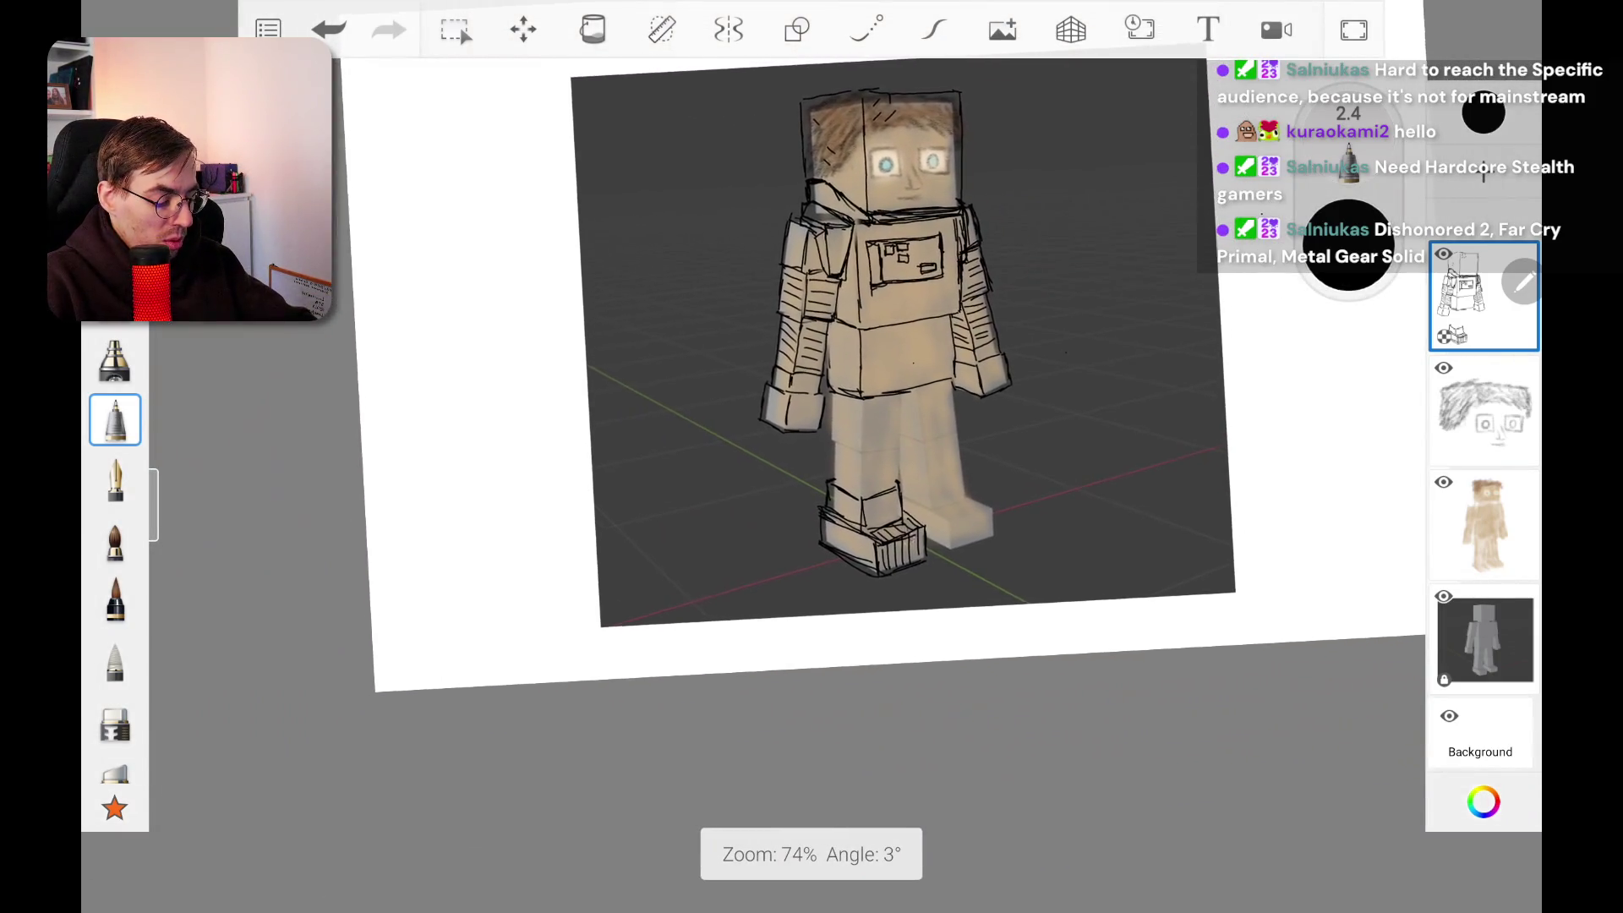
Step: Start the right leg's cuff line and add a line on the left boot's outer edge
scroll(972, 465, up, 5)
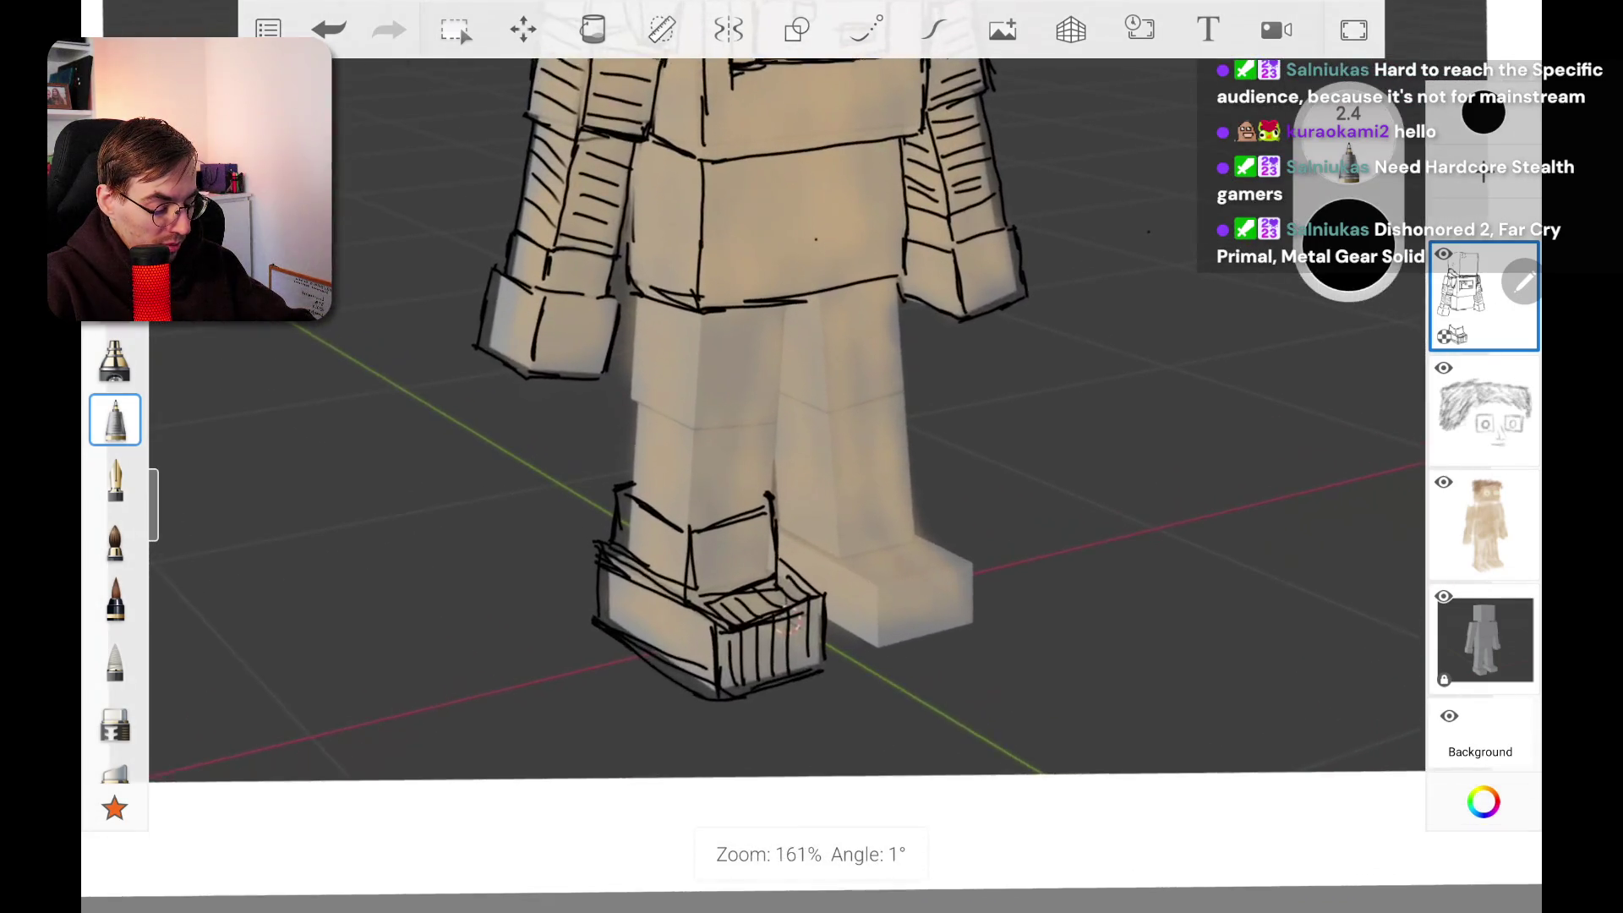
scroll(761, 465, up, 2)
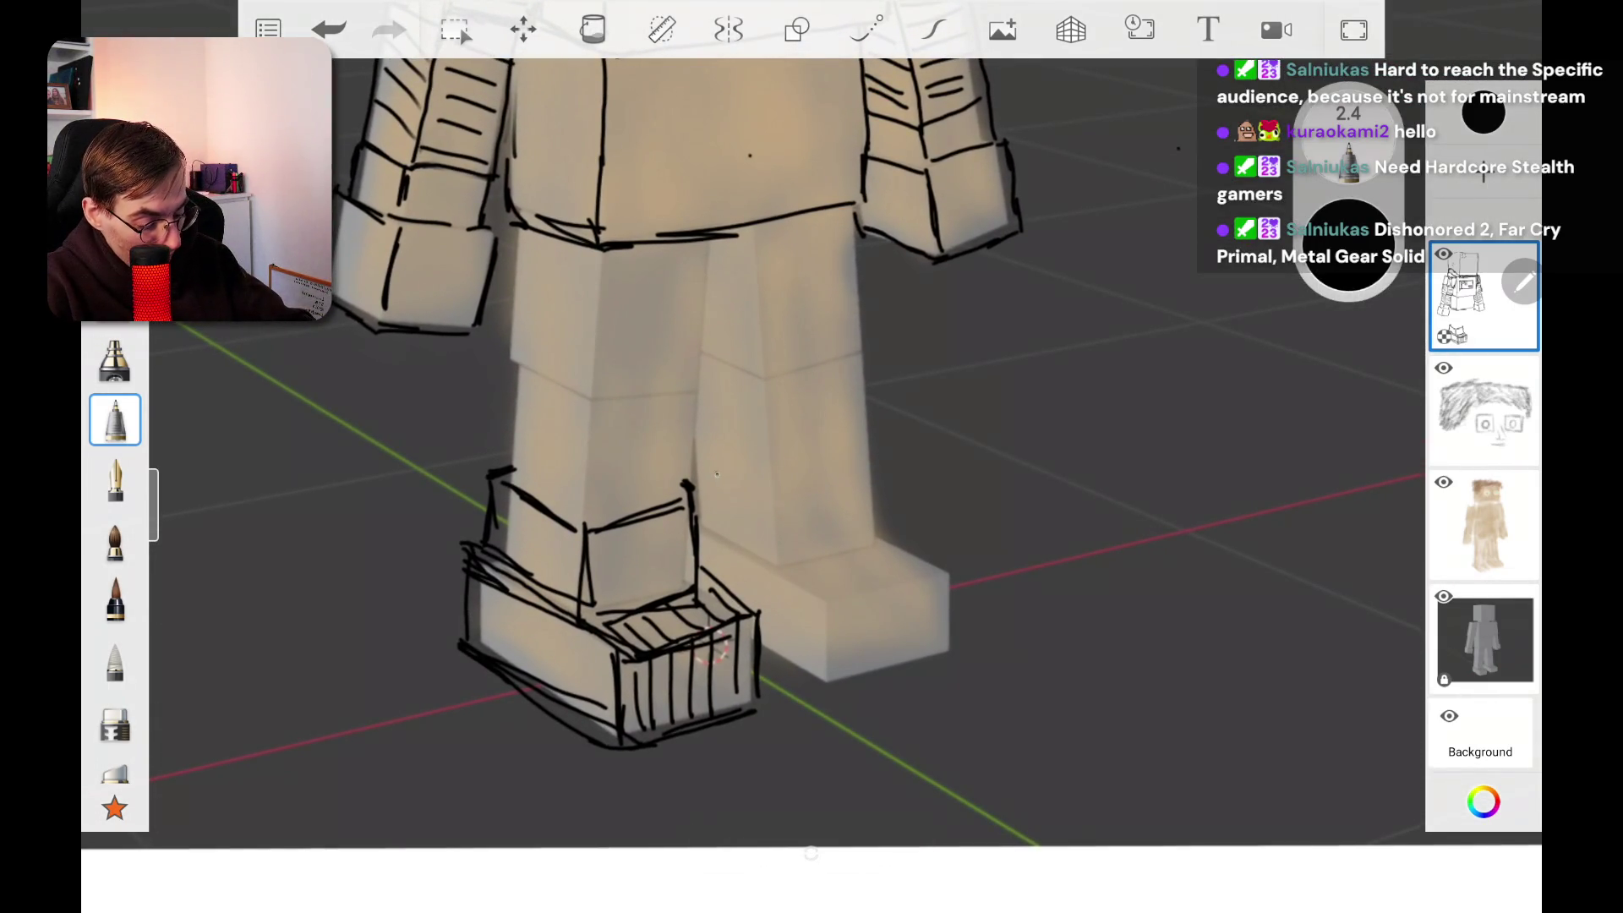
mouse_move(701, 465)
mouse_down()
mouse_move(774, 503)
mouse_move(889, 473)
mouse_up()
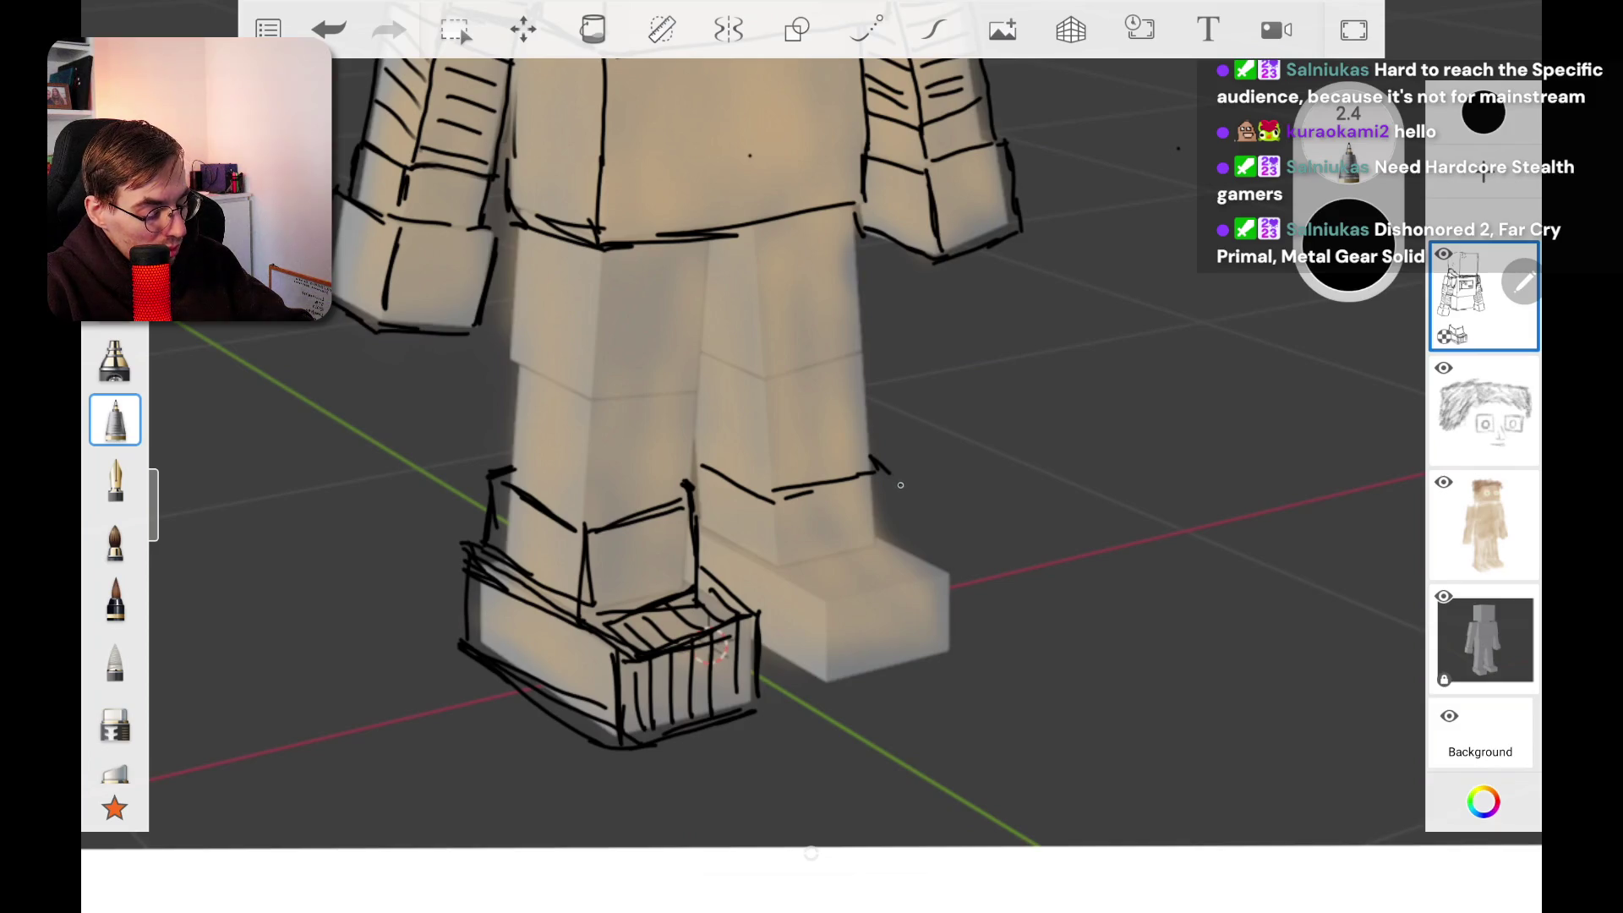
drag(476, 471, 483, 529)
Step: Outline the right boot's side, bottom, top-left and top edges and front corner
drag(776, 499, 773, 541)
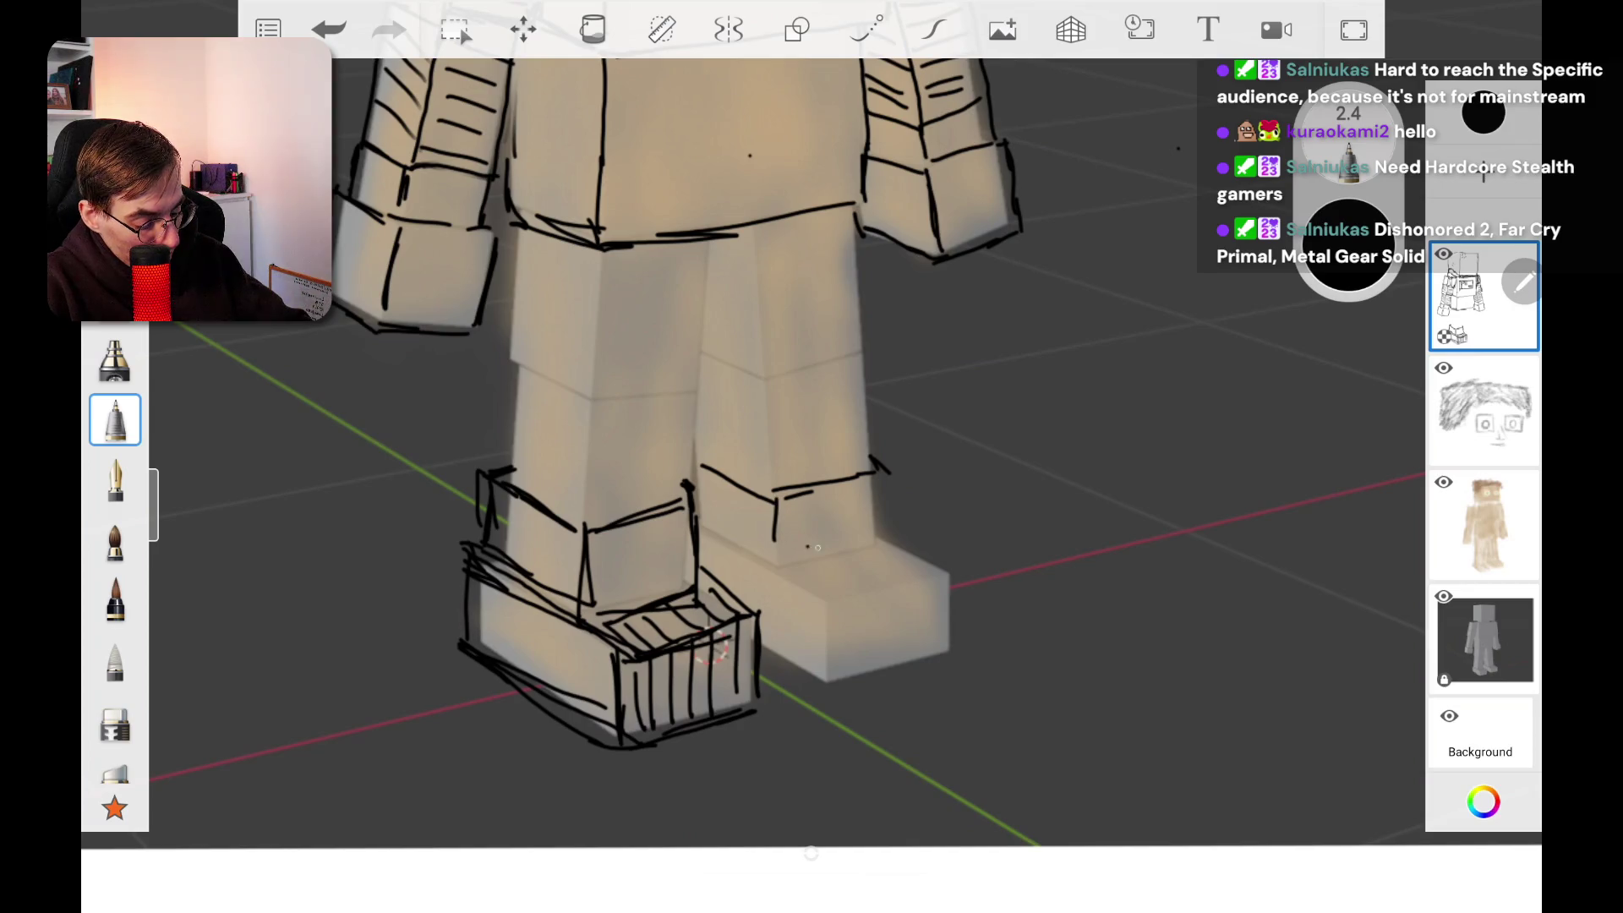
drag(880, 557, 788, 577)
drag(883, 471, 879, 565)
drag(700, 517, 778, 561)
mouse_move(702, 516)
mouse_down()
mouse_move(848, 598)
mouse_move(838, 709)
mouse_up()
drag(800, 676, 837, 708)
drag(761, 659, 837, 695)
mouse_move(841, 592)
mouse_down()
mouse_move(974, 554)
mouse_move(960, 661)
mouse_move(842, 686)
mouse_up()
mouse_move(890, 529)
mouse_down()
mouse_move(963, 561)
mouse_move(947, 564)
mouse_up()
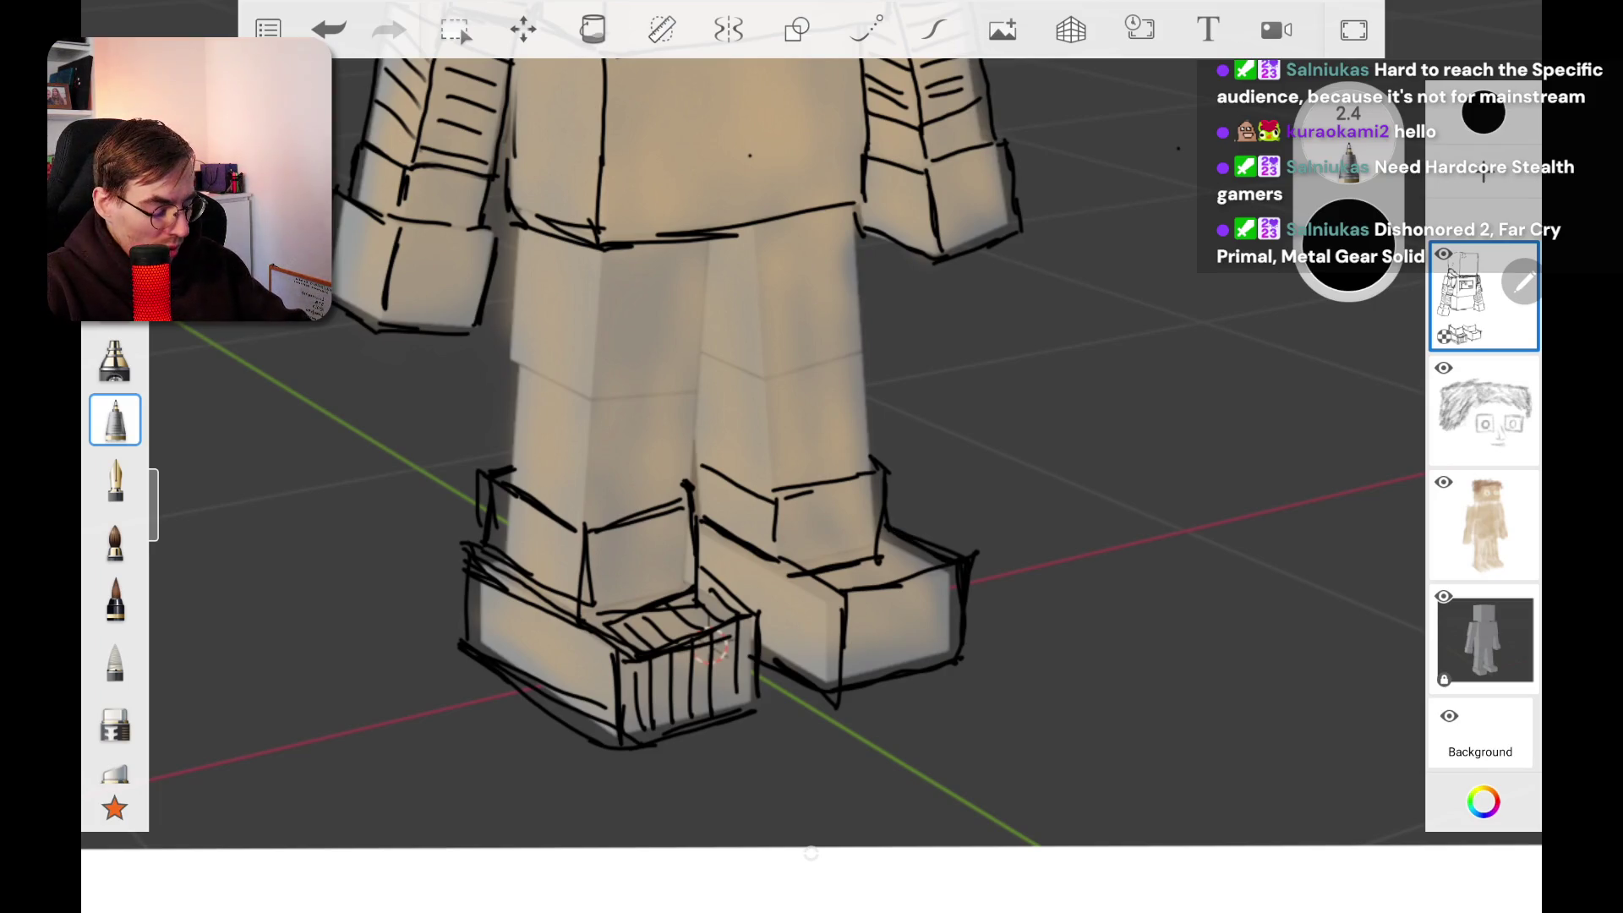
Step: Hatch the right boot's front with vertical lines and its top with short strokes
mouse_move(855, 592)
mouse_down()
mouse_move(855, 676)
mouse_move(883, 676)
mouse_up()
drag(902, 587, 899, 659)
mouse_move(918, 576)
mouse_down()
mouse_move(916, 661)
mouse_move(940, 643)
mouse_up()
drag(815, 559, 877, 580)
drag(863, 556, 899, 578)
drag(931, 547, 907, 565)
drag(922, 554, 887, 581)
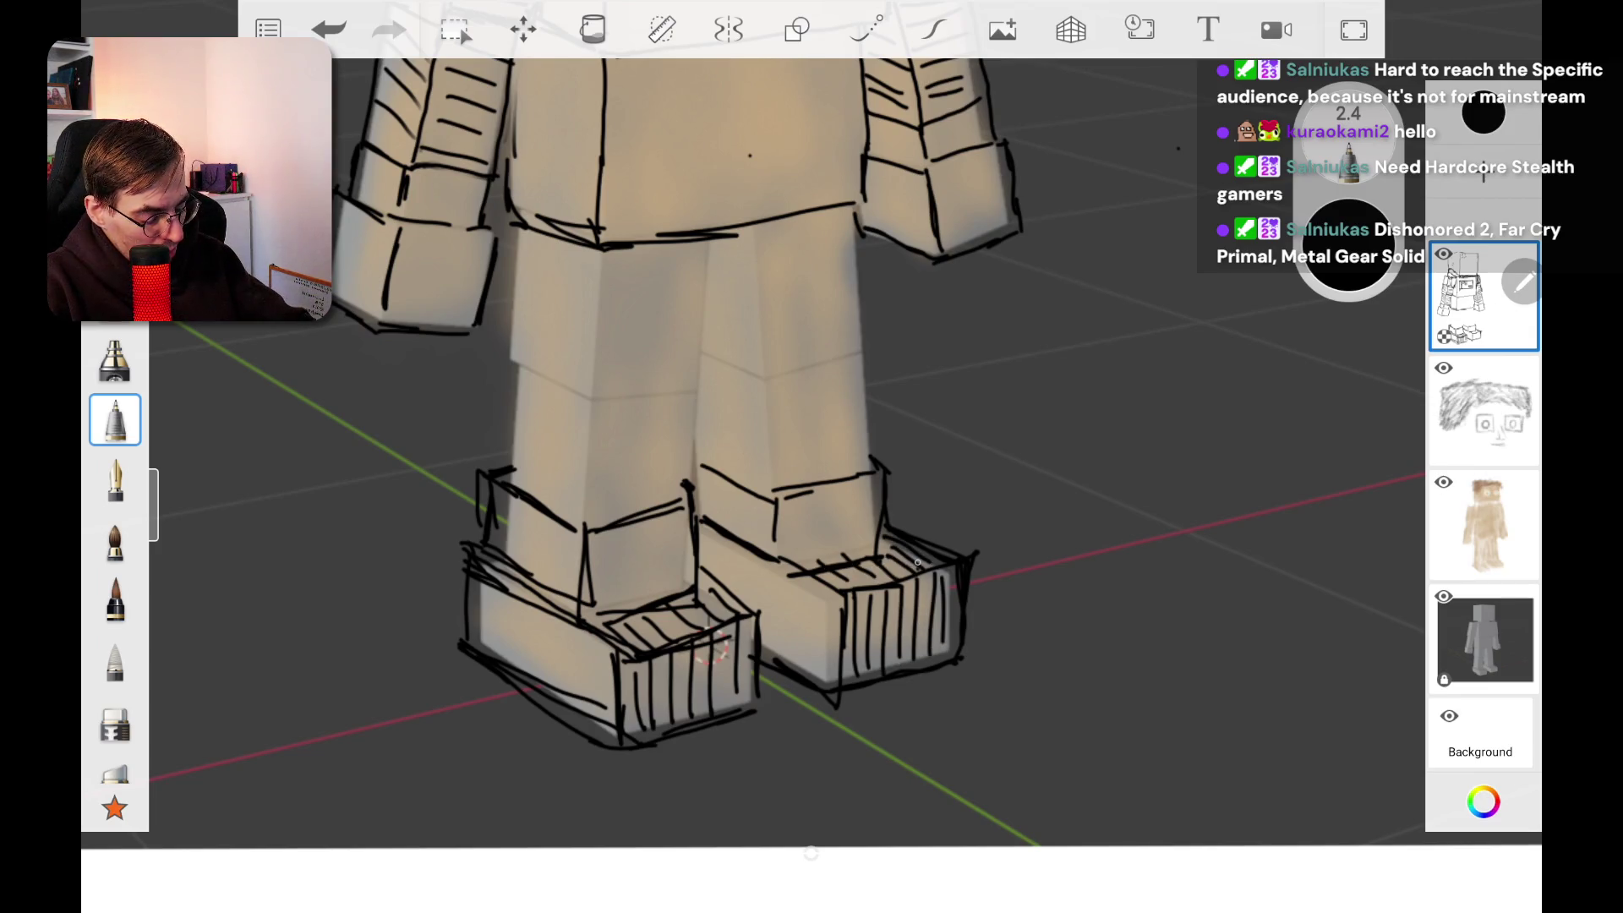
Step: Outline the right leg cuff's outer and top edges and add darkened vertical lines
drag(877, 467, 886, 550)
drag(765, 485, 817, 470)
drag(827, 473, 864, 459)
drag(726, 460, 750, 464)
mouse_move(708, 448)
mouse_down()
mouse_move(806, 478)
mouse_move(772, 530)
mouse_up()
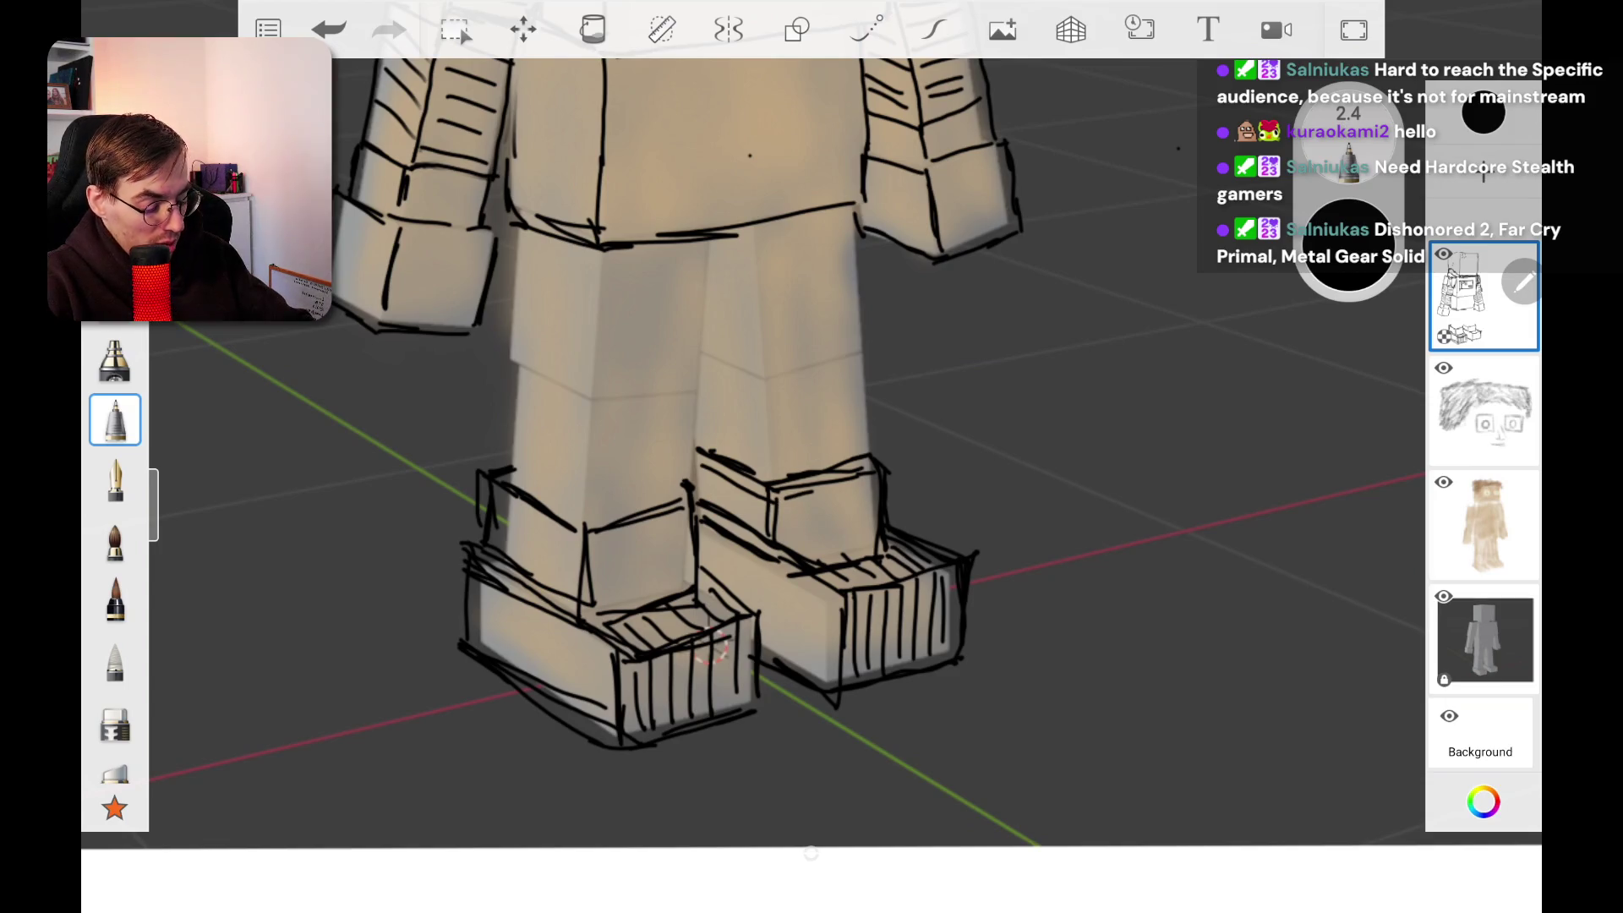
drag(813, 476, 801, 559)
drag(802, 477, 792, 551)
drag(714, 437, 764, 468)
mouse_move(701, 441)
mouse_down()
mouse_move(787, 478)
mouse_move(883, 445)
mouse_up()
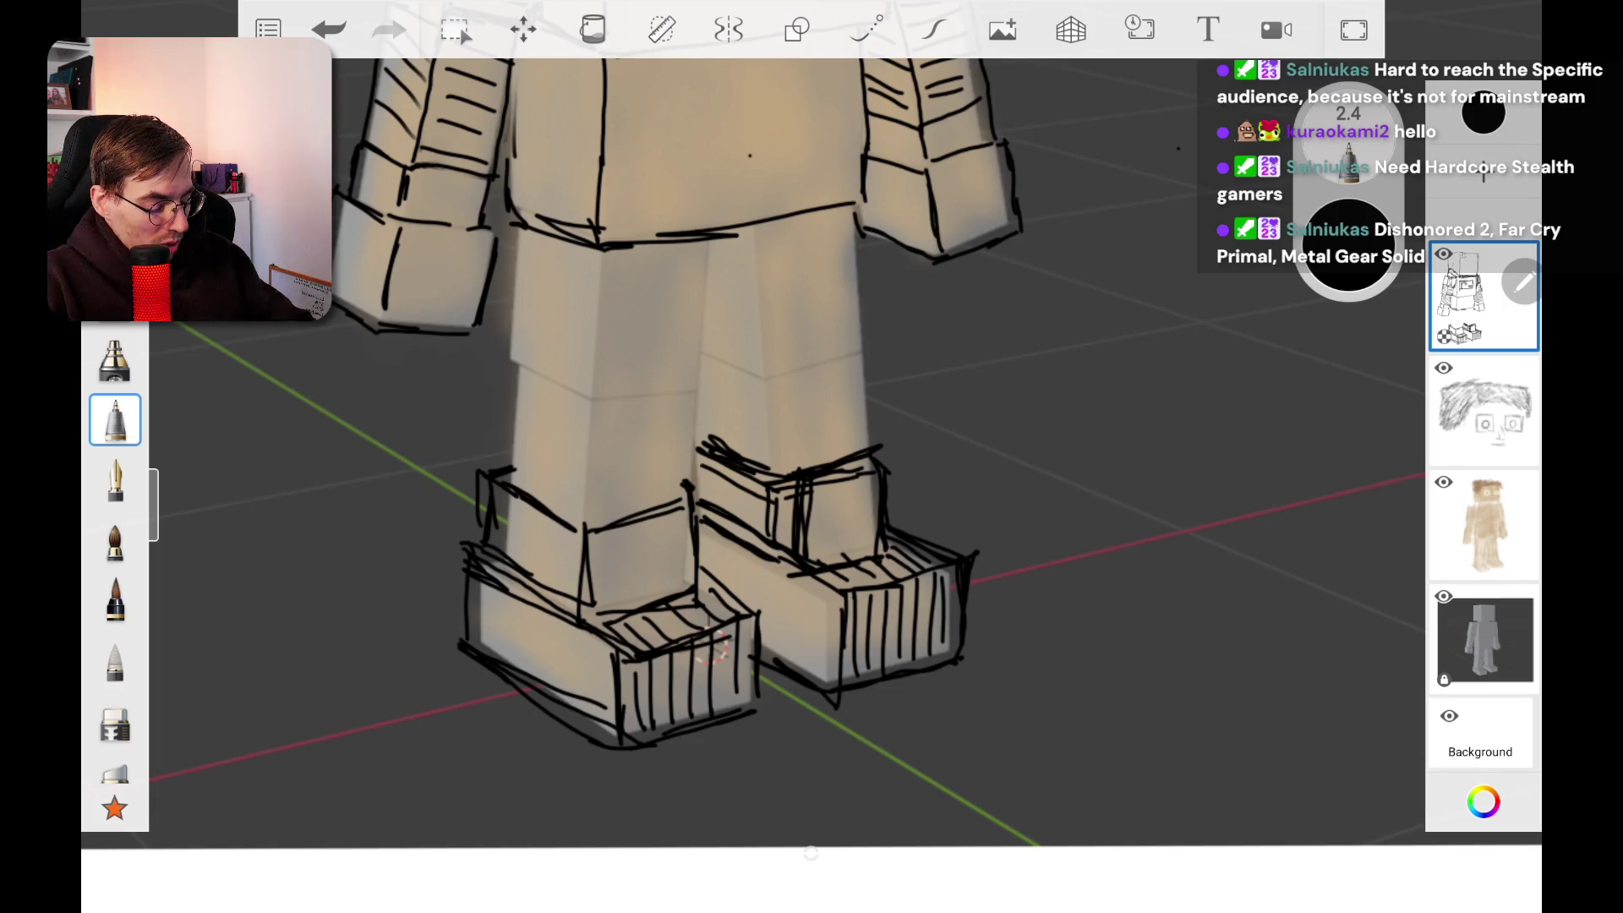
scroll(811, 456, down, 5)
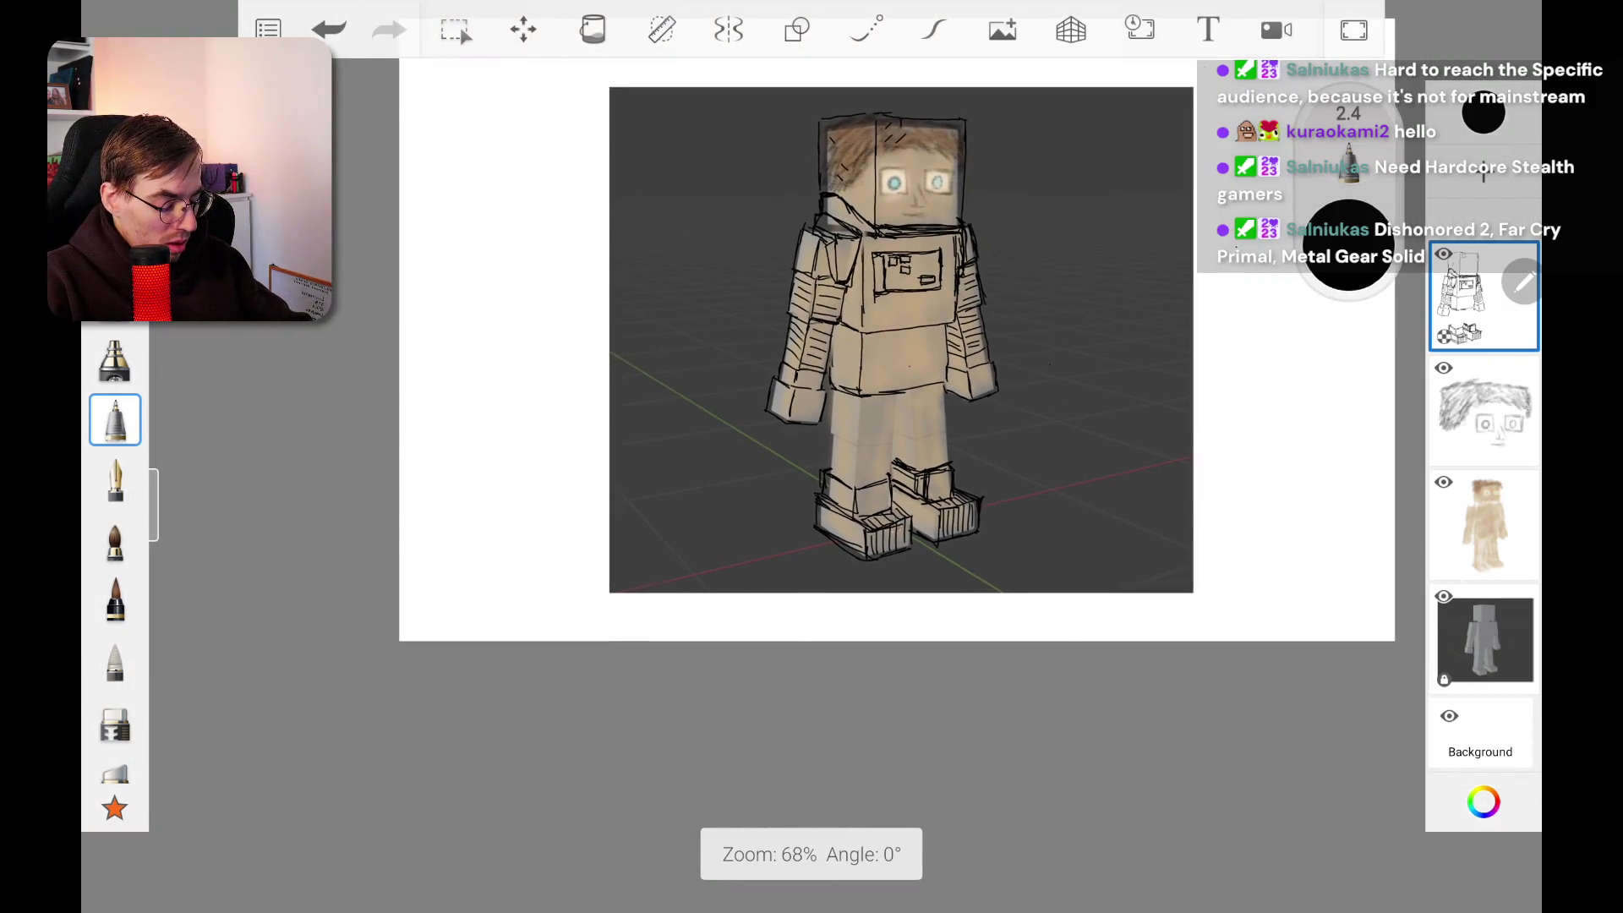
Step: Draw the left leg's outer and inner edges with a small hatch, retracing them darker
scroll(986, 452, up, 10)
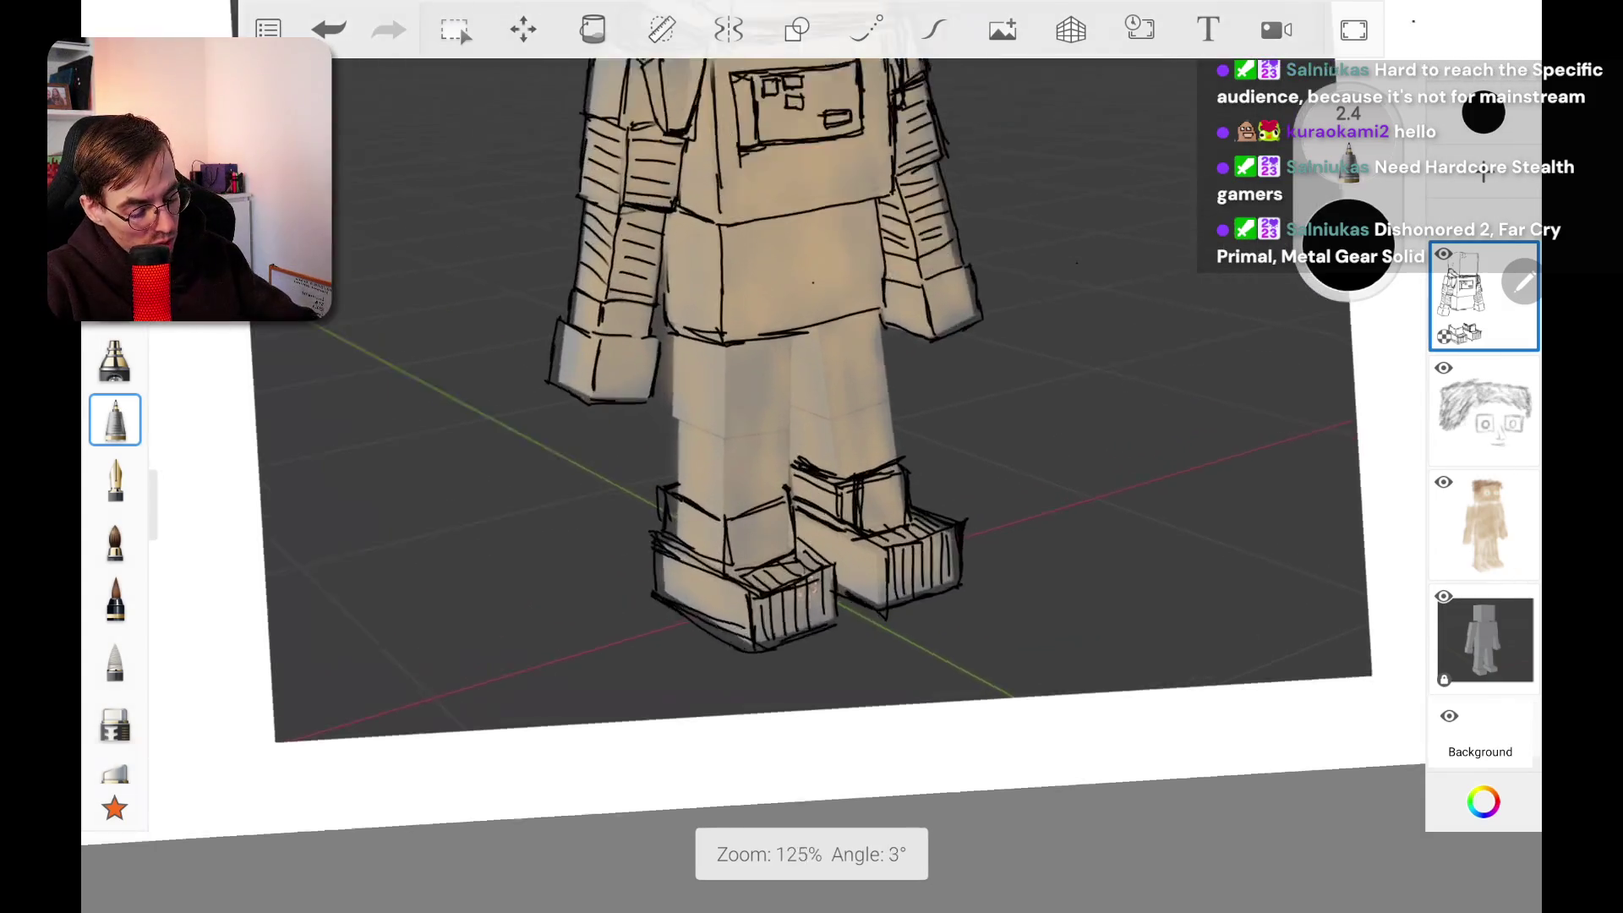
scroll(811, 456, down, 3)
scroll(811, 456, up, 3)
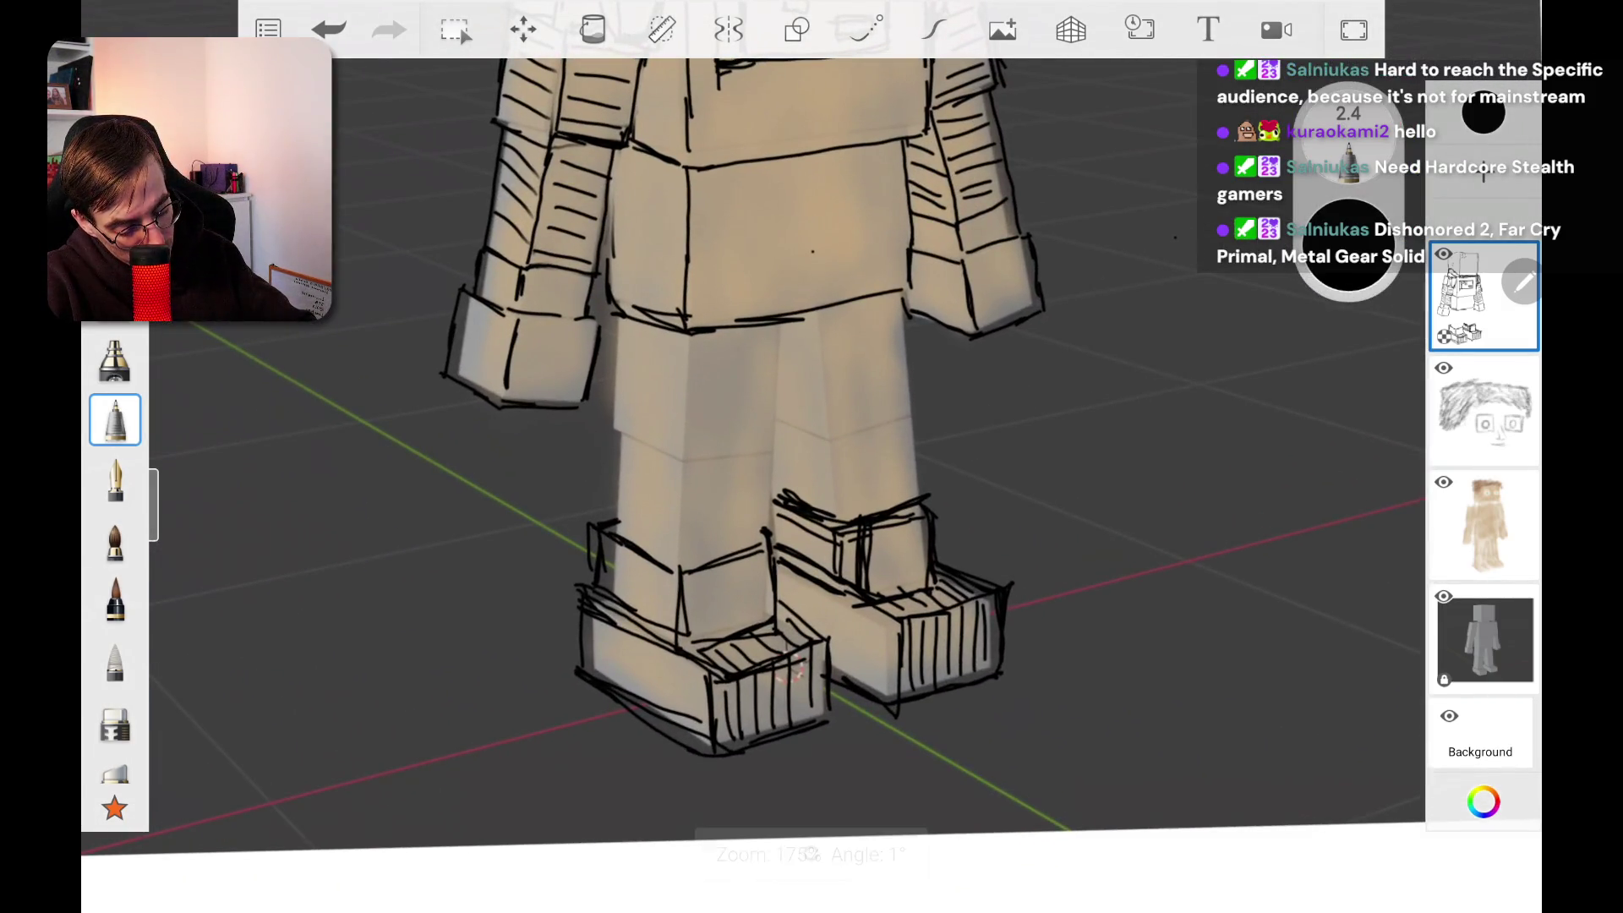
drag(610, 370, 607, 522)
drag(610, 457, 609, 505)
mouse_move(602, 427)
mouse_down()
mouse_move(707, 467)
mouse_move(770, 438)
mouse_up()
drag(780, 321, 761, 548)
drag(676, 472, 673, 581)
drag(605, 446, 604, 479)
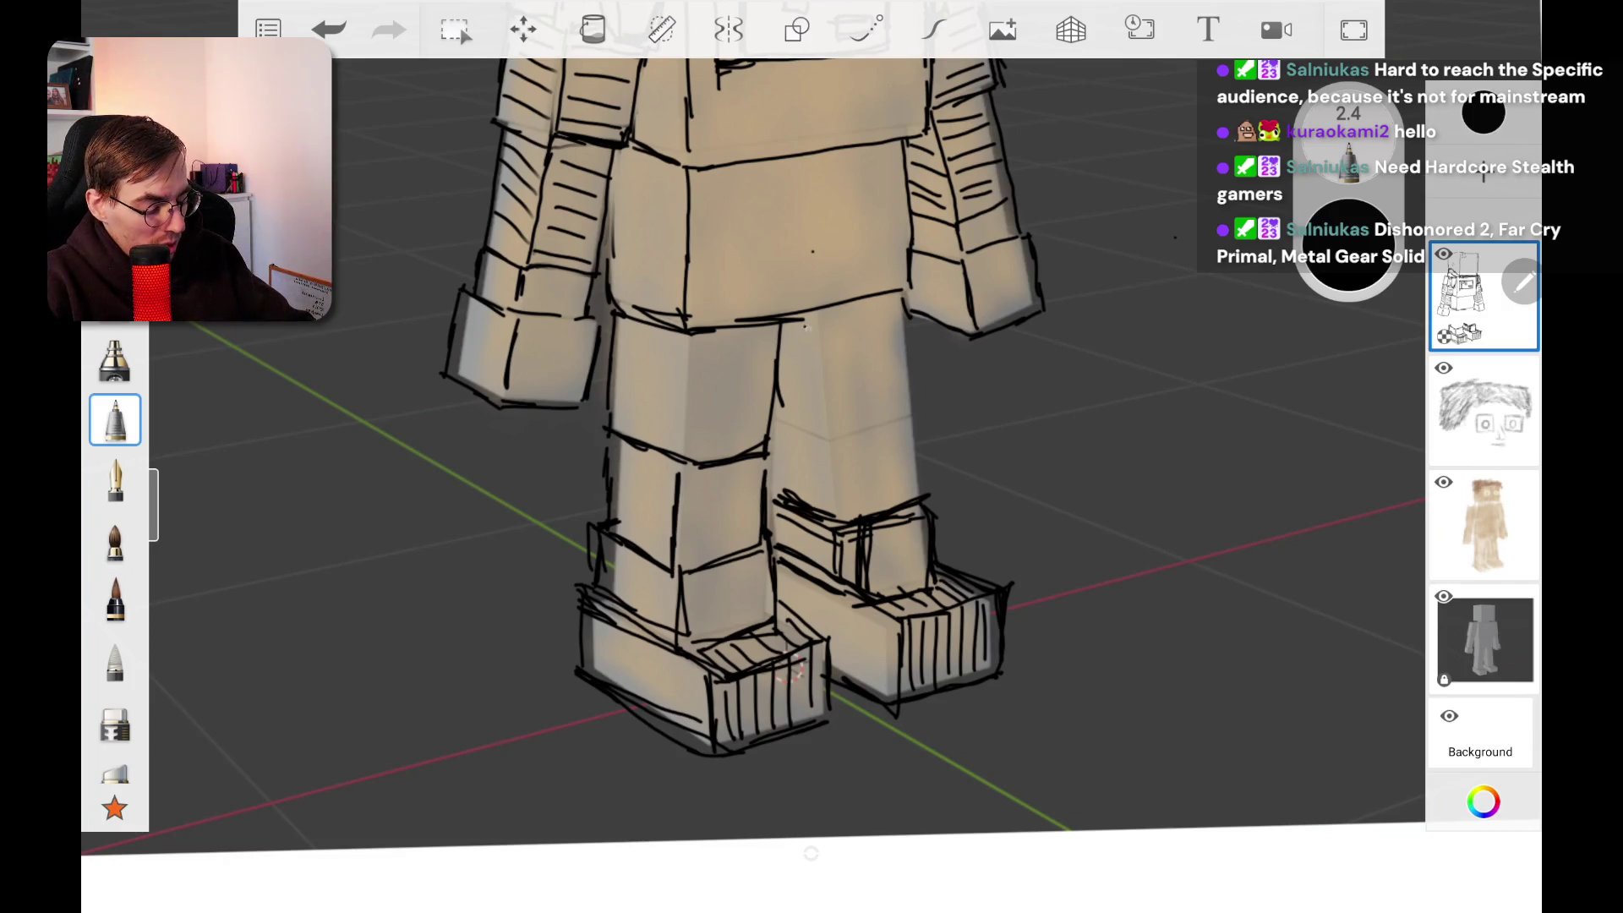
Step: Outline the right leg's inner edge, knee, outer edge and lower inner edge
mouse_move(813, 326)
mouse_down()
mouse_move(832, 434)
mouse_move(807, 441)
mouse_move(844, 449)
mouse_move(899, 422)
mouse_up()
drag(901, 305, 922, 501)
drag(833, 453, 840, 518)
drag(775, 443, 767, 494)
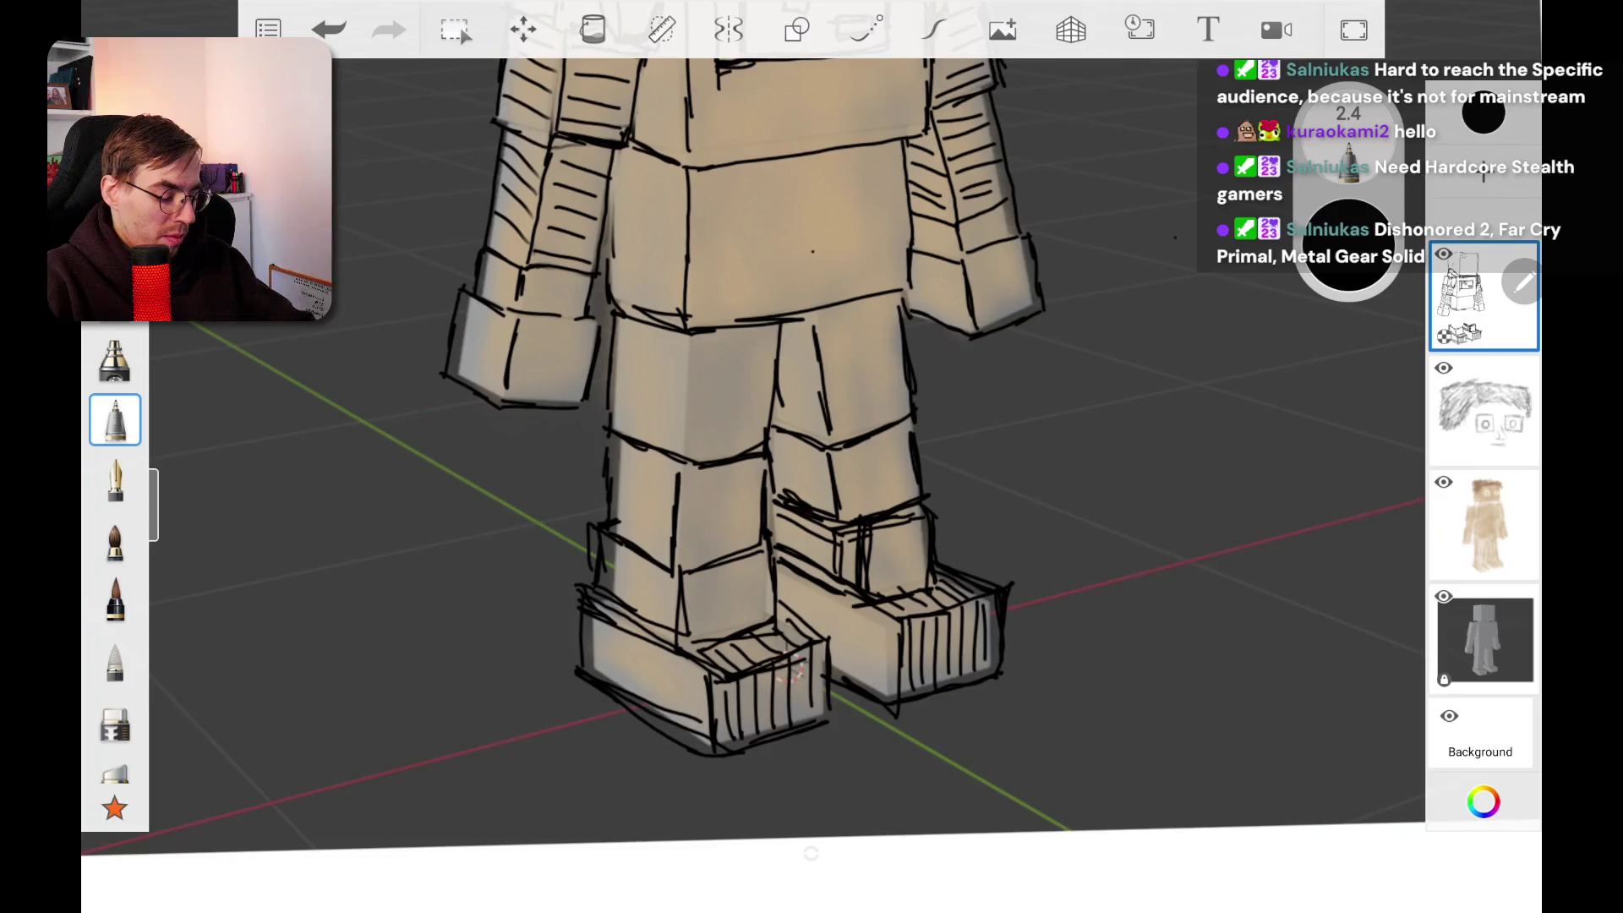
scroll(811, 423, down, 5)
scroll(811, 423, up, 6)
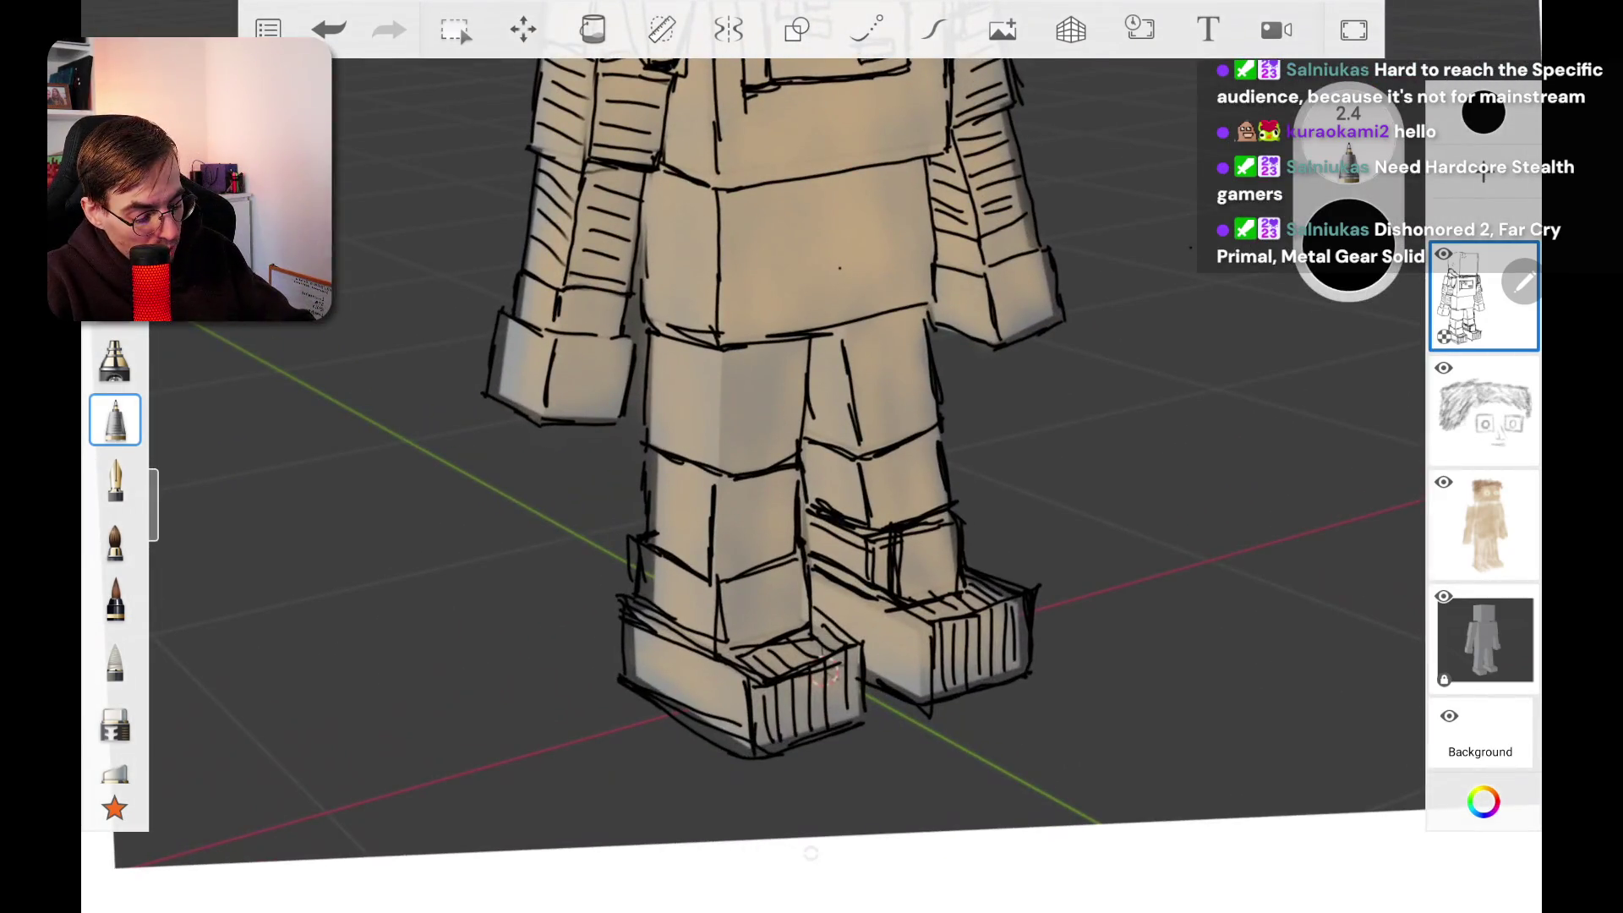
Step: Draw the centre seam between the legs and zoom out to view the whole figure
drag(720, 348, 718, 461)
scroll(972, 422, down, 5)
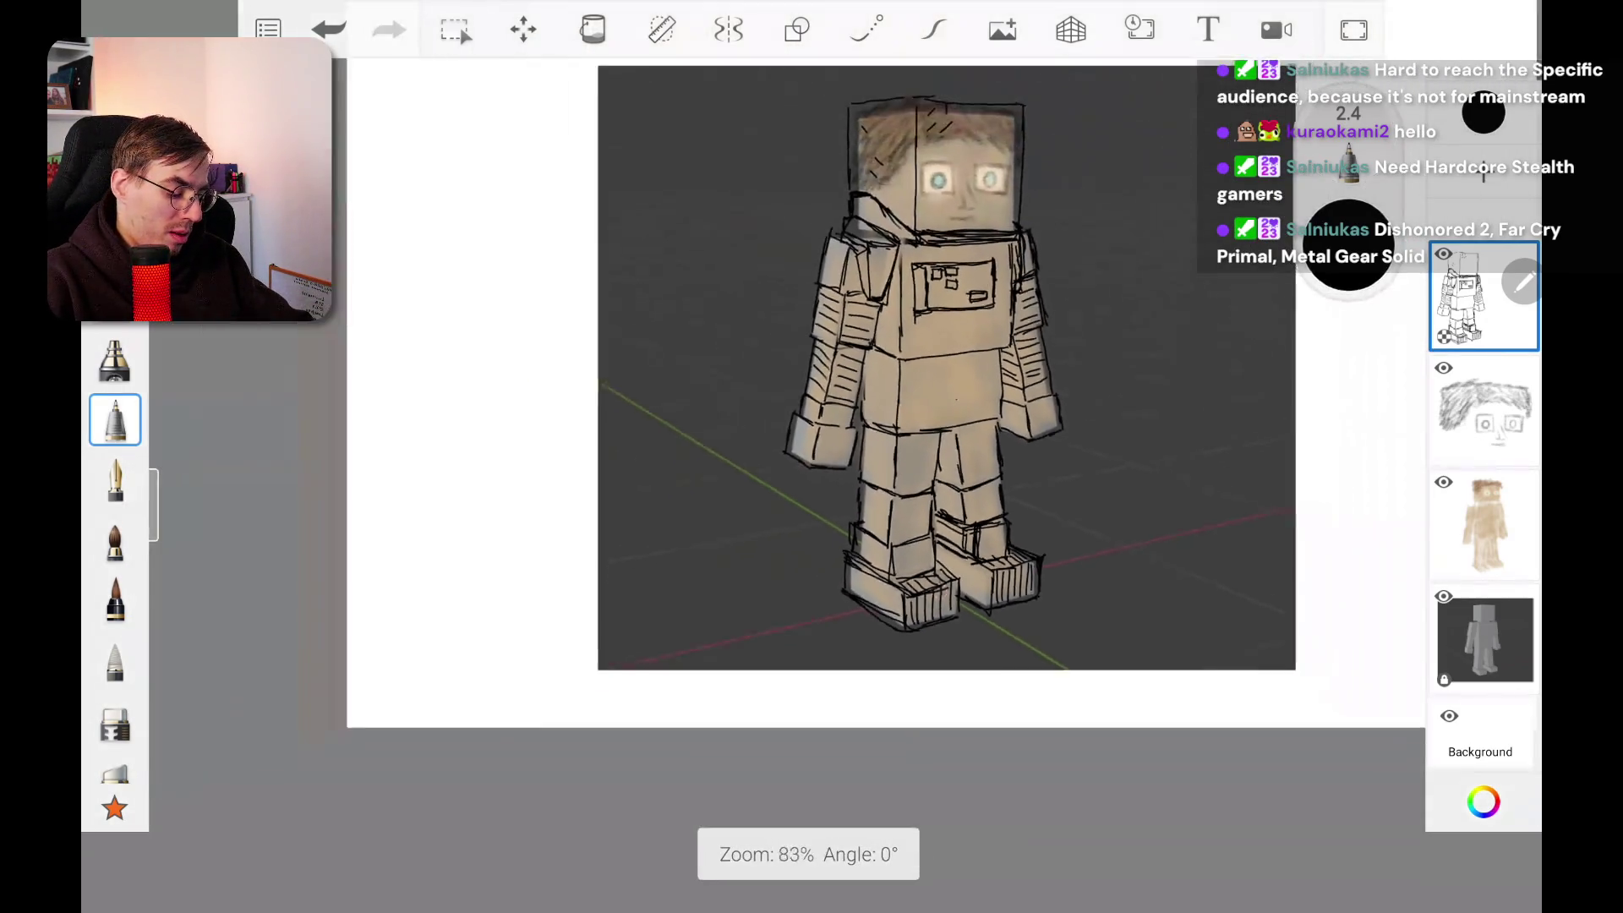
scroll(961, 387, down, 1)
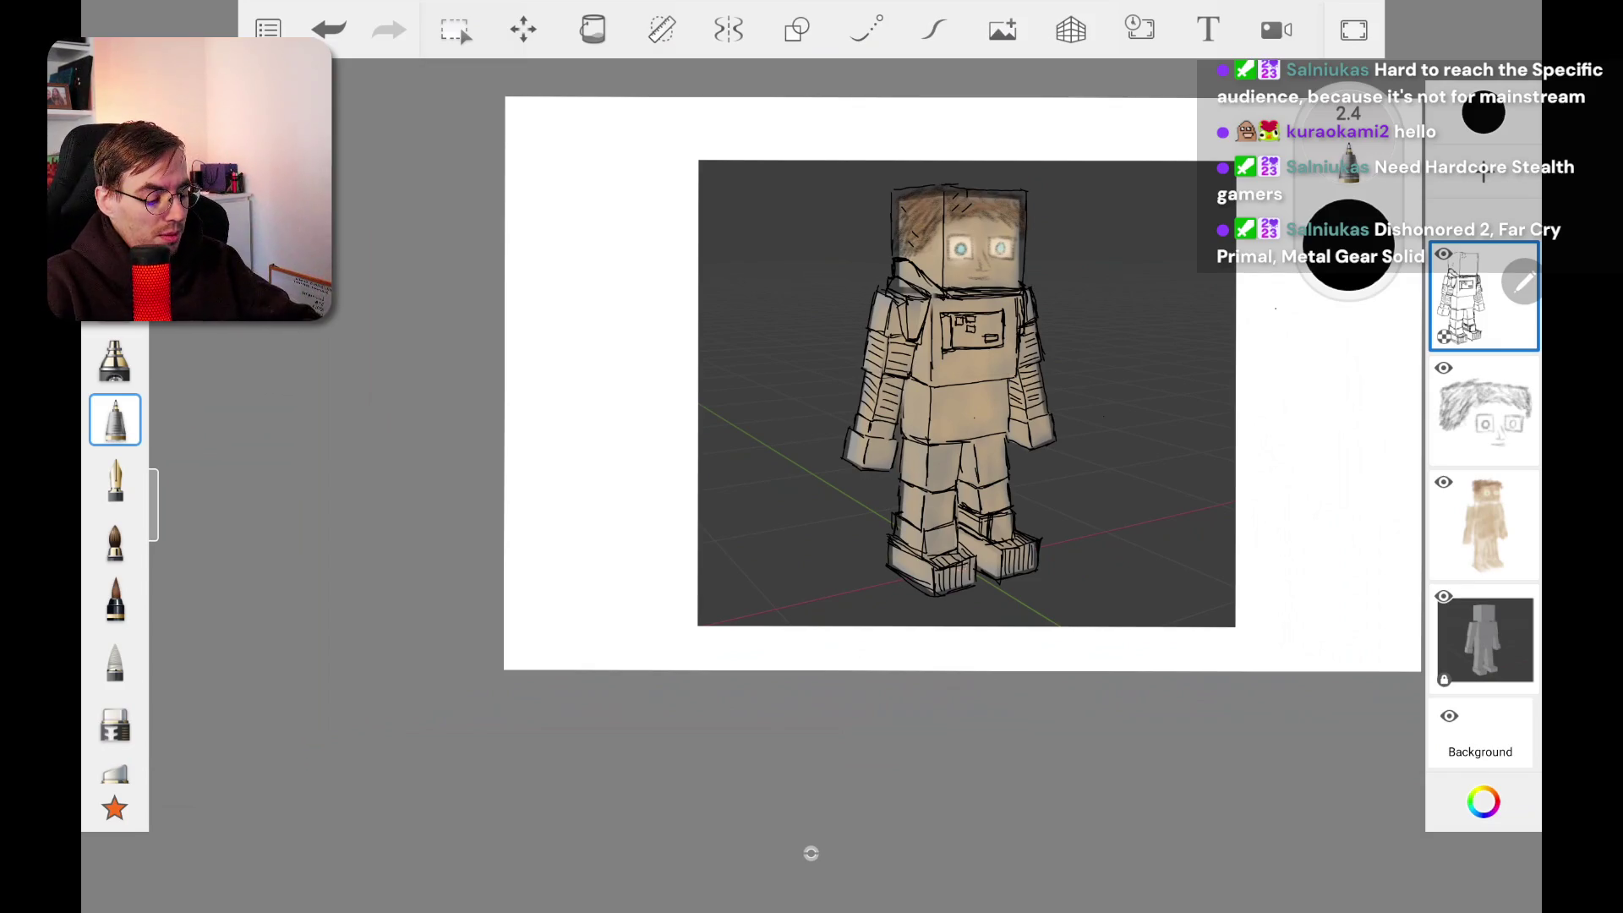
scroll(930, 381, up, 5)
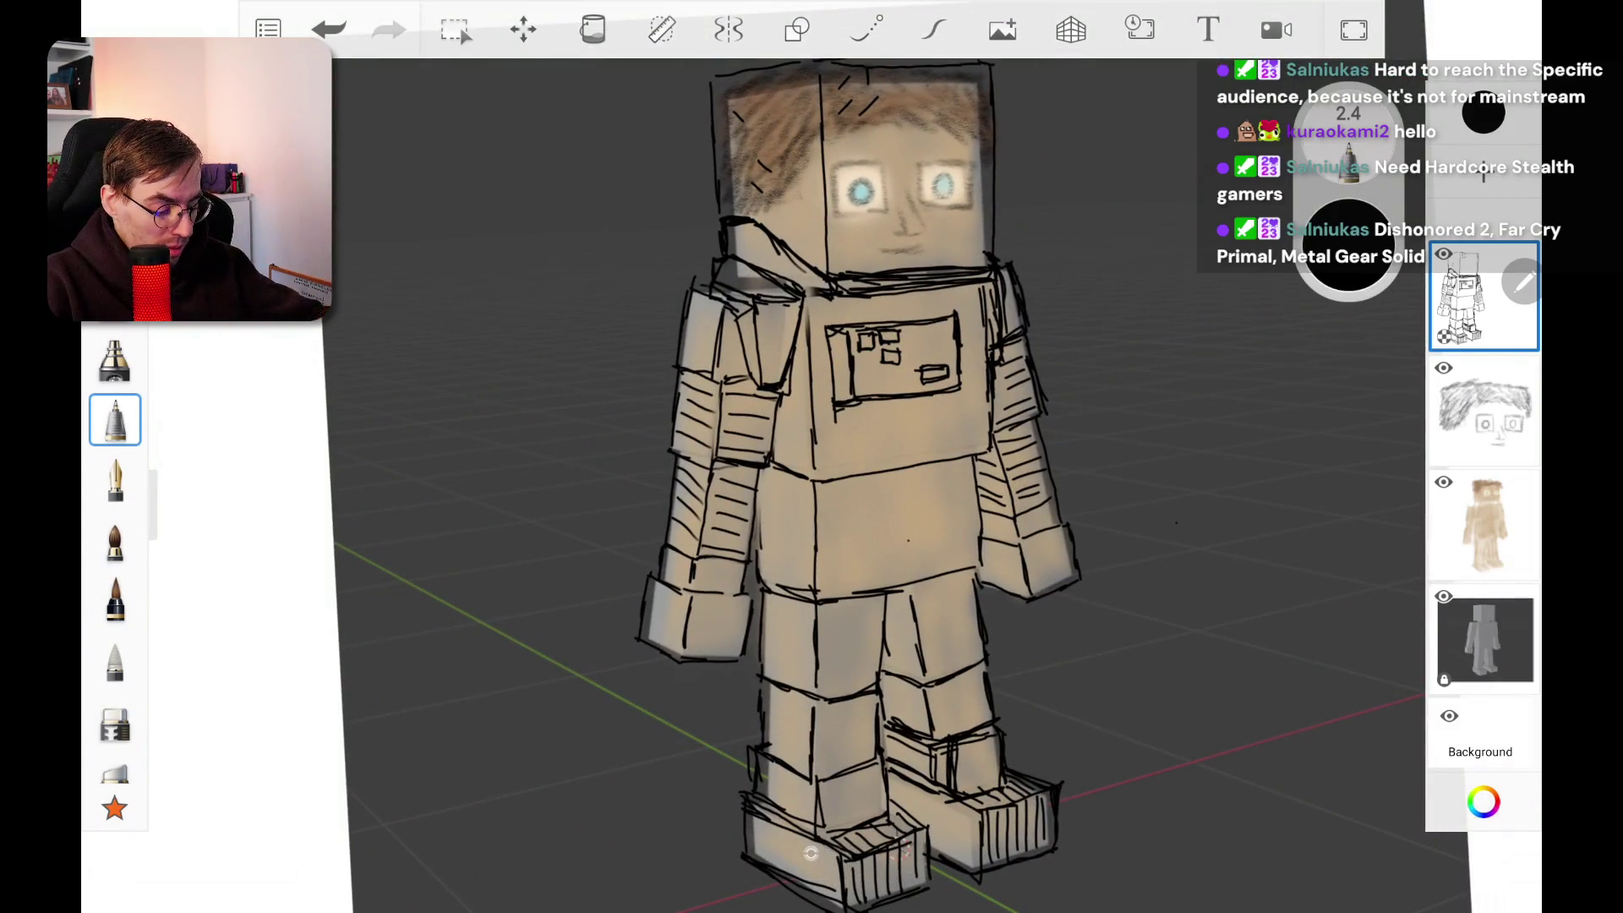
click(115, 541)
mouse_move(756, 250)
mouse_down()
mouse_move(744, 355)
mouse_move(701, 321)
mouse_move(743, 338)
mouse_up()
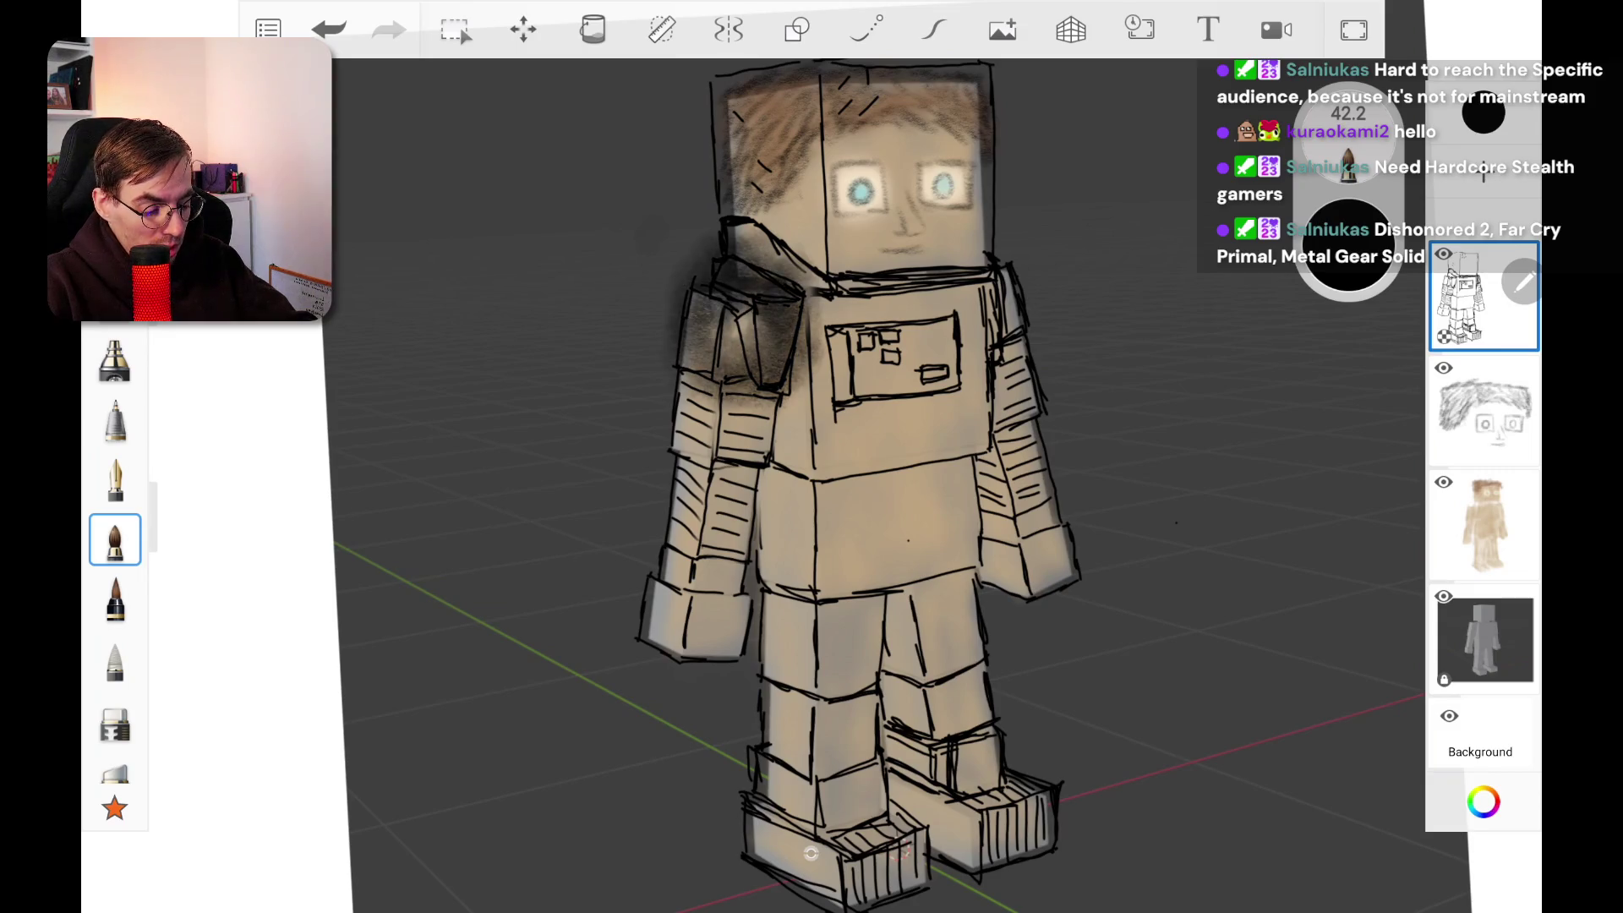
click(329, 29)
click(115, 421)
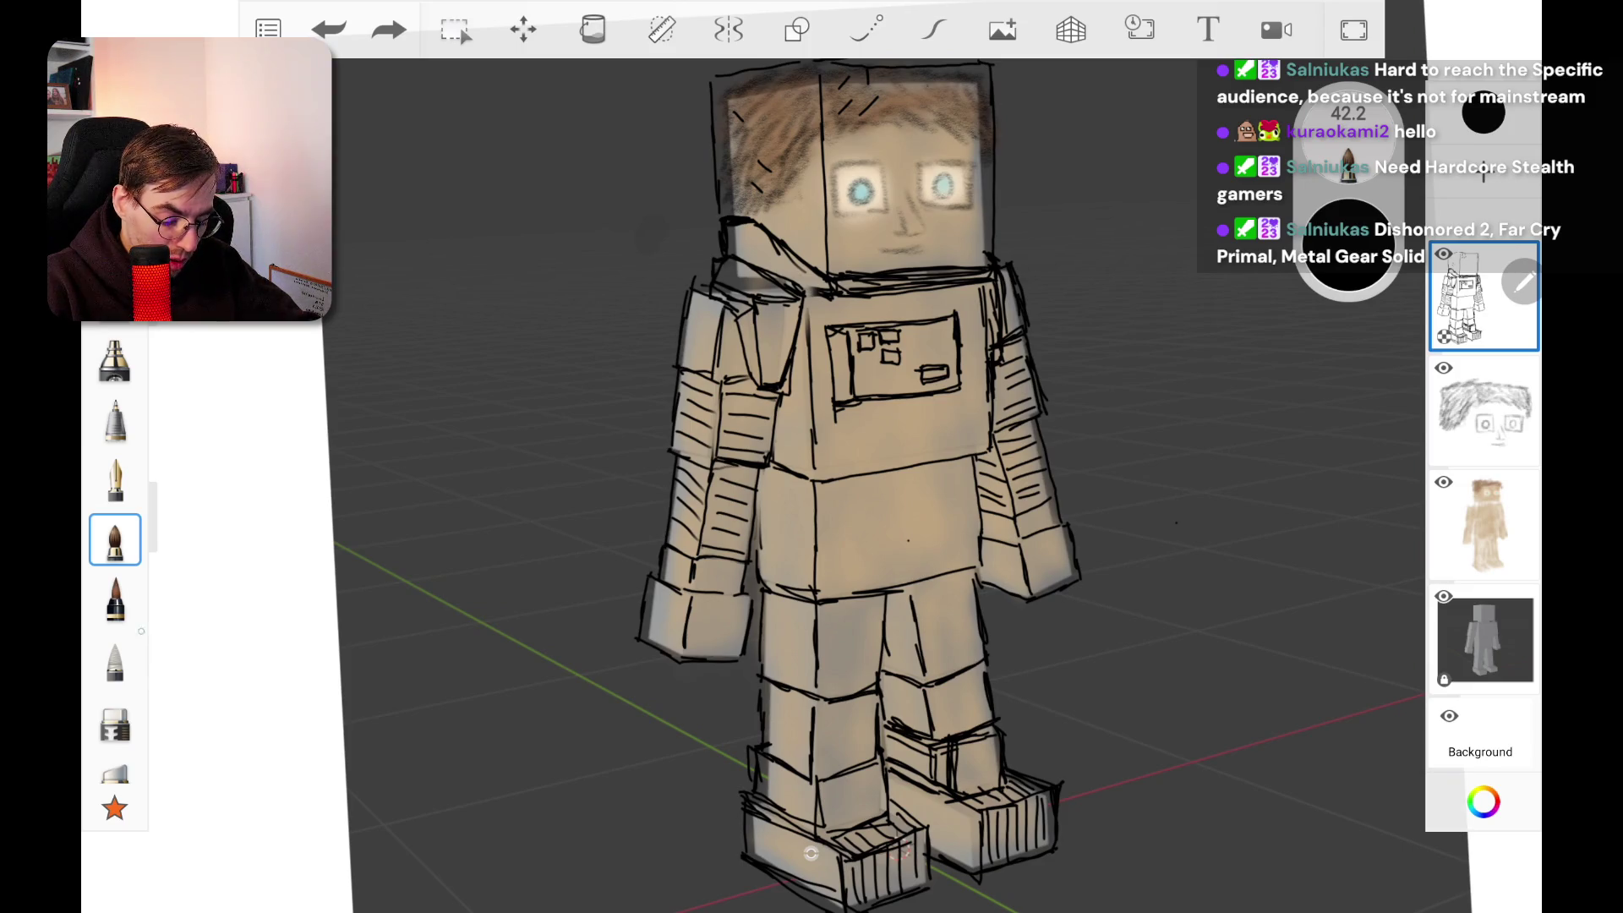
click(115, 420)
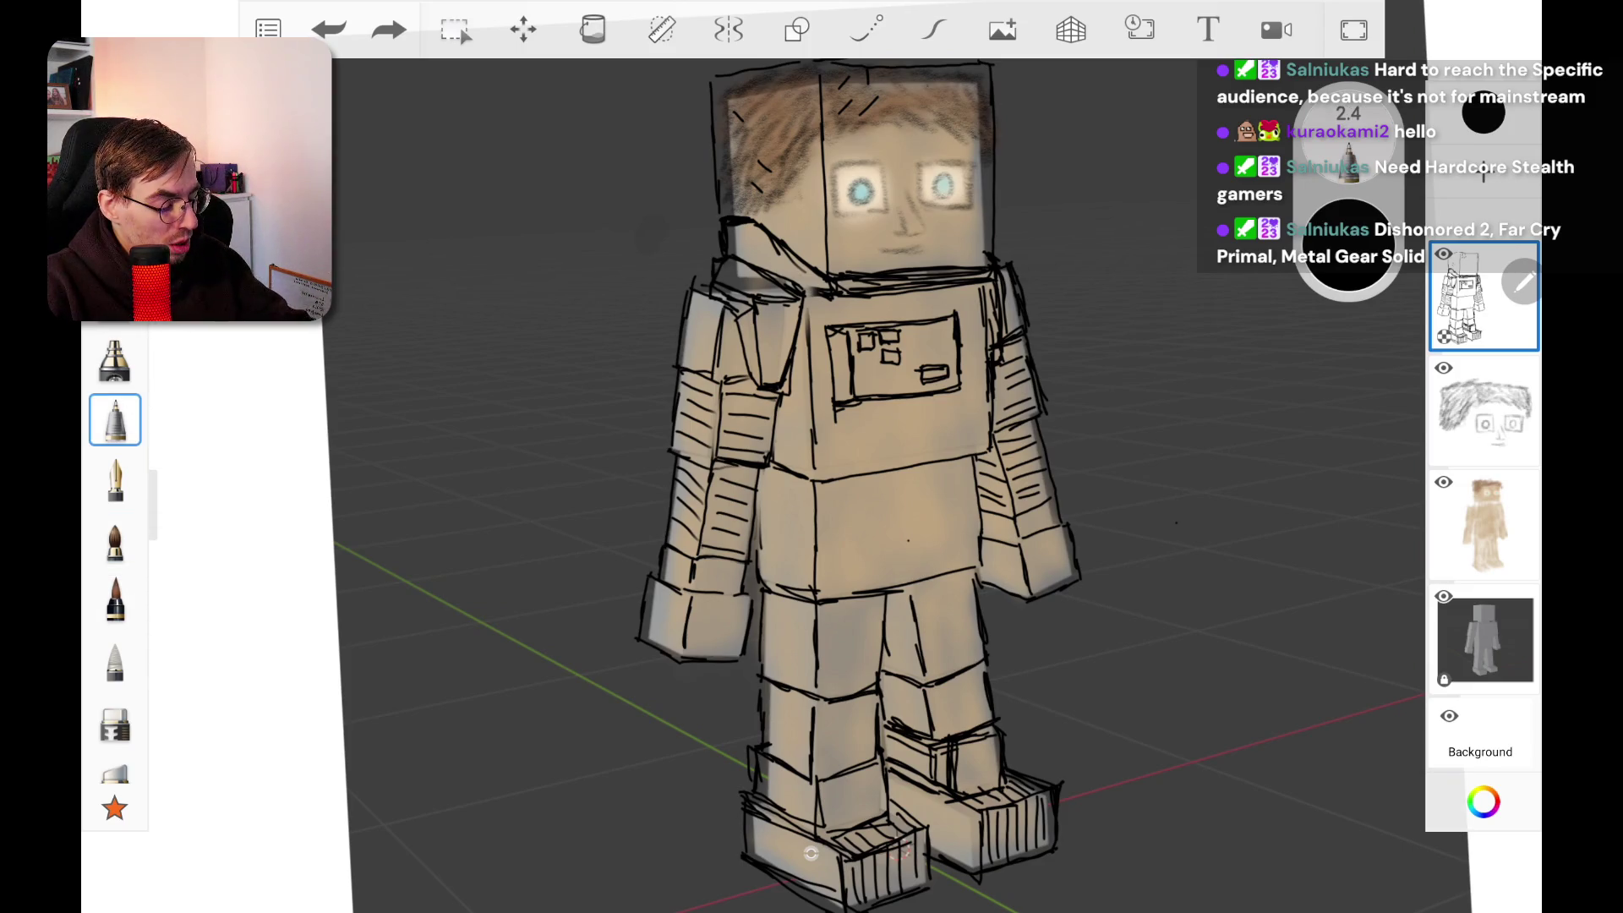
click(1483, 114)
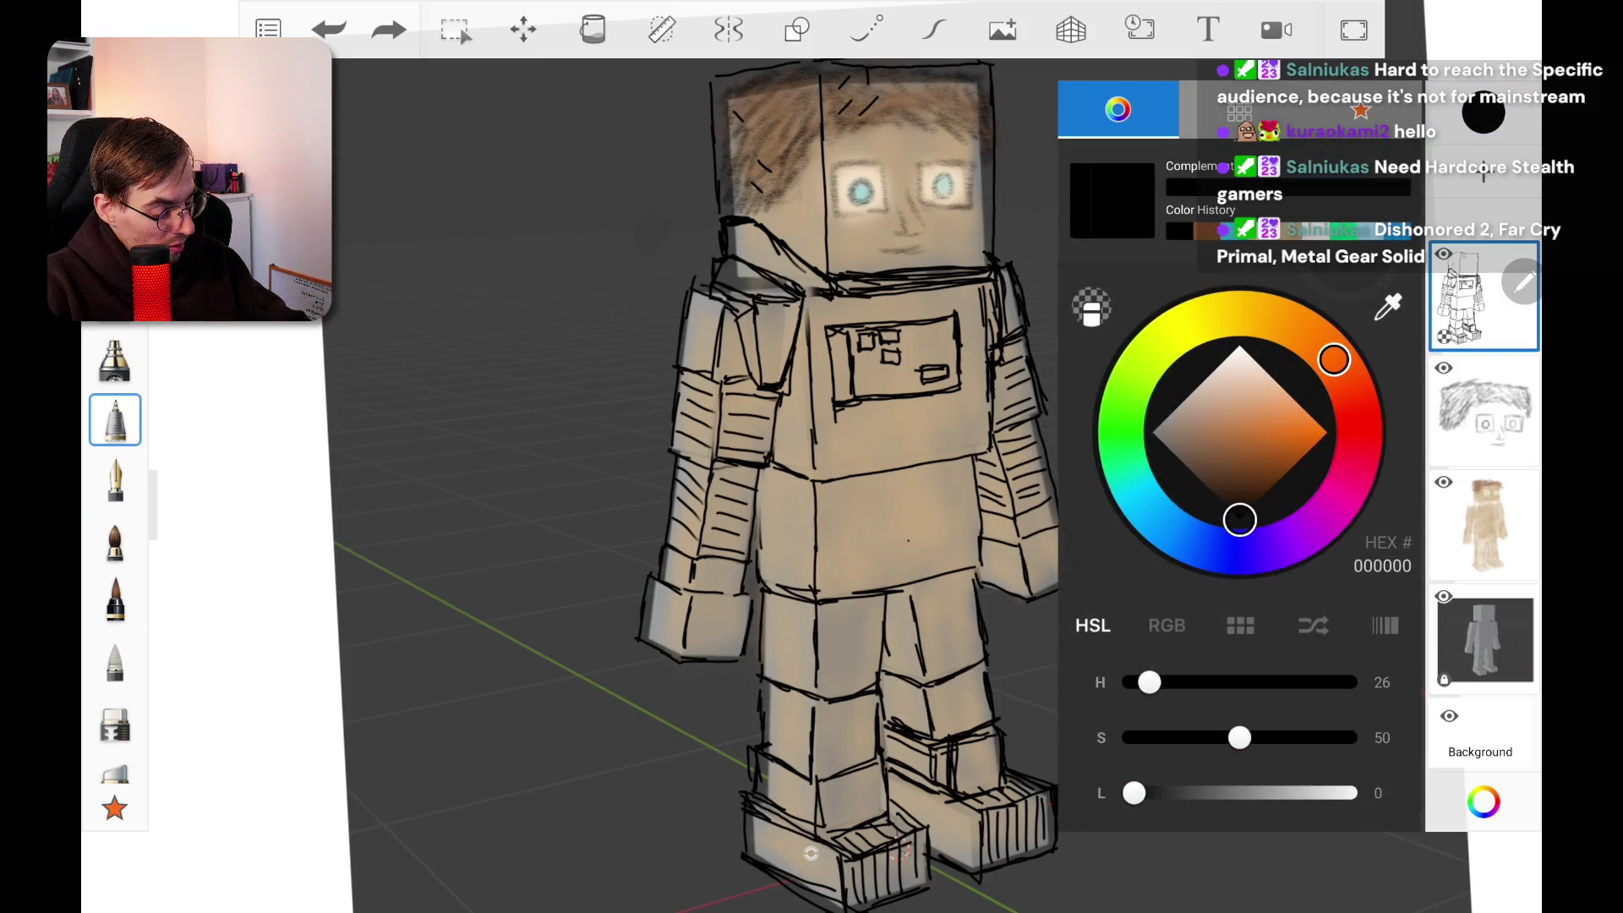
Step: Set the drawing colour to bright yellow FFF800 in the Color Editor
click(1325, 433)
drag(1334, 359, 1186, 325)
click(1483, 114)
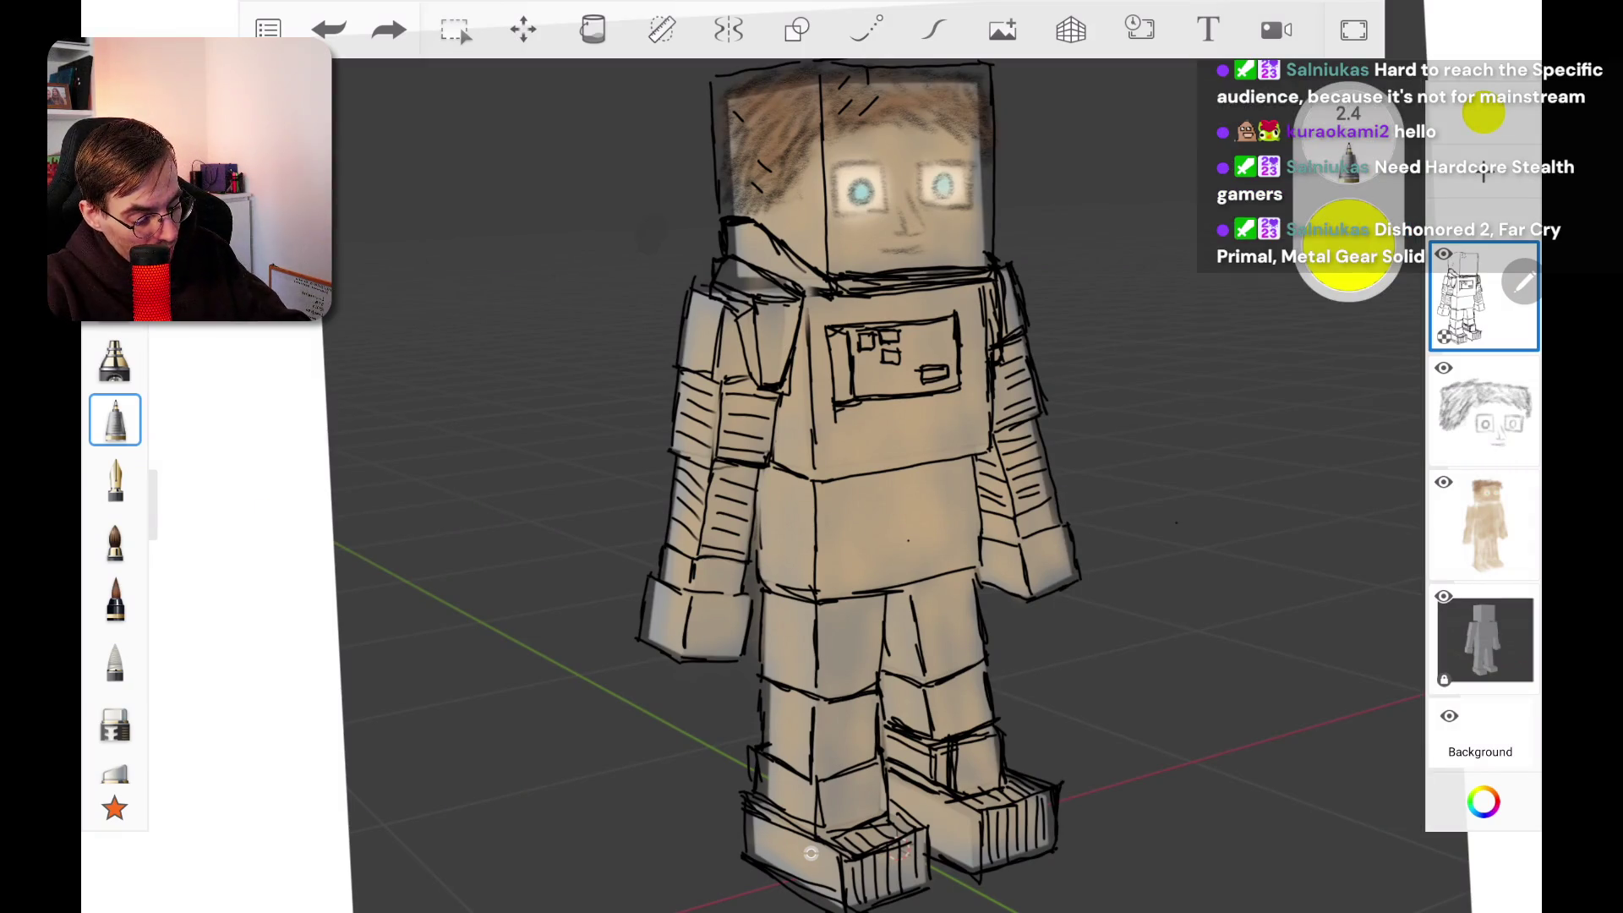
Step: Circle both shoulders in yellow, then undo the circles
mouse_move(702, 313)
mouse_down()
mouse_move(706, 347)
mouse_move(683, 300)
mouse_up()
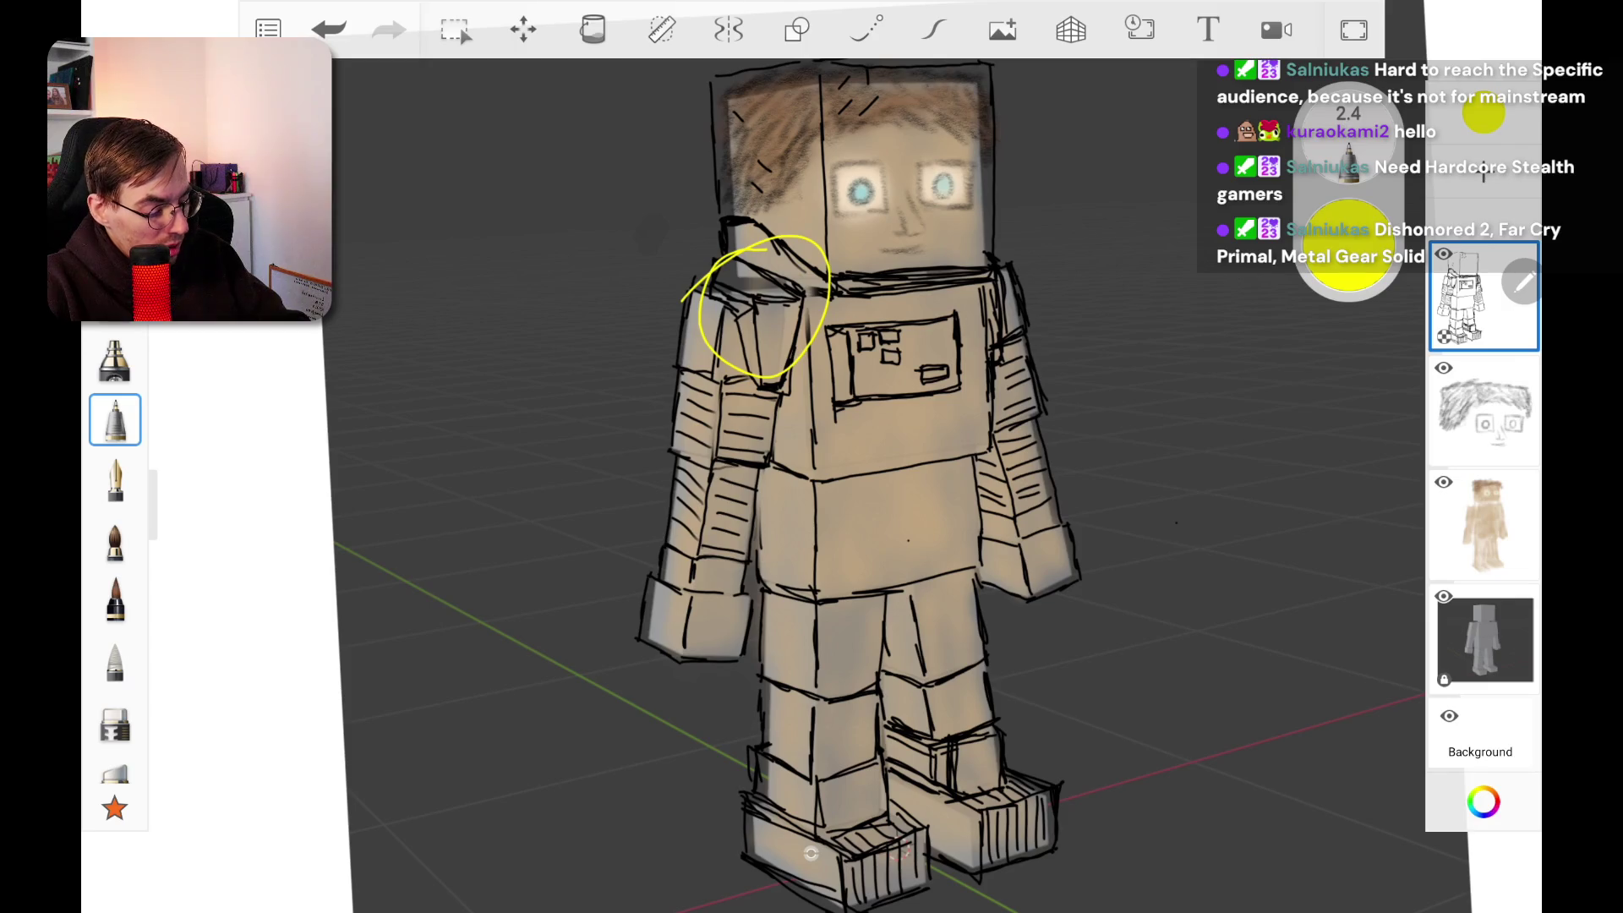
mouse_move(993, 269)
mouse_down()
mouse_move(985, 343)
mouse_move(963, 300)
mouse_up()
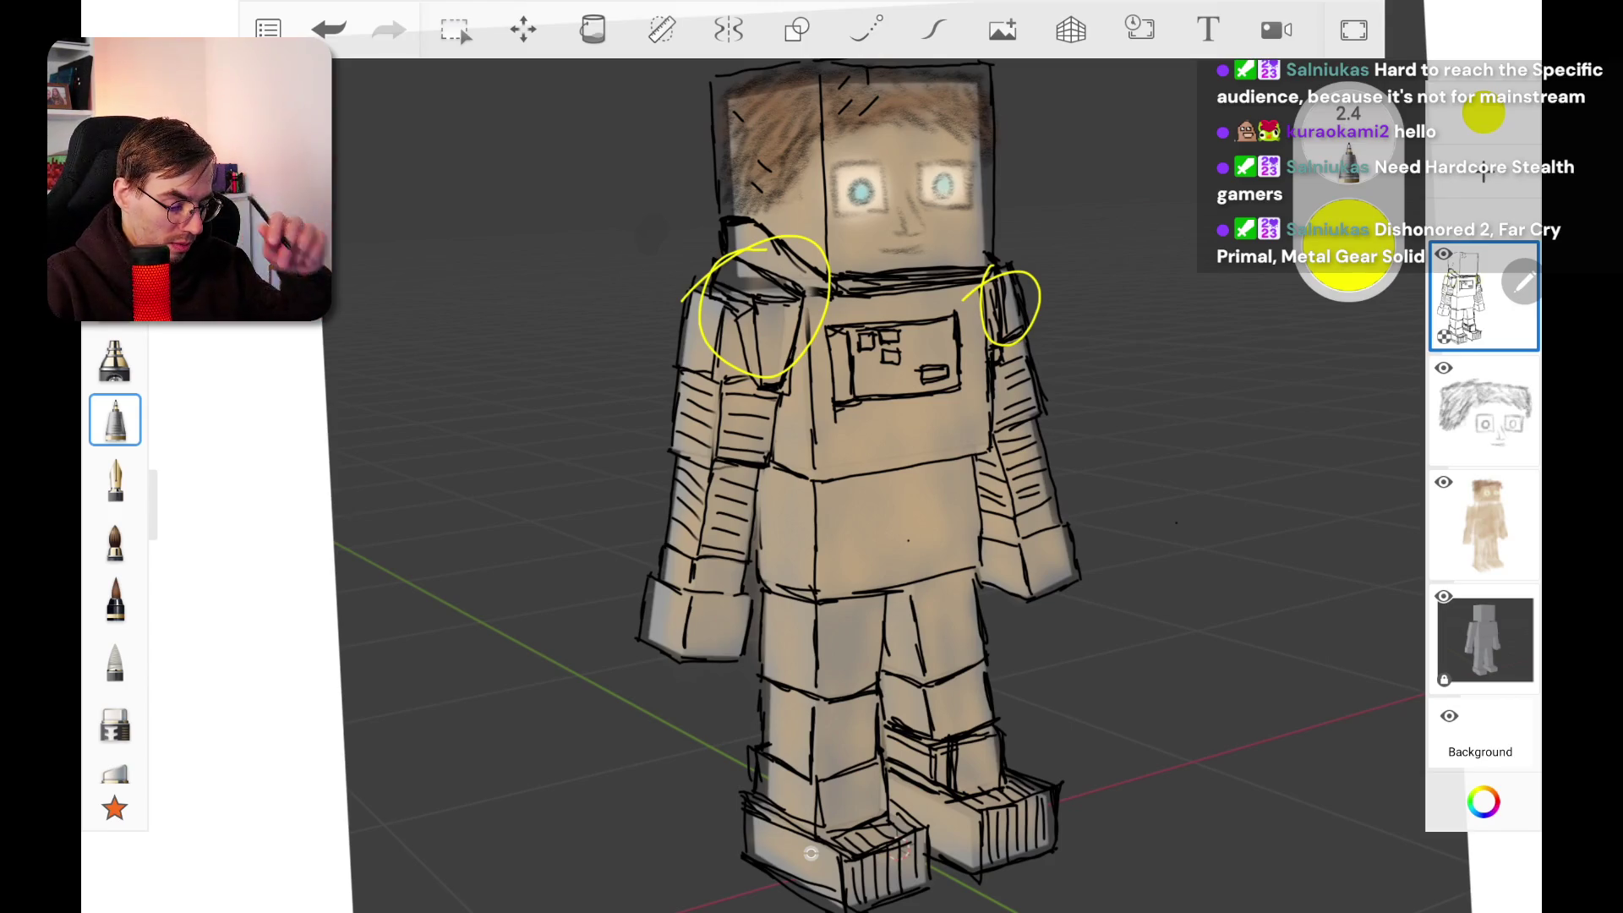
key(ctrl+z)
key(ctrl+z)
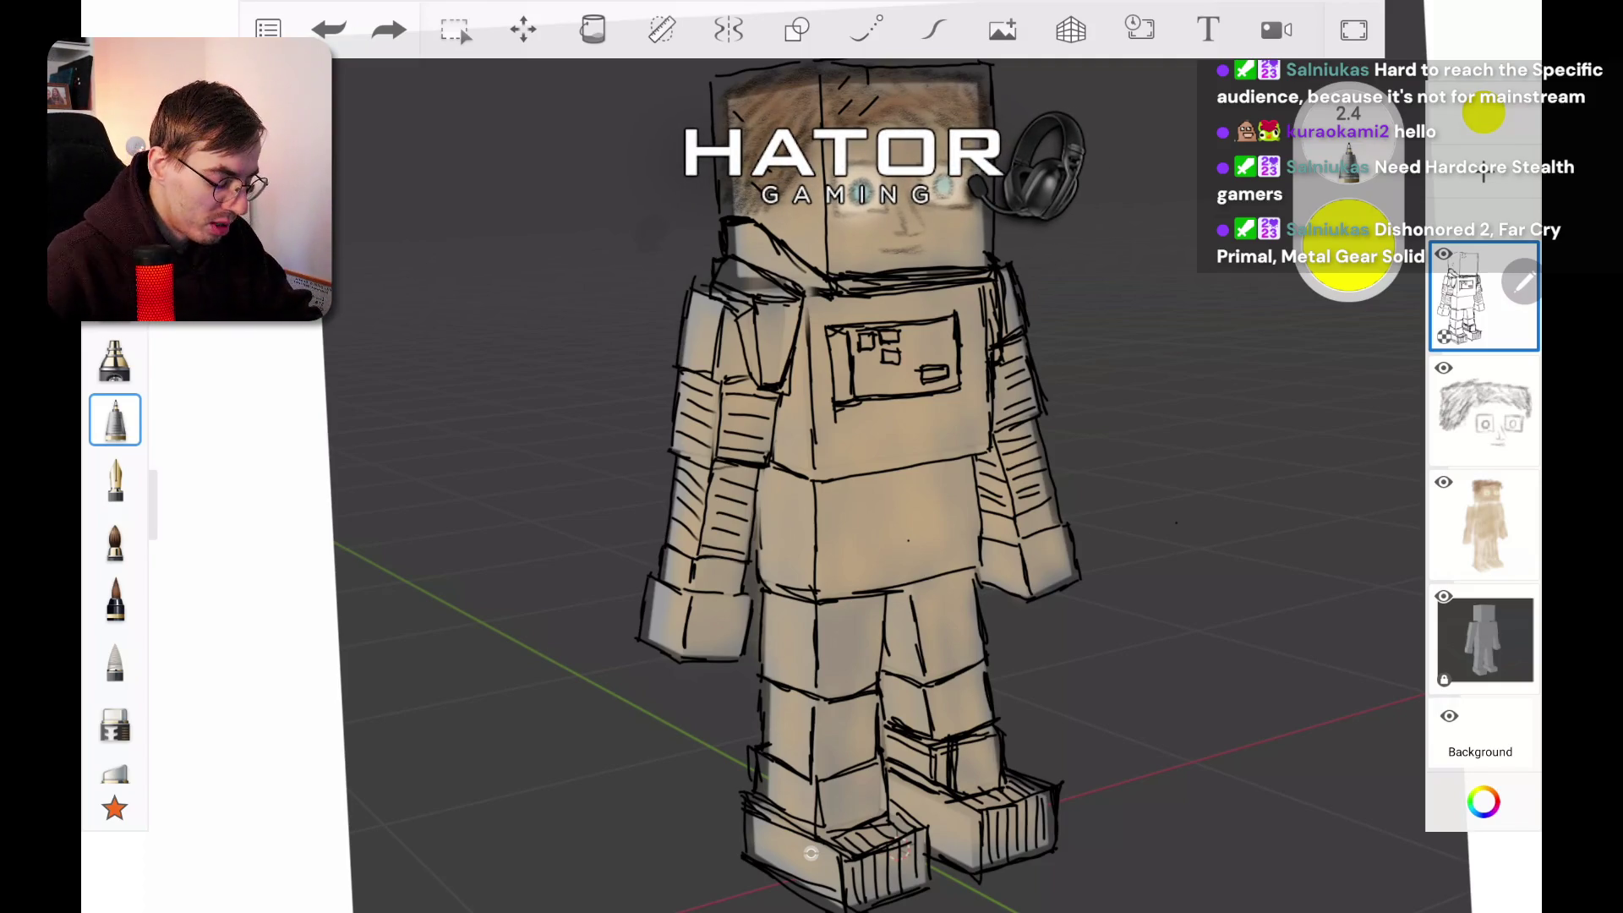
Step: Zoom onto the chest and erase the control panel lines with the Eraser
scroll(926, 329, up, 5)
key(e)
mouse_move(691, 345)
mouse_down()
mouse_move(727, 339)
mouse_move(680, 385)
mouse_move(689, 499)
mouse_move(760, 528)
mouse_move(795, 360)
mouse_move(981, 305)
mouse_move(1018, 457)
mouse_move(879, 507)
mouse_move(854, 397)
mouse_up()
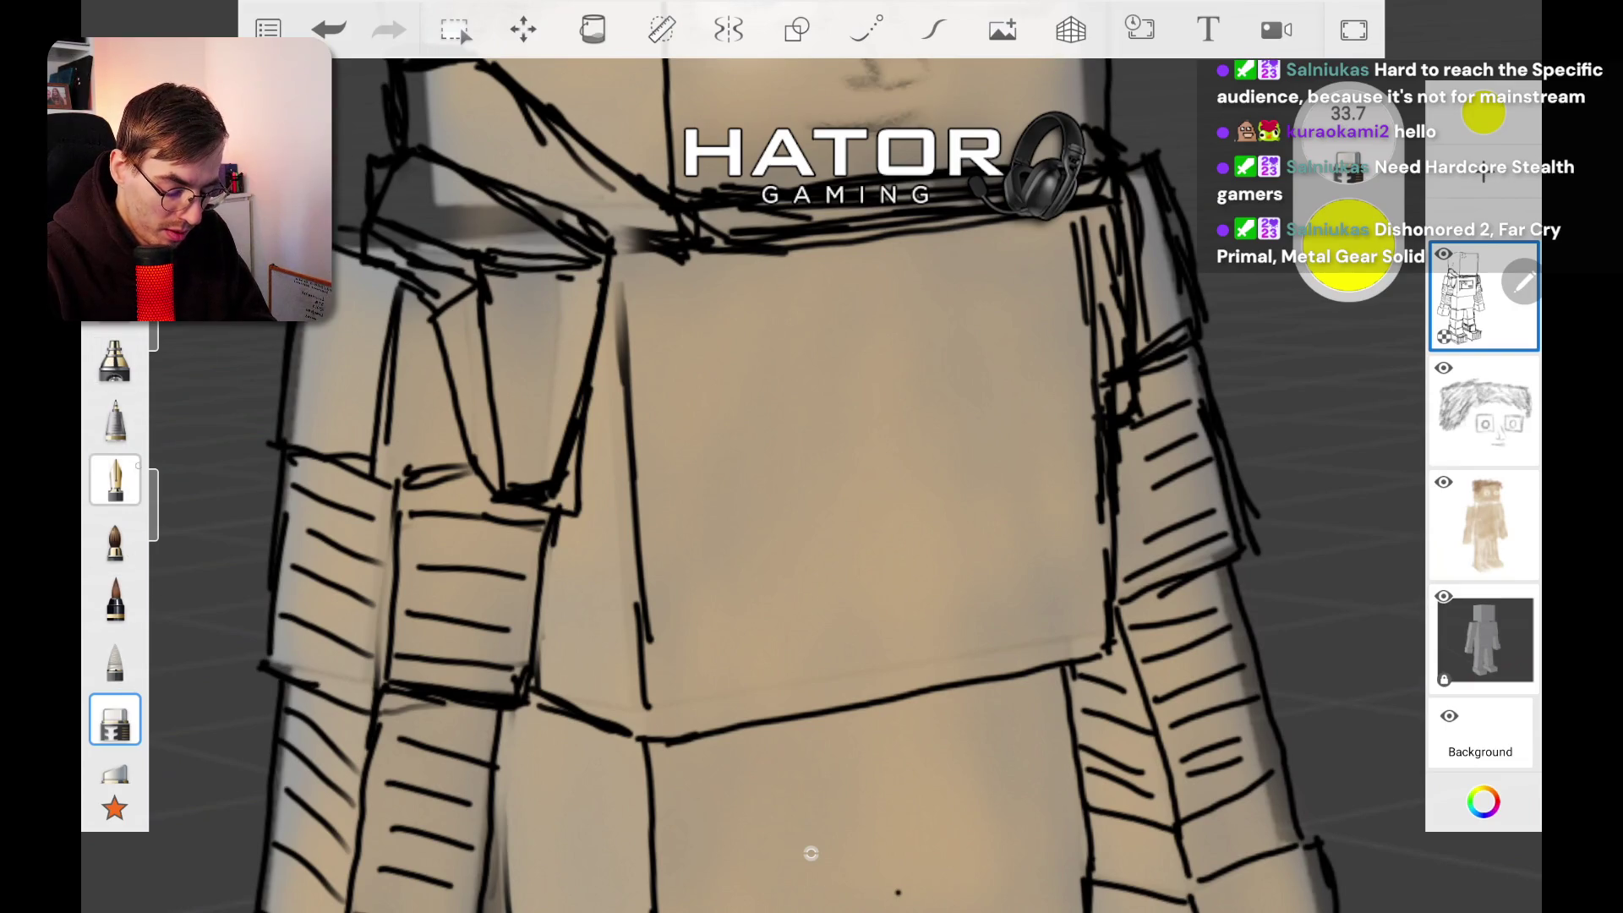
Step: Return to the fine pencil and set the drawing colour back to black
click(115, 420)
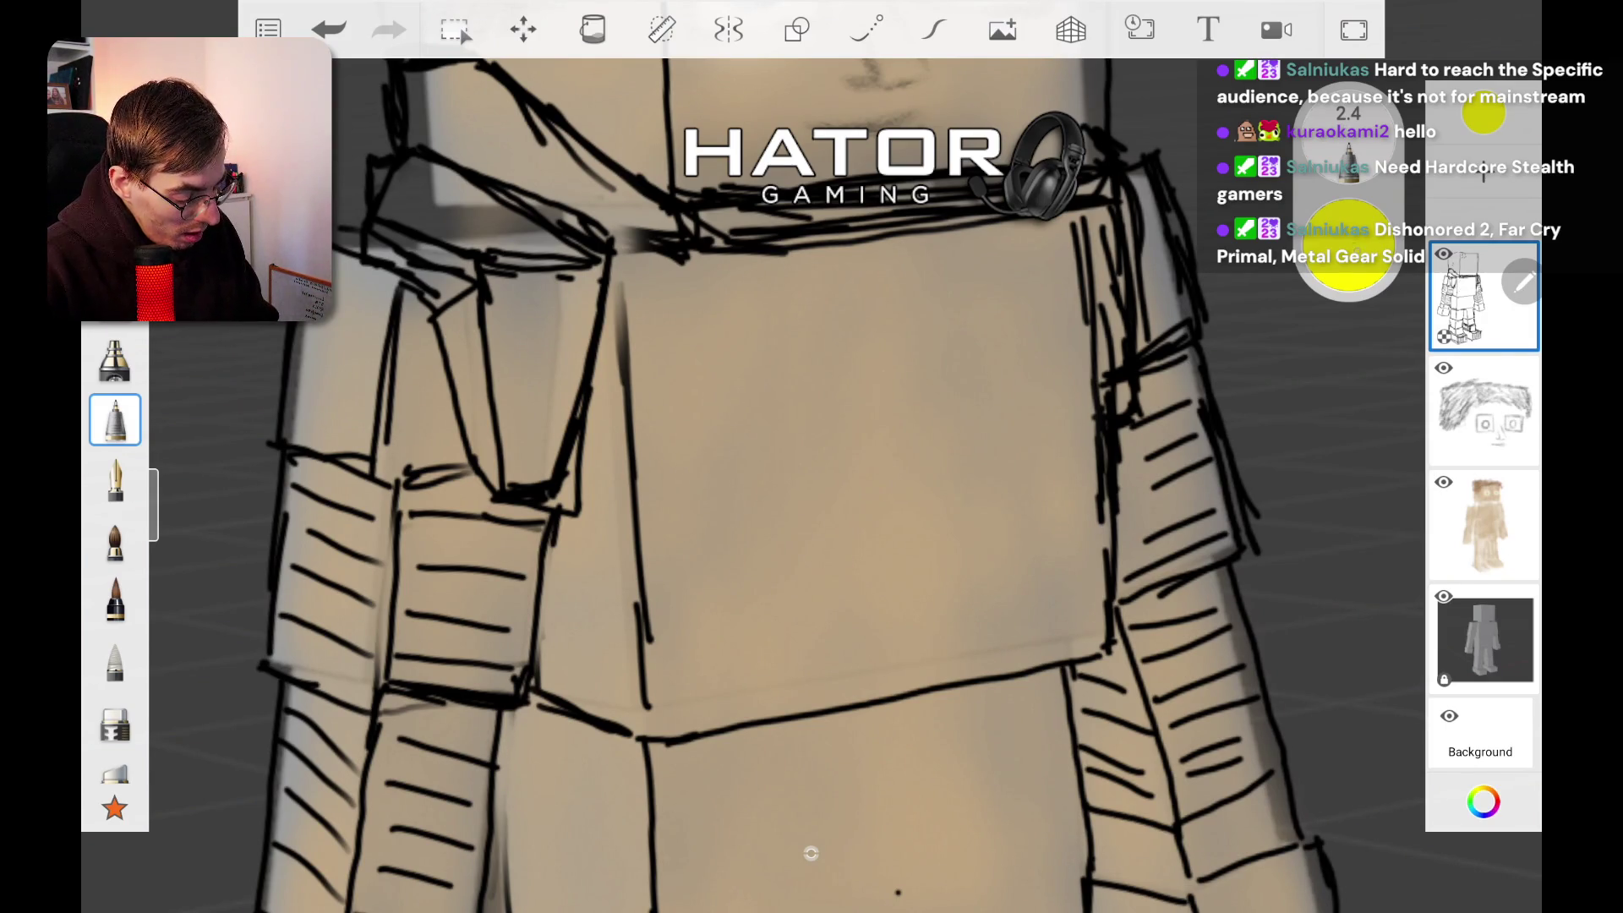
click(1484, 801)
click(1094, 447)
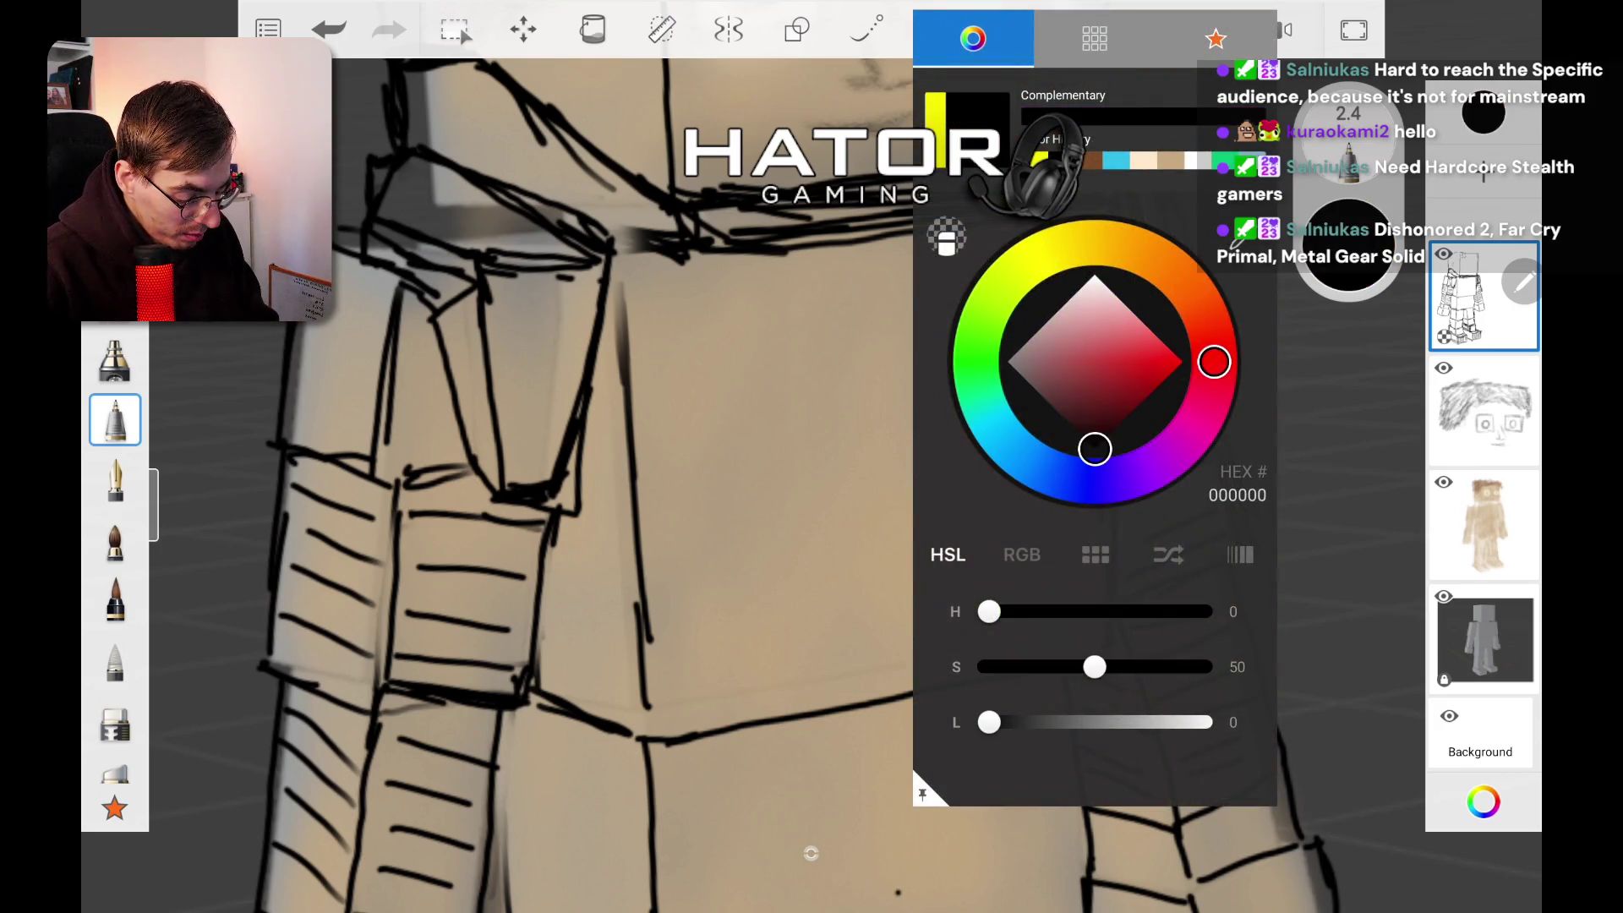
click(344, 331)
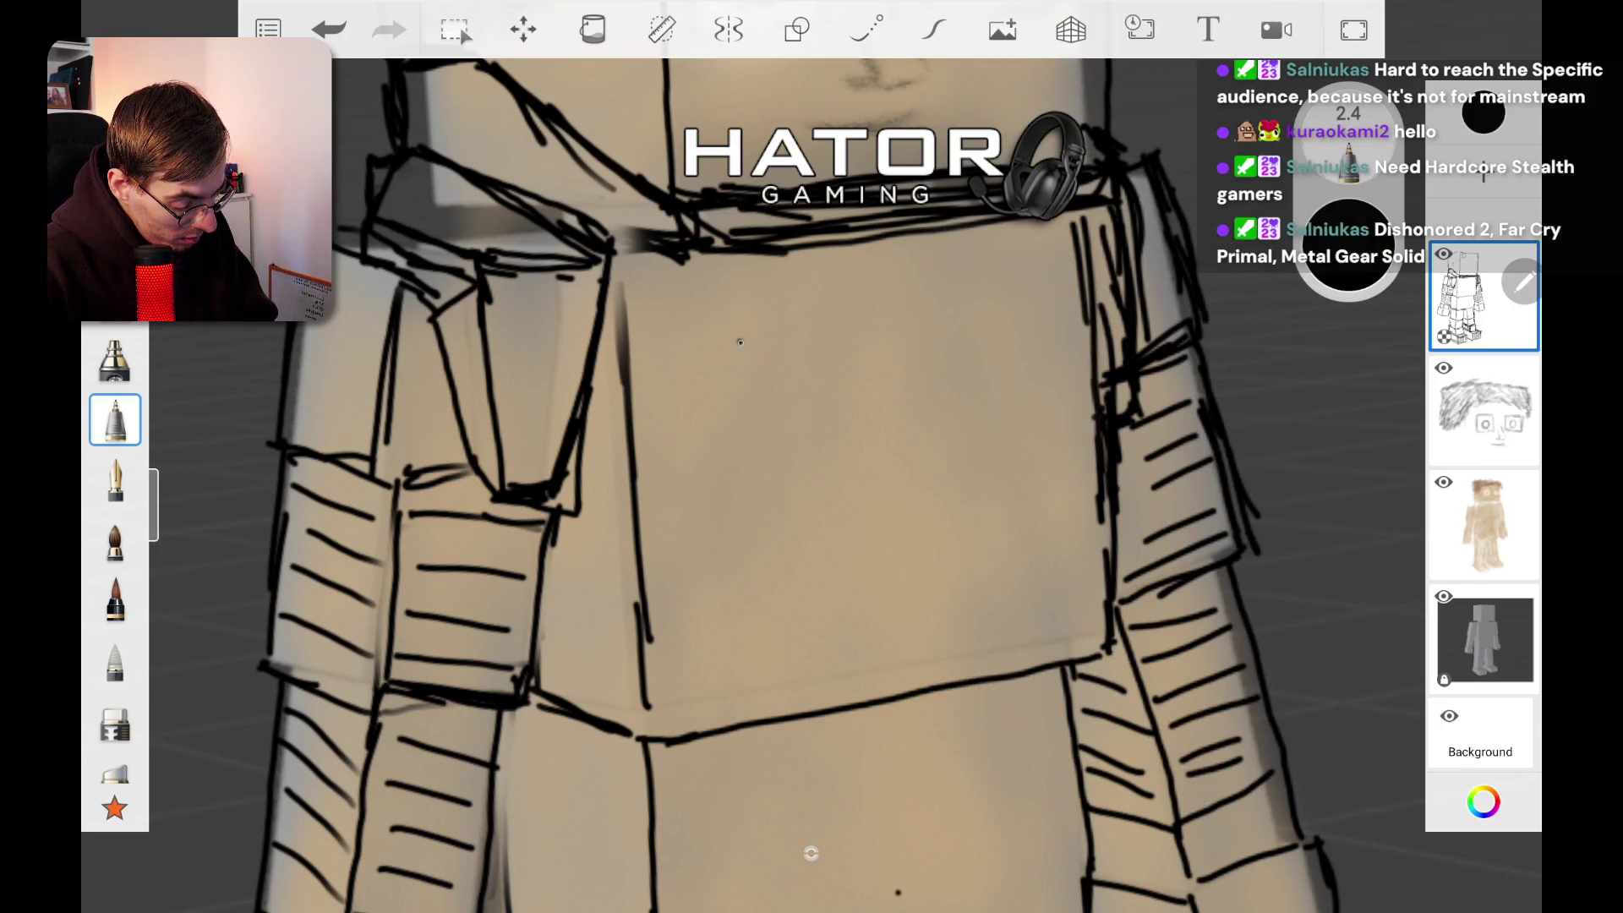
scroll(811, 853, down, 5)
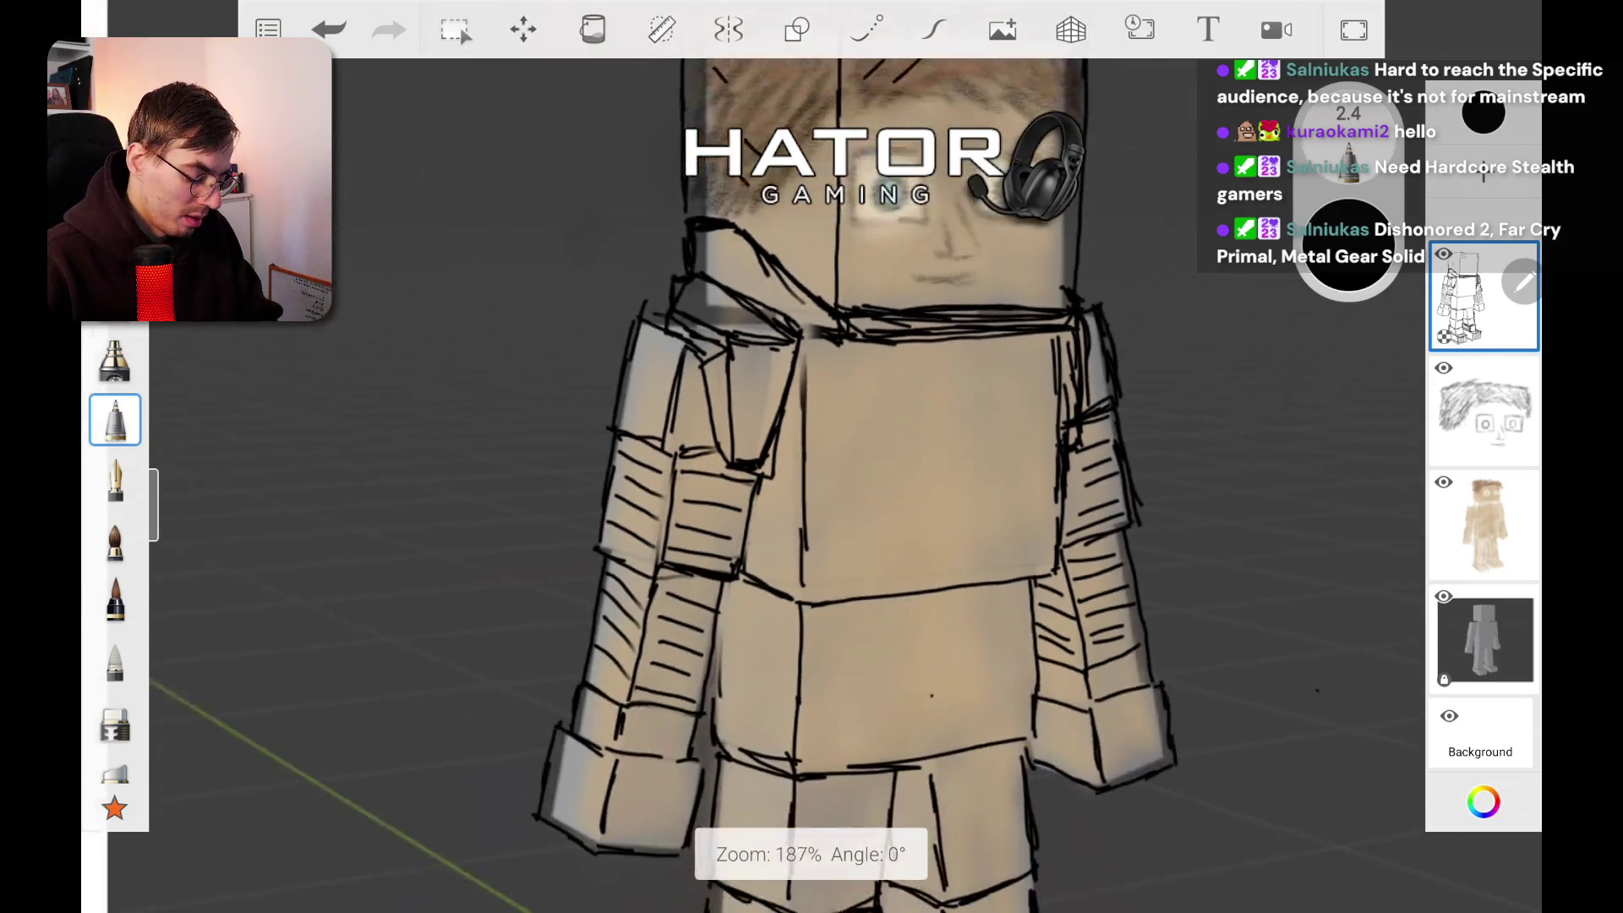
Step: Draw the chest V strokes below the collar, undoing and redrawing one overlong line
scroll(1006, 465, up, 10)
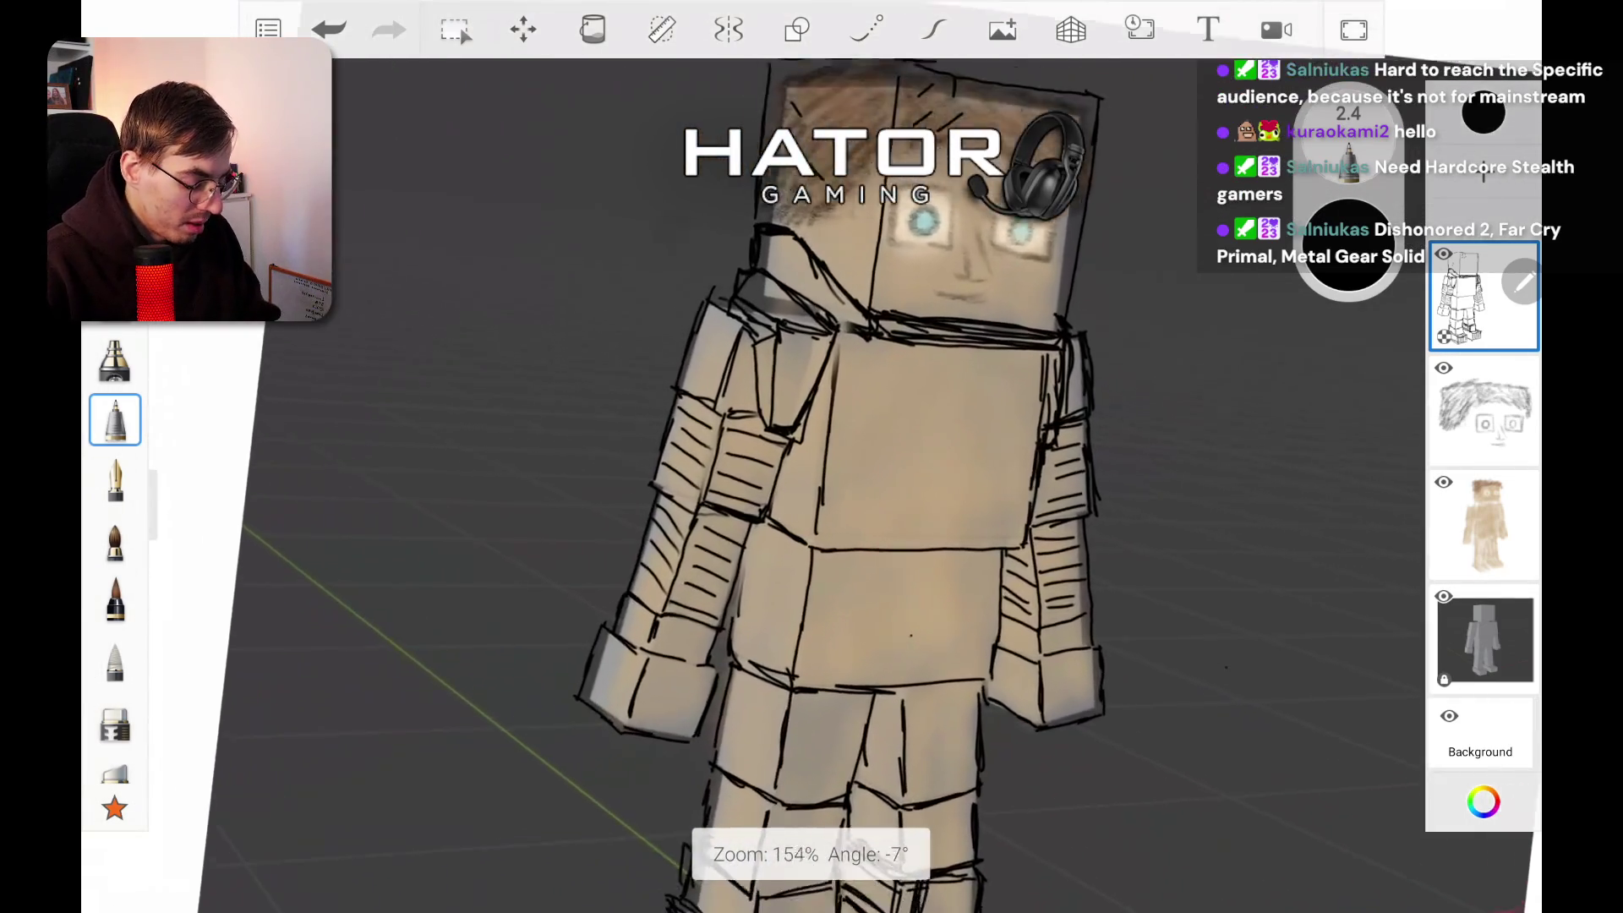
drag(642, 203, 1115, 199)
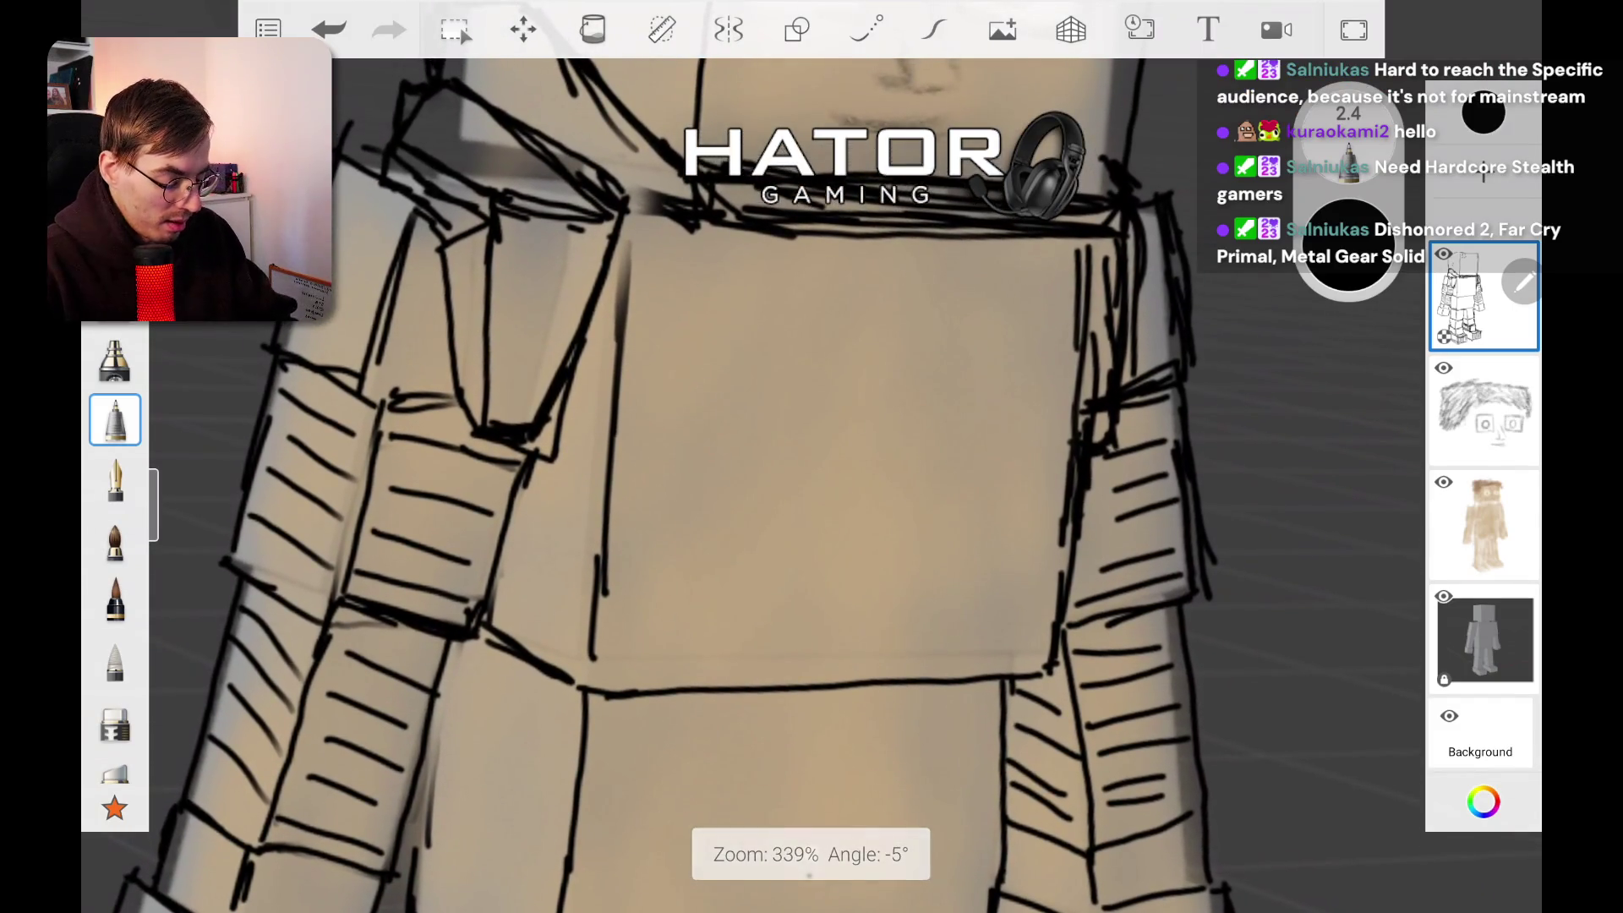
drag(710, 164, 1107, 181)
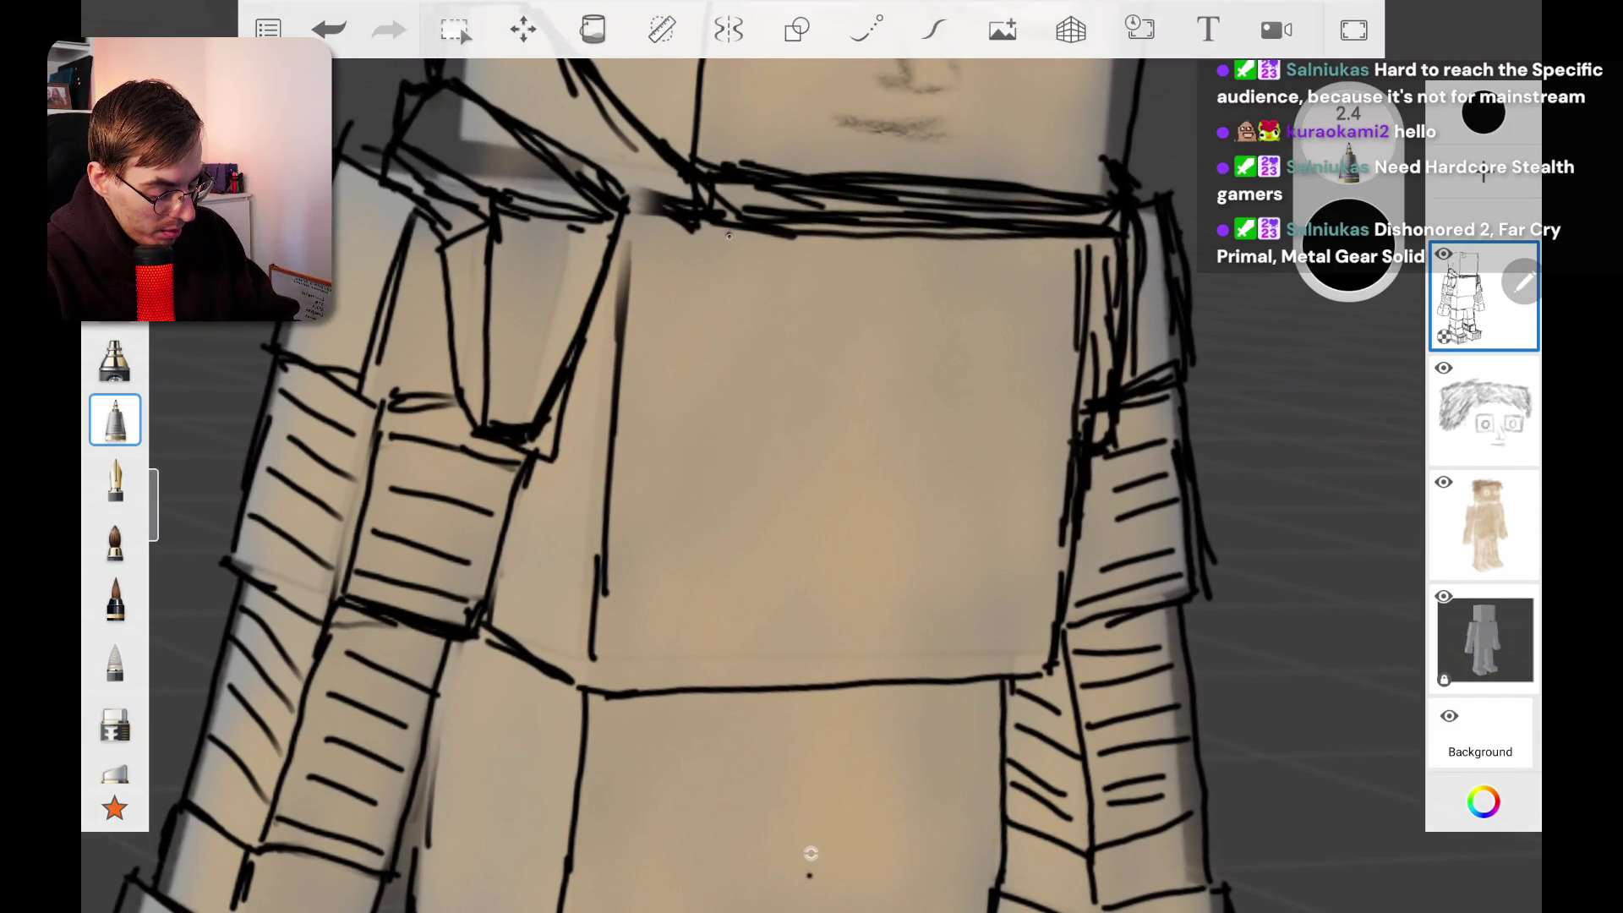
drag(709, 225, 761, 504)
key(ctrl+z)
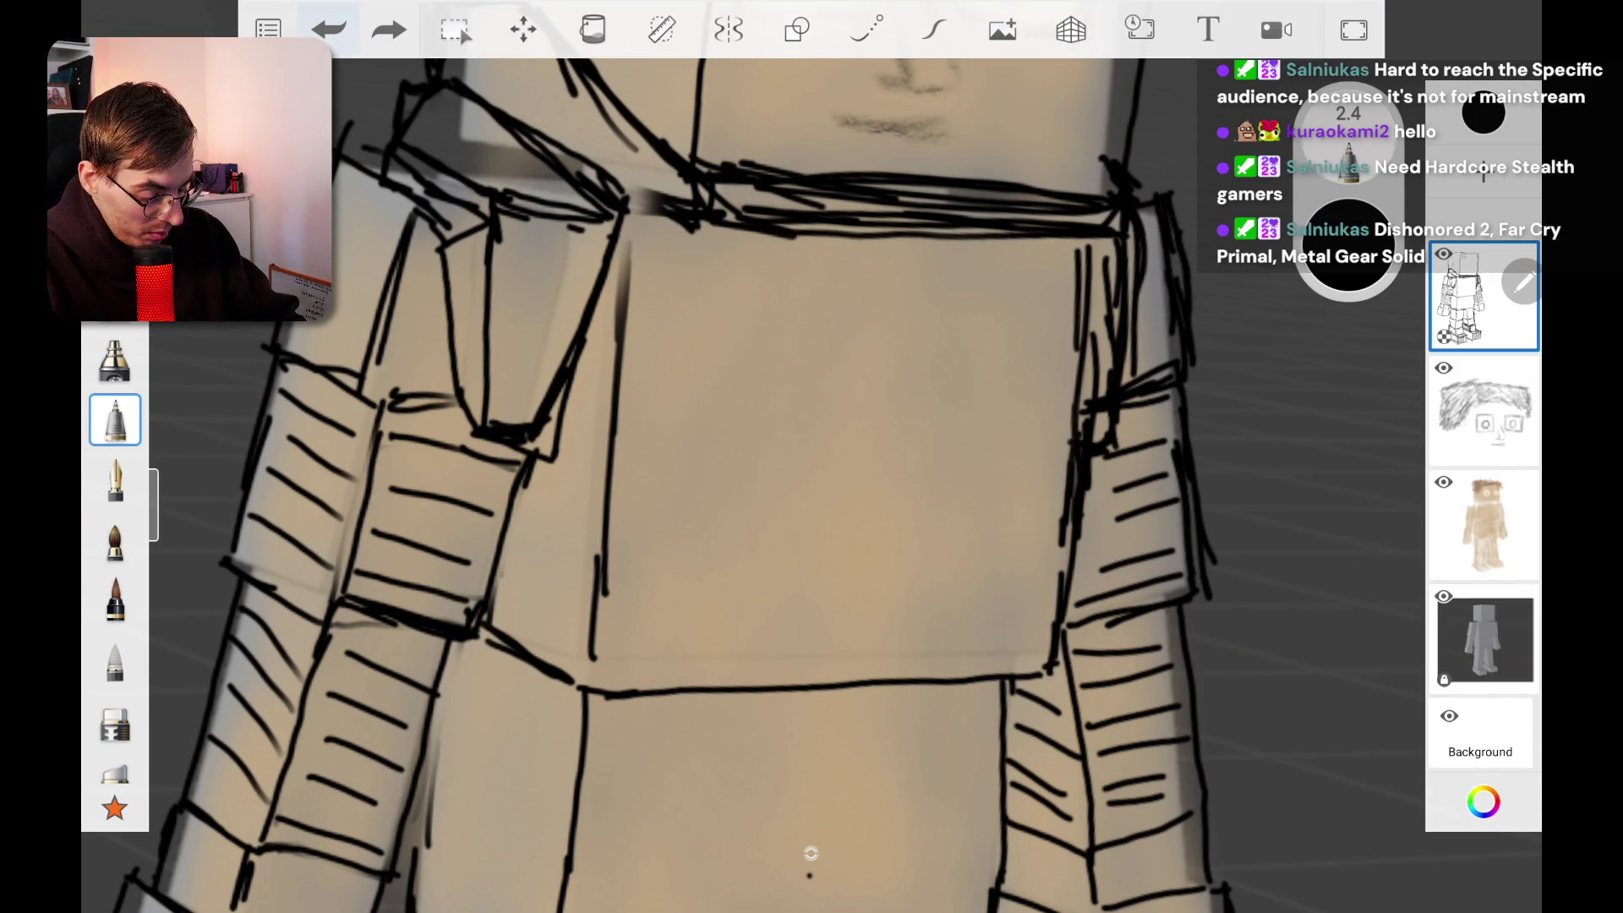
mouse_move(707, 222)
mouse_down()
mouse_move(737, 507)
mouse_move(800, 511)
mouse_move(871, 244)
mouse_move(891, 270)
mouse_move(928, 515)
mouse_move(993, 521)
mouse_move(1086, 254)
mouse_up()
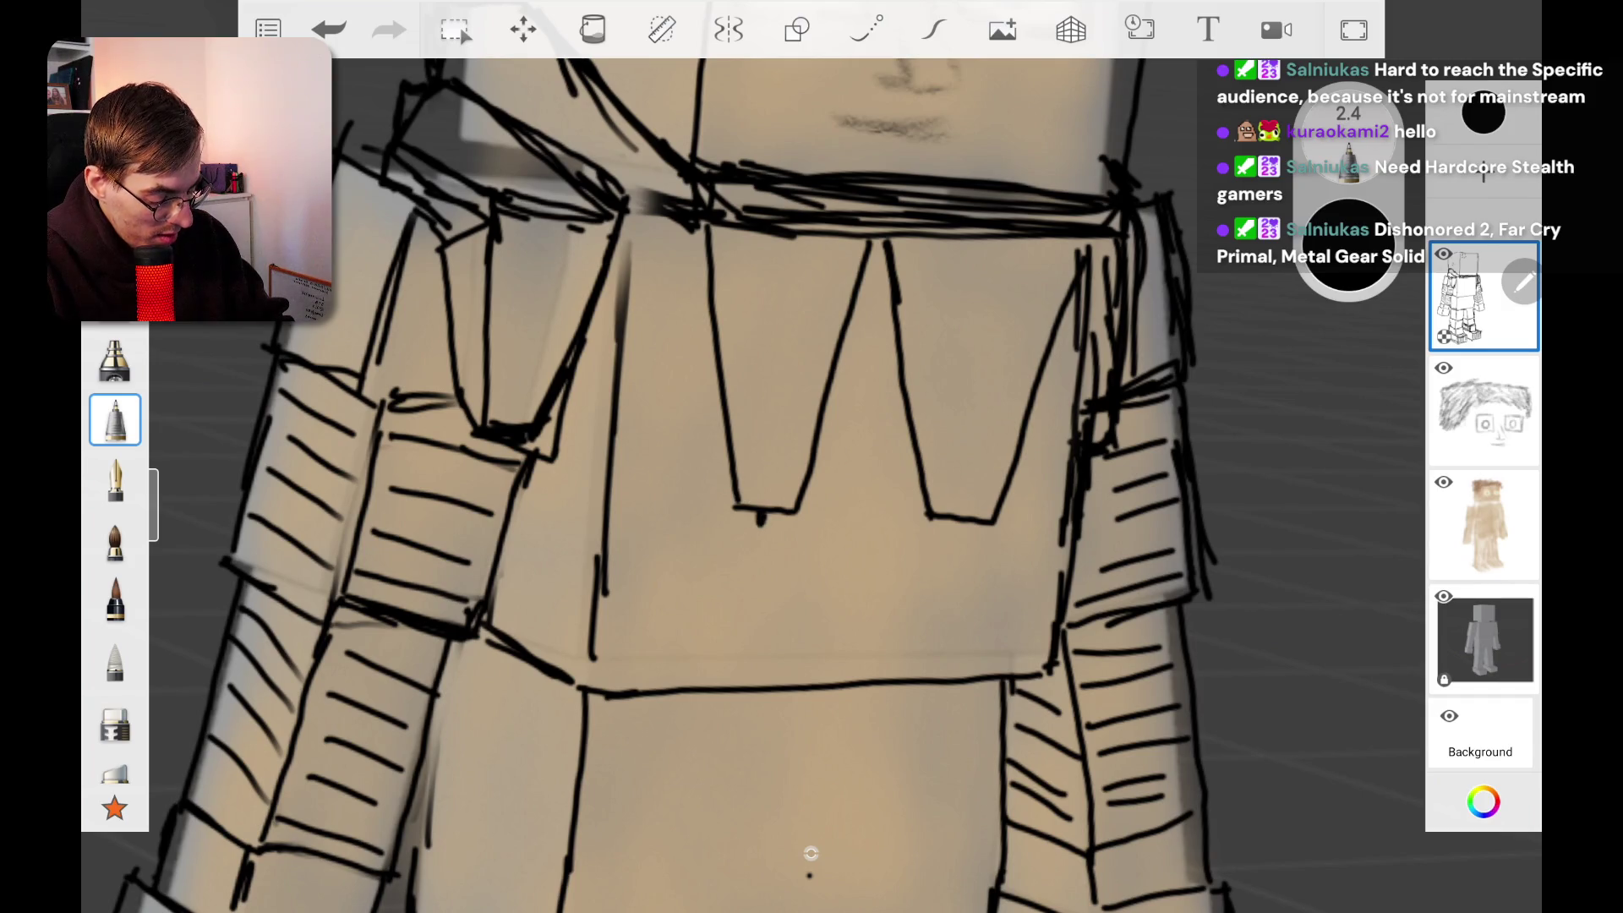
scroll(811, 474, down, 5)
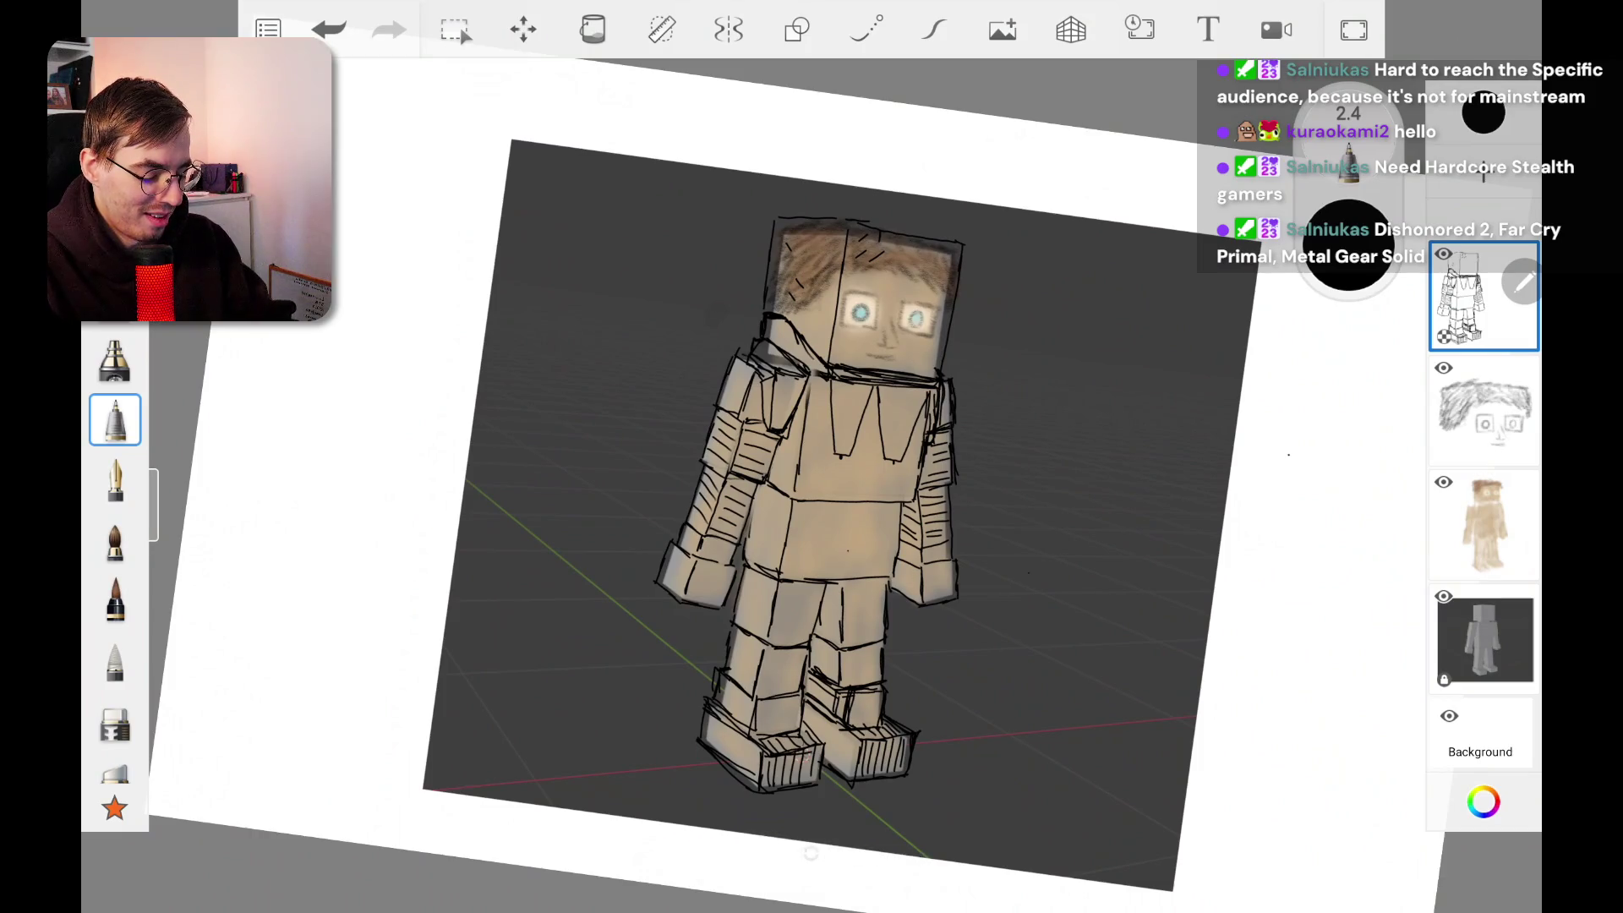
Step: Undo the last stroke and give the left V bottom corner strokes, an outer parallel edge and a bottom edge
key(ctrl+z)
scroll(828, 439, up, 5)
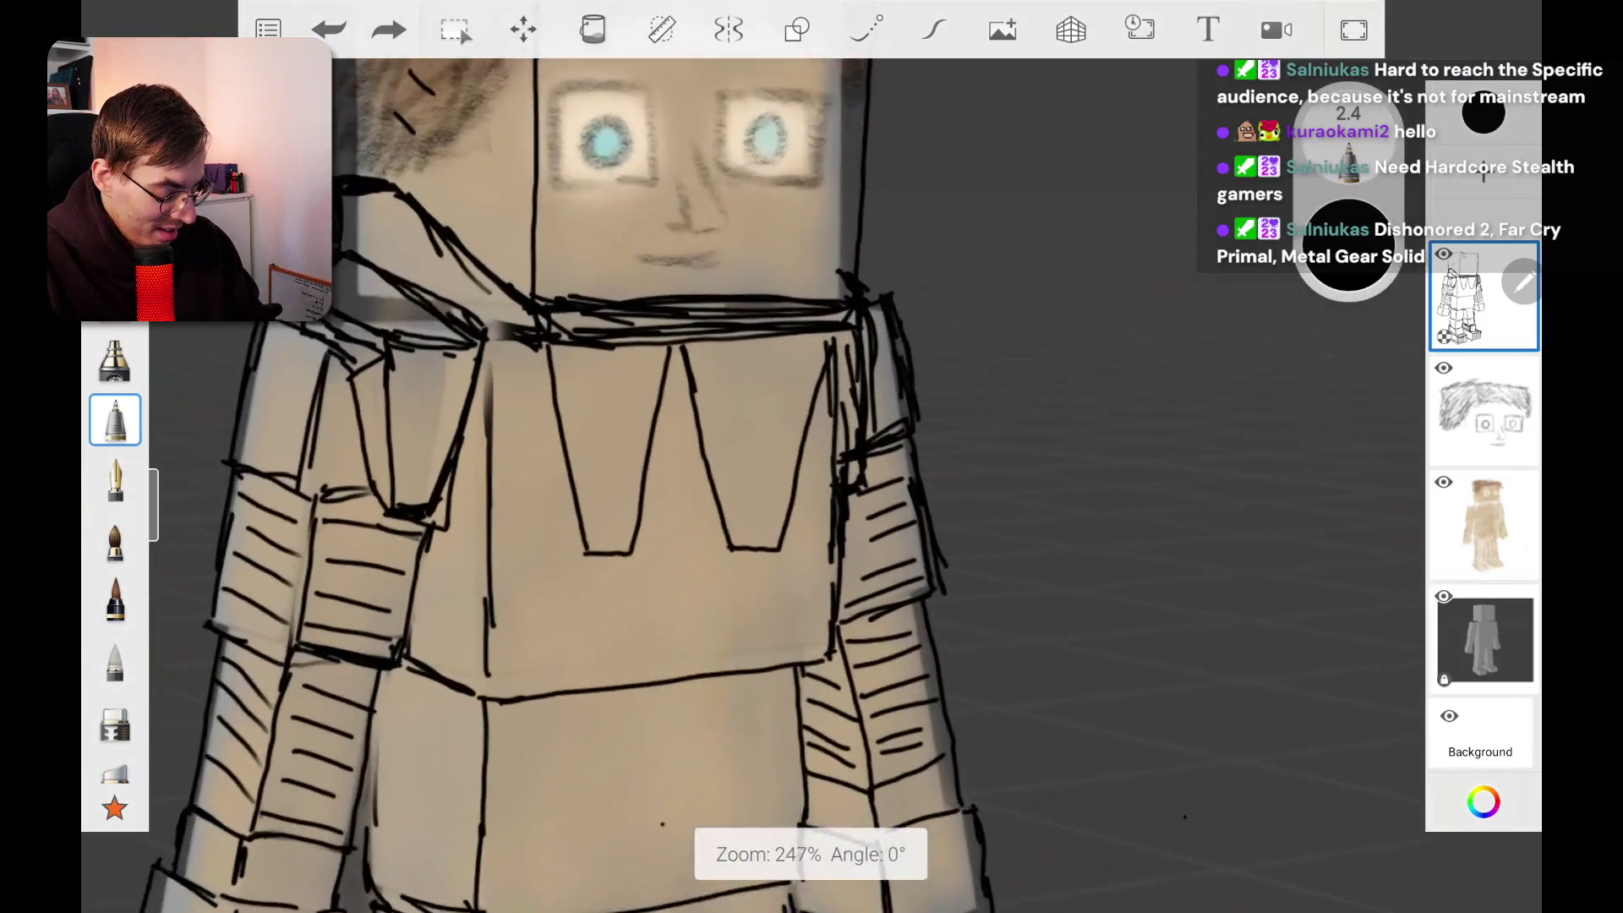
scroll(642, 456, up, 3)
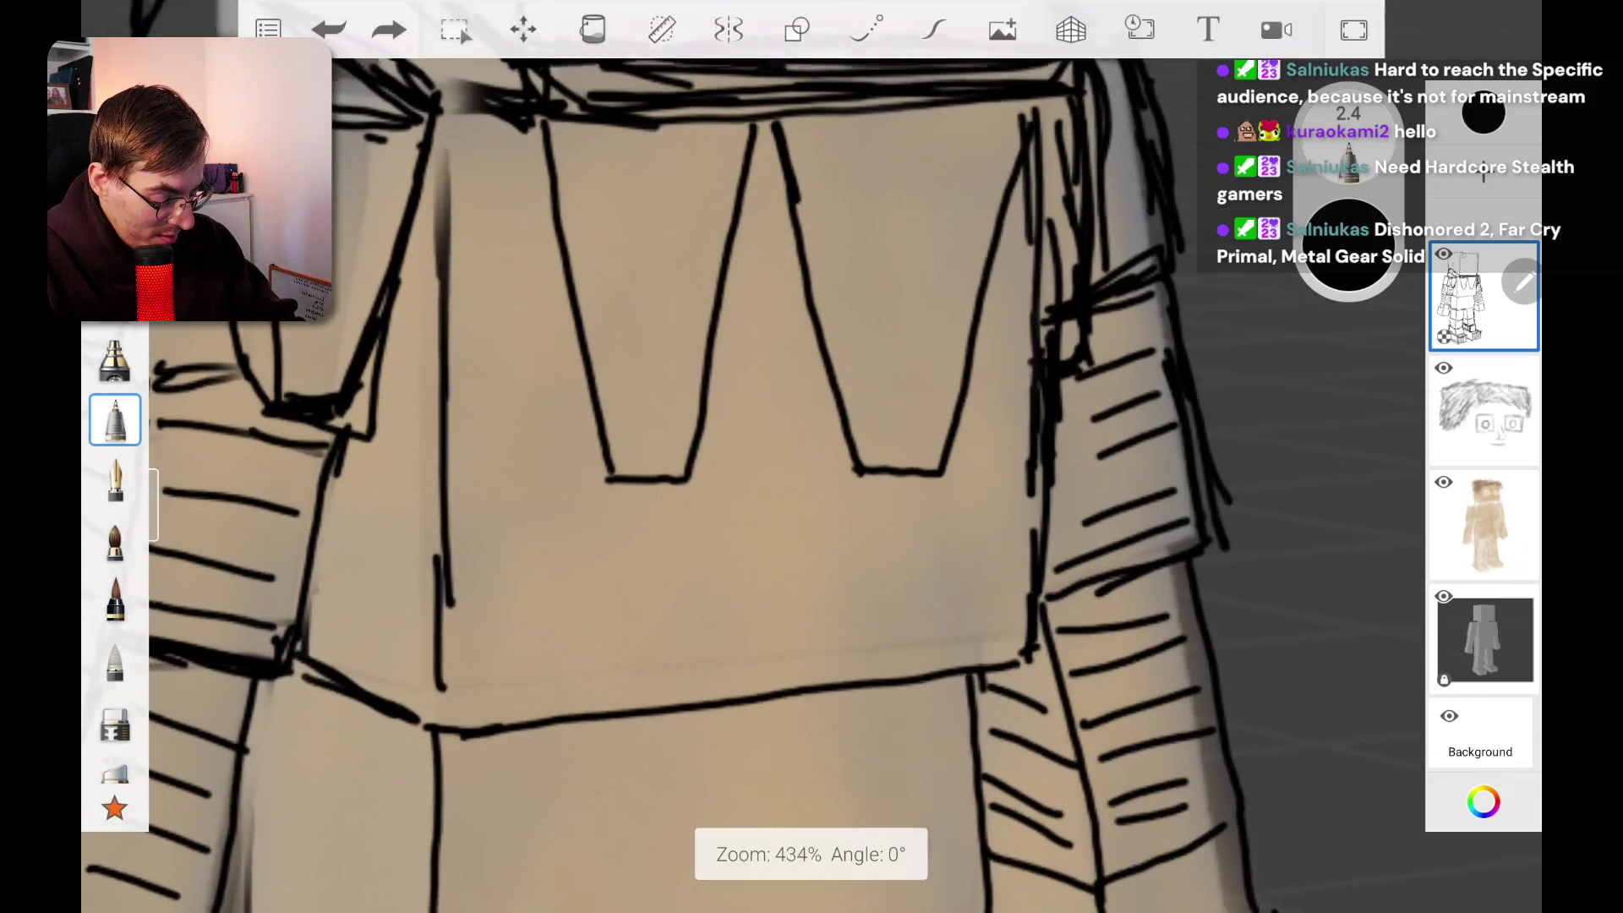
drag(606, 484, 581, 513)
drag(681, 489, 658, 518)
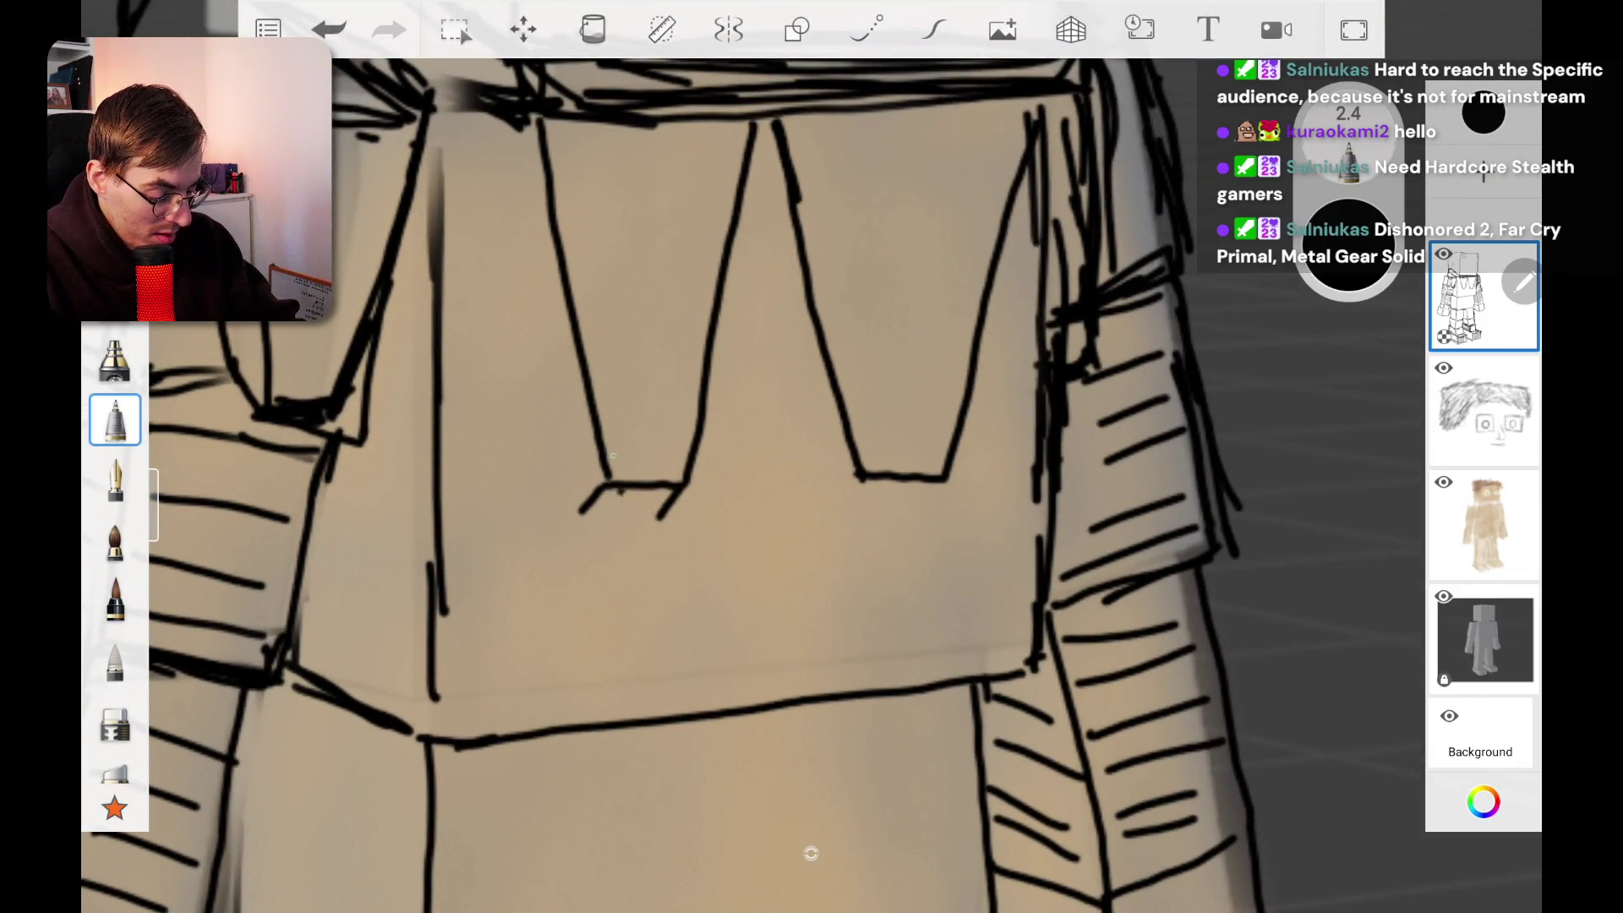
mouse_move(514, 125)
mouse_down()
mouse_move(500, 173)
mouse_move(578, 505)
mouse_move(651, 514)
mouse_up()
drag(857, 476, 830, 505)
Step: Add corner strokes and inner edges to the right V, plus an inner edge in the left V
drag(942, 480, 925, 497)
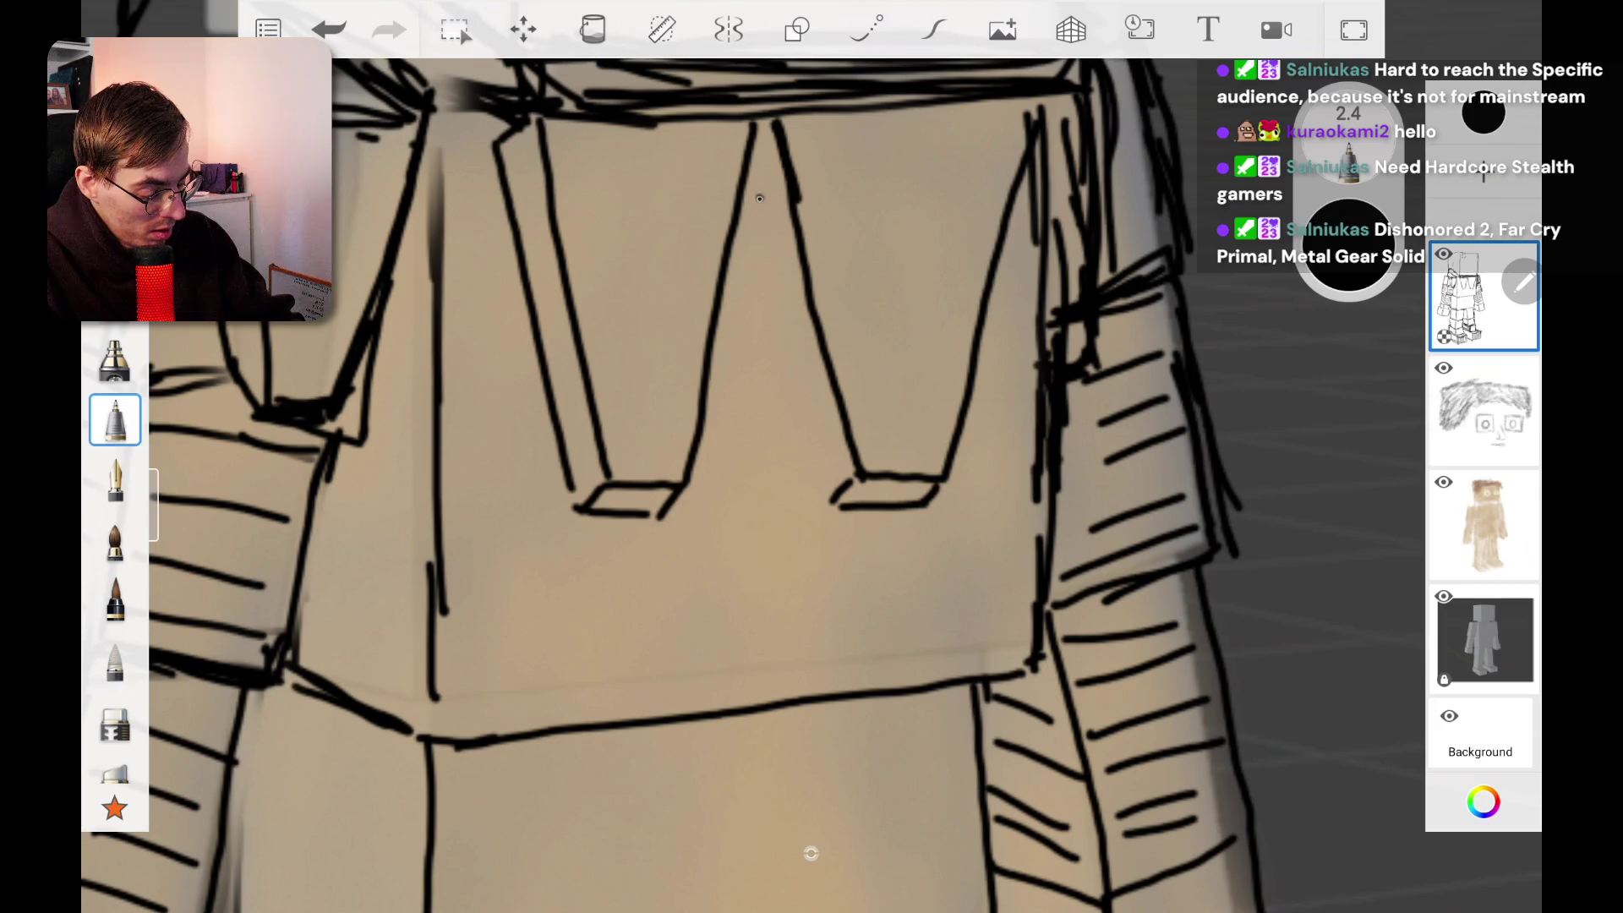
drag(749, 192, 832, 498)
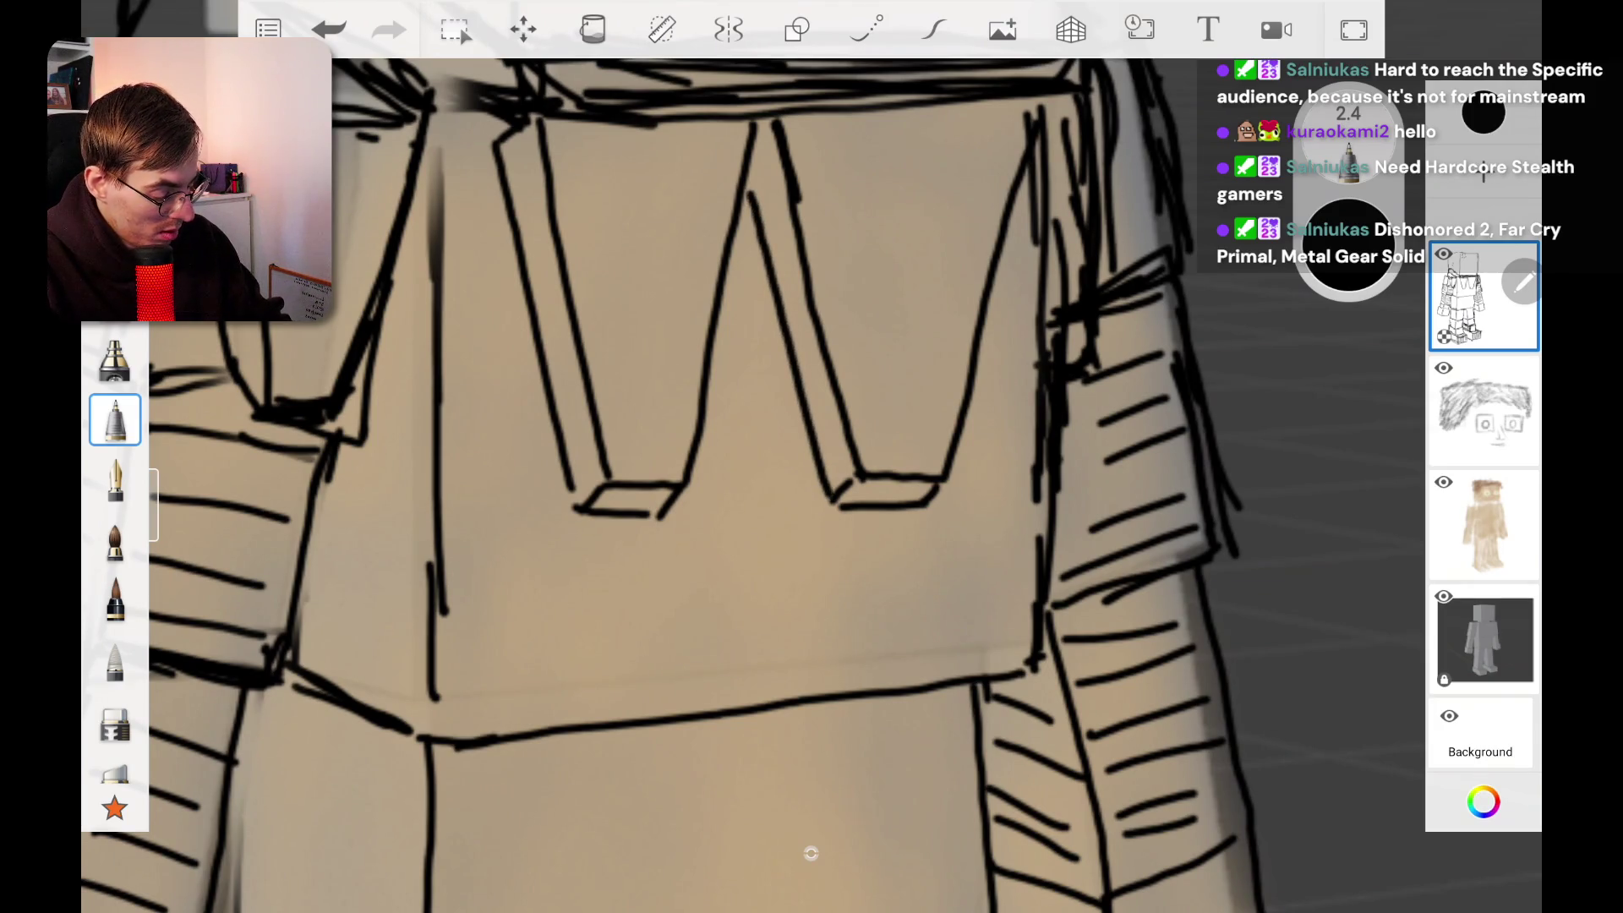
drag(903, 391, 898, 131)
drag(636, 164, 640, 420)
scroll(812, 457, down, 5)
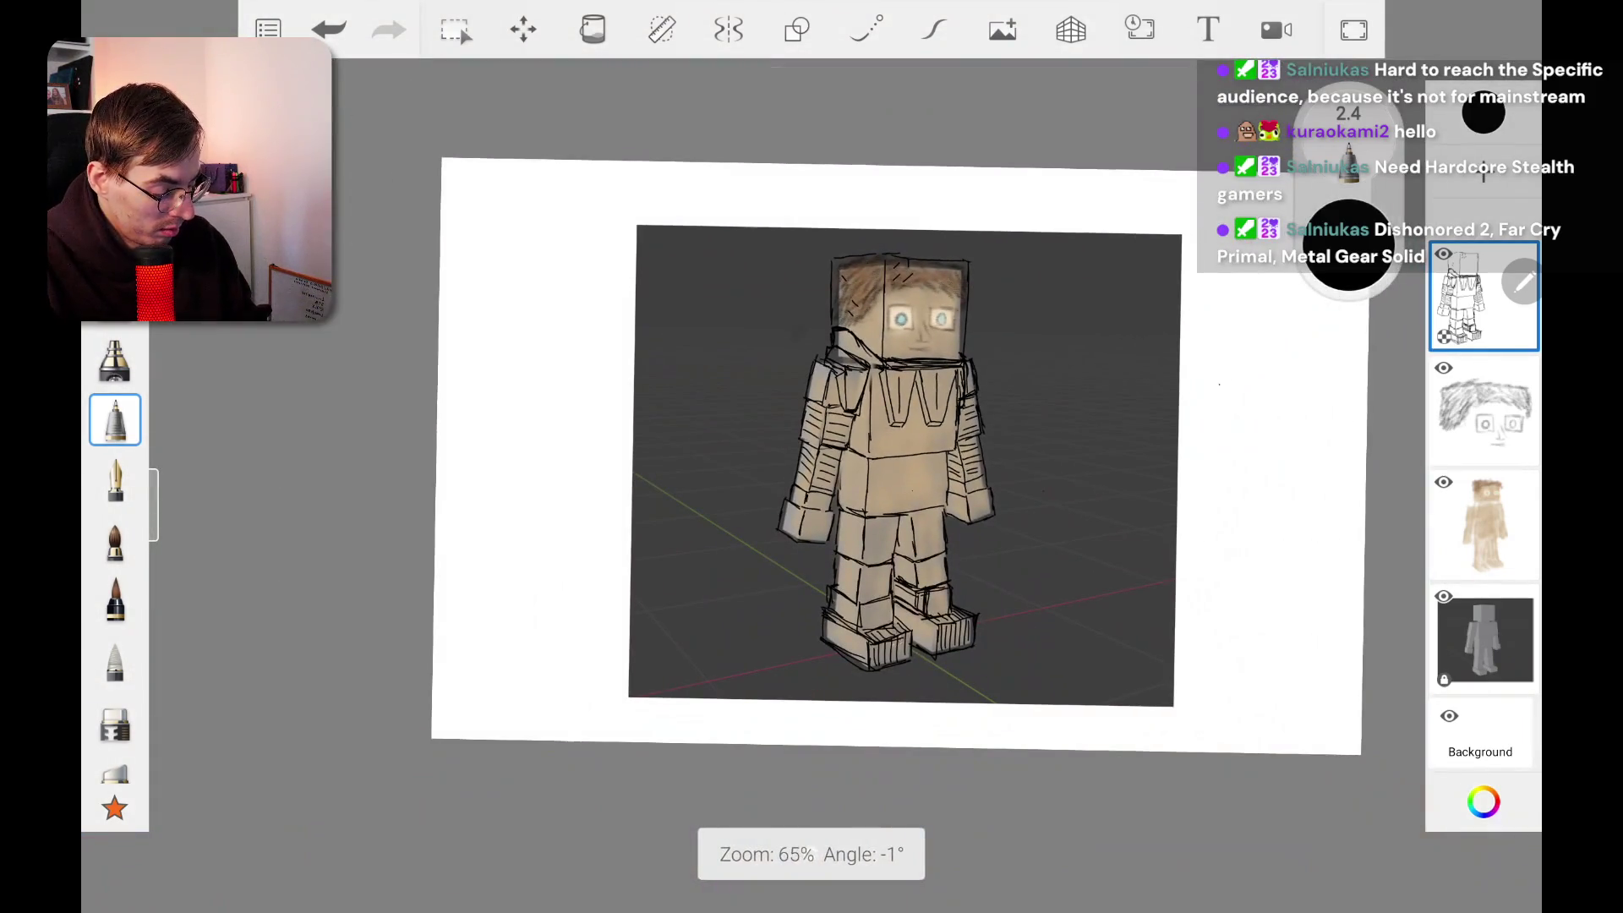
Step: Undo the last four torso strokes so both V-shaped chest notches disappear
click(329, 29)
click(329, 29)
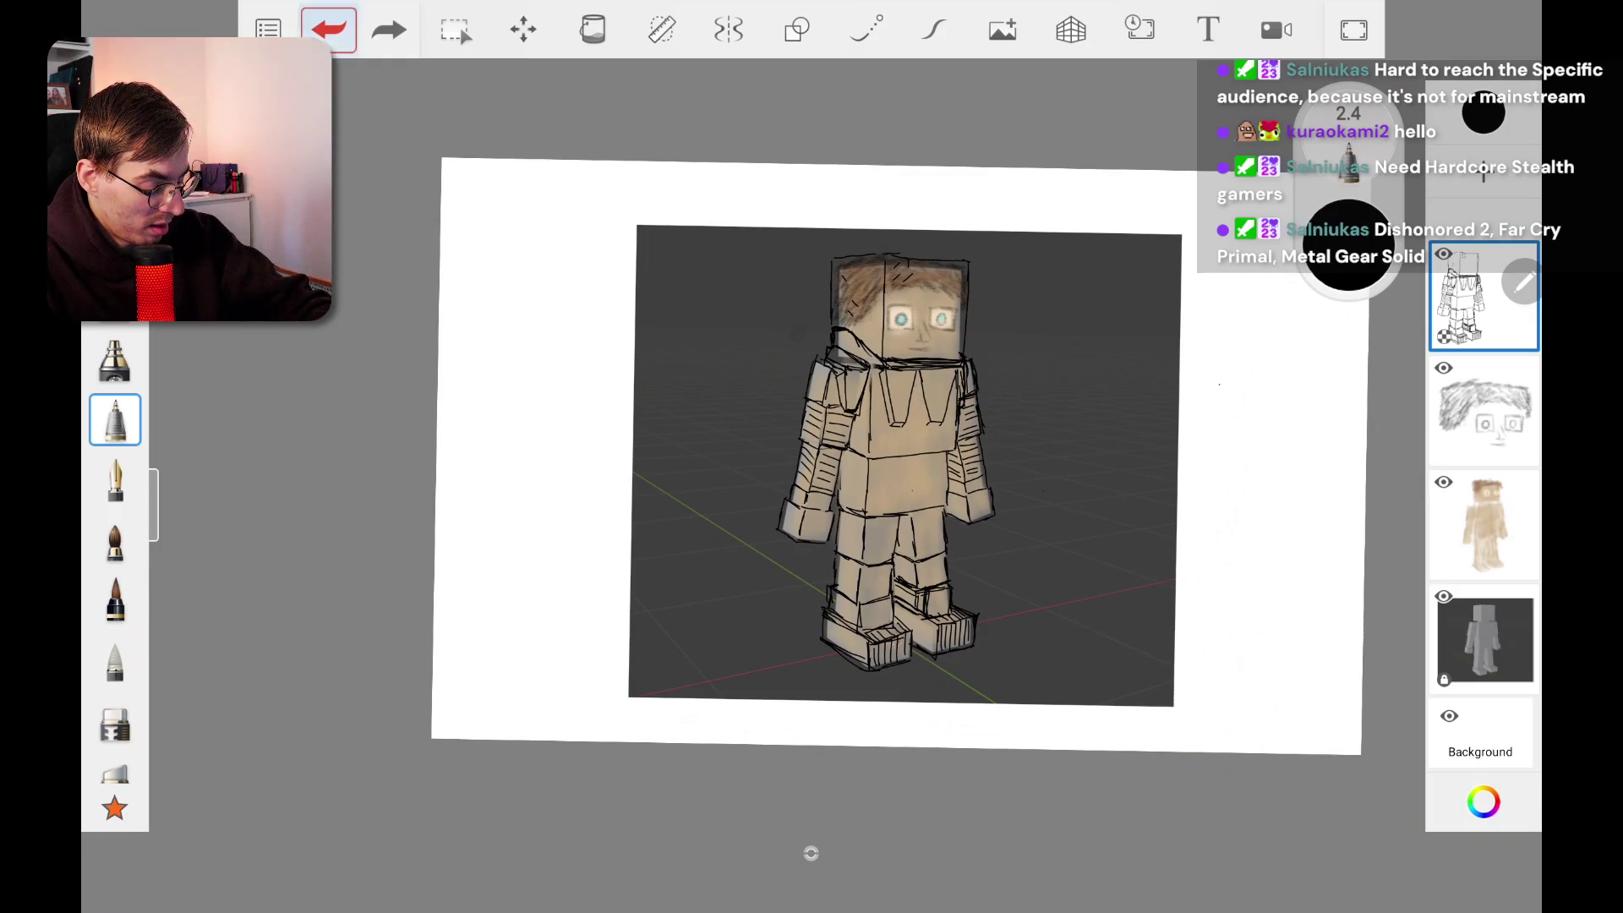
click(329, 30)
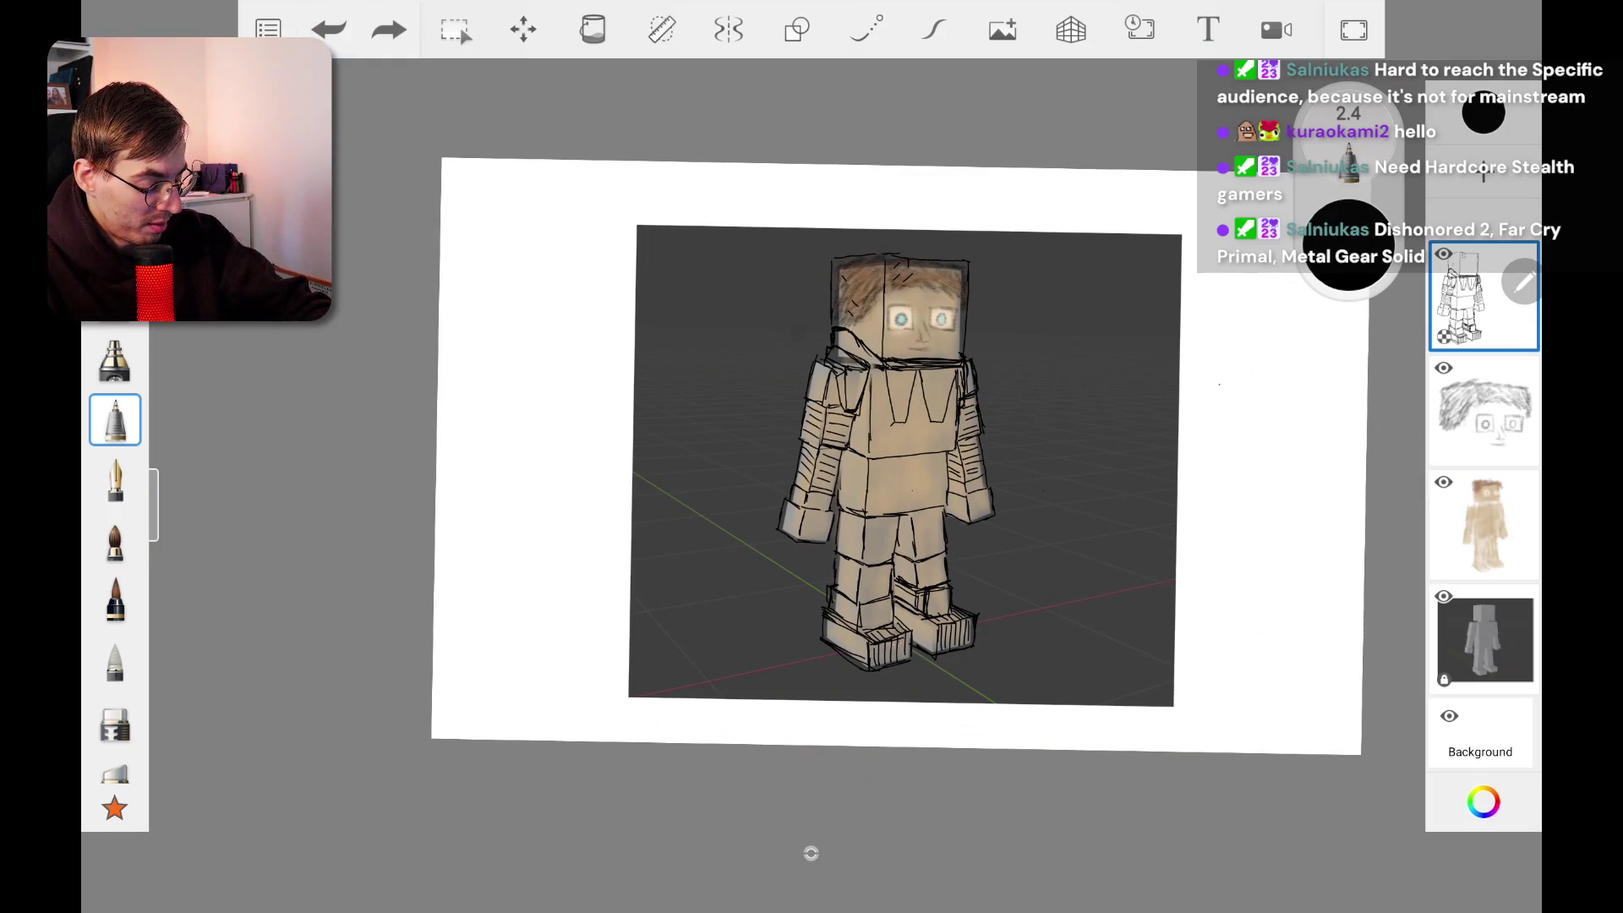
click(329, 29)
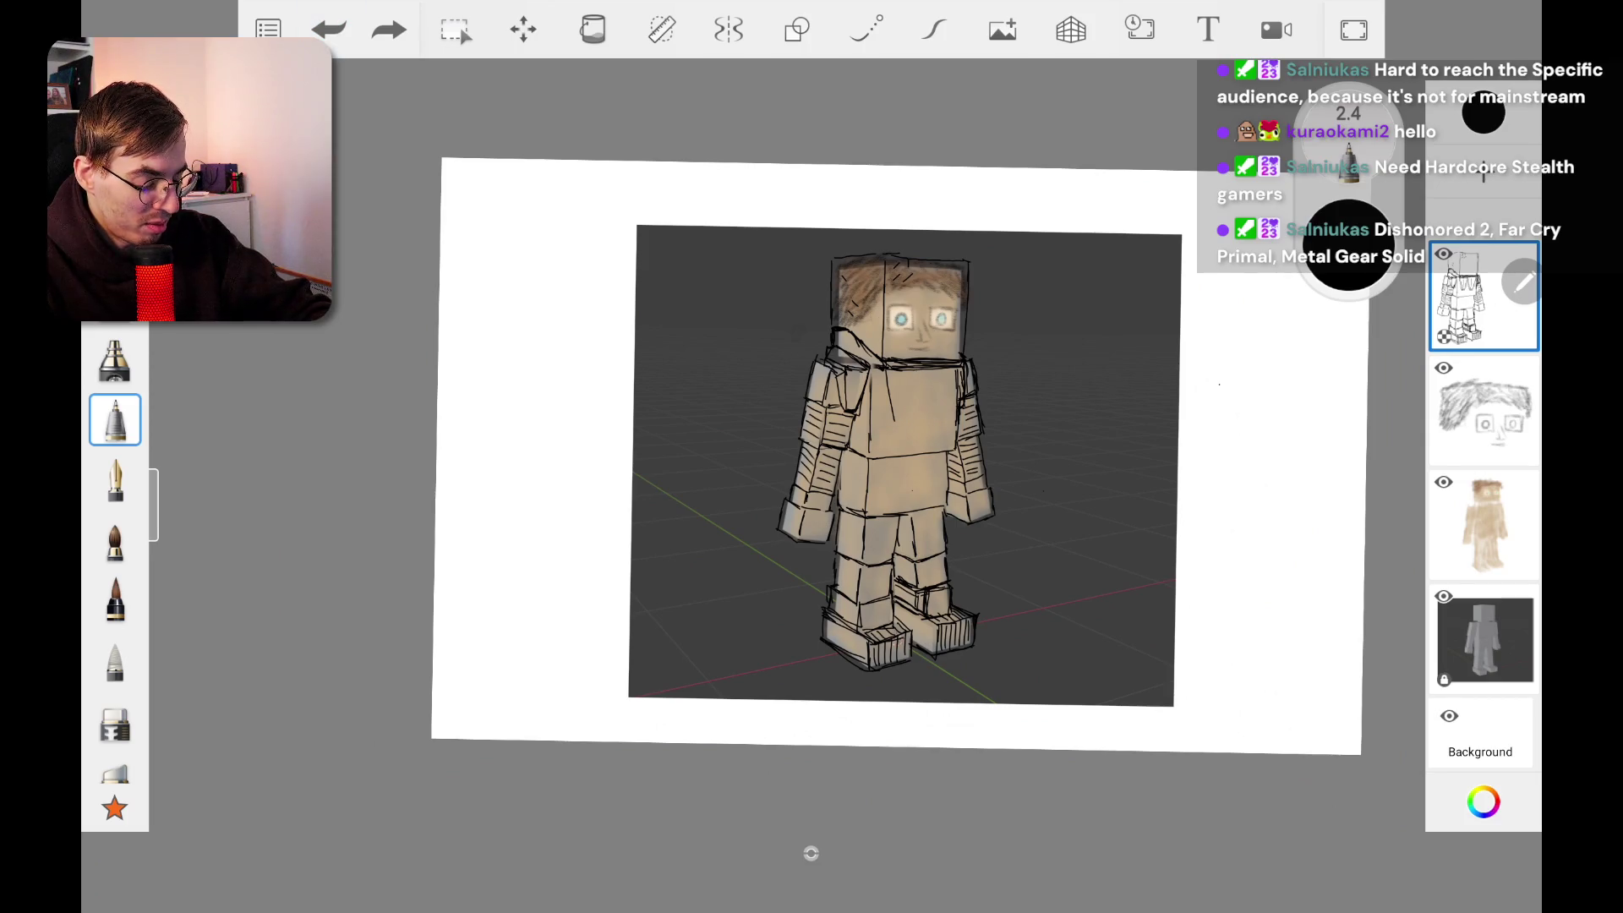
scroll(811, 456, up, 5)
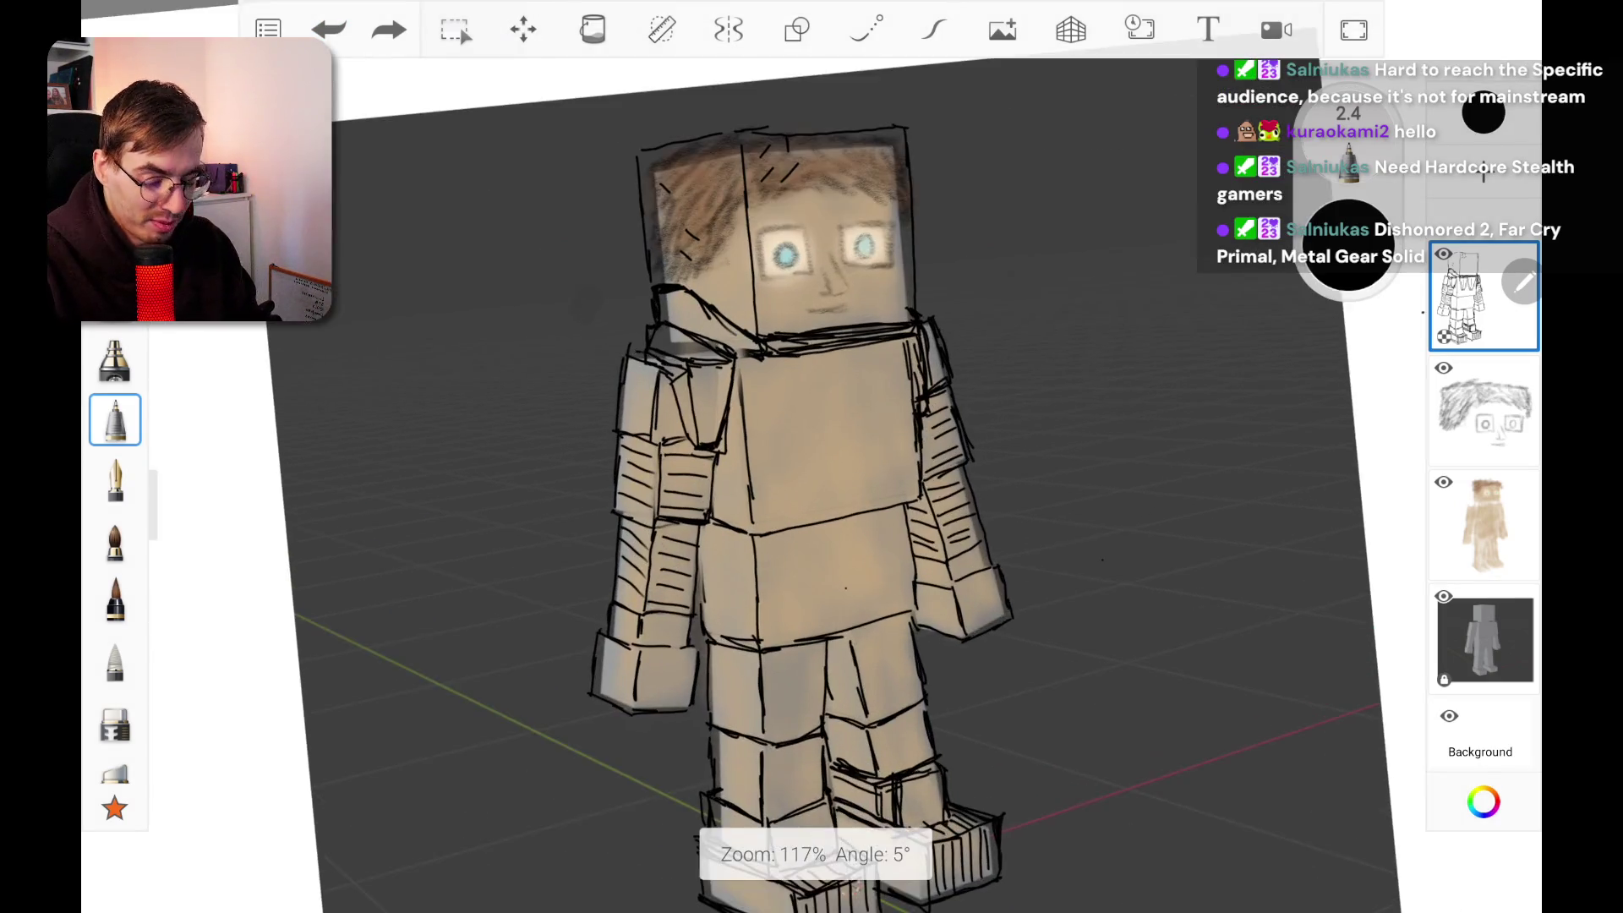
scroll(811, 457, up, 4)
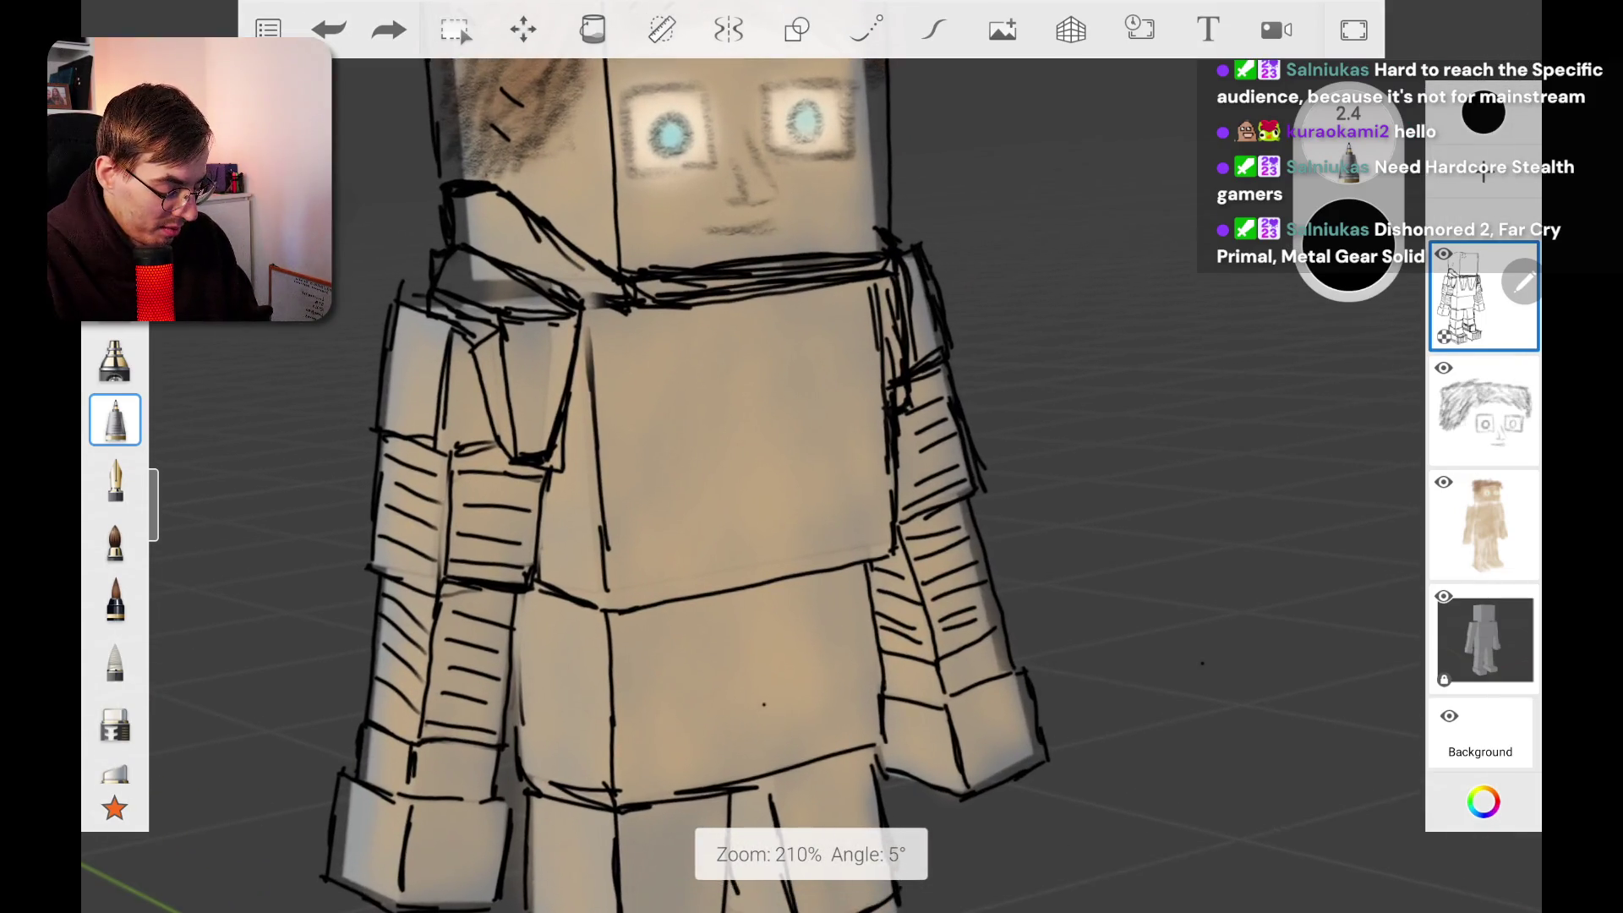
scroll(811, 456, up, 10)
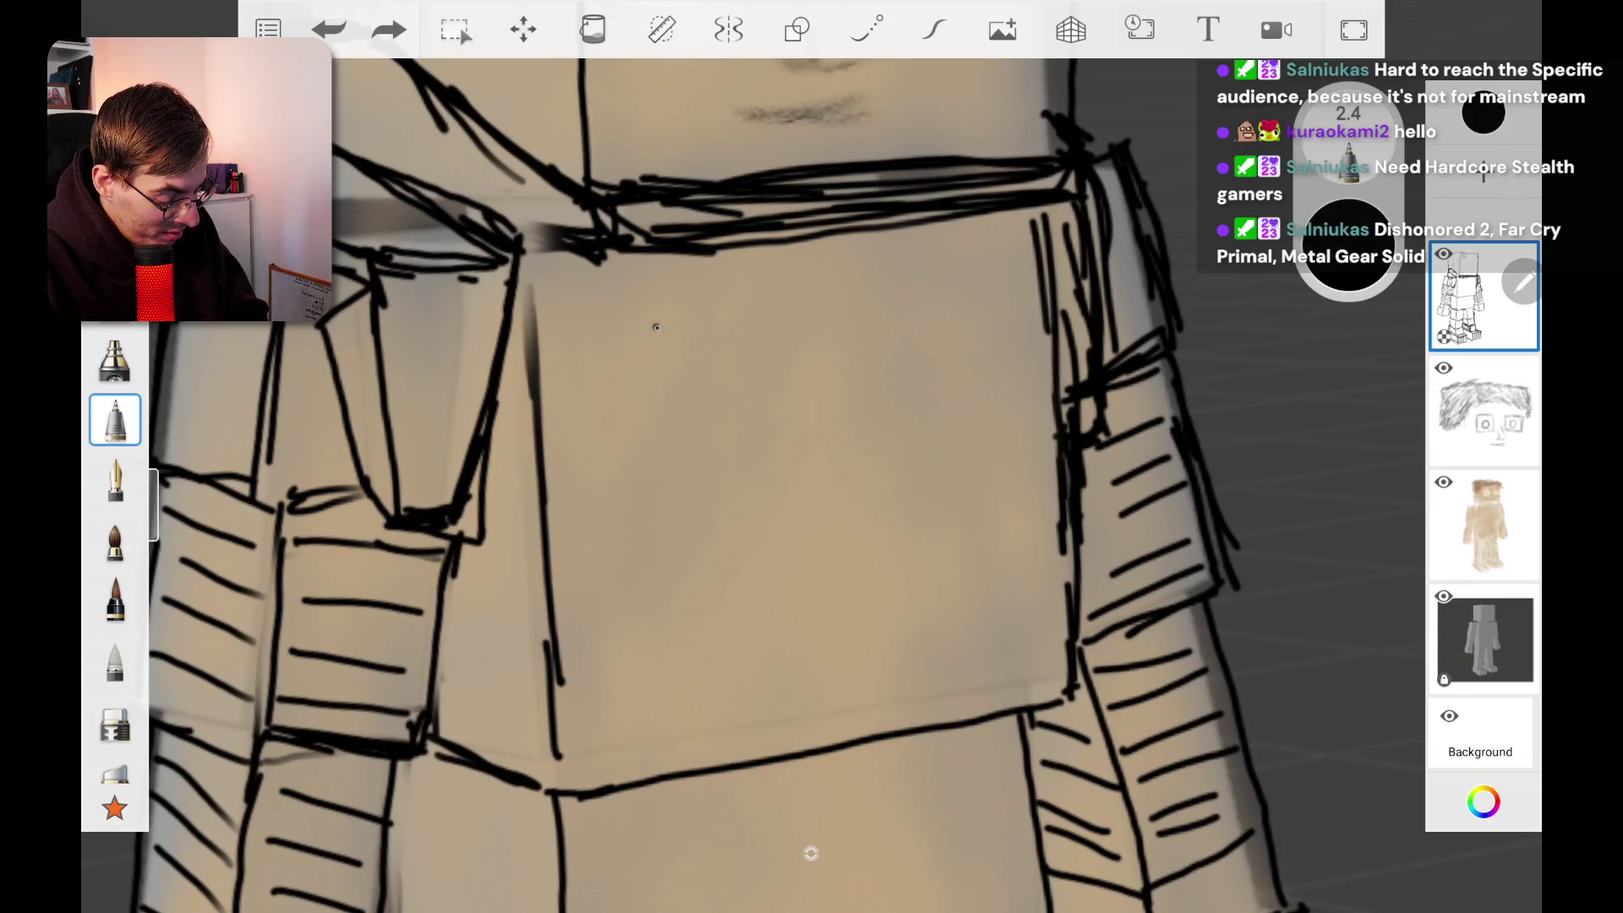
Step: Outline a rectangular chest panel and add depth lines at its corners
mouse_move(649, 341)
mouse_down()
mouse_move(1005, 297)
mouse_move(1006, 495)
mouse_move(656, 571)
mouse_up()
drag(637, 342, 643, 575)
drag(635, 344, 892, 320)
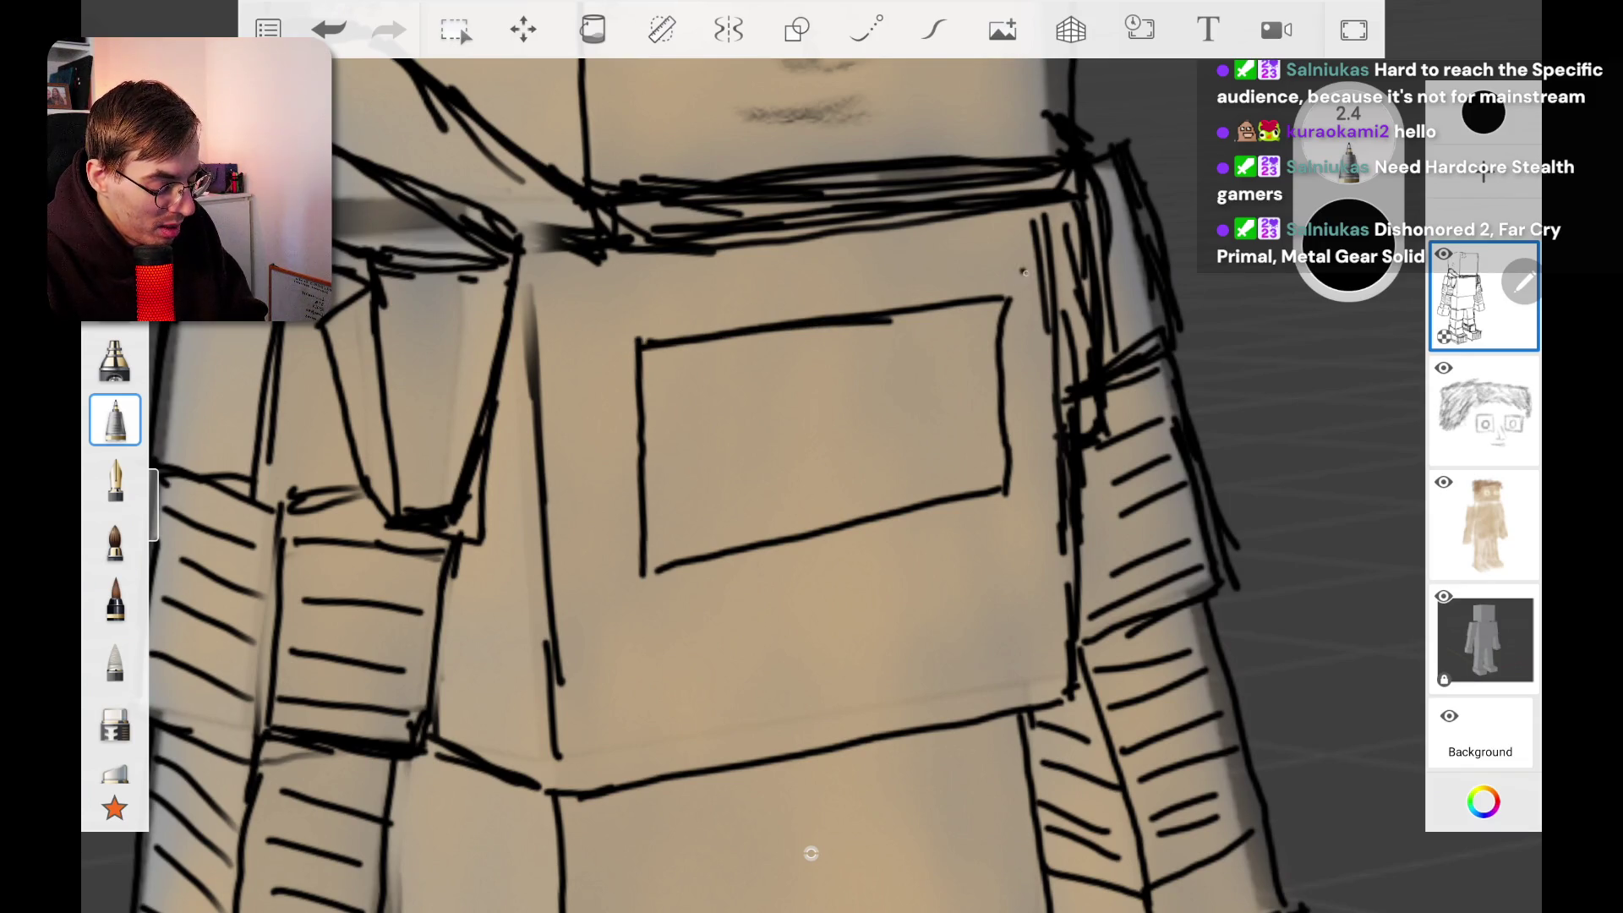
drag(644, 576, 612, 607)
key(ctrl+z)
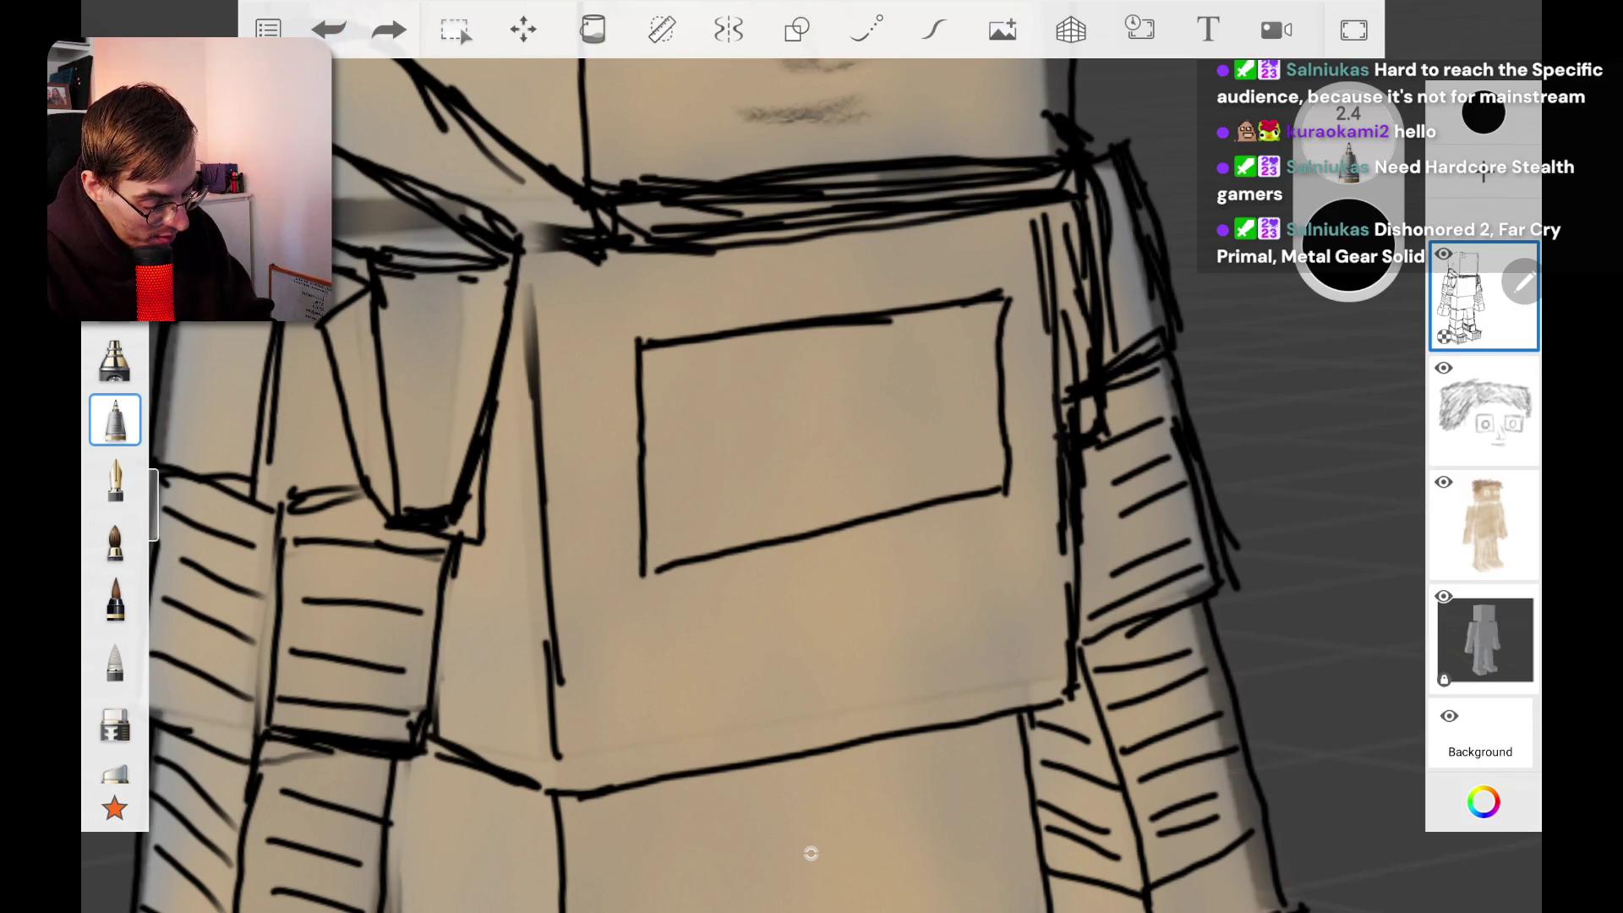
drag(609, 552, 650, 575)
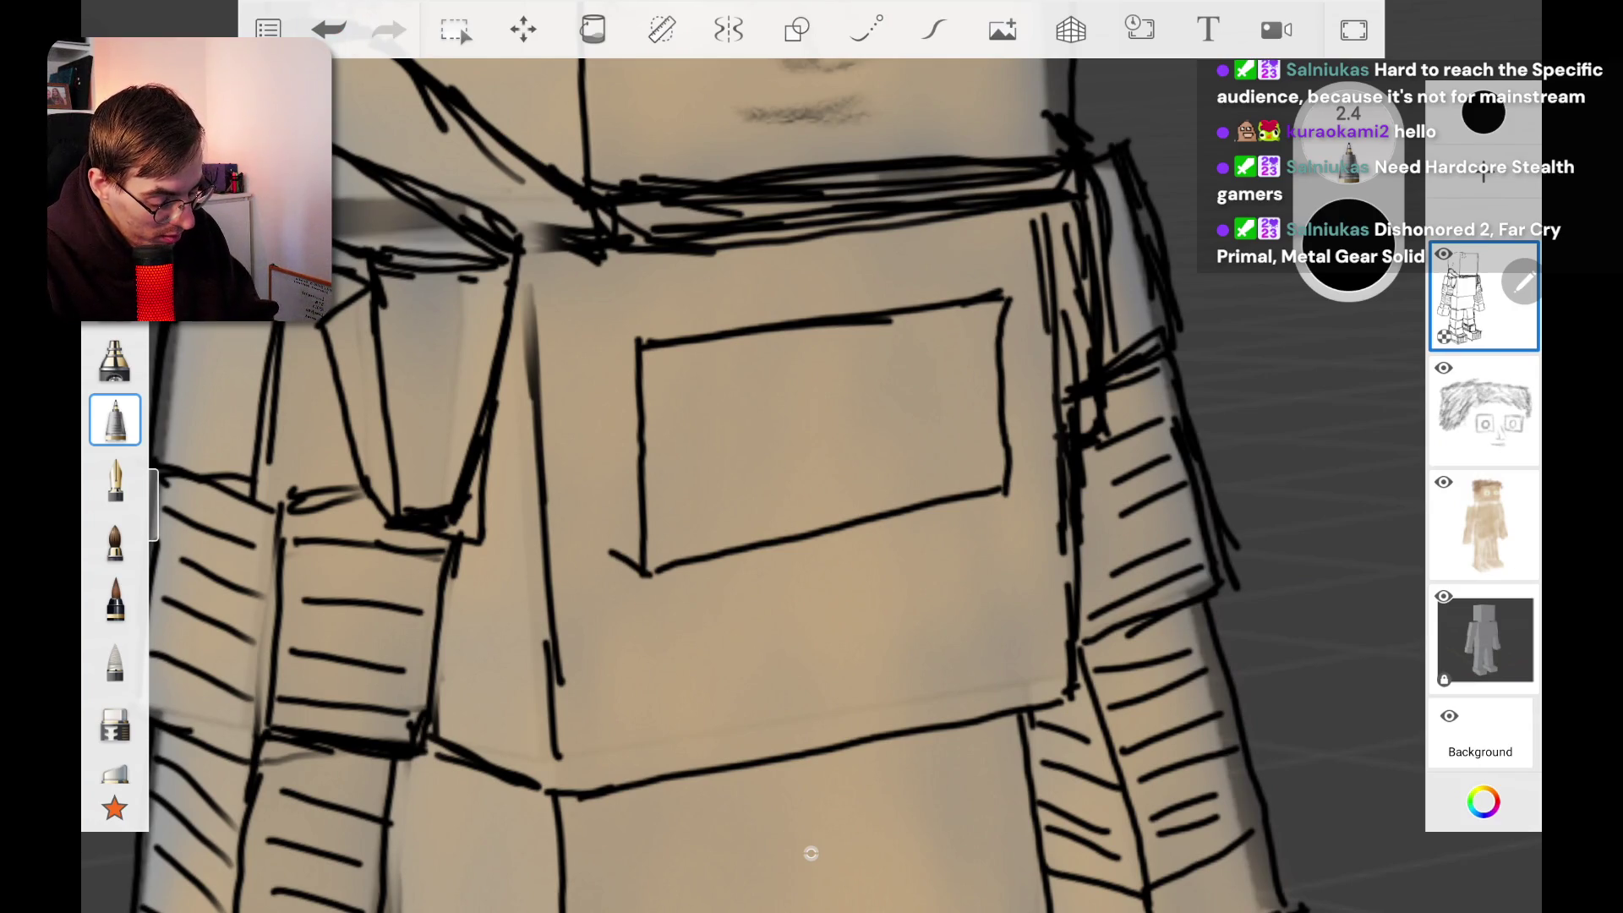
drag(594, 328, 639, 347)
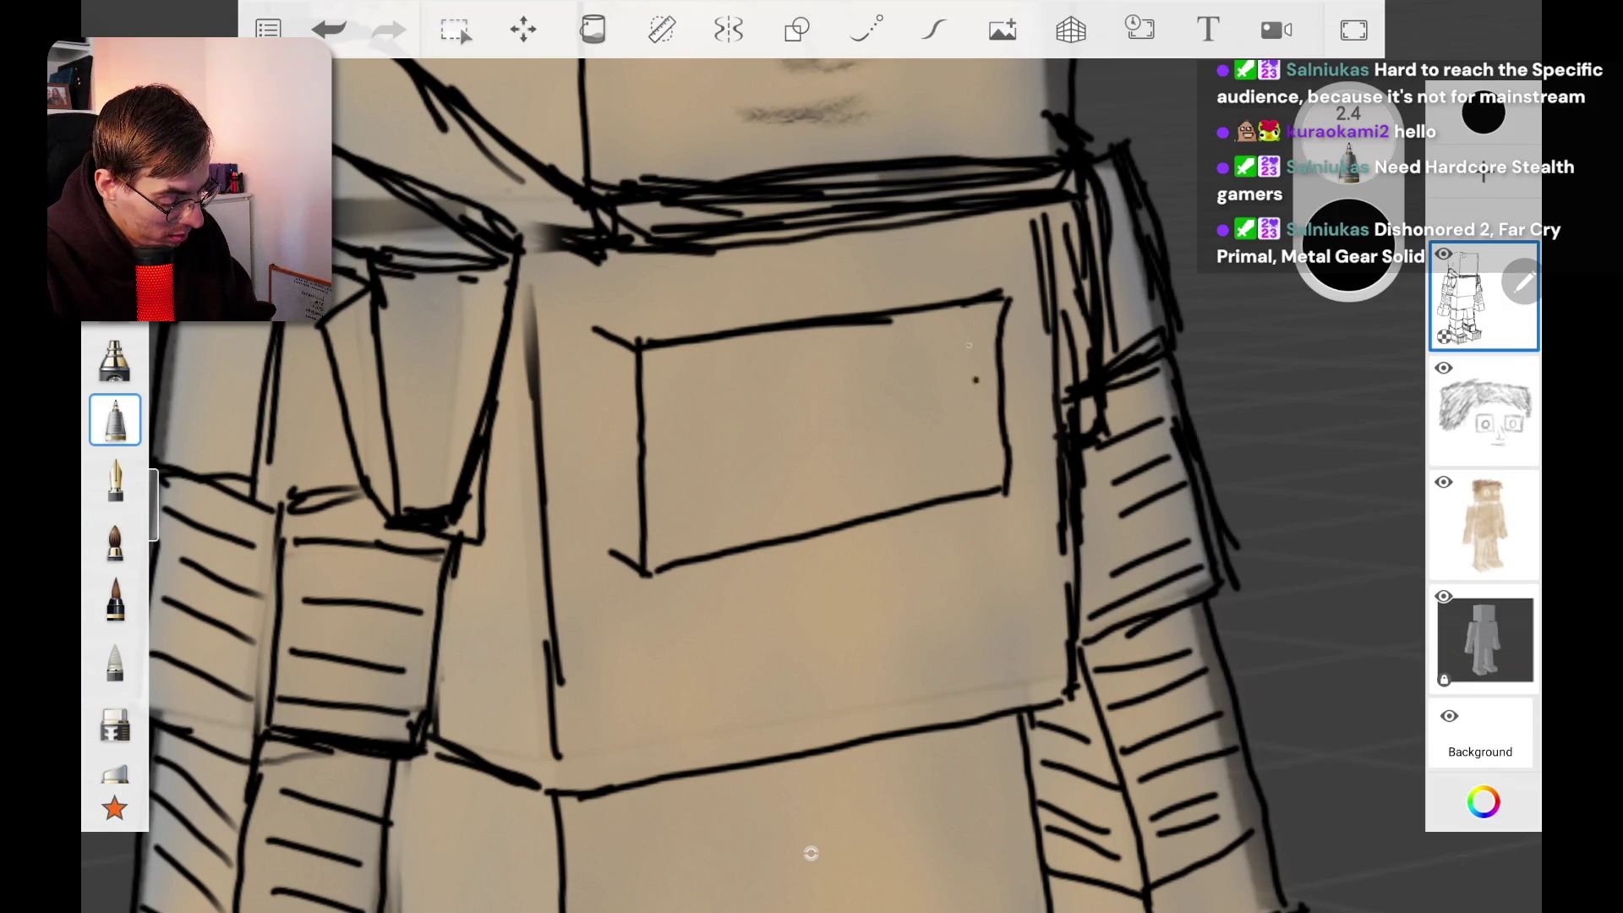
mouse_move(964, 269)
mouse_down()
mouse_move(991, 292)
mouse_move(859, 279)
mouse_move(612, 315)
mouse_move(602, 509)
mouse_up()
click(604, 530)
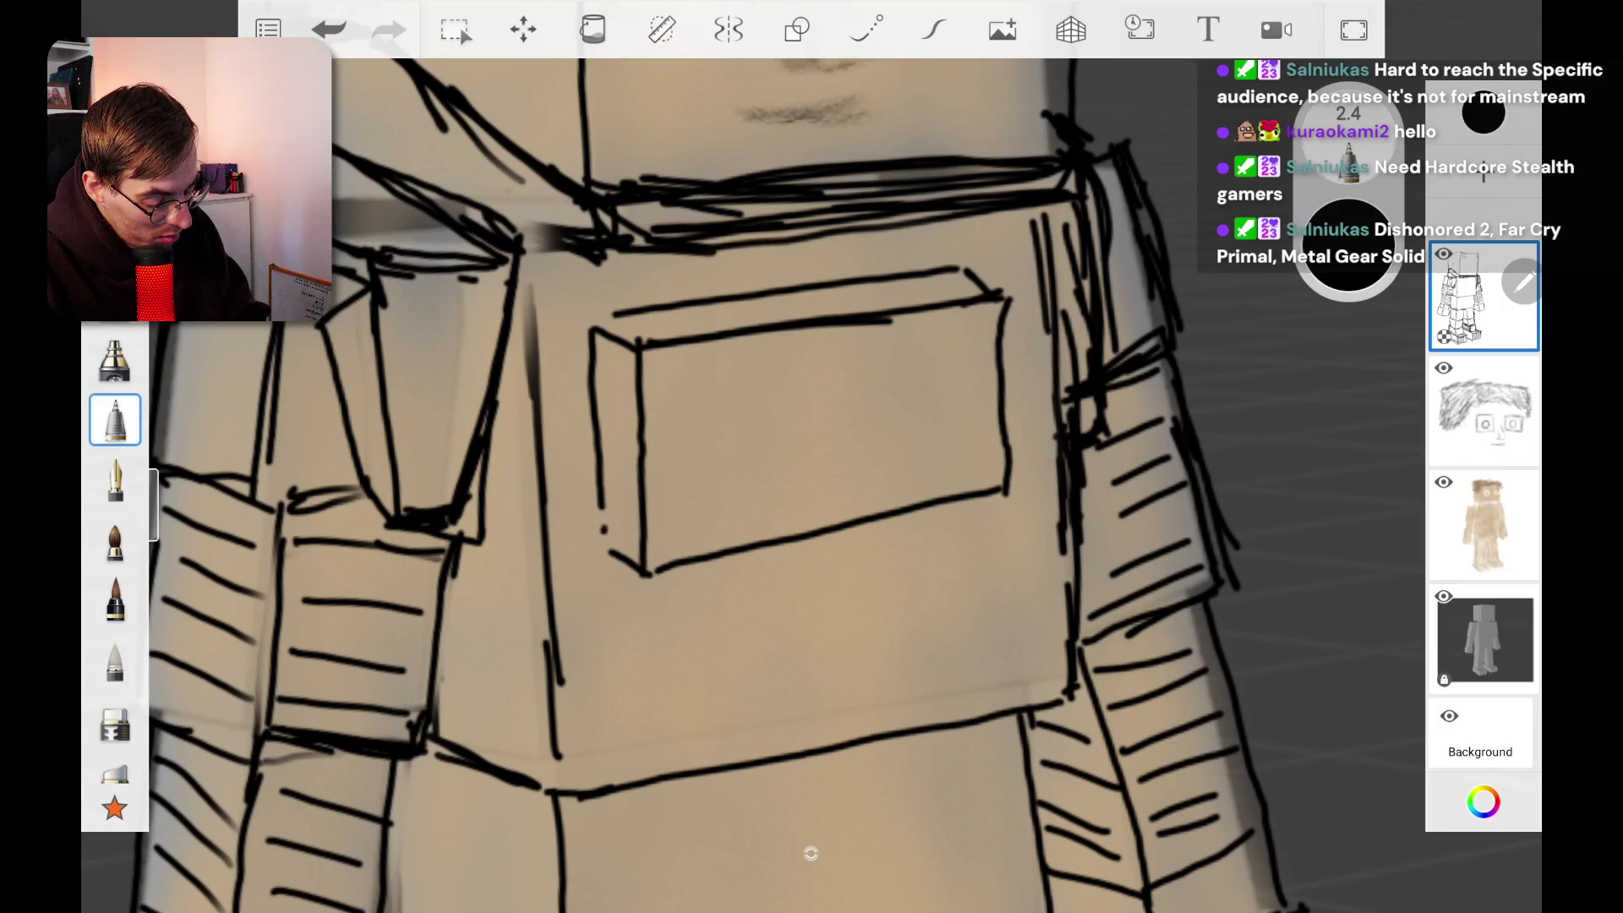
Step: Draw three small button rectangles on the chest panel
mouse_move(668, 398)
mouse_down()
mouse_move(665, 366)
mouse_move(717, 365)
mouse_move(670, 407)
mouse_up()
mouse_move(749, 358)
mouse_down()
mouse_move(759, 391)
mouse_move(799, 355)
mouse_up()
mouse_move(799, 354)
mouse_down()
mouse_move(808, 391)
mouse_move(757, 390)
mouse_move(766, 453)
mouse_move(816, 418)
mouse_up()
mouse_move(816, 419)
mouse_down()
mouse_move(821, 453)
mouse_move(767, 453)
mouse_up()
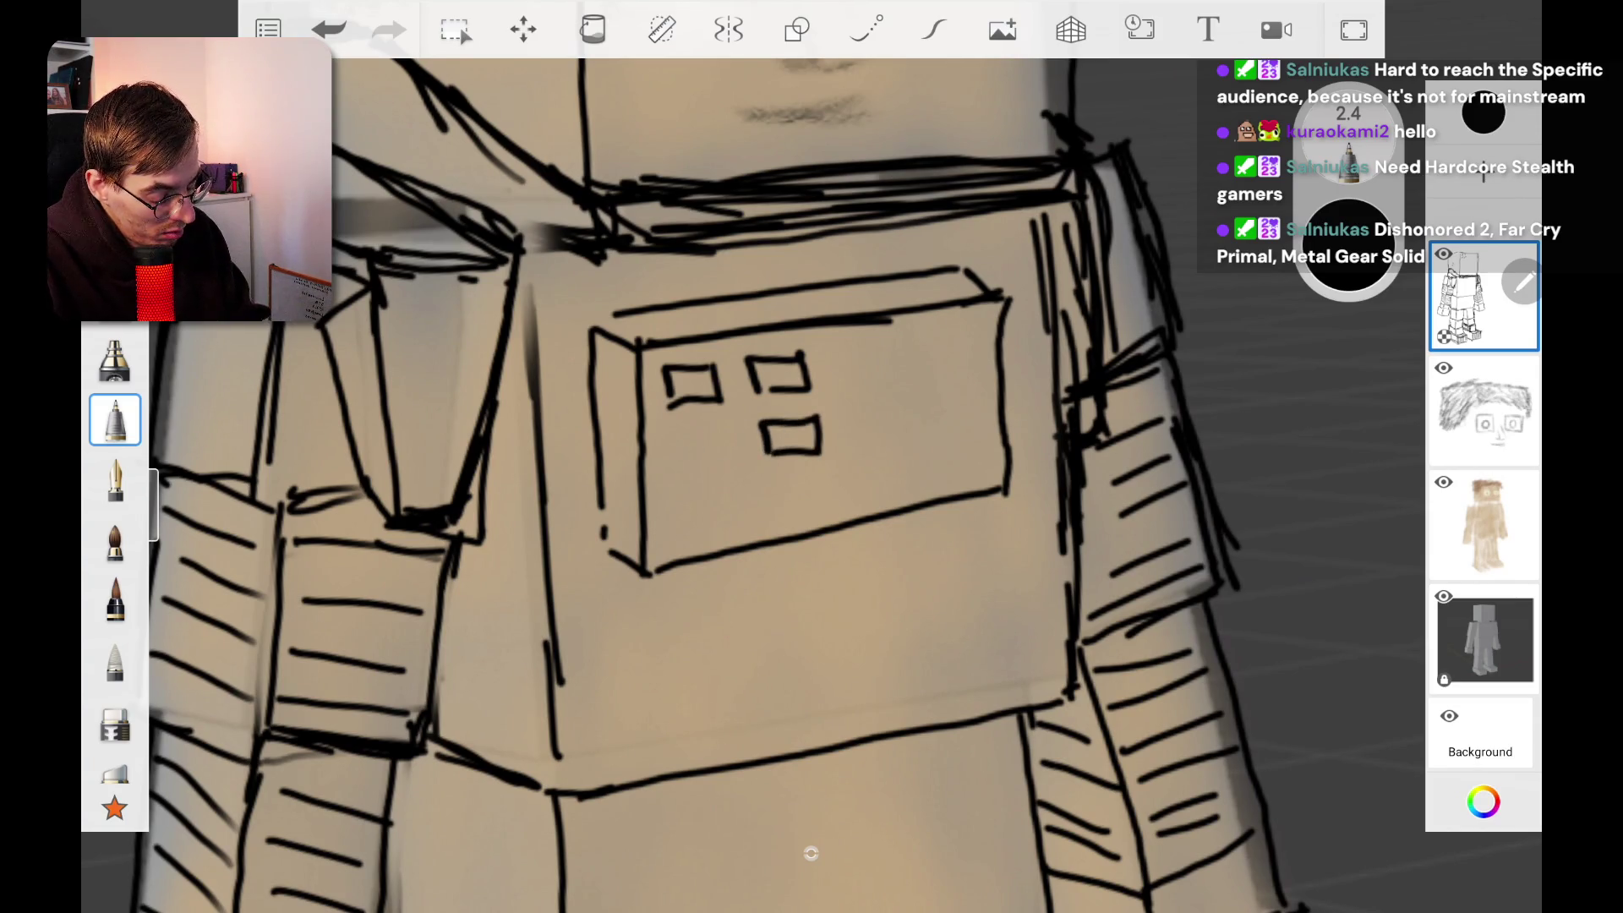
Step: Add a short tab hanging beneath the chest panel
drag(732, 555, 732, 613)
mouse_move(767, 550)
mouse_down()
mouse_move(766, 596)
mouse_move(725, 630)
mouse_move(764, 610)
mouse_up()
drag(716, 556, 712, 605)
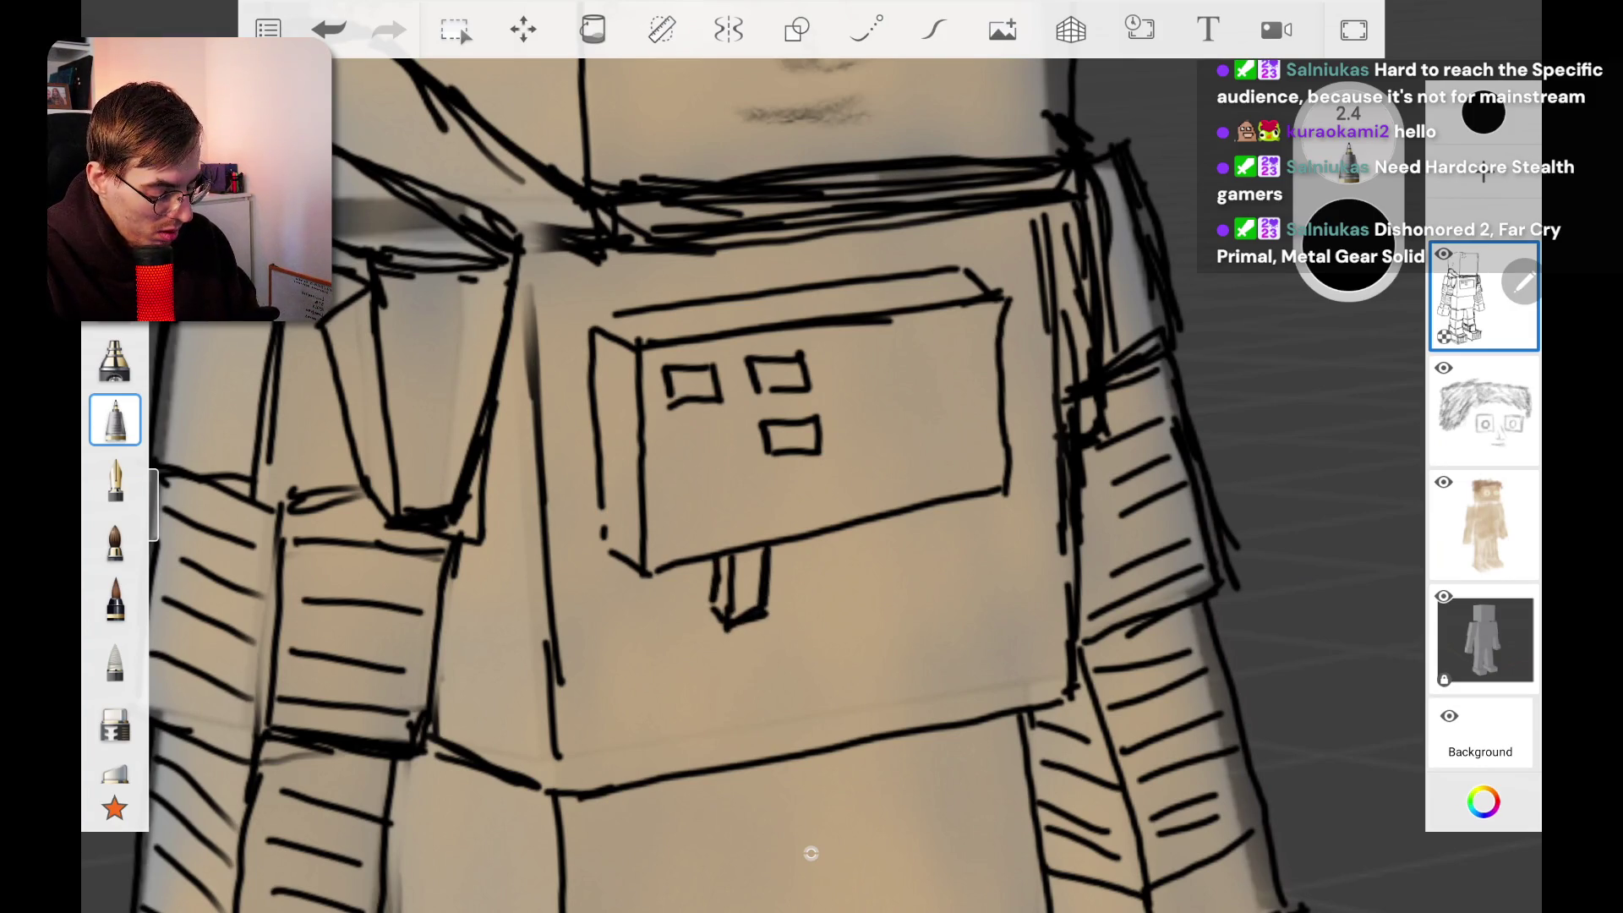
scroll(810, 853, down, 10)
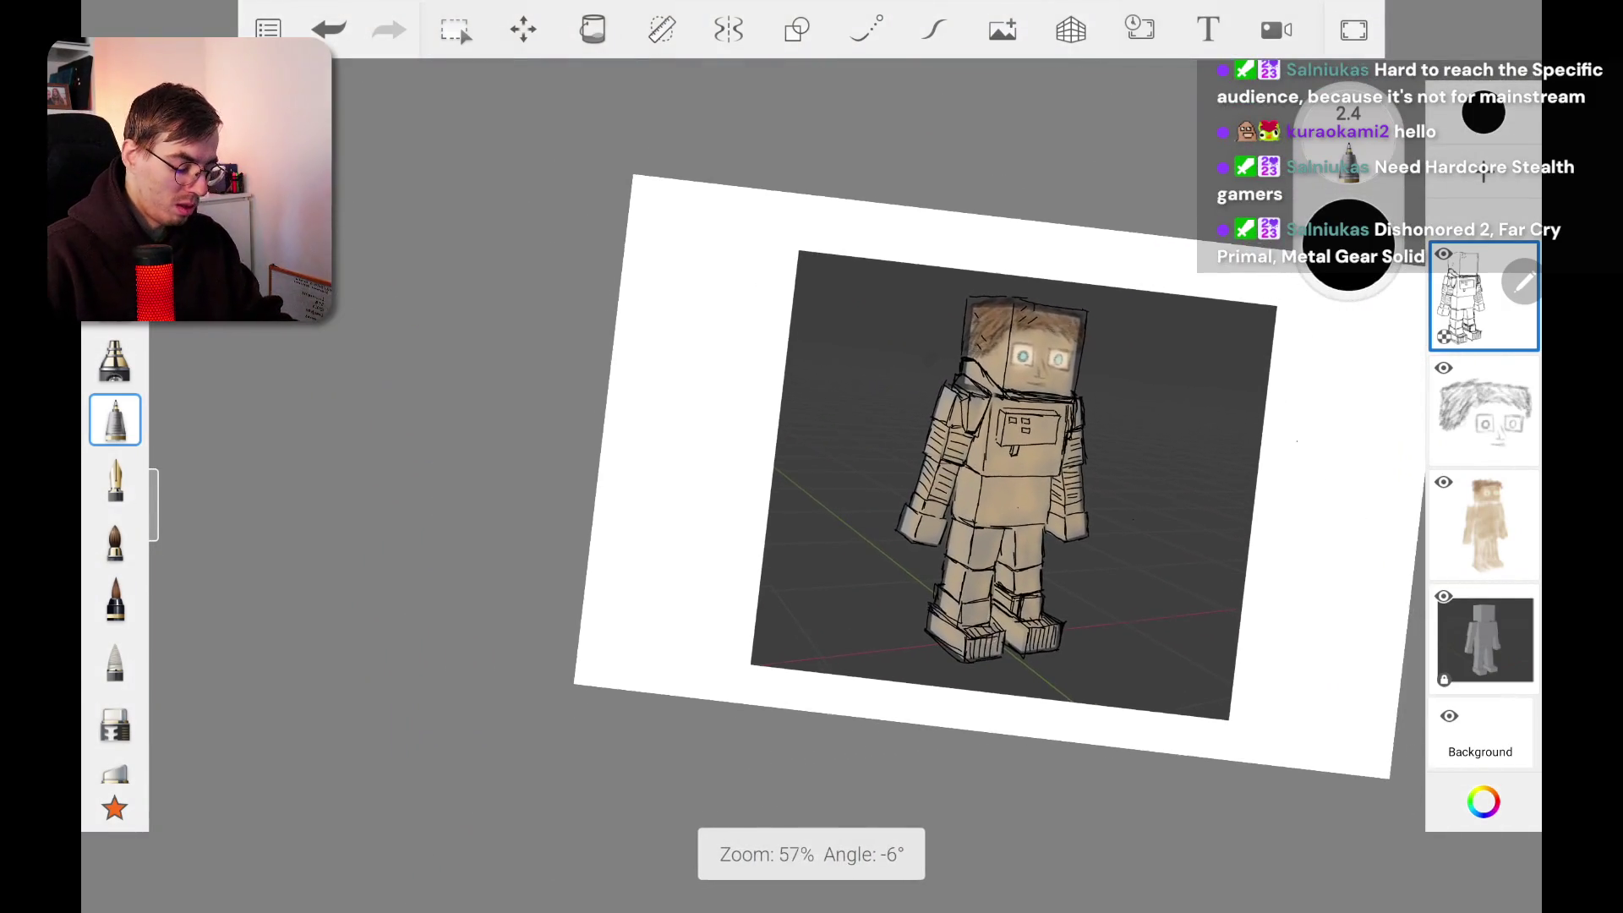
Step: Zoom out to the whole figure and select the third layer, the colour layer
scroll(812, 456, up, 5)
scroll(812, 457, up, 1)
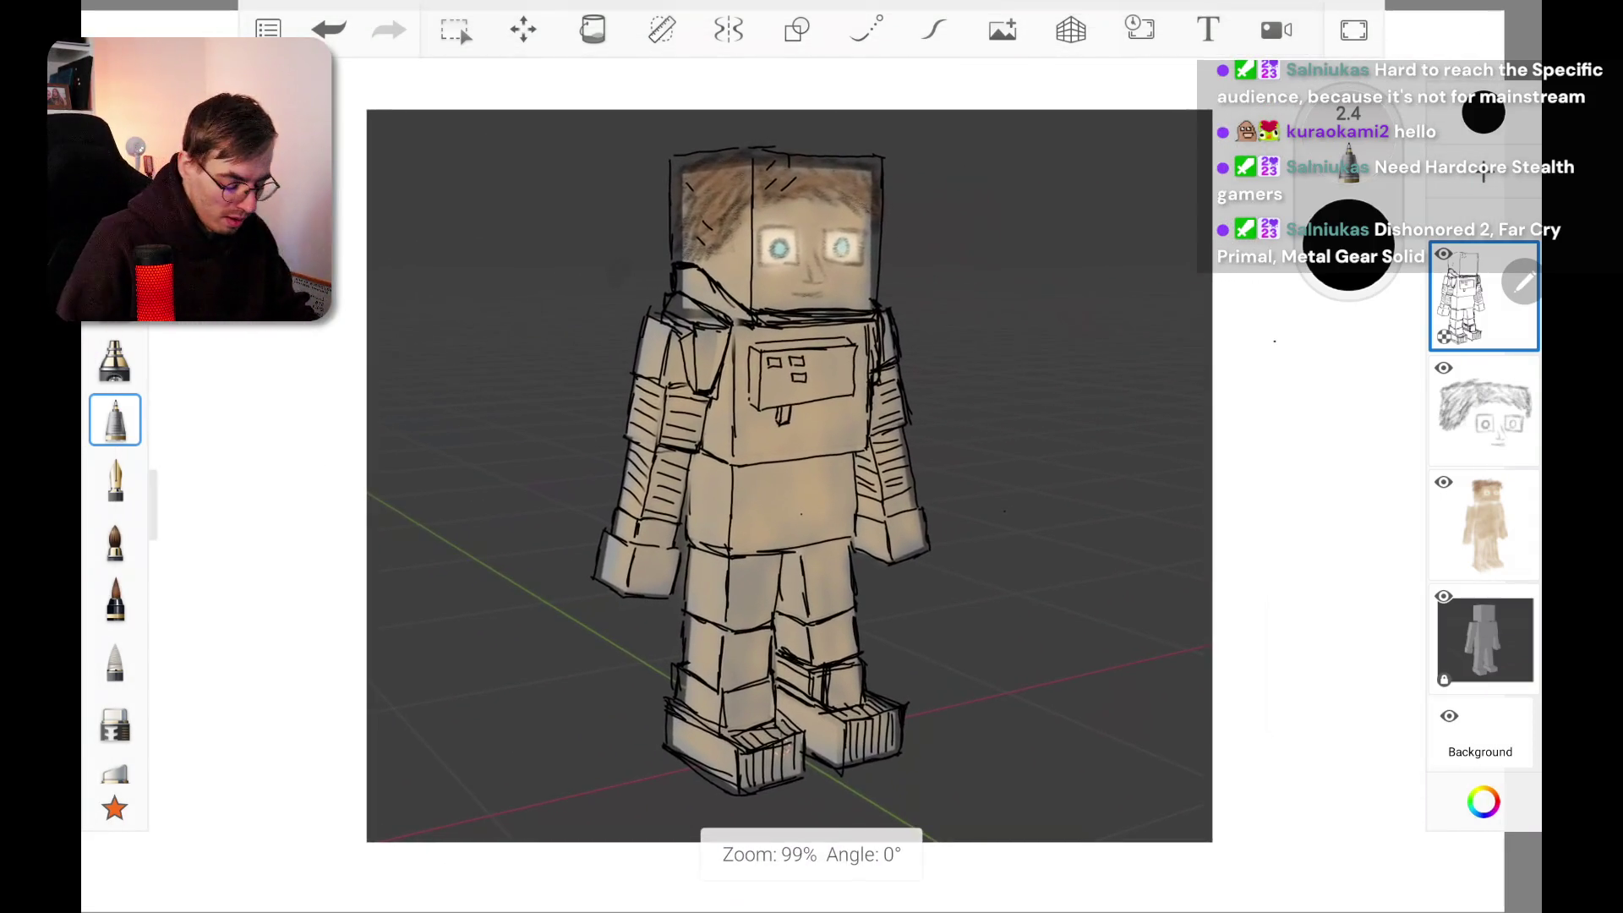
click(1483, 524)
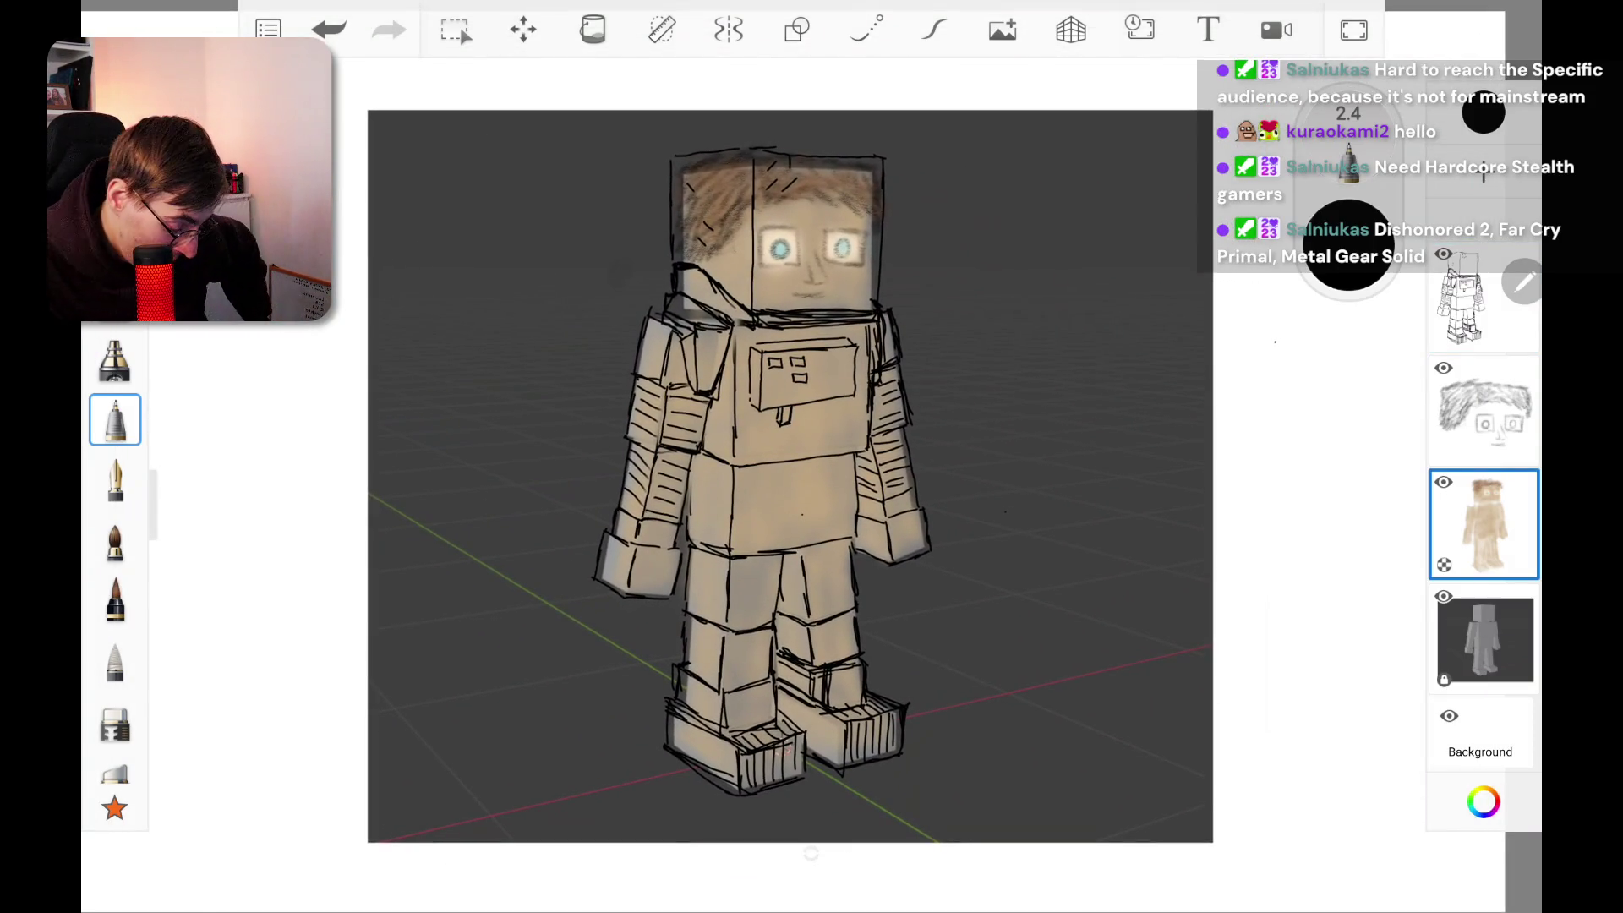
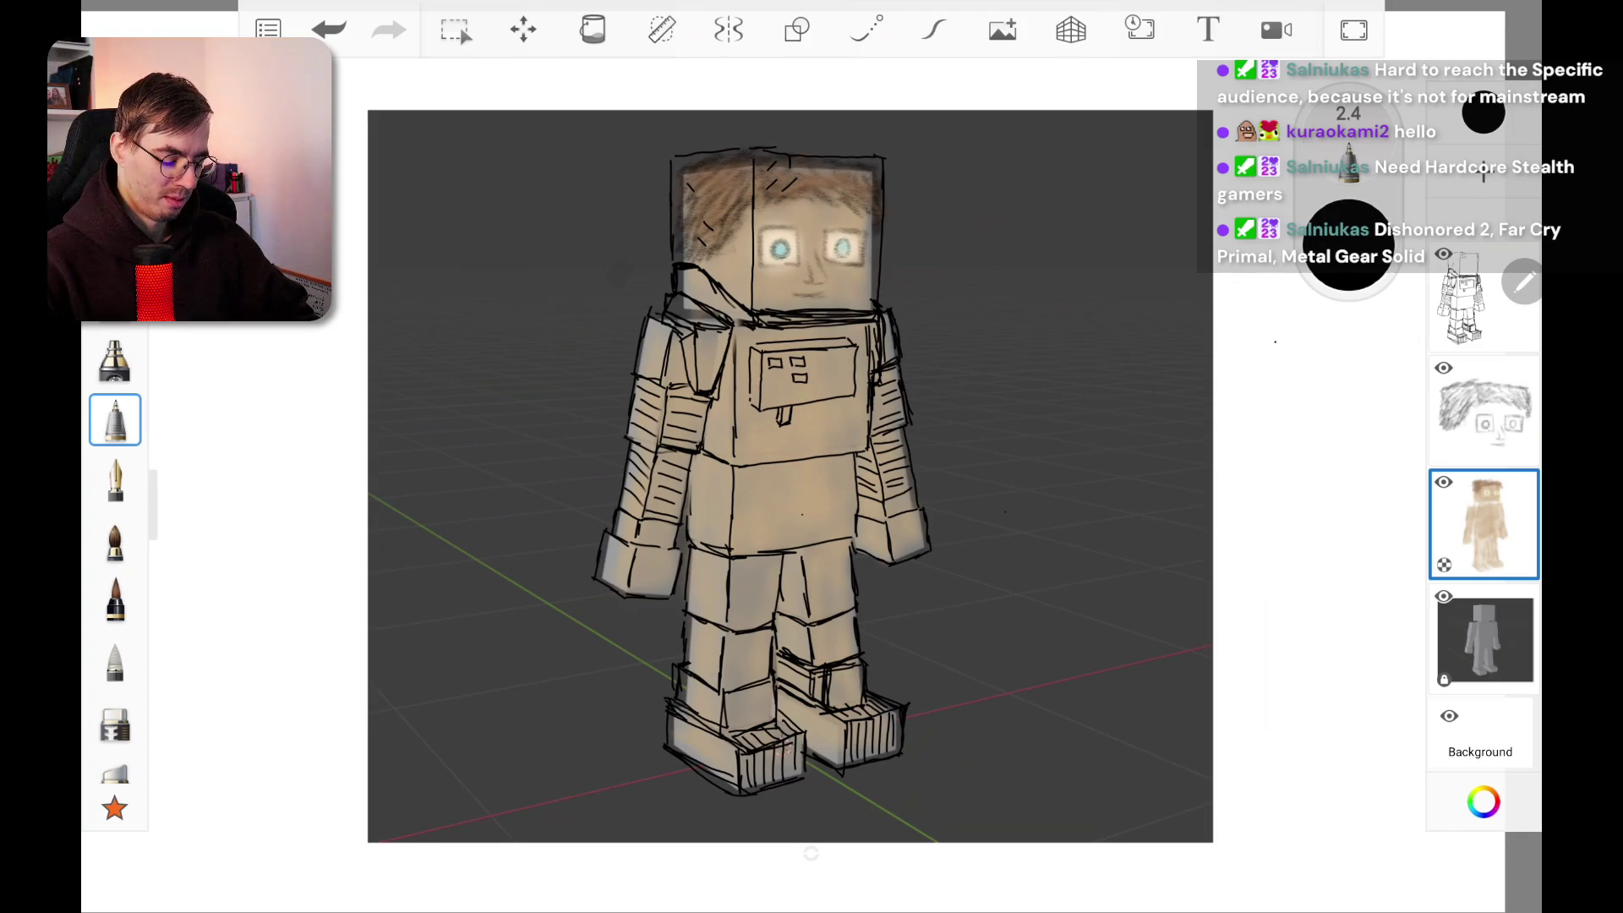
Step: Shade the lower leg block with diagonal hatch lines, then vertical hatching across it
scroll(790, 474, up, 5)
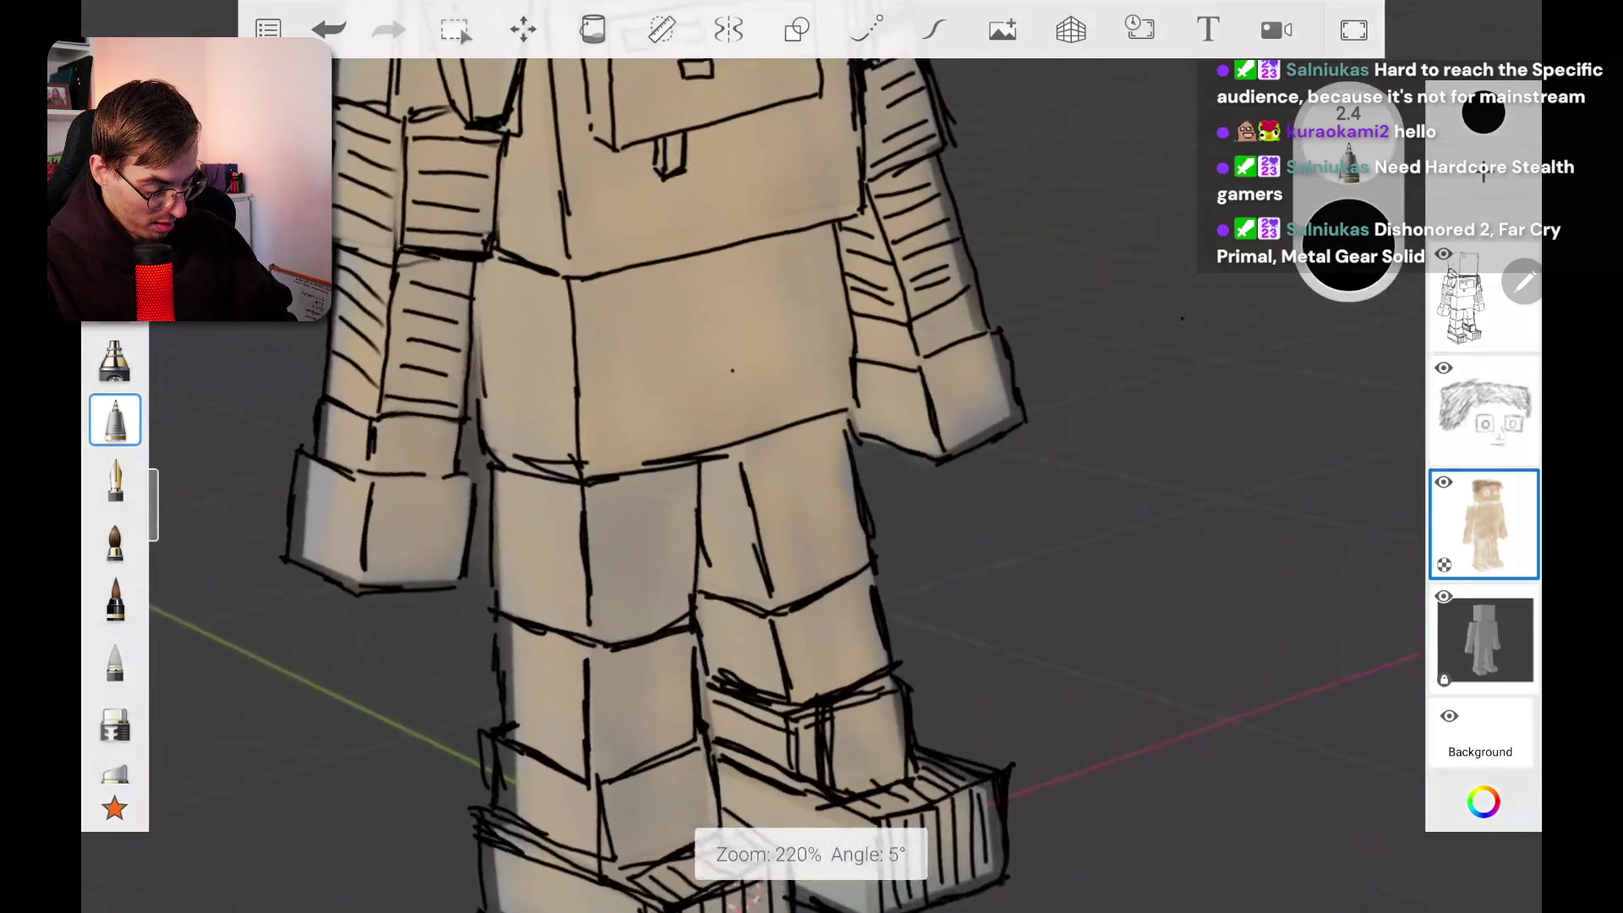
scroll(812, 473, down, 2)
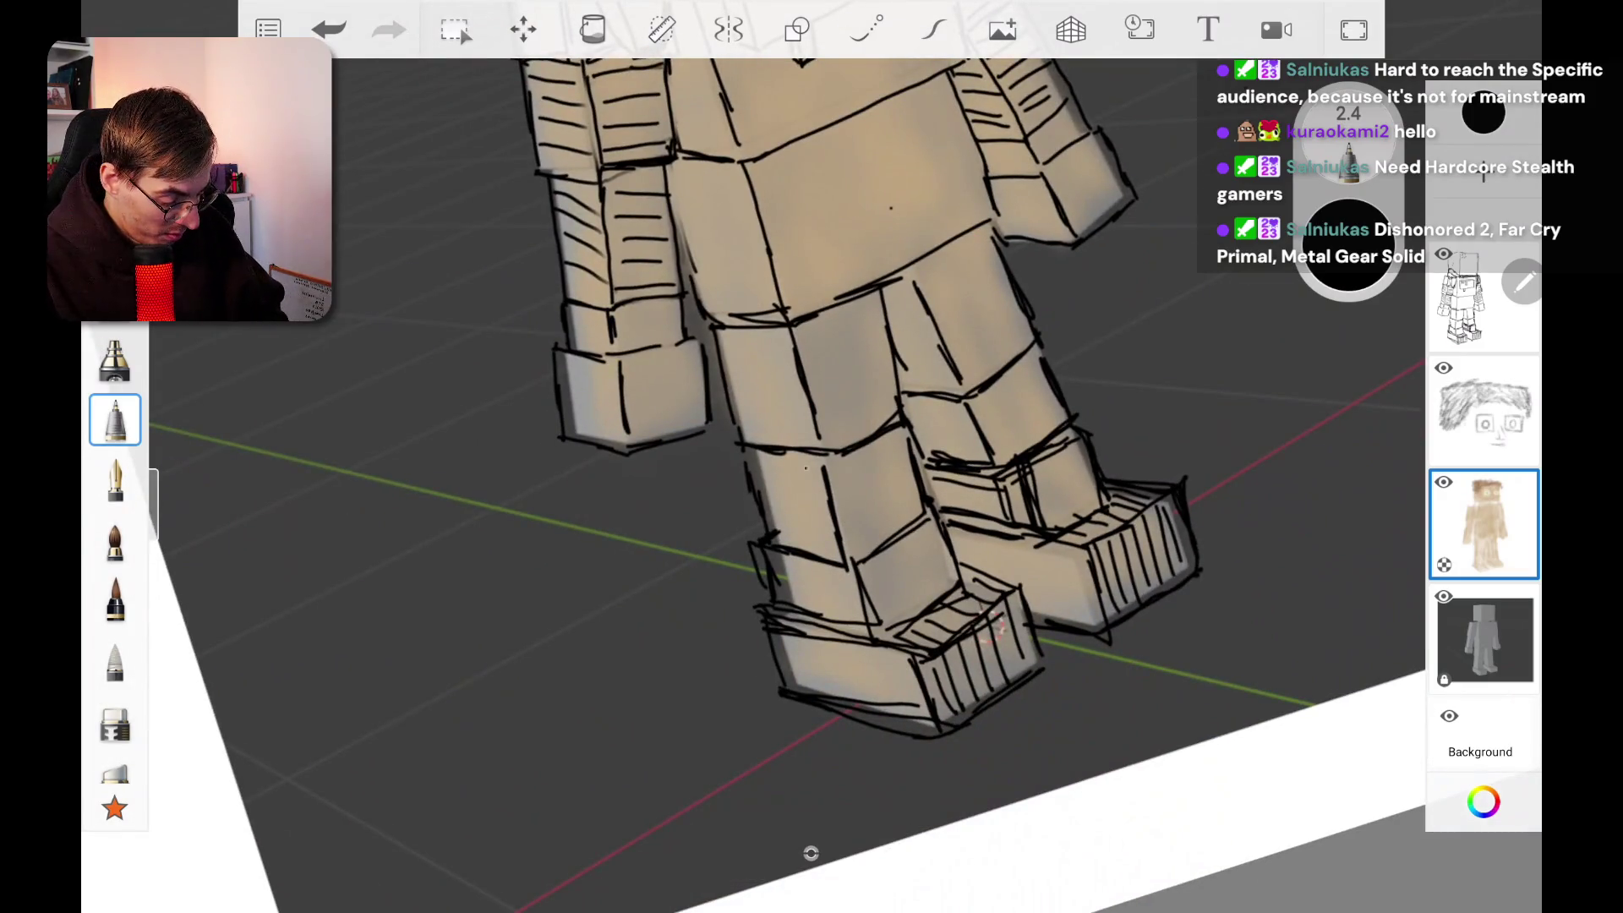
scroll(790, 473, up, 3)
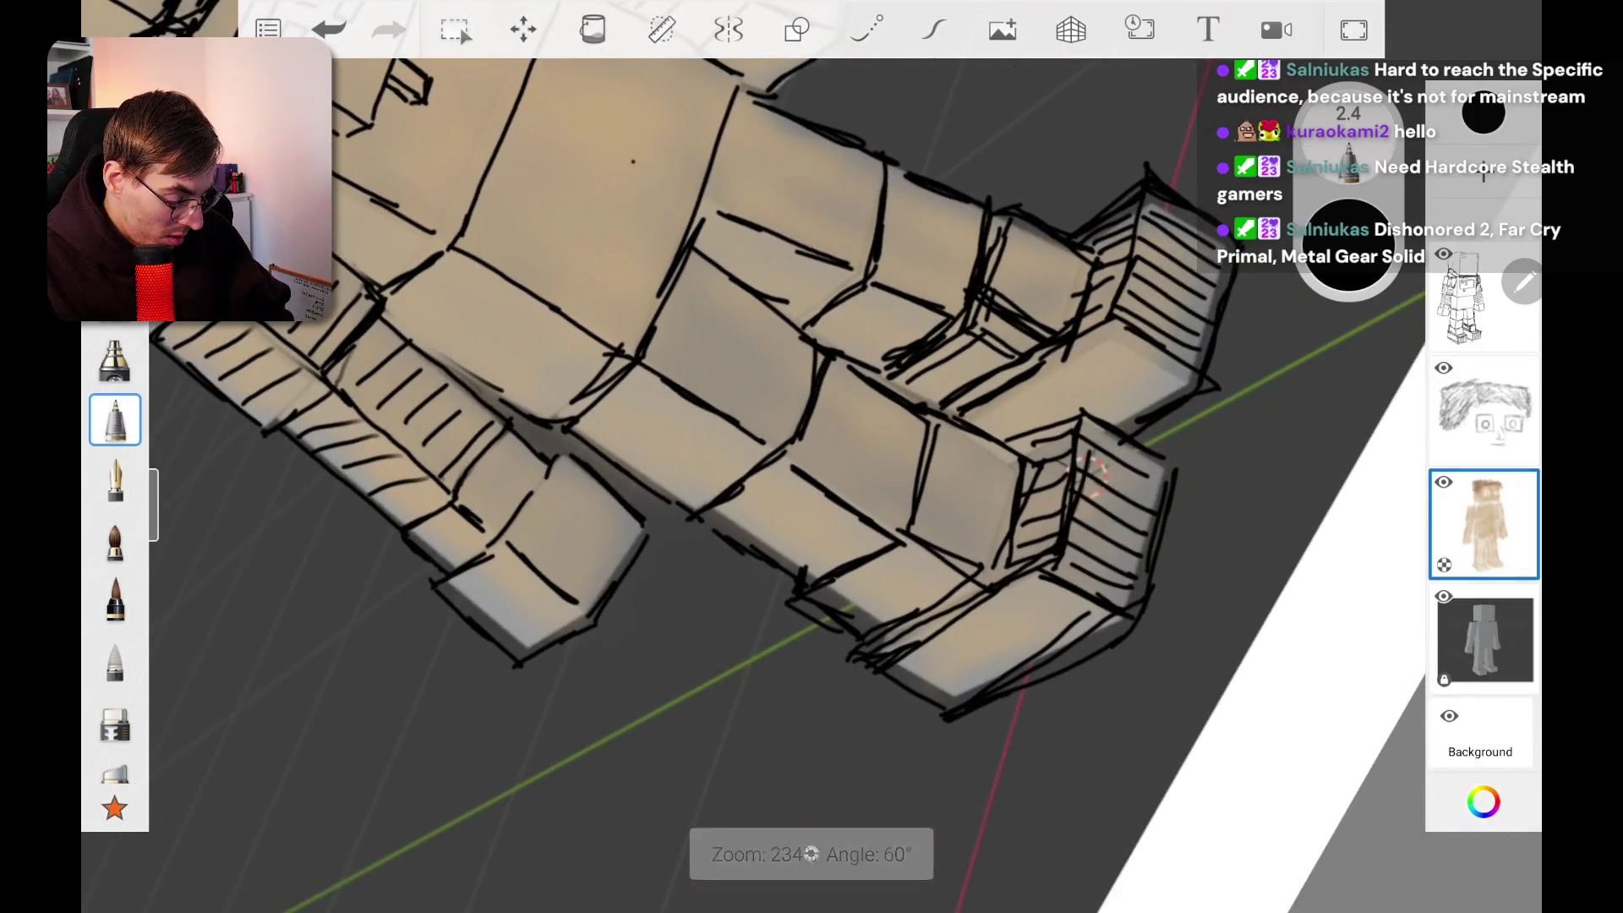
mouse_move(719, 524)
mouse_down()
mouse_move(765, 483)
mouse_move(807, 491)
mouse_up()
mouse_move(774, 542)
mouse_down()
mouse_move(821, 507)
mouse_move(850, 522)
mouse_up()
mouse_move(825, 566)
mouse_down()
mouse_move(865, 538)
mouse_move(829, 559)
mouse_up()
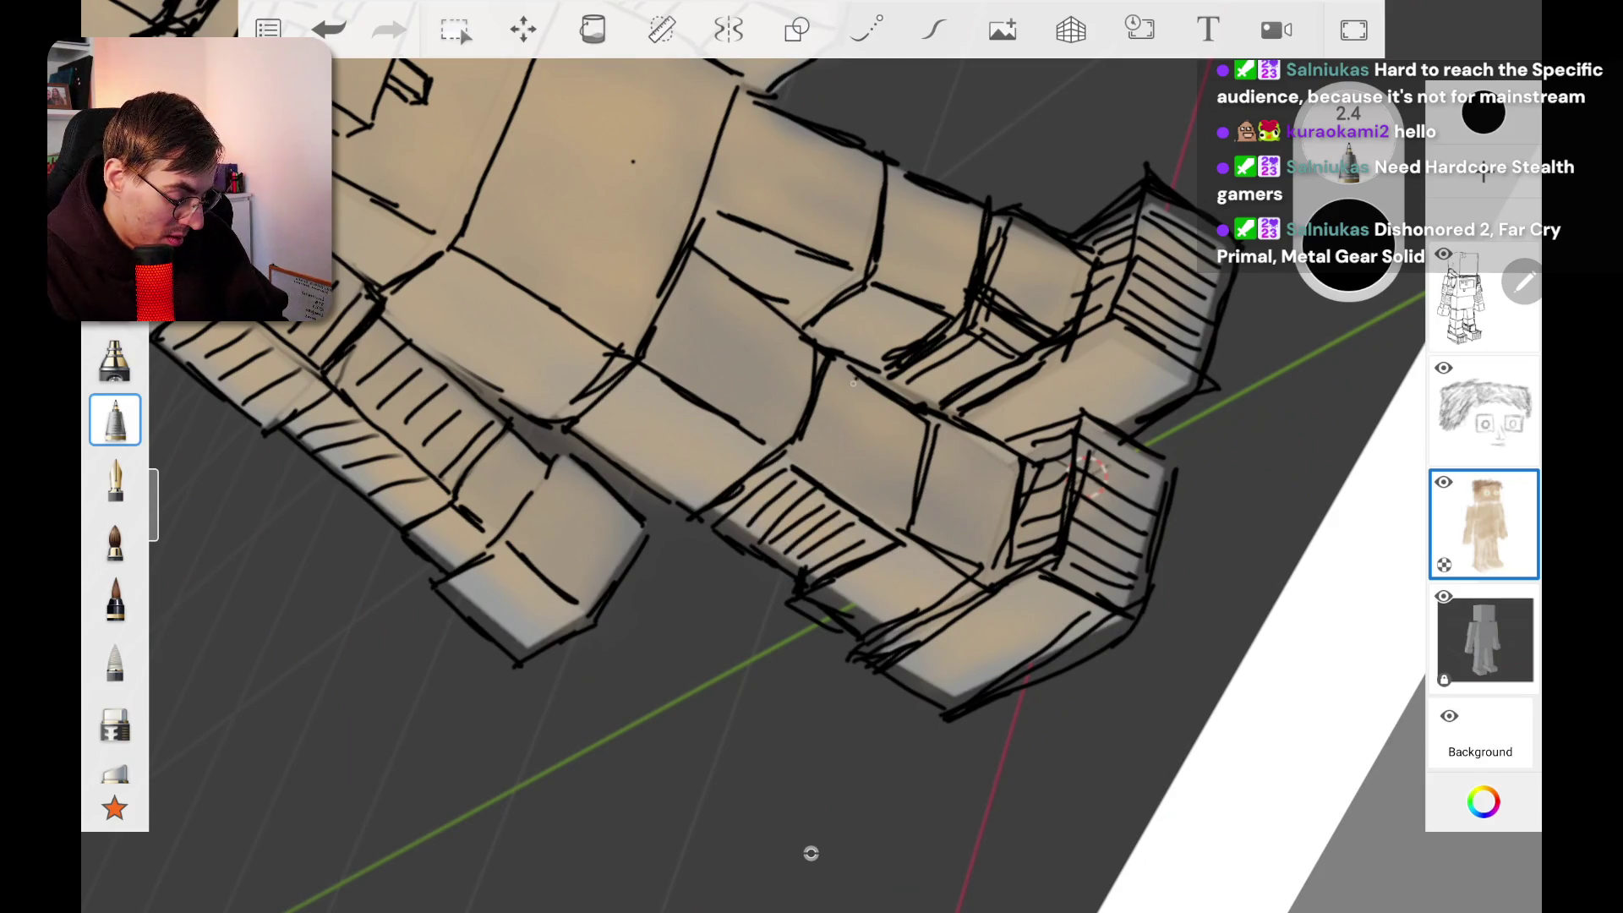
mouse_move(827, 389)
mouse_down()
mouse_move(799, 459)
mouse_move(811, 471)
mouse_up()
drag(858, 396, 824, 487)
mouse_move(879, 397)
mouse_down()
mouse_move(842, 492)
mouse_move(864, 497)
mouse_up()
drag(909, 423, 875, 516)
drag(920, 440, 891, 524)
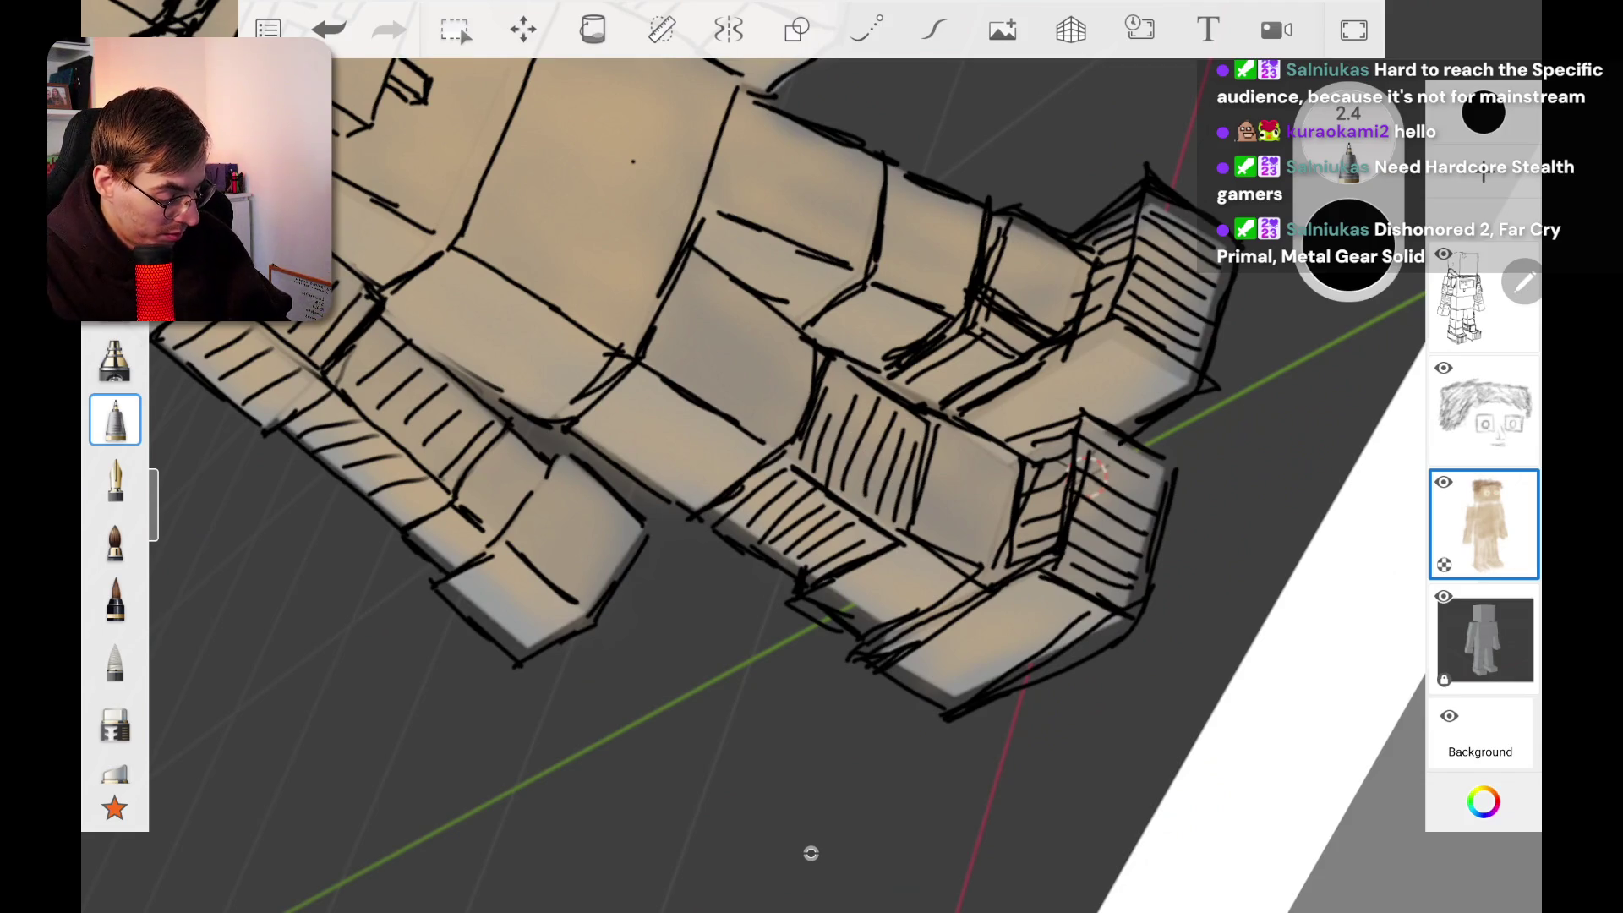
Step: Fill the upper leg block with vertical hatch lines
drag(901, 174, 887, 250)
drag(892, 248, 885, 287)
mouse_move(916, 194)
mouse_down()
mouse_move(899, 281)
mouse_move(915, 283)
mouse_up()
drag(946, 199, 925, 300)
drag(964, 211, 942, 296)
Step: Add diagonal hatching to the neighbouring block
drag(978, 223, 951, 296)
drag(834, 330, 819, 345)
drag(897, 292, 817, 335)
drag(852, 332, 837, 345)
drag(903, 302, 847, 338)
mouse_move(923, 307)
mouse_down()
mouse_move(847, 357)
mouse_move(867, 358)
mouse_up()
scroll(811, 457, down, 10)
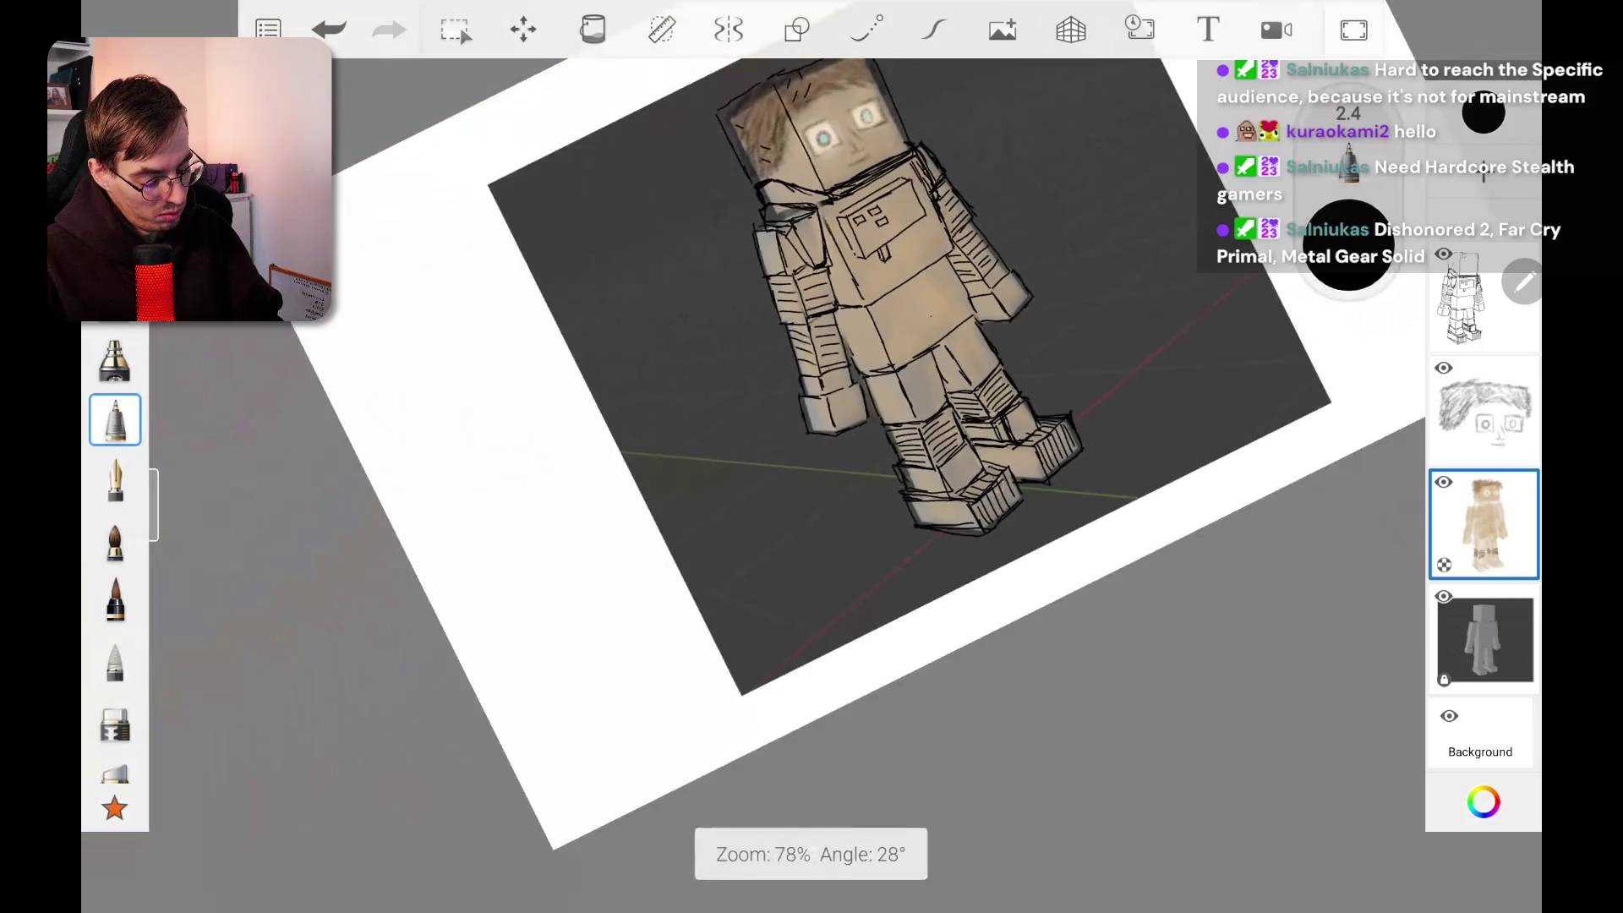
Step: Zoom onto the feet and draw hatch strokes on the left boot's front and right boot's top
scroll(811, 397, up, 5)
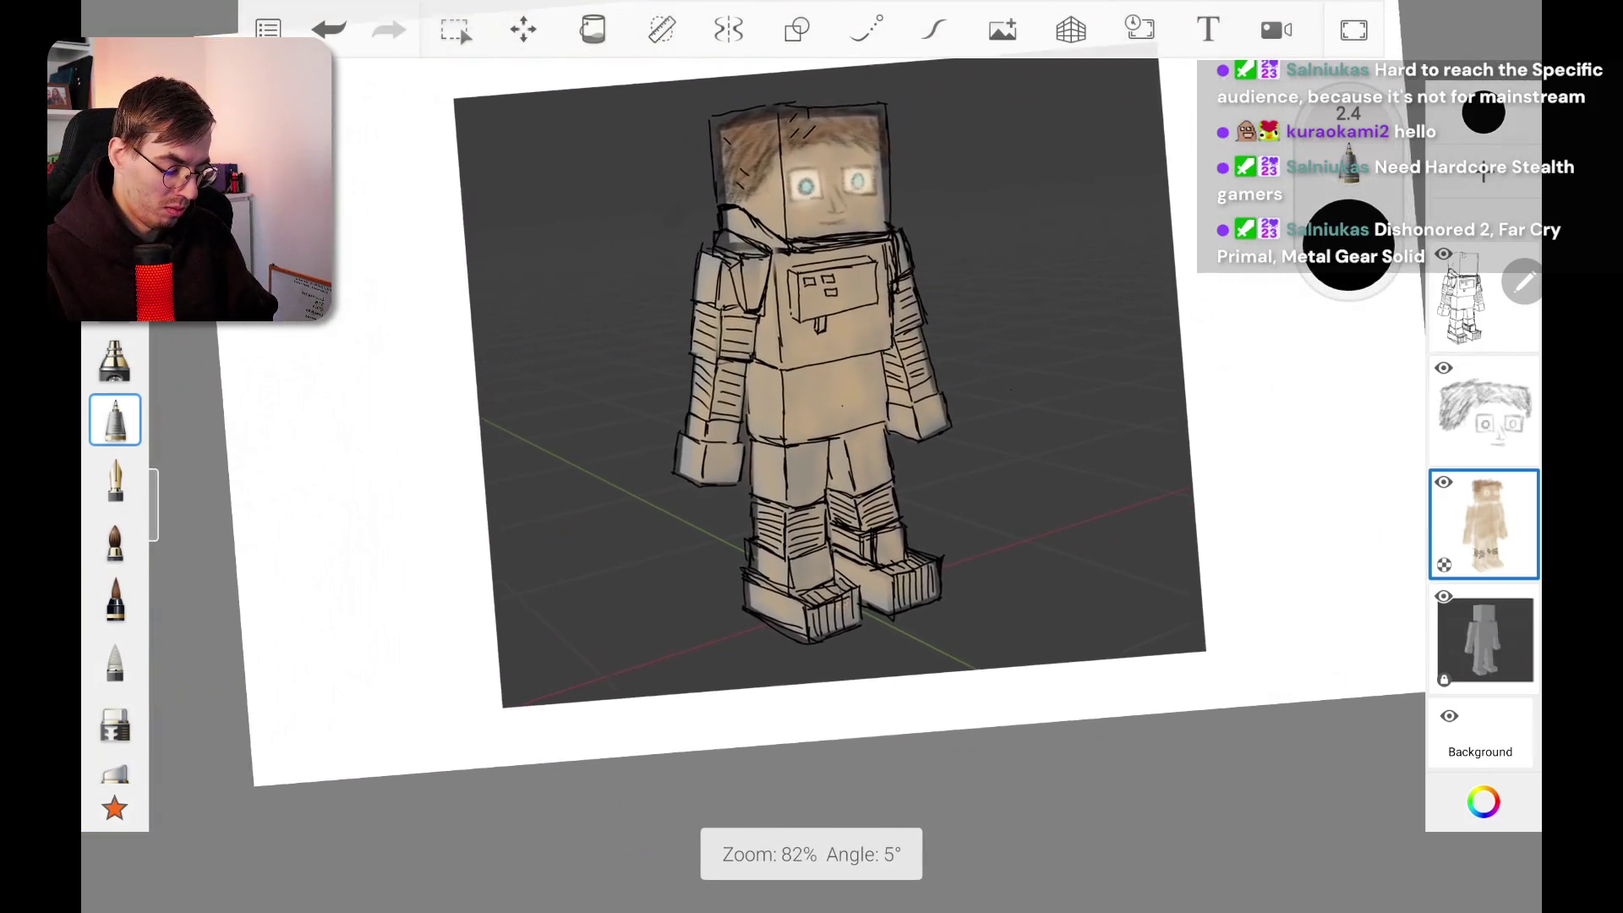
scroll(811, 397, down, 4)
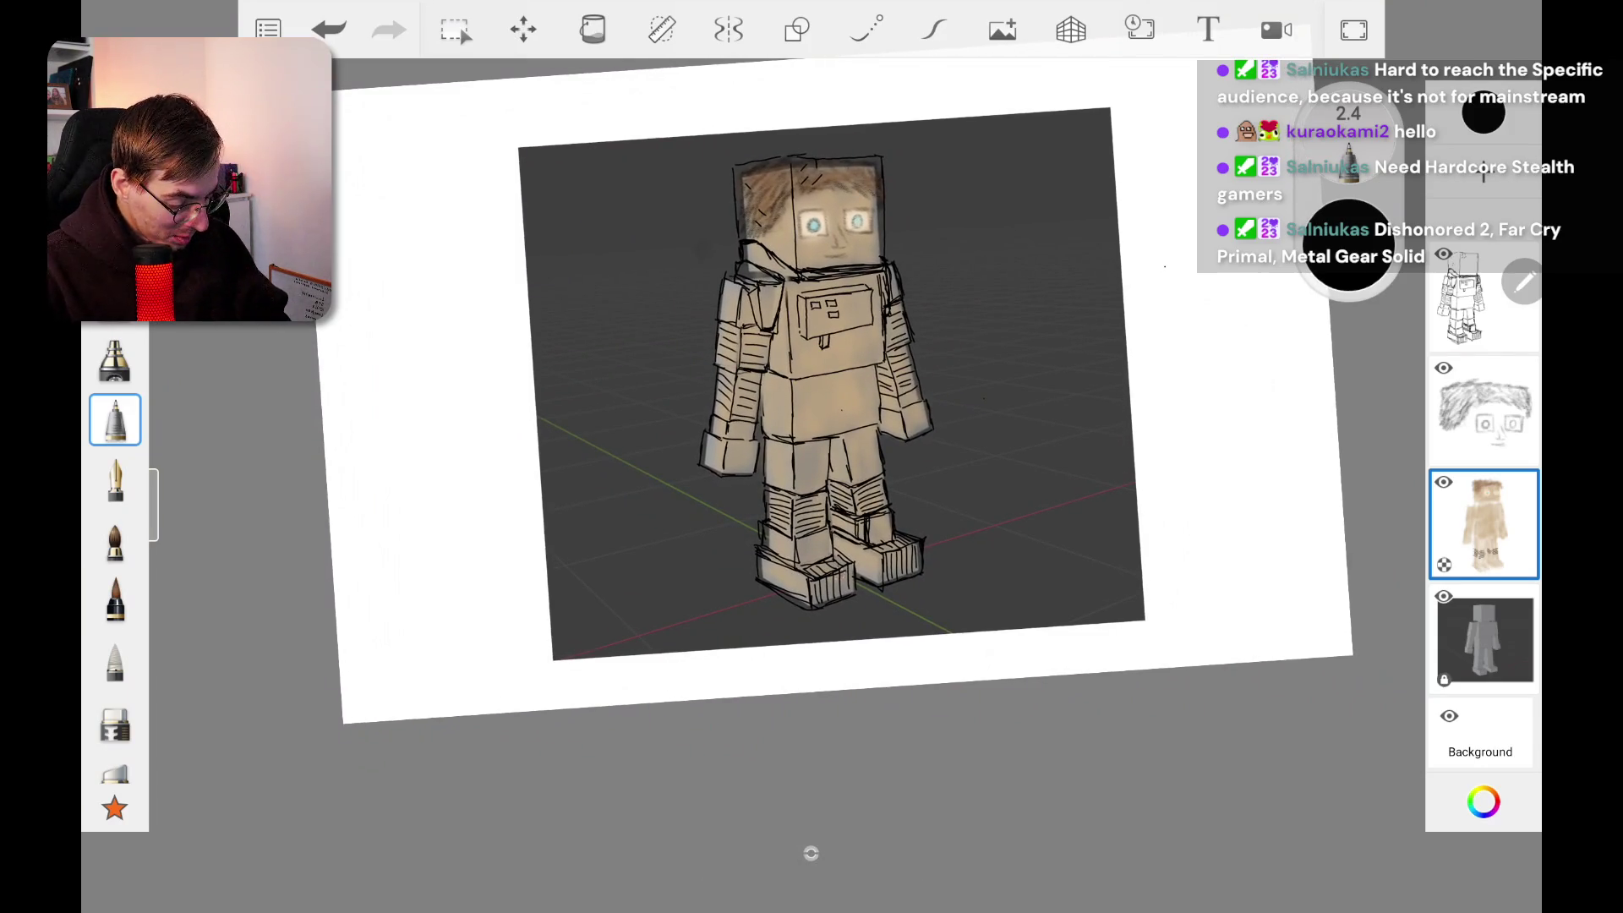
scroll(811, 397, up, 5)
scroll(811, 397, up, 5)
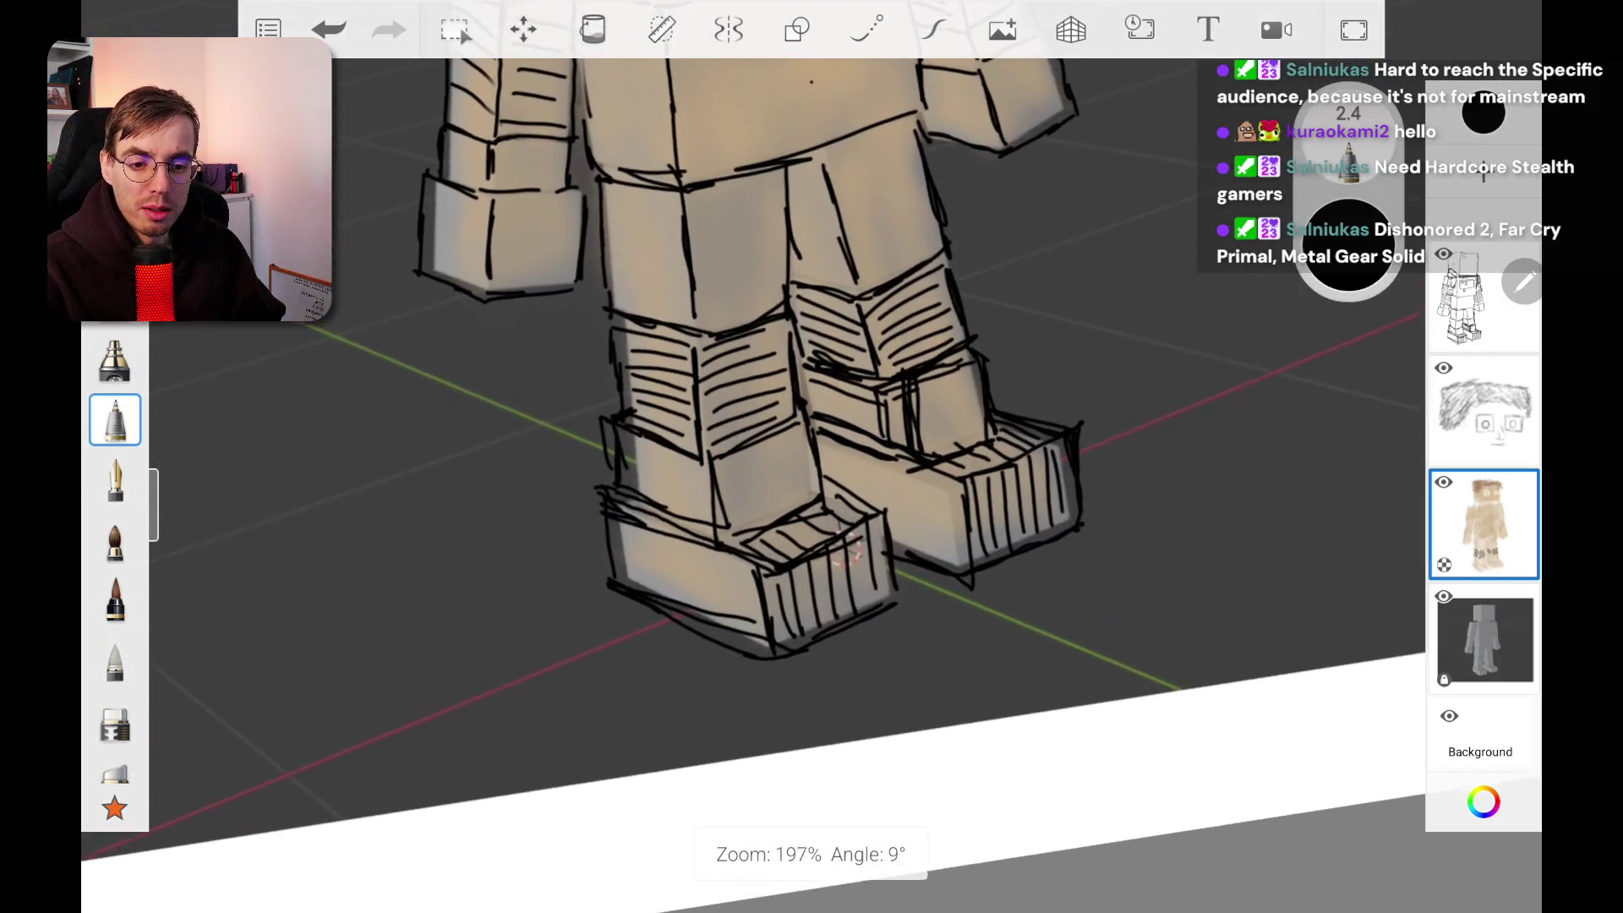
scroll(812, 398, up, 2)
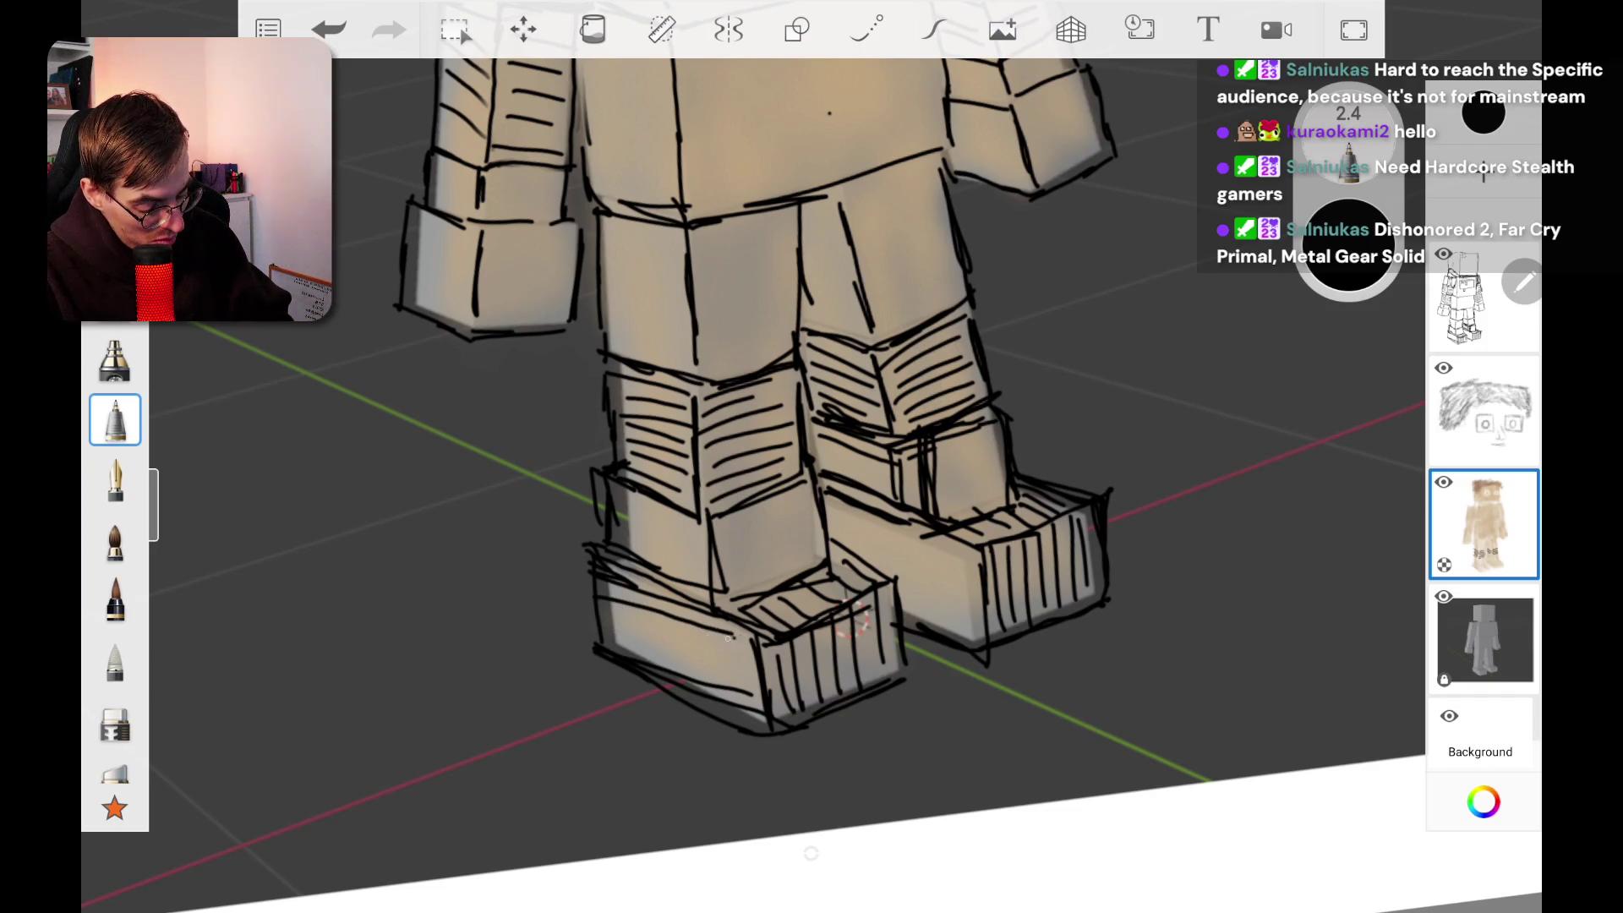
mouse_move(621, 616)
mouse_down()
mouse_move(752, 662)
mouse_move(757, 681)
mouse_up()
mouse_move(835, 504)
mouse_down()
mouse_move(981, 575)
mouse_move(894, 556)
mouse_move(972, 593)
mouse_move(959, 617)
mouse_move(976, 629)
mouse_up()
scroll(853, 623, down, 5)
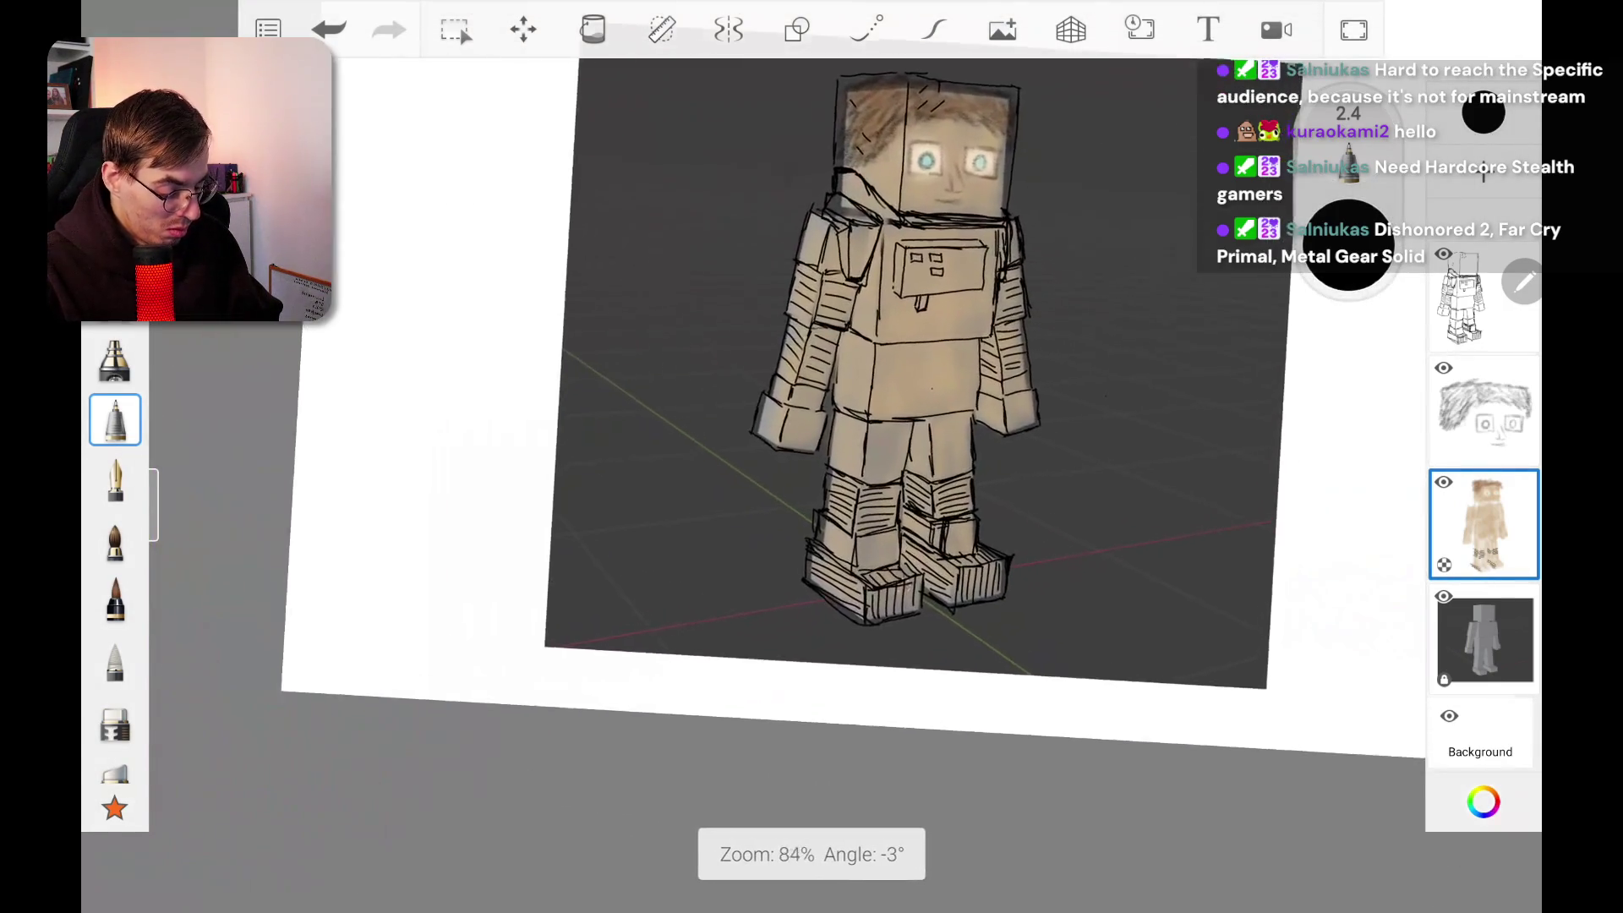
scroll(989, 646, up, 5)
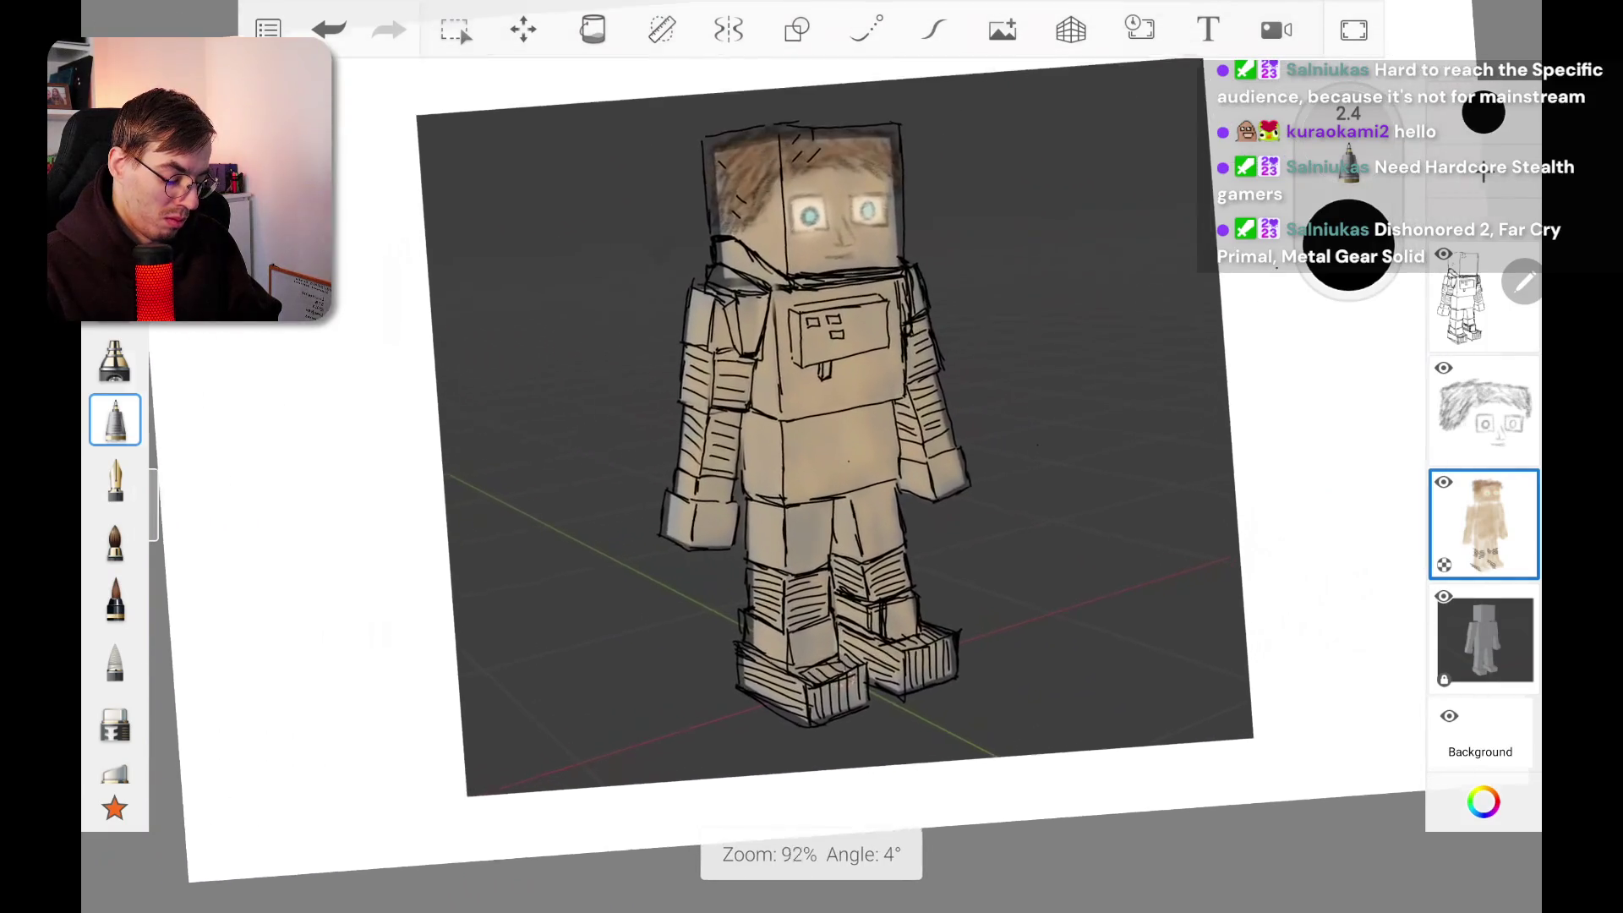
scroll(799, 667, down, 2)
scroll(680, 616, up, 6)
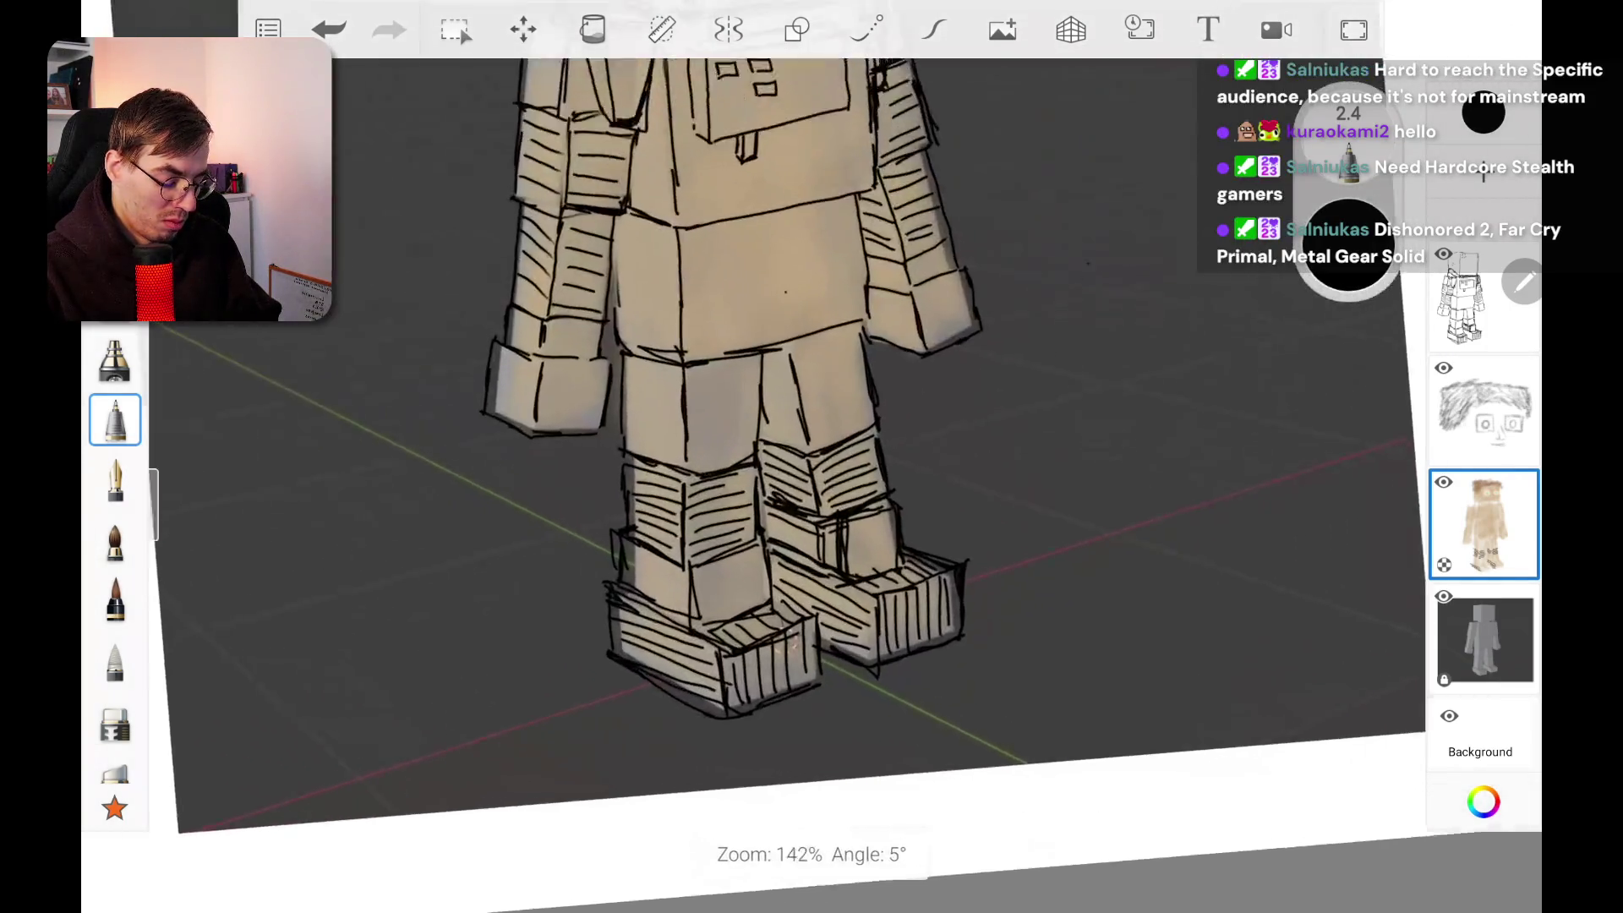
Step: Try erasing shading on the right leg with the eraser, then undo both erasures
key(e)
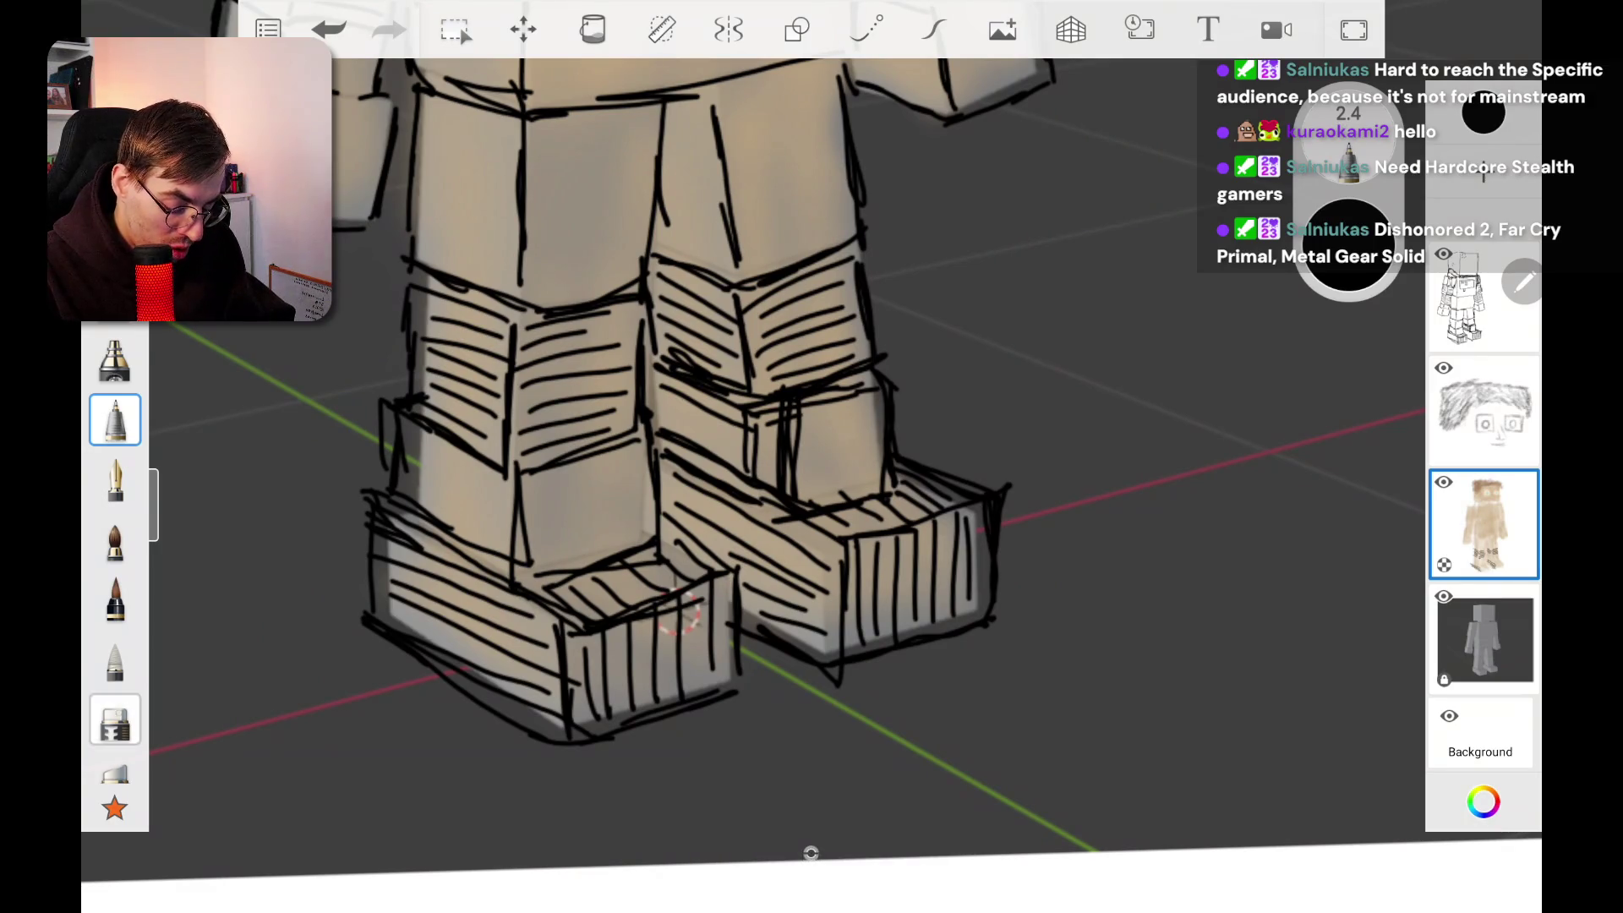
drag(785, 447, 803, 415)
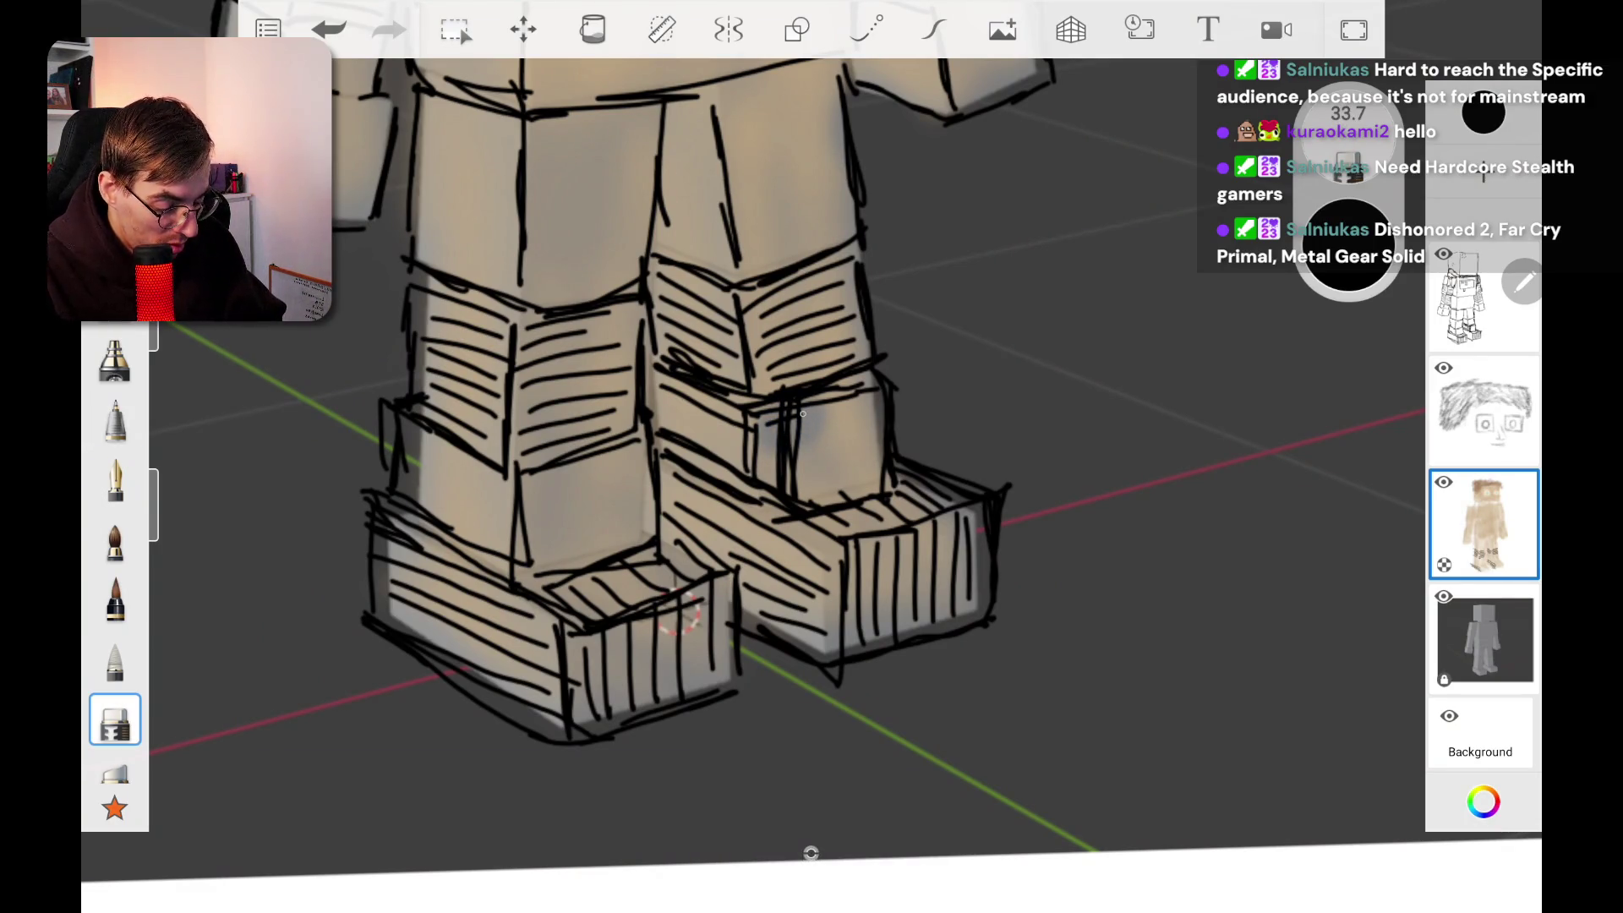
key(ctrl+z)
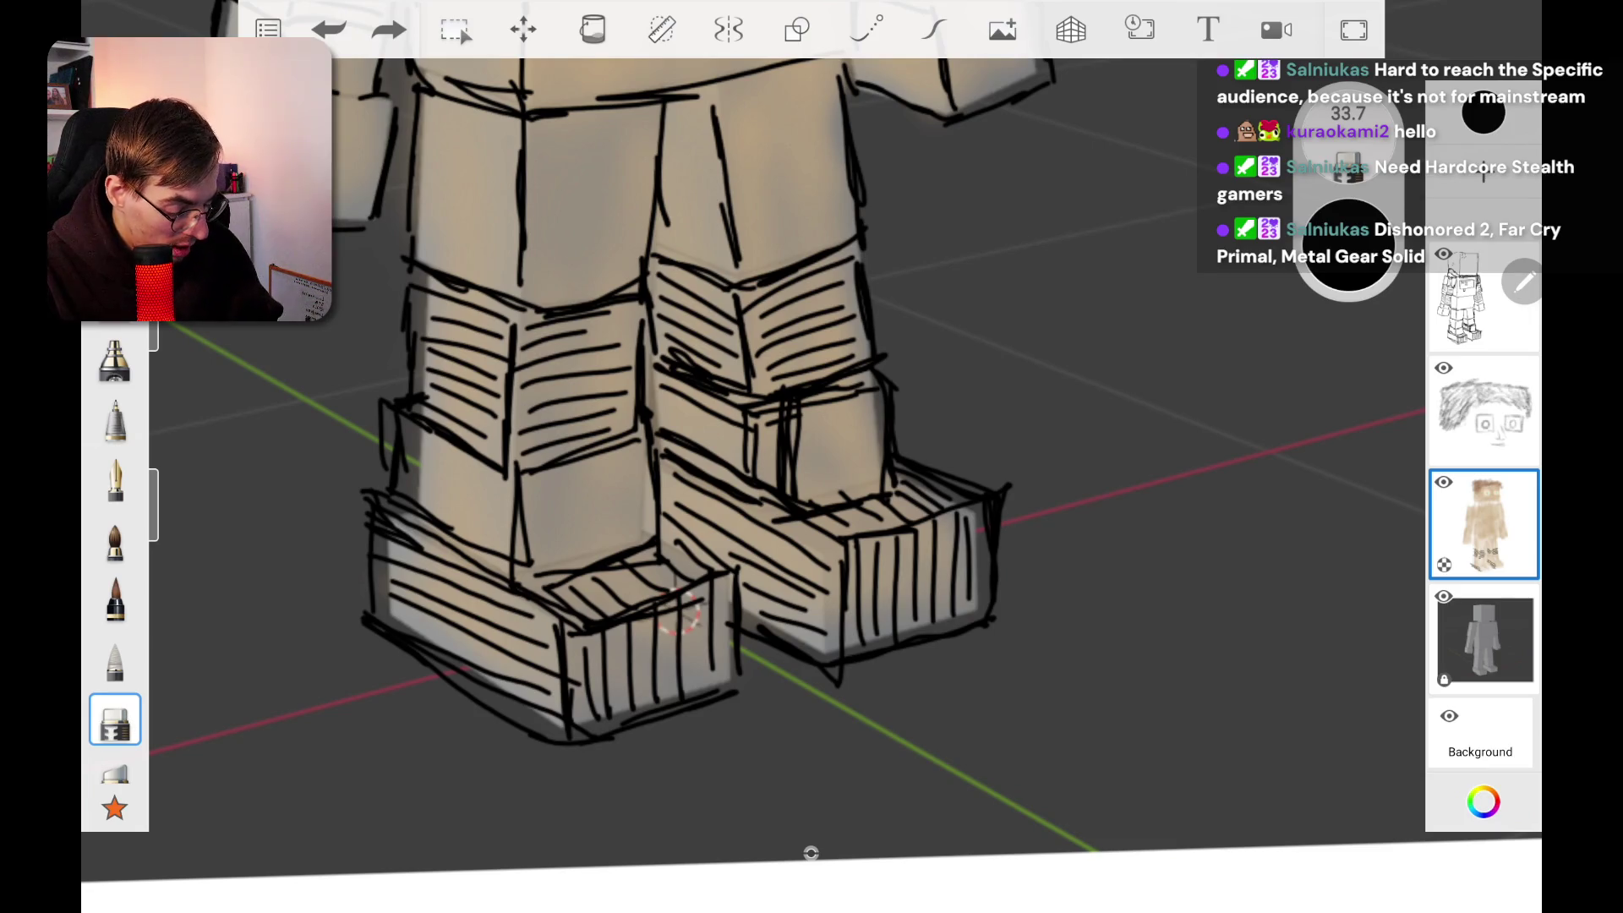
mouse_move(824, 418)
mouse_down()
mouse_move(765, 473)
mouse_move(896, 490)
mouse_move(875, 507)
mouse_up()
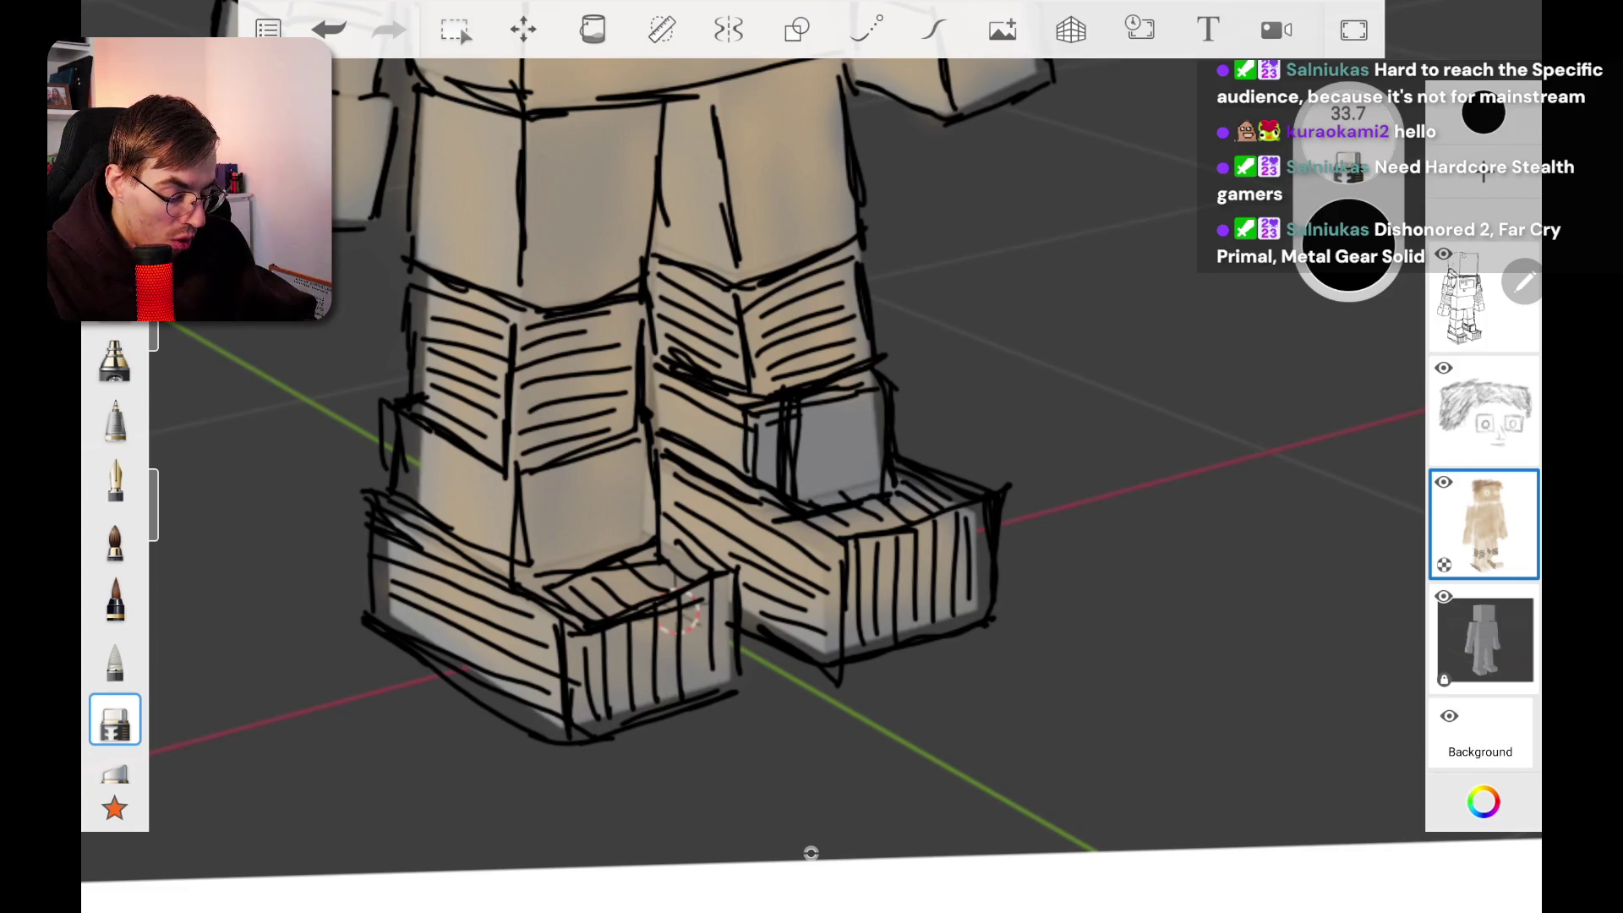
key(ctrl+z)
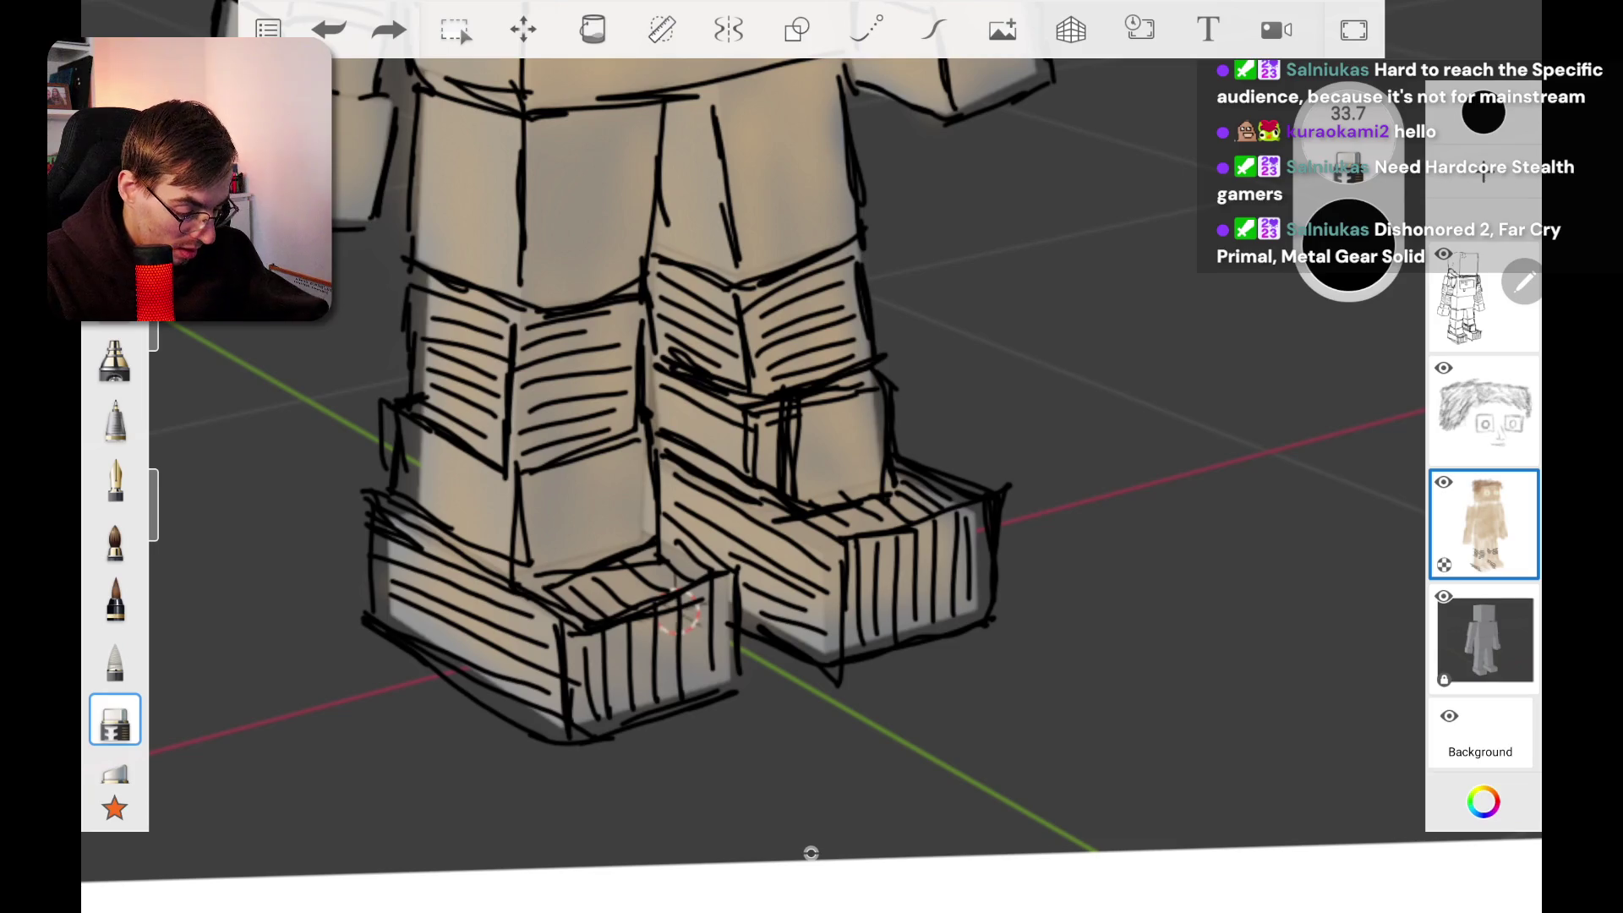
Step: Undo the recent hatch strokes on the legs, including the right leg's upper section
click(328, 29)
click(328, 29)
click(328, 29)
click(328, 30)
click(327, 30)
click(328, 30)
click(328, 29)
click(328, 30)
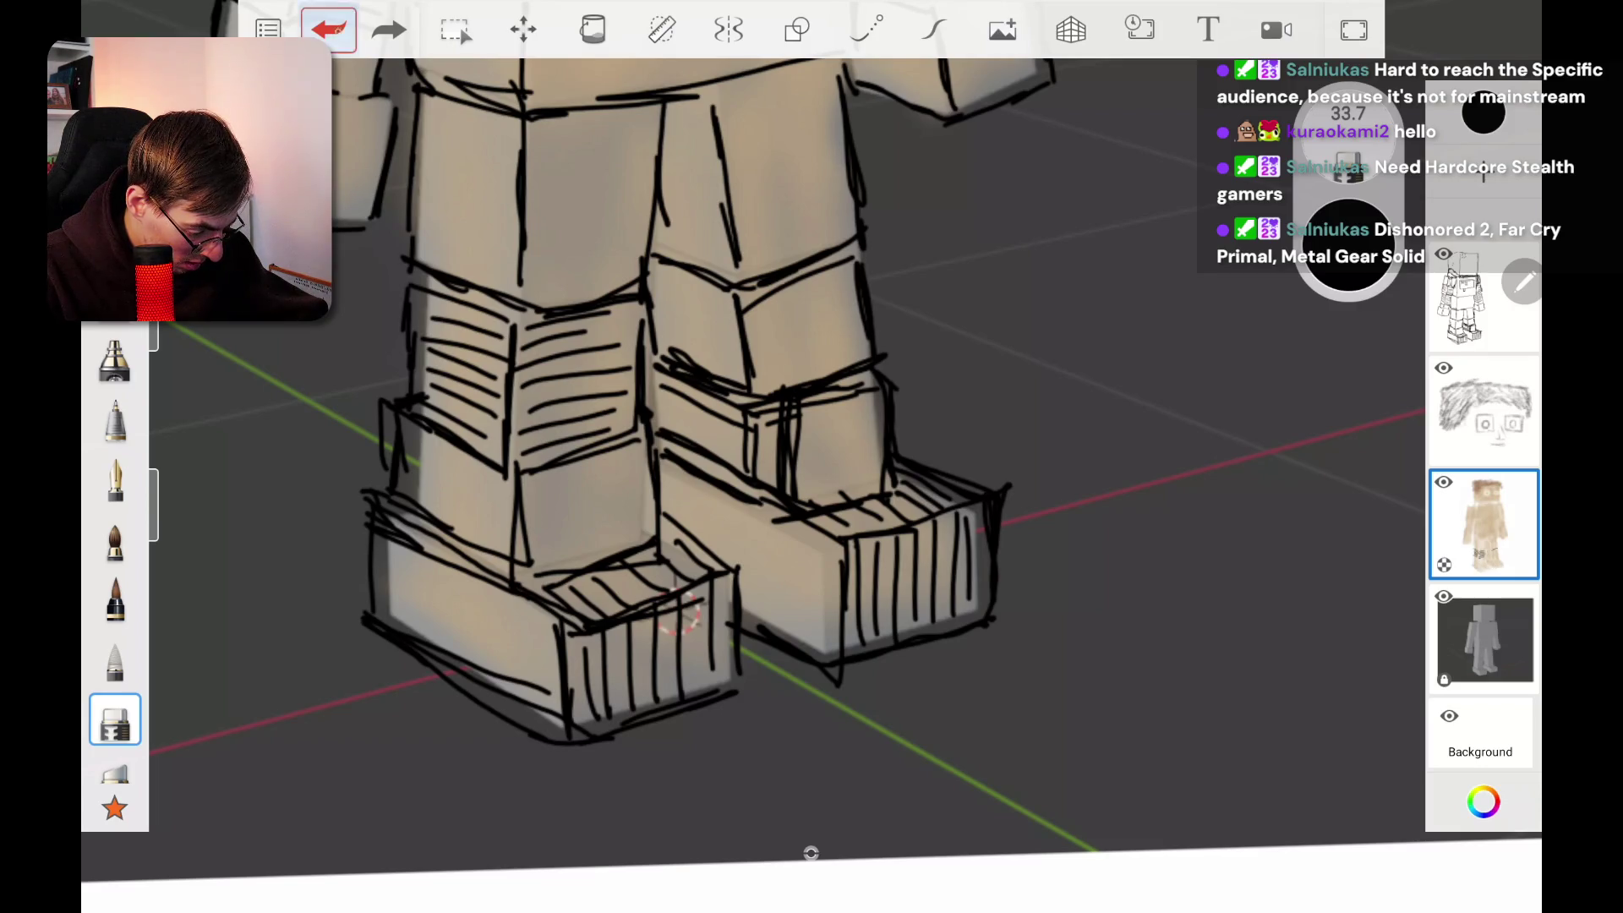
Step: Undo the remaining hatching on the left leg and select the top line-sketch layer
click(328, 29)
click(328, 30)
click(328, 30)
click(328, 29)
click(328, 30)
click(328, 29)
click(328, 30)
click(328, 30)
click(328, 30)
click(328, 30)
click(328, 30)
click(327, 30)
click(327, 29)
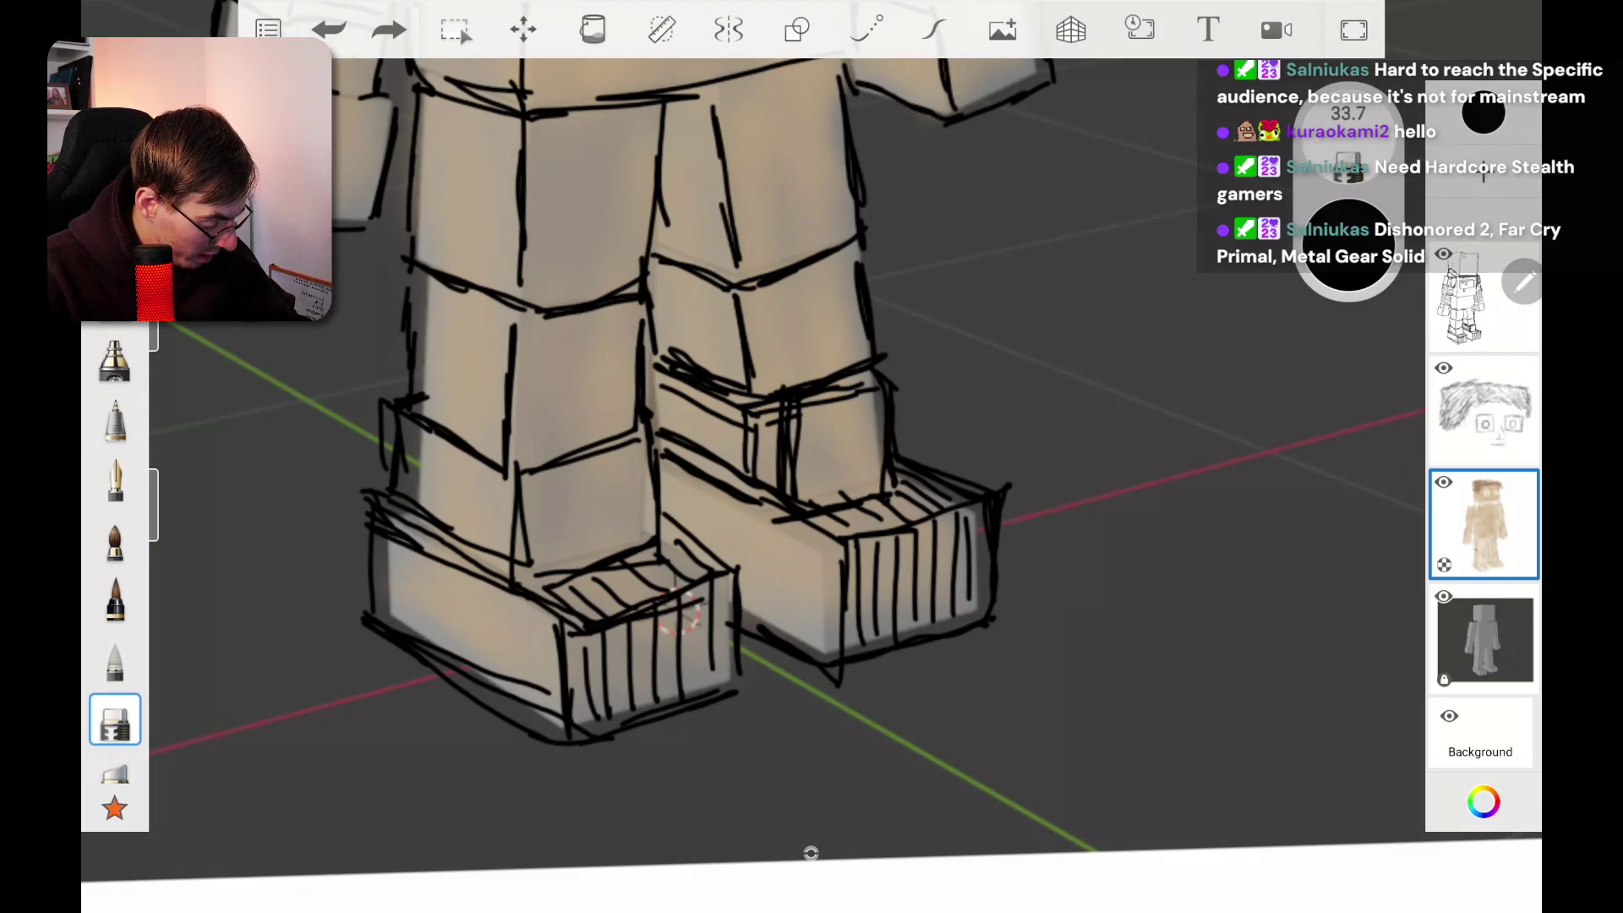
click(1467, 300)
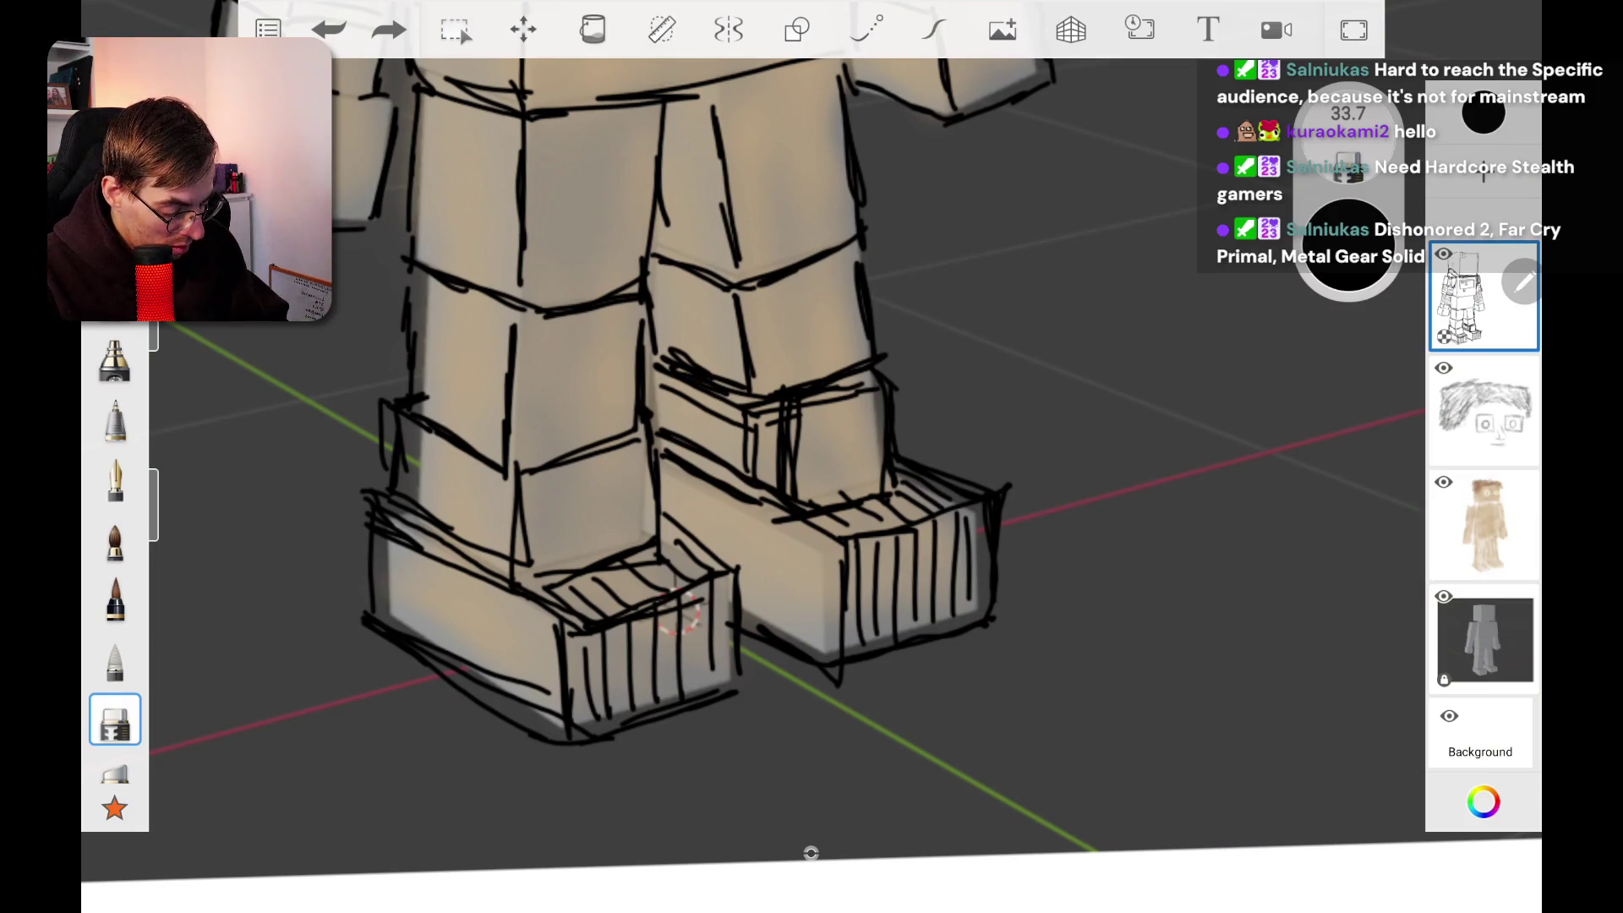
Step: Erase sketch lines on the right lower leg and re-ink its block outlines and boot edge
mouse_move(799, 418)
mouse_down()
mouse_move(786, 448)
mouse_move(799, 397)
mouse_move(748, 457)
mouse_move(782, 494)
mouse_move(744, 423)
mouse_move(667, 364)
mouse_move(820, 388)
mouse_move(672, 360)
mouse_move(642, 380)
mouse_up()
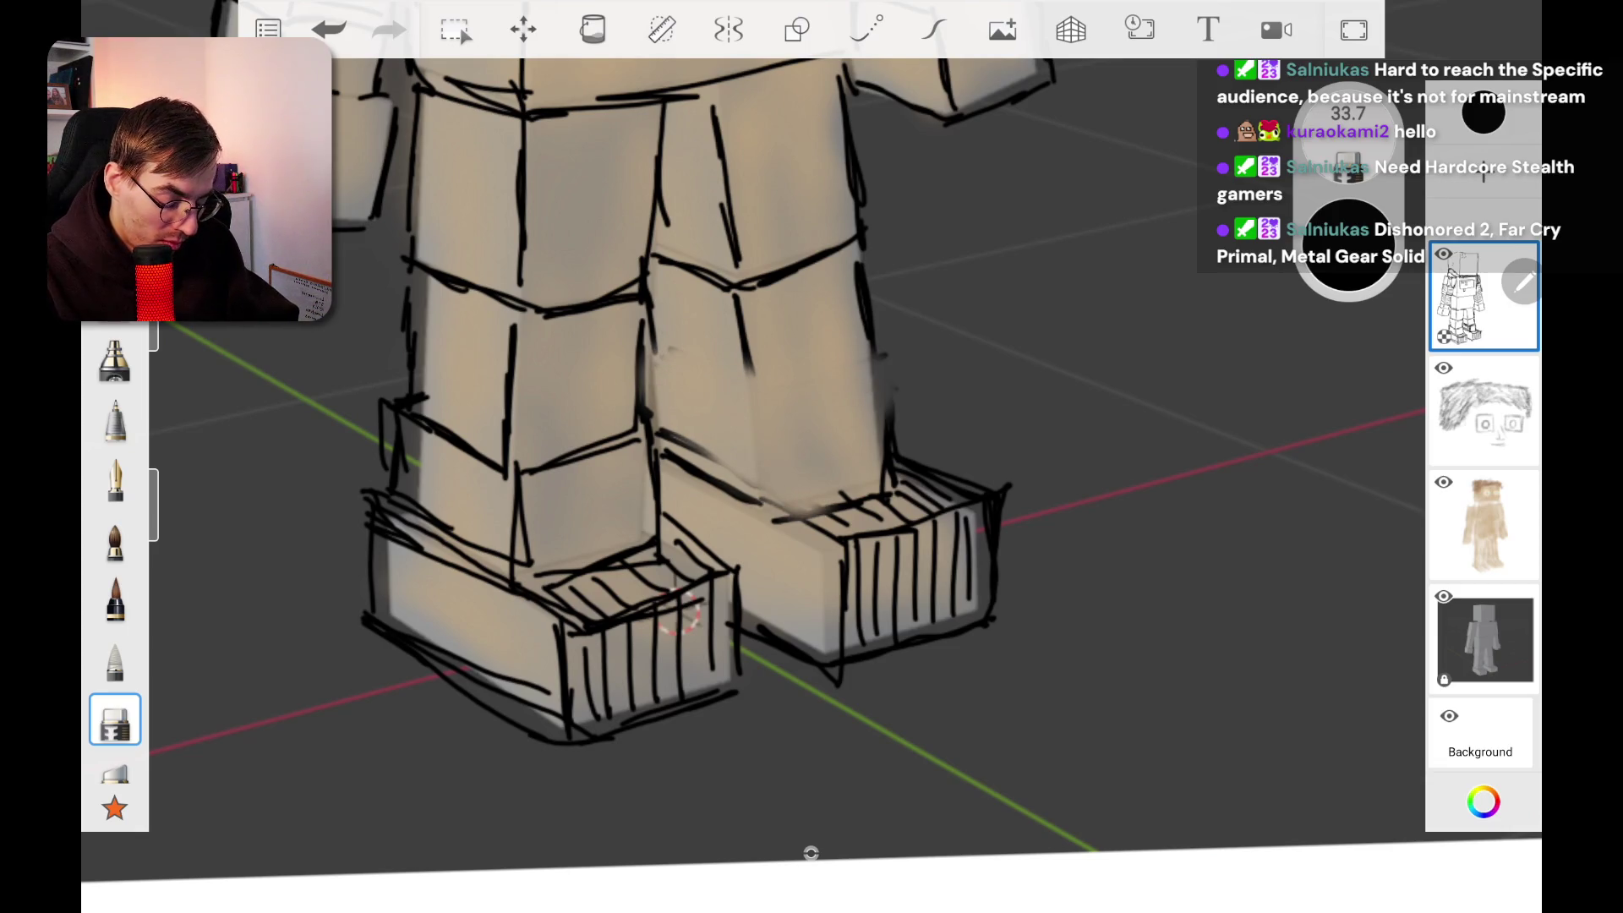
click(115, 420)
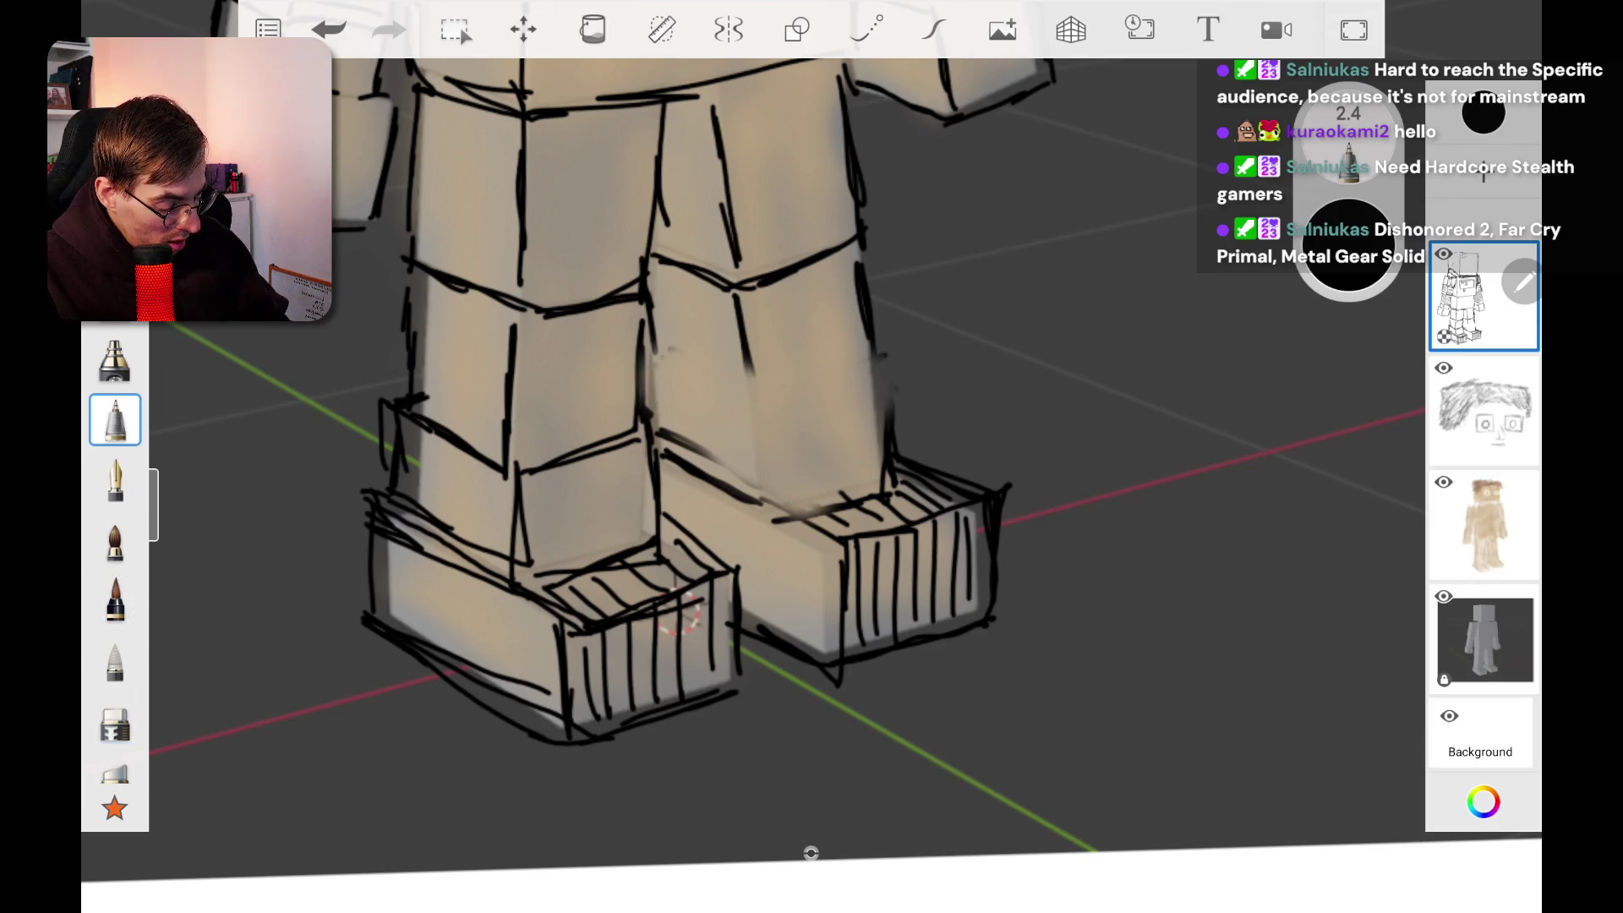
mouse_move(795, 512)
mouse_down()
mouse_move(887, 478)
mouse_move(765, 499)
mouse_up()
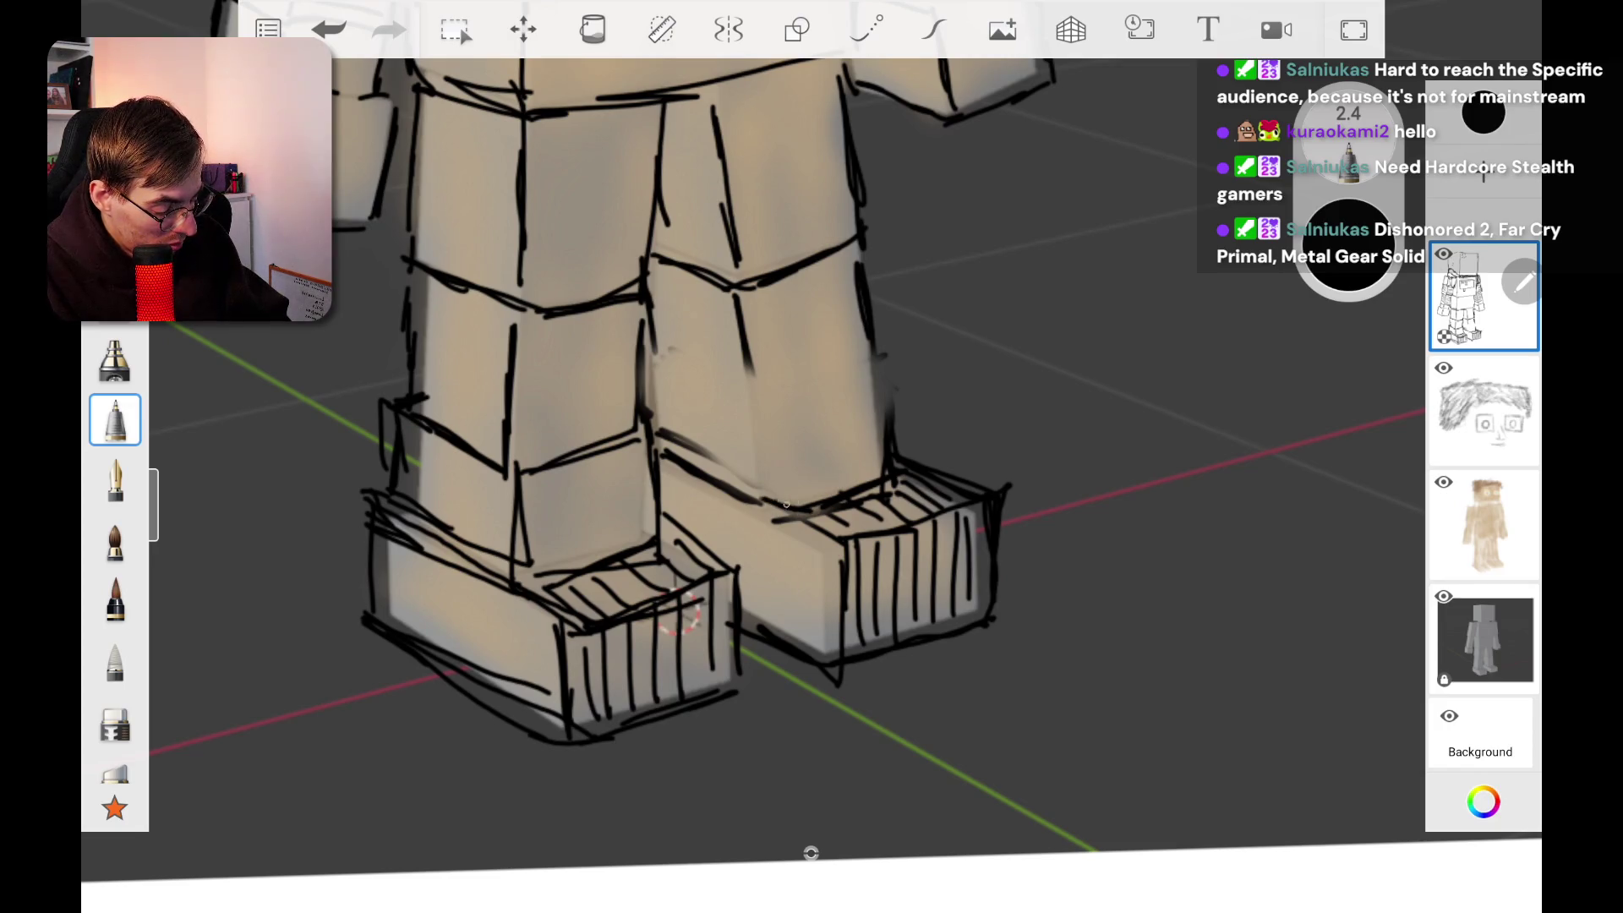
mouse_move(798, 420)
mouse_down()
mouse_move(803, 499)
mouse_move(800, 479)
mouse_move(893, 395)
mouse_up()
mouse_move(668, 385)
mouse_down()
mouse_move(795, 431)
mouse_move(672, 429)
mouse_up()
drag(653, 391, 667, 442)
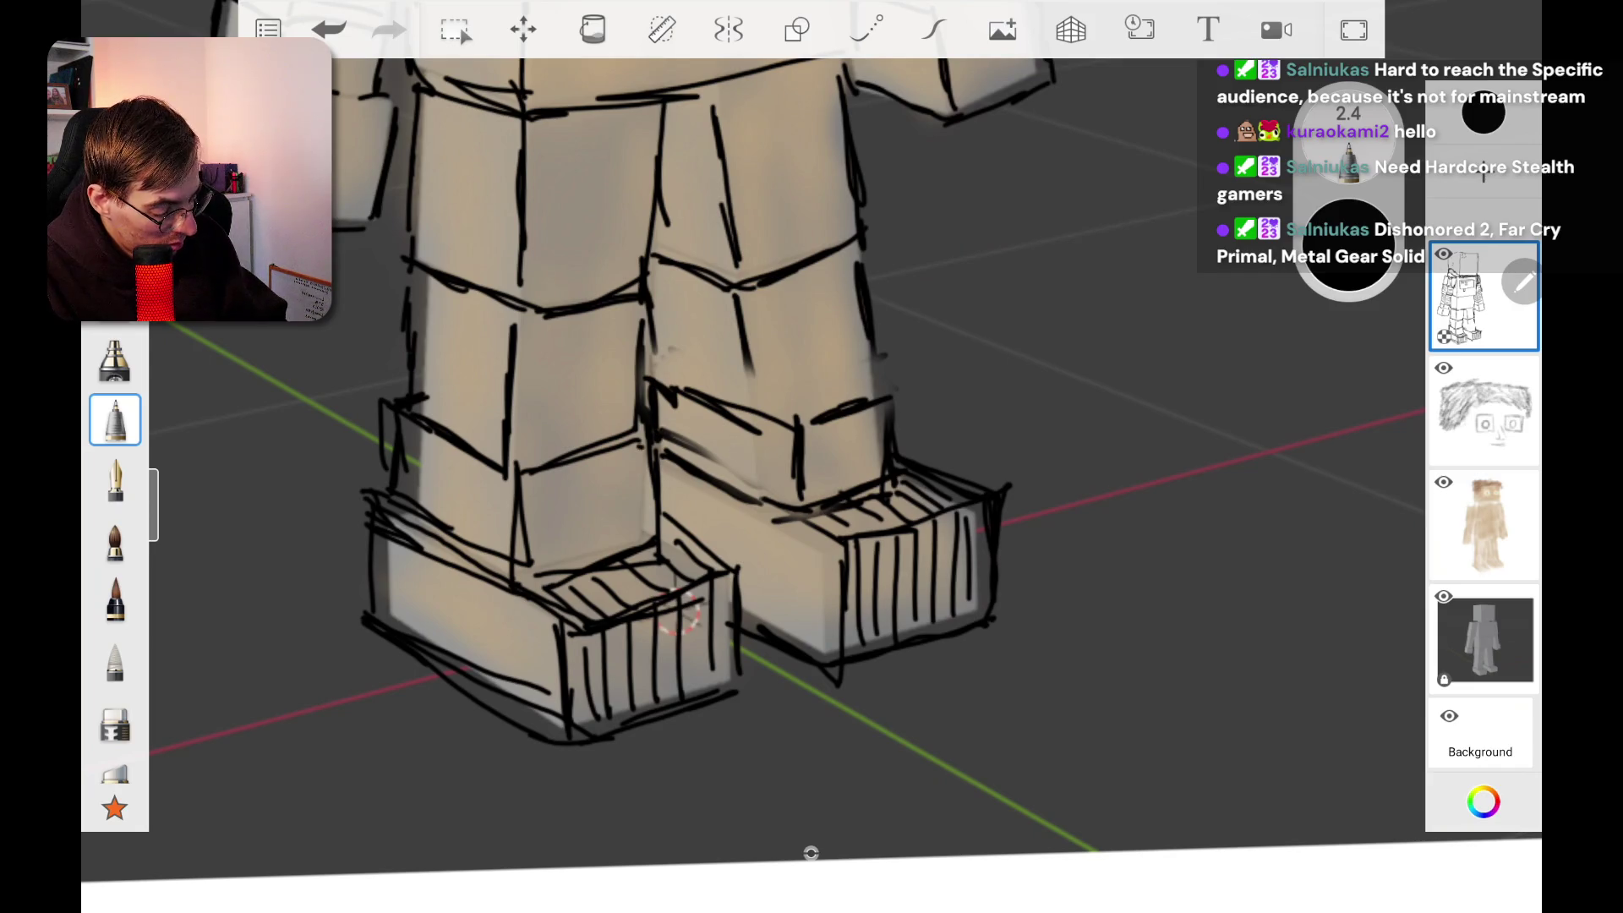
drag(795, 414, 892, 375)
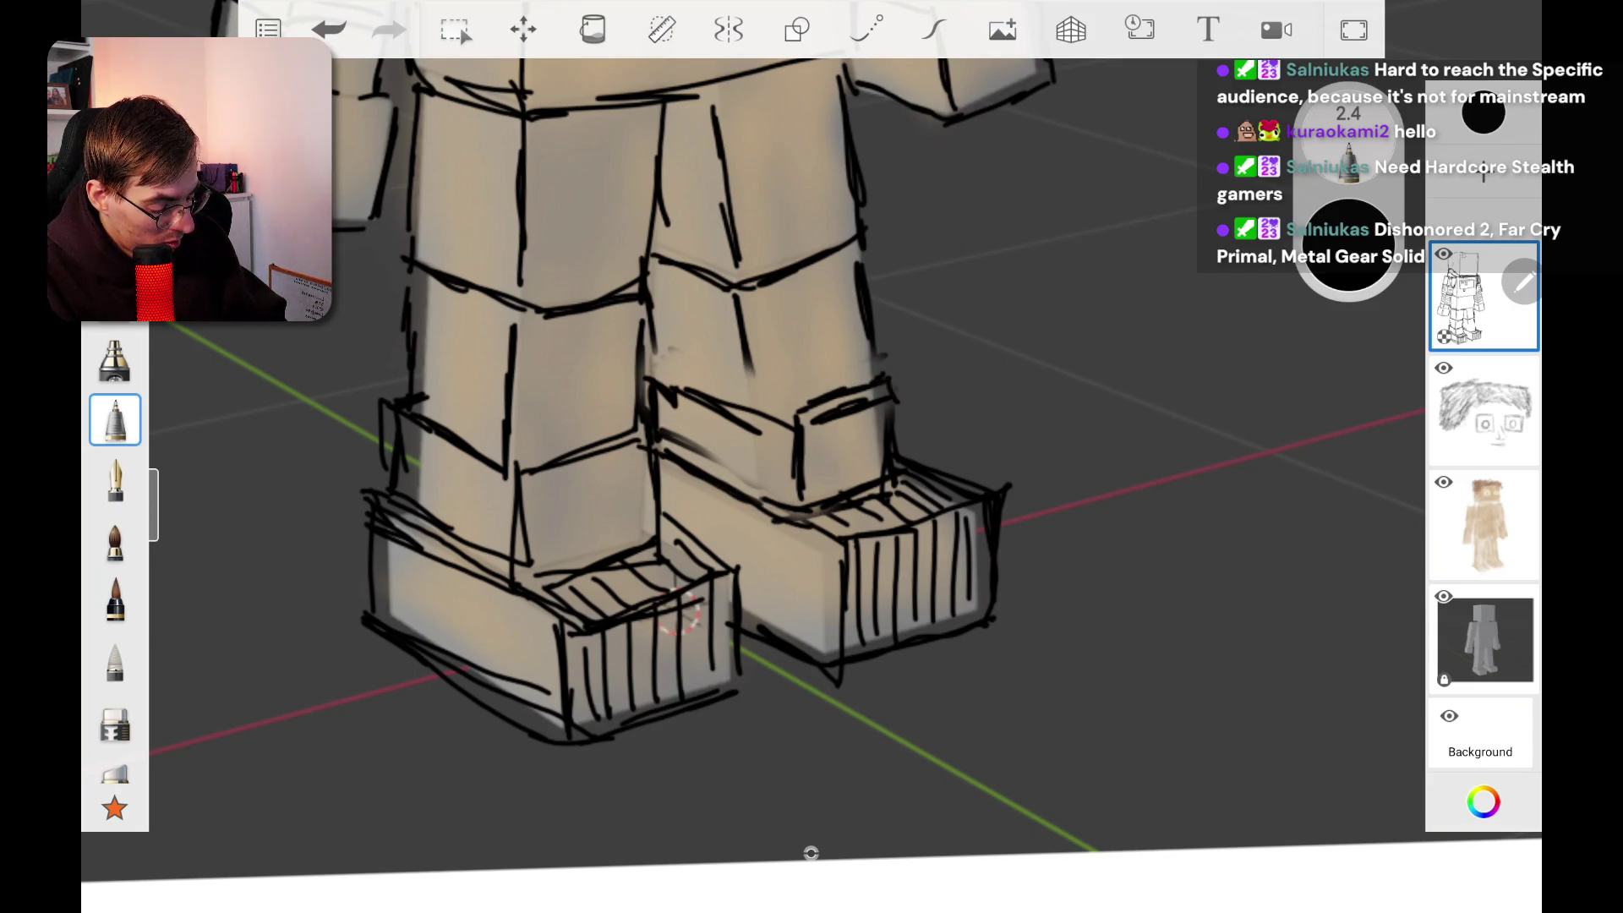
Step: Darken the top edges of both boots with ink lines
drag(782, 414, 675, 359)
drag(525, 445, 633, 428)
drag(421, 401, 541, 465)
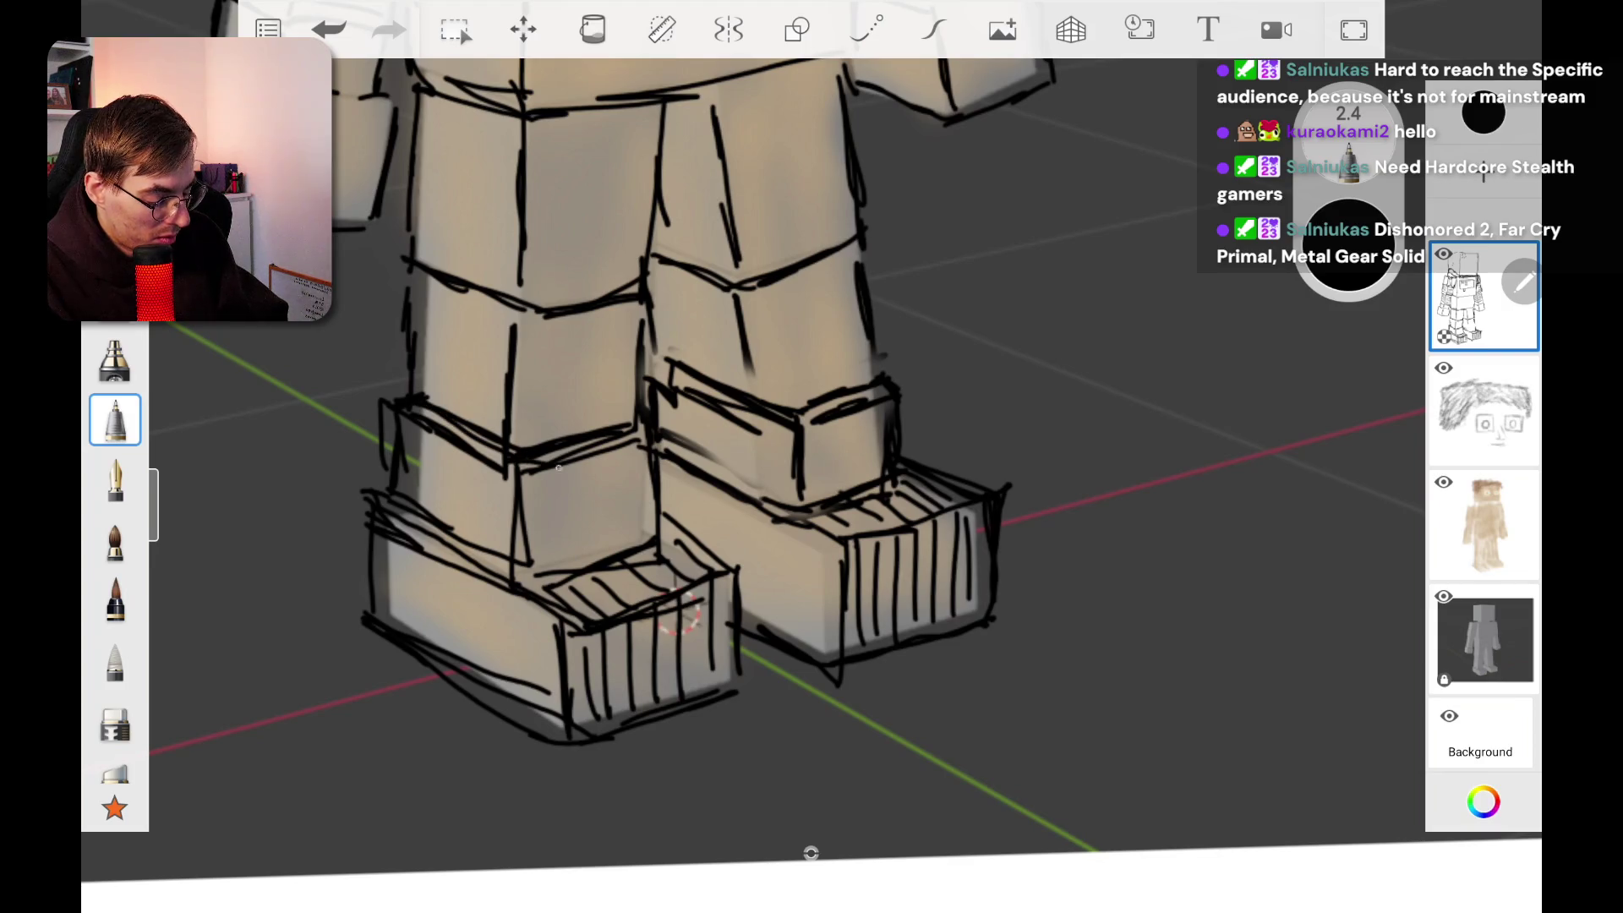
drag(669, 441, 801, 505)
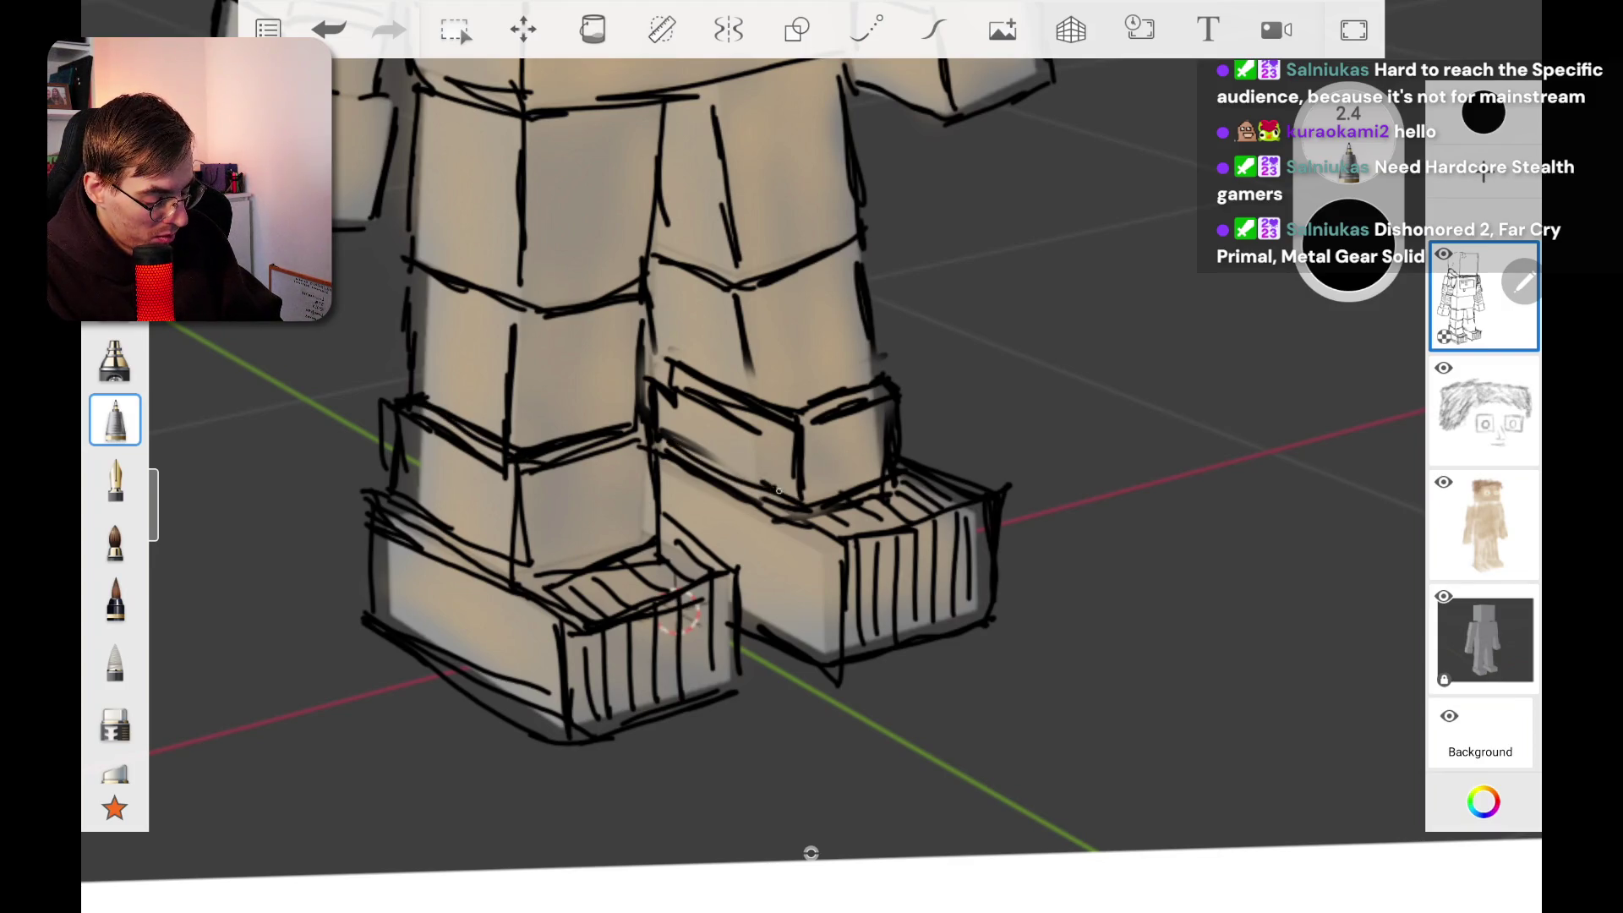
Step: Hatch the right leg's knee area with diagonal lines
drag(755, 296, 837, 263)
mouse_move(761, 319)
mouse_down()
mouse_move(849, 279)
mouse_move(852, 297)
mouse_up()
mouse_move(776, 350)
mouse_down()
mouse_move(858, 317)
mouse_move(860, 331)
mouse_up()
drag(773, 365, 865, 348)
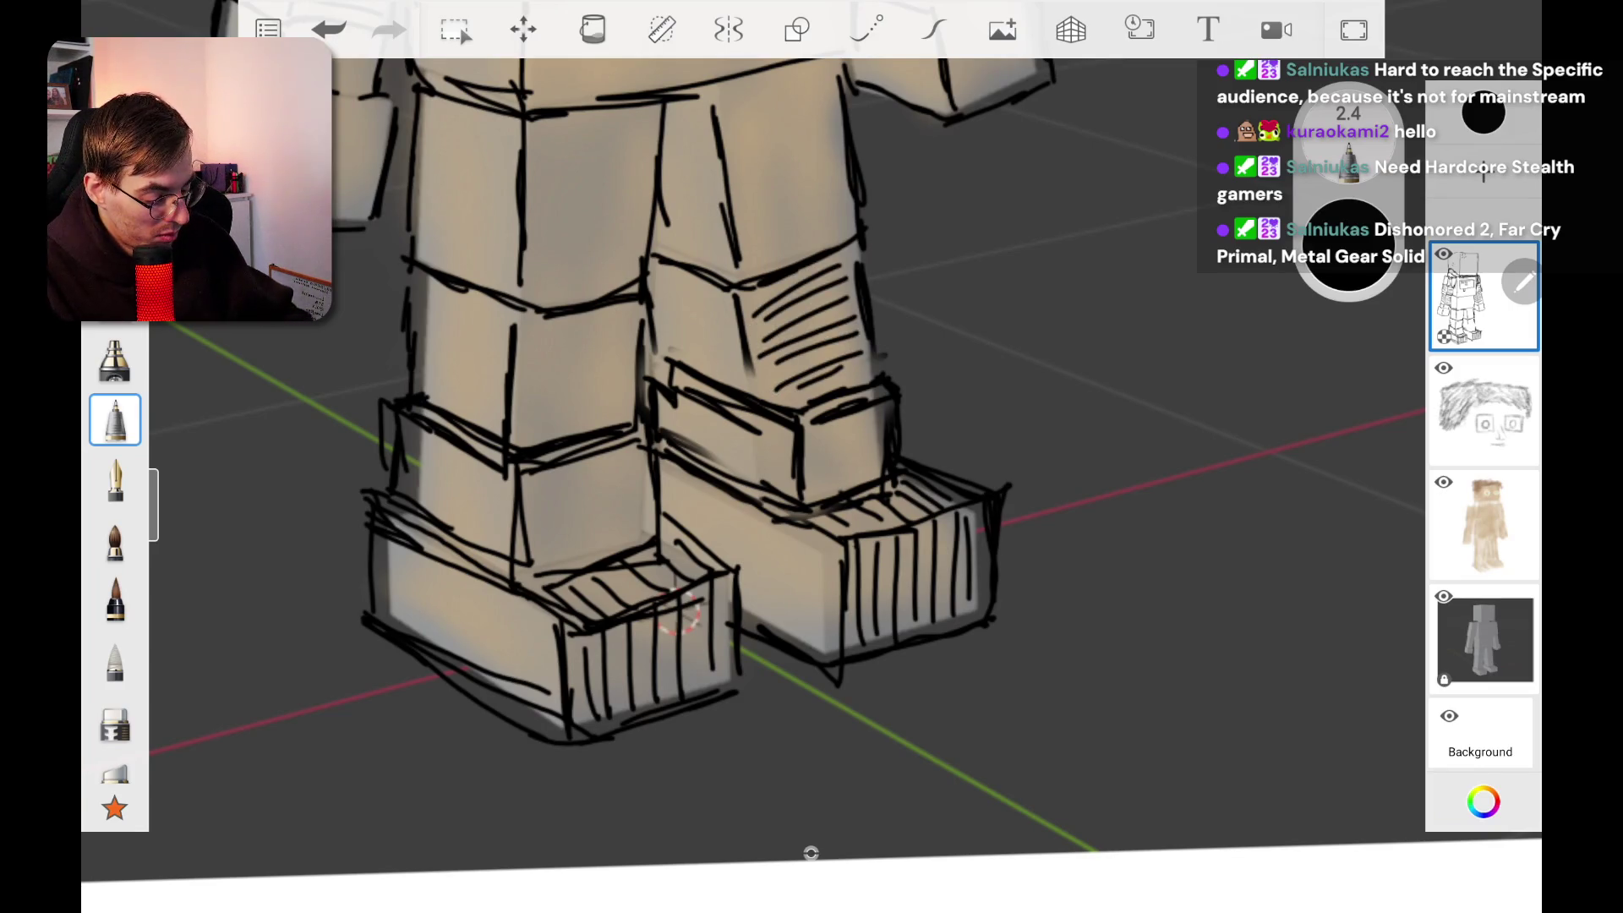
Step: Rotate the canvas sideways and hatch a leg box face, undoing a stray vertical line
drag(687, 615, 198, 448)
drag(553, 503, 591, 388)
mouse_move(583, 498)
mouse_down()
mouse_move(624, 380)
mouse_move(647, 376)
mouse_up()
mouse_move(632, 482)
mouse_down()
mouse_move(676, 368)
mouse_move(689, 381)
mouse_up()
drag(803, 220, 801, 360)
key(ctrl+z)
Step: Zoom in closer and hatch the upper box face
mouse_move(1092, 417)
mouse_down()
mouse_move(1127, 543)
mouse_move(1199, 652)
mouse_up()
drag(507, 346, 541, 213)
mouse_move(531, 354)
mouse_down()
mouse_move(571, 211)
mouse_move(600, 213)
mouse_up()
drag(580, 348, 624, 213)
drag(622, 264, 655, 203)
Step: Hatch the top and front box faces to finish the front face
drag(606, 355, 676, 207)
drag(642, 334, 693, 237)
drag(710, 246, 729, 209)
drag(655, 353, 715, 241)
mouse_move(495, 380)
mouse_down()
mouse_move(537, 575)
mouse_move(591, 562)
mouse_up()
mouse_move(562, 410)
mouse_down()
mouse_move(610, 547)
mouse_move(651, 561)
mouse_up()
mouse_move(619, 382)
mouse_down()
mouse_move(674, 561)
mouse_move(689, 541)
mouse_up()
drag(683, 537, 700, 566)
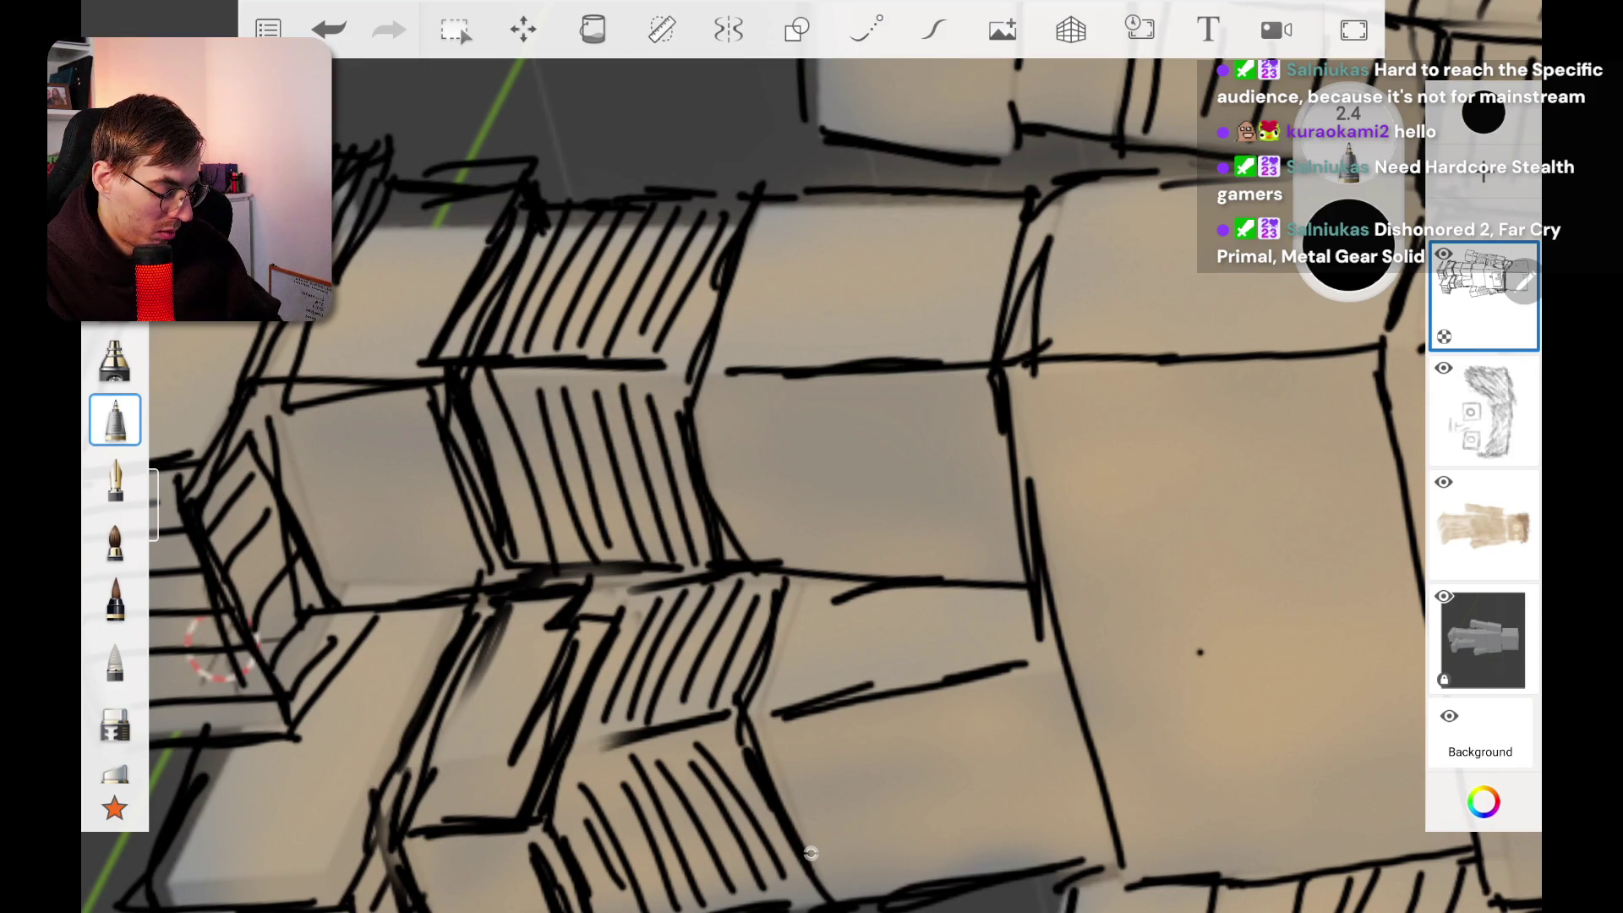
Step: Zoom onto the left arm and hatch the forearm band with diagonal strokes
scroll(812, 457, down, 10)
scroll(811, 456, up, 10)
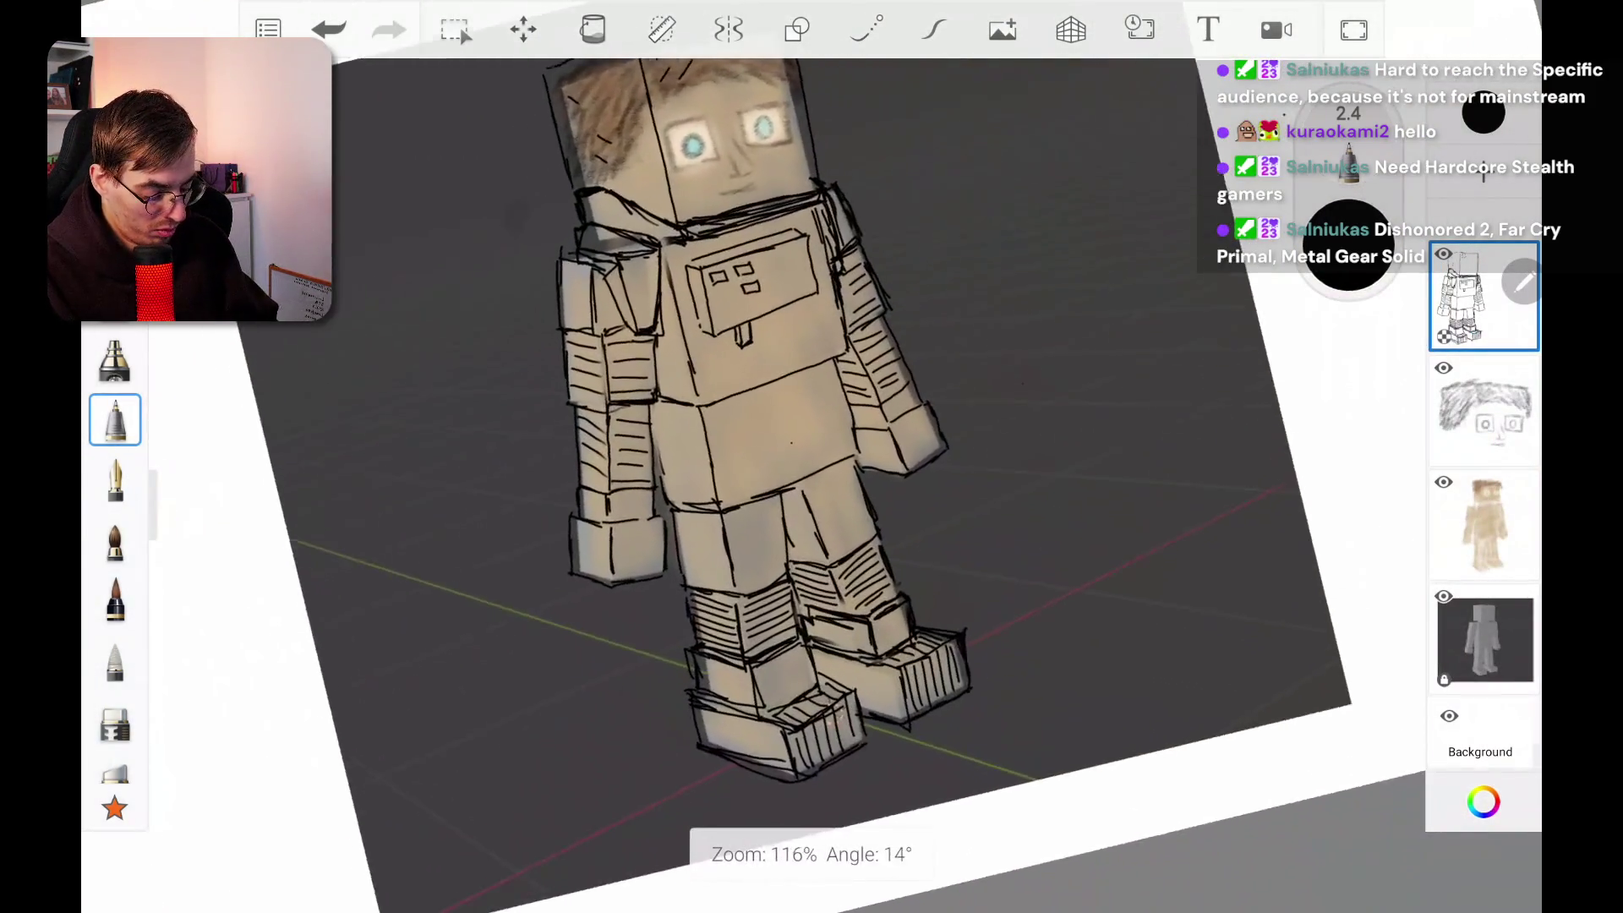
scroll(811, 457, down, 8)
scroll(811, 456, down, 5)
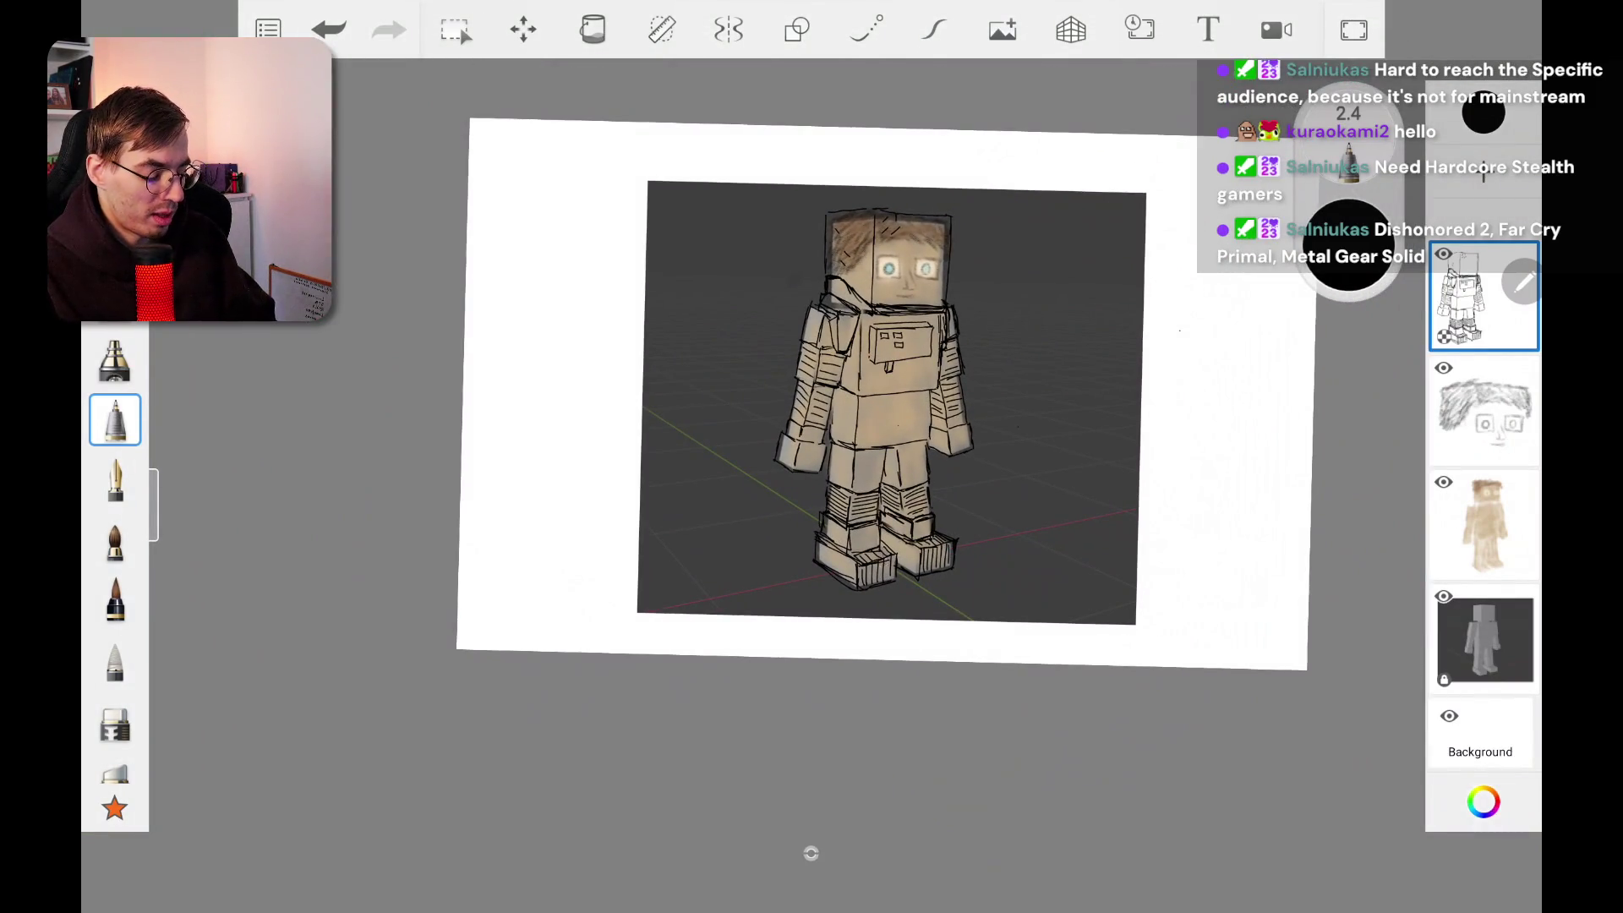
scroll(811, 456, up, 10)
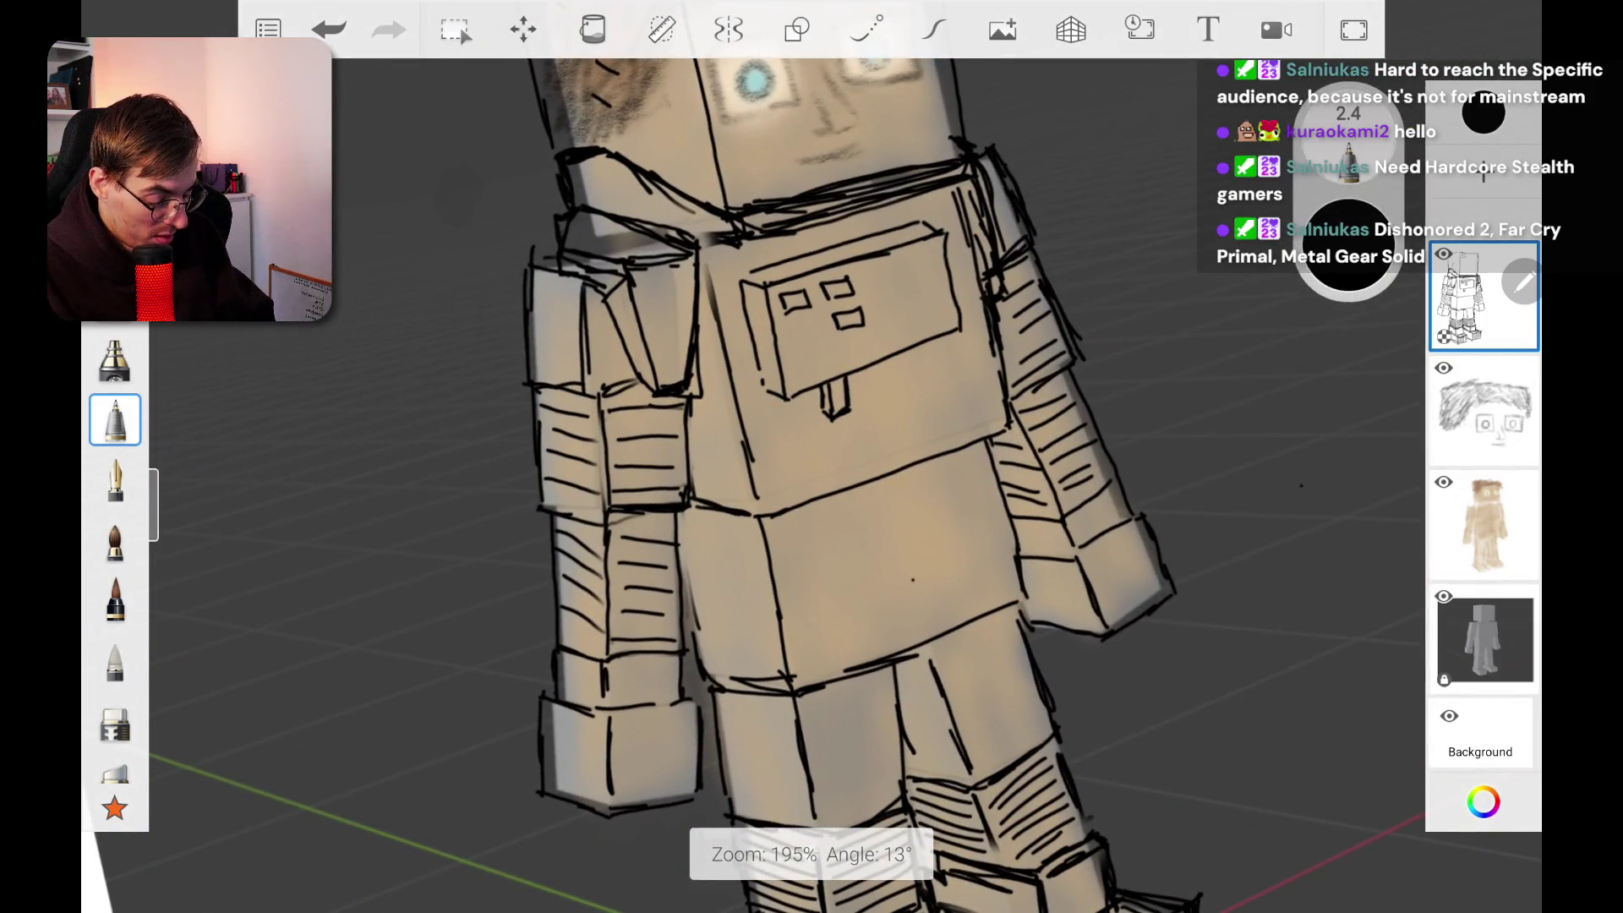
scroll(811, 456, up, 4)
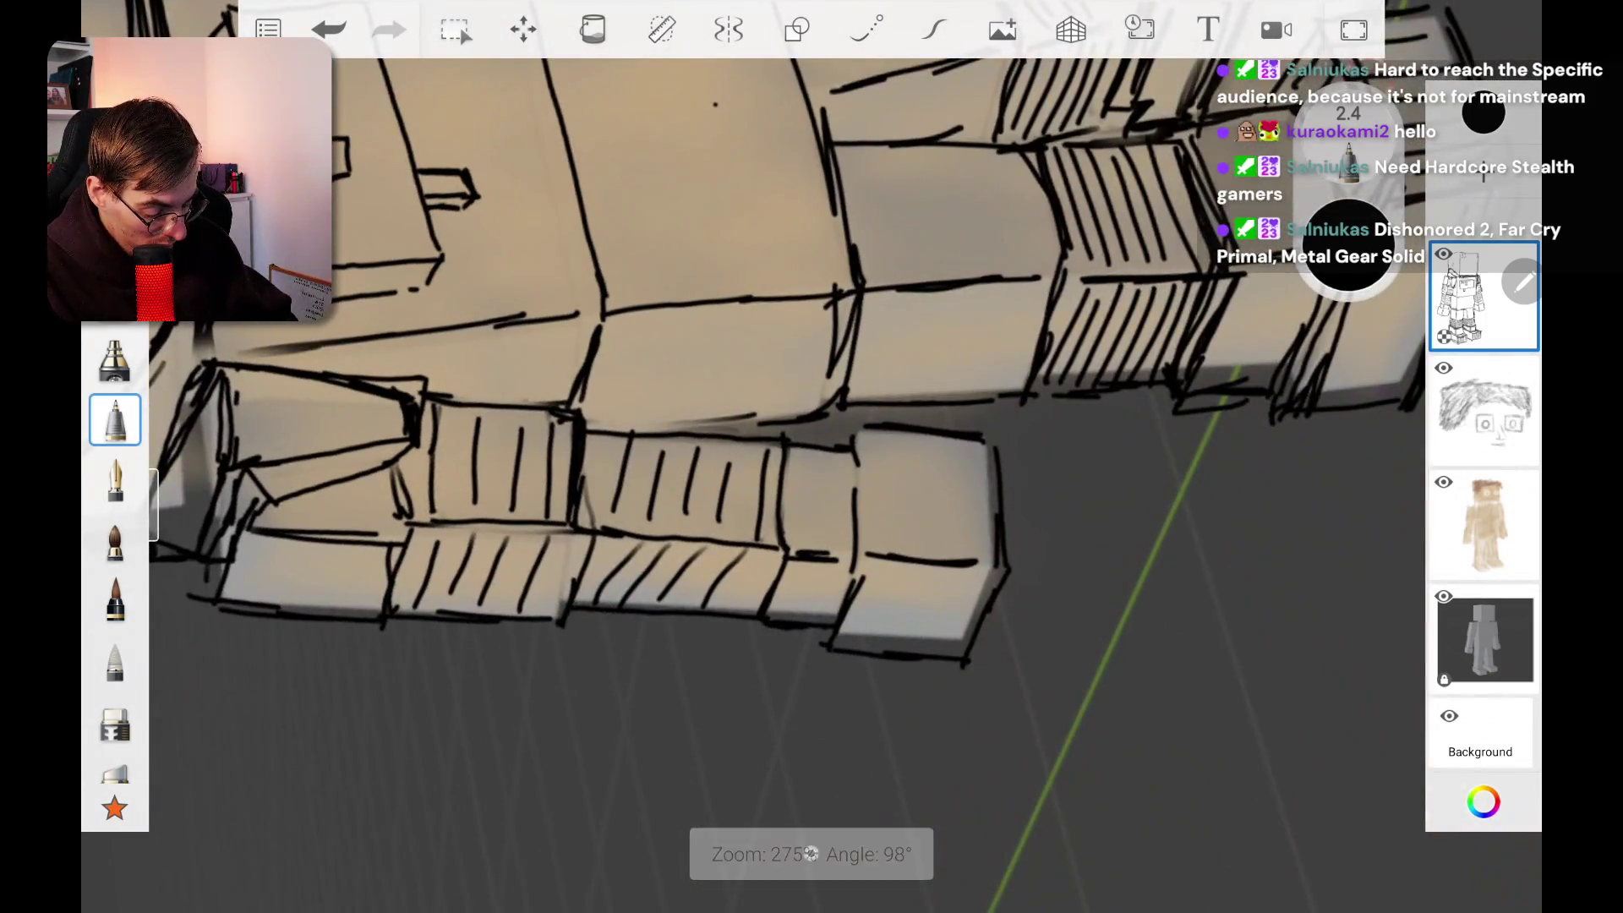
drag(633, 536, 614, 614)
drag(654, 544, 637, 598)
drag(698, 553, 682, 603)
drag(745, 547, 727, 606)
drag(760, 556, 748, 616)
Step: Cross-hatch the forearm stripe with zigzag strokes
drag(603, 440, 630, 529)
mouse_move(638, 443)
mouse_down()
mouse_move(623, 529)
mouse_move(652, 536)
mouse_up()
mouse_move(673, 438)
mouse_down()
mouse_move(644, 534)
mouse_move(700, 536)
mouse_up()
mouse_move(725, 443)
mouse_down()
mouse_move(695, 538)
mouse_move(716, 475)
mouse_up()
mouse_move(752, 475)
mouse_down()
mouse_move(727, 544)
mouse_move(771, 541)
mouse_up()
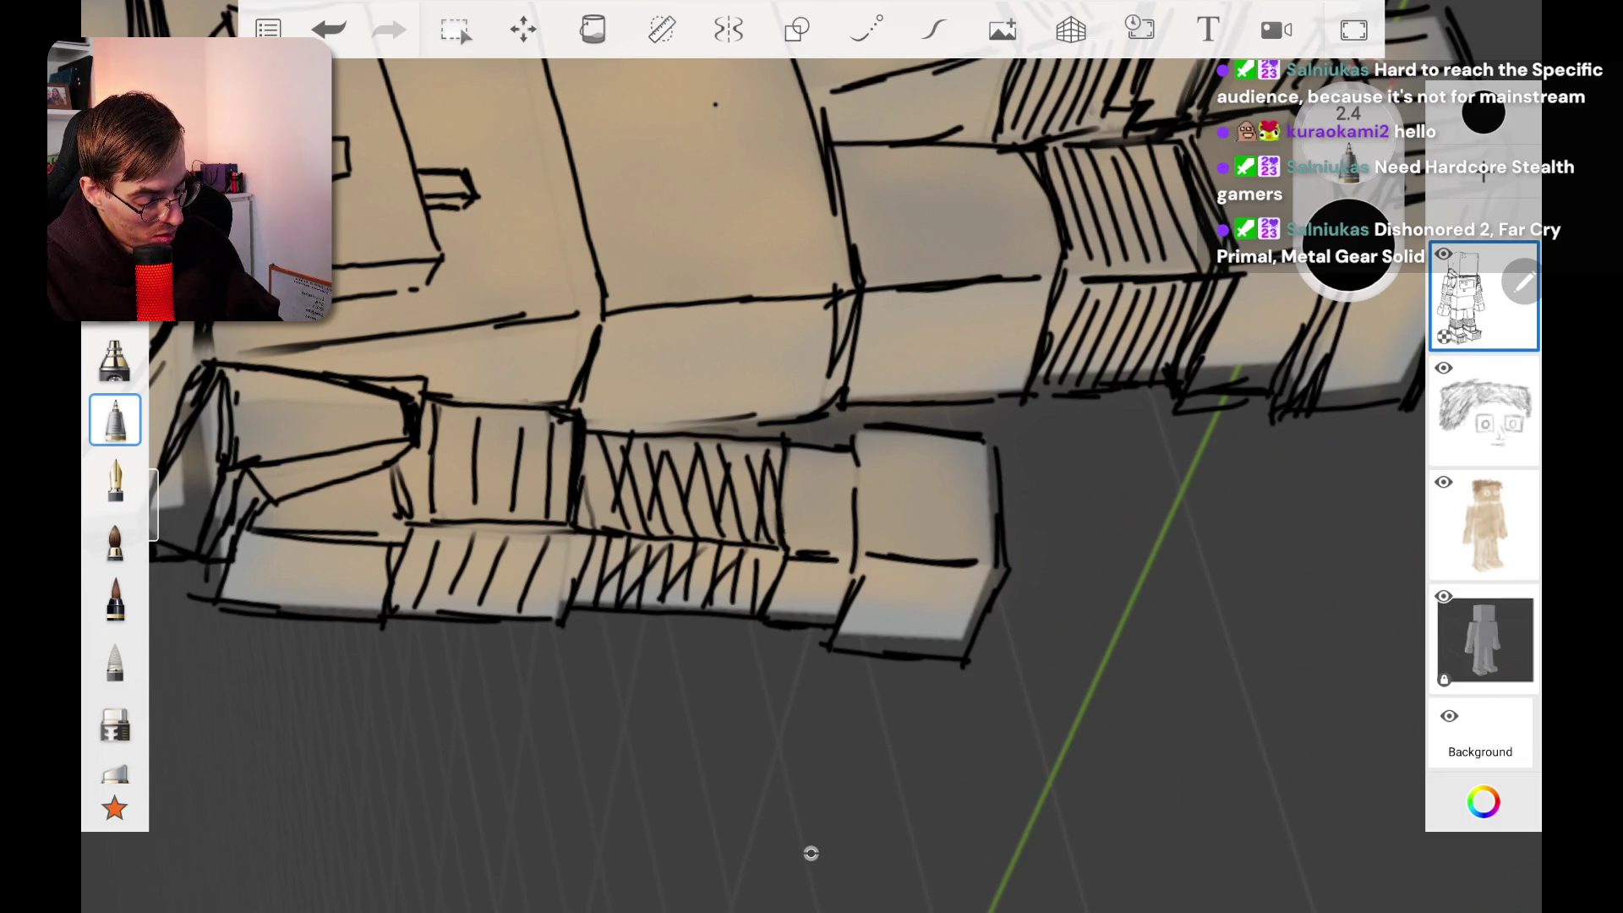
scroll(761, 422, down, 5)
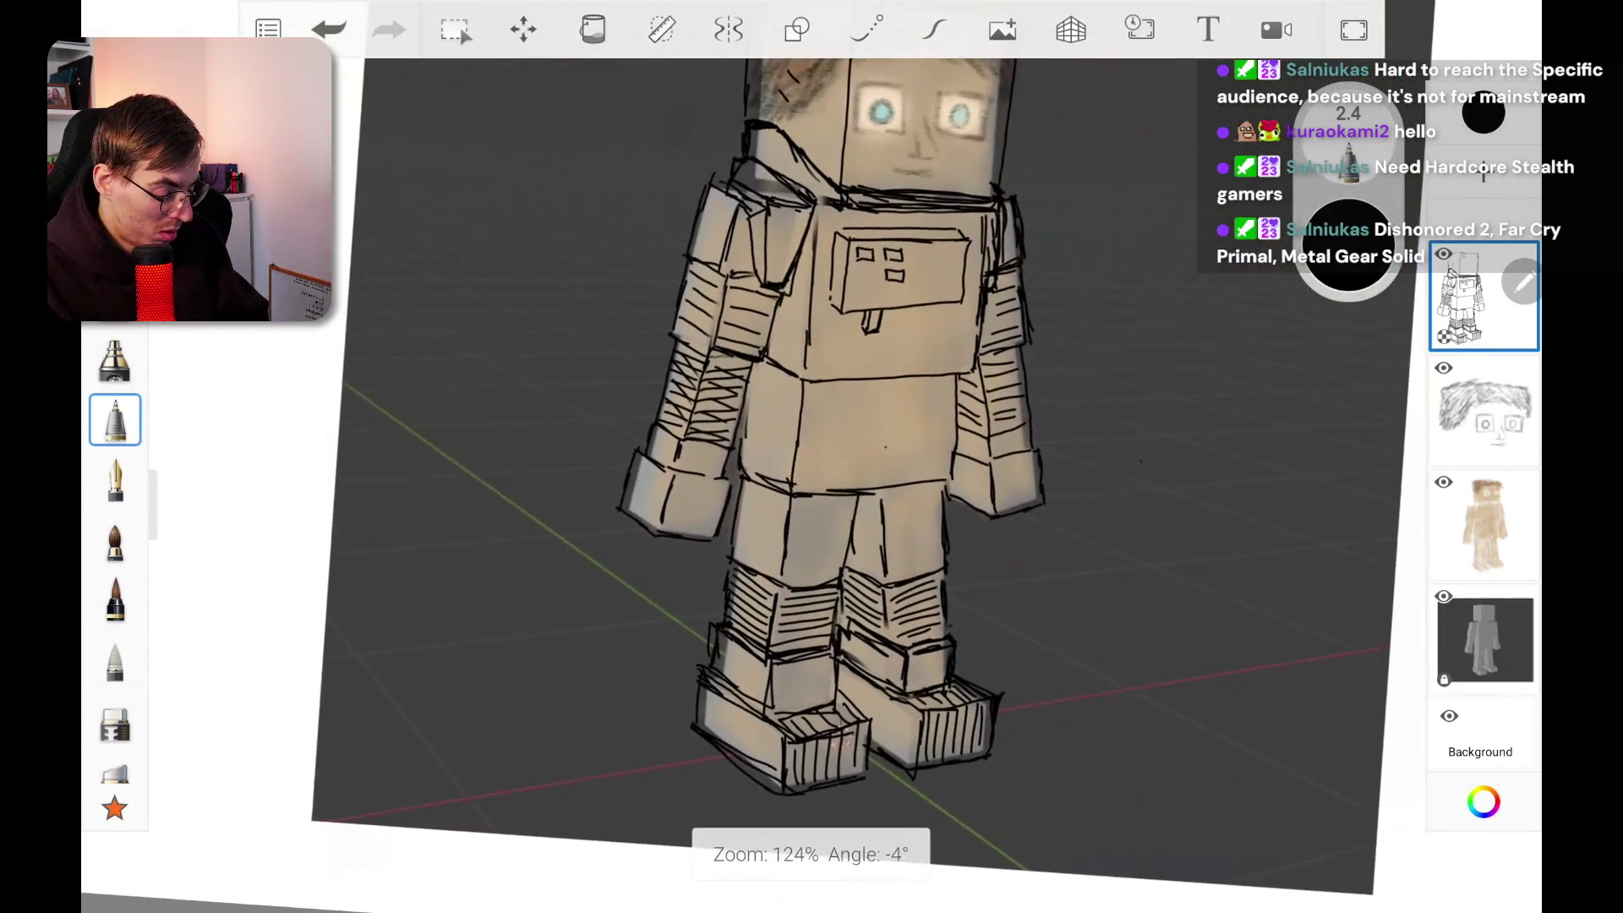
scroll(929, 474, up, 5)
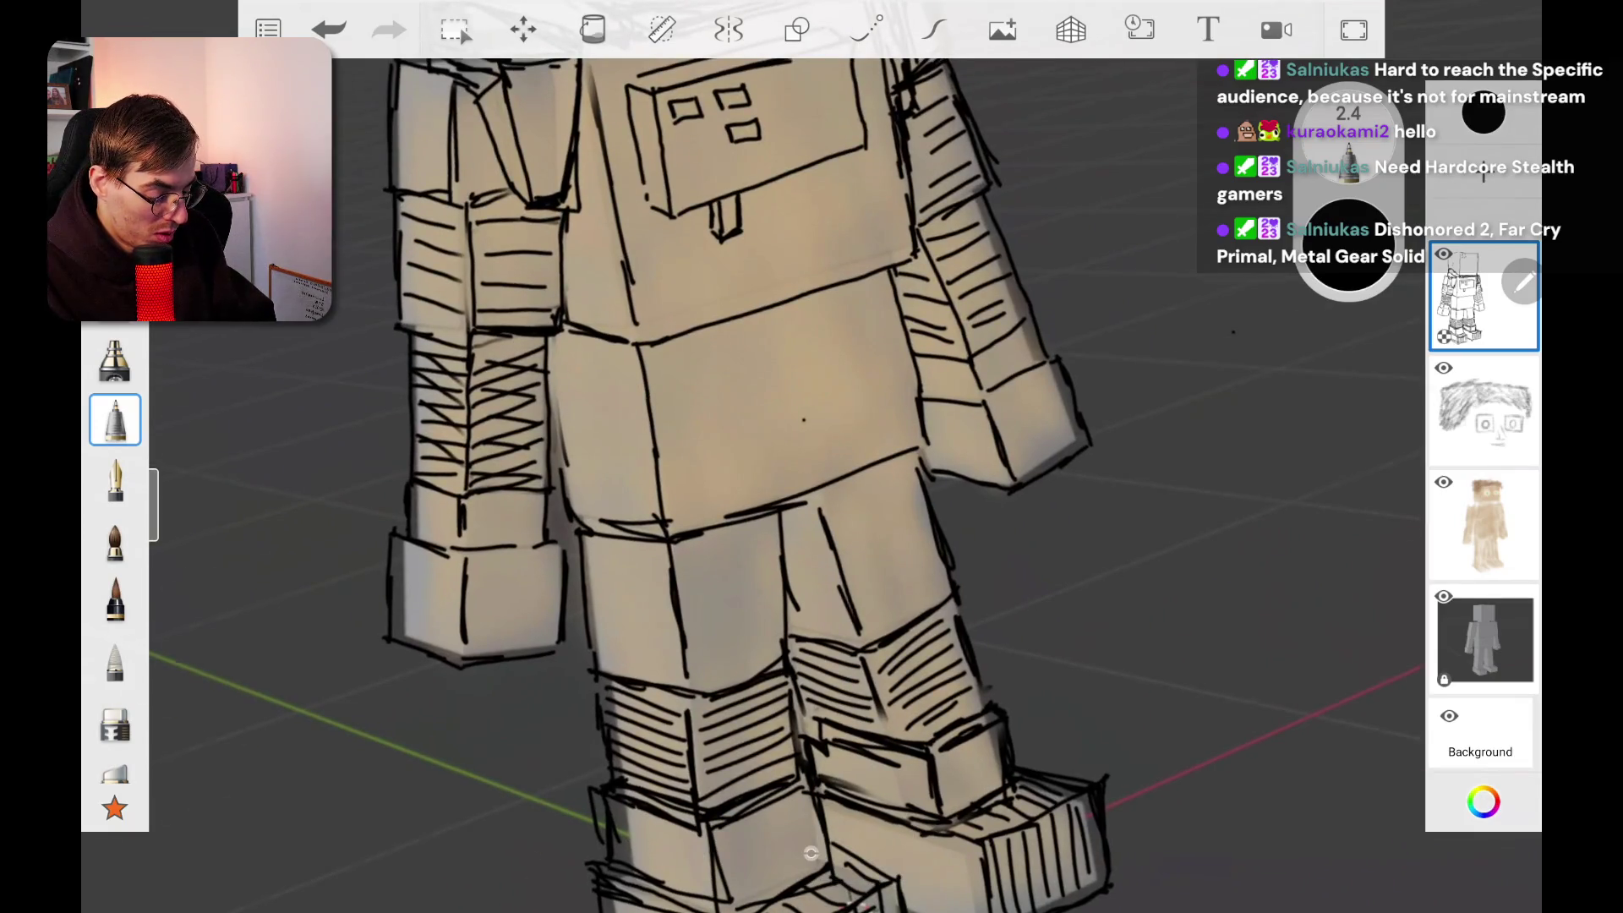
scroll(811, 457, up, 3)
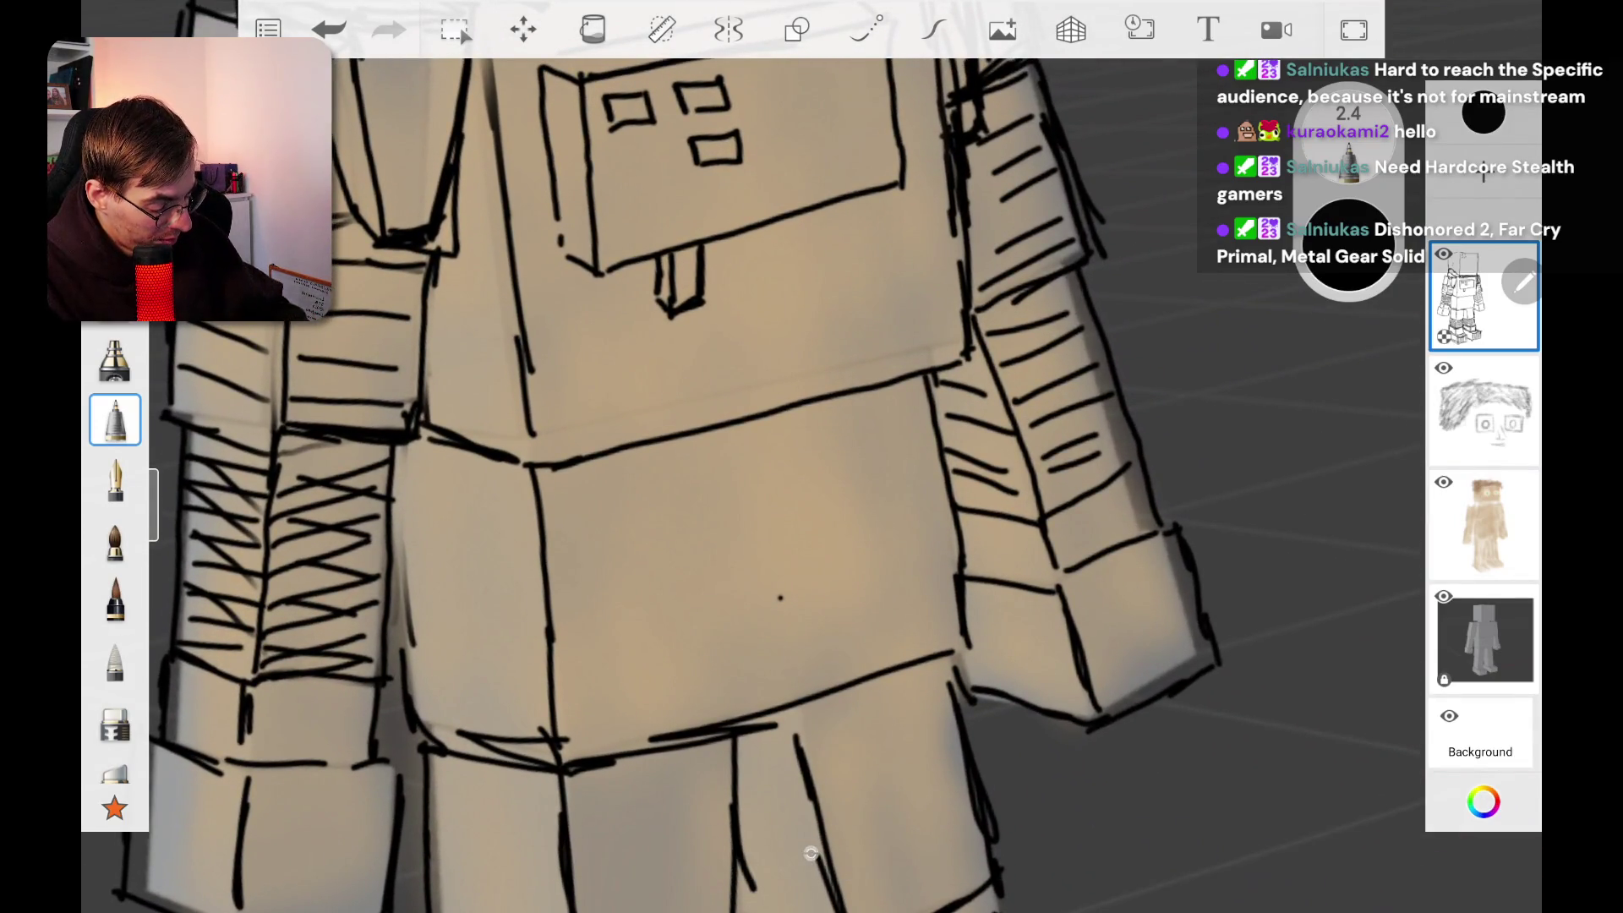
scroll(810, 853, up, 3)
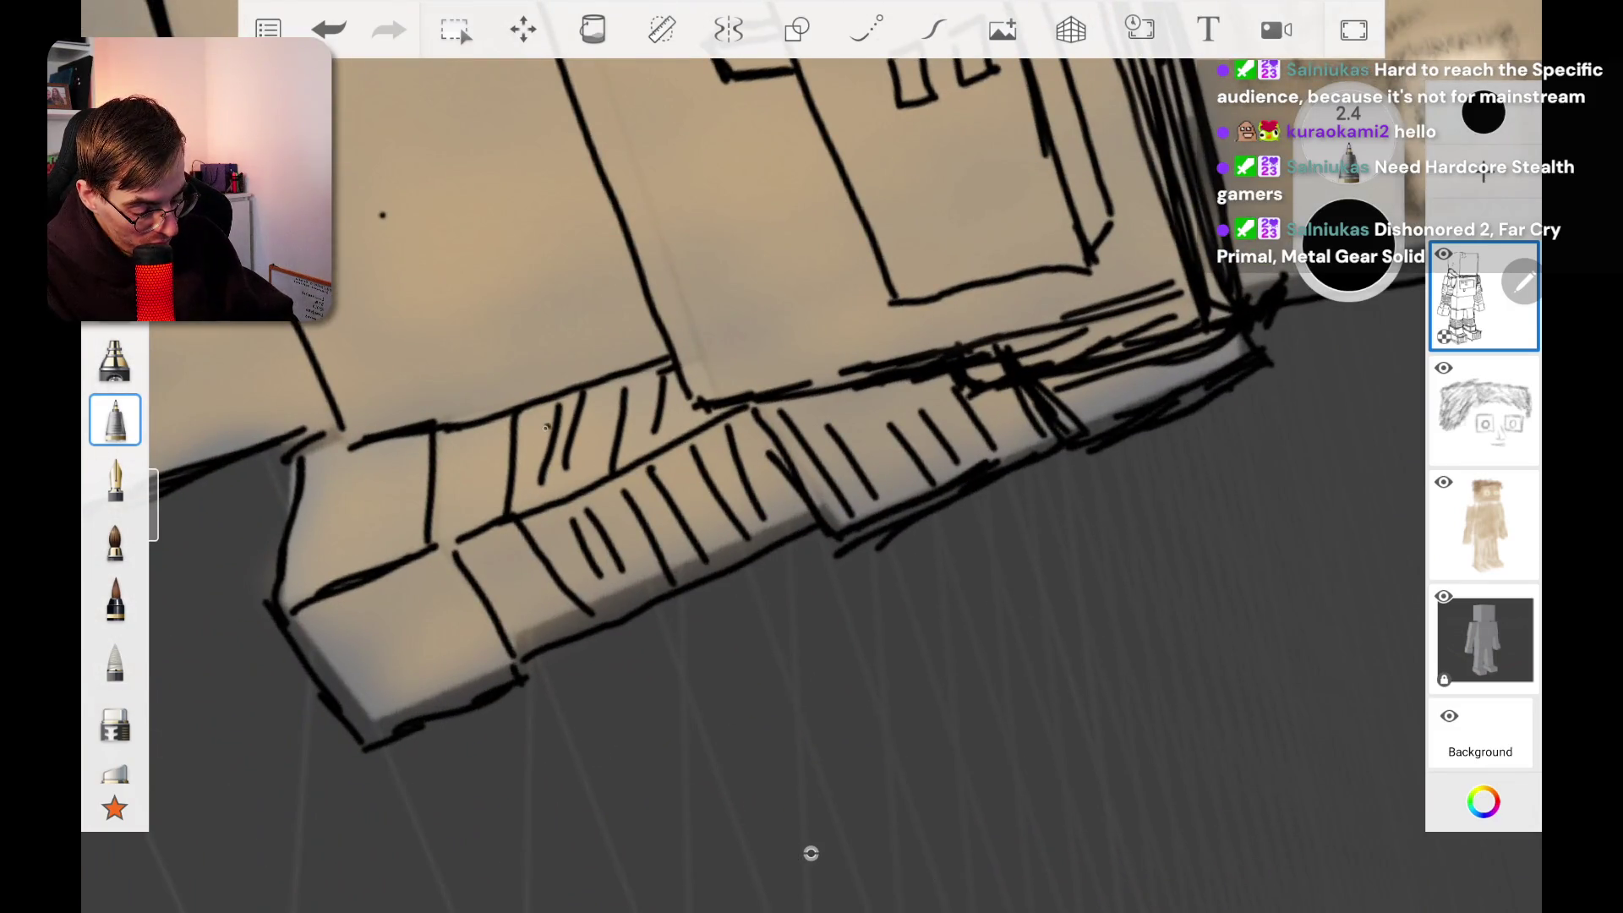
Step: Add vertical hatch lines to the suit band
drag(547, 413, 529, 505)
mouse_move(567, 397)
mouse_down()
mouse_move(552, 488)
mouse_move(586, 510)
mouse_up()
drag(638, 375, 623, 458)
drag(671, 361, 659, 430)
Step: Add diagonal hatching along the suit band, extending it further along
drag(563, 534, 619, 617)
drag(600, 522, 647, 597)
mouse_move(618, 479)
mouse_down()
mouse_move(676, 568)
mouse_move(718, 564)
mouse_up()
mouse_move(693, 446)
mouse_down()
mouse_move(748, 544)
mouse_move(786, 524)
mouse_up()
drag(762, 417, 820, 496)
drag(806, 418, 870, 510)
mouse_move(821, 398)
mouse_down()
mouse_move(897, 495)
mouse_move(933, 486)
mouse_up()
drag(907, 386, 971, 469)
drag(961, 385, 1002, 441)
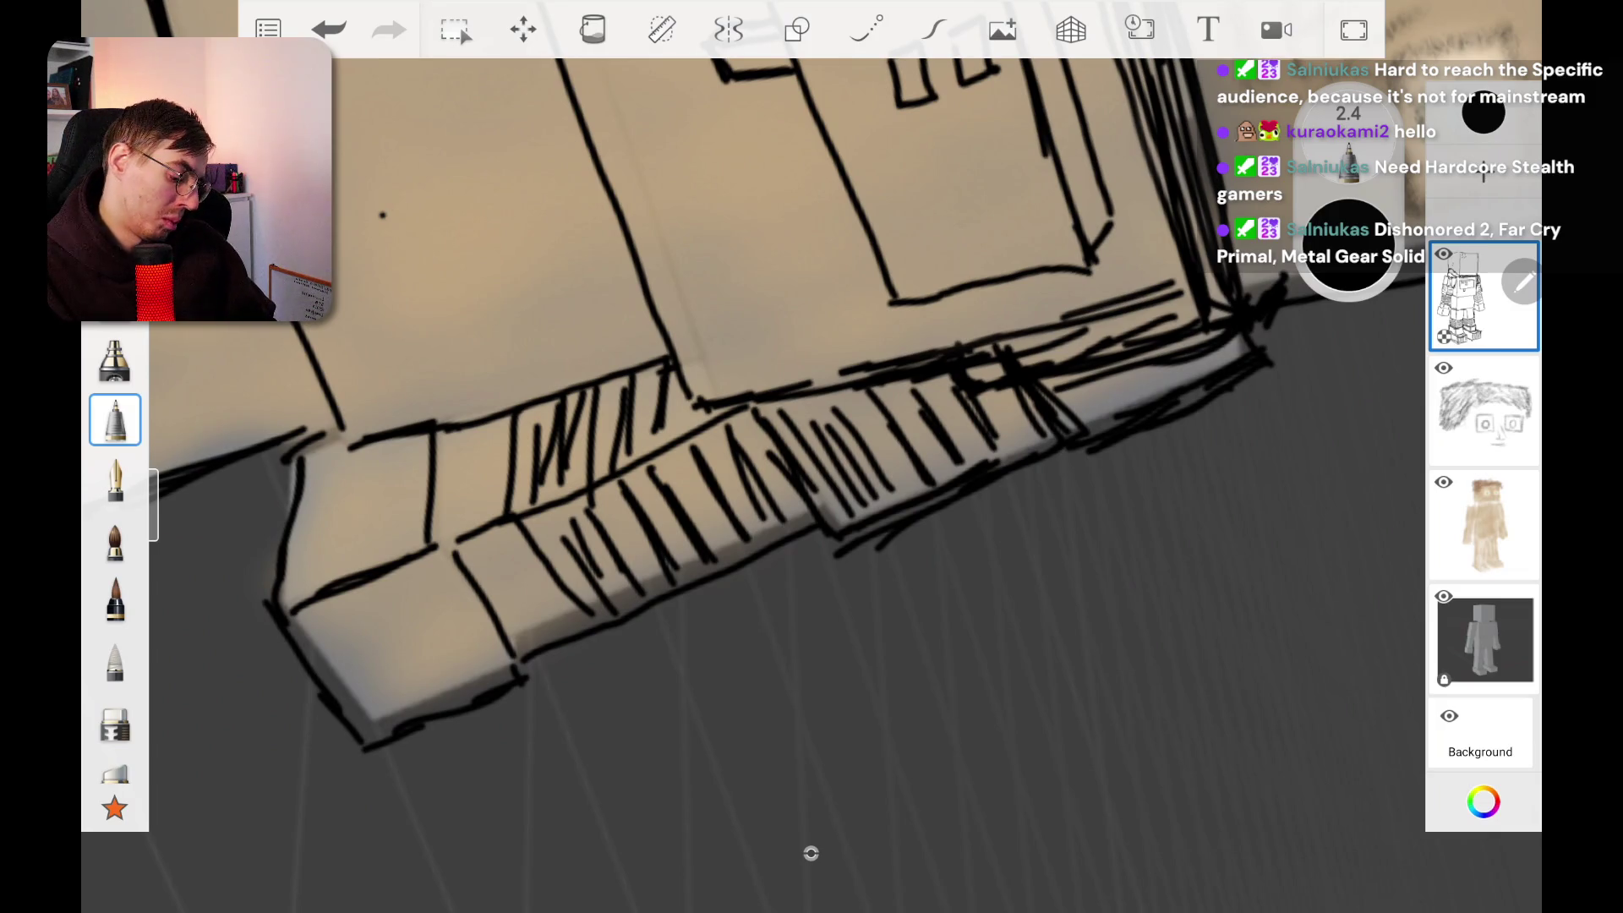
Step: Zoom to the waist and draw the belt's top line and lower-left edge
scroll(811, 456, down, 5)
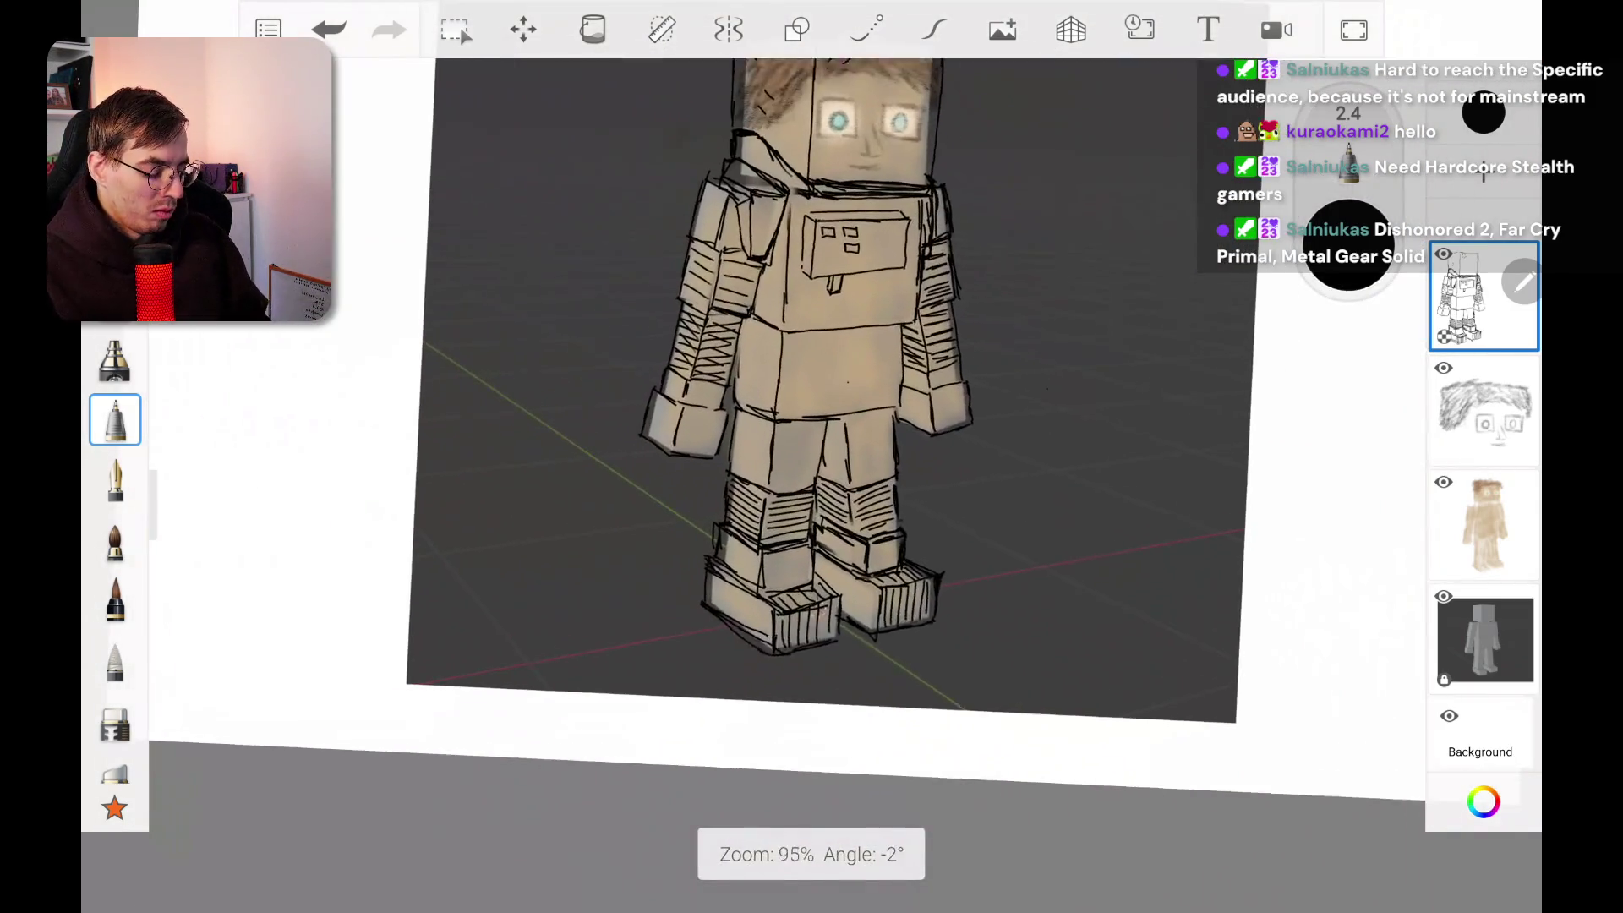
scroll(811, 388, up, 1)
scroll(836, 389, up, 6)
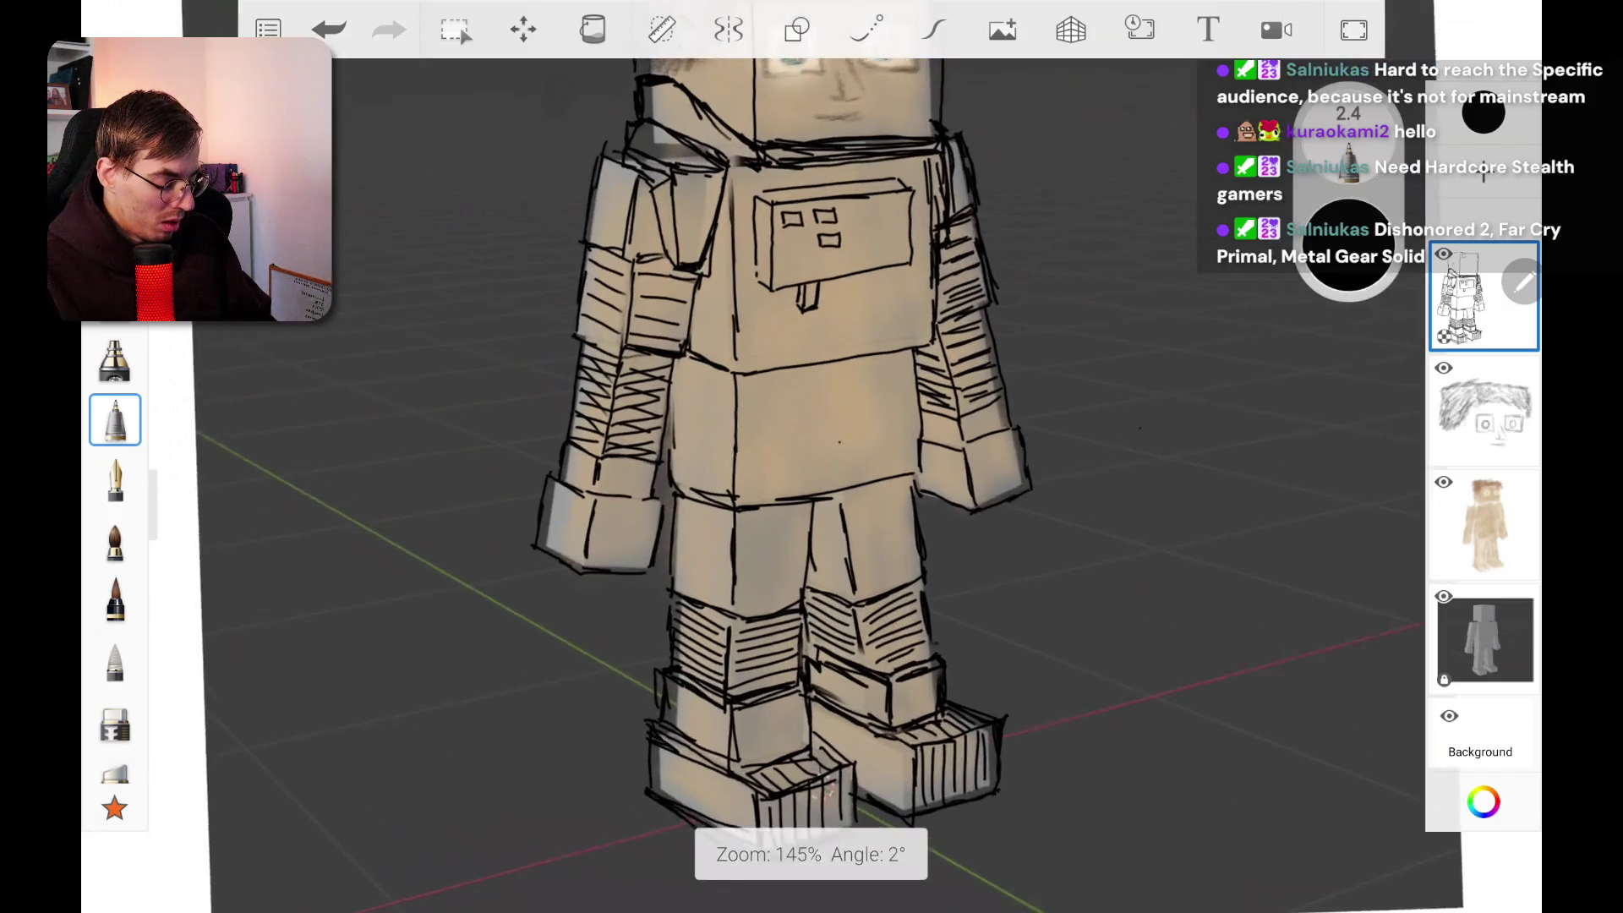
scroll(811, 456, up, 3)
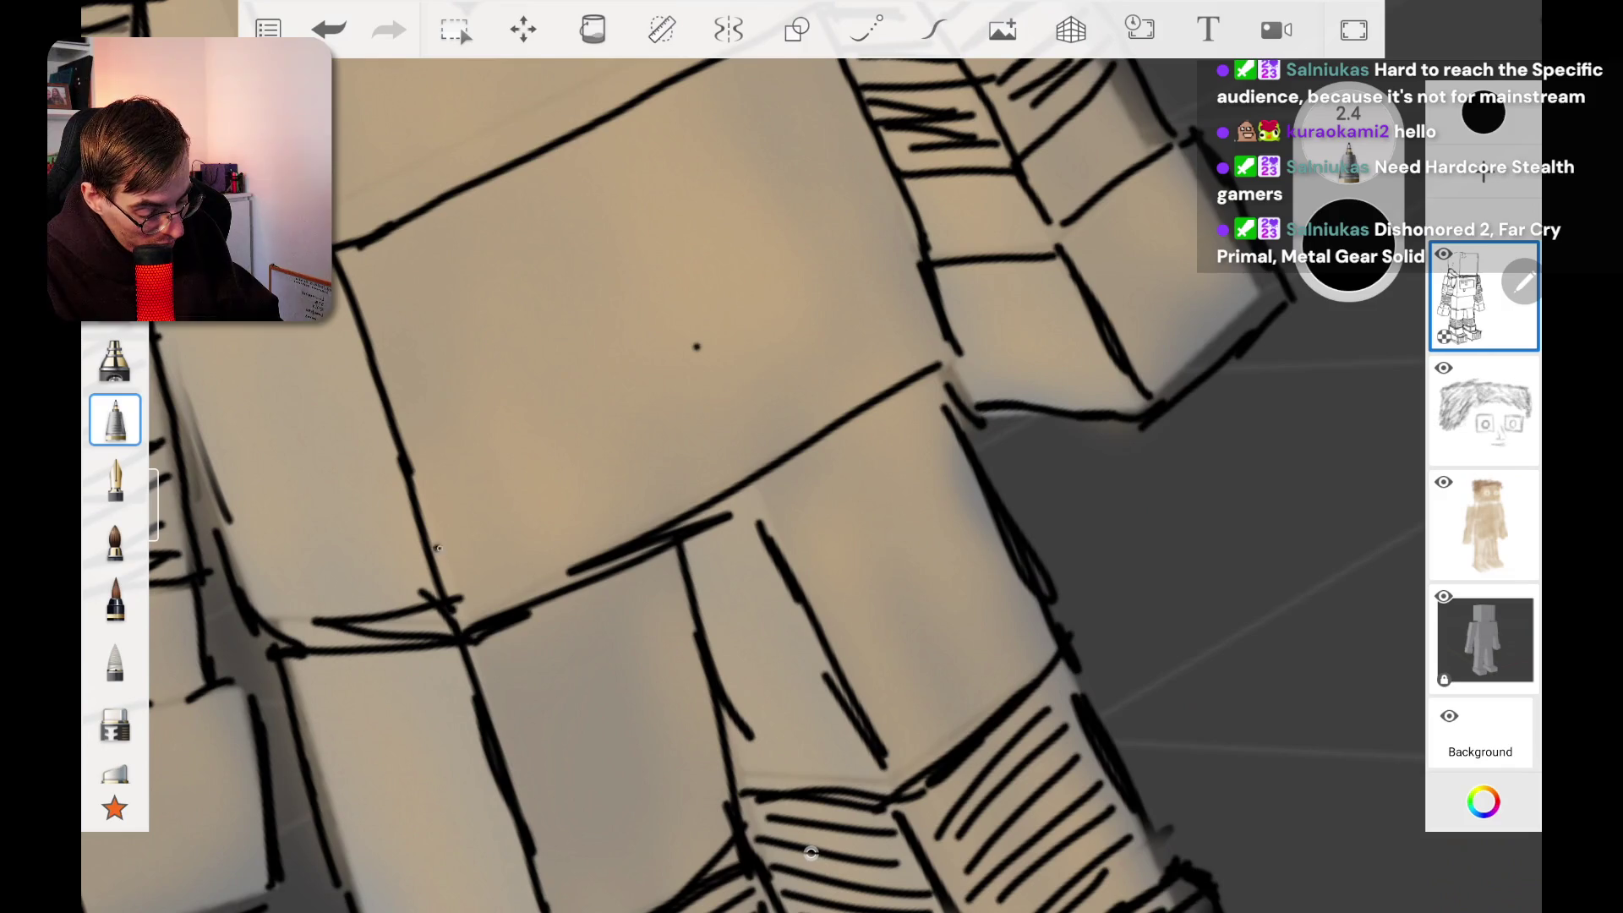
mouse_move(431, 558)
mouse_down()
mouse_move(946, 272)
mouse_move(972, 350)
mouse_move(549, 591)
mouse_up()
mouse_move(472, 531)
mouse_down()
mouse_move(410, 565)
mouse_move(273, 564)
mouse_move(235, 614)
mouse_move(411, 642)
mouse_up()
Step: Thicken the belt's lower edge and draw its second long edge line
drag(241, 658, 438, 639)
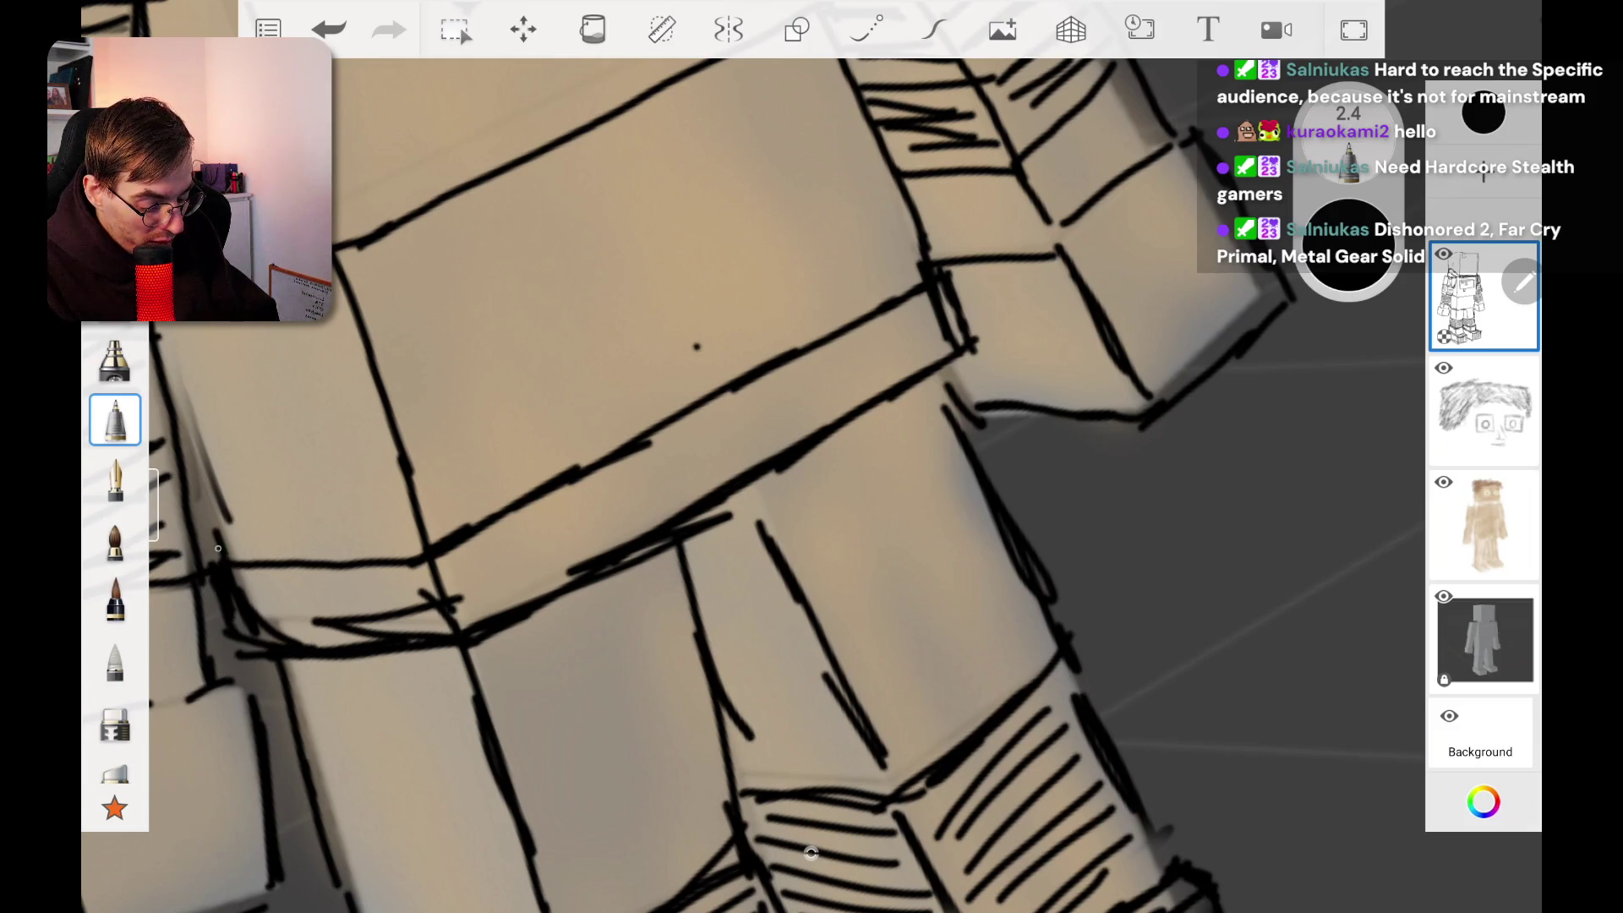
mouse_move(287, 537)
mouse_down()
mouse_move(411, 532)
mouse_move(870, 281)
mouse_up()
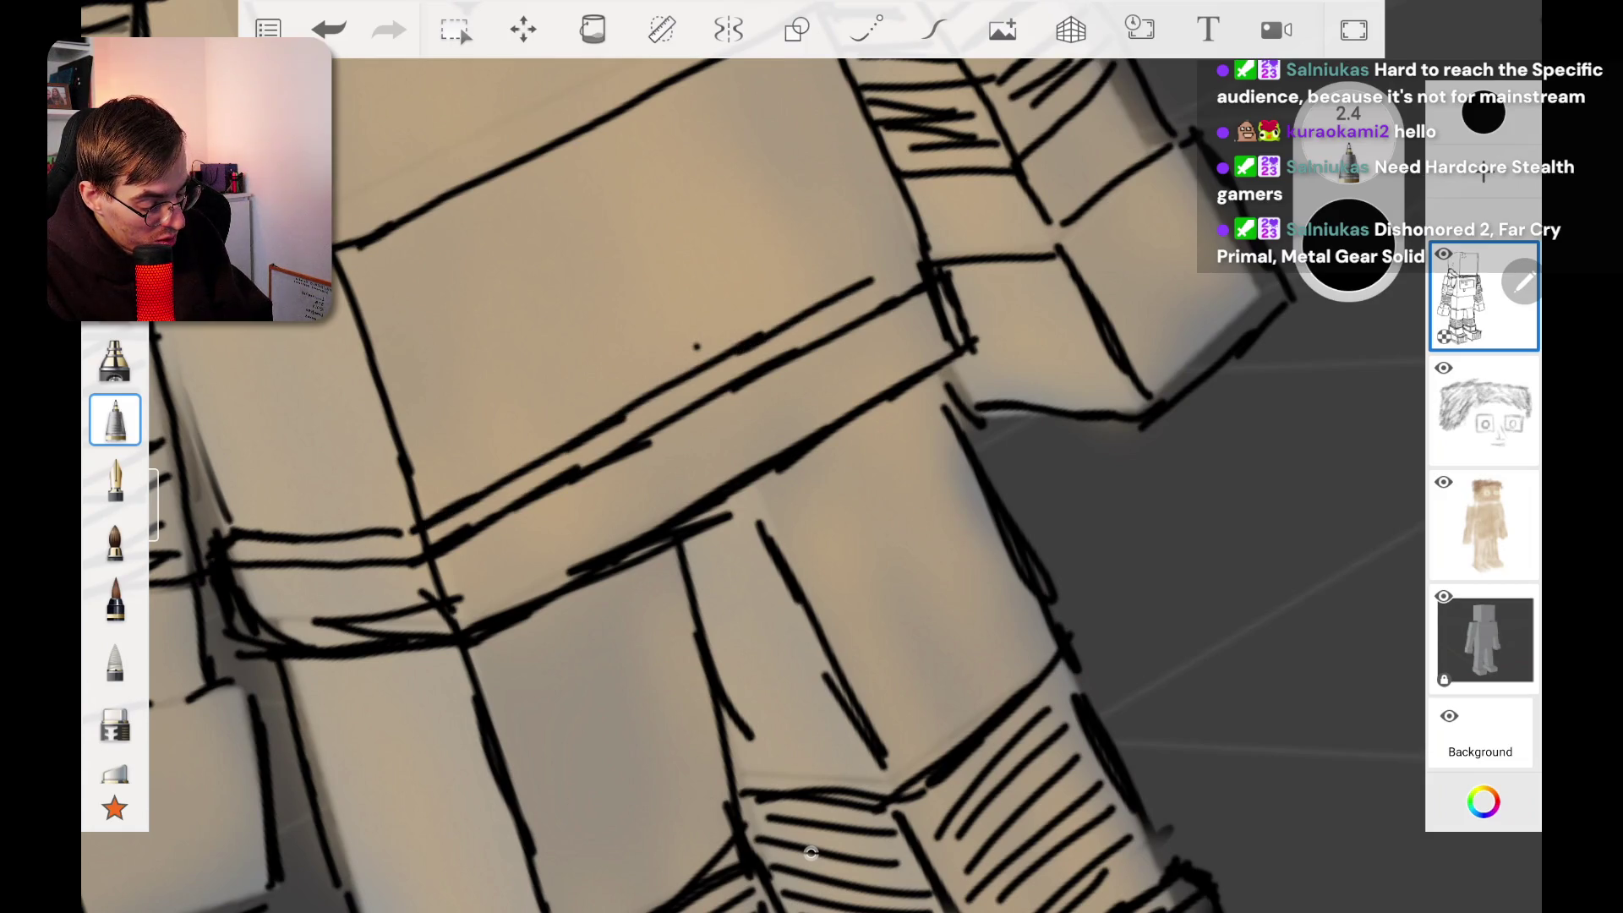
scroll(809, 852, down, 10)
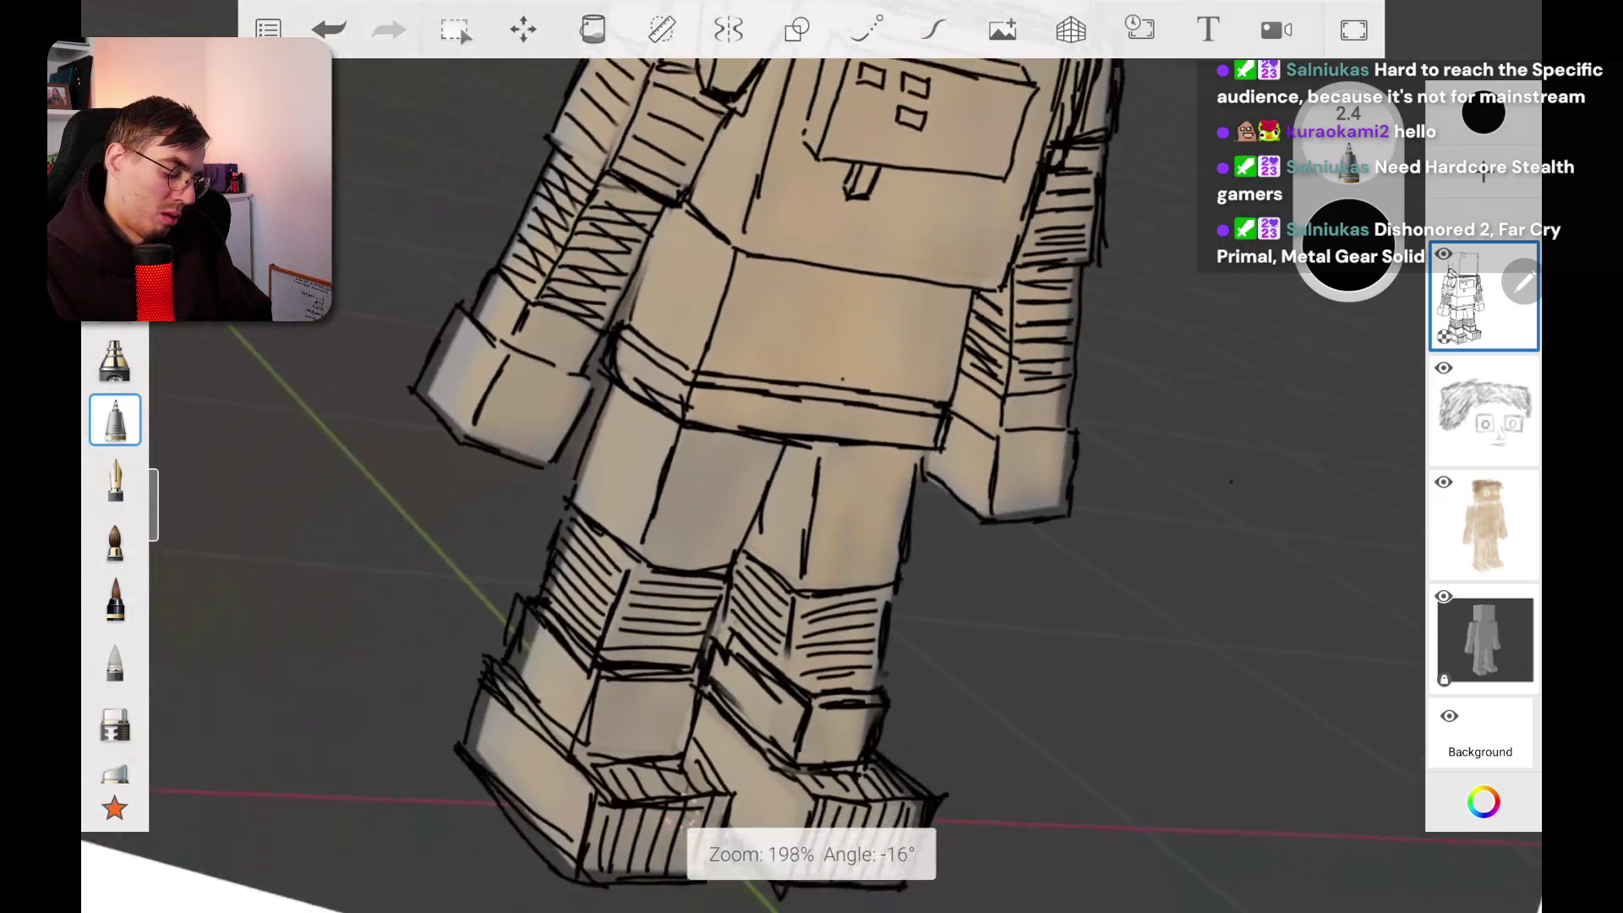
scroll(810, 852, up, 10)
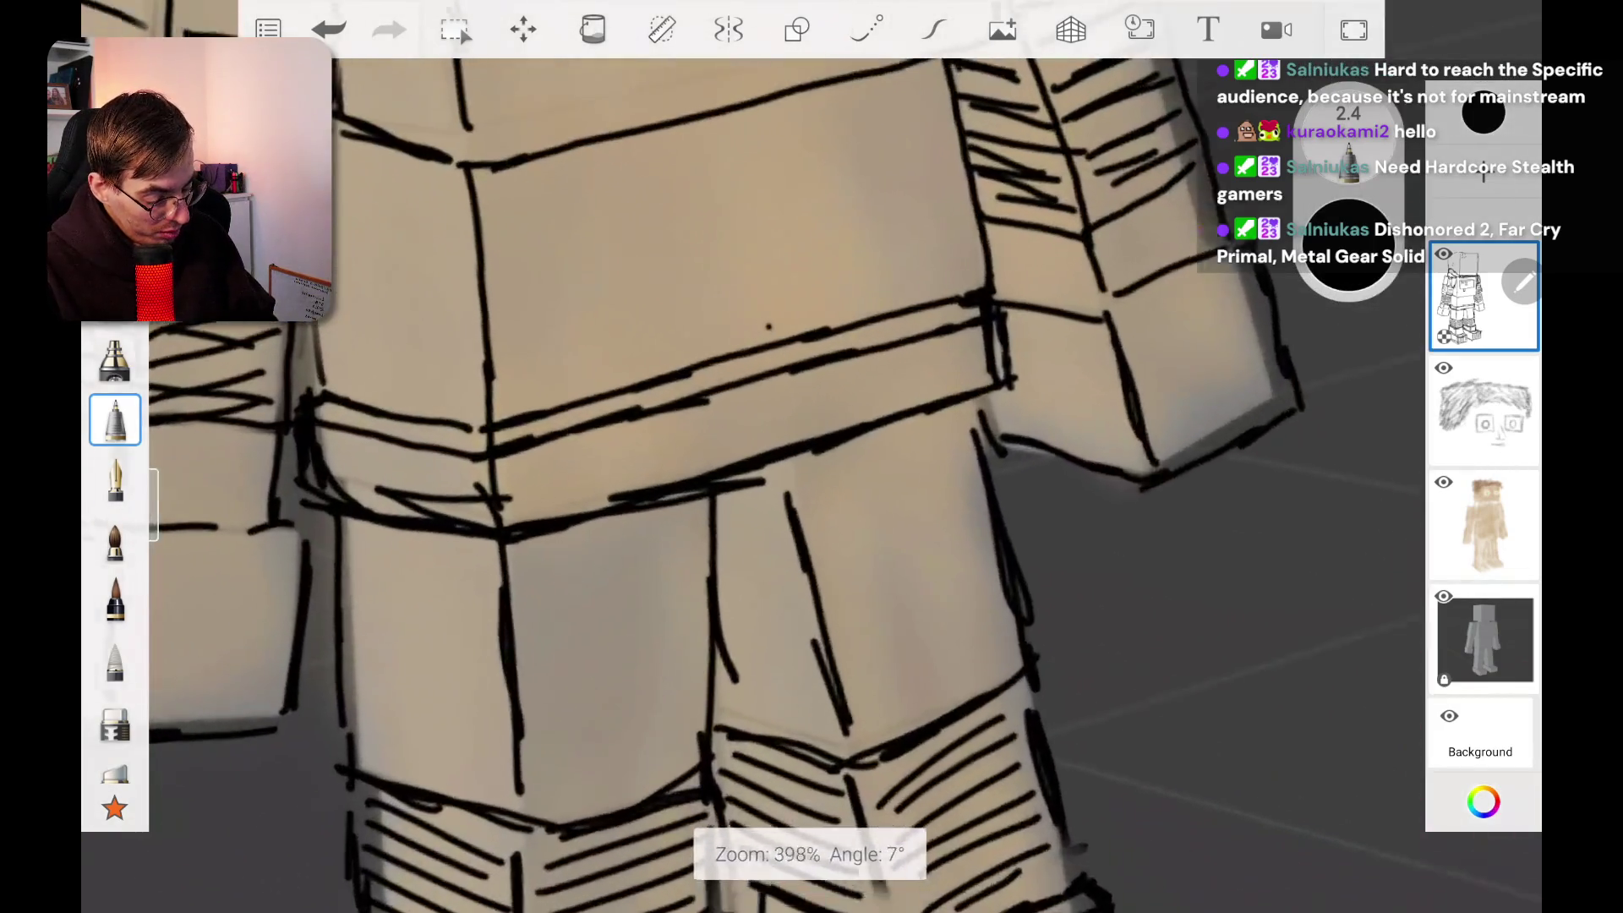
Step: Mark the buckle's left and right sides on the belt
mouse_move(710, 511)
mouse_down()
mouse_move(708, 385)
mouse_move(871, 326)
mouse_move(858, 457)
mouse_up()
mouse_move(704, 498)
mouse_down()
mouse_move(718, 362)
mouse_move(744, 398)
mouse_move(803, 406)
mouse_move(896, 380)
mouse_move(853, 456)
mouse_up()
click(115, 720)
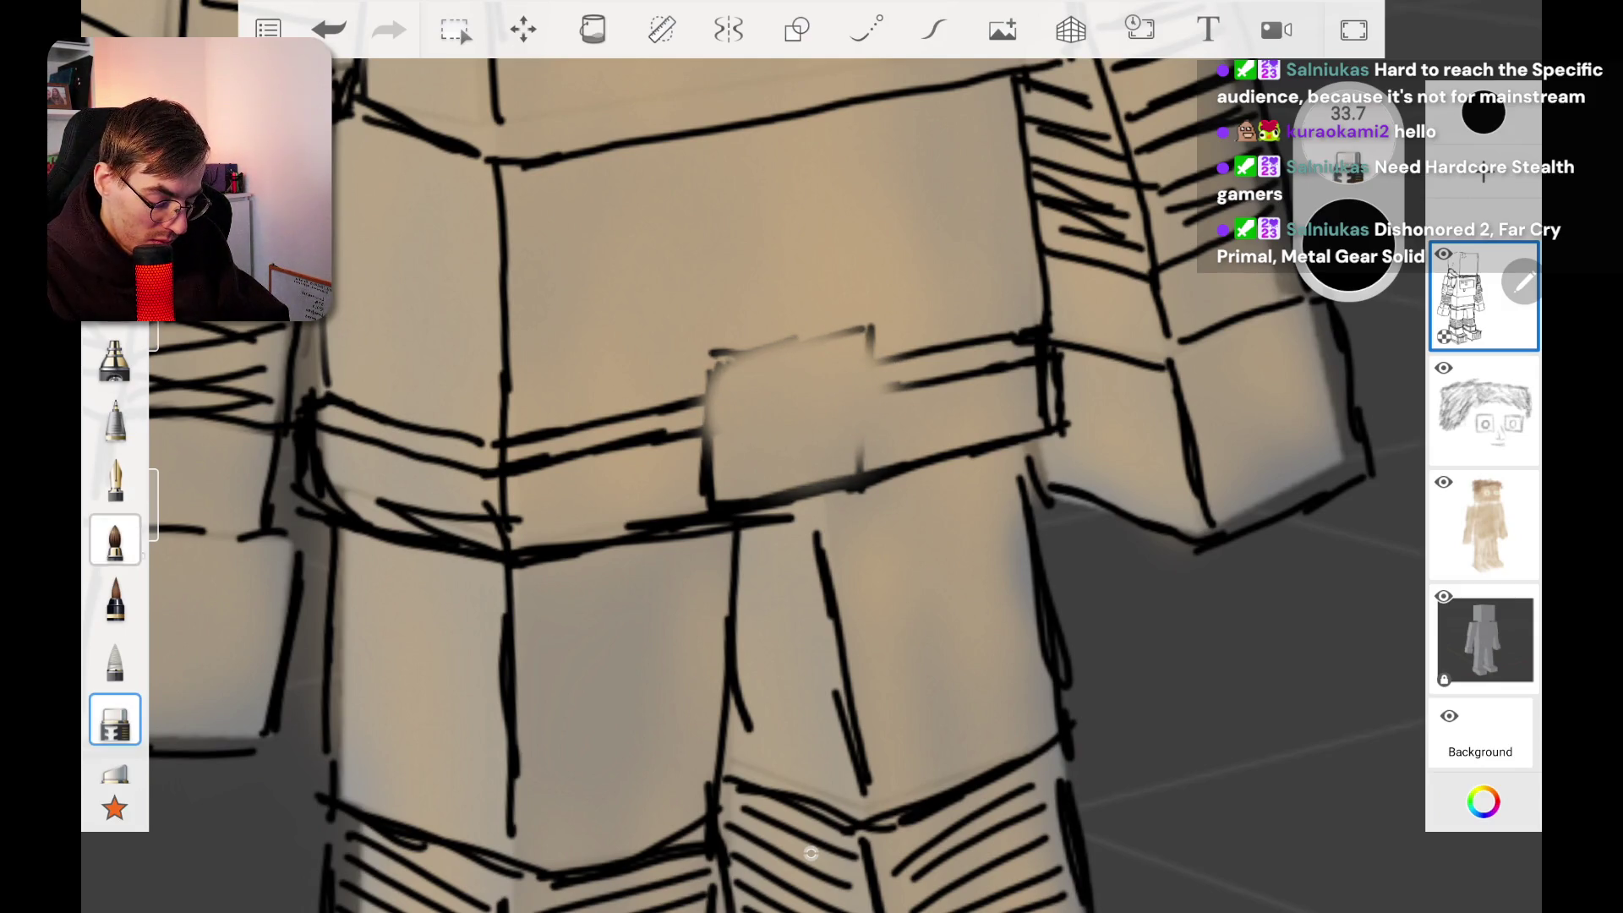
Step: Re-ink the buckle's left, top and right edges and sketch two small windows on its front
click(115, 419)
mouse_move(717, 359)
mouse_down()
mouse_move(715, 448)
mouse_move(841, 334)
mouse_move(841, 301)
mouse_move(681, 340)
mouse_move(699, 488)
mouse_up()
drag(877, 328, 864, 469)
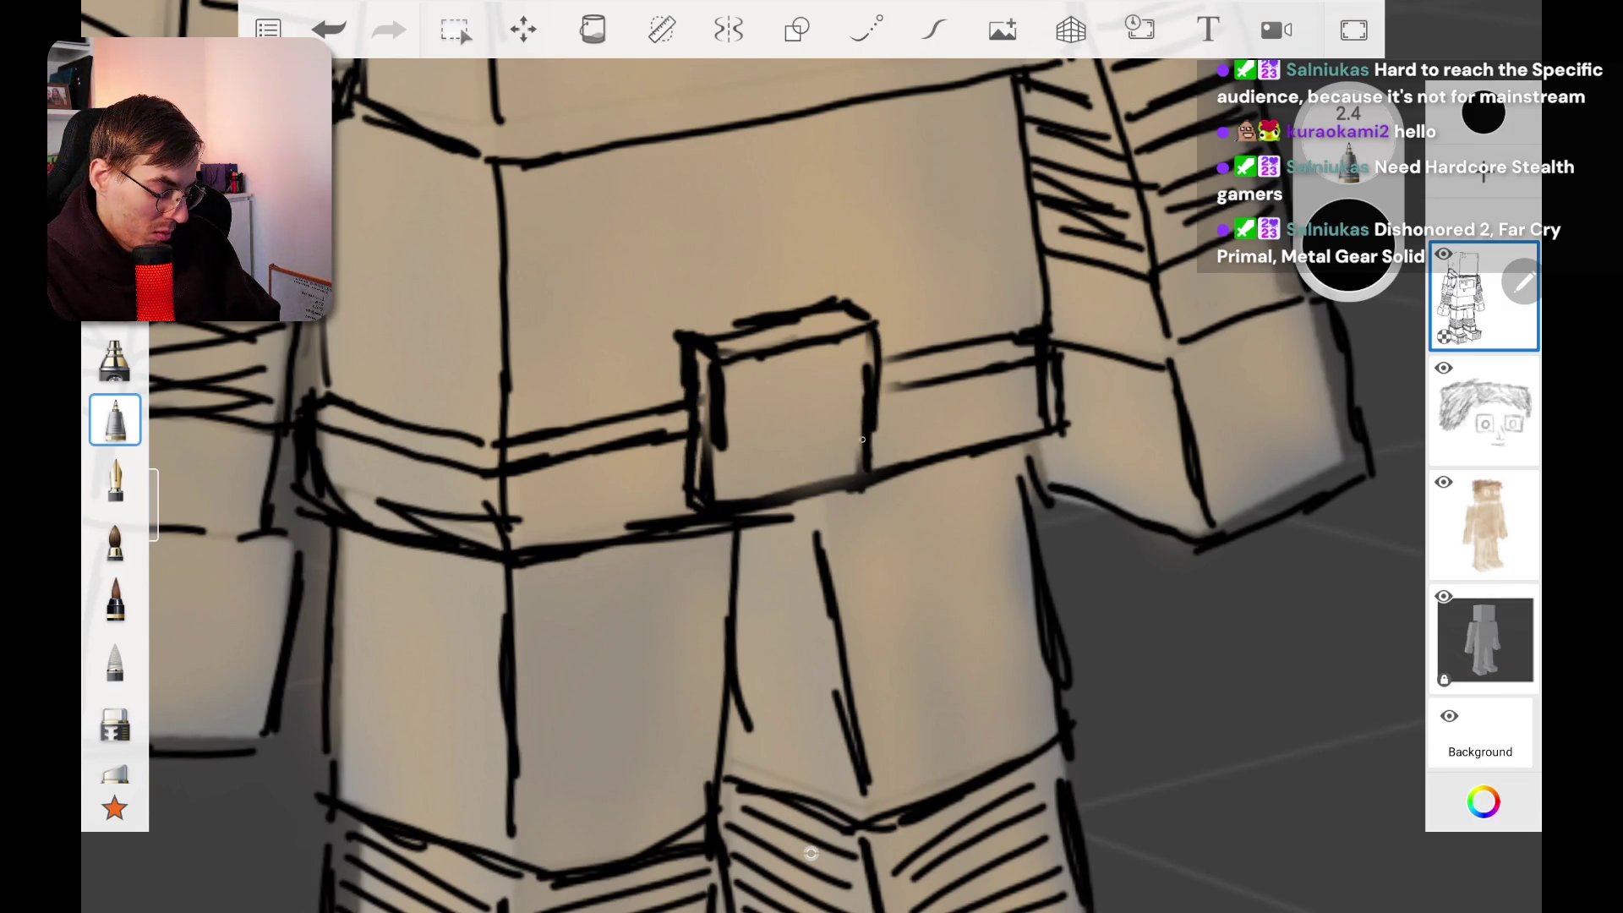
mouse_move(735, 377)
mouse_down()
mouse_move(771, 404)
mouse_move(841, 359)
mouse_move(816, 389)
mouse_up()
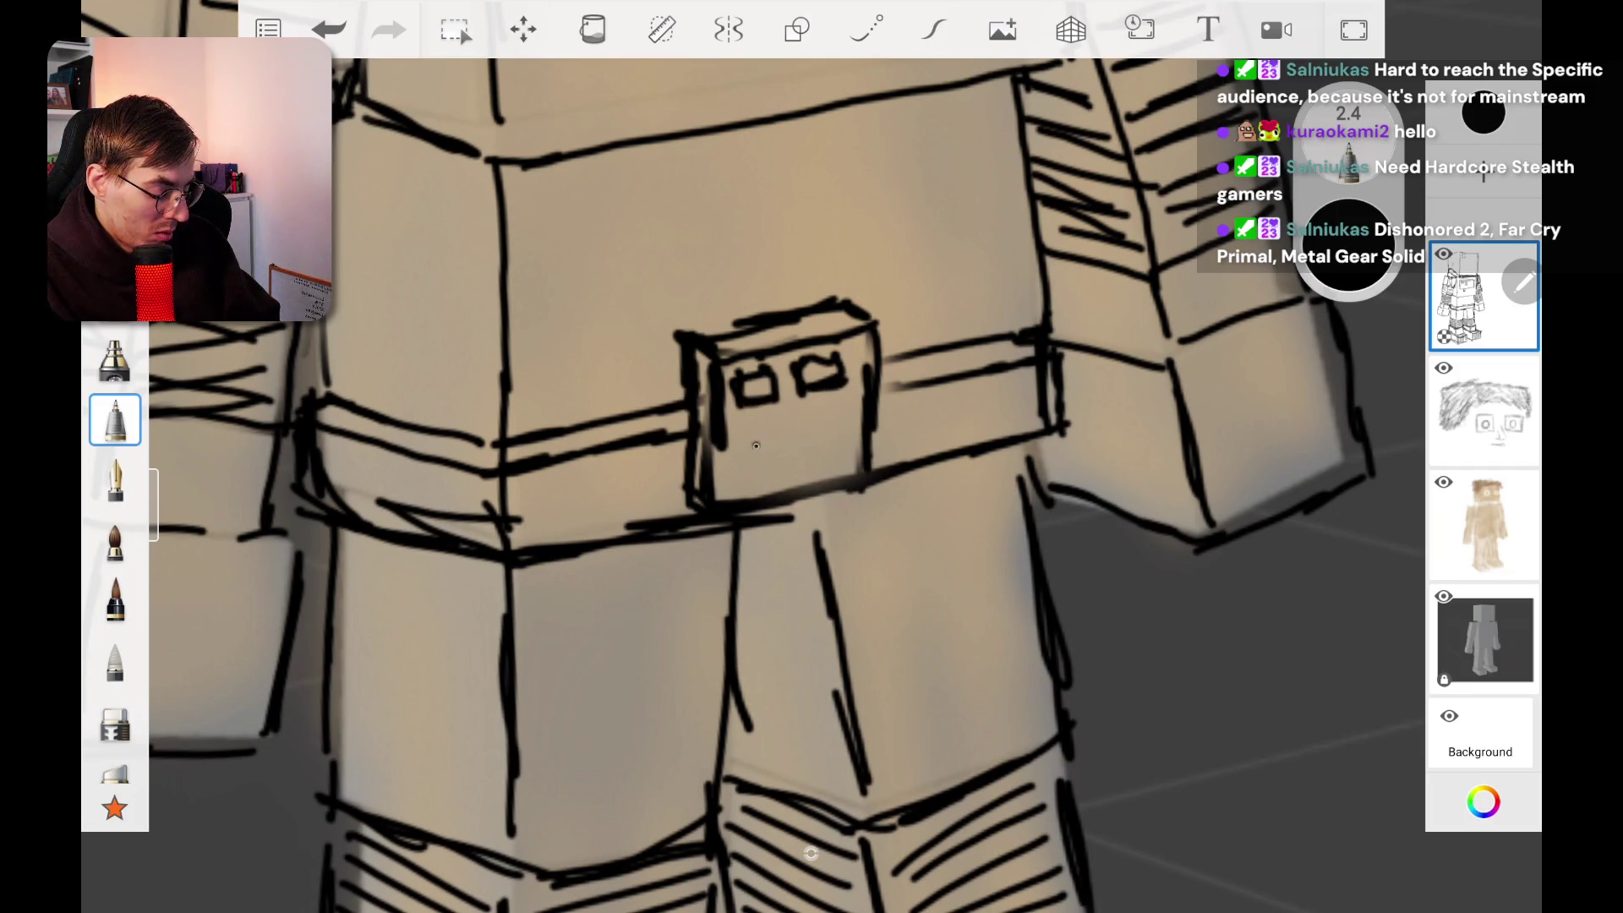
mouse_move(805, 408)
mouse_down()
mouse_move(864, 414)
mouse_move(837, 438)
mouse_move(803, 415)
mouse_up()
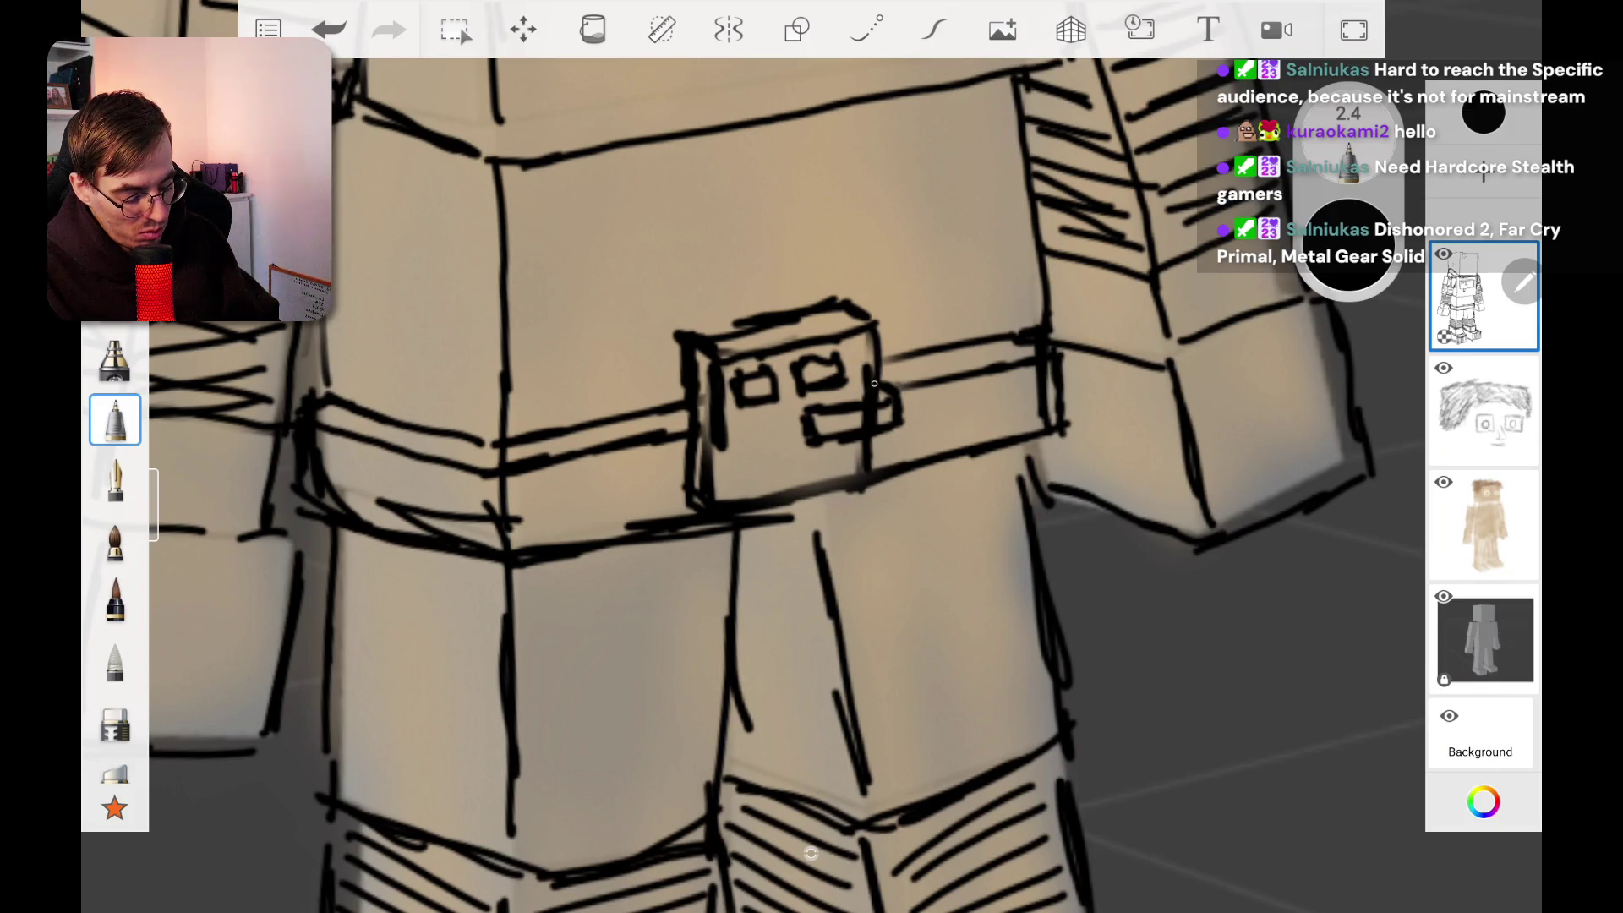
Step: Add a new empty layer and move it beneath the line-art layer
scroll(811, 456, down, 5)
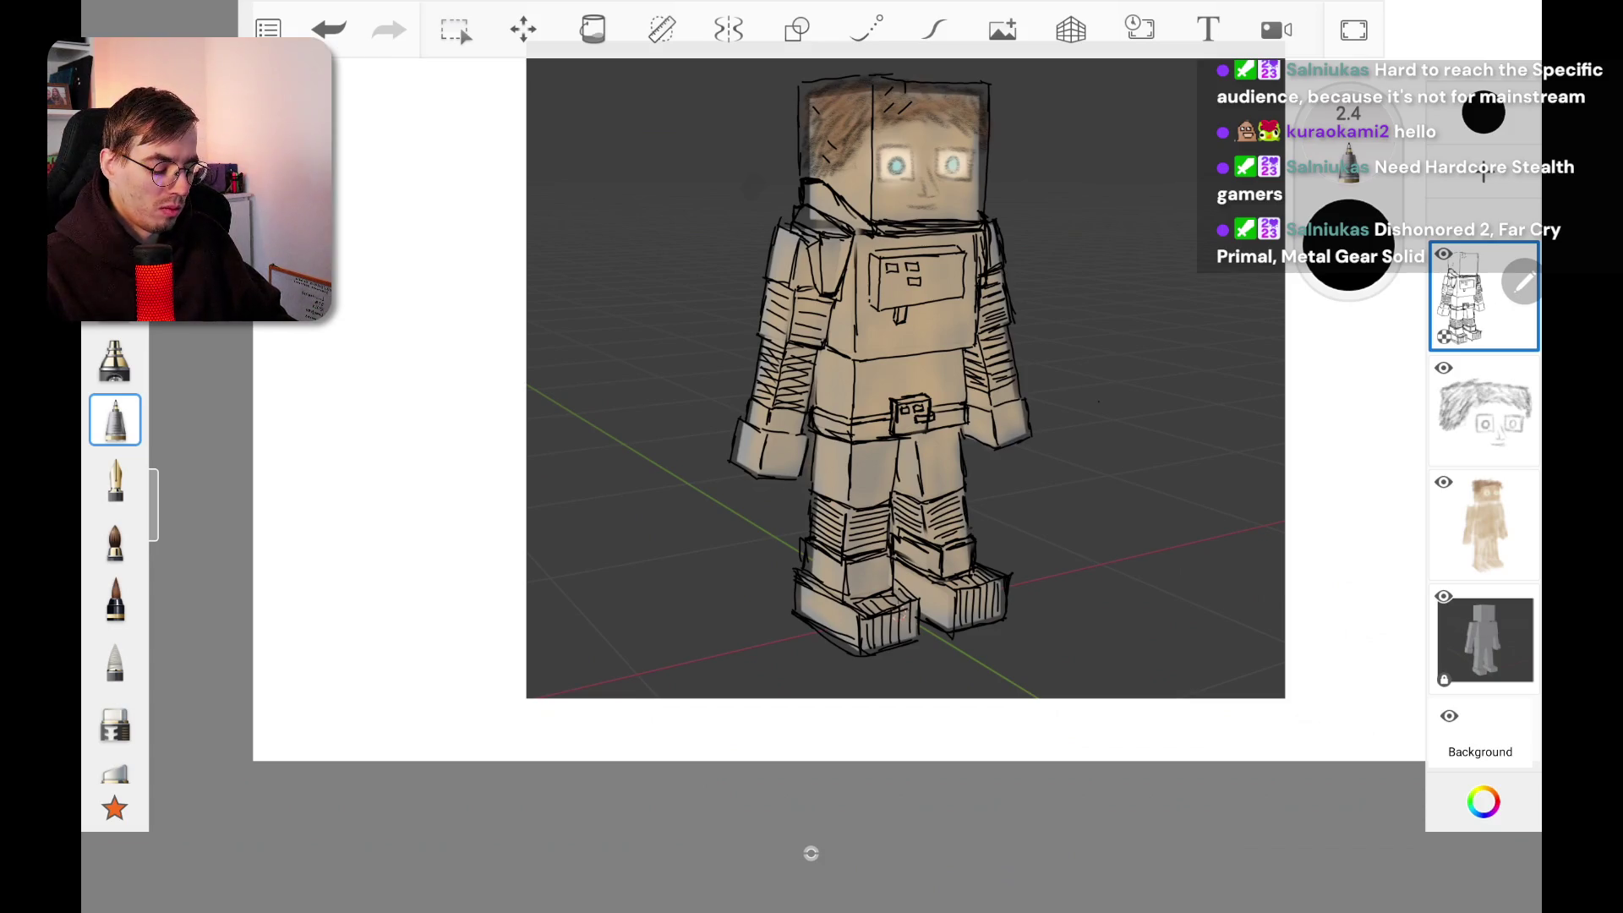
scroll(904, 381, down, 5)
scroll(811, 456, up, 8)
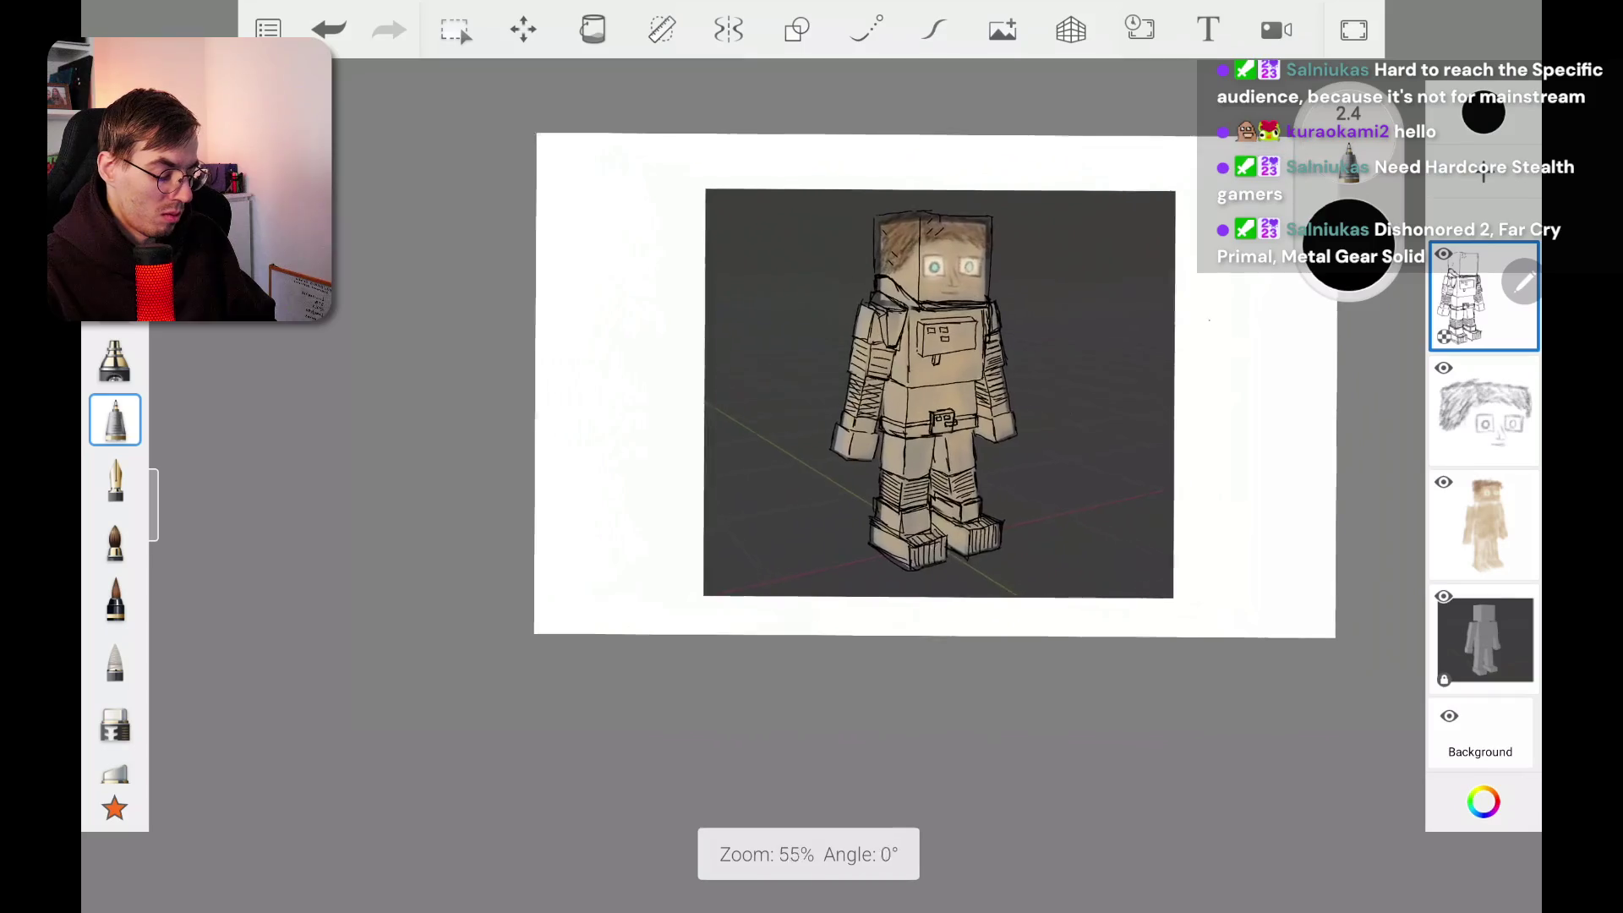
scroll(811, 457, down, 1)
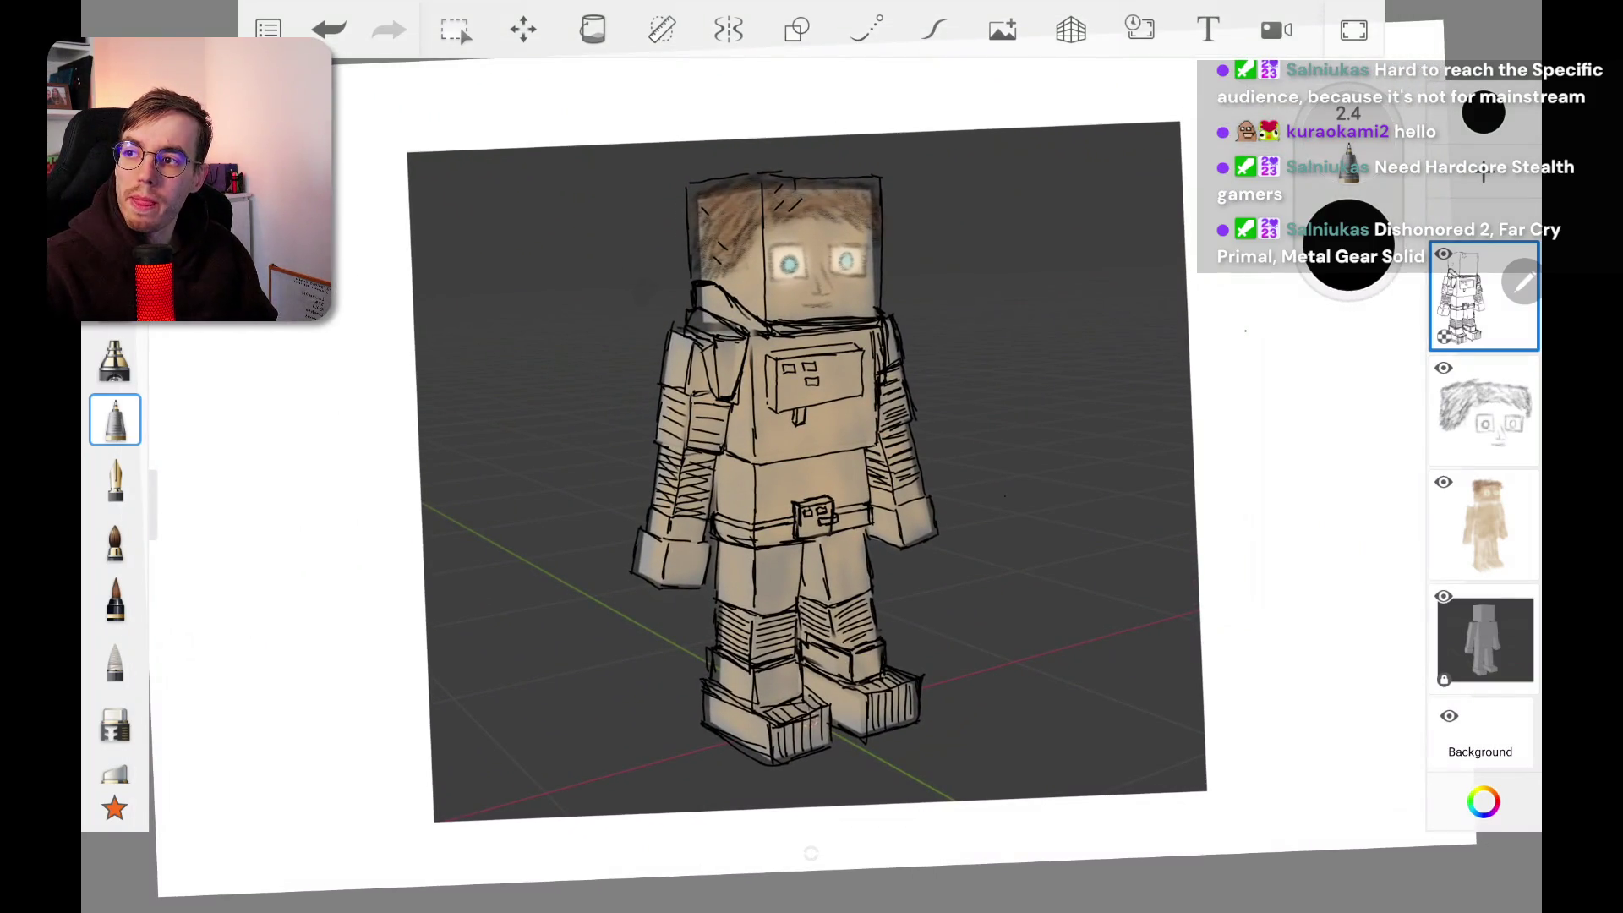
key(ctrl+l)
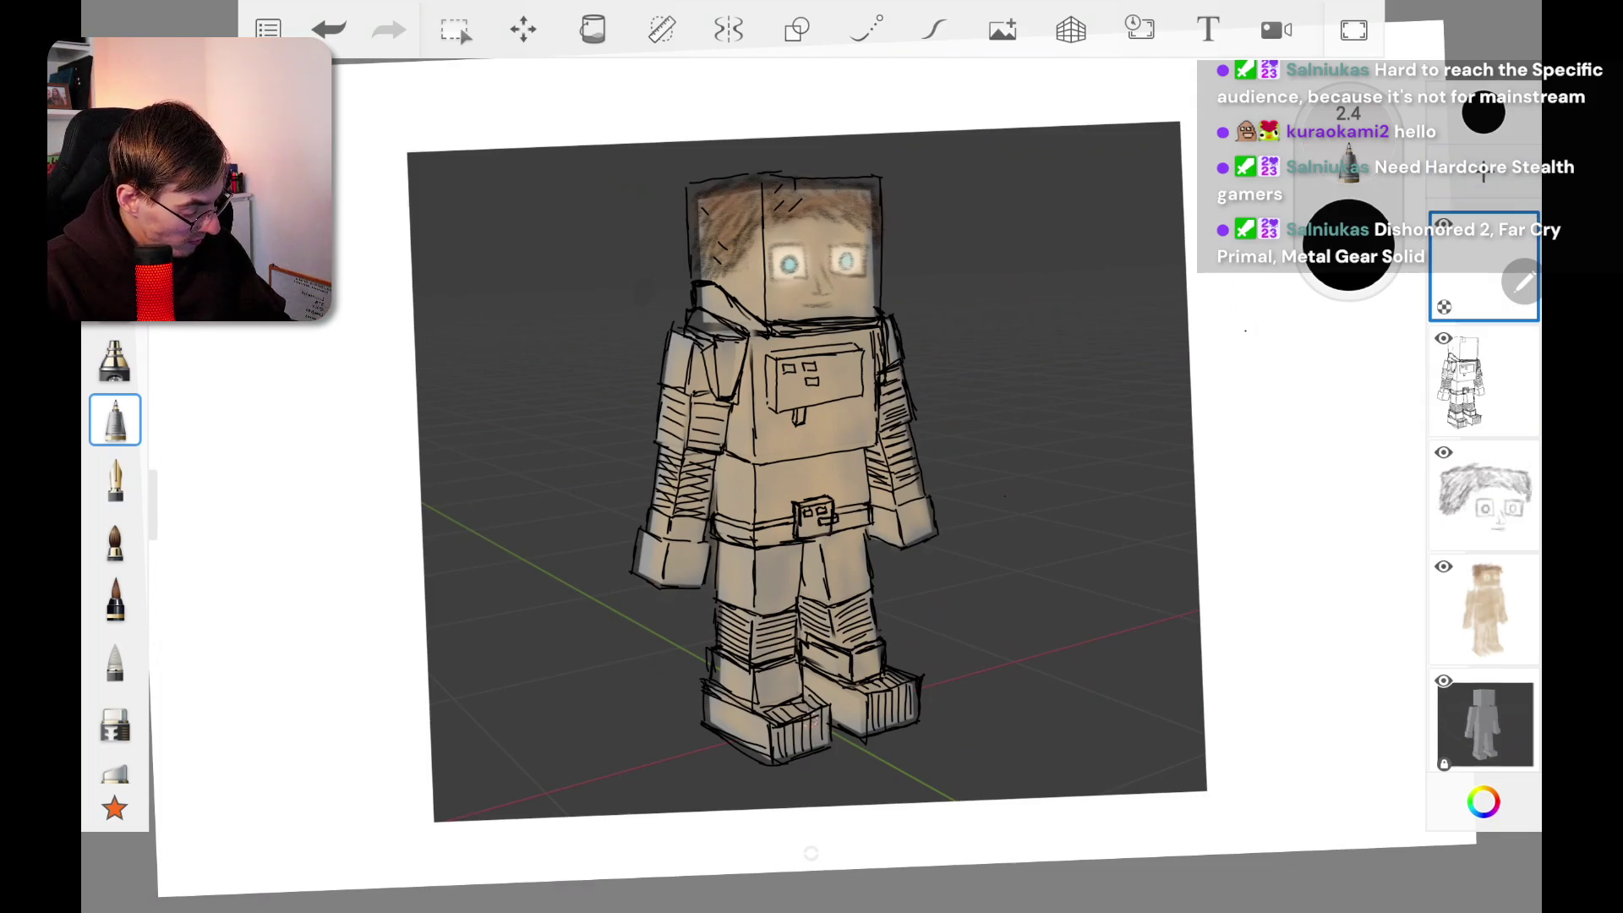
drag(1483, 266, 1484, 380)
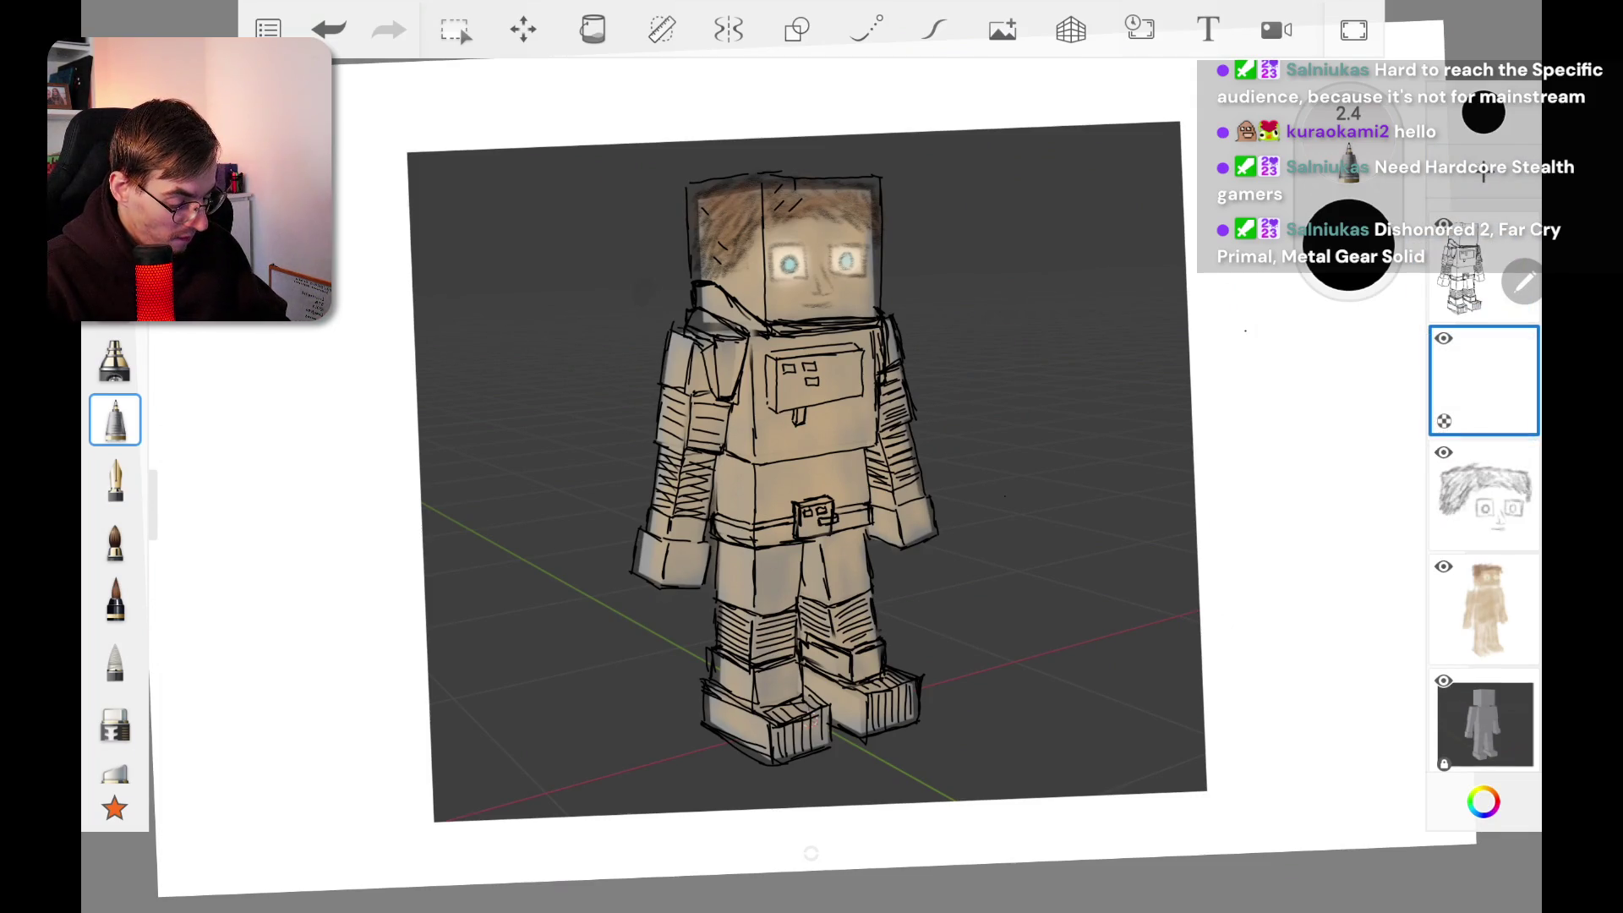
Step: Try a larger brush, a paintbrush and an inking brush on the face, undoing each stroke
click(115, 359)
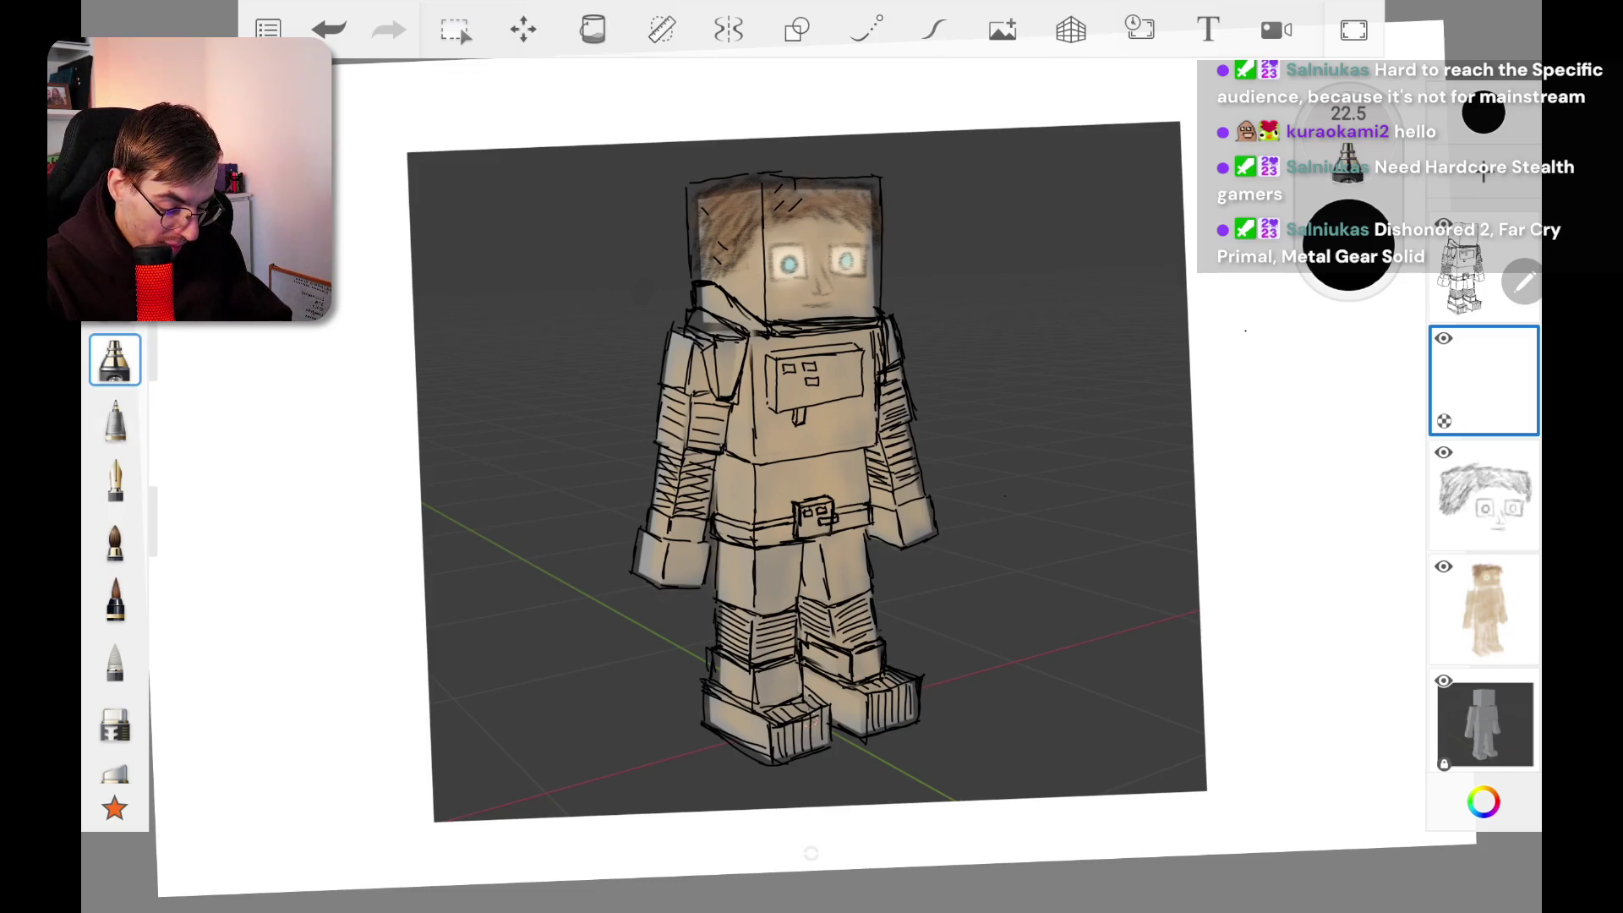
drag(1348, 161, 1349, 123)
click(115, 539)
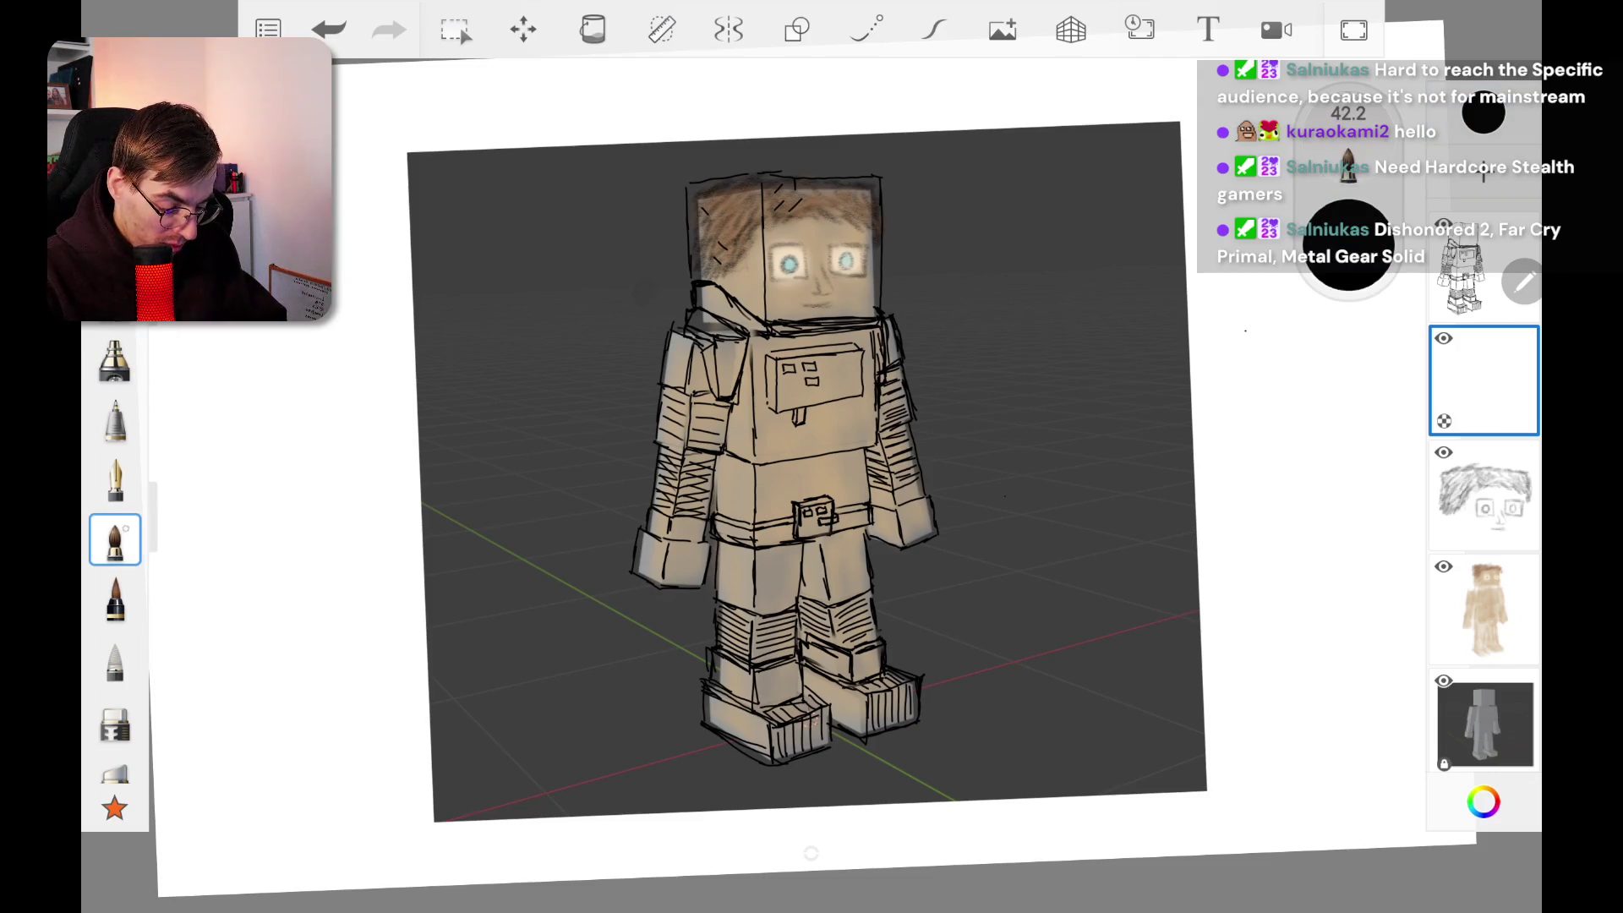
drag(757, 270, 862, 317)
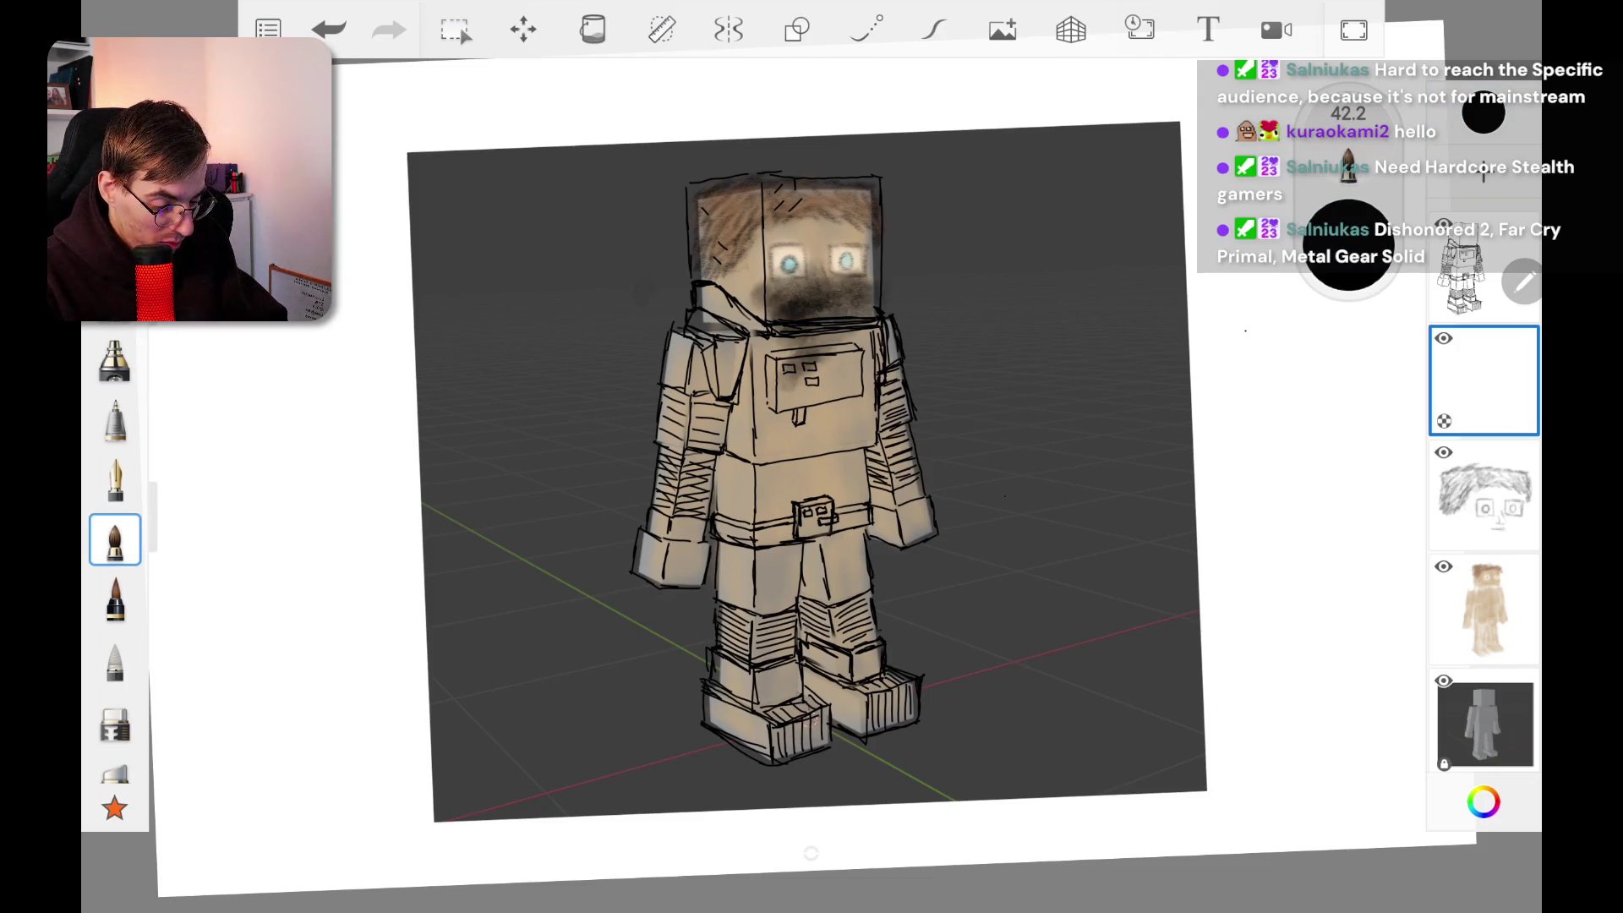
click(329, 29)
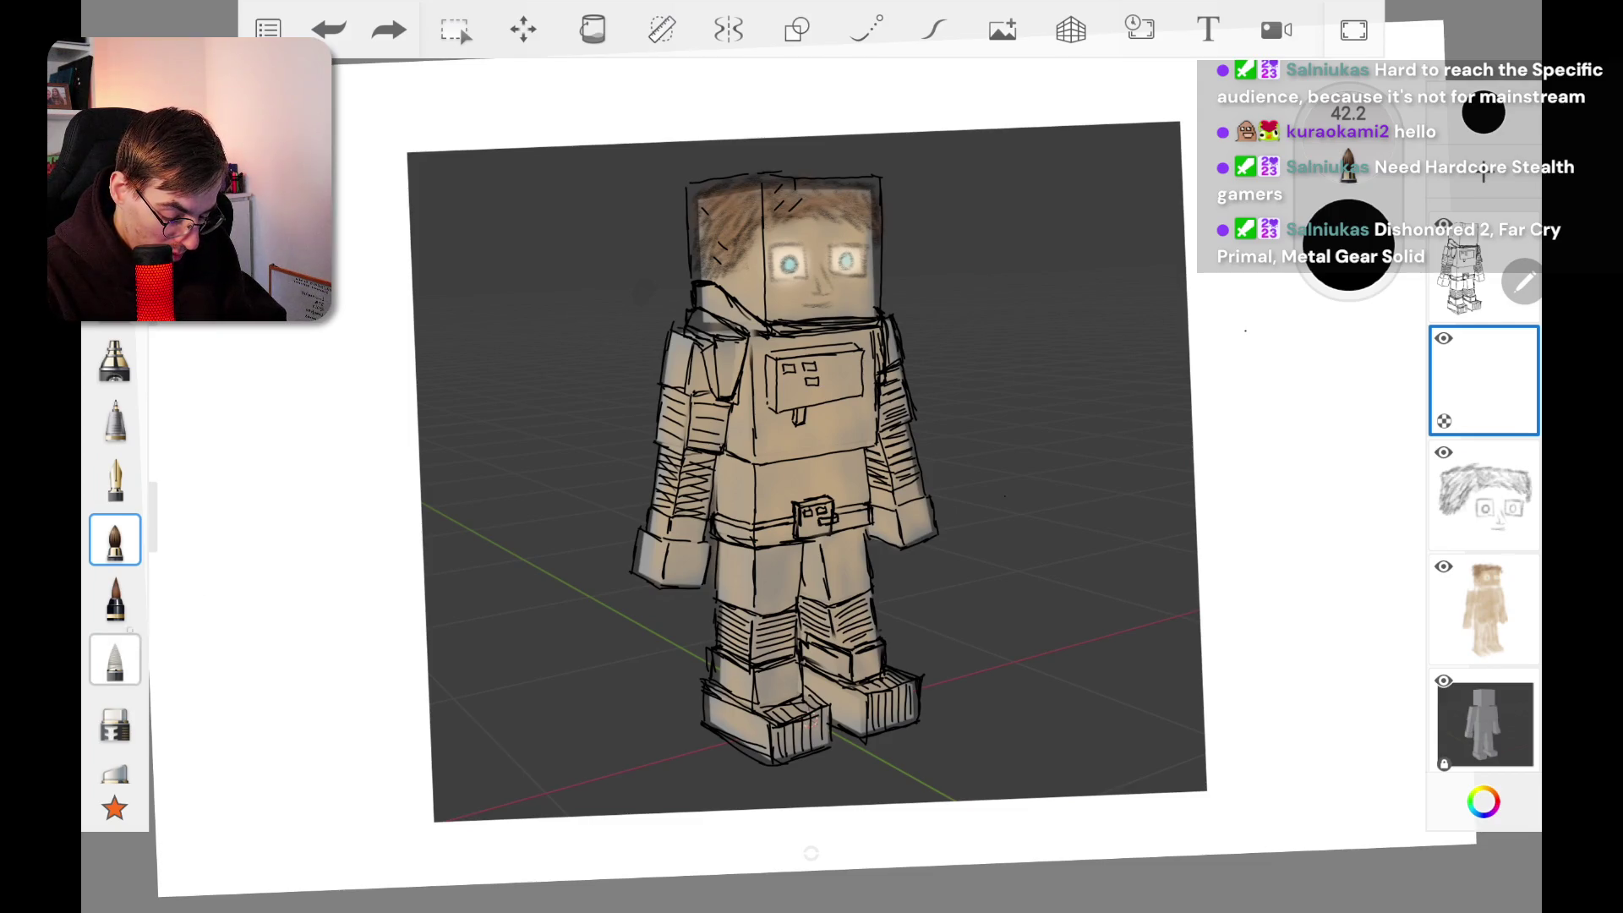
click(115, 599)
mouse_move(722, 306)
mouse_down()
mouse_move(786, 269)
mouse_move(832, 269)
mouse_up()
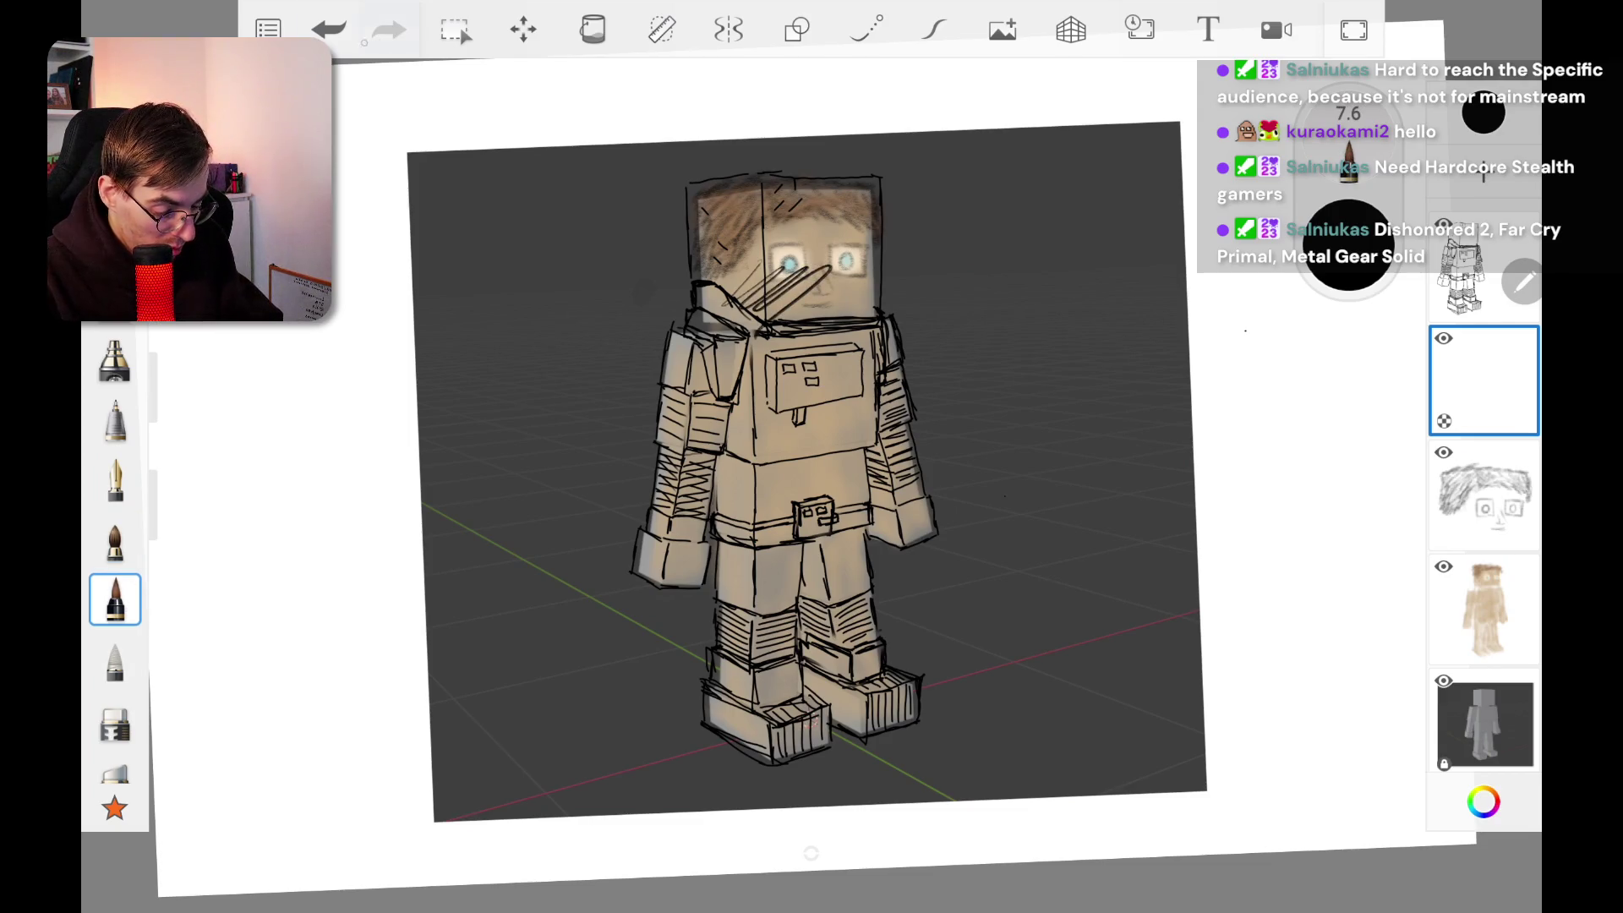
click(329, 29)
Step: Test airbrush shading on the face and undo it, then set the brush size to about 33
click(115, 360)
mouse_move(811, 295)
mouse_down()
mouse_move(756, 241)
mouse_move(845, 271)
mouse_move(837, 371)
mouse_up()
click(328, 29)
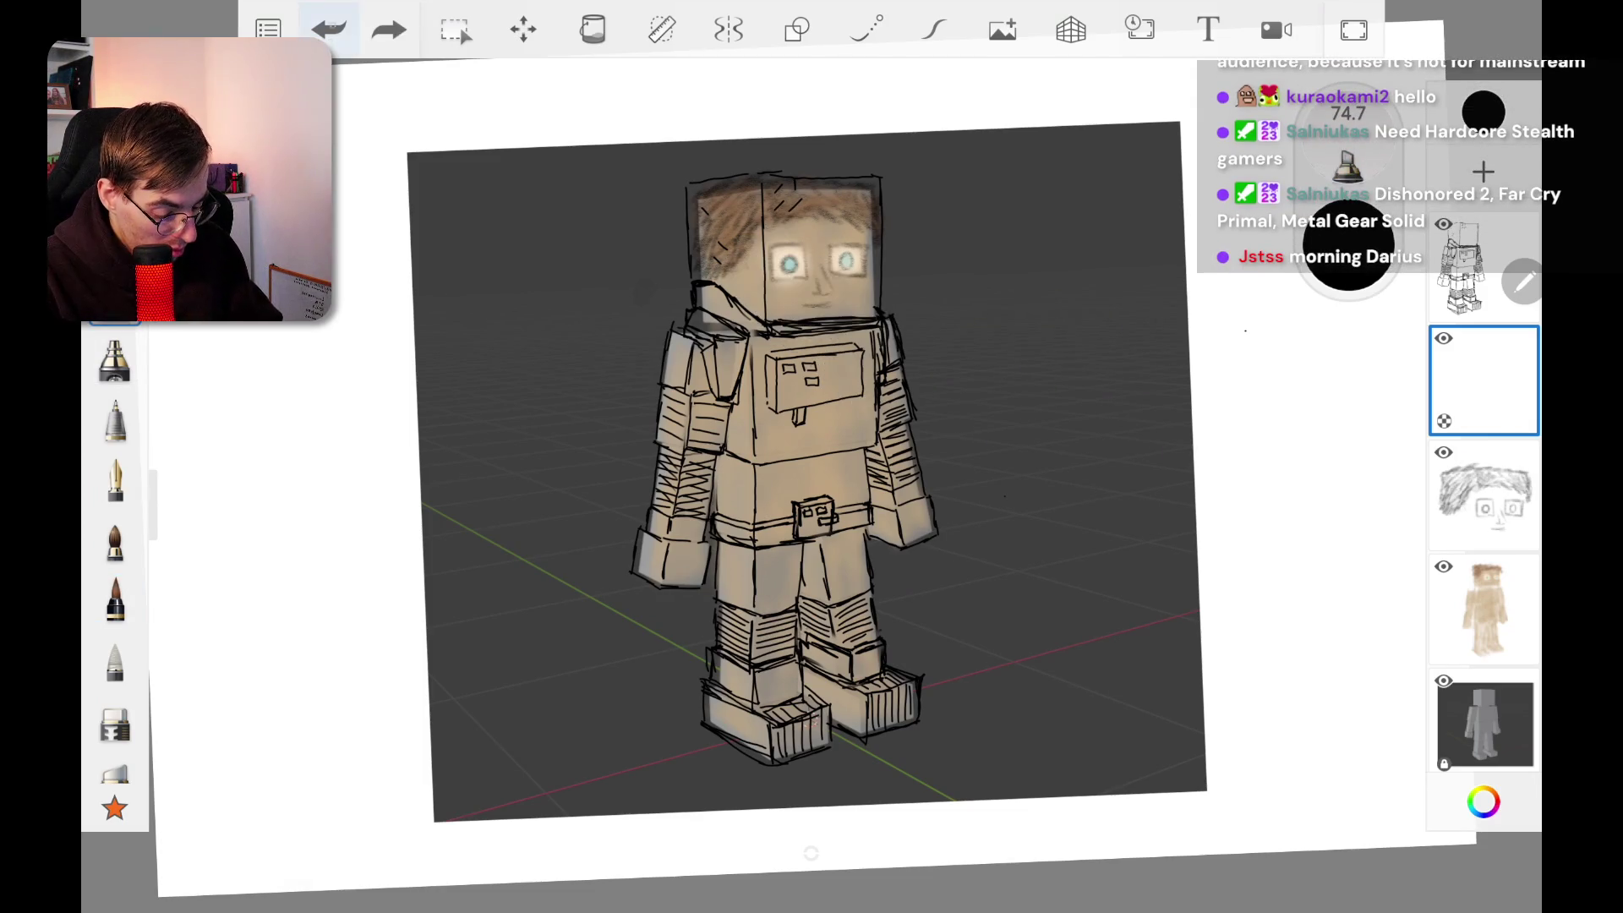
drag(1348, 245, 1348, 131)
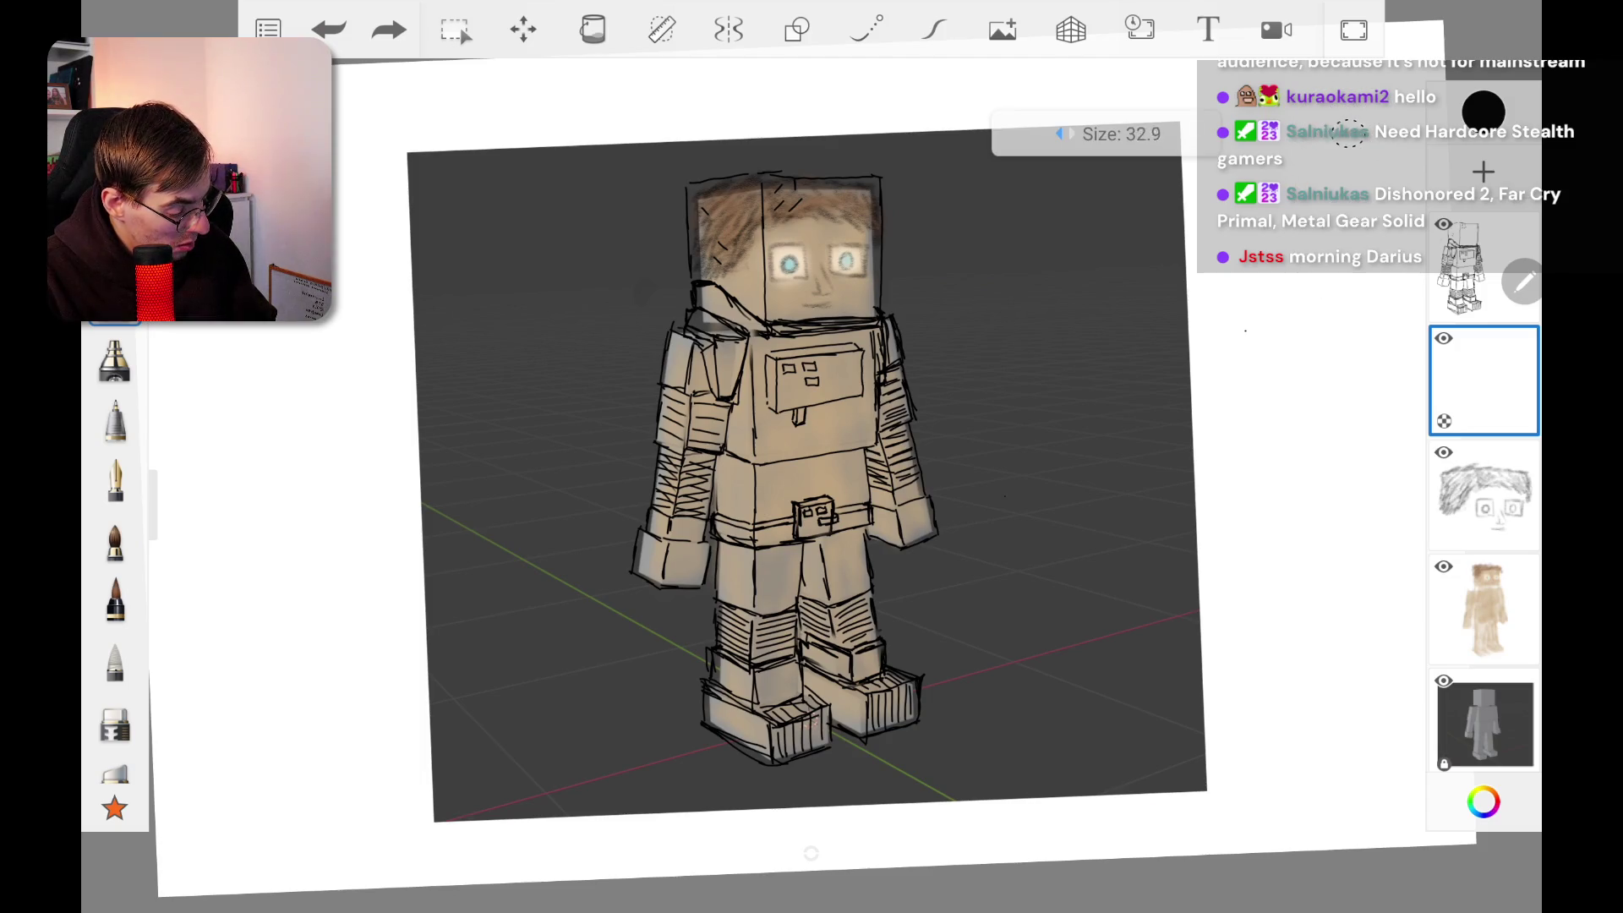
click(1348, 250)
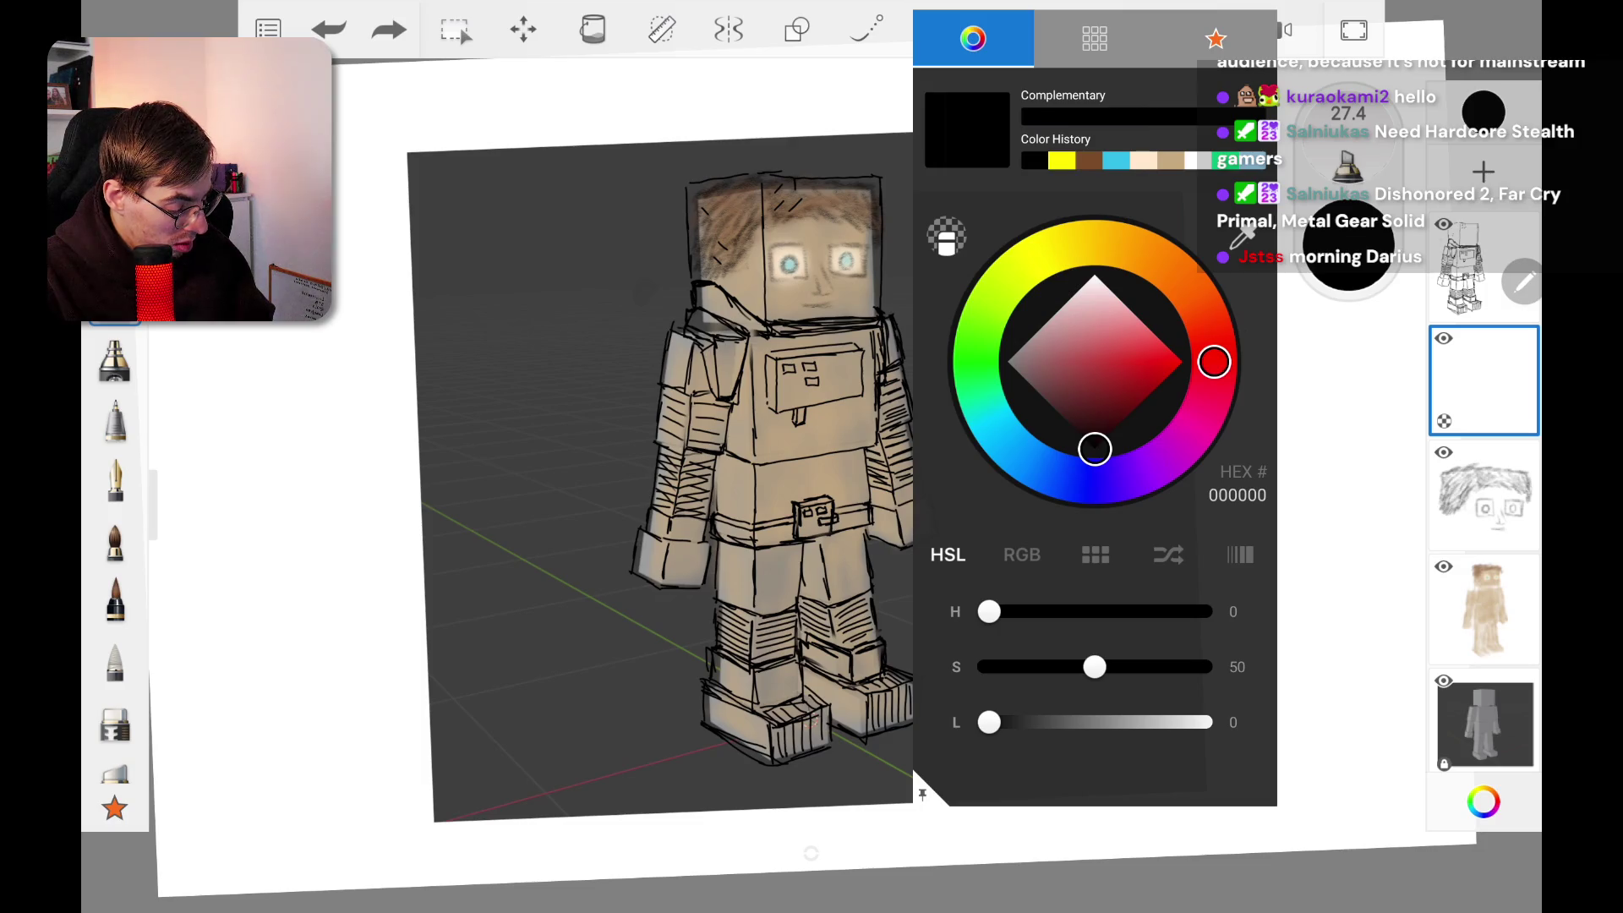
Step: Set the paint colour to orange FF8900 and close the colour editor
click(1180, 361)
drag(1119, 246, 1162, 264)
click(319, 550)
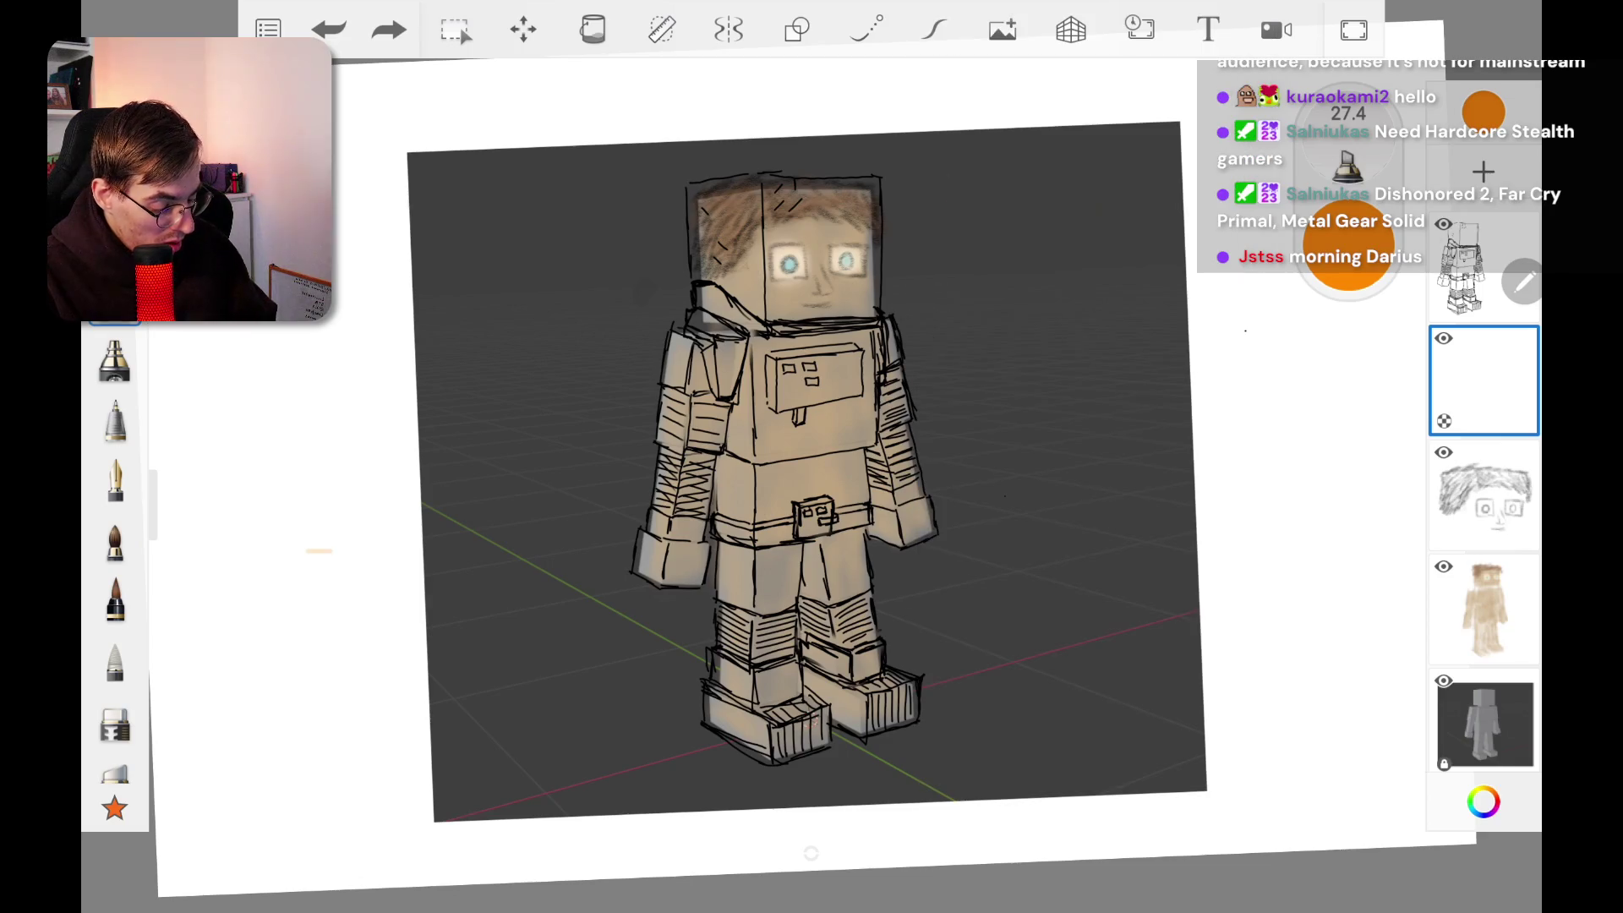
Step: Paint rough orange strokes over the head, then undo the flat orange fill
scroll(752, 253, up, 5)
mouse_move(406, 218)
mouse_down()
mouse_move(507, 257)
mouse_move(473, 334)
mouse_move(499, 482)
mouse_move(473, 532)
mouse_move(591, 321)
mouse_move(524, 173)
mouse_move(592, 473)
mouse_move(660, 574)
mouse_move(642, 169)
mouse_move(676, 388)
mouse_move(676, 625)
mouse_move(744, 482)
mouse_move(719, 194)
mouse_move(786, 388)
mouse_move(811, 604)
mouse_move(870, 415)
mouse_move(837, 203)
mouse_move(904, 524)
mouse_move(896, 608)
mouse_move(930, 211)
mouse_move(964, 194)
mouse_move(1006, 524)
mouse_up()
mouse_move(1040, 591)
mouse_down()
mouse_move(989, 169)
mouse_move(895, 203)
mouse_move(786, 211)
mouse_up()
drag(524, 224, 448, 258)
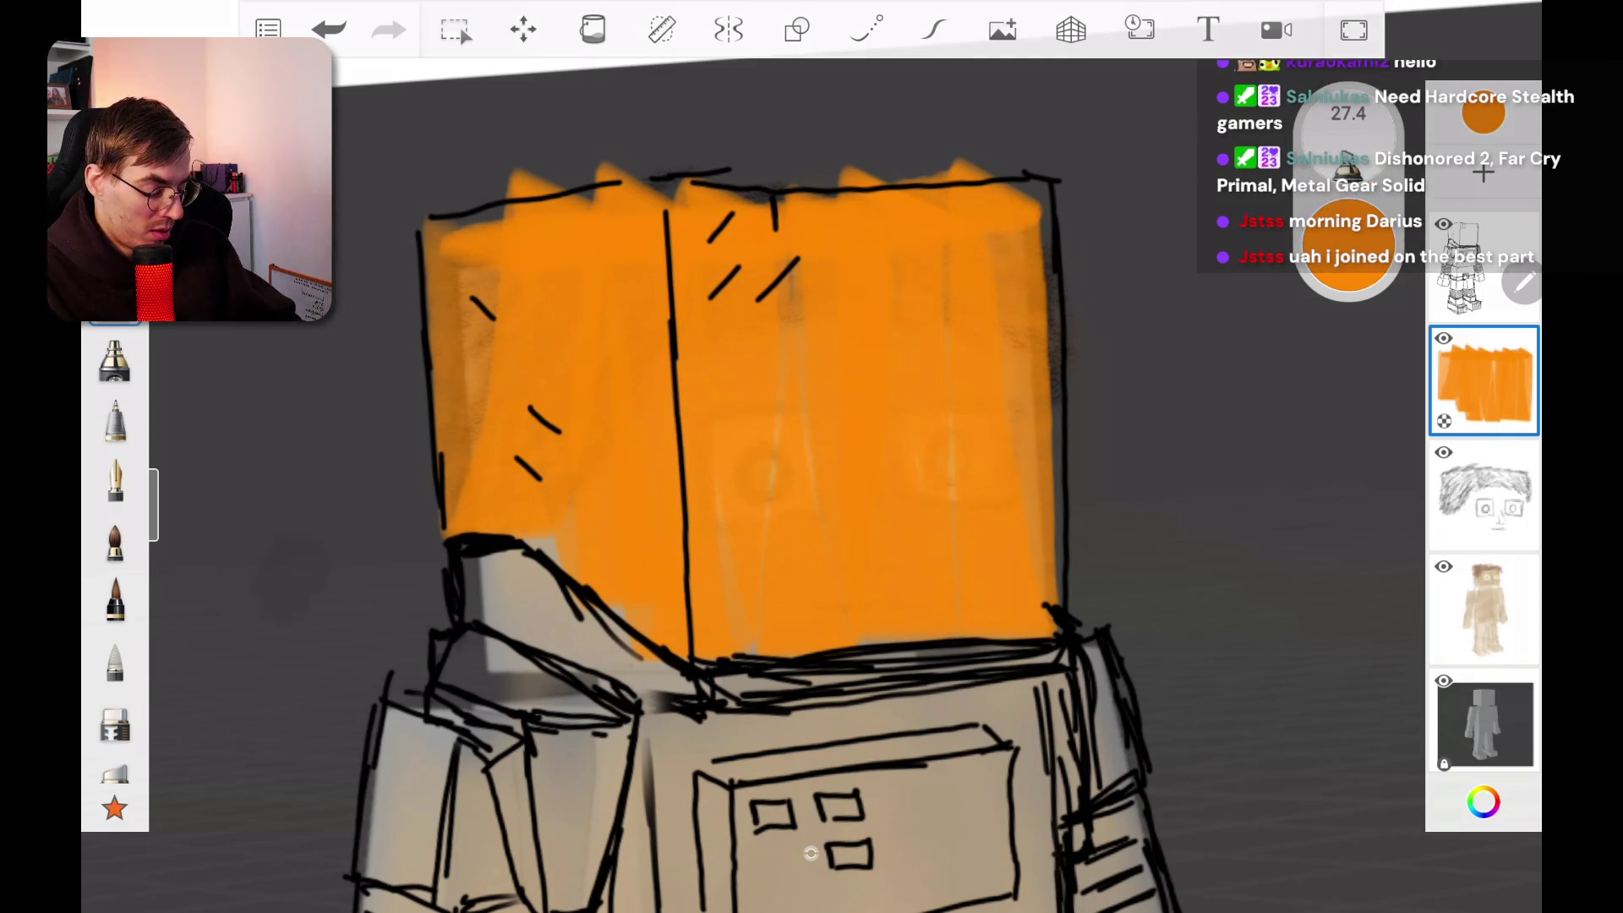
key(ctrl+z)
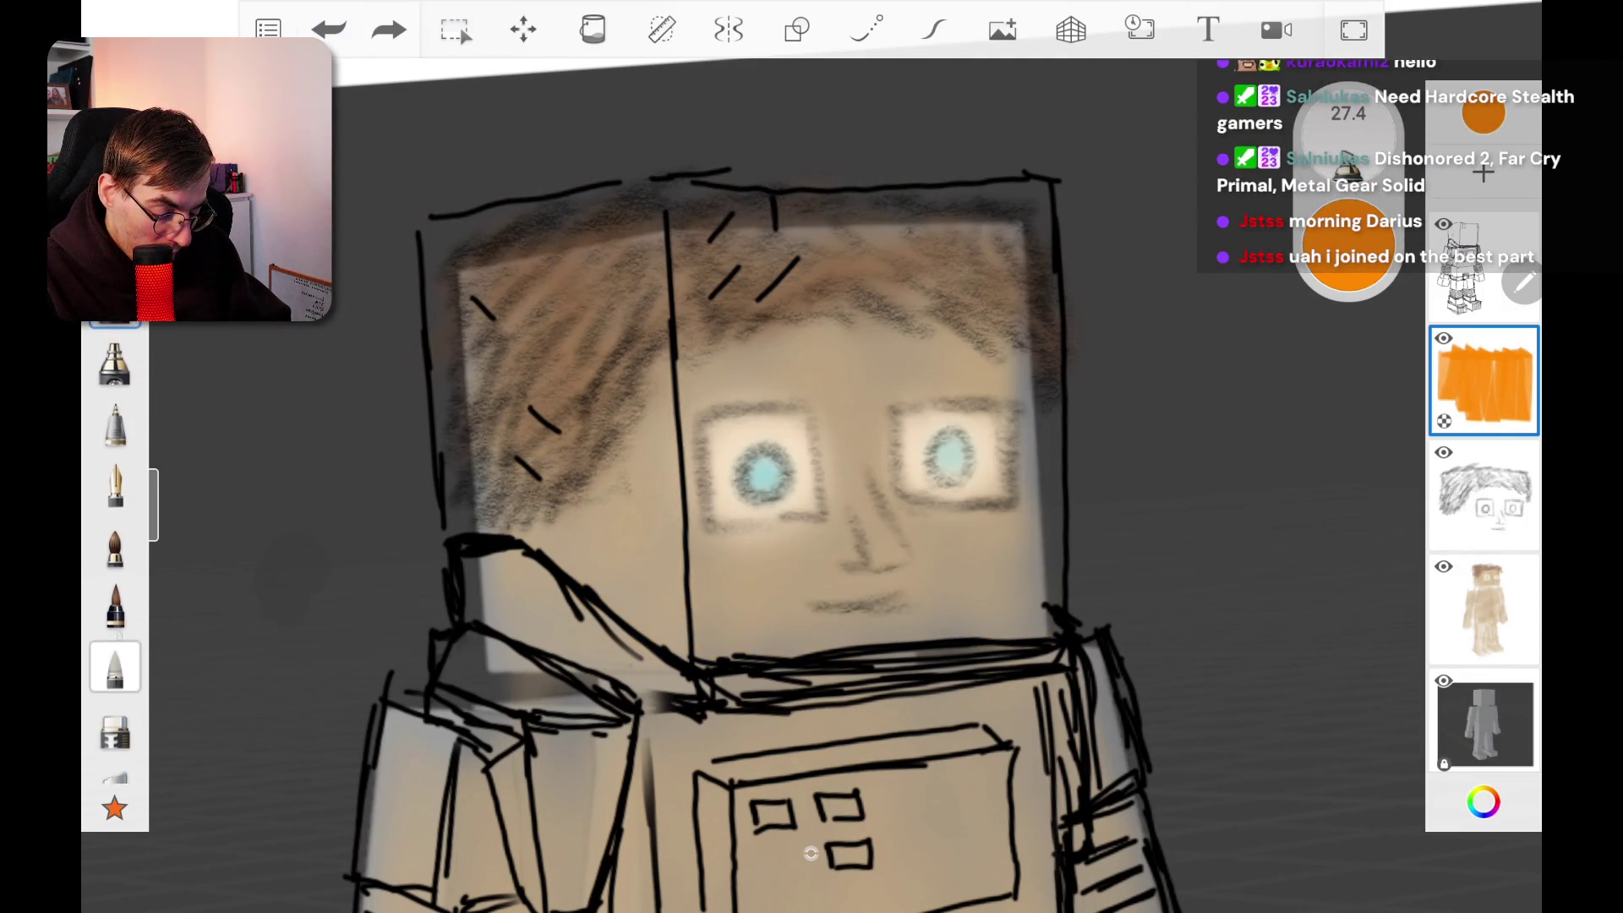
Step: Try a much larger soft brush and undo the orange tint on the face
click(115, 662)
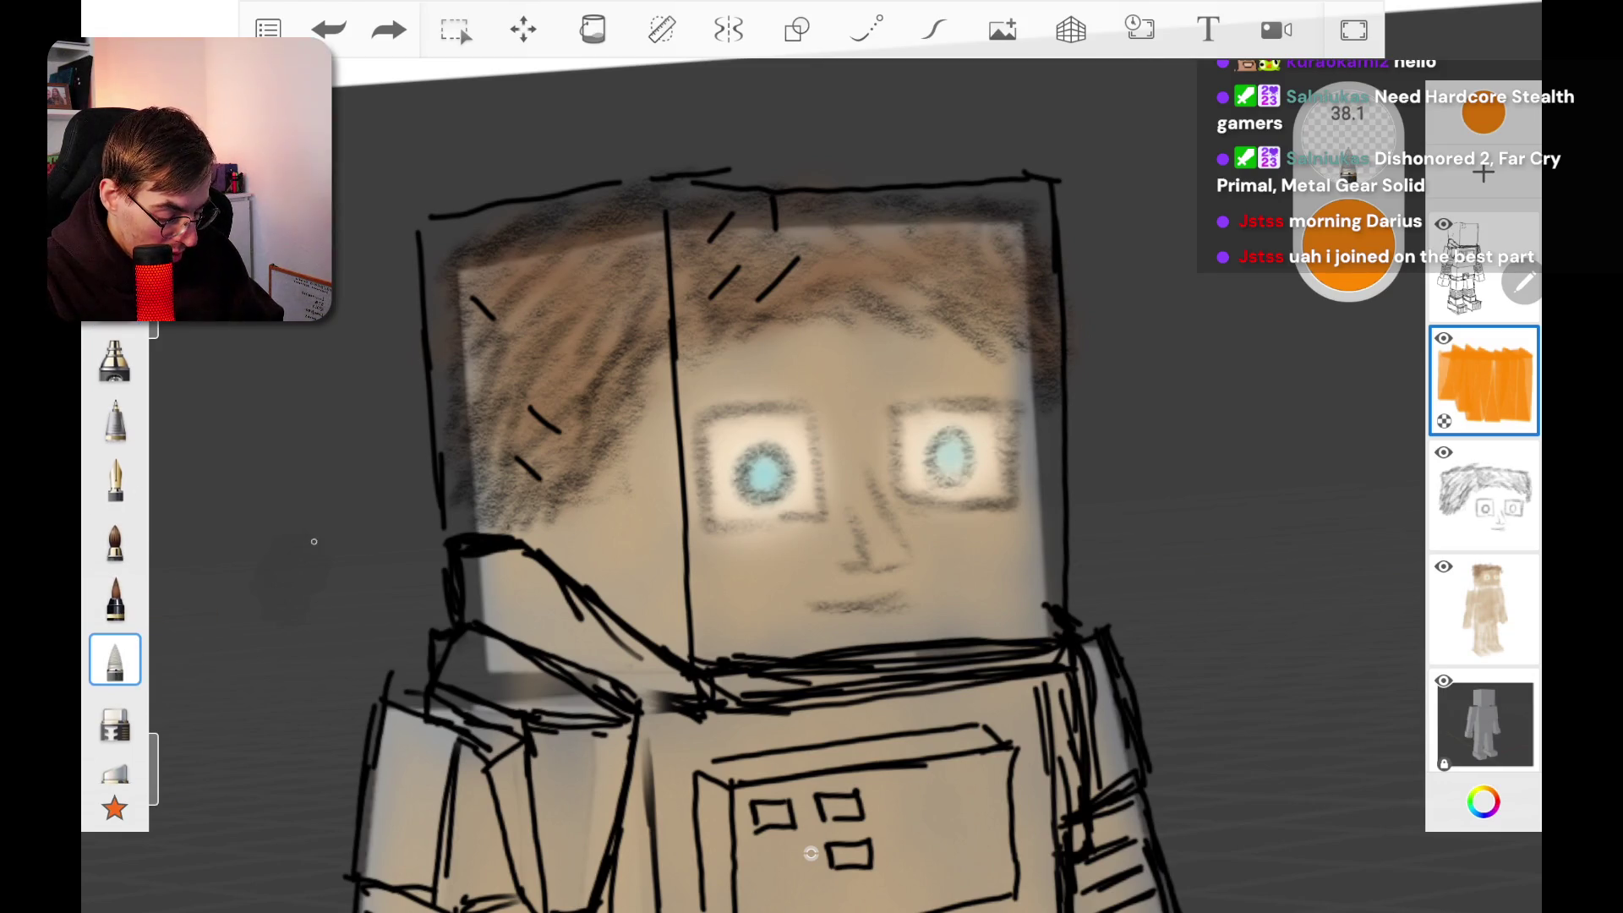
scroll(115, 549, down, 3)
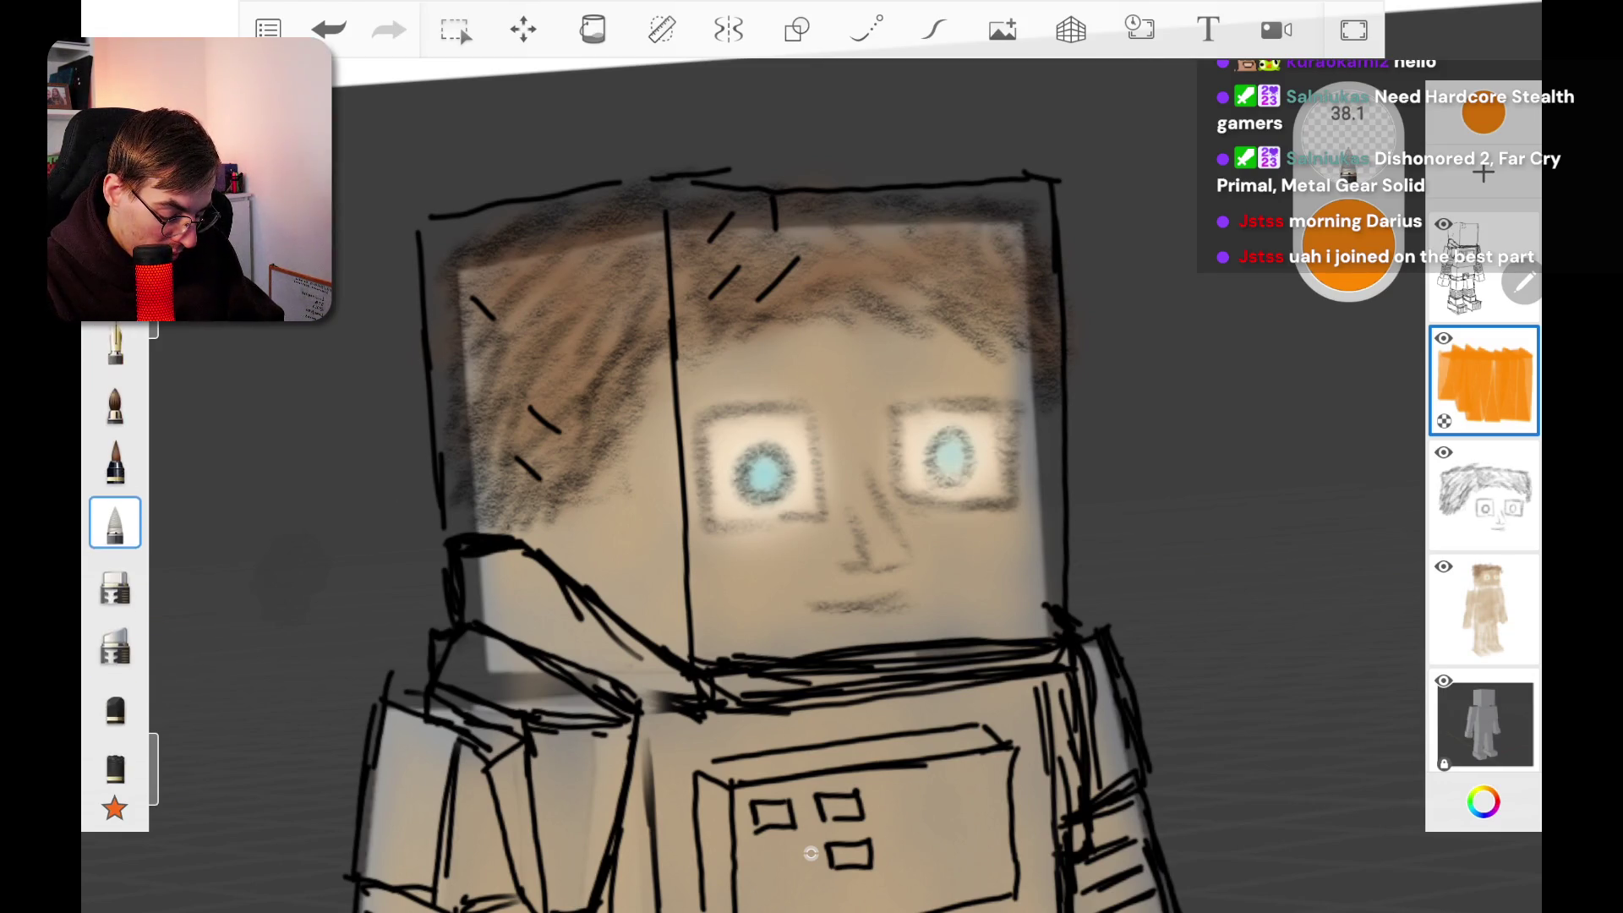
click(115, 670)
click(328, 30)
scroll(115, 549, up, 3)
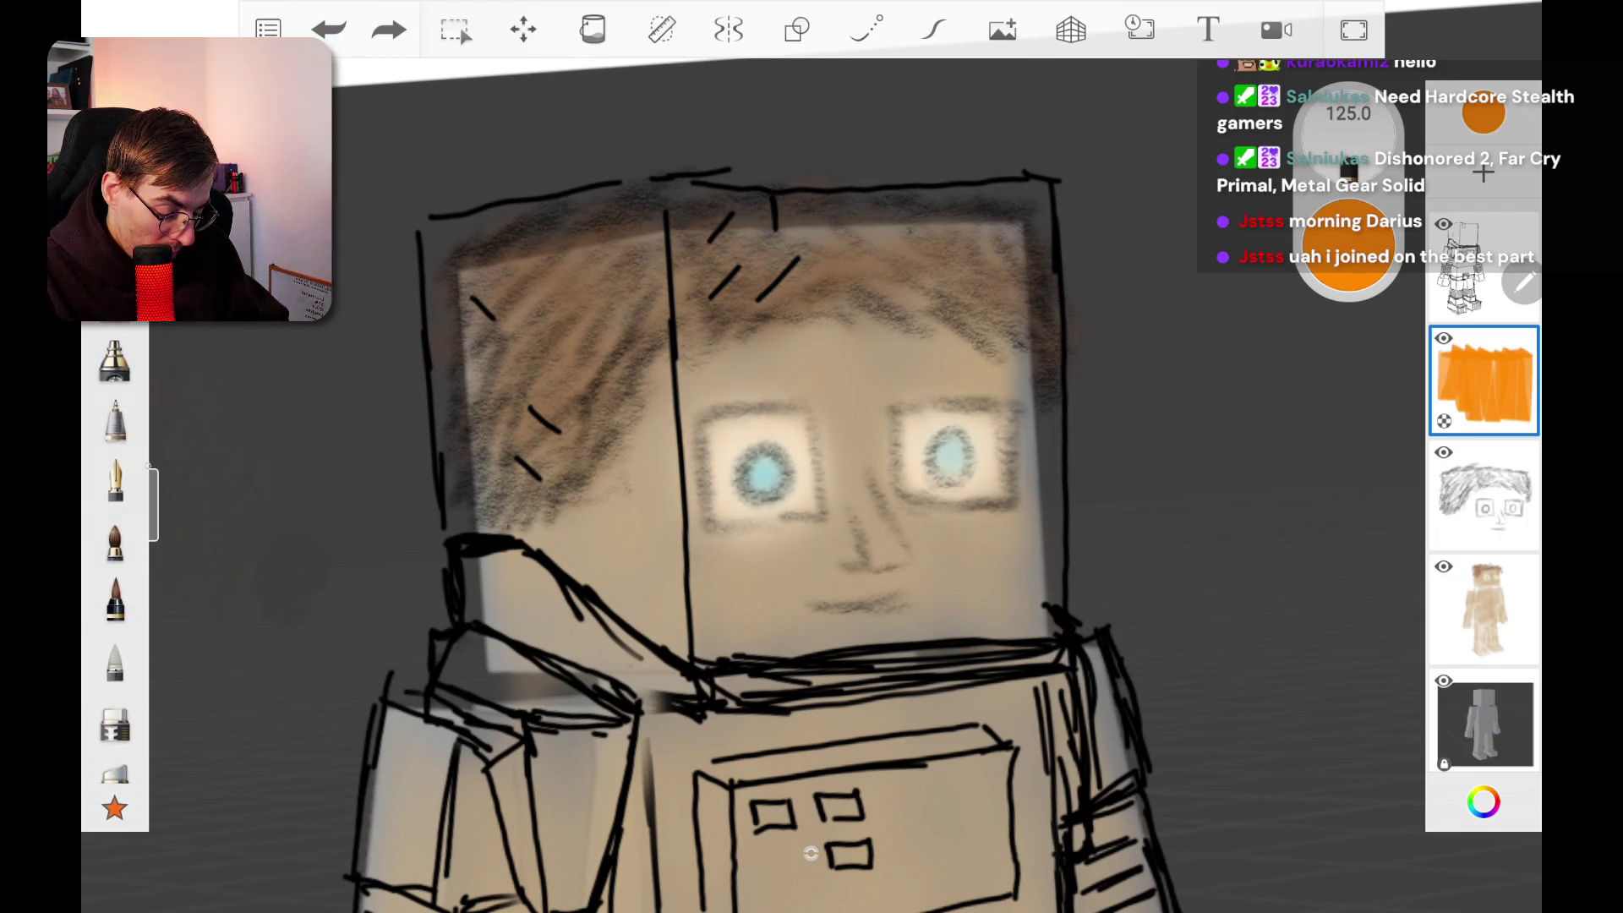
Step: With a soft brush at size 29.8, glow orange over the face's left side and middle
click(115, 359)
mouse_move(457, 482)
mouse_down()
mouse_move(452, 346)
mouse_move(474, 224)
mouse_up()
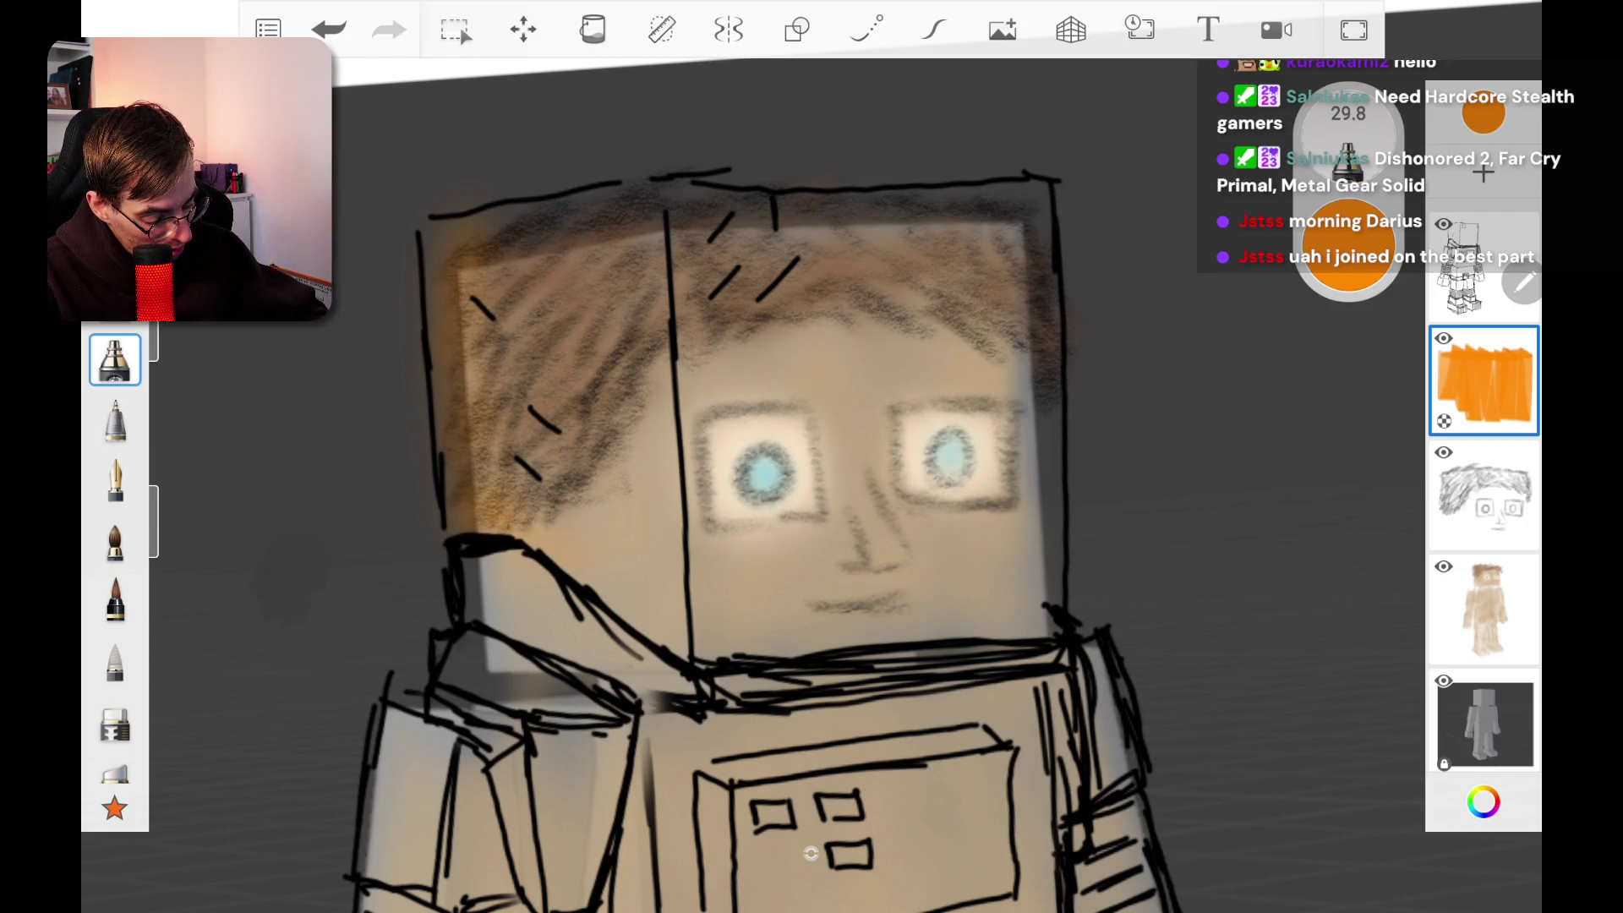
mouse_move(634, 371)
mouse_down()
mouse_move(584, 448)
mouse_move(524, 381)
mouse_move(491, 253)
mouse_move(427, 253)
mouse_move(456, 494)
mouse_up()
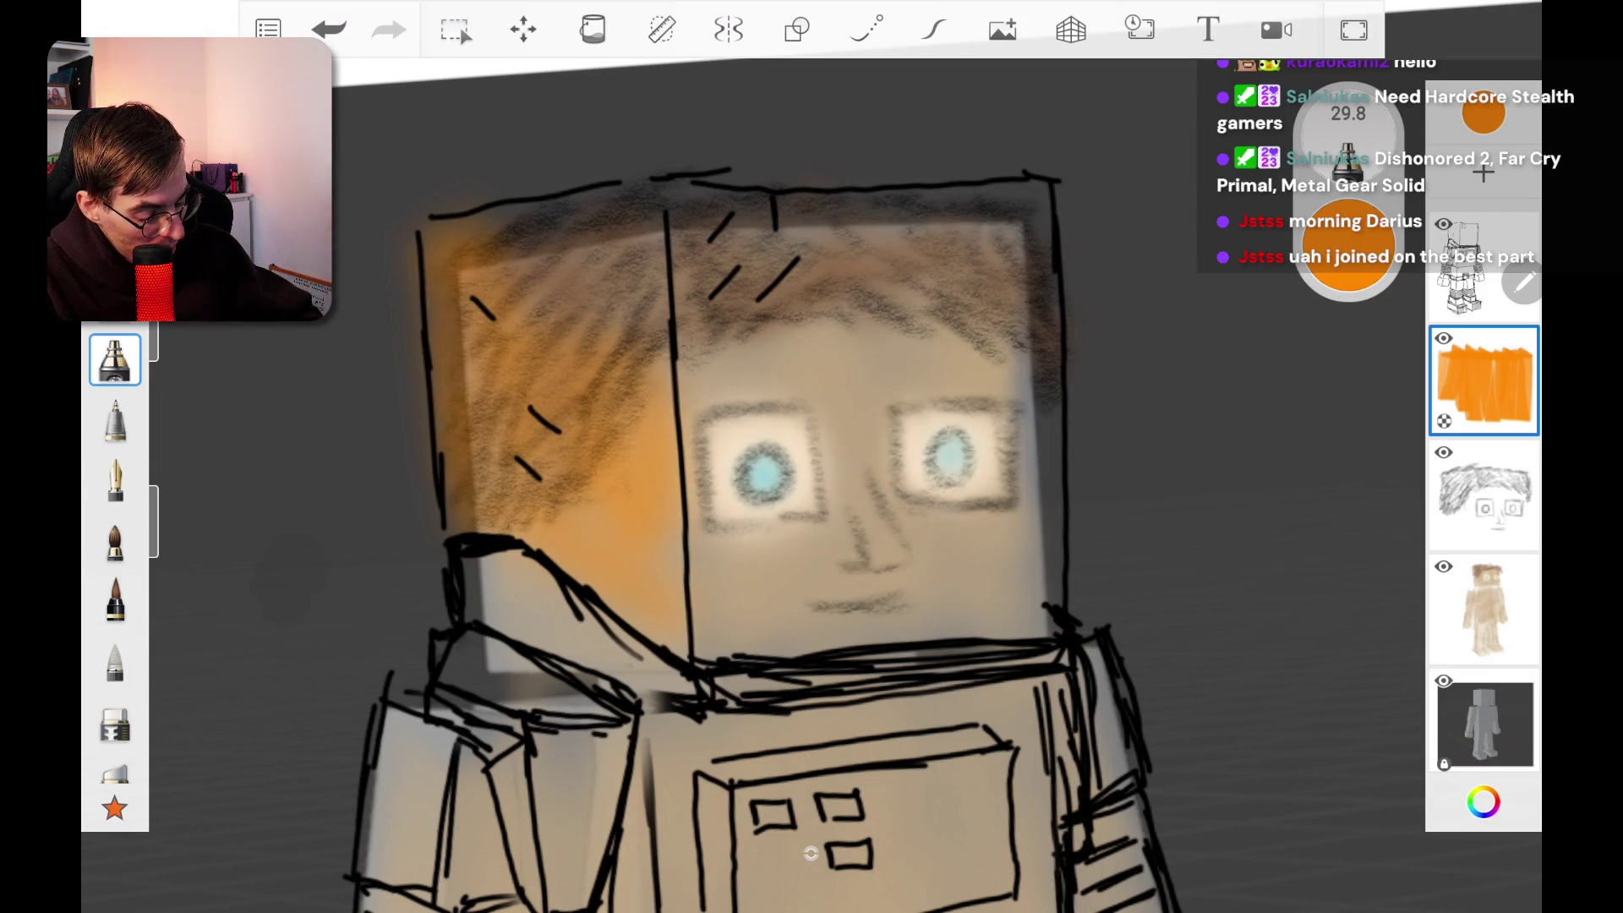
mouse_move(532, 221)
mouse_down()
mouse_move(634, 199)
mouse_move(626, 220)
mouse_move(515, 228)
mouse_move(701, 222)
mouse_up()
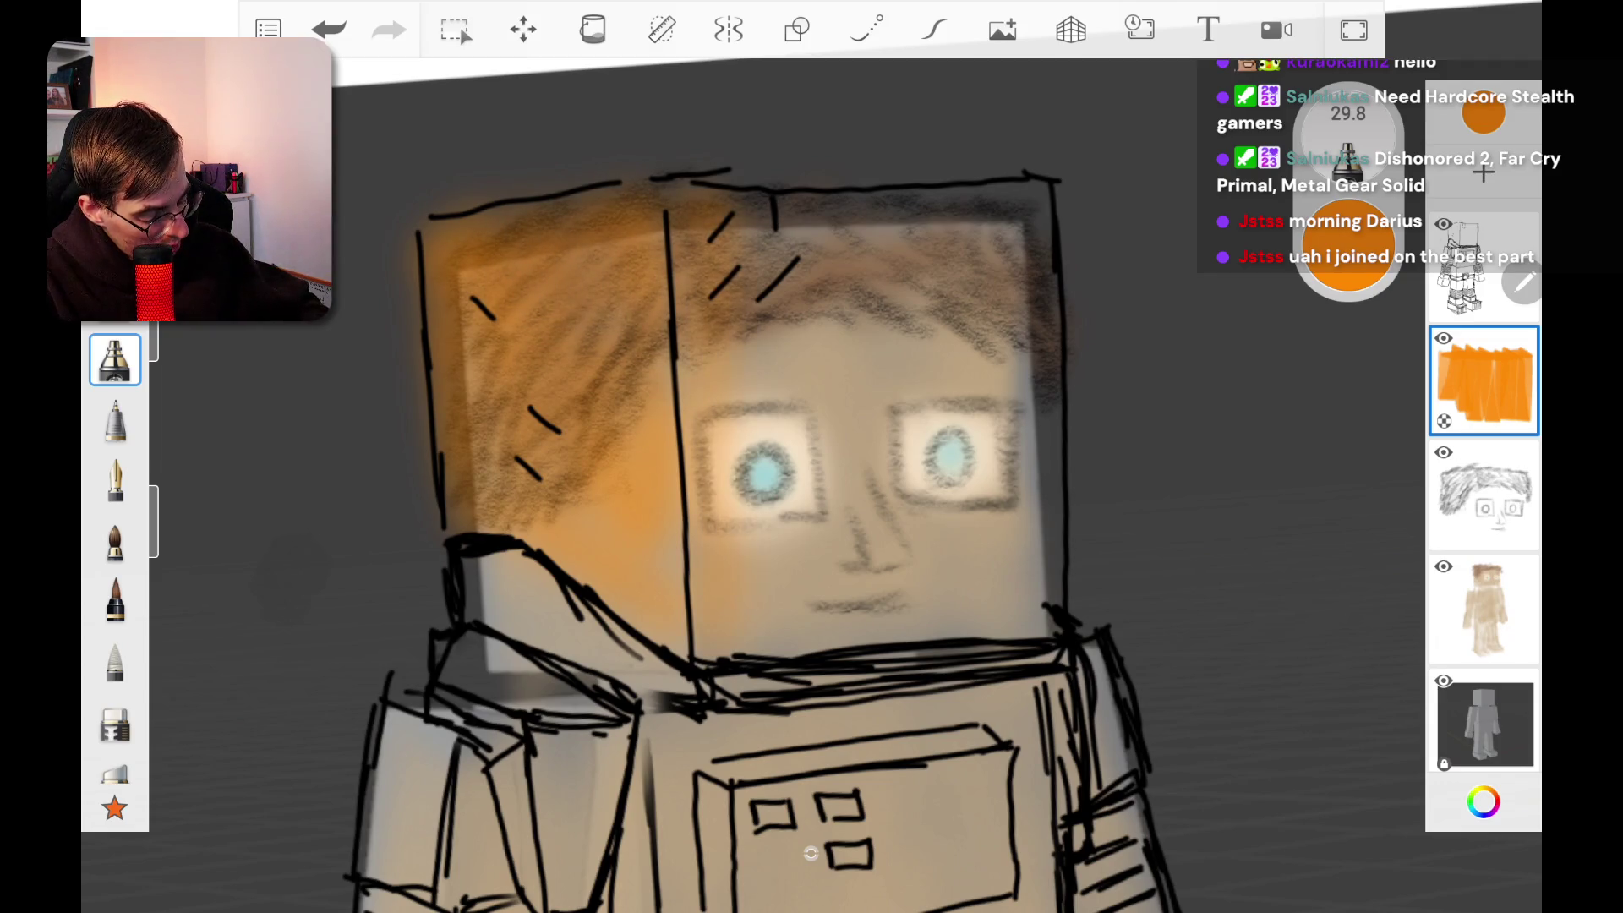
drag(778, 313, 807, 207)
drag(815, 287, 803, 507)
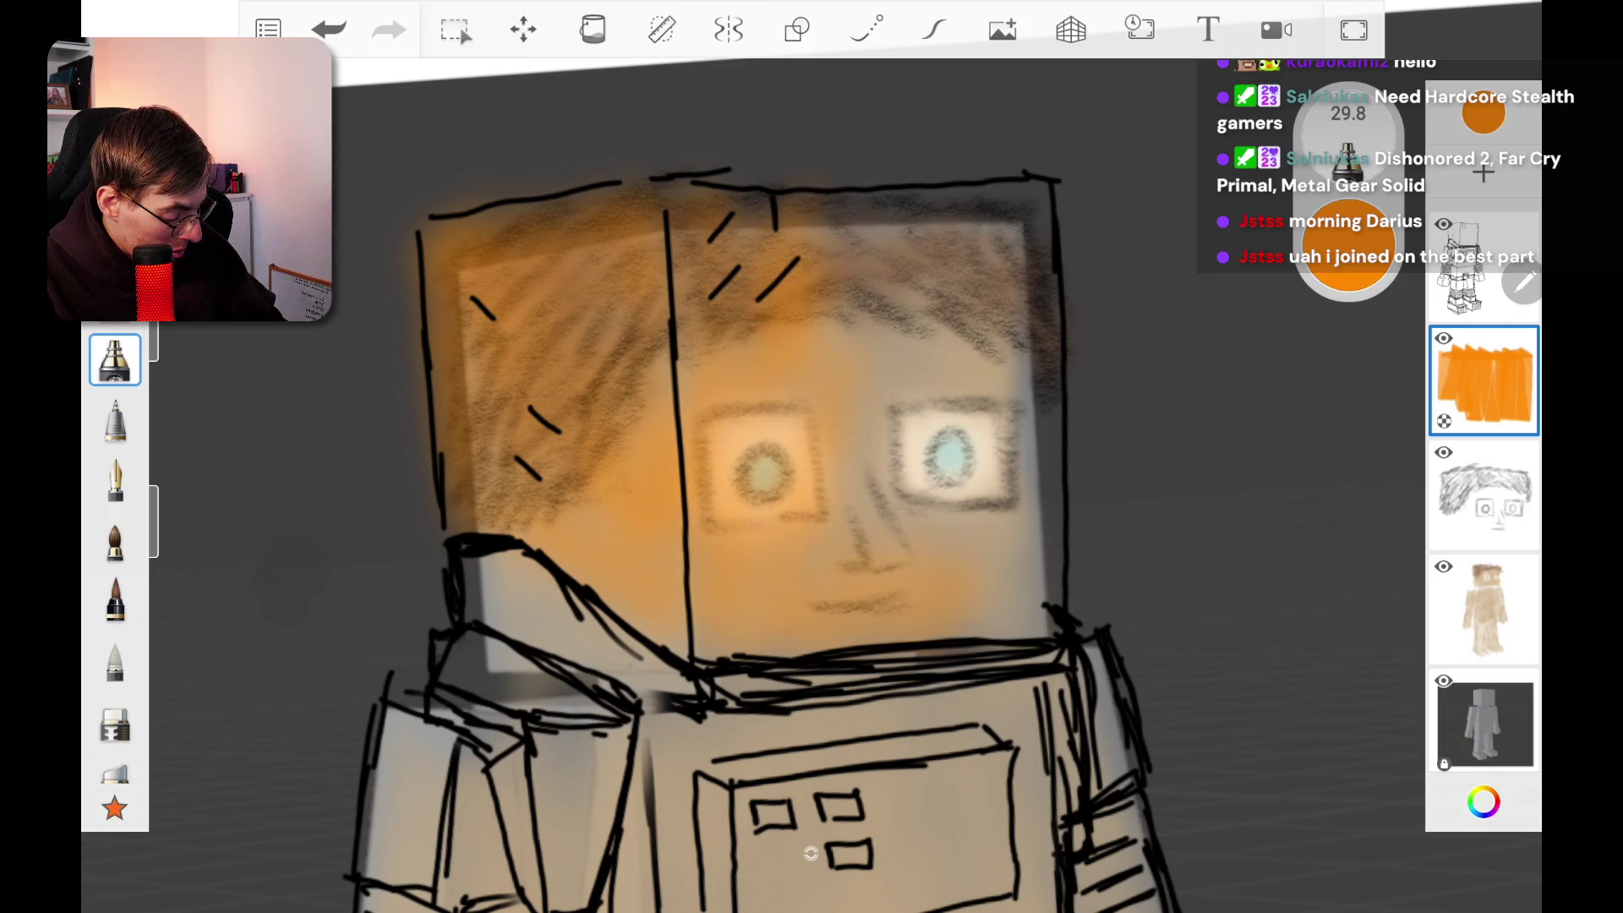
Step: Add orange glow over the right eye, the hair band and the head's top edges
mouse_move(972, 477)
mouse_down()
mouse_move(929, 461)
mouse_move(921, 422)
mouse_up()
mouse_move(903, 275)
mouse_down()
mouse_move(879, 306)
mouse_move(833, 224)
mouse_up()
mouse_move(710, 205)
mouse_down()
mouse_move(959, 207)
mouse_move(1031, 321)
mouse_up()
mouse_move(959, 314)
mouse_down()
mouse_move(972, 212)
mouse_move(1012, 270)
mouse_move(1054, 592)
mouse_up()
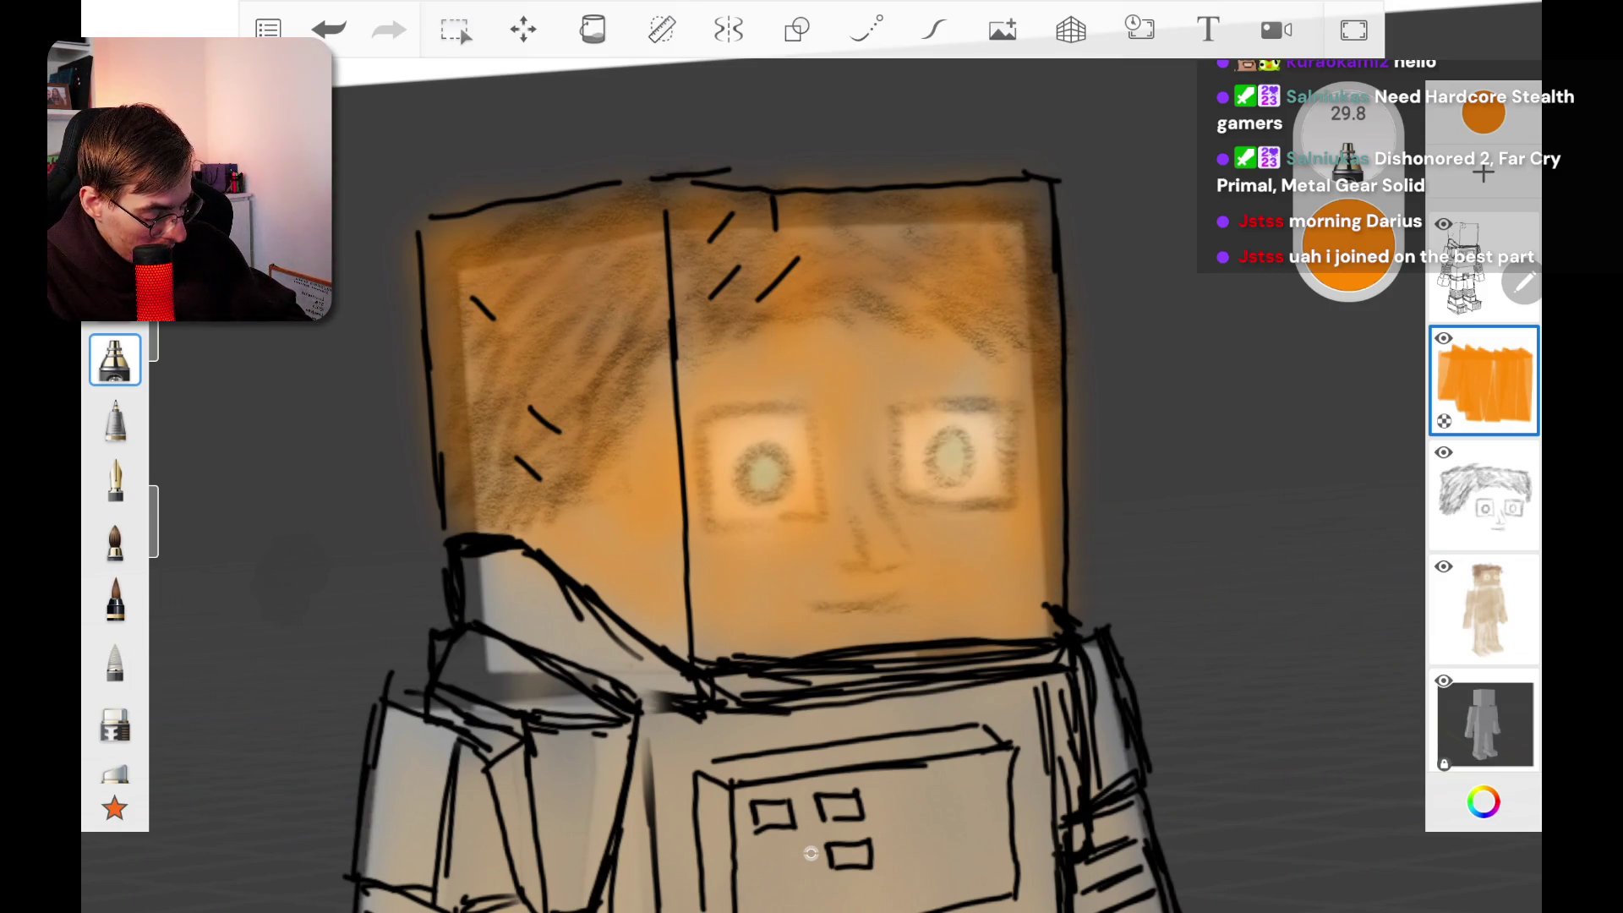
drag(444, 304, 426, 232)
mouse_move(550, 207)
mouse_down()
mouse_move(469, 245)
mouse_move(685, 186)
mouse_move(1001, 203)
mouse_move(1038, 262)
mouse_move(1047, 401)
mouse_up()
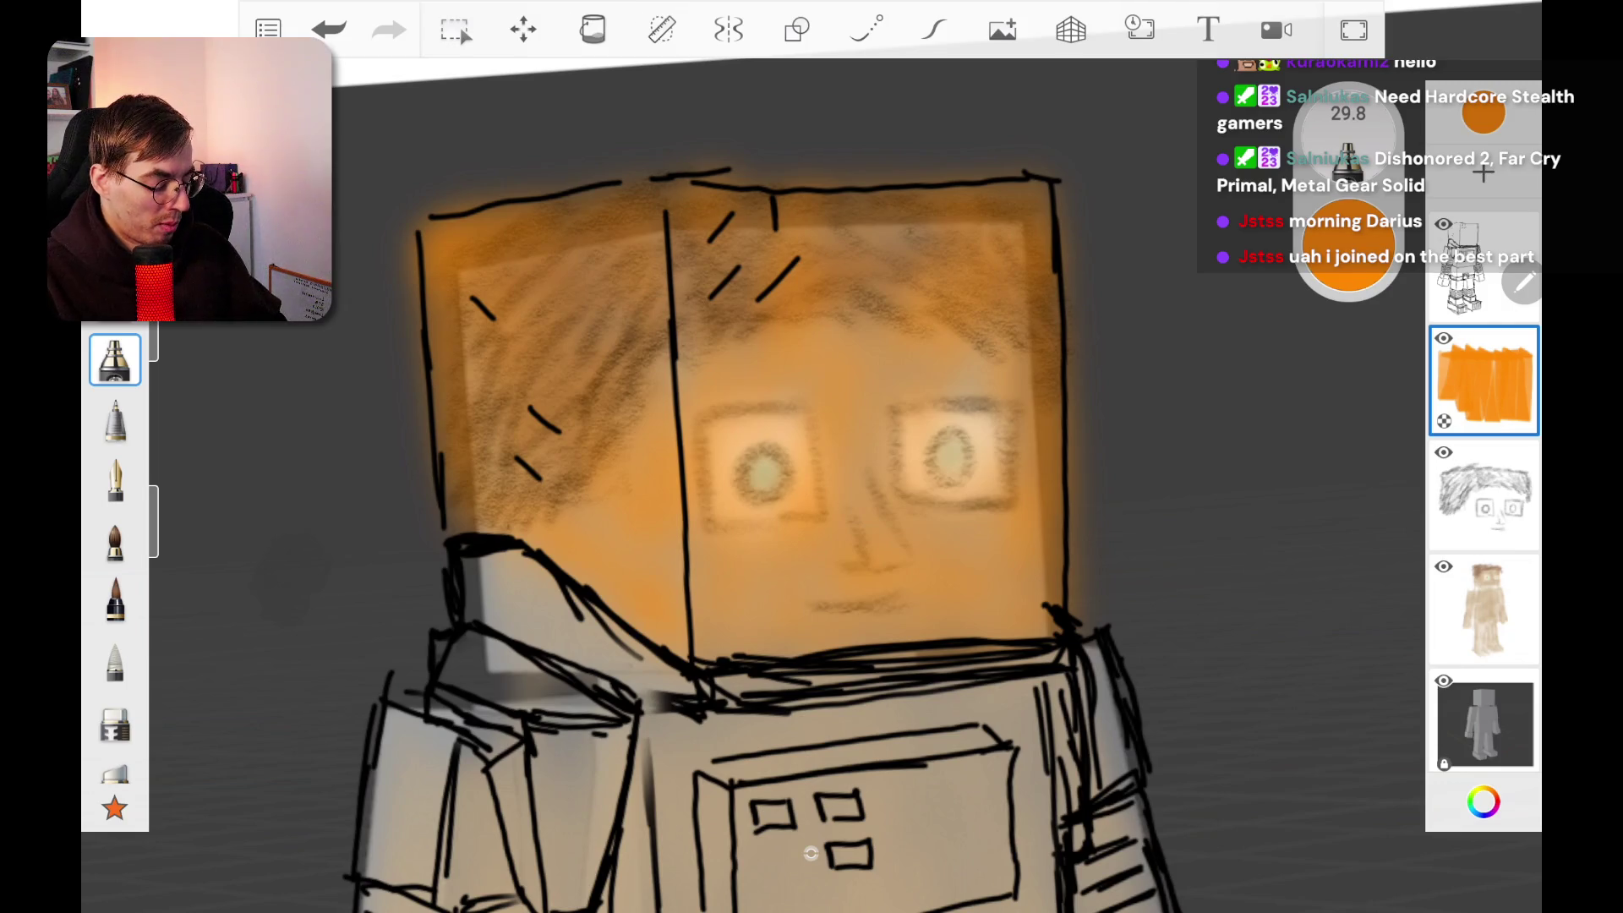
Step: Switch to the finer fountain pen and undo a test orange stroke across the chest
scroll(812, 507, down, 5)
scroll(896, 549, down, 2)
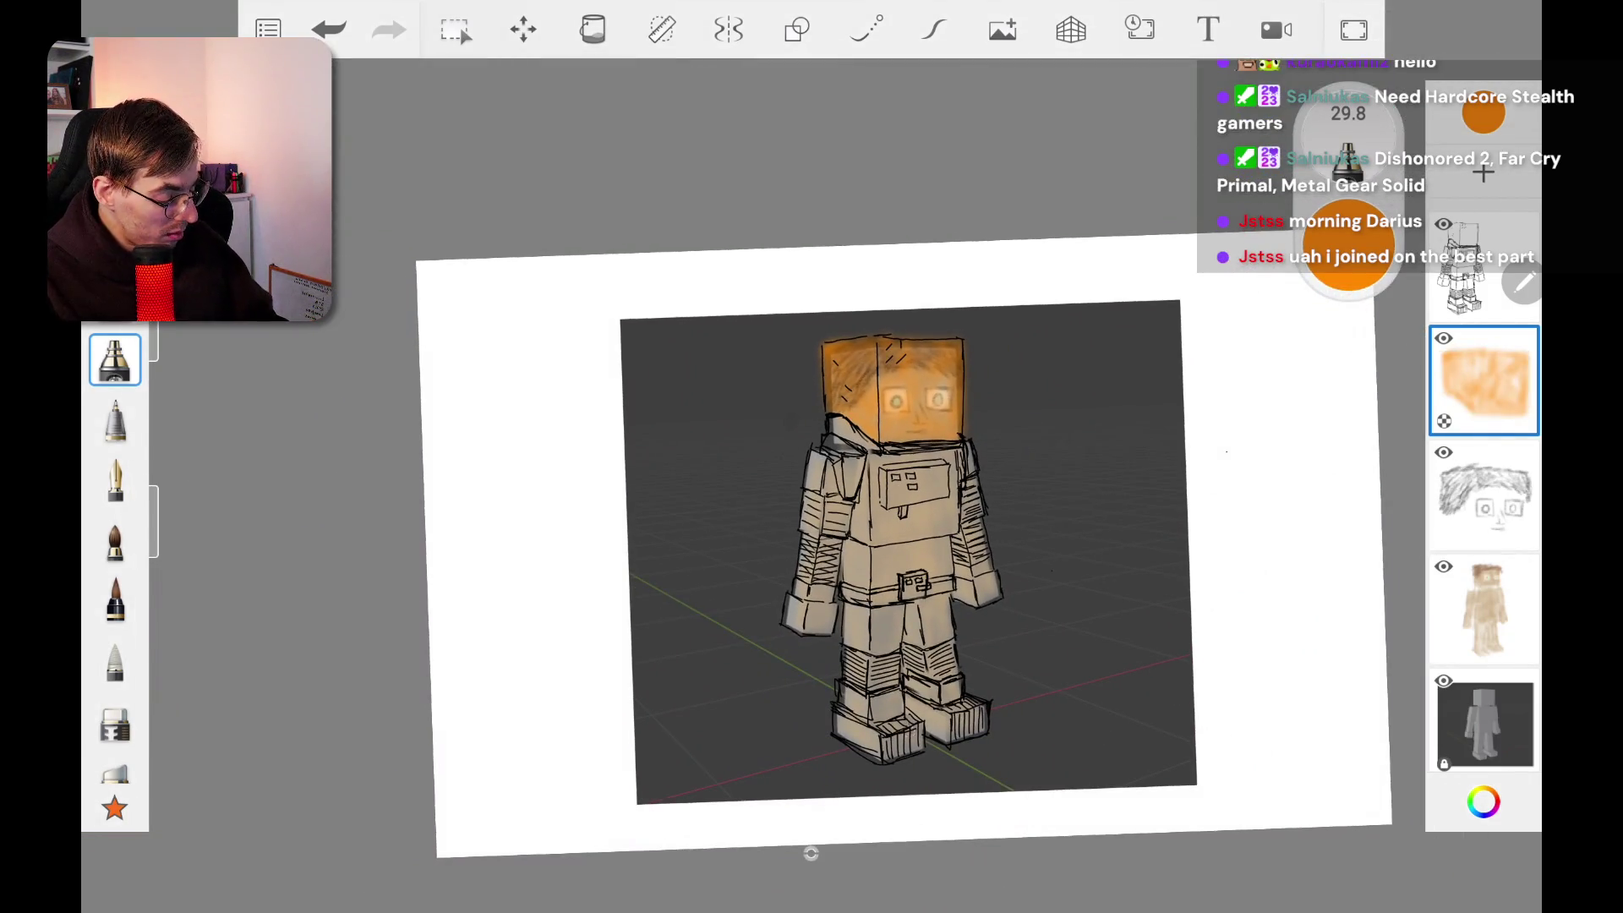
scroll(845, 465, up, 5)
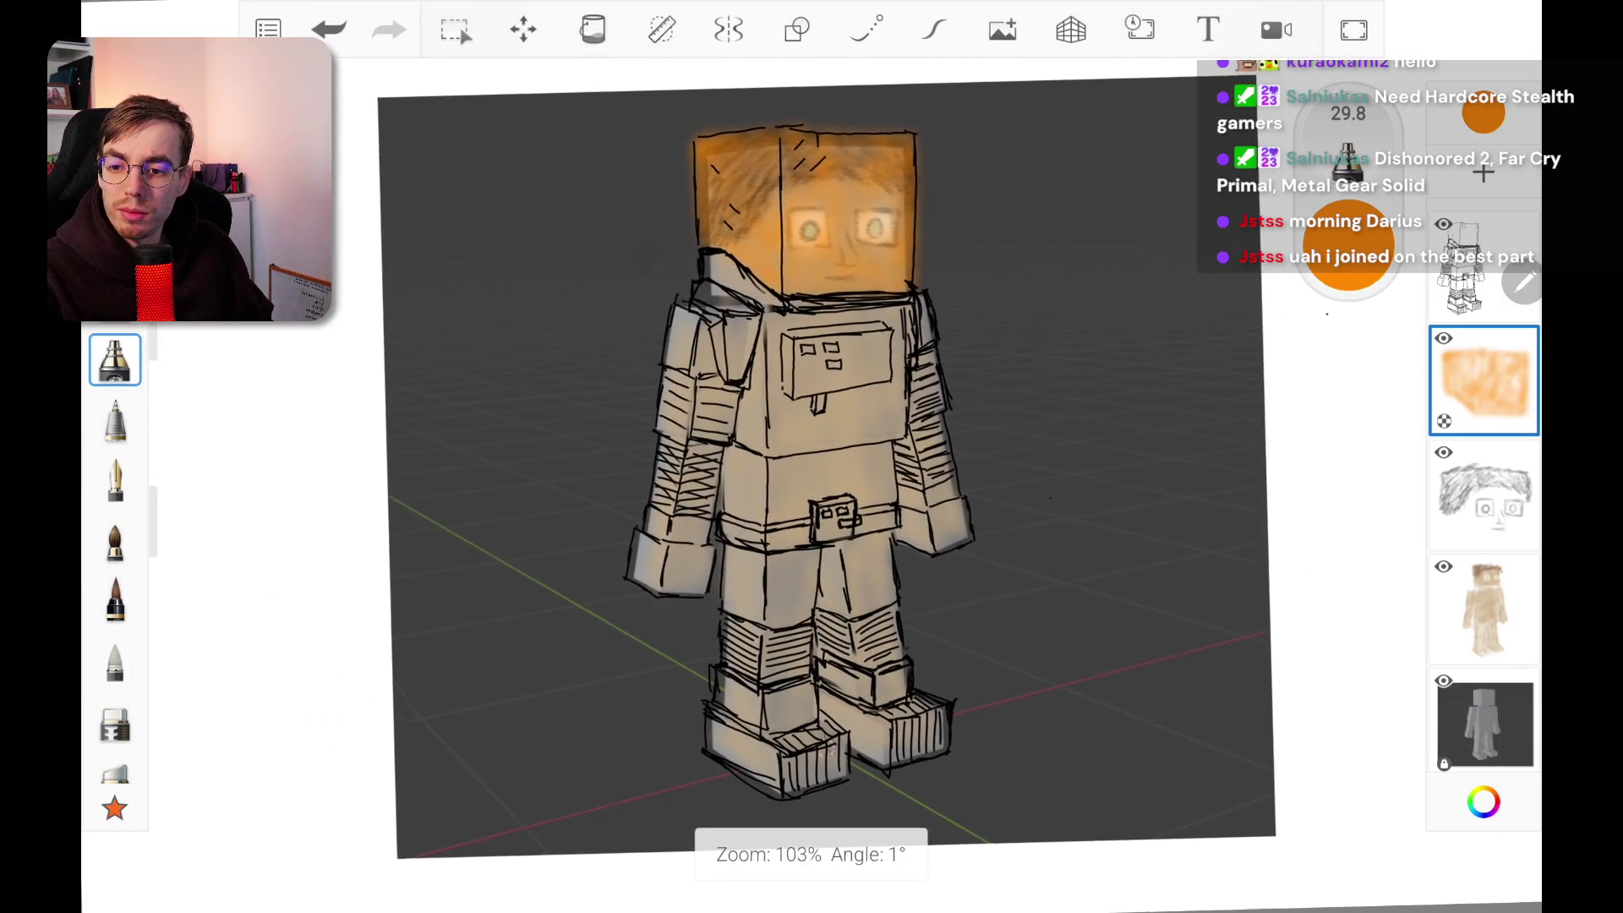
scroll(845, 473, down, 3)
scroll(879, 482, up, 1)
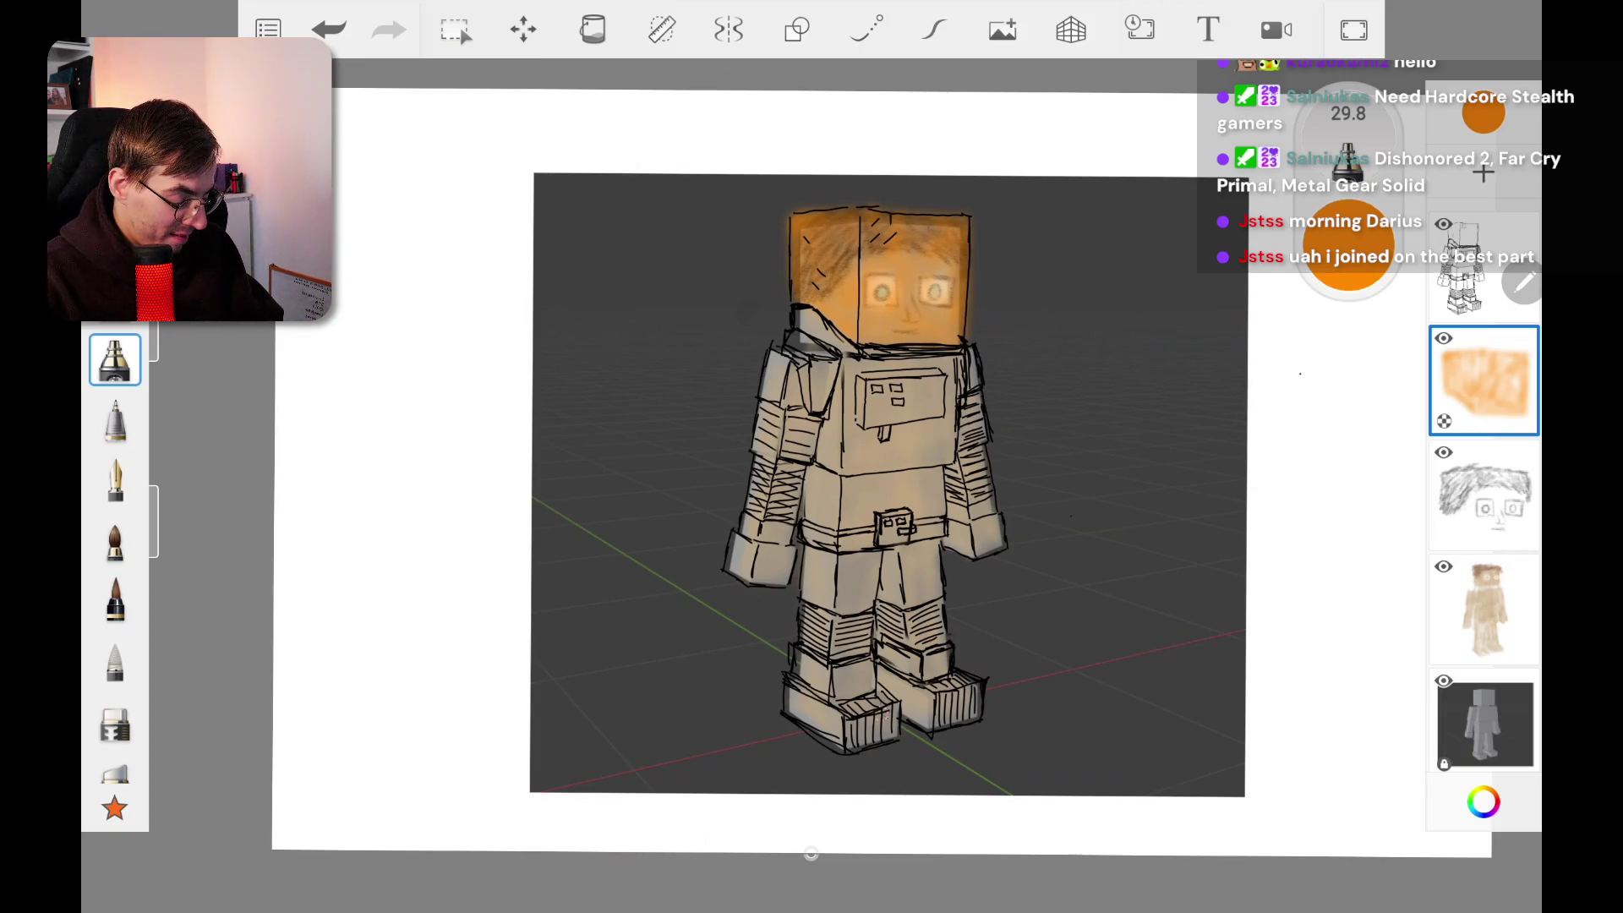
scroll(811, 854, up, 5)
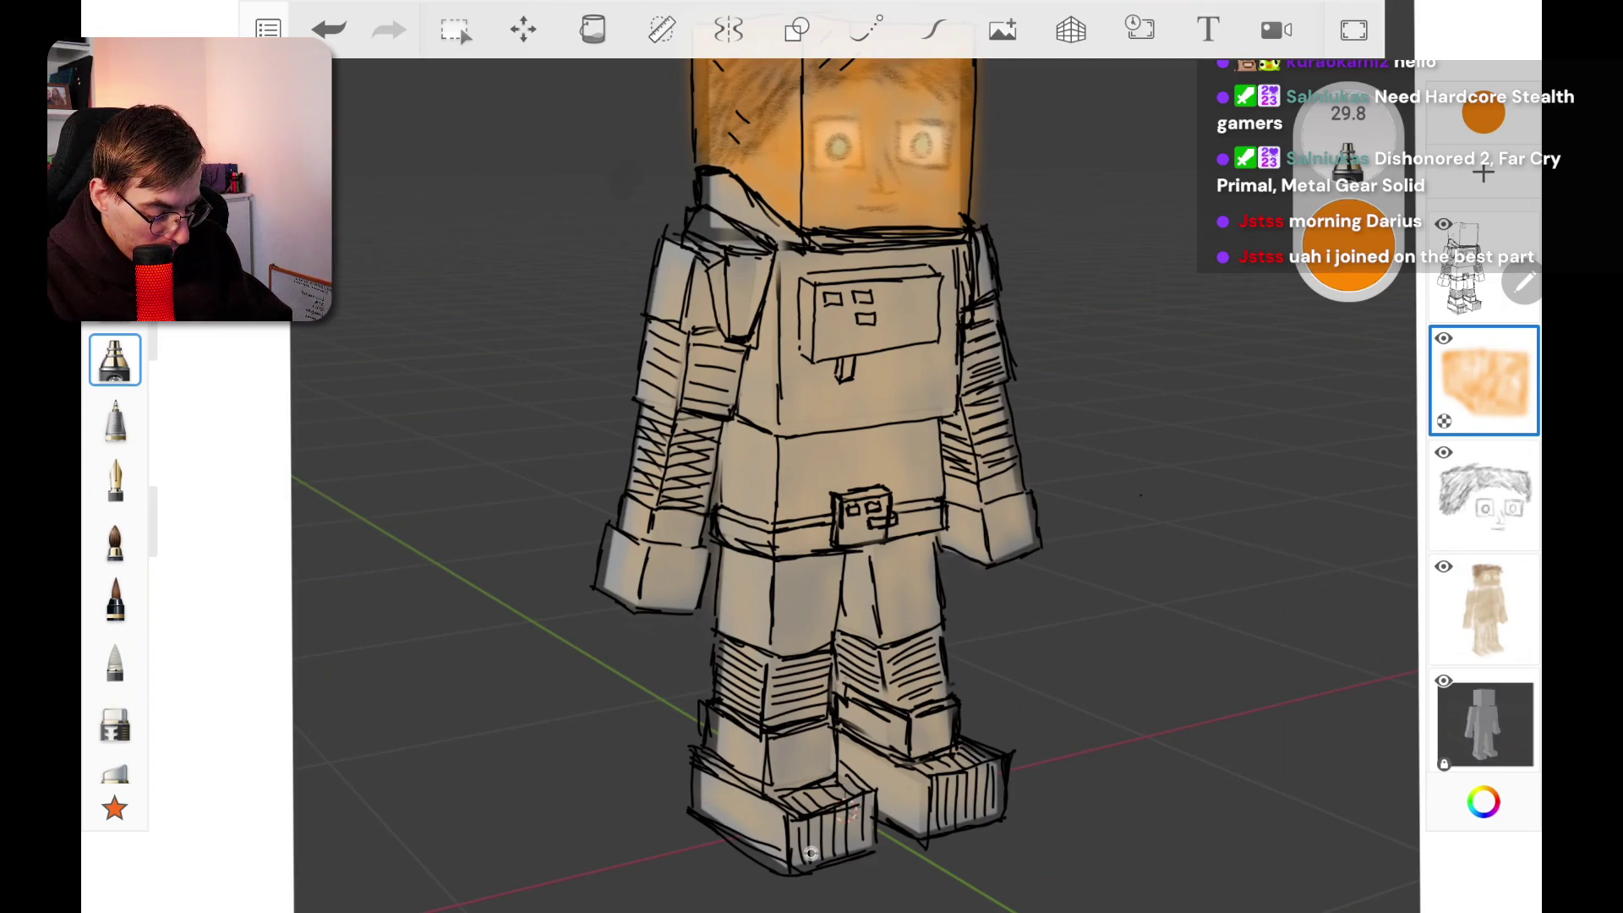
key(3)
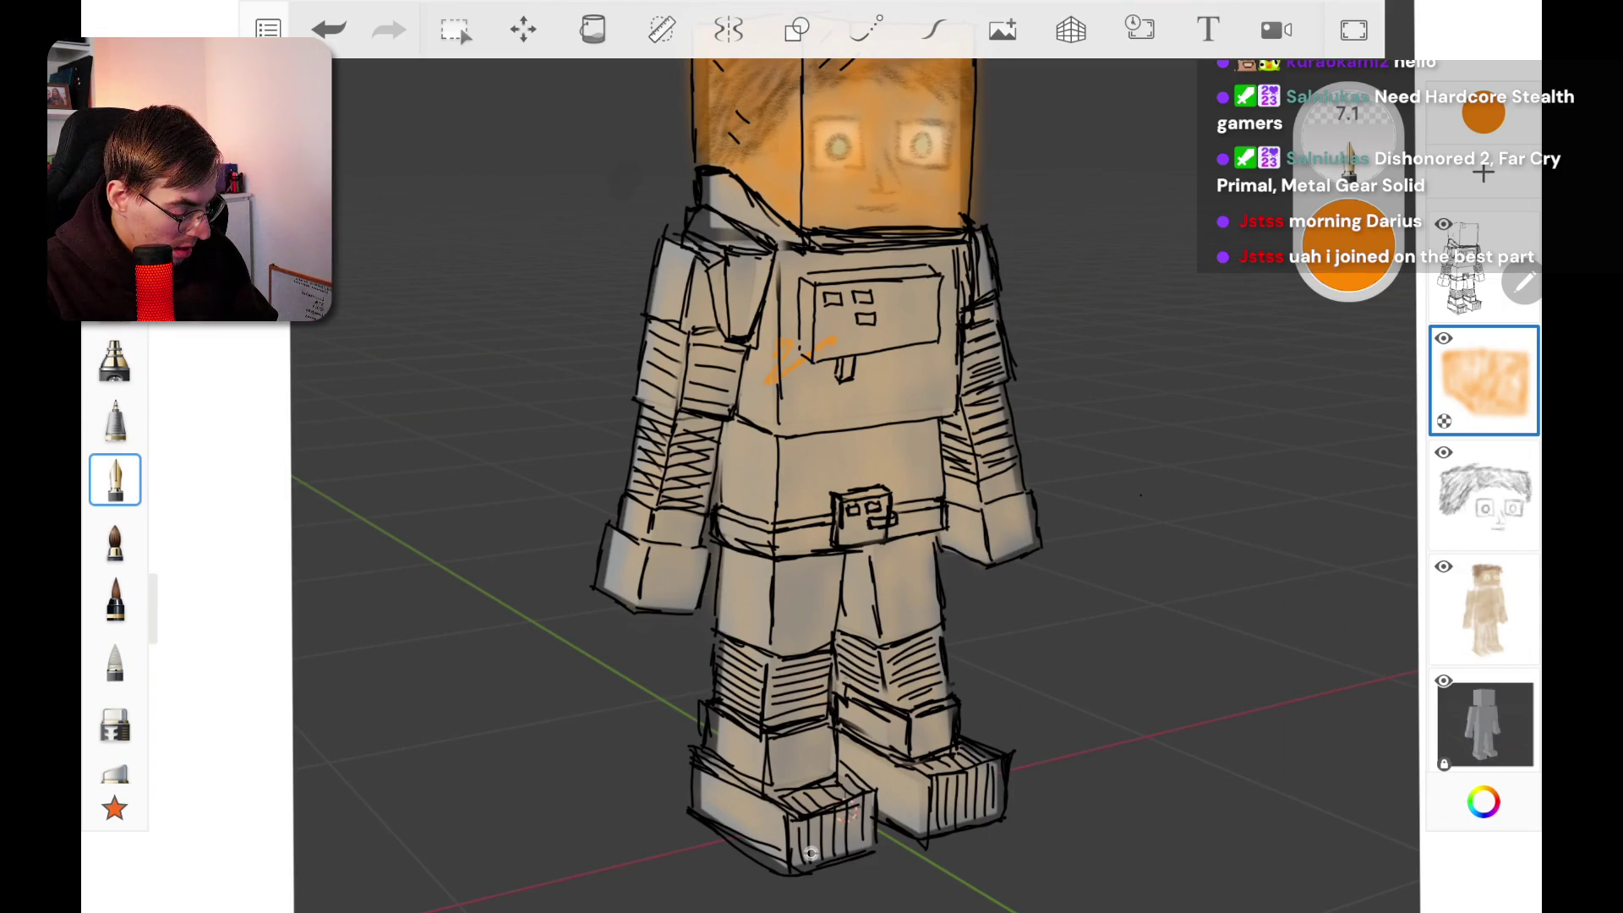
drag(803, 431, 1043, 294)
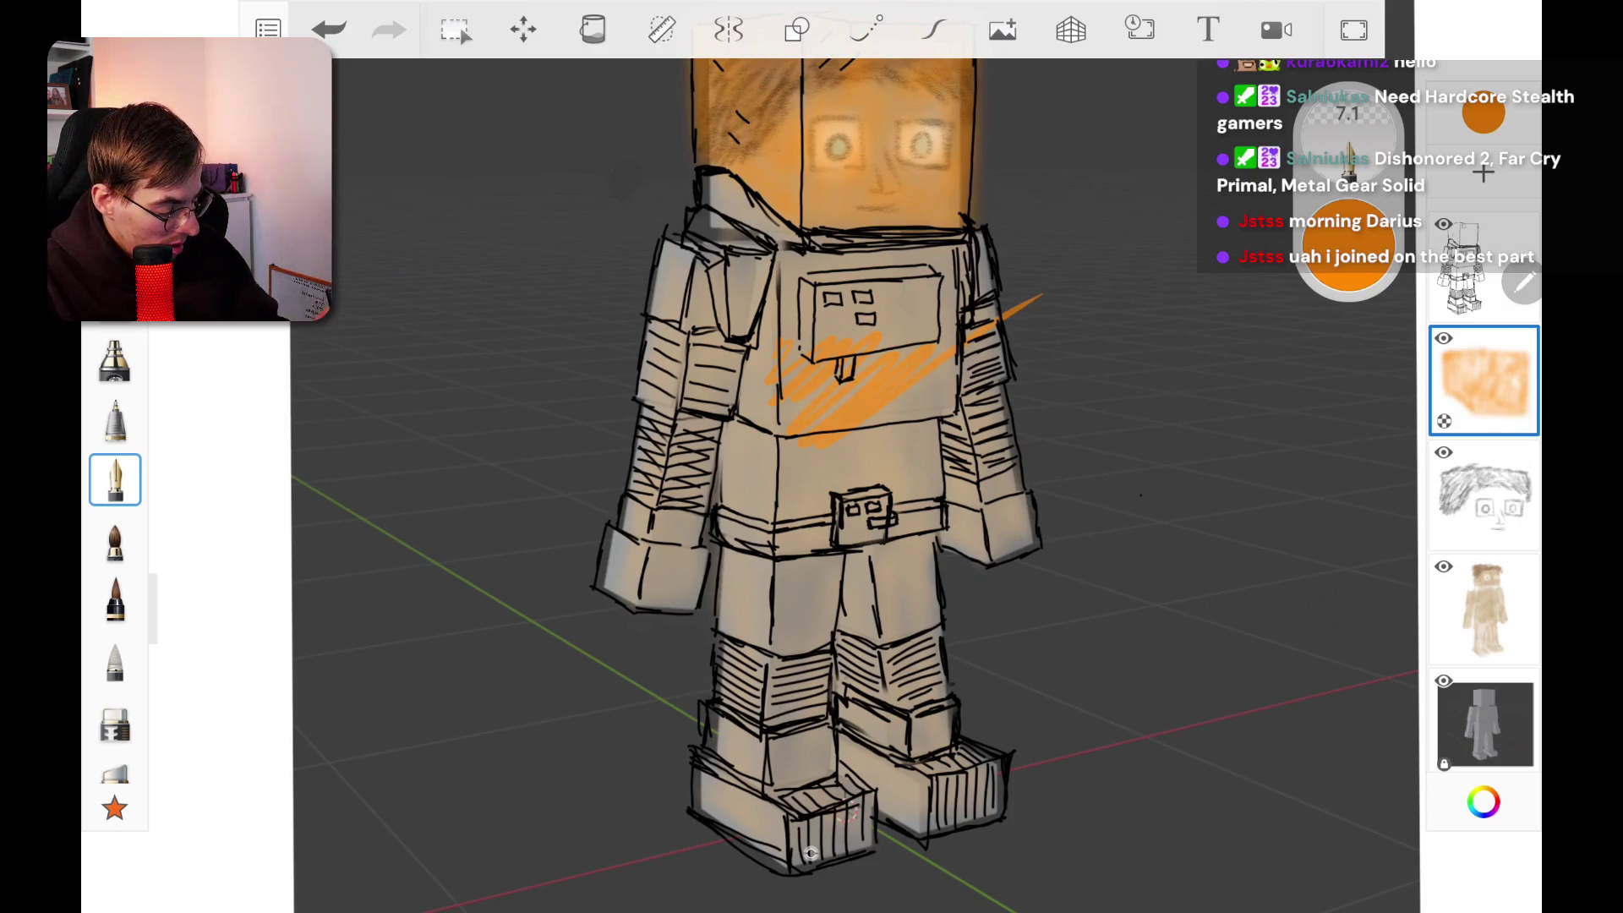
key(ctrl+z)
Step: Set the colour to a muted slate blue, HEX 3D5671
key(ctrl+i)
mouse_move(1162, 264)
mouse_down()
mouse_move(1068, 475)
mouse_move(1043, 467)
mouse_move(1122, 478)
mouse_move(1105, 480)
mouse_up()
mouse_move(1177, 362)
mouse_down()
mouse_move(1104, 391)
mouse_move(1084, 369)
mouse_move(1102, 354)
mouse_up()
drag(1098, 479, 1043, 469)
mouse_move(1108, 360)
mouse_down()
mouse_move(1128, 393)
mouse_move(1071, 389)
mouse_up()
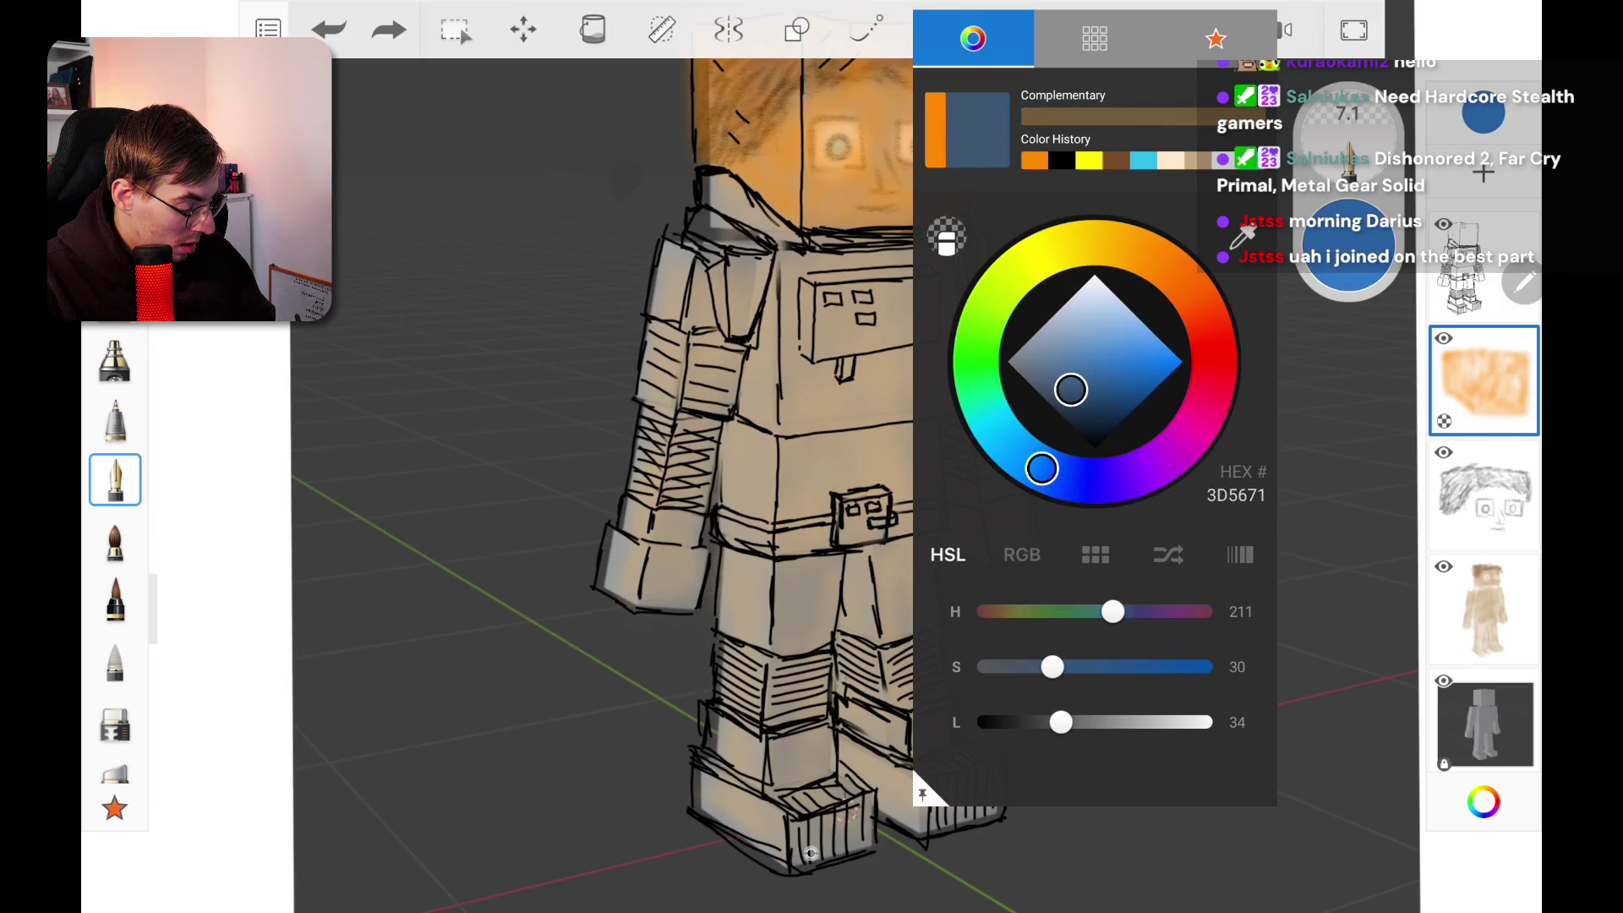
Step: Nudge the blue toward 3B5C72 and shade the collar around the head blue-grey
drag(1041, 468, 1024, 457)
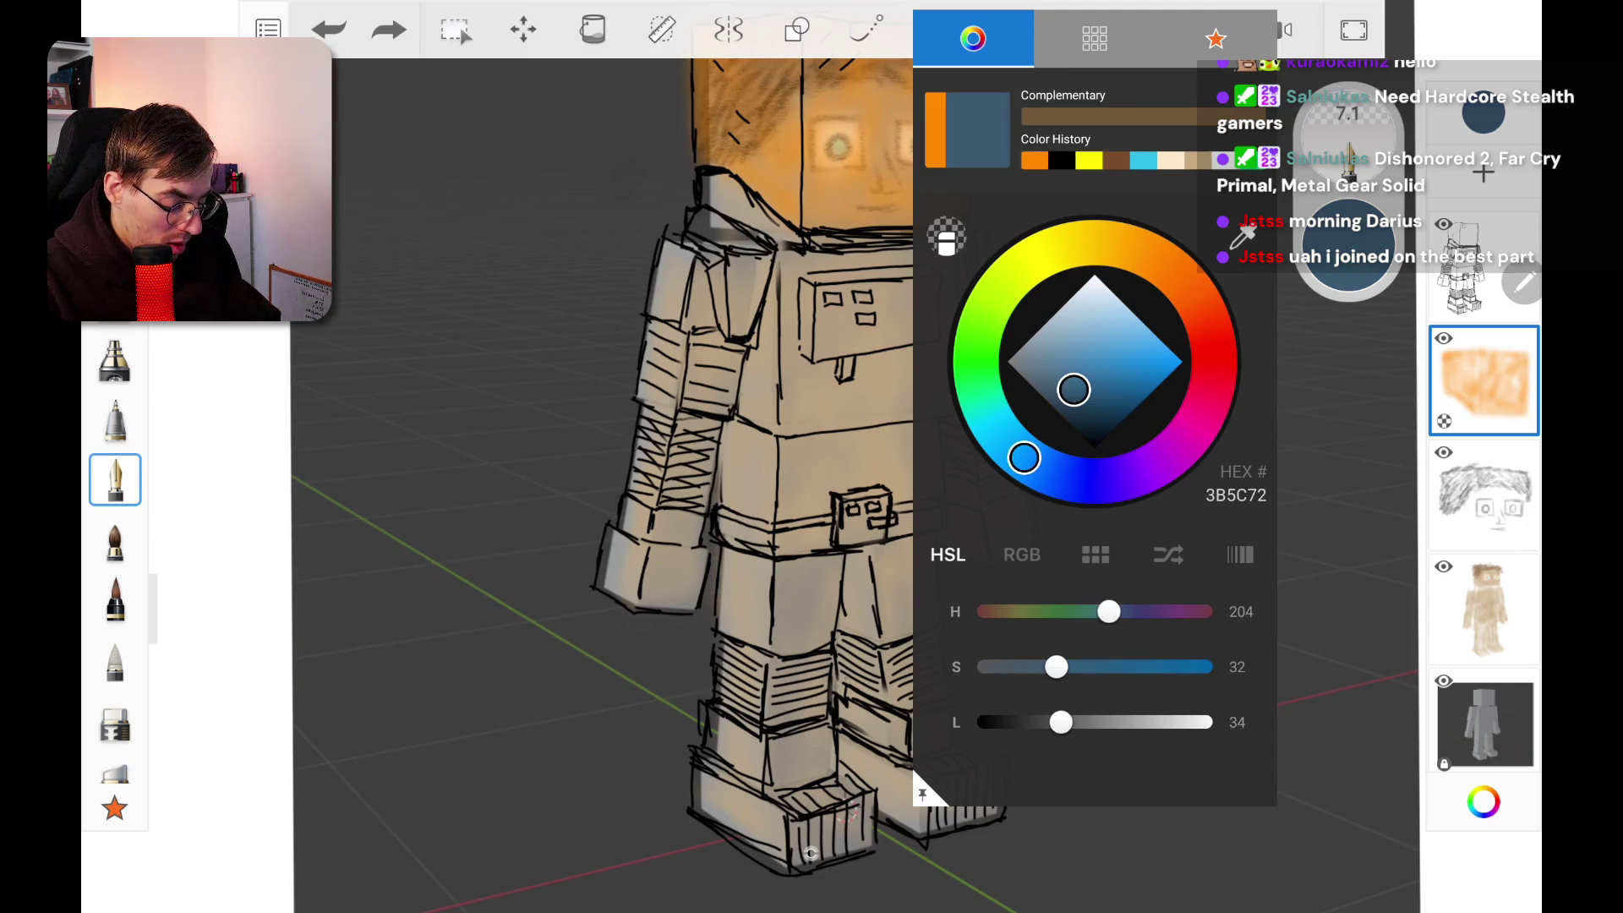
scroll(810, 852, up, 5)
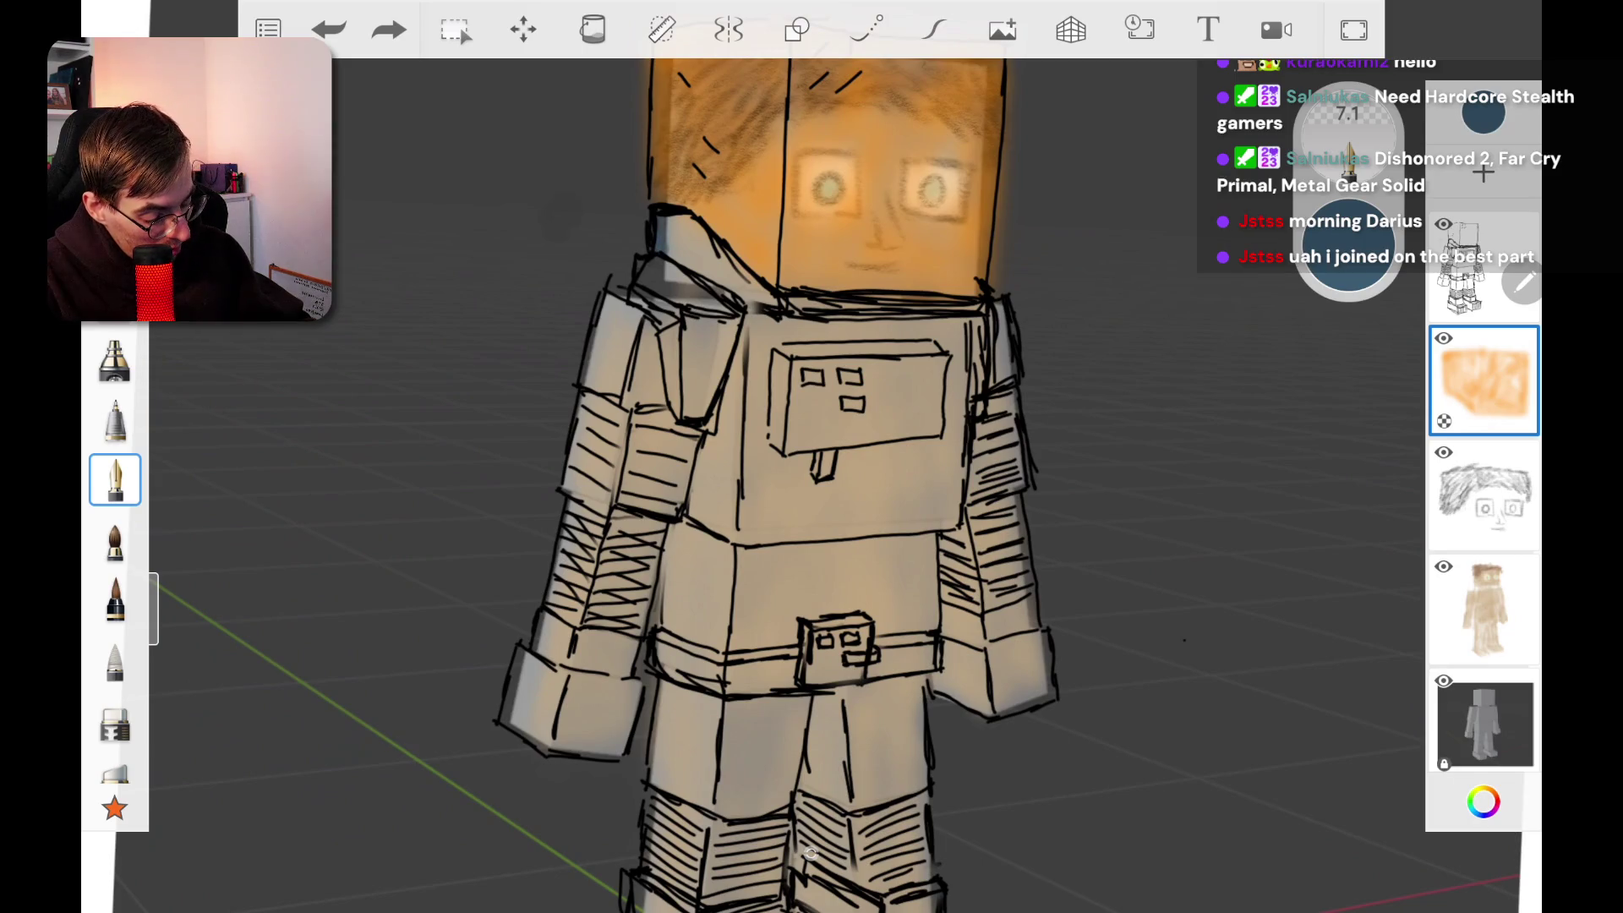
mouse_move(676, 221)
mouse_down()
mouse_move(740, 292)
mouse_move(824, 304)
mouse_up()
key(ctrl+y)
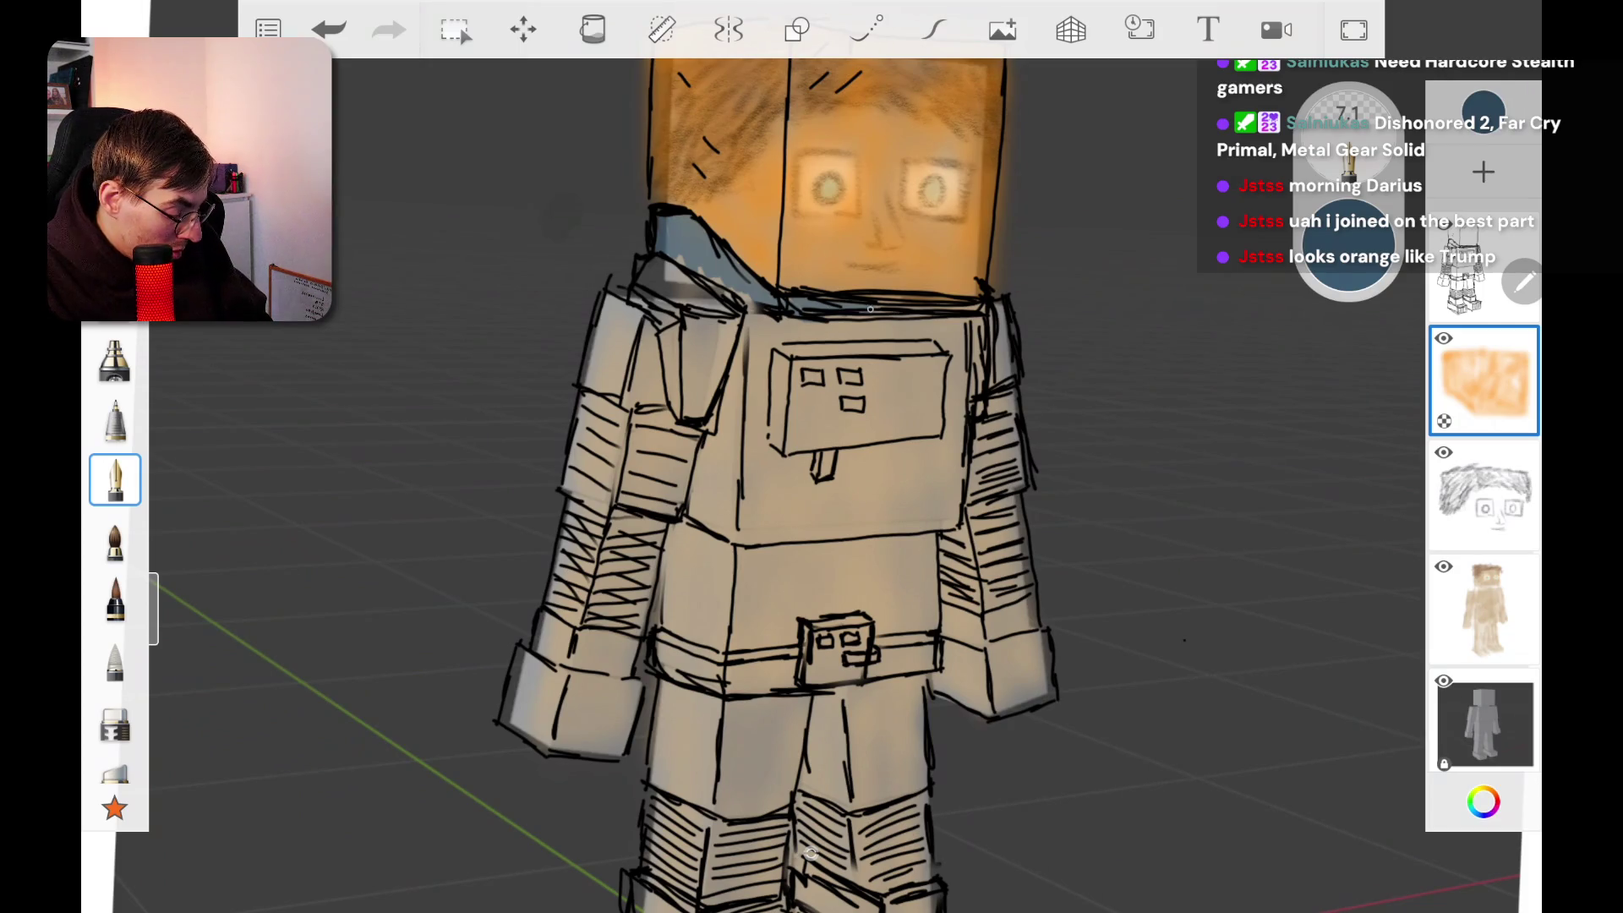
drag(938, 309, 984, 306)
drag(744, 322, 946, 329)
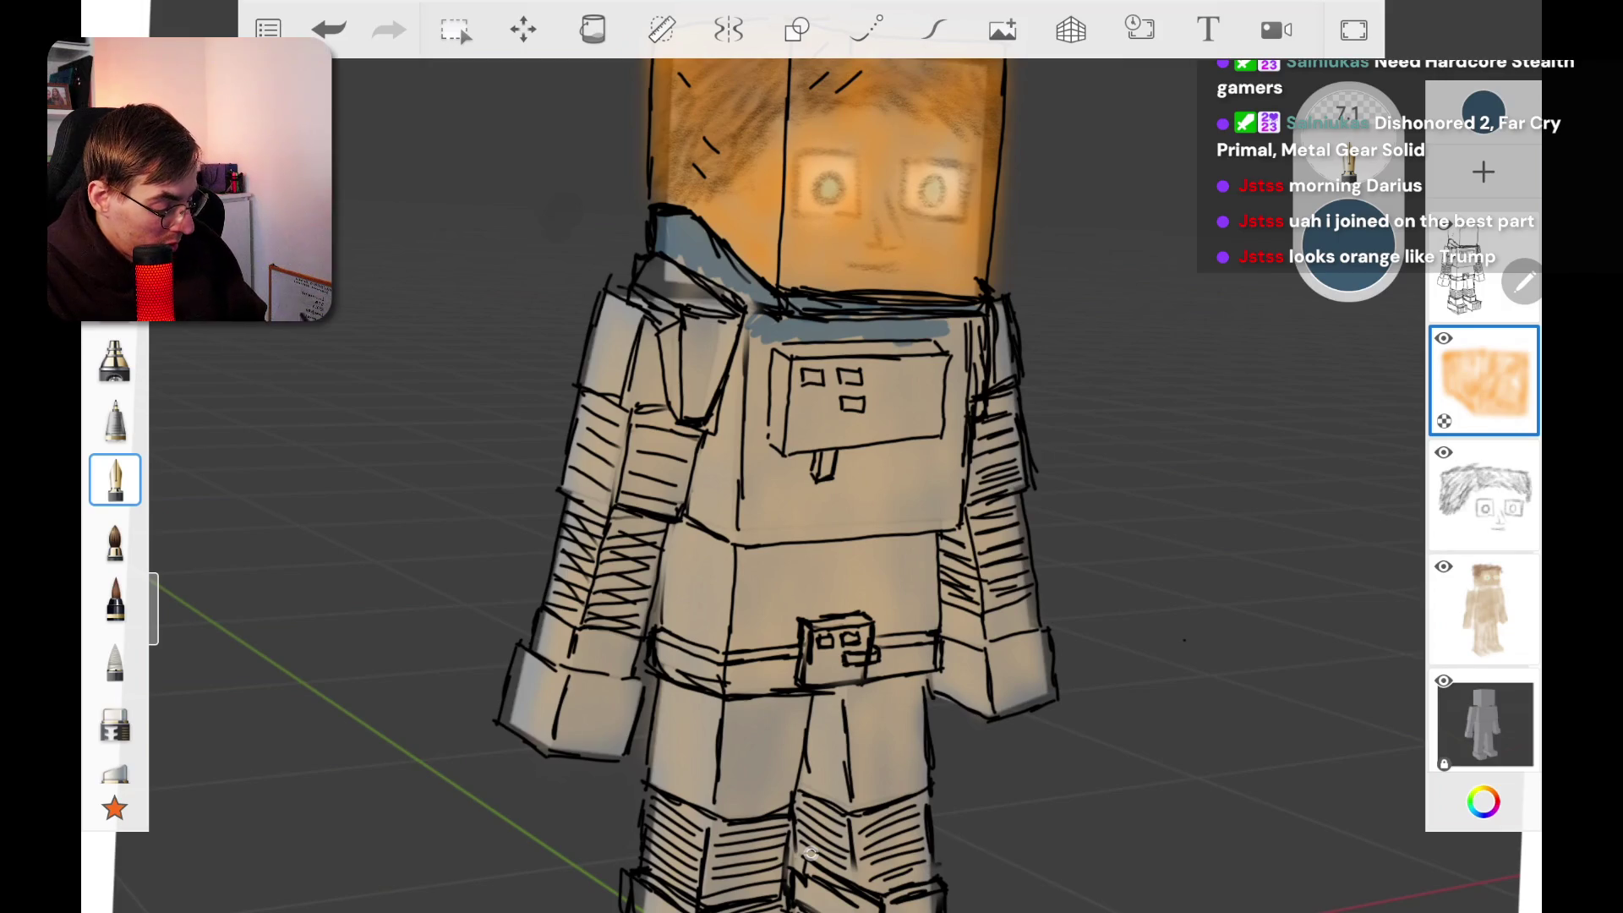
Step: Enlarge the pen to size 10.4 and shade the chest plate blue-grey
drag(1348, 114, 1348, 95)
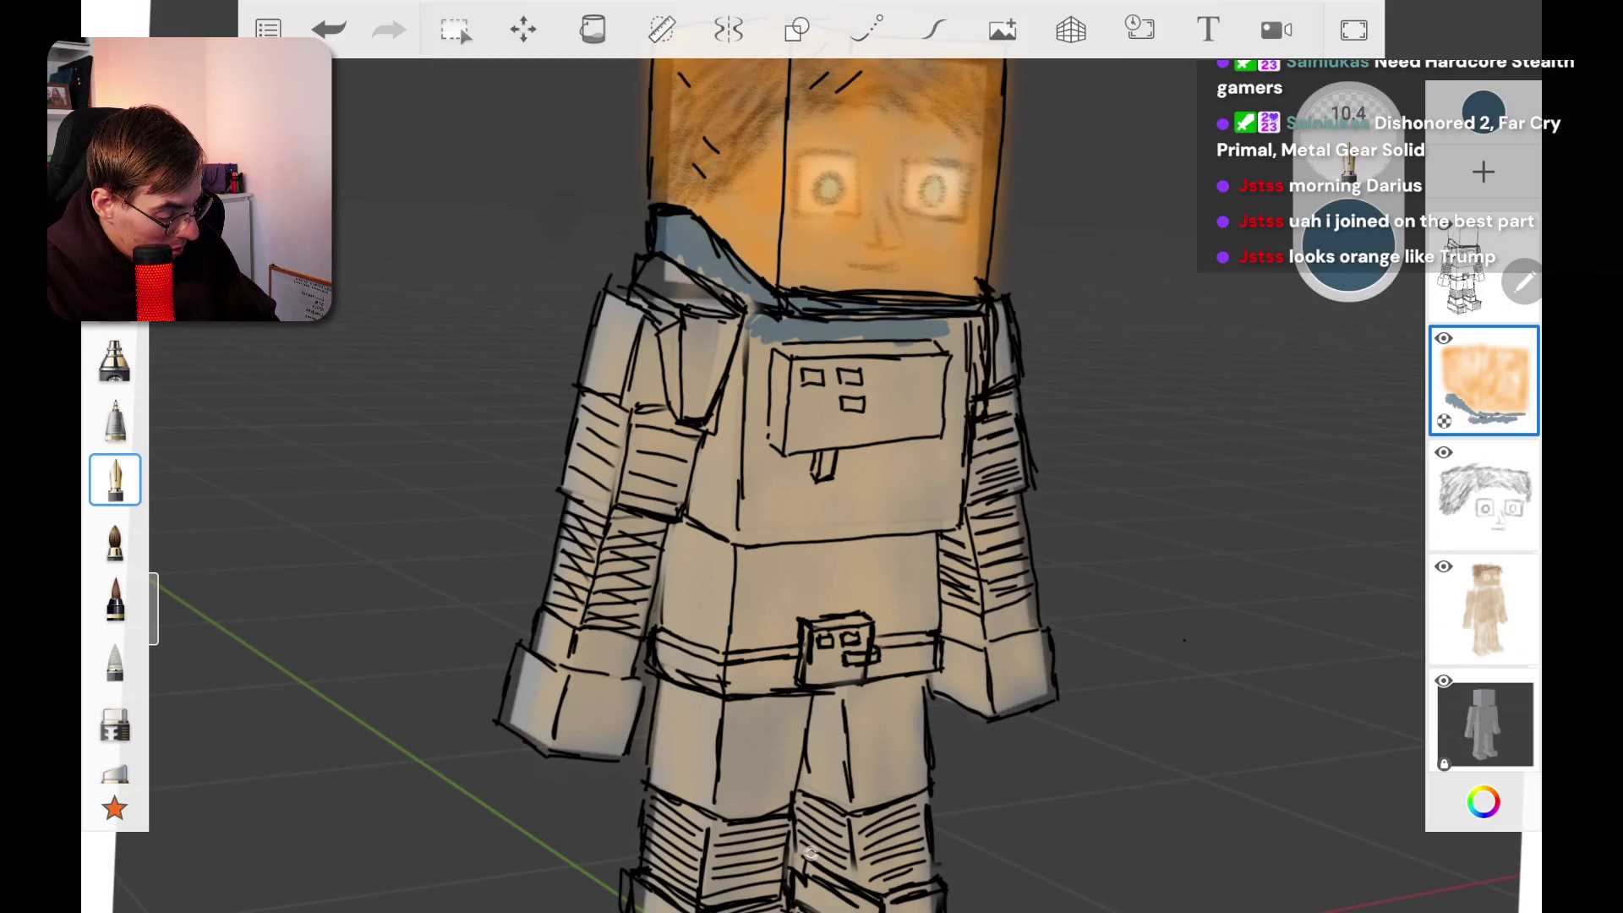
mouse_move(754, 329)
mouse_down()
mouse_move(744, 533)
mouse_move(769, 461)
mouse_move(786, 474)
mouse_move(808, 456)
mouse_move(786, 516)
mouse_move(879, 499)
mouse_move(925, 520)
mouse_move(947, 503)
mouse_move(845, 456)
mouse_move(841, 473)
mouse_move(929, 440)
mouse_move(955, 490)
mouse_move(954, 325)
mouse_move(964, 334)
mouse_move(917, 324)
mouse_move(983, 311)
mouse_up()
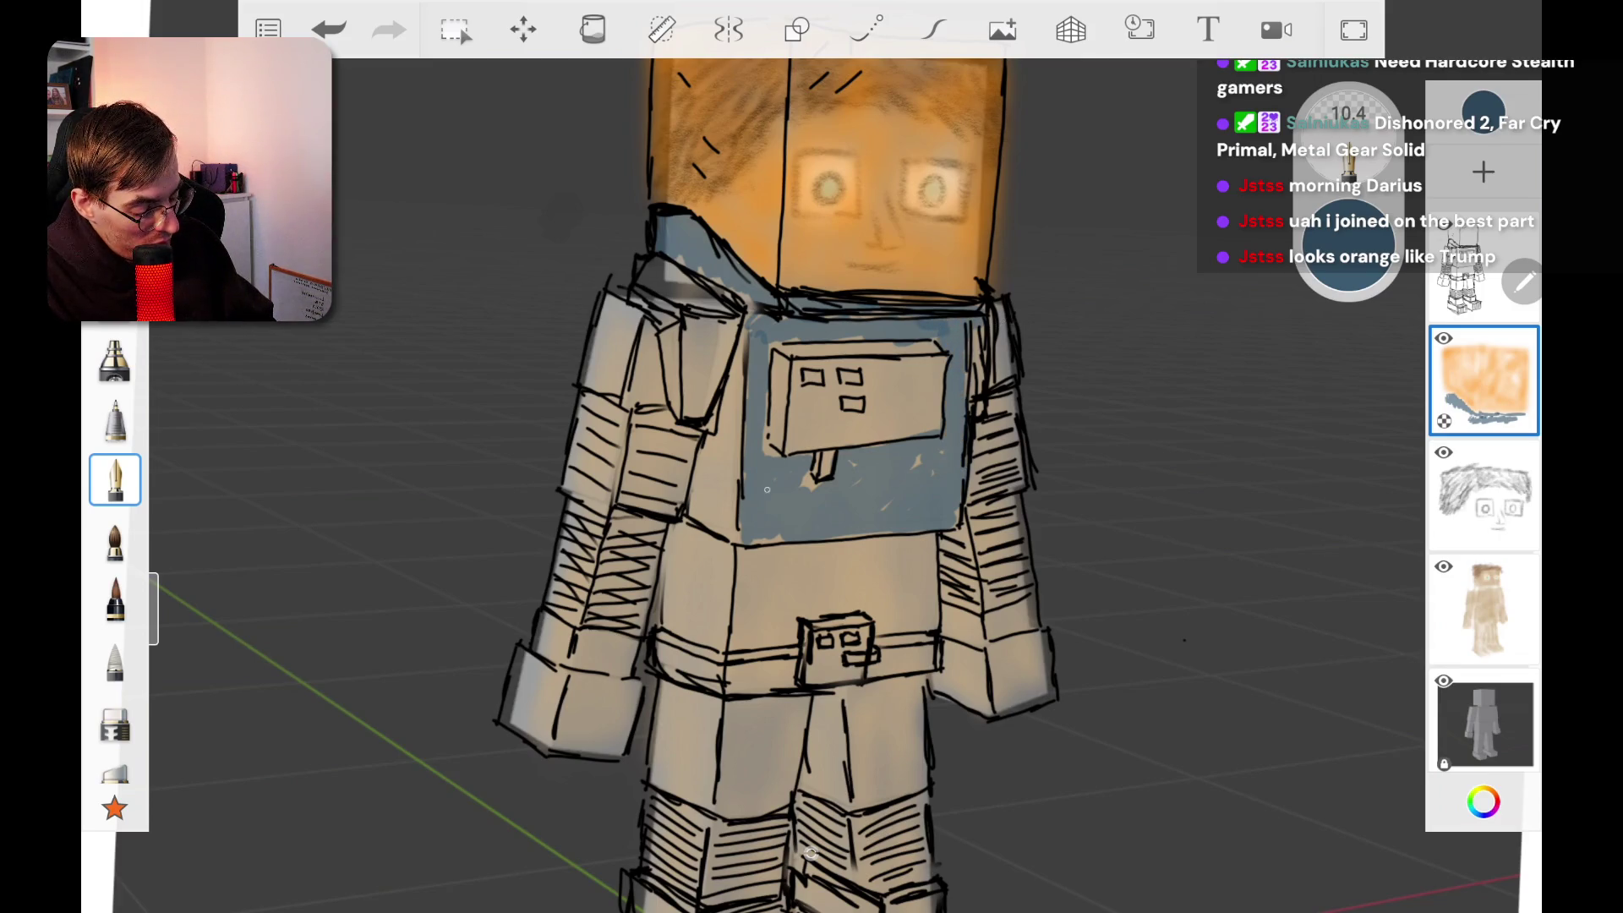
mouse_move(761, 541)
mouse_down()
mouse_move(790, 528)
mouse_move(822, 473)
mouse_up()
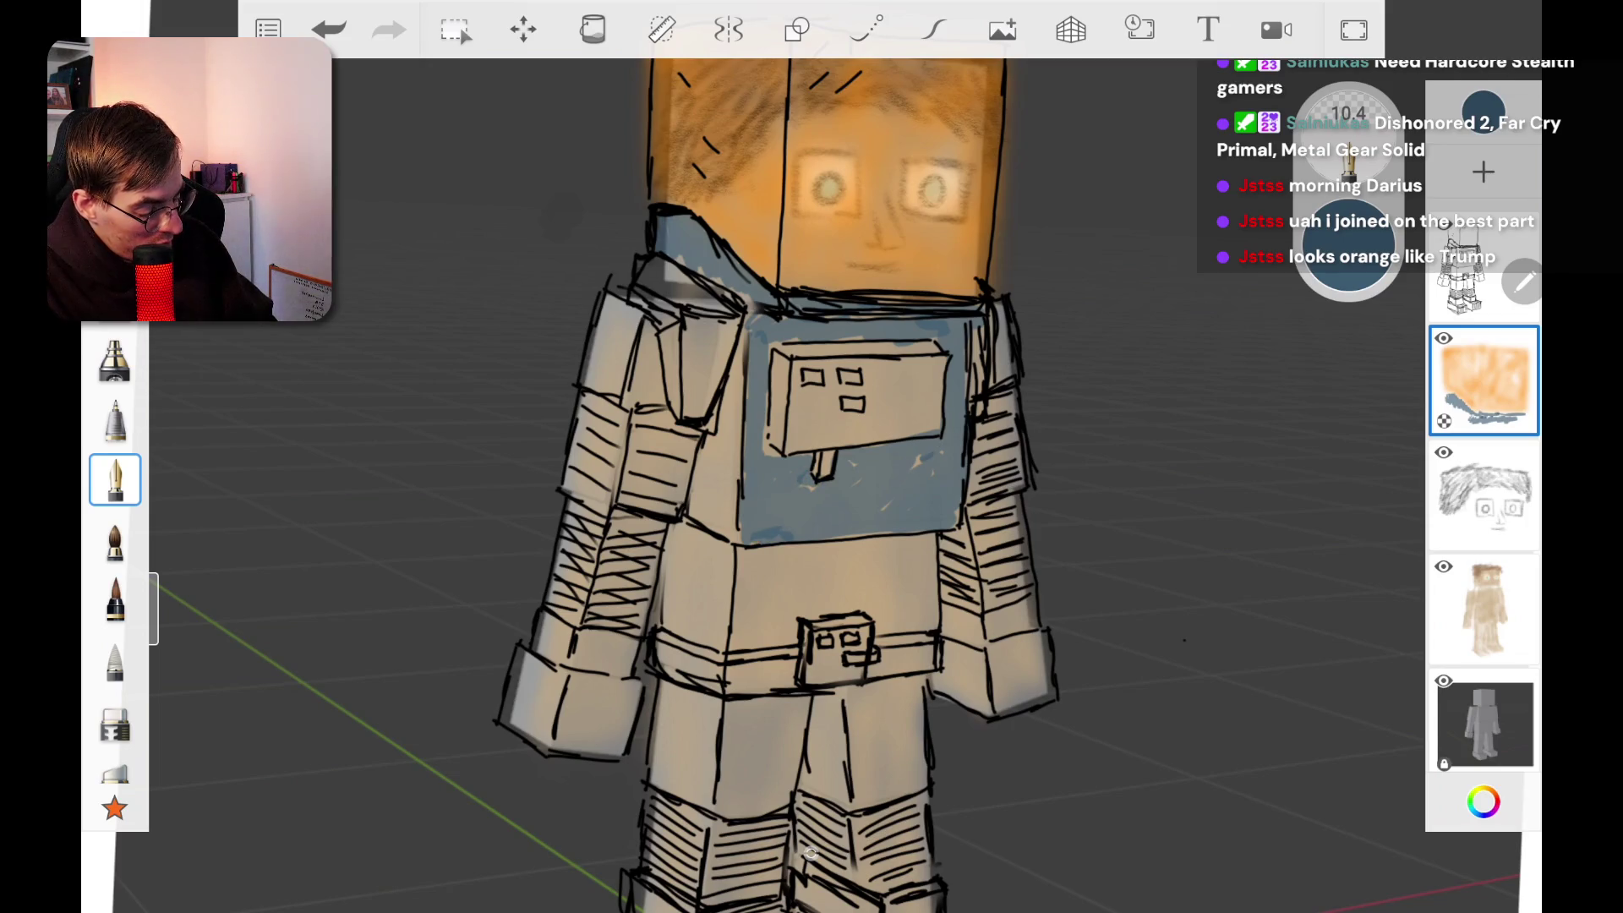
mouse_move(734, 342)
mouse_down()
mouse_move(724, 537)
mouse_move(700, 494)
mouse_move(737, 367)
mouse_move(725, 541)
mouse_move(703, 486)
mouse_move(727, 382)
mouse_move(717, 399)
mouse_up()
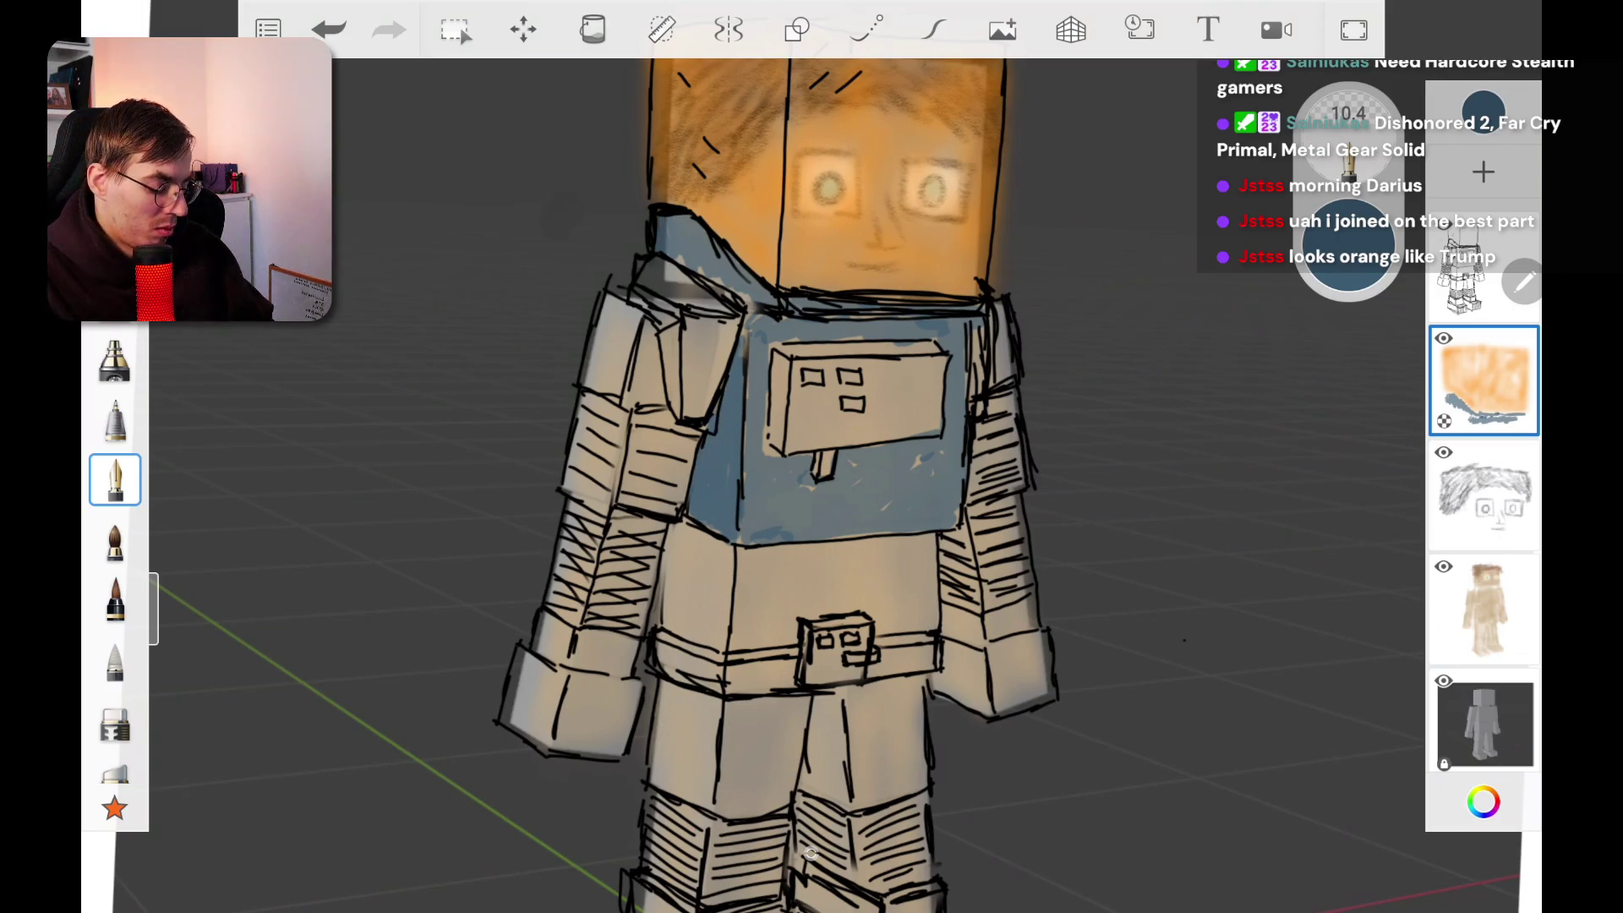
scroll(811, 457, down, 2)
scroll(812, 456, down, 3)
scroll(812, 456, up, 4)
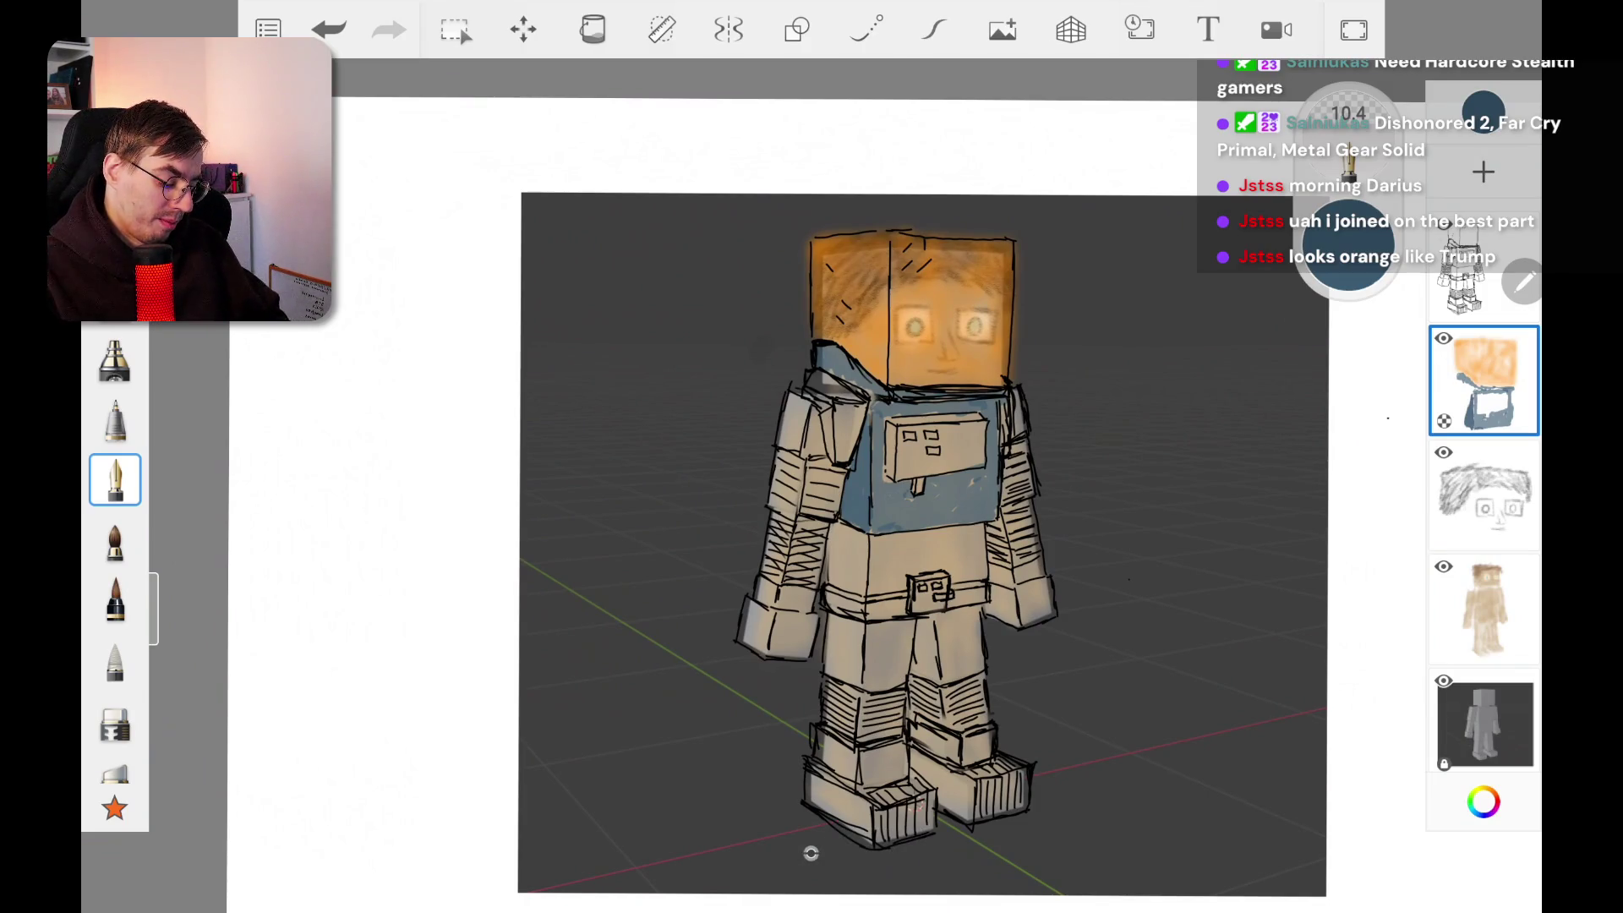
Step: Darken the chest's top edge and top-right corner with deeper blue
scroll(811, 456, up, 5)
mouse_move(797, 407)
mouse_down()
mouse_move(1063, 326)
mouse_move(935, 387)
mouse_up()
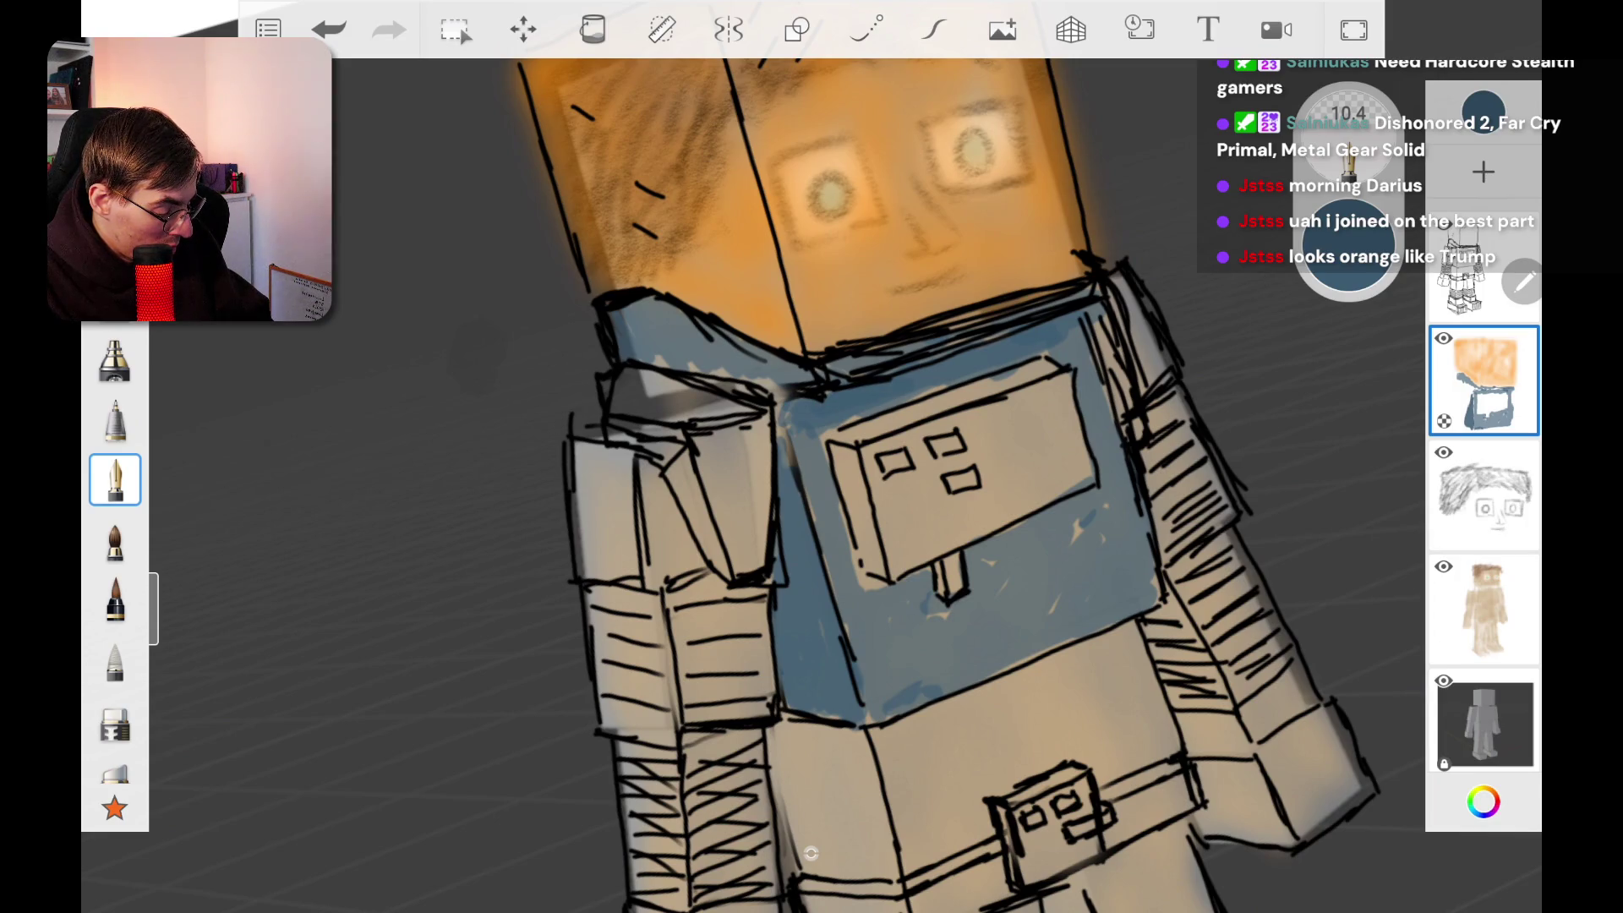
mouse_move(1056, 326)
mouse_down()
mouse_move(1080, 348)
mouse_move(1041, 355)
mouse_move(1091, 369)
mouse_up()
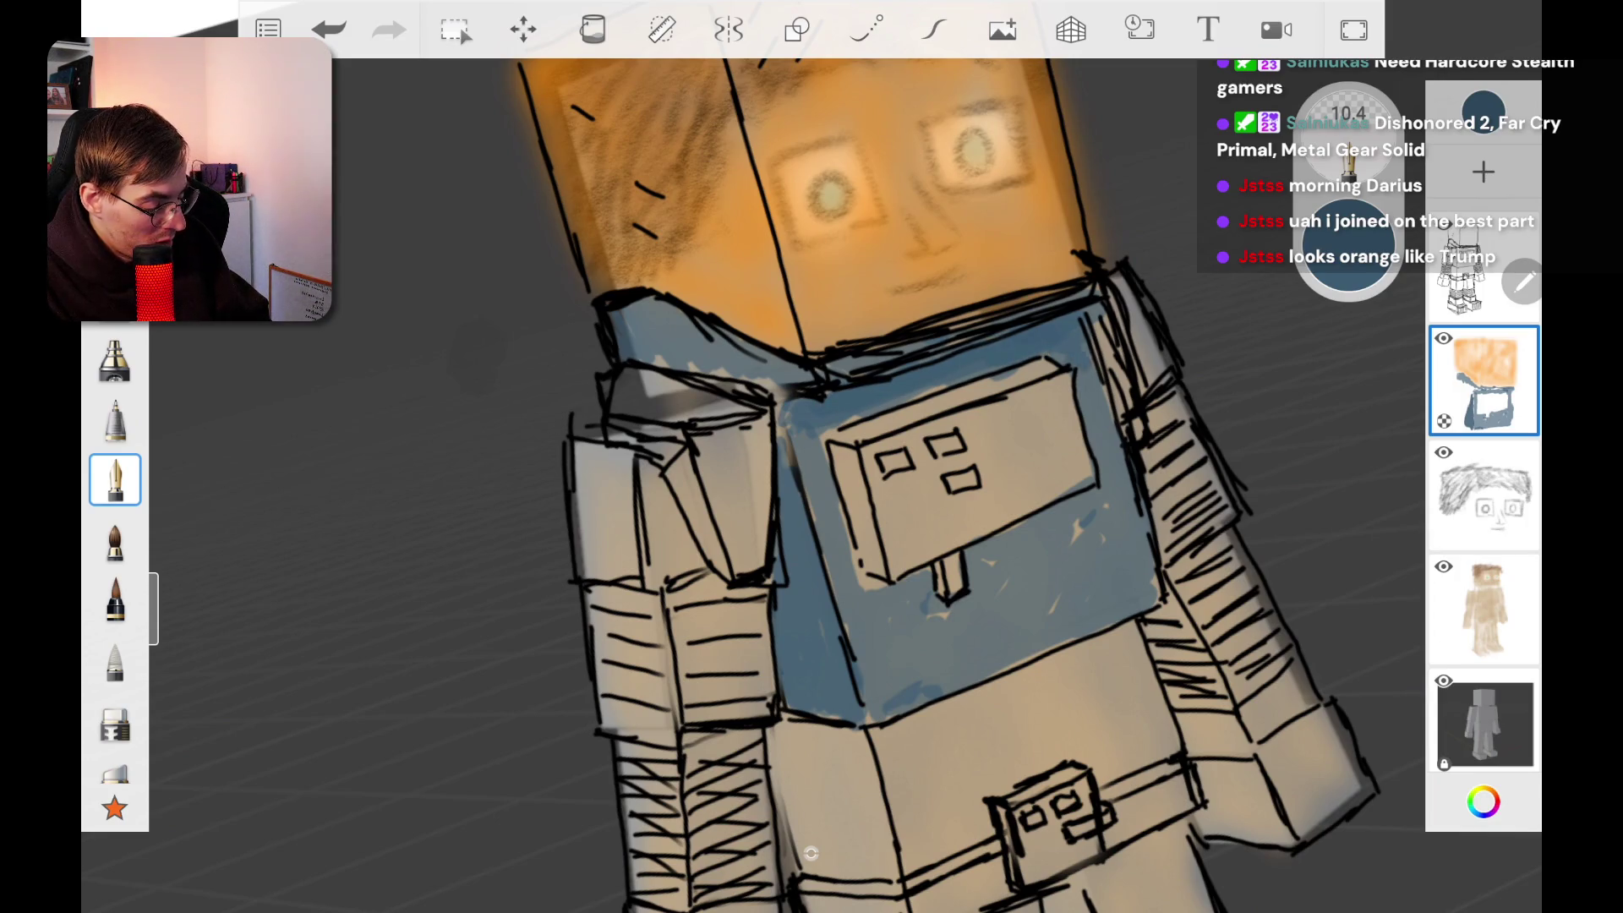
drag(803, 421, 816, 477)
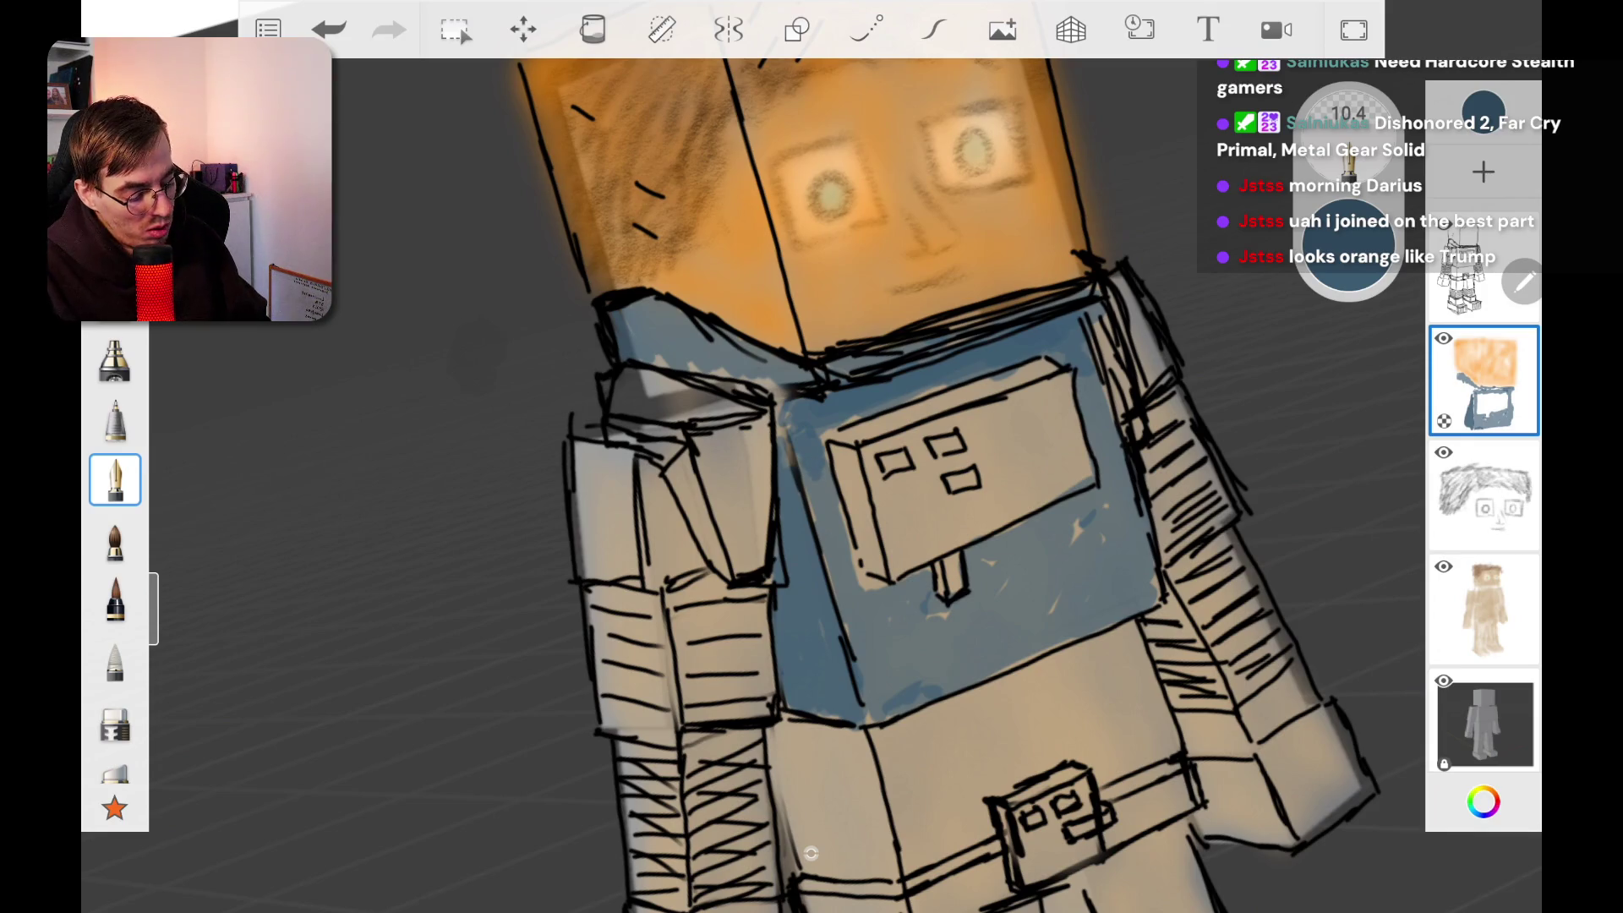
Step: Shade the left shoulder blue and outline the right shoulder edge
scroll(812, 456, down, 5)
scroll(812, 457, down, 5)
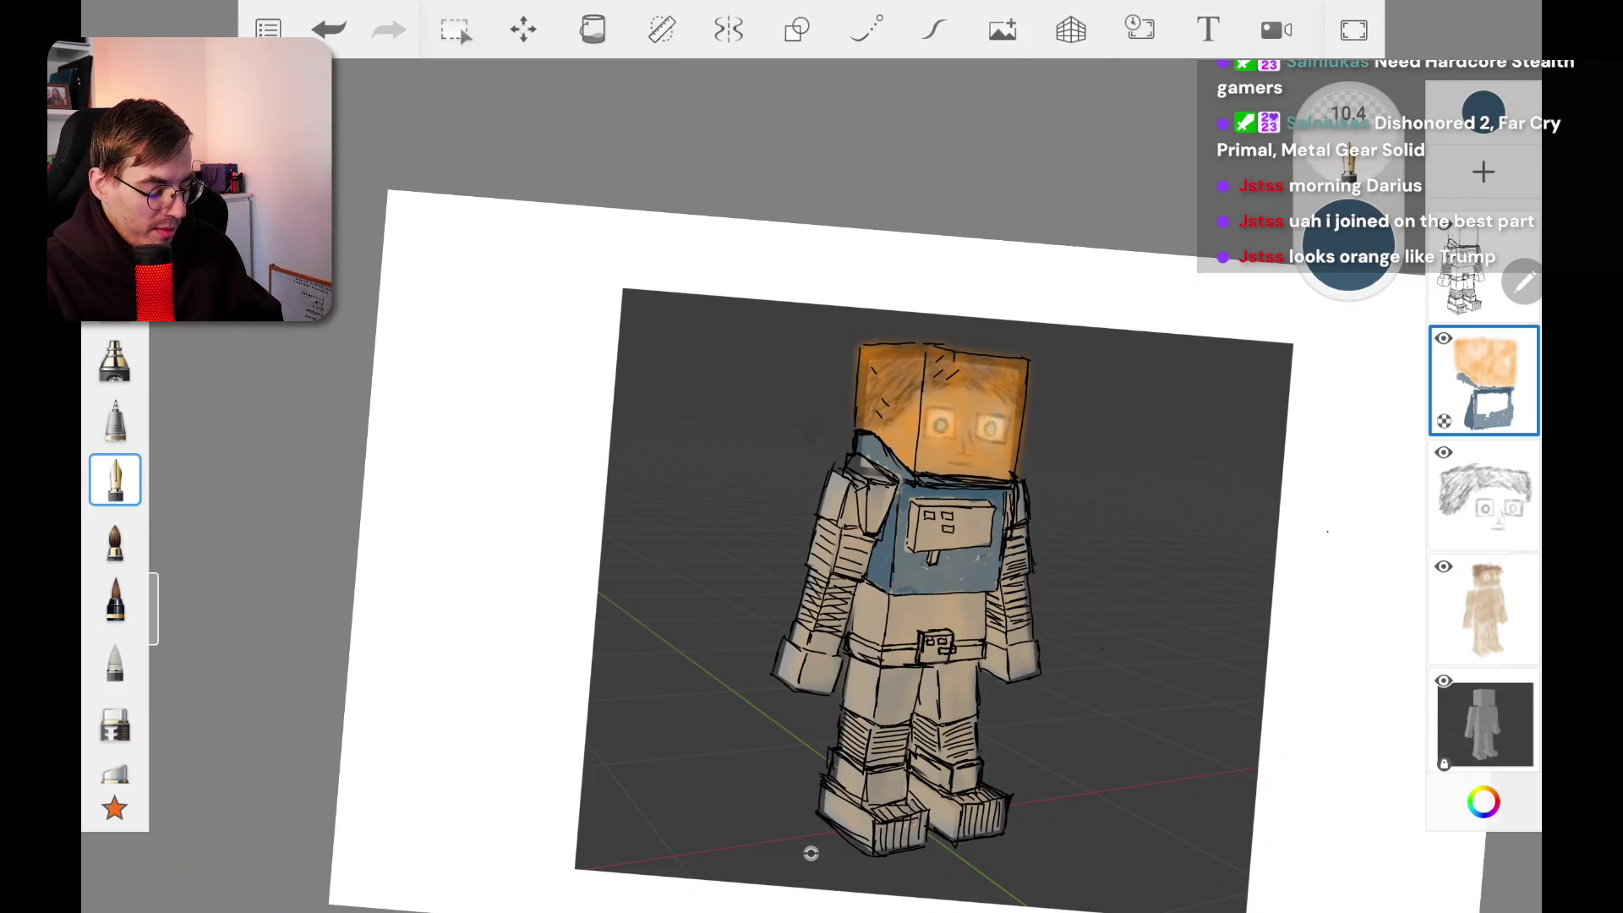
scroll(812, 457, down, 5)
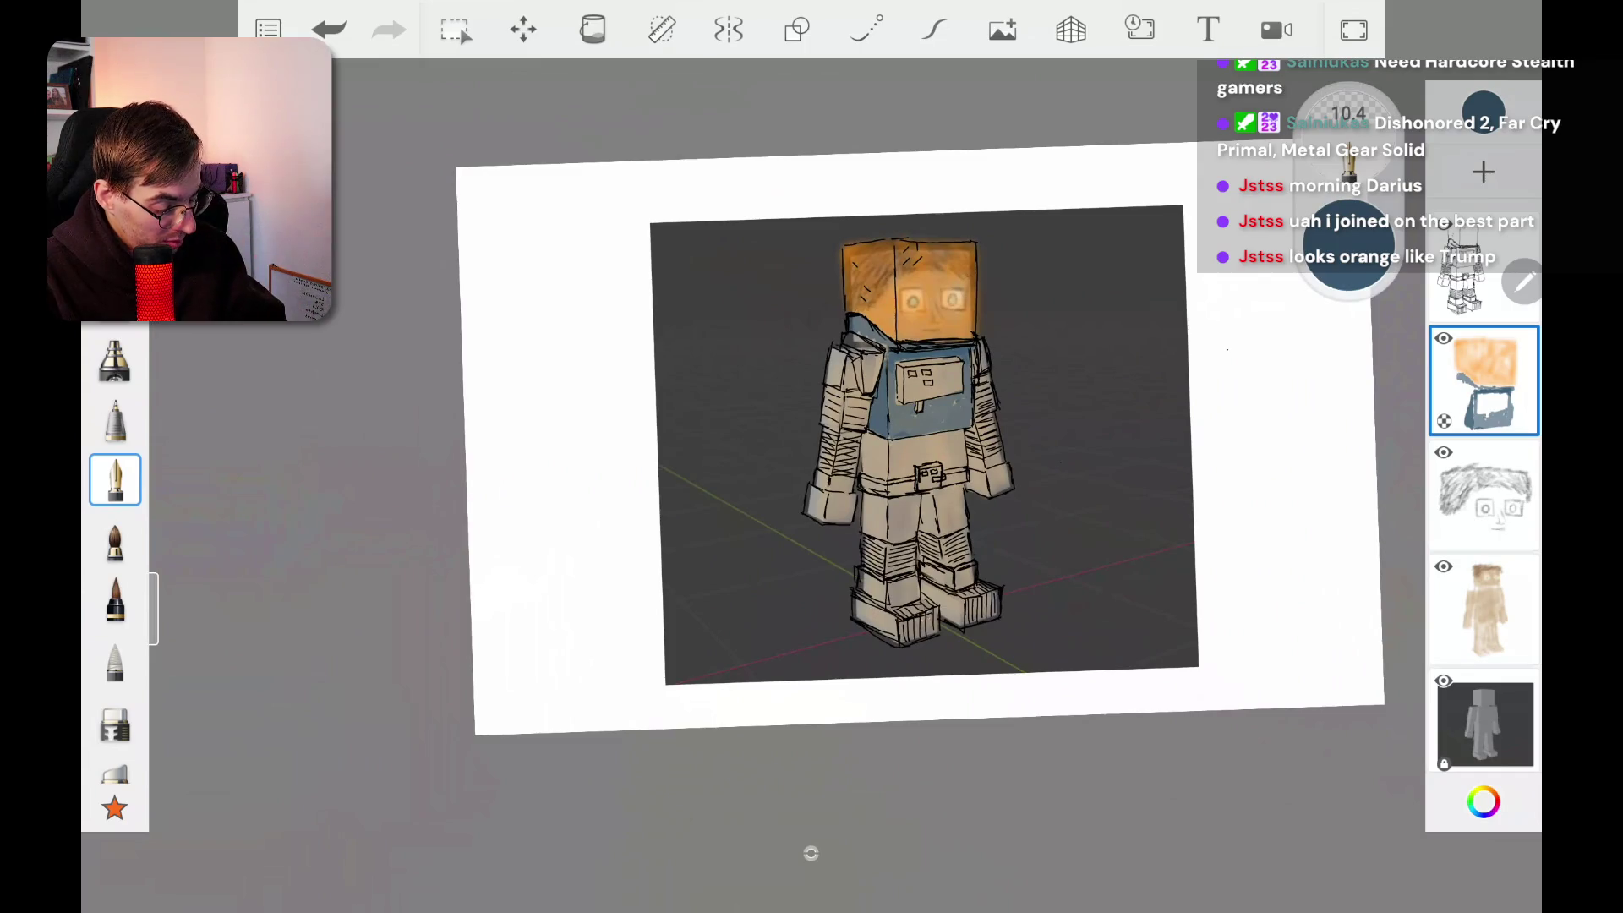
scroll(811, 456, up, 5)
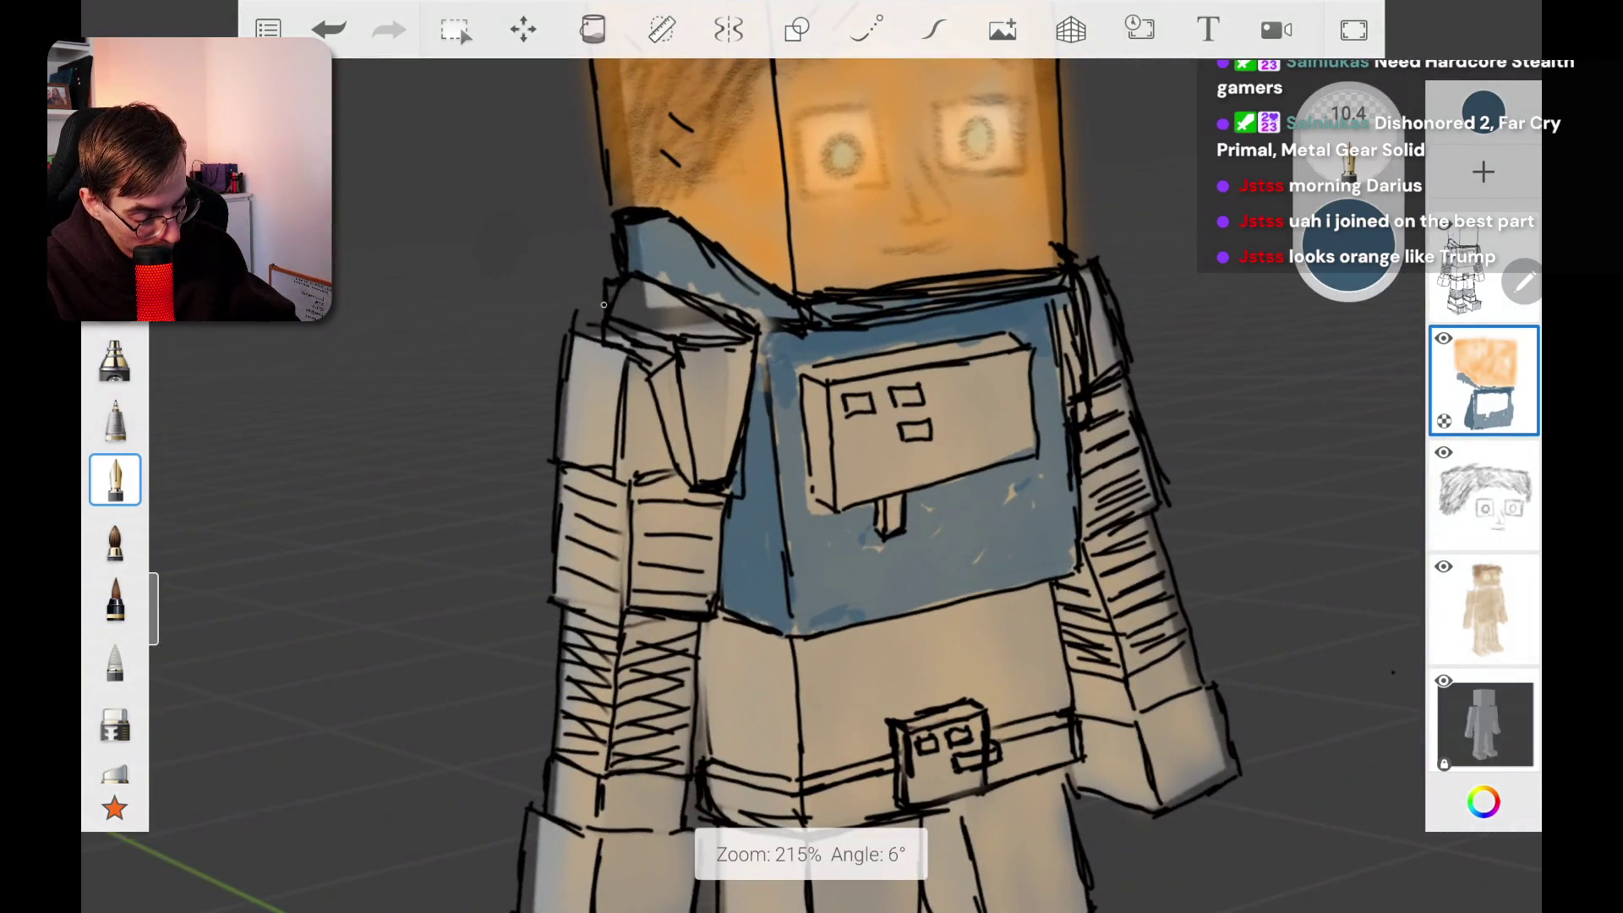
mouse_move(571, 352)
mouse_down()
mouse_move(578, 460)
mouse_move(614, 416)
mouse_move(608, 357)
mouse_move(581, 346)
mouse_move(596, 332)
mouse_move(643, 381)
mouse_move(625, 473)
mouse_move(647, 396)
mouse_move(671, 480)
mouse_up()
drag(921, 507, 643, 507)
drag(820, 311, 836, 406)
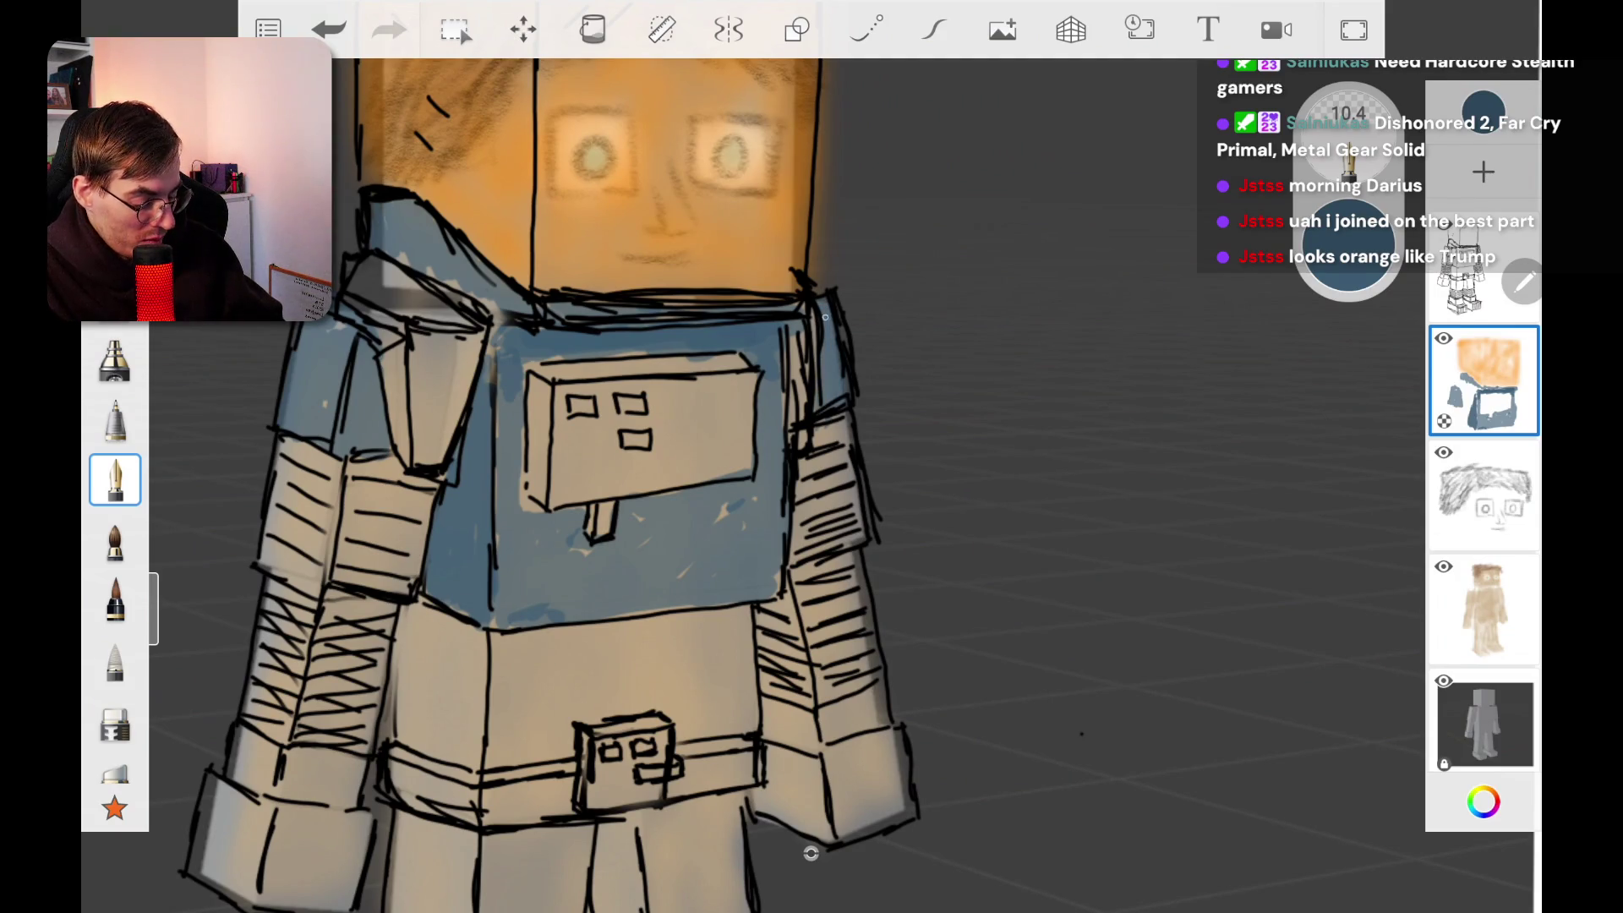
Step: Fill both forearm cuffs with slate blue, darkening the right arm's inner edge
drag(642, 431, 798, 313)
mouse_move(453, 533)
mouse_down()
mouse_move(461, 566)
mouse_move(500, 583)
mouse_move(523, 558)
mouse_move(554, 596)
mouse_up()
mouse_move(422, 572)
mouse_down()
mouse_move(433, 630)
mouse_move(467, 659)
mouse_move(556, 647)
mouse_move(507, 583)
mouse_up()
drag(414, 632, 431, 649)
mouse_move(885, 548)
mouse_down()
mouse_move(970, 545)
mouse_move(989, 617)
mouse_move(979, 602)
mouse_move(934, 613)
mouse_move(964, 573)
mouse_move(915, 617)
mouse_move(892, 600)
mouse_move(871, 622)
mouse_up()
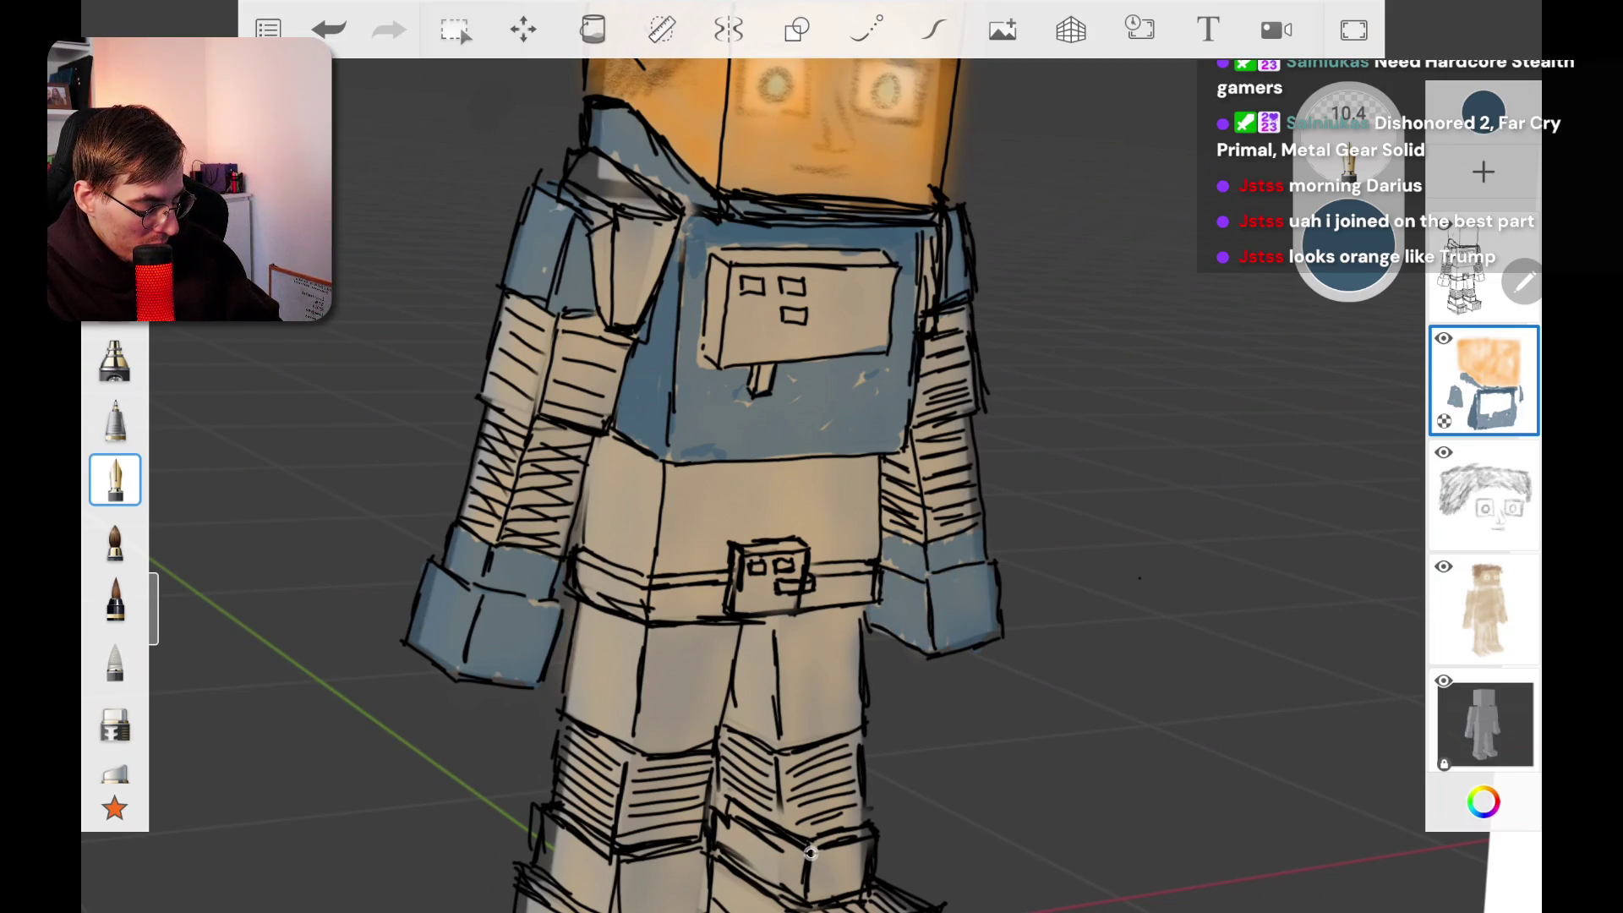
drag(888, 532, 879, 551)
scroll(810, 456, down, 5)
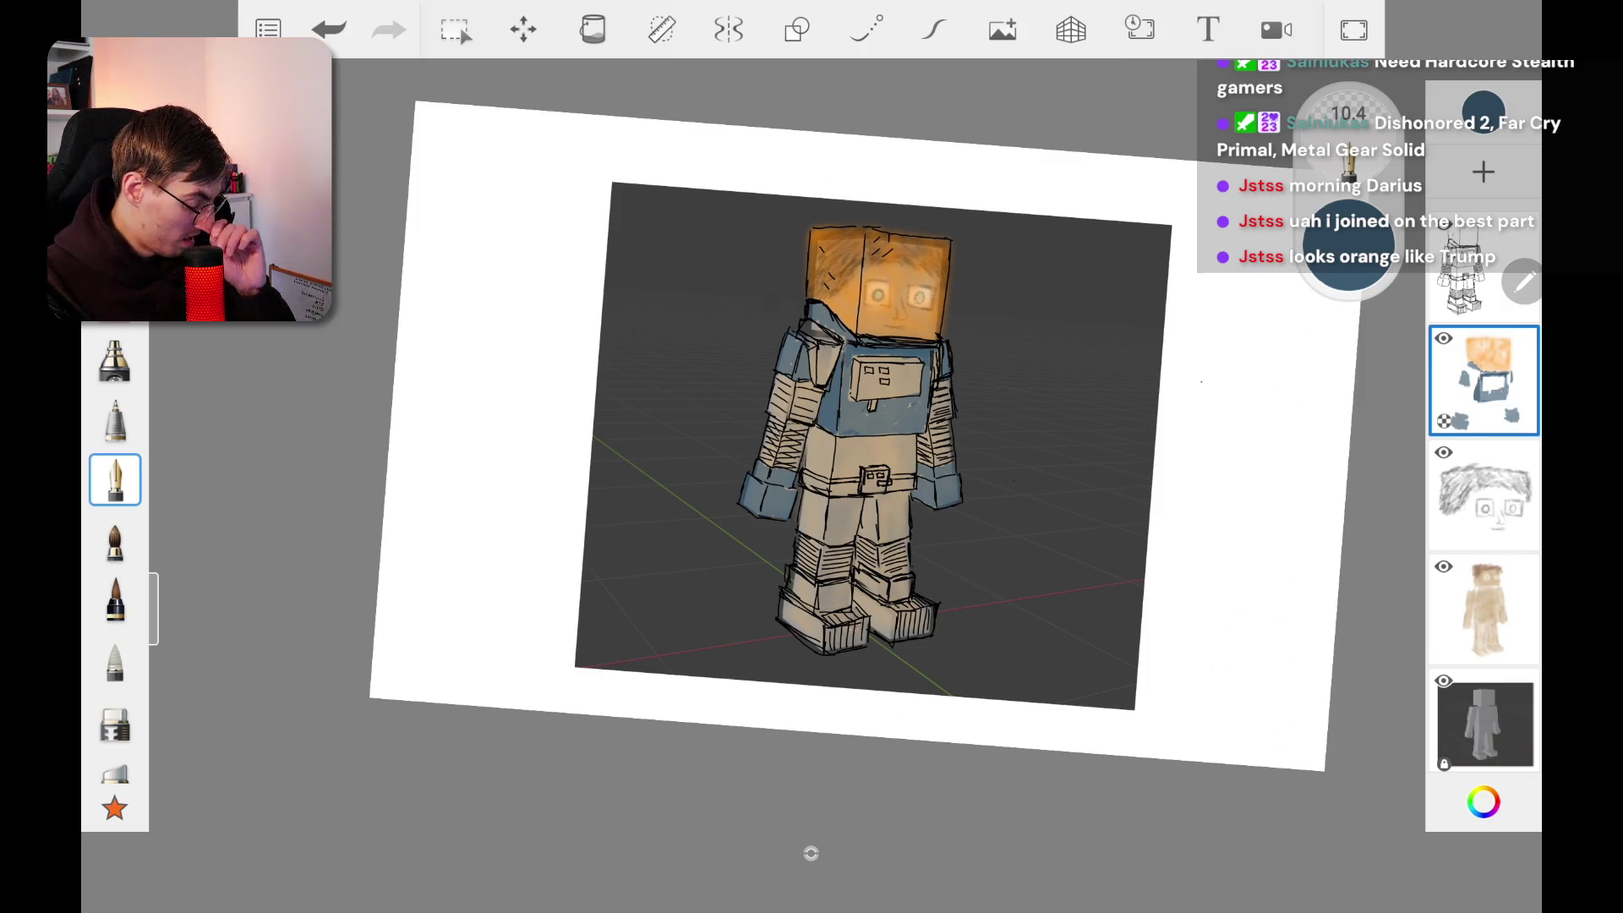
Step: Zoom the canvas out and select a large eraser at about size 33.7
click(1483, 802)
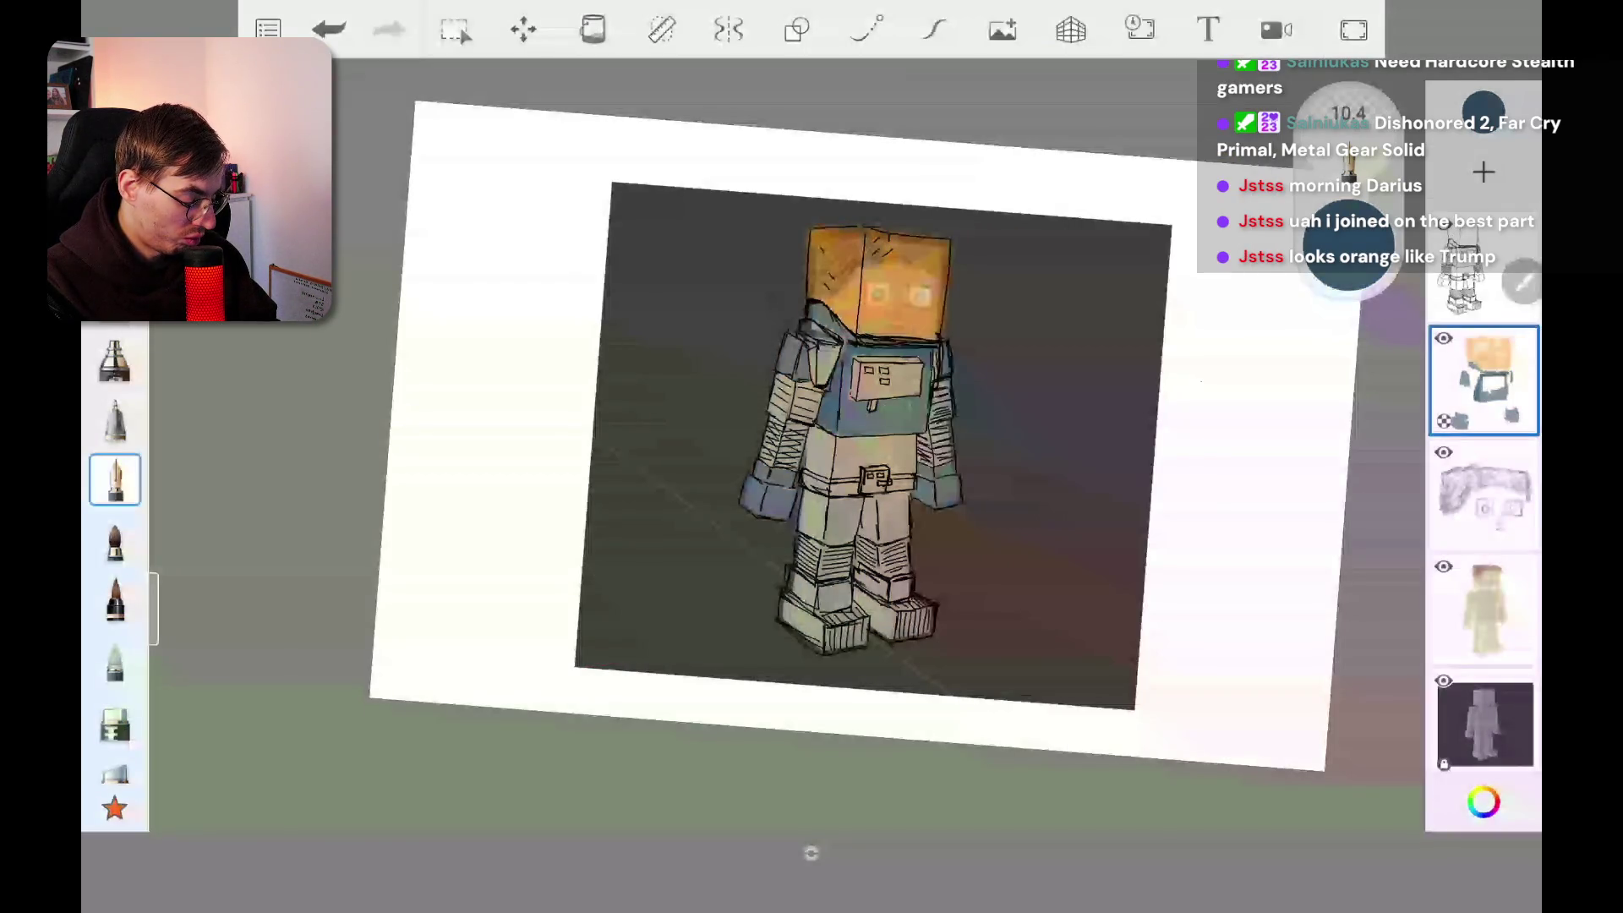
scroll(812, 457, up, 5)
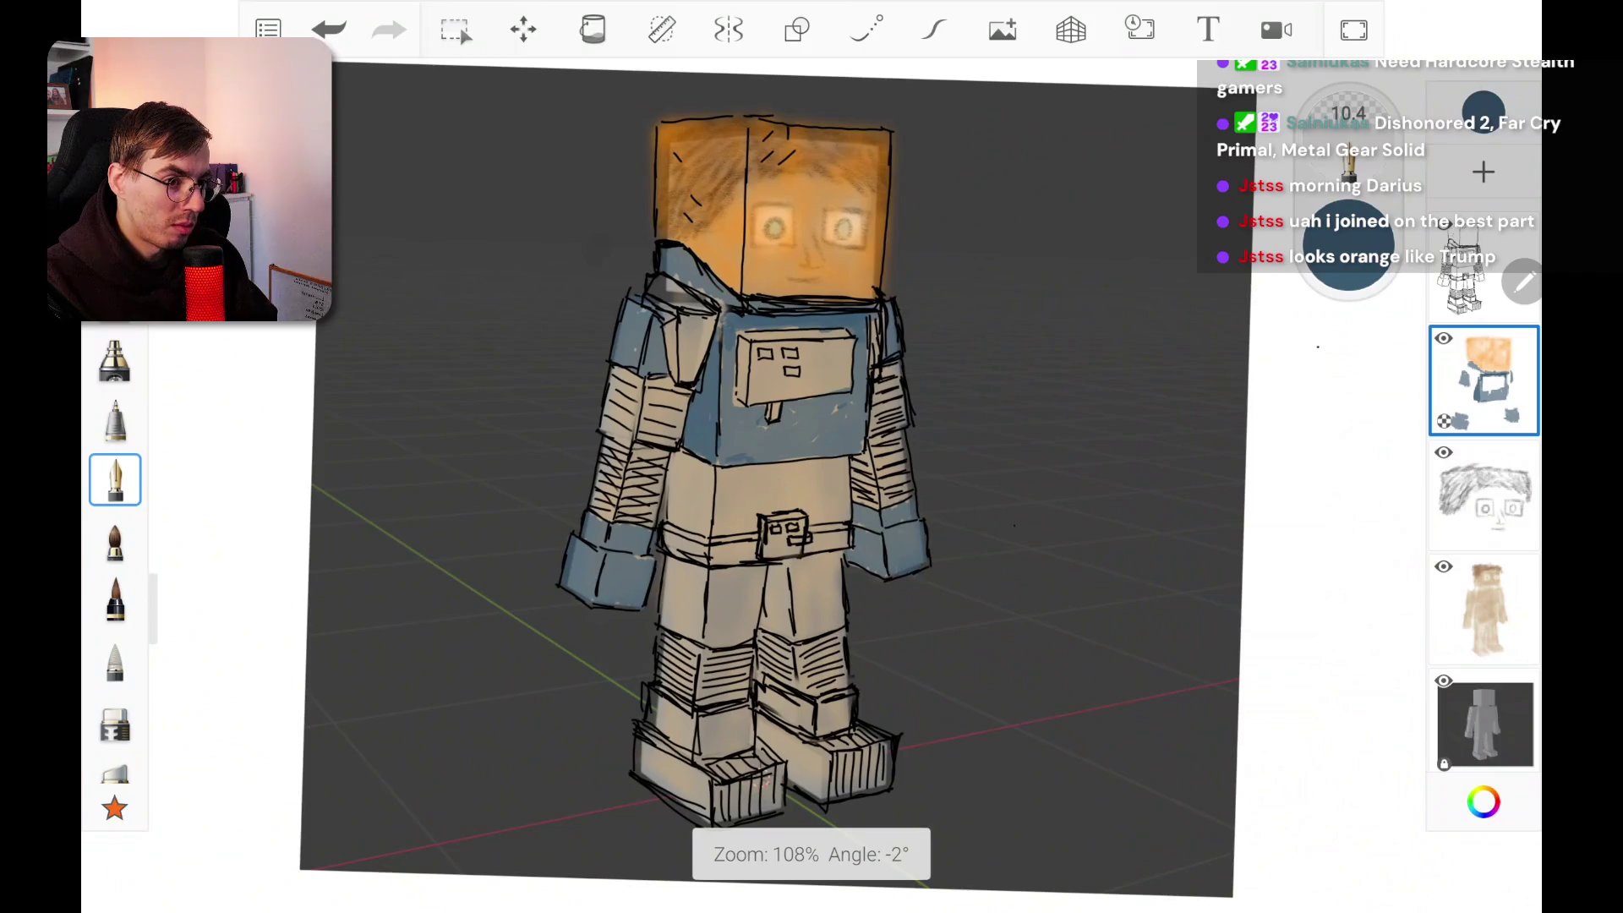
scroll(811, 456, up, 2)
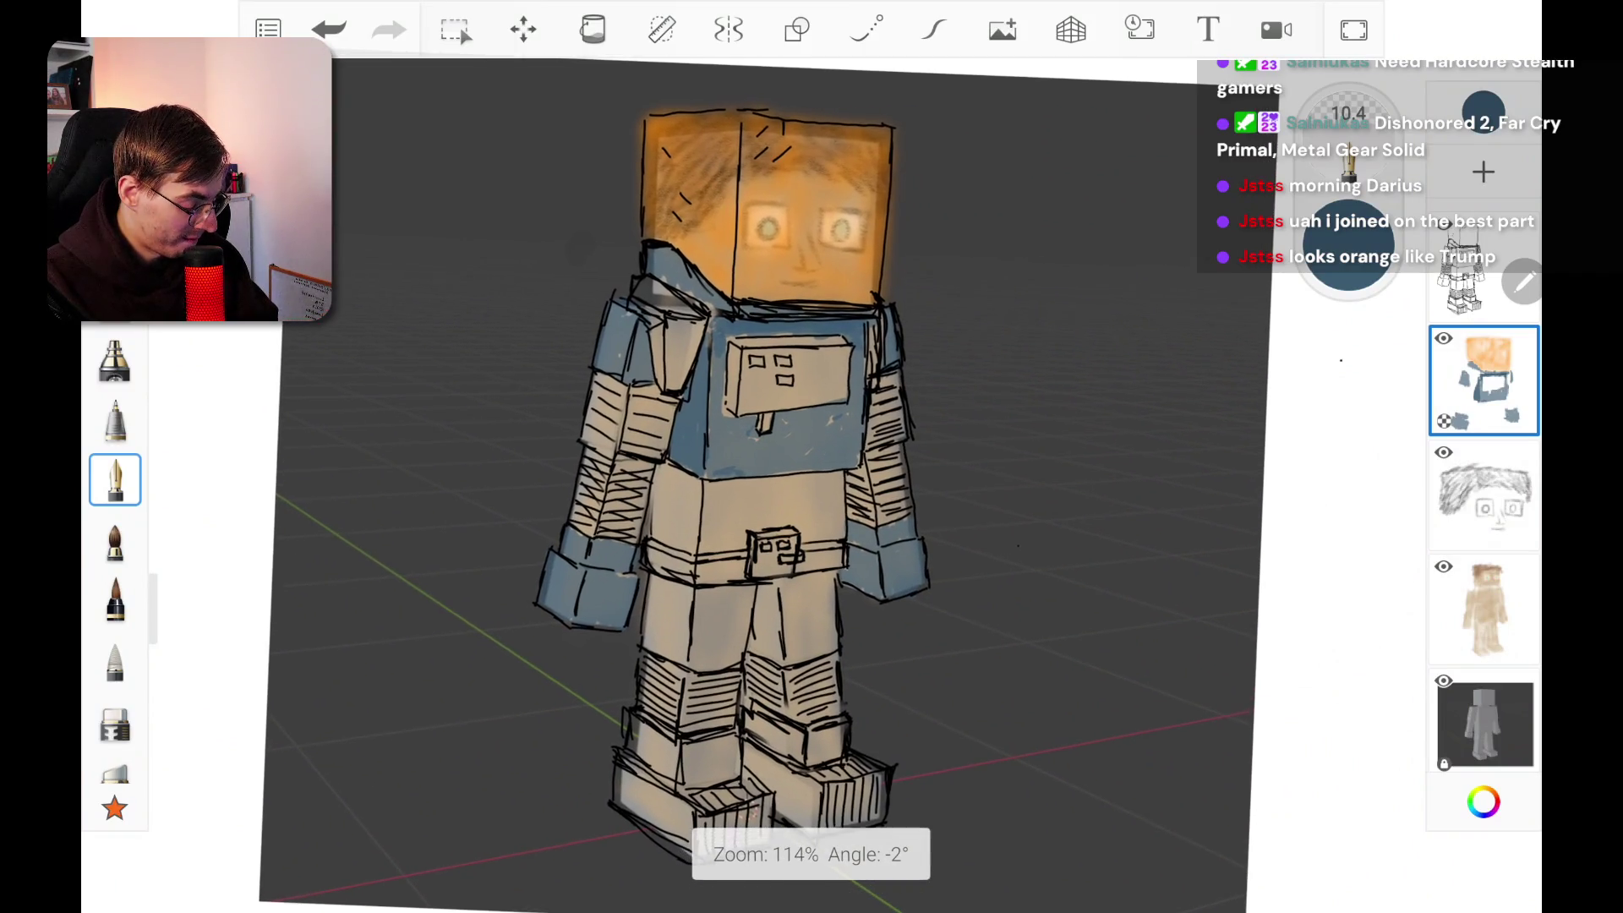
scroll(812, 456, down, 3)
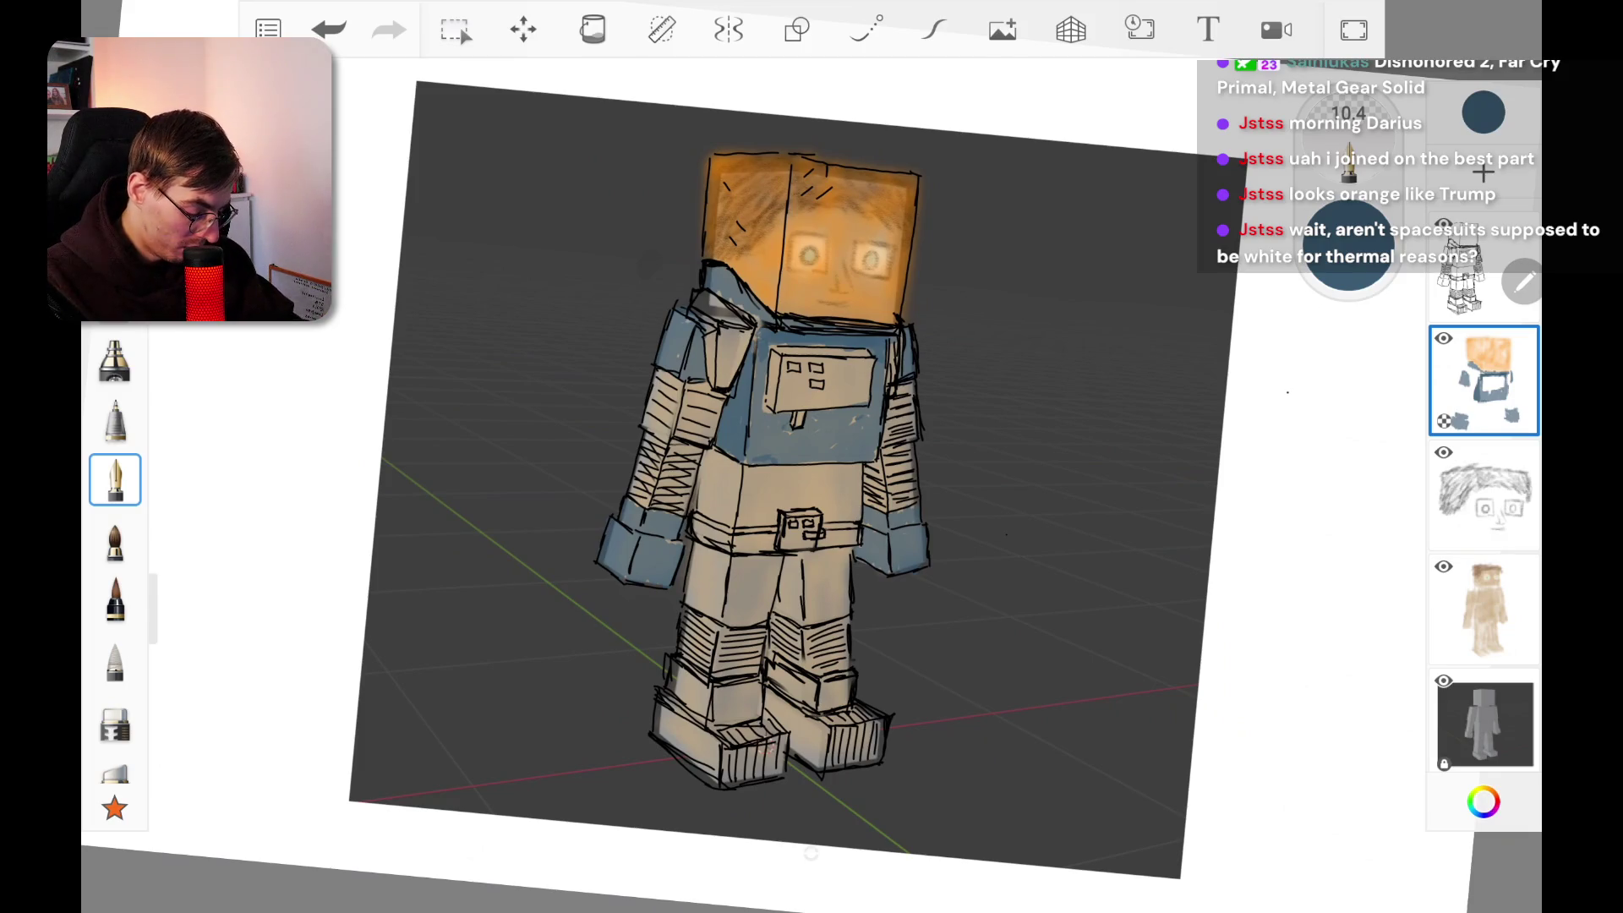
click(115, 719)
Step: Erase the slate blue from both cuffs, lower torso, chest and shoulder, then reselect the ink pen
drag(604, 583, 680, 520)
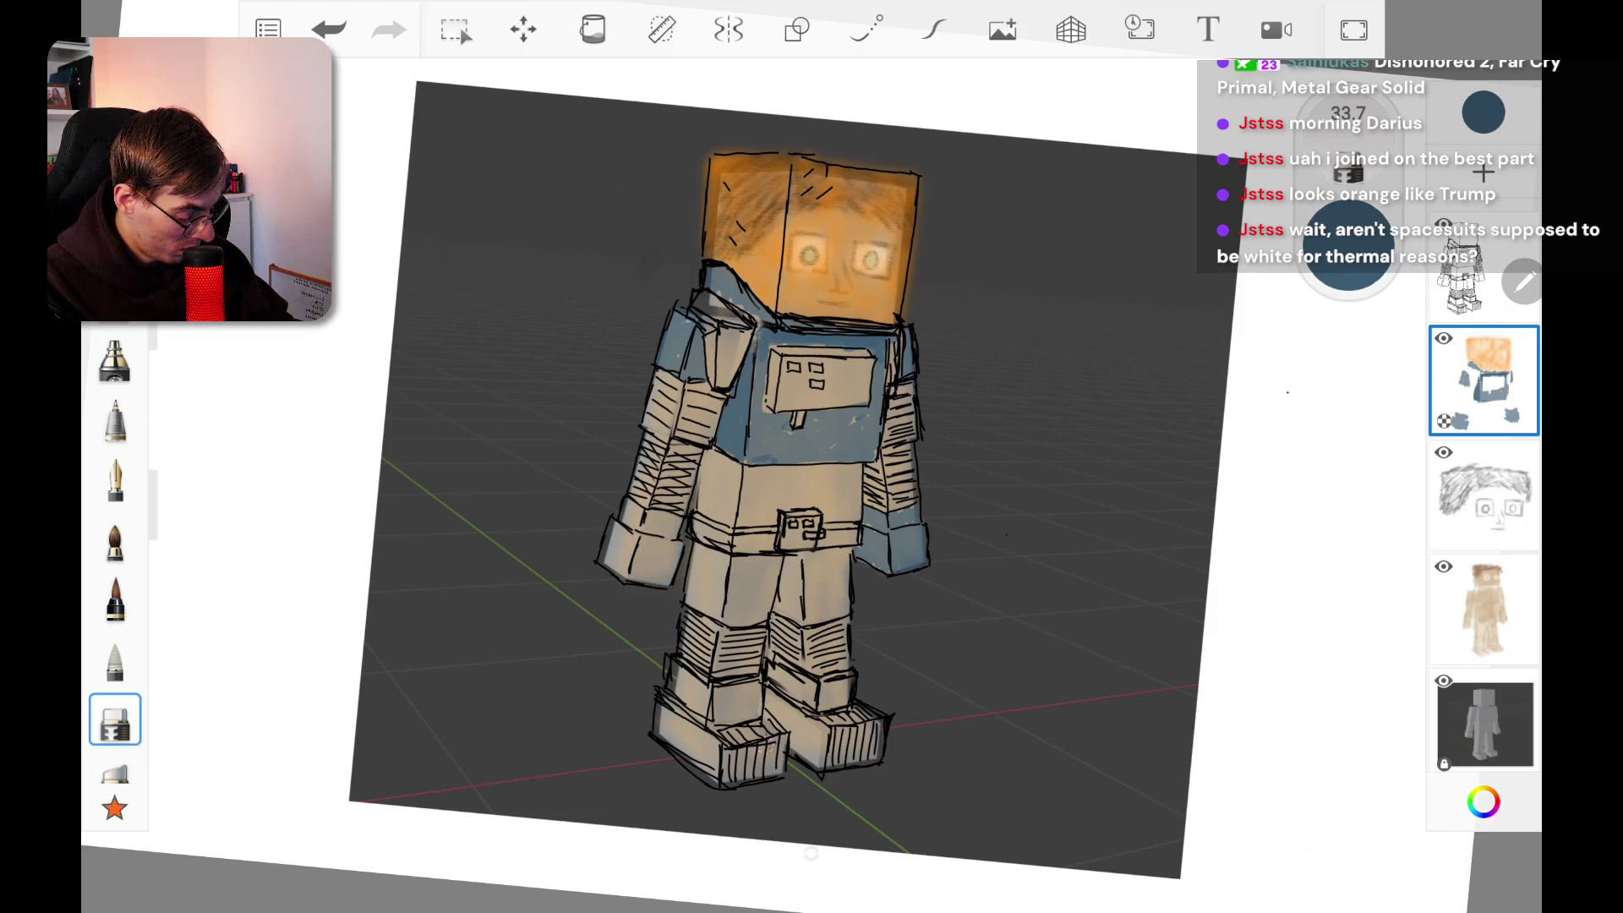
mouse_move(761, 460)
mouse_down()
mouse_move(786, 456)
mouse_move(913, 562)
mouse_move(904, 546)
mouse_up()
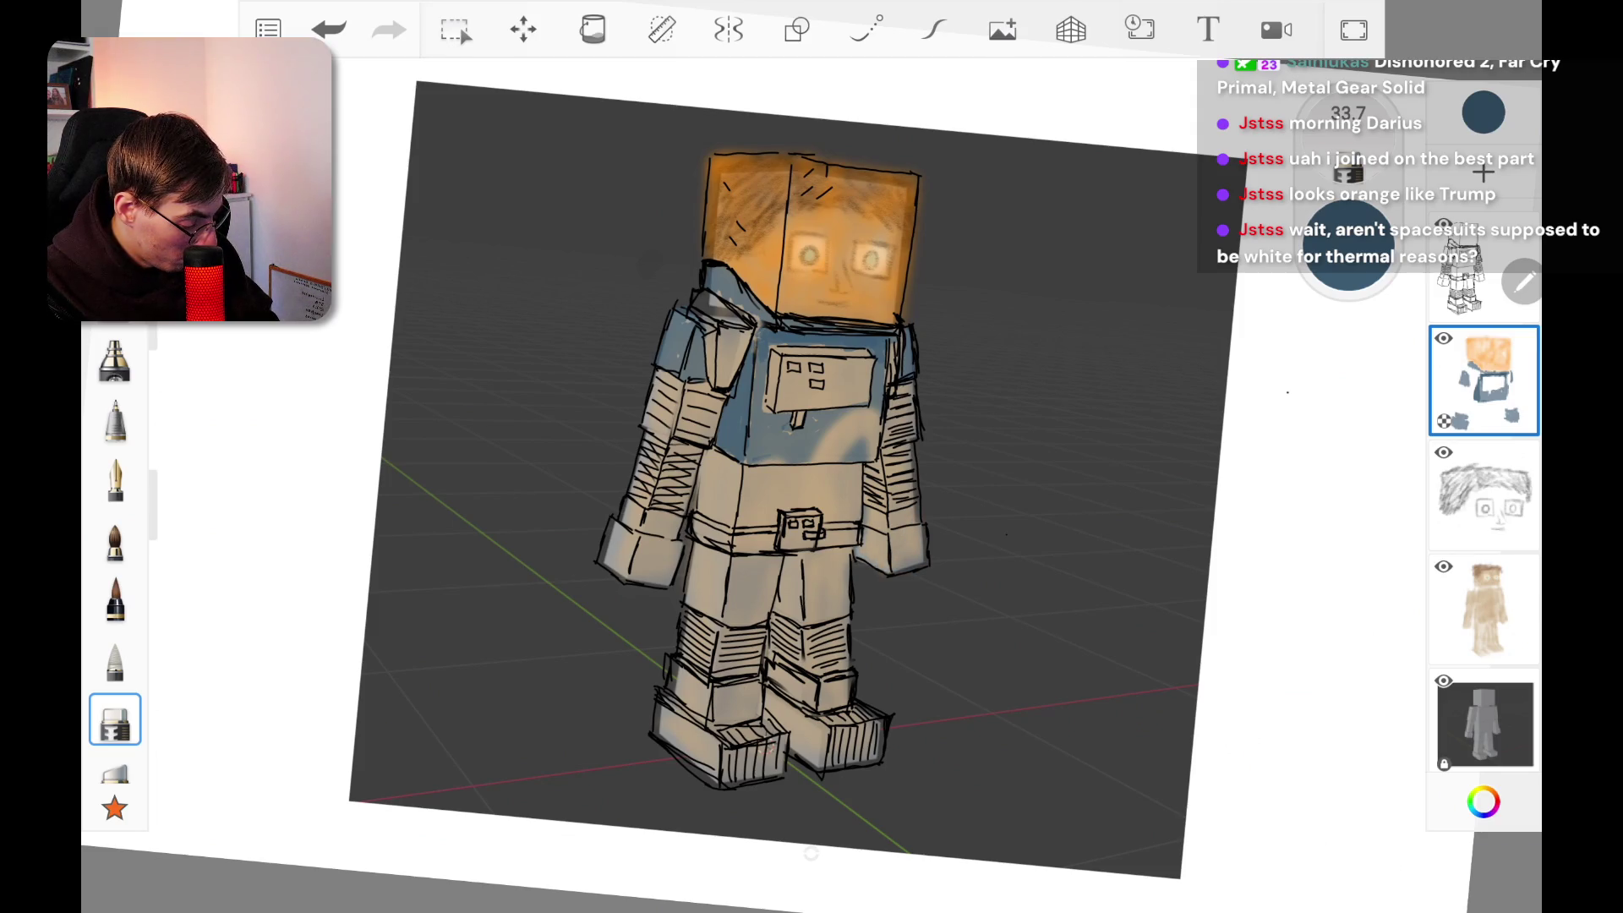
mouse_move(887, 452)
mouse_down()
mouse_move(710, 272)
mouse_move(676, 355)
mouse_move(743, 397)
mouse_move(760, 440)
mouse_move(795, 418)
mouse_up()
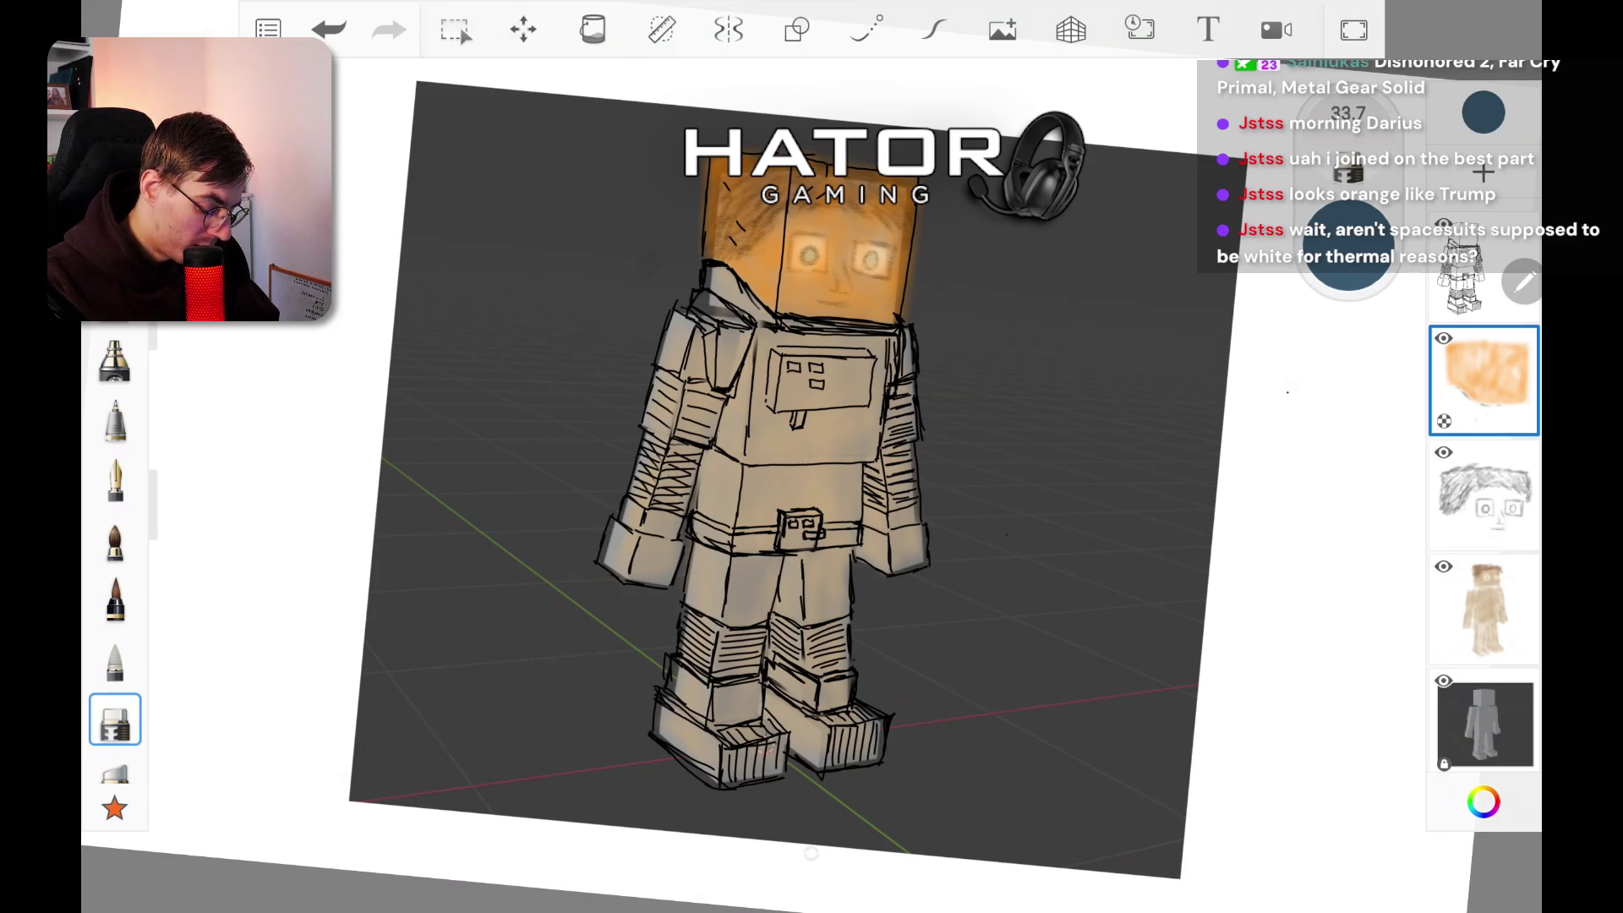
click(115, 480)
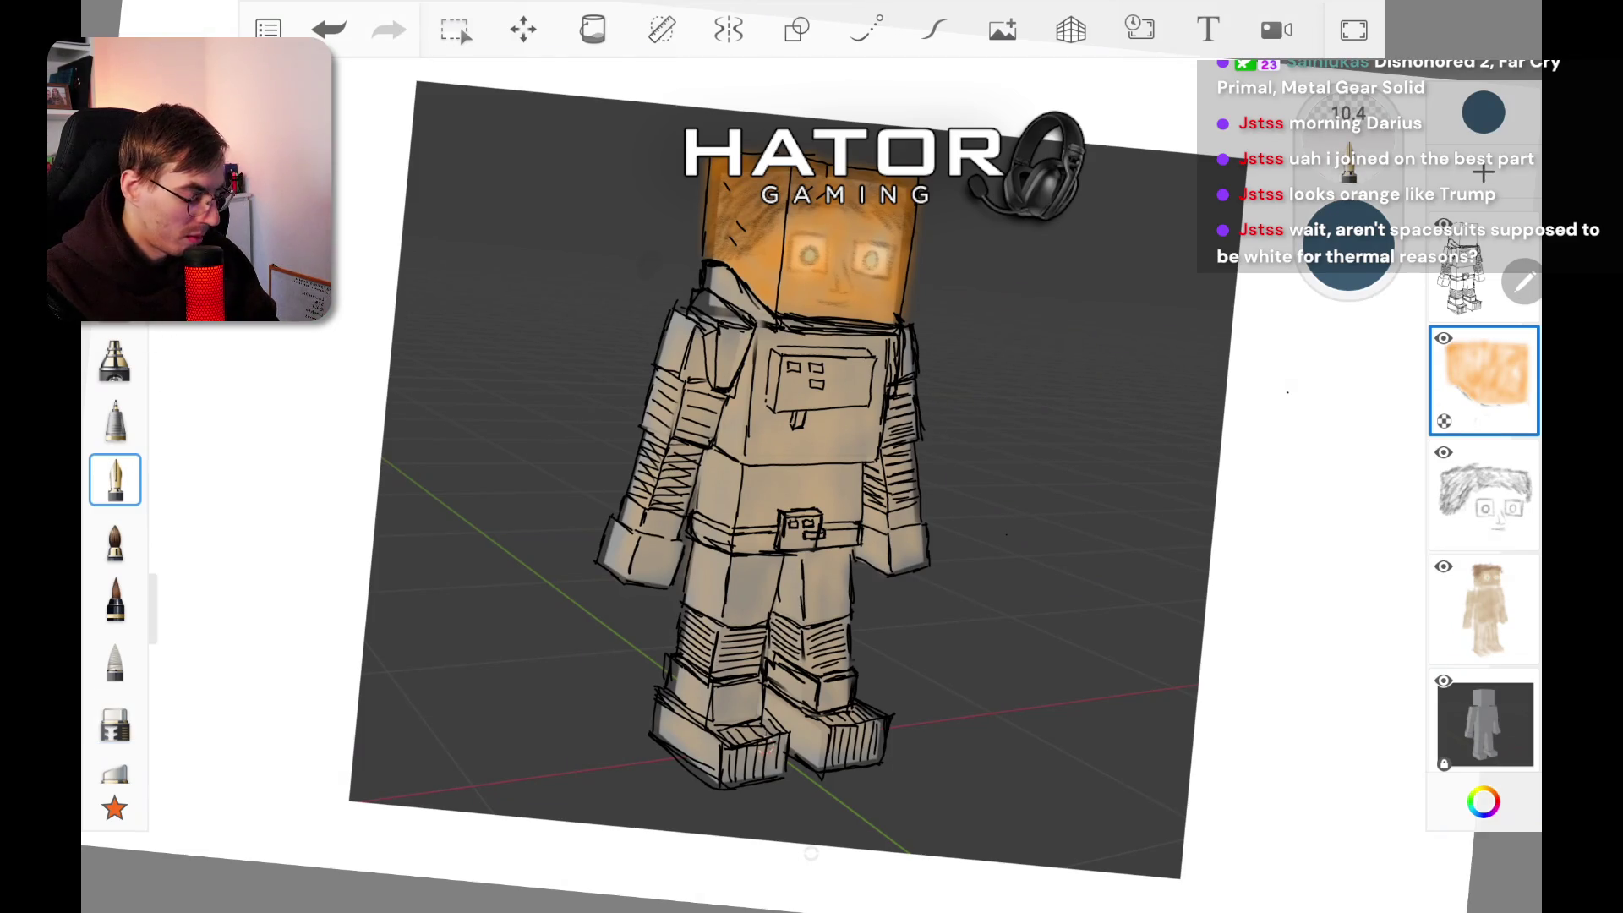
Step: Set the colour to muted purple 80739C and shade the shoulder pad with it
click(1483, 801)
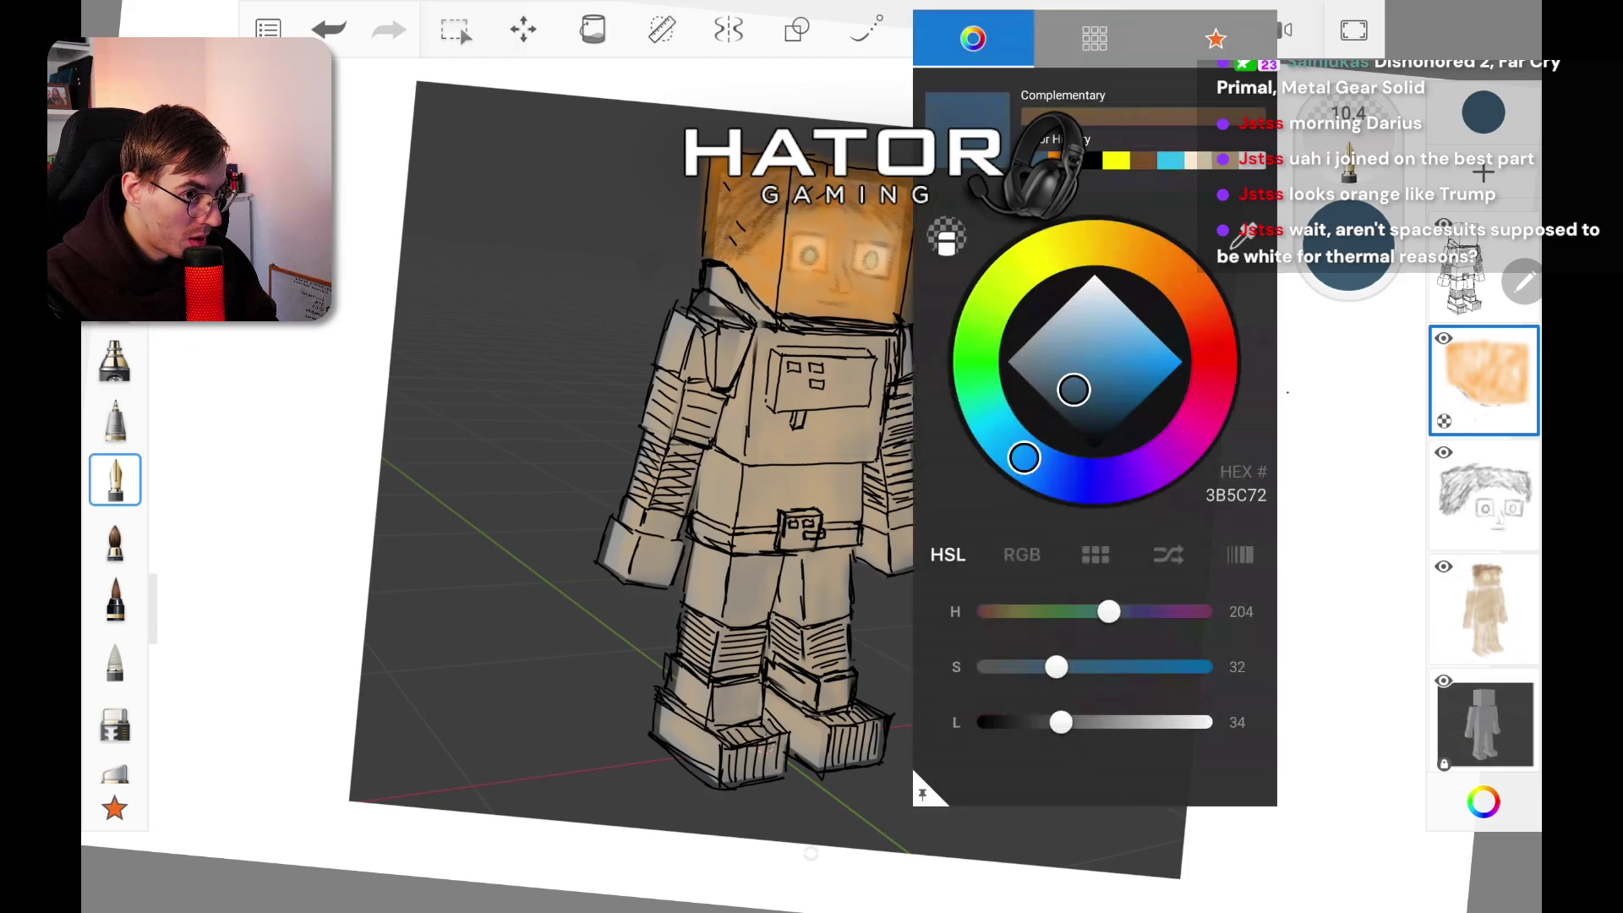
drag(1024, 458, 1131, 475)
mouse_move(1073, 389)
mouse_down()
mouse_move(1117, 361)
mouse_move(1064, 379)
mouse_move(1053, 361)
mouse_move(1073, 346)
mouse_move(1042, 369)
mouse_move(1041, 356)
mouse_up()
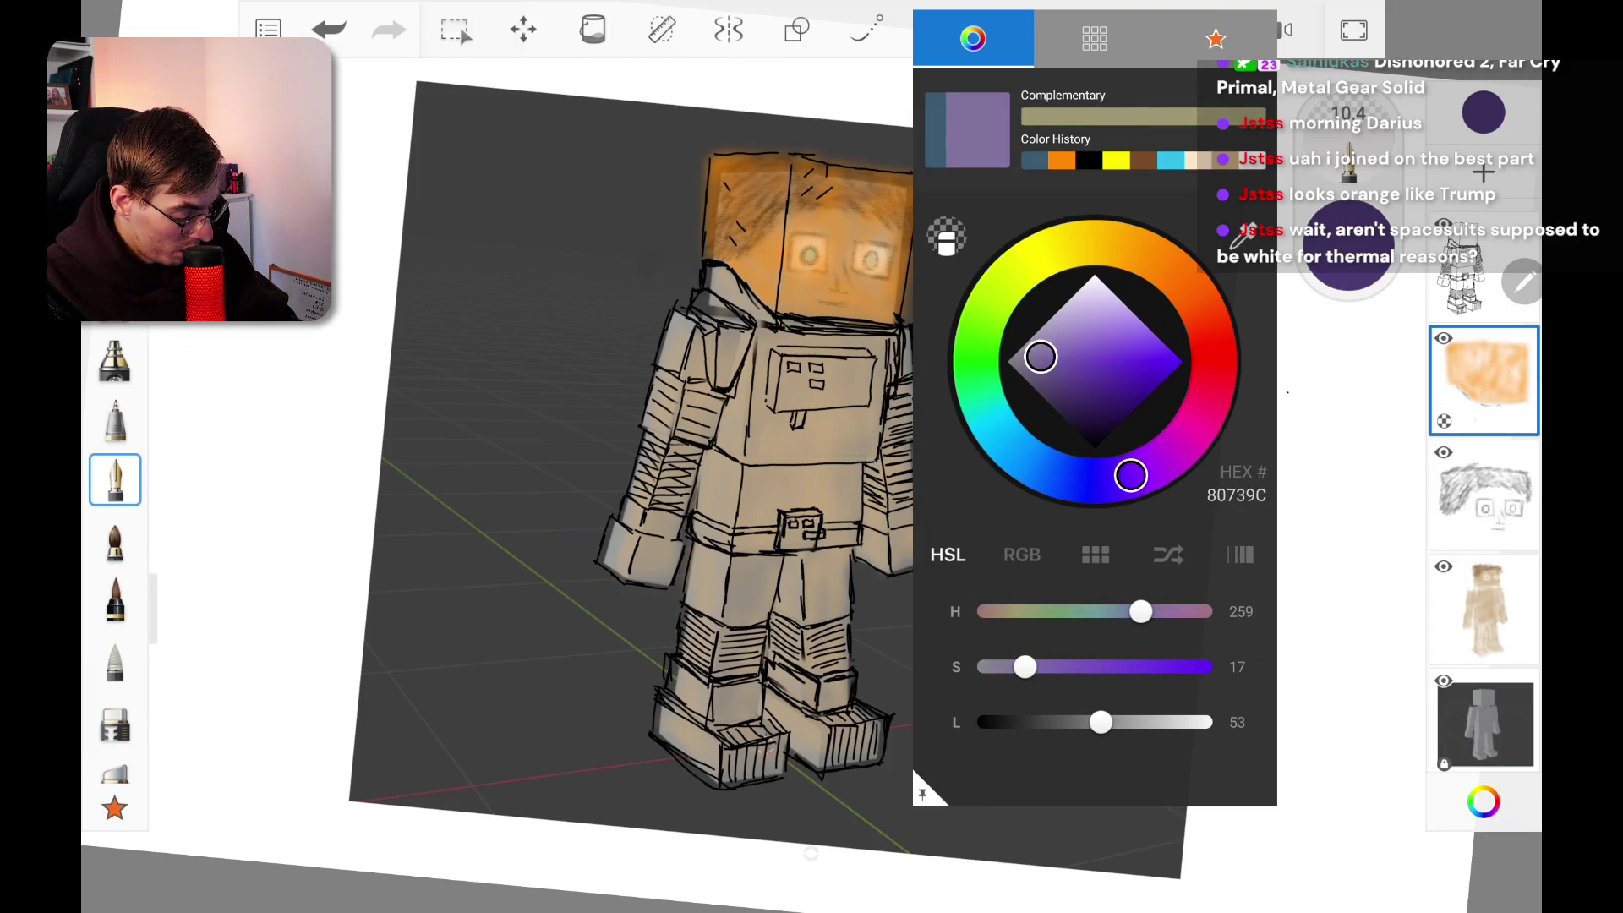
click(719, 355)
mouse_move(710, 338)
mouse_down()
mouse_move(718, 385)
mouse_move(743, 381)
mouse_up()
drag(724, 314, 697, 297)
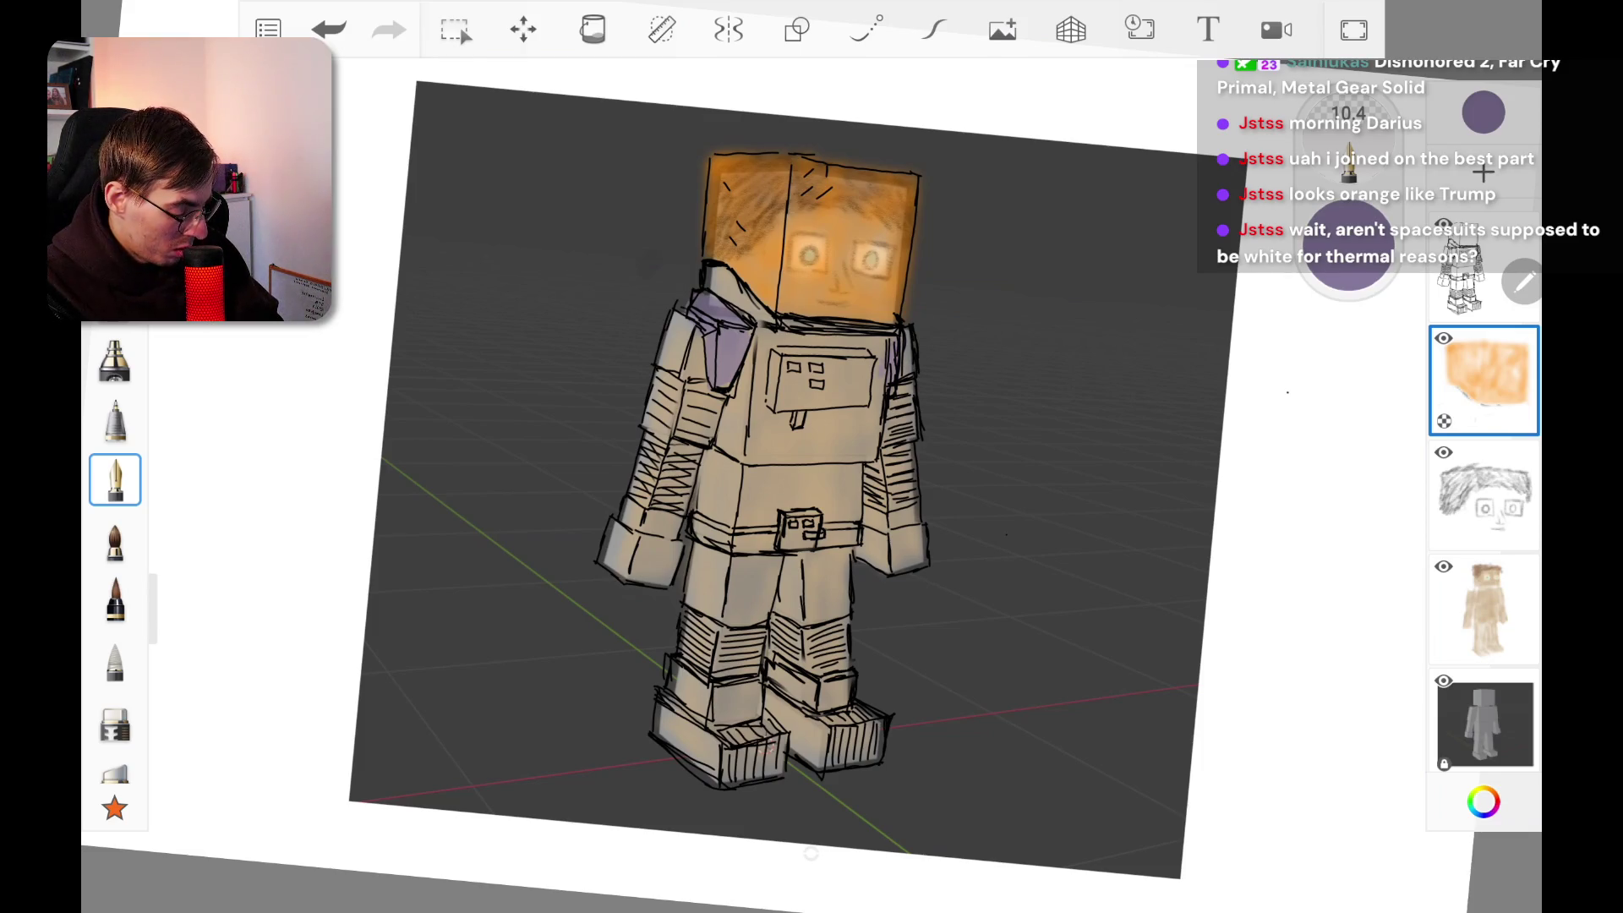
Step: Paint both wrist cuffs, the collar edge, the belt and the left boot top purple
mouse_move(624, 508)
mouse_down()
mouse_move(673, 528)
mouse_move(613, 549)
mouse_move(671, 568)
mouse_up()
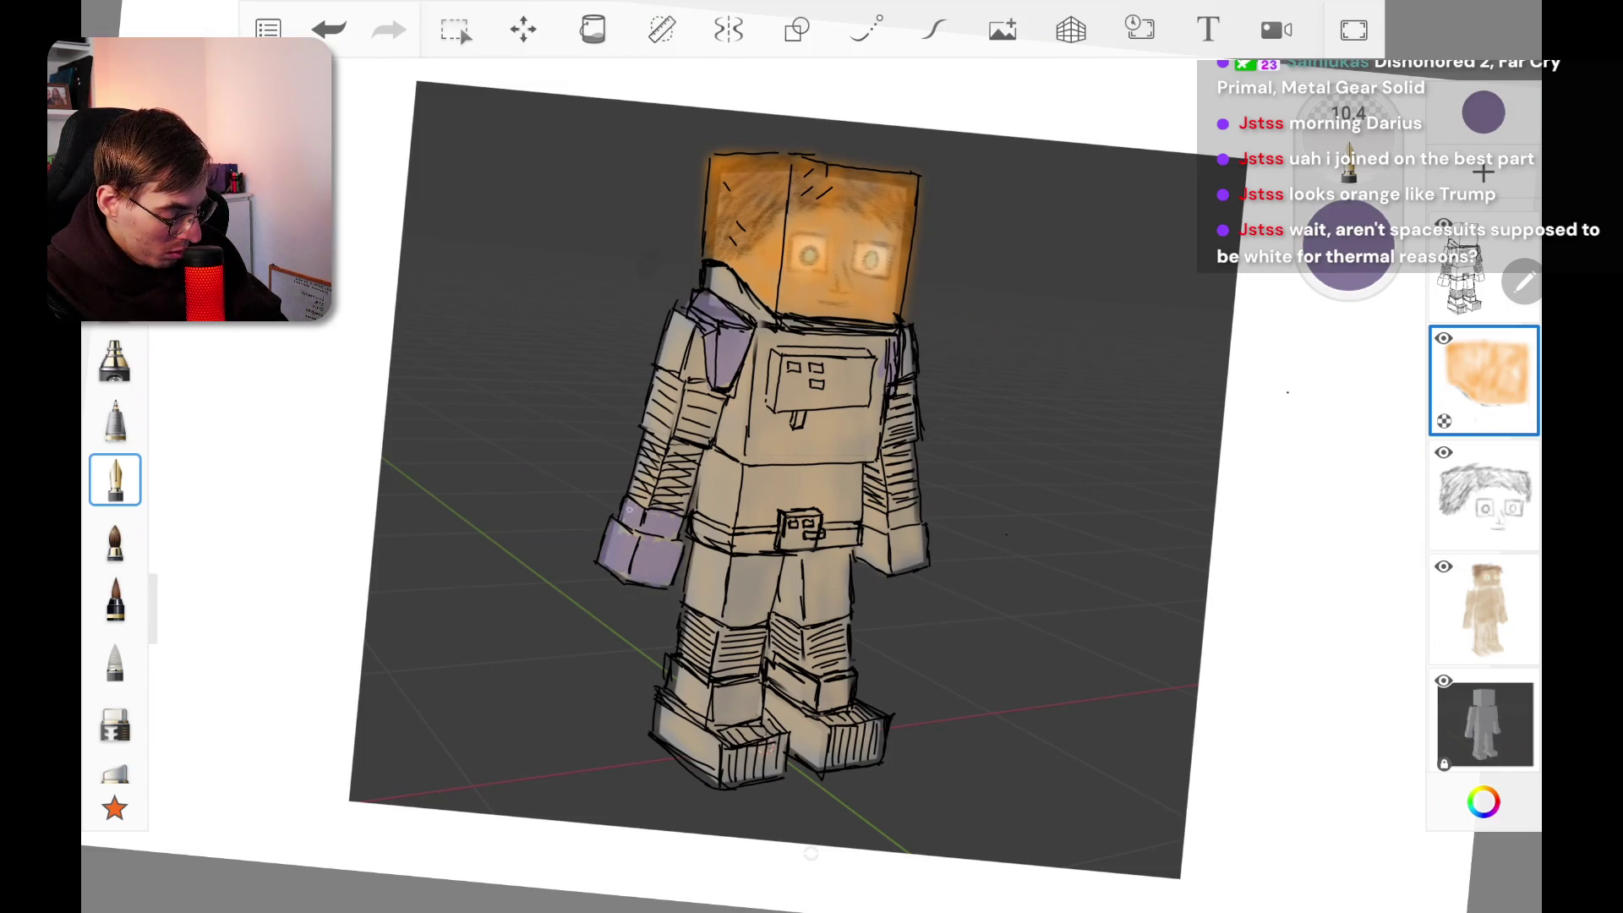
drag(632, 507, 636, 522)
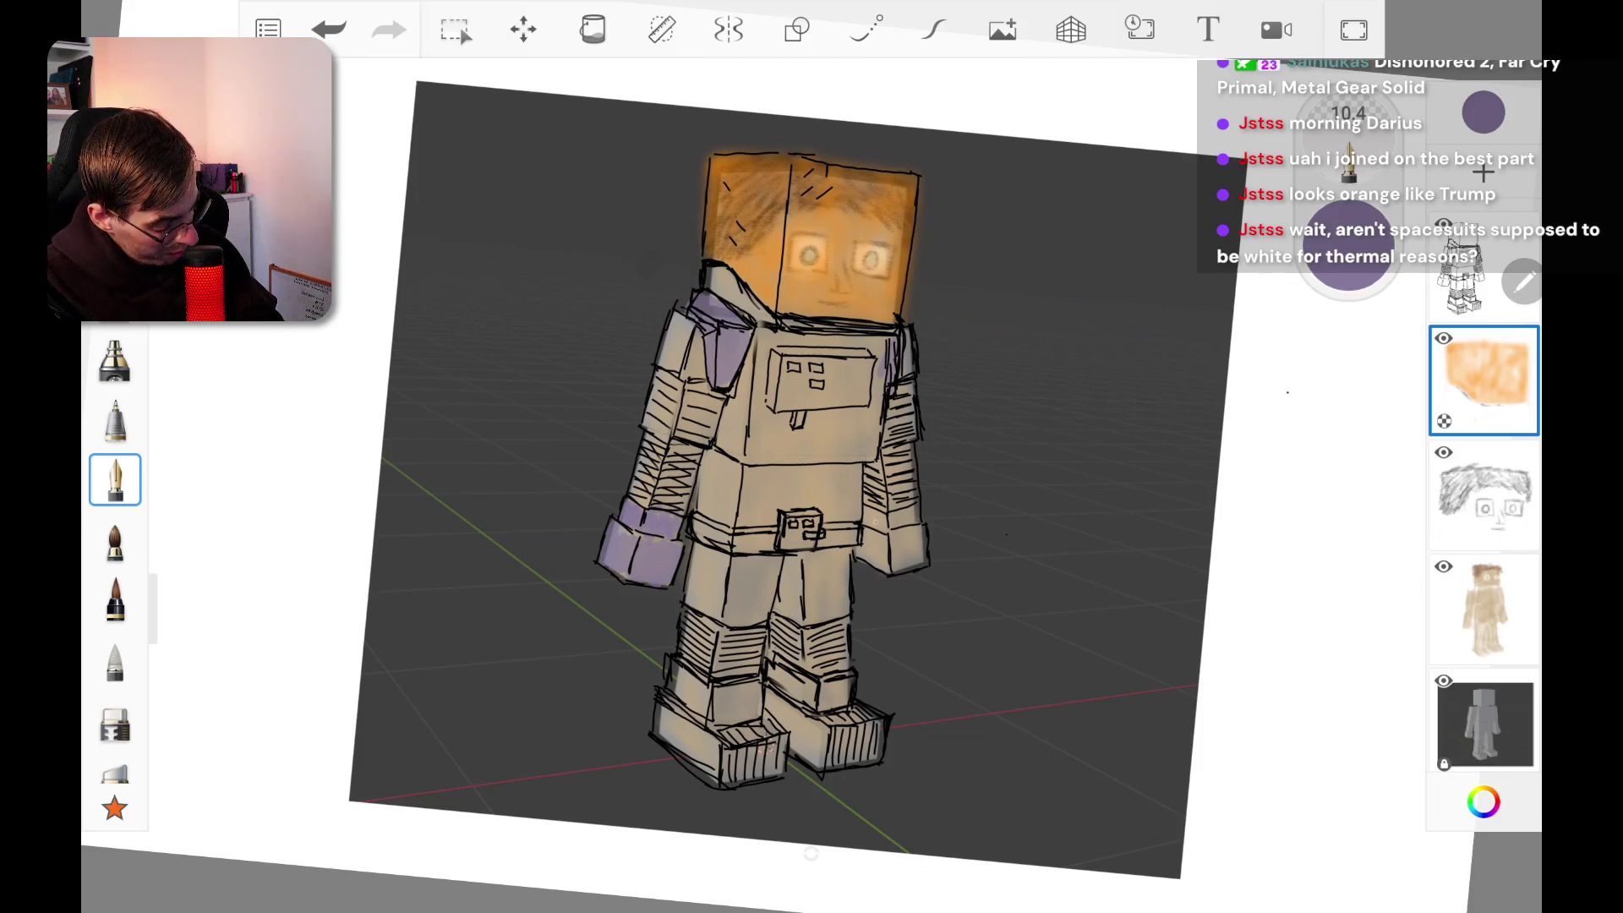
mouse_move(869, 515)
mouse_down()
mouse_move(910, 519)
mouse_move(869, 546)
mouse_move(883, 549)
mouse_move(921, 528)
mouse_up()
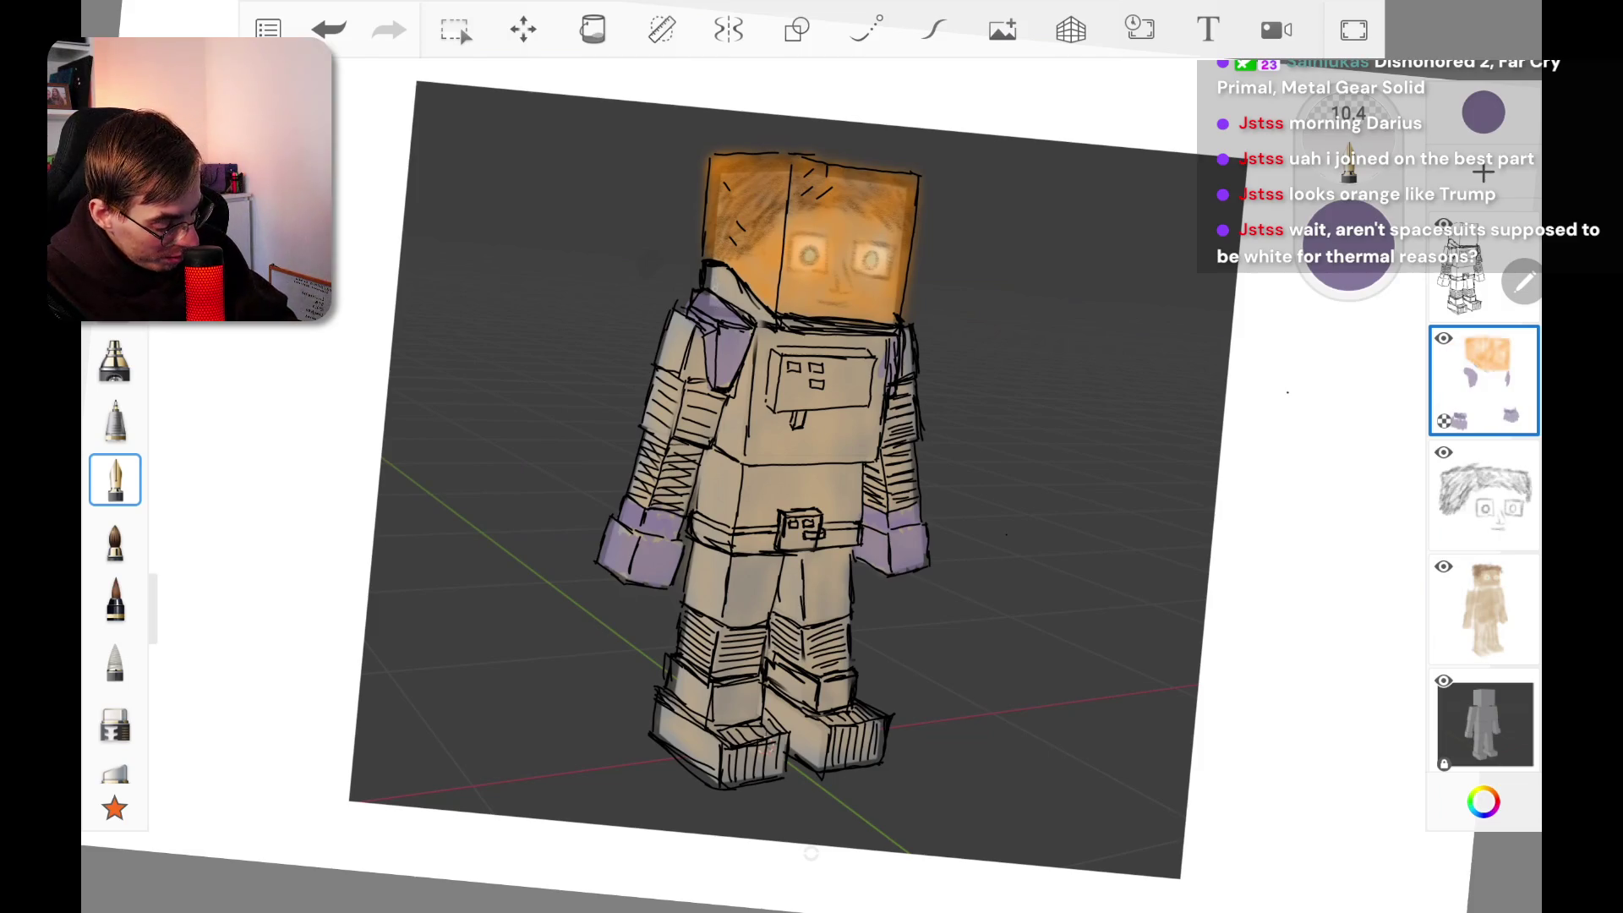
drag(710, 269, 771, 321)
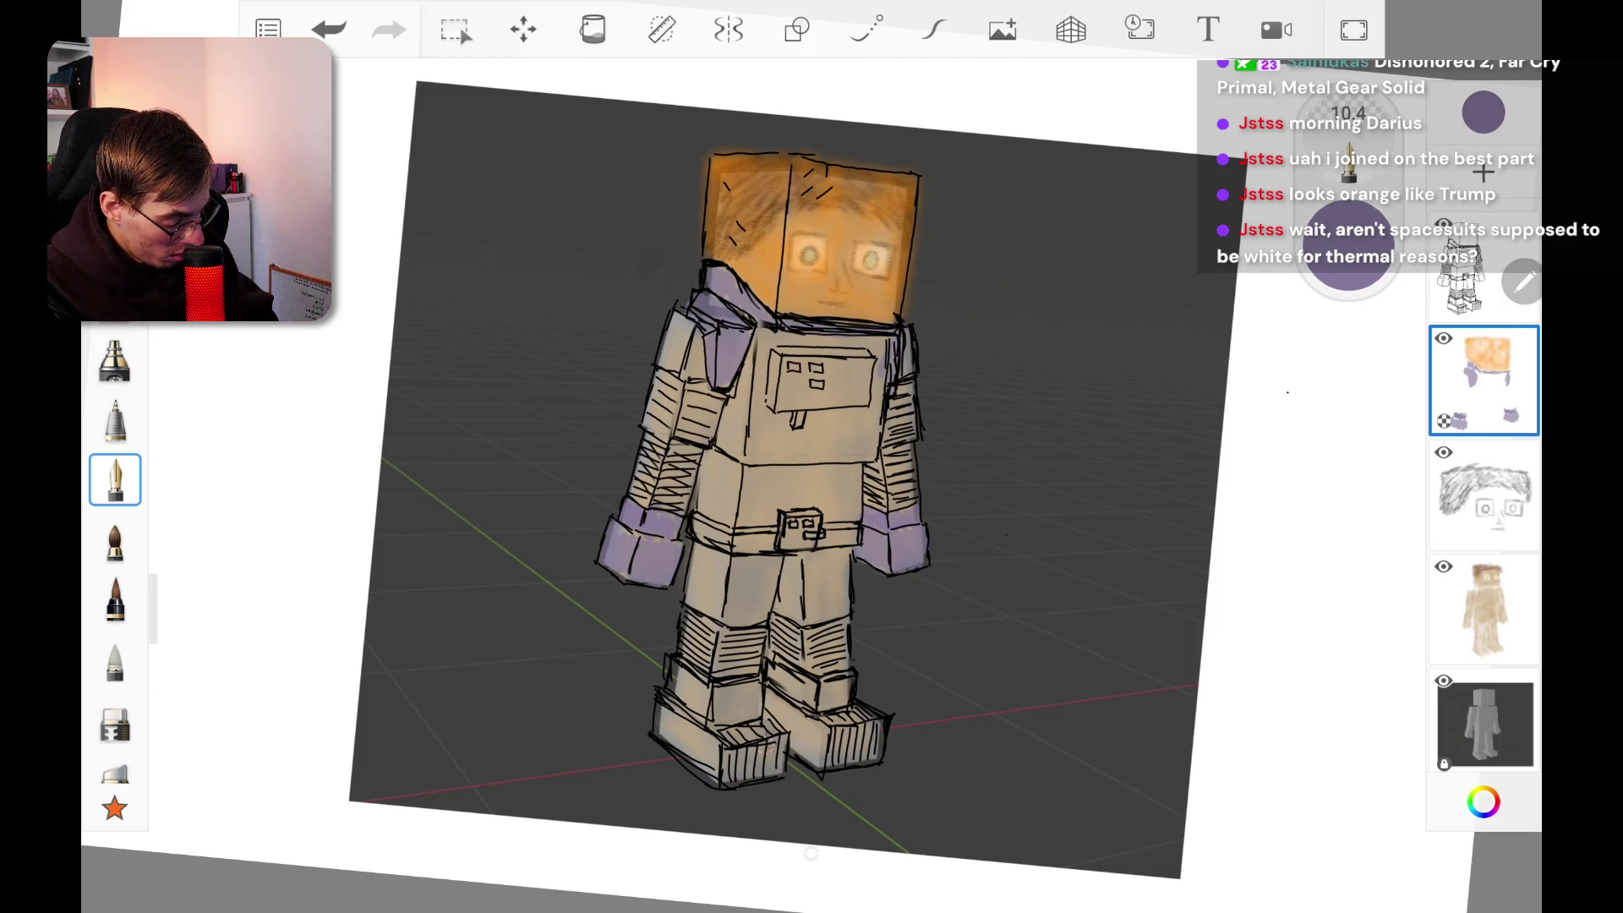
mouse_move(695, 519)
mouse_down()
mouse_move(769, 545)
mouse_move(763, 526)
mouse_move(853, 541)
mouse_up()
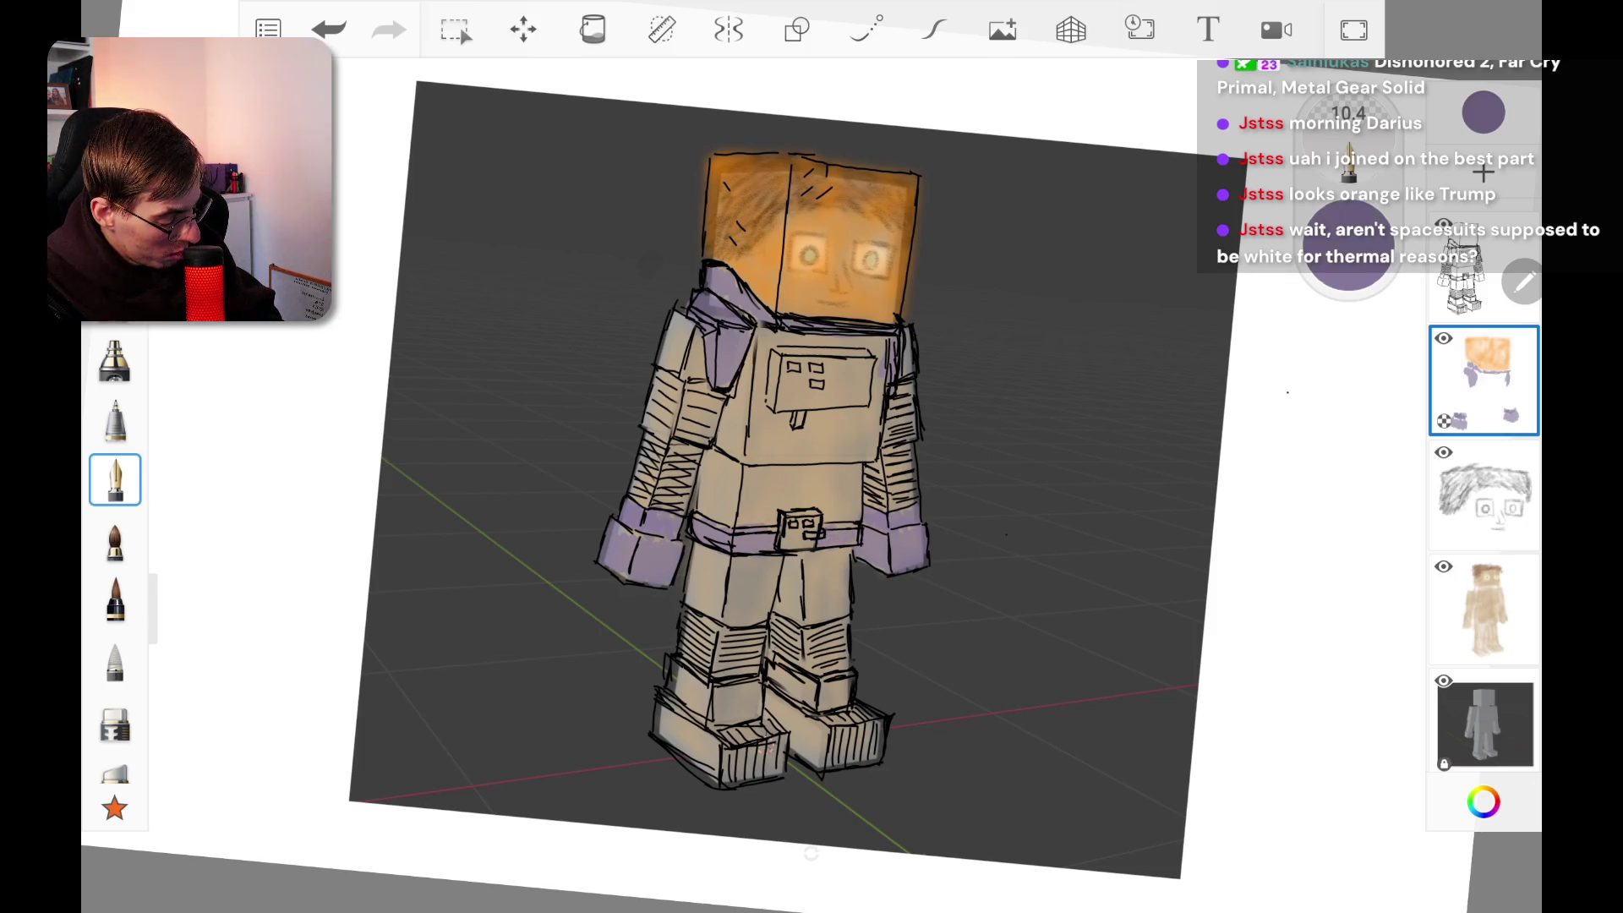
mouse_move(664, 668)
mouse_down()
mouse_move(706, 708)
mouse_move(788, 681)
mouse_move(848, 697)
mouse_up()
Step: Paint both boot fronts purple, touch up a cuff, and undo a stray mark under the mouth
mouse_move(656, 706)
mouse_down()
mouse_move(672, 744)
mouse_move(715, 771)
mouse_move(779, 718)
mouse_move(820, 765)
mouse_move(837, 752)
mouse_up()
drag(859, 723, 883, 746)
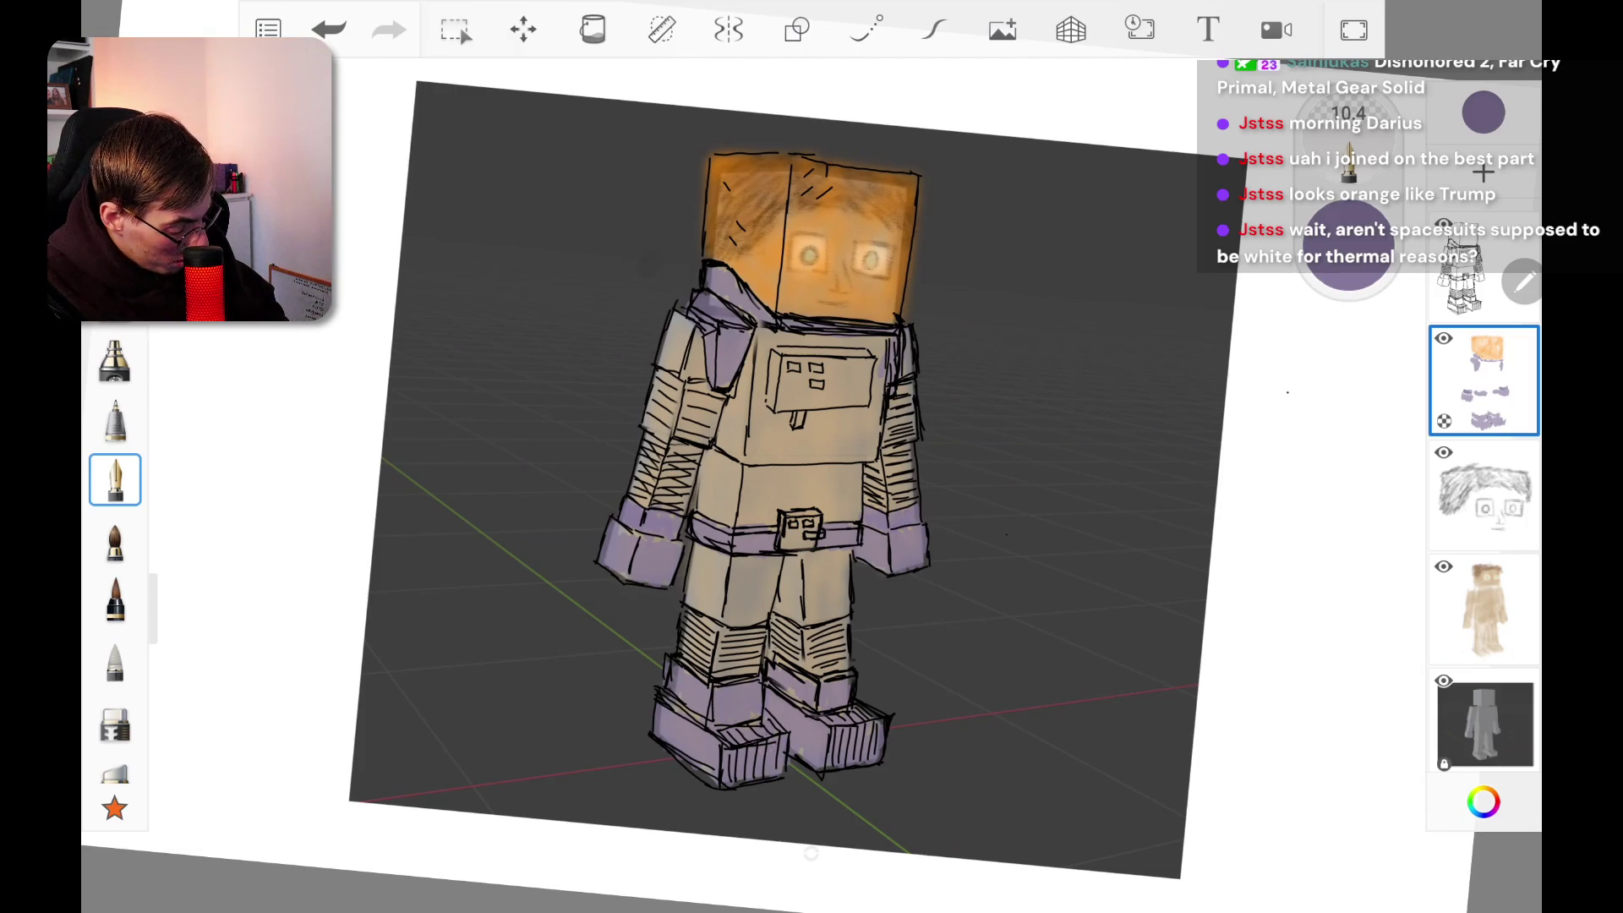
drag(622, 531, 647, 538)
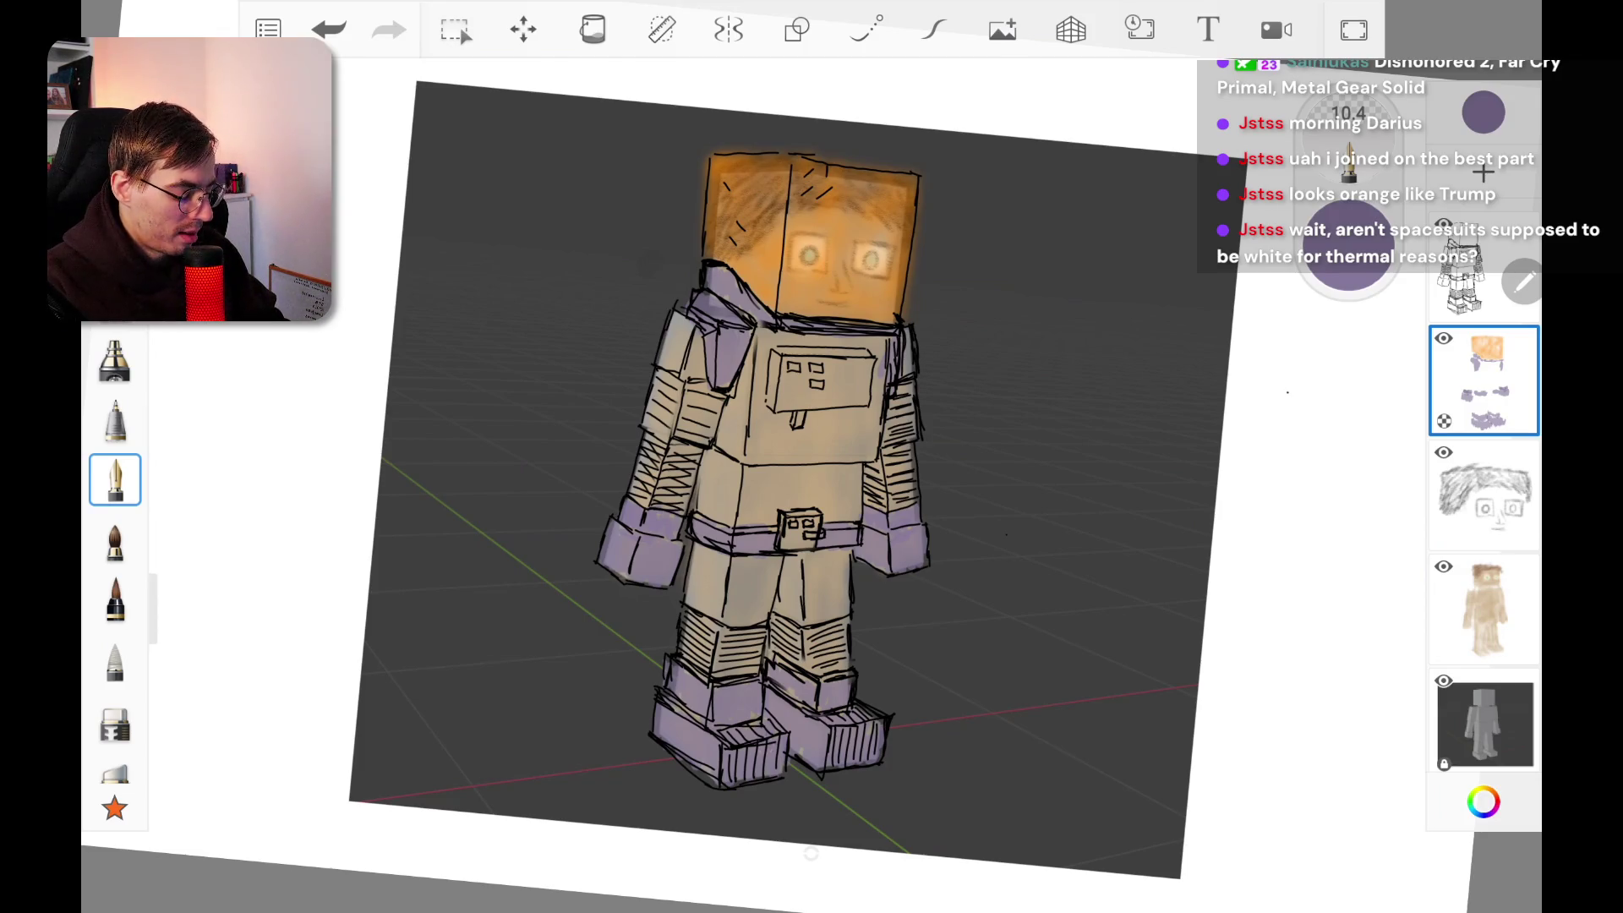
drag(825, 306, 853, 317)
key(ctrl+z)
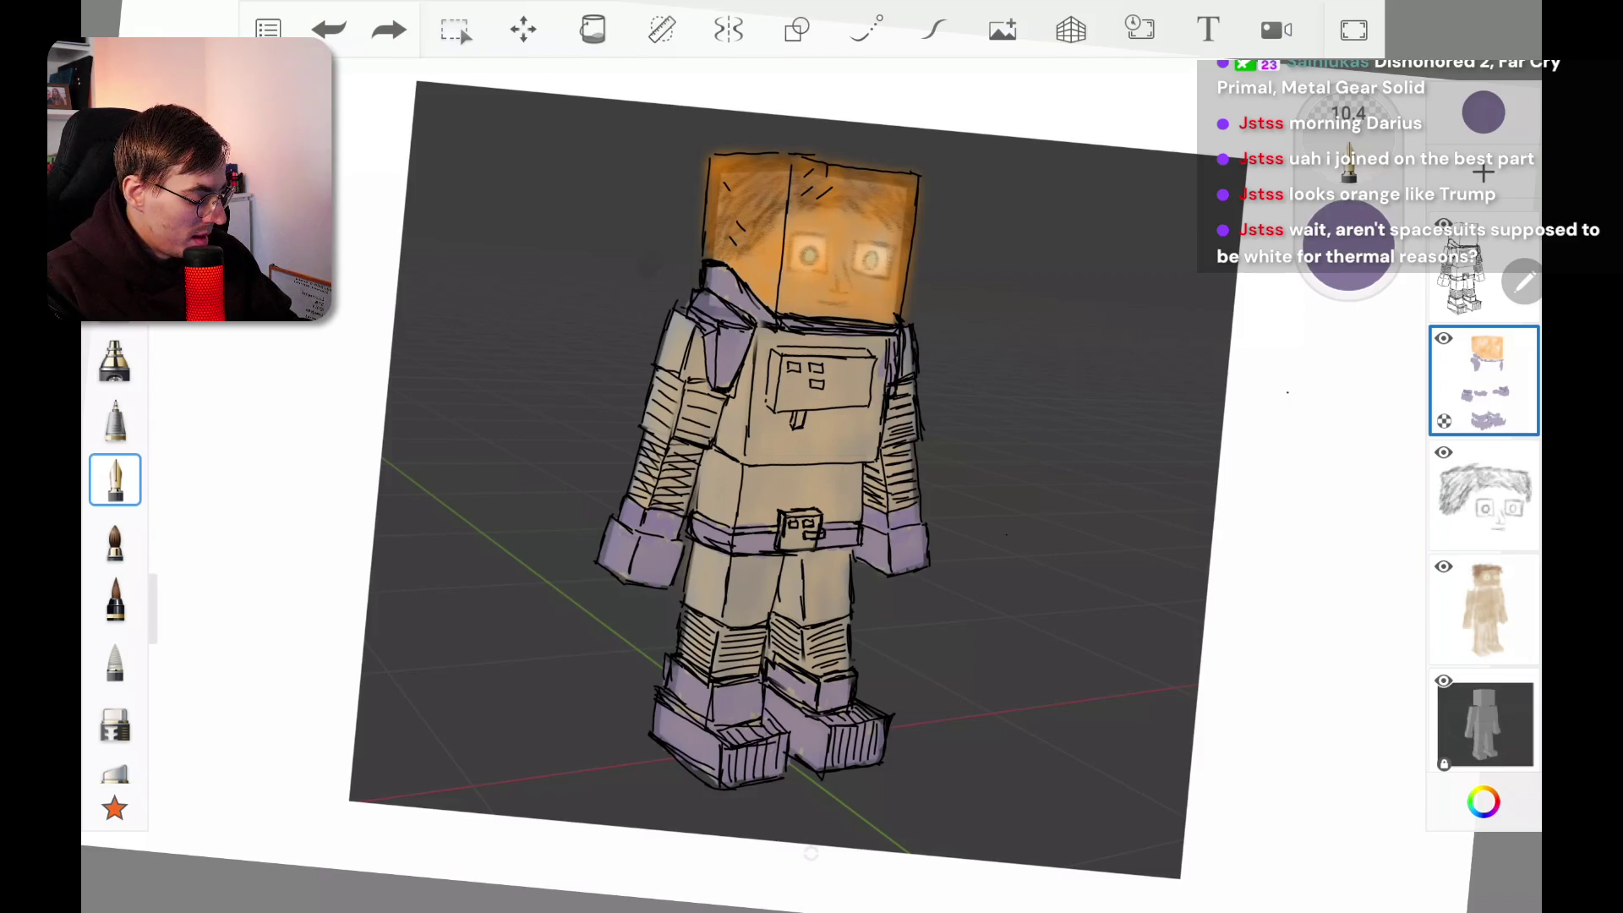
Step: Switch the brush colour to white at lightness 100, then try and undo a torso highlight
click(1484, 801)
drag(1093, 721, 1200, 722)
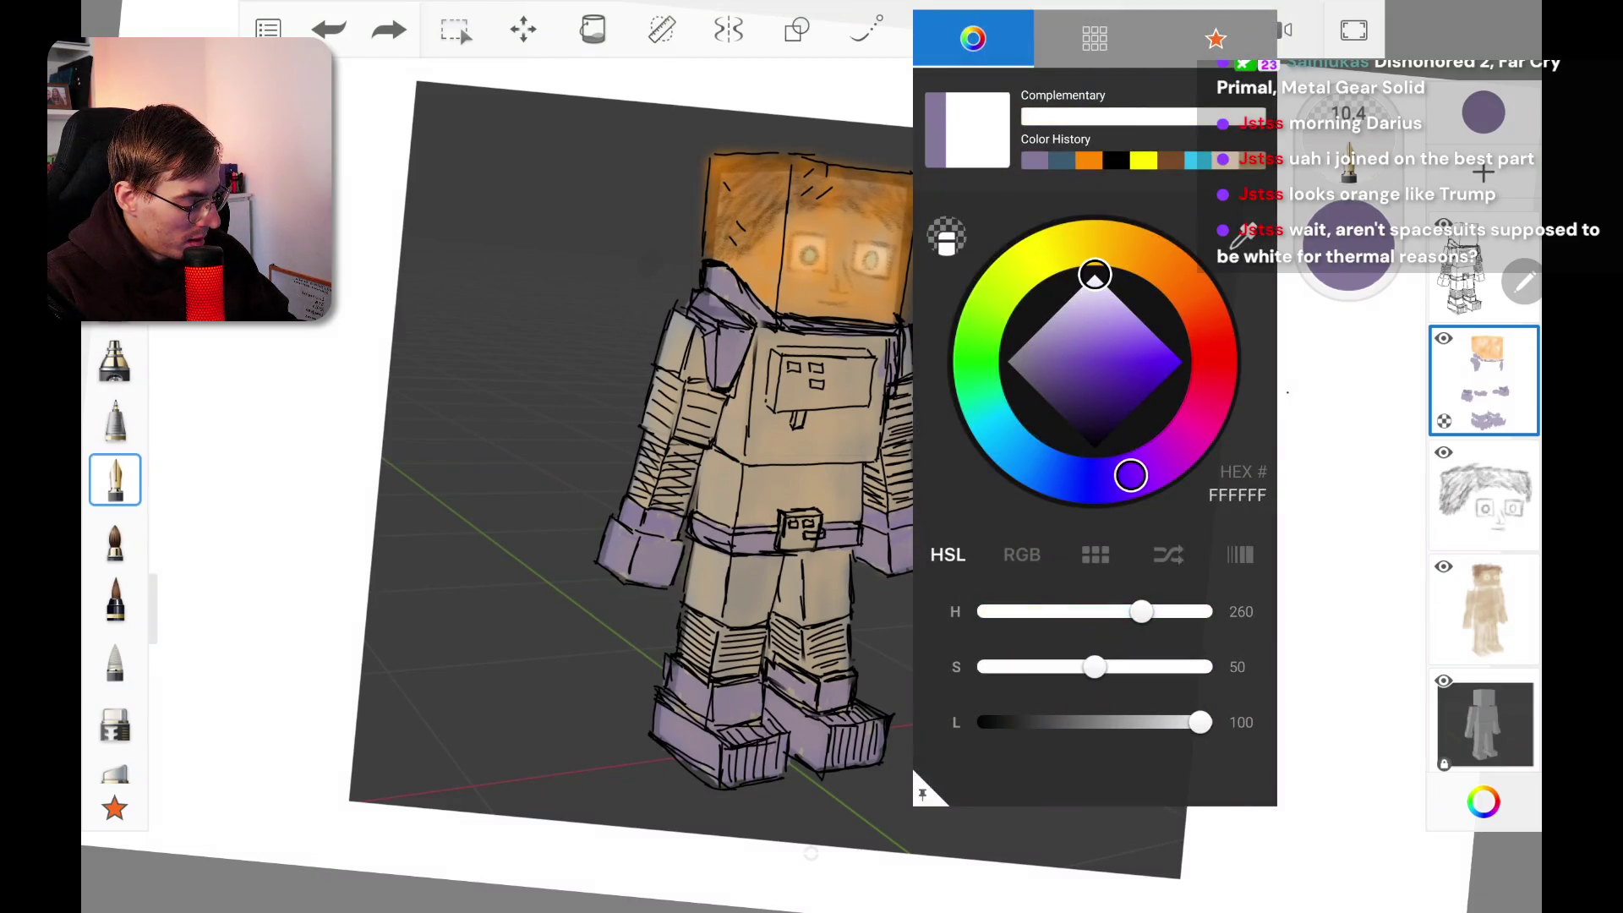
key(Escape)
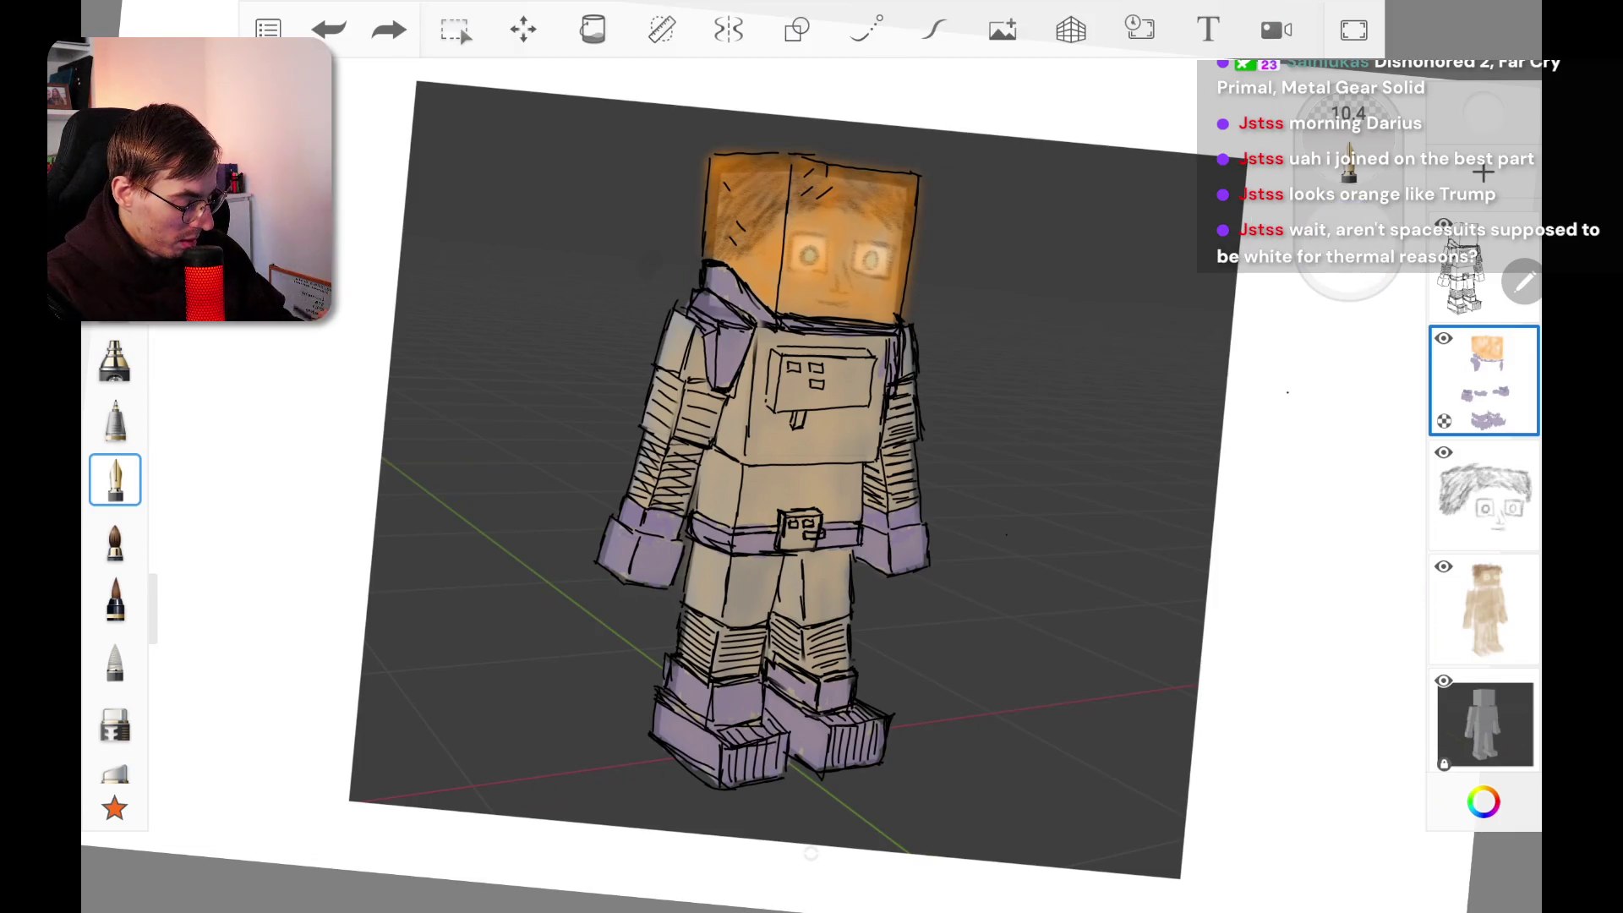
mouse_move(718, 475)
mouse_down()
mouse_move(702, 460)
mouse_move(702, 503)
mouse_move(708, 465)
mouse_move(715, 507)
mouse_move(727, 491)
mouse_move(742, 507)
mouse_up()
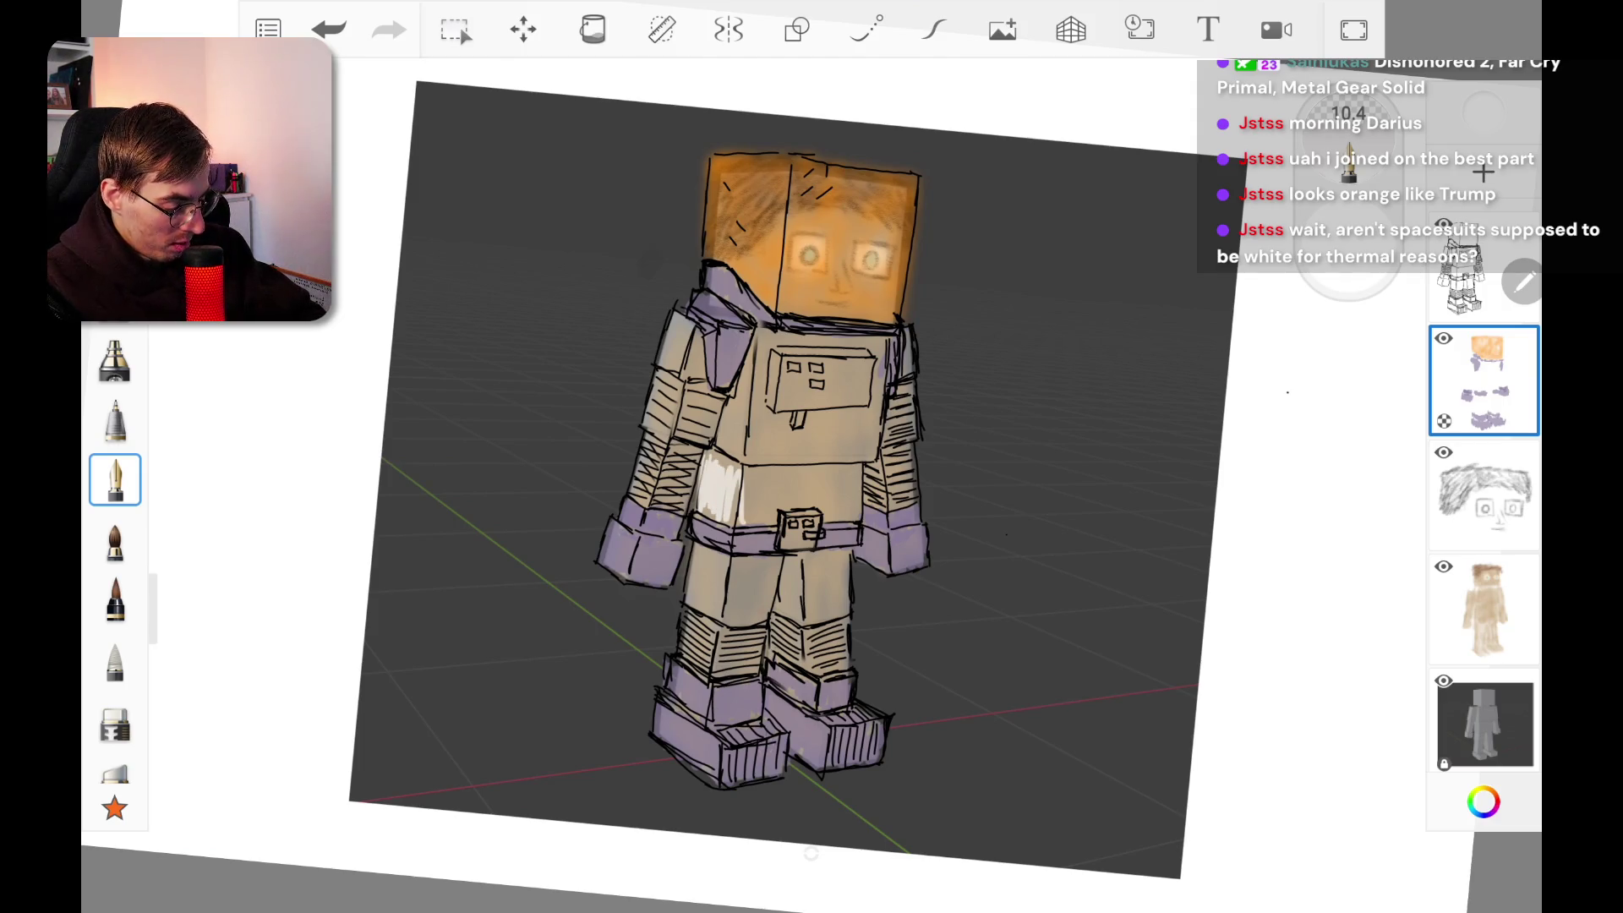
key(ctrl+z)
Step: Enlarge the brush slightly and paint white highlights on both shoulders, moving to the line-sketch layer
click(1348, 161)
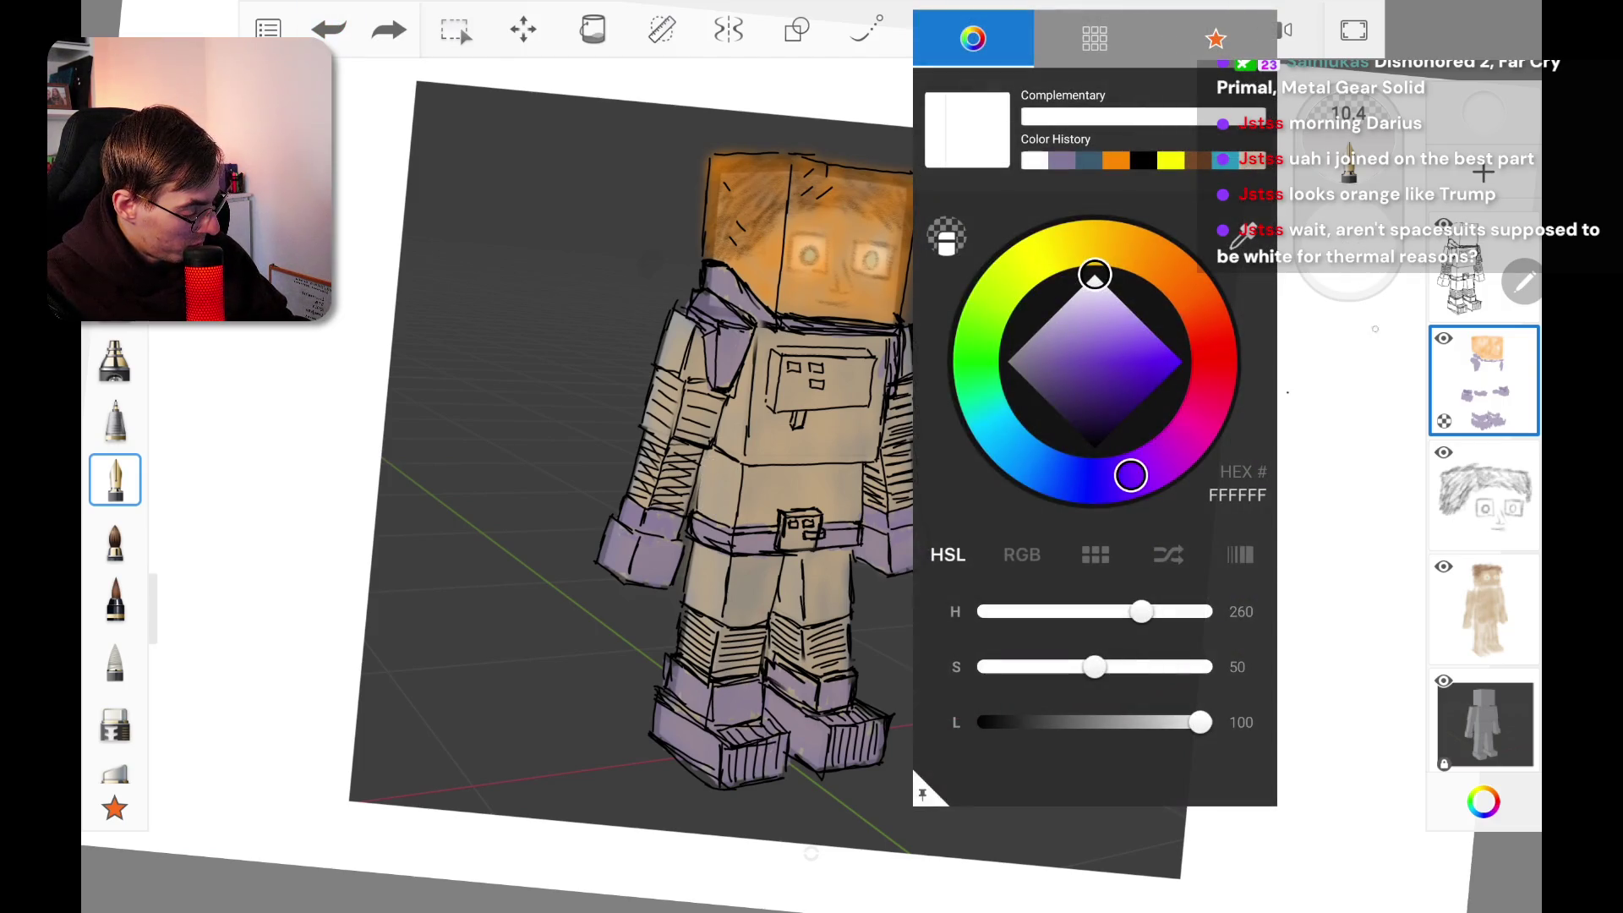
key(Escape)
drag(1348, 161, 1349, 118)
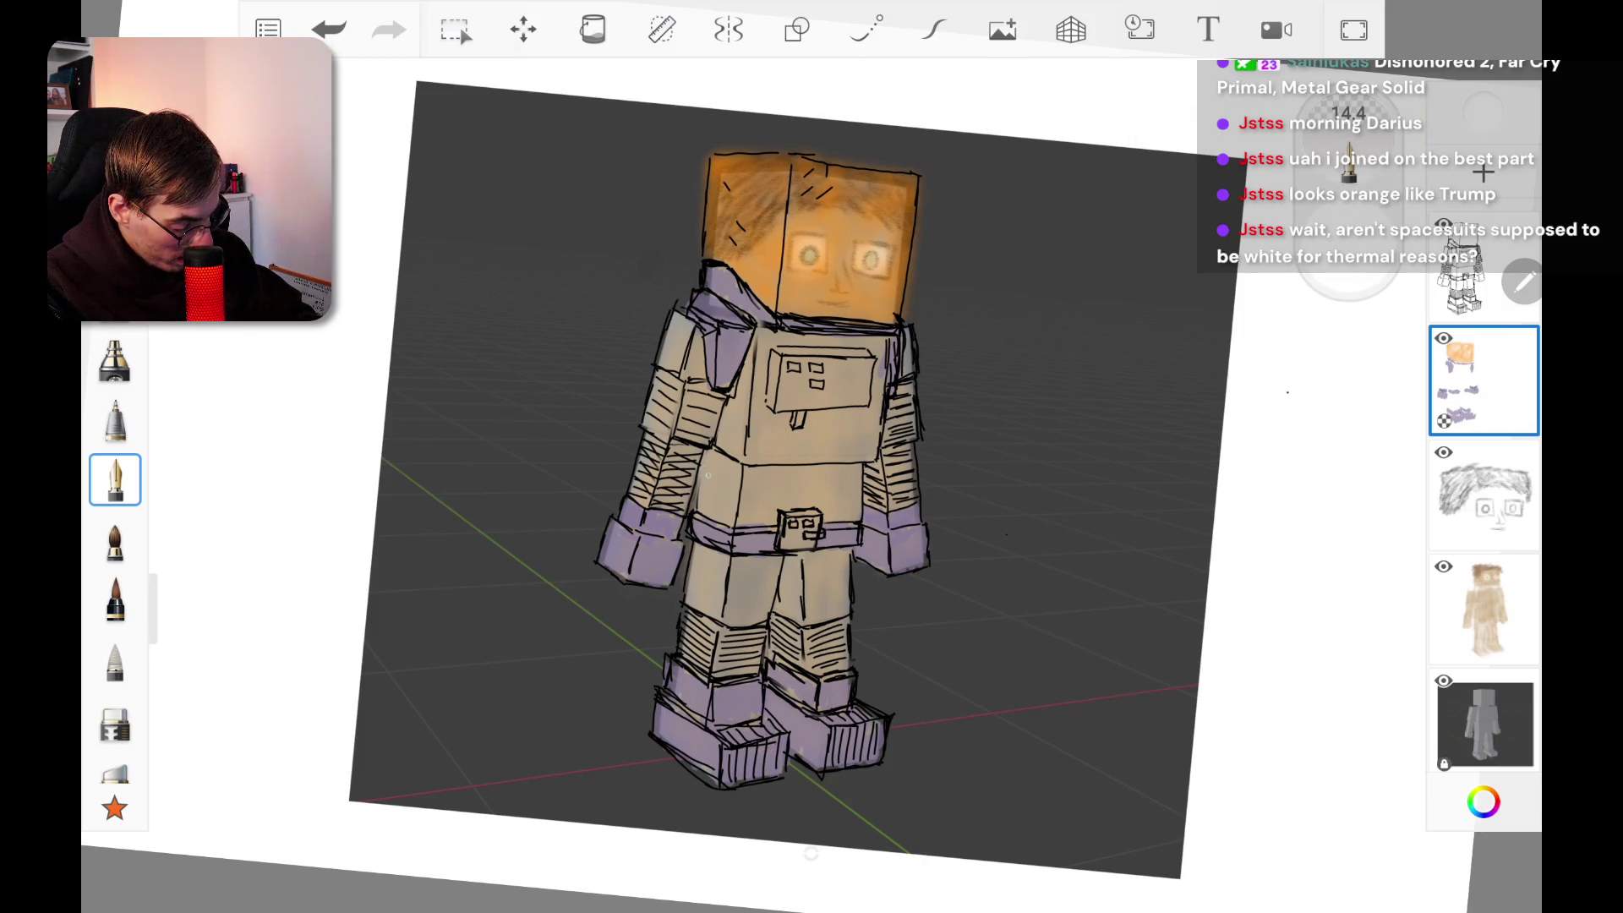
mouse_move(658, 359)
mouse_down()
mouse_move(676, 320)
mouse_move(681, 365)
mouse_move(689, 325)
mouse_move(711, 380)
mouse_up()
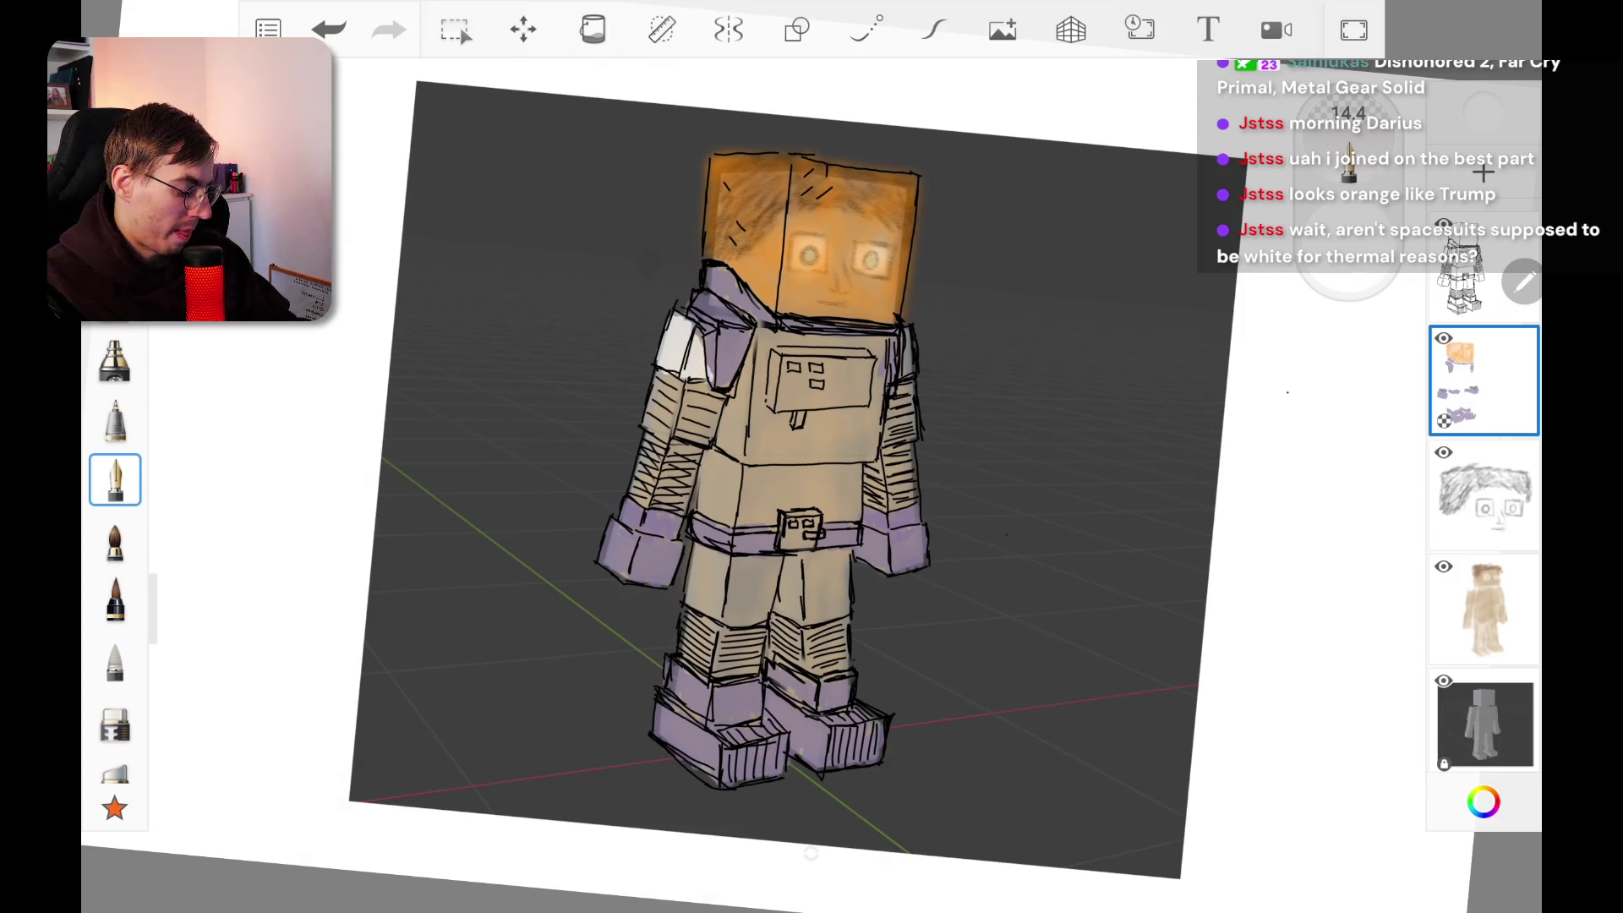
click(1483, 494)
drag(903, 376, 914, 345)
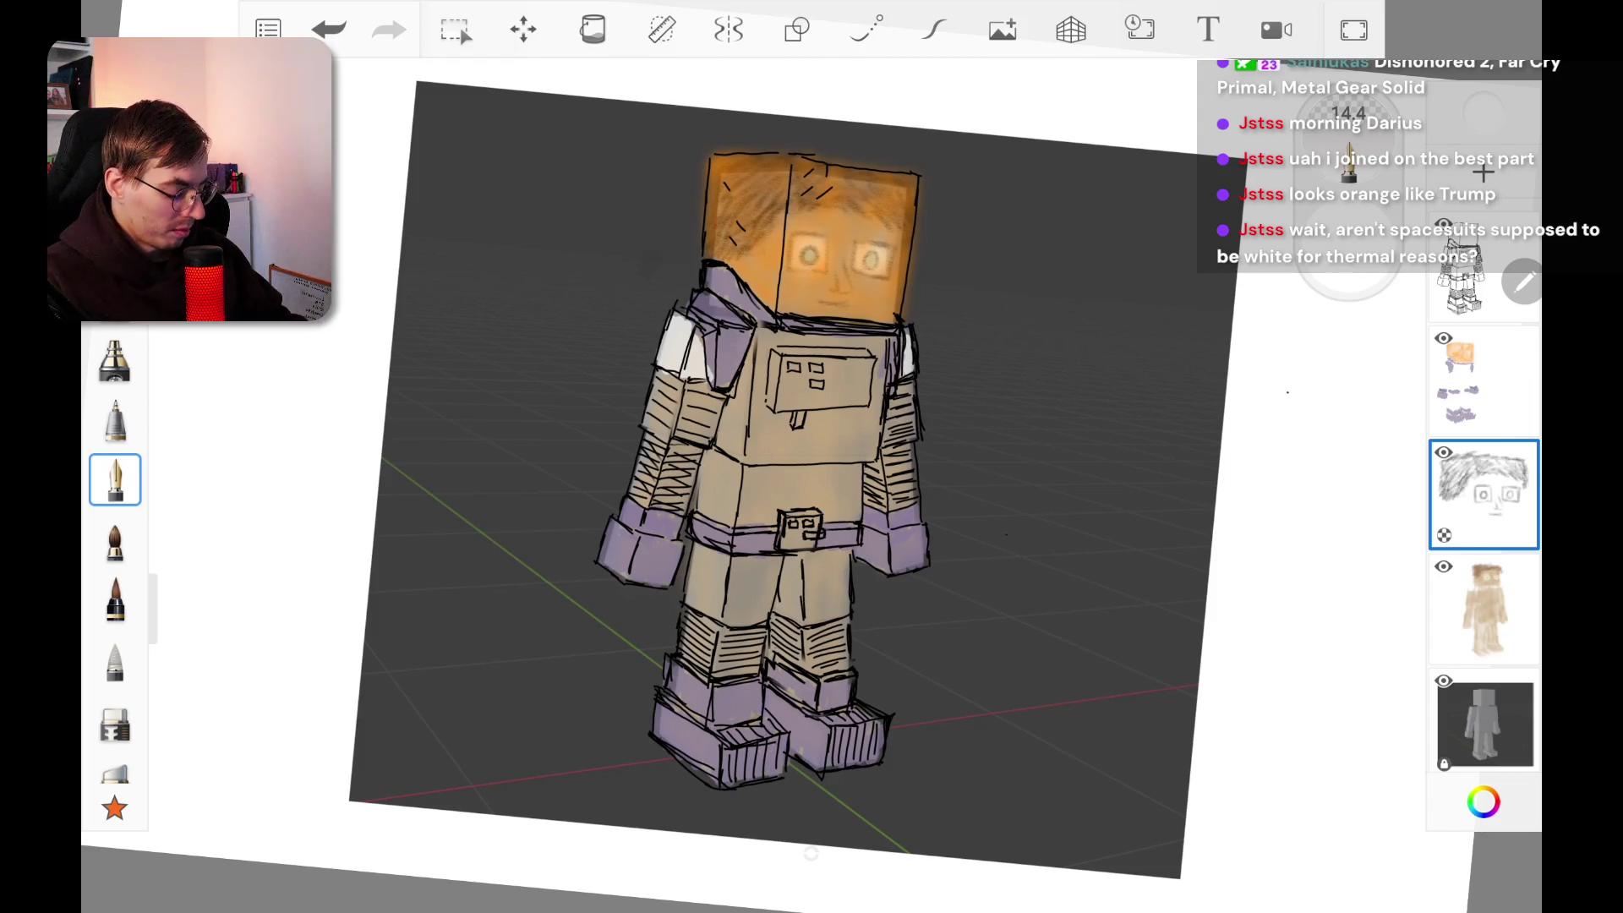
Step: Paint two white strokes down the left edge of the chest plate and zoom into the torso
drag(752, 350, 721, 450)
drag(731, 395, 723, 463)
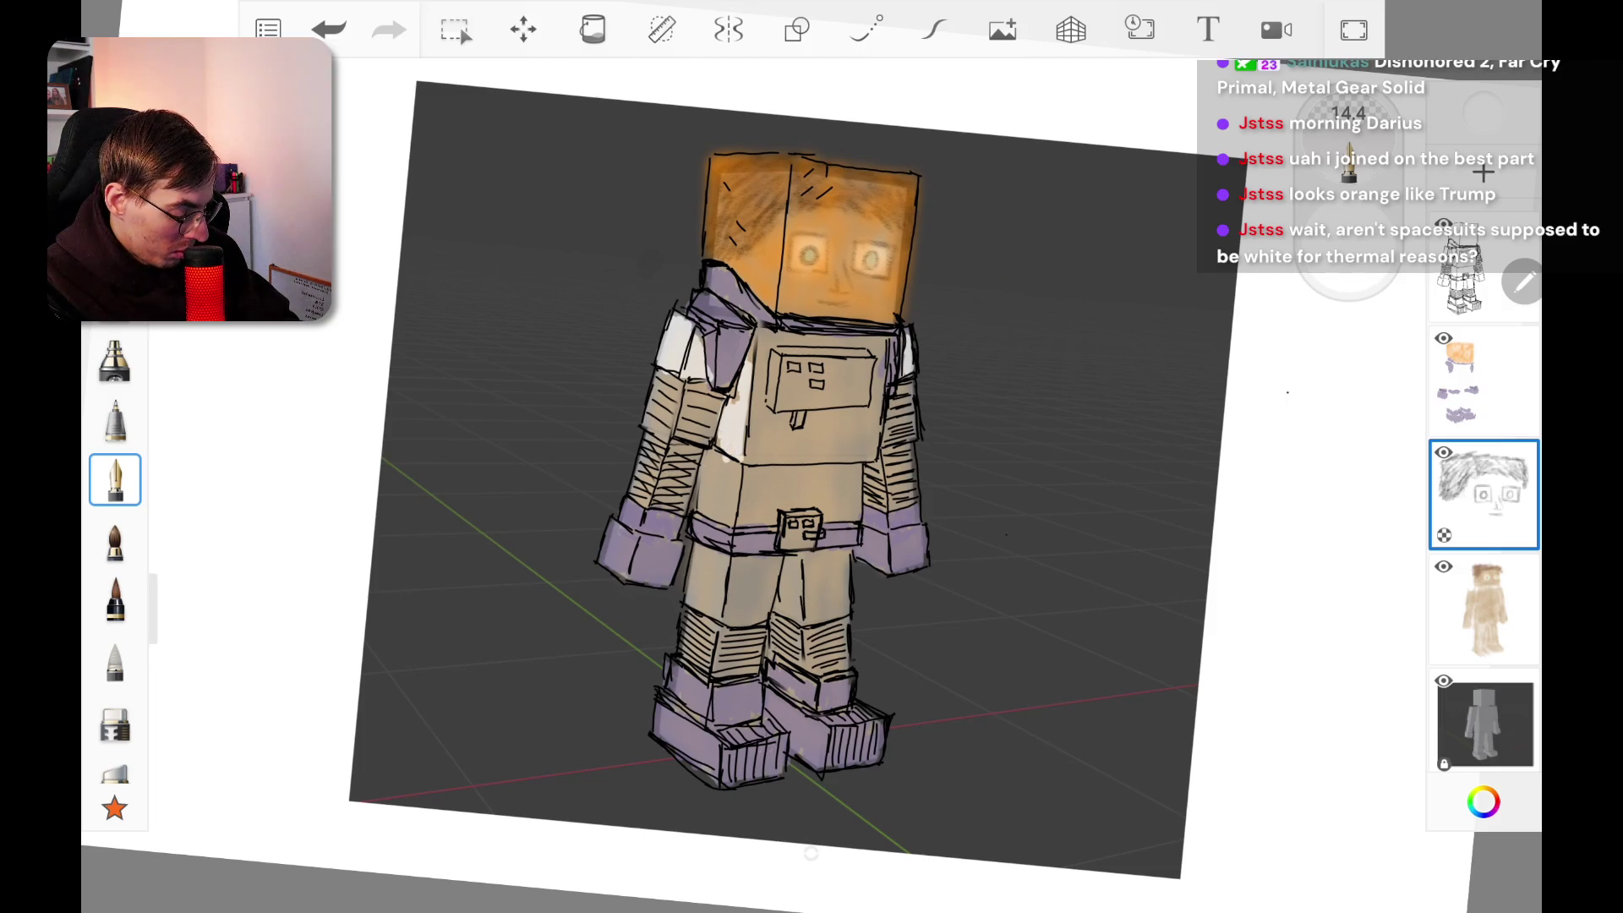
scroll(811, 456, up, 5)
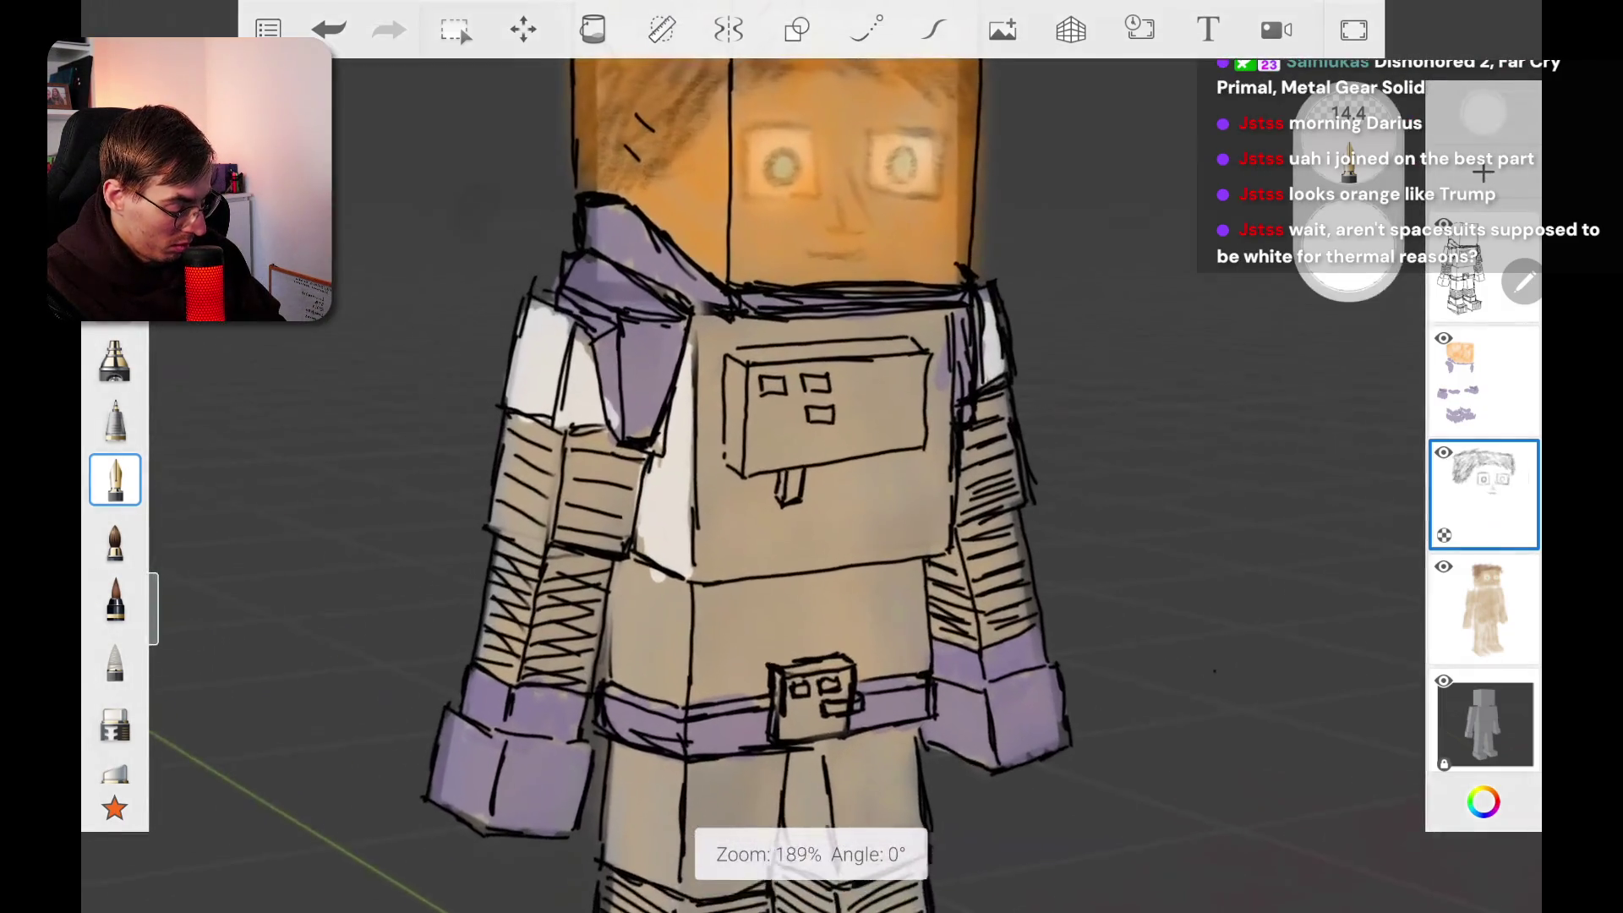